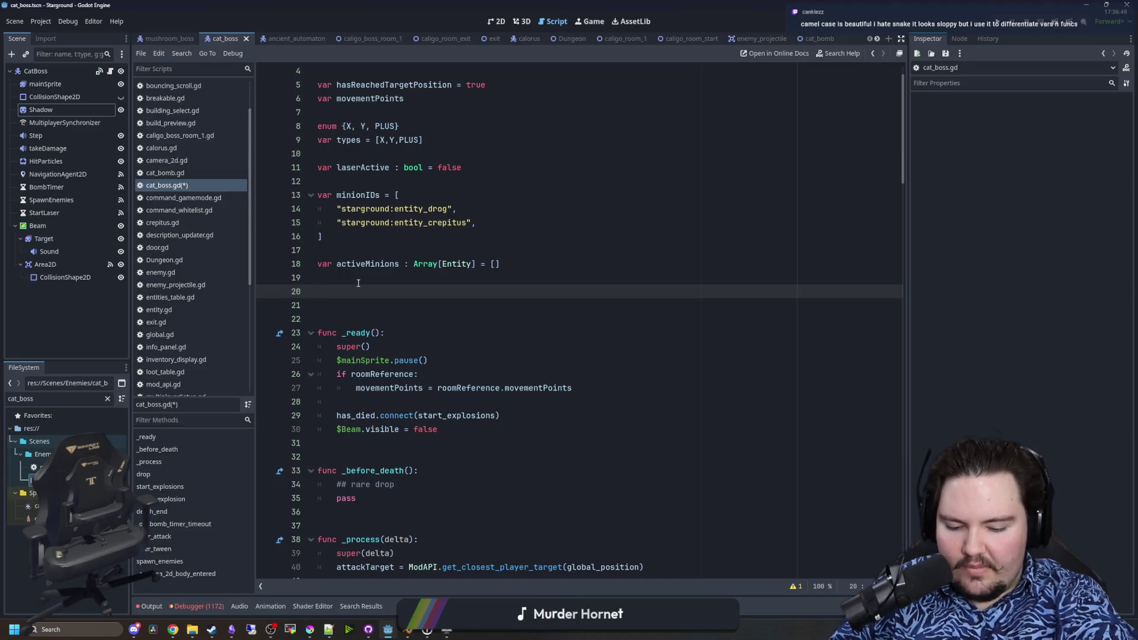
# - Remove the stray text on line 20 of cat_boss.gd and save the script
pyautogui.write('HDGW')
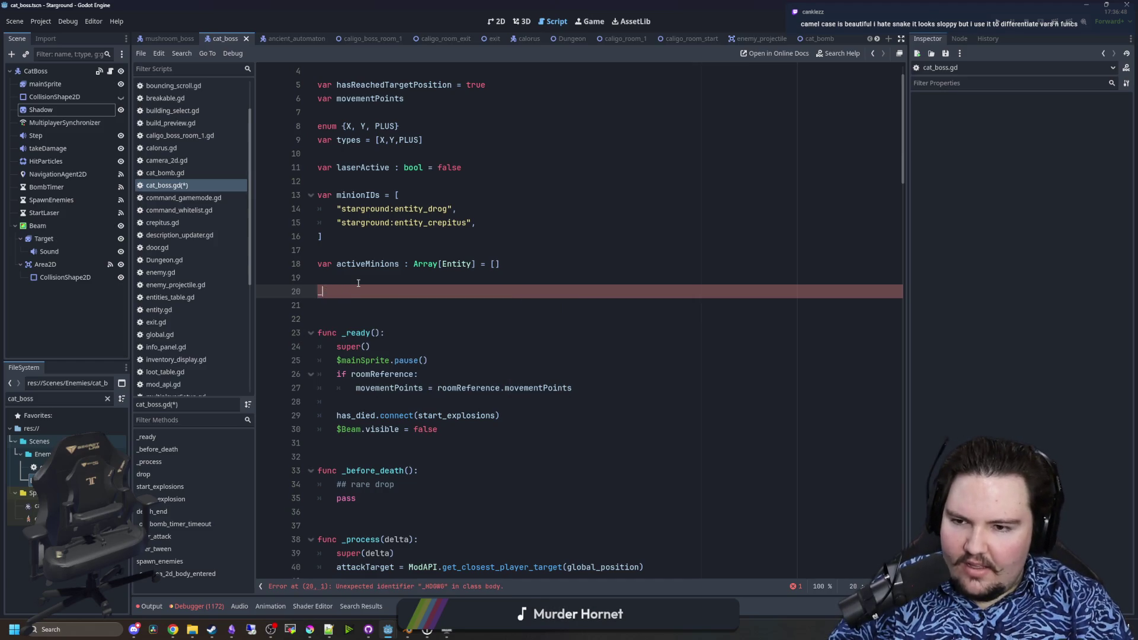
pyautogui.write('merAIdwasd')
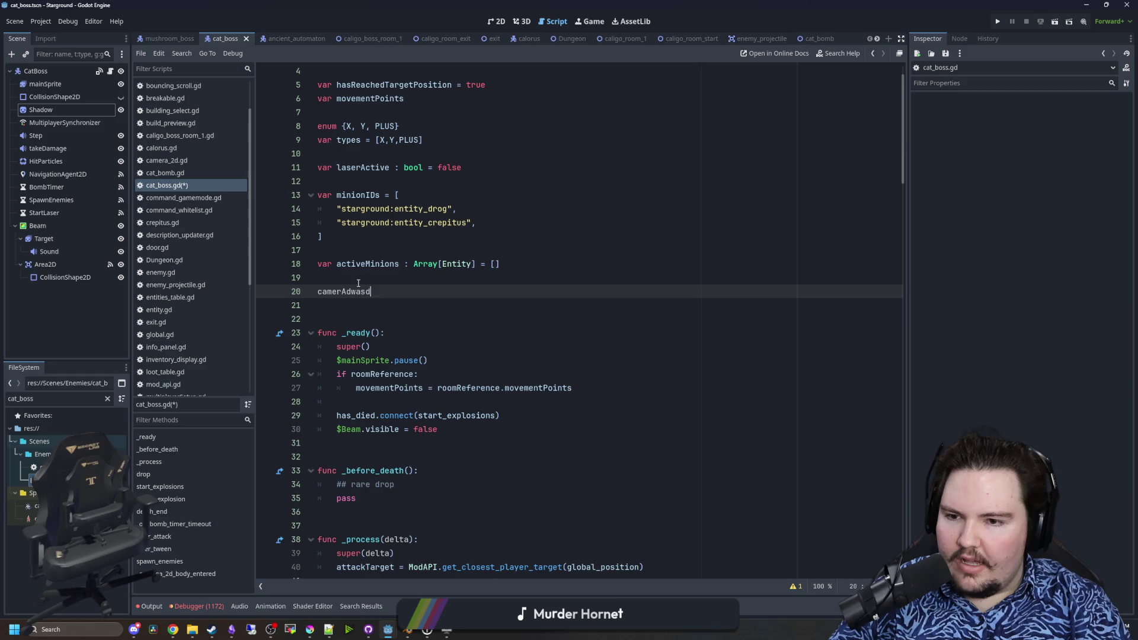
pyautogui.press('BackSpace')
pyautogui.press('BackSpace')
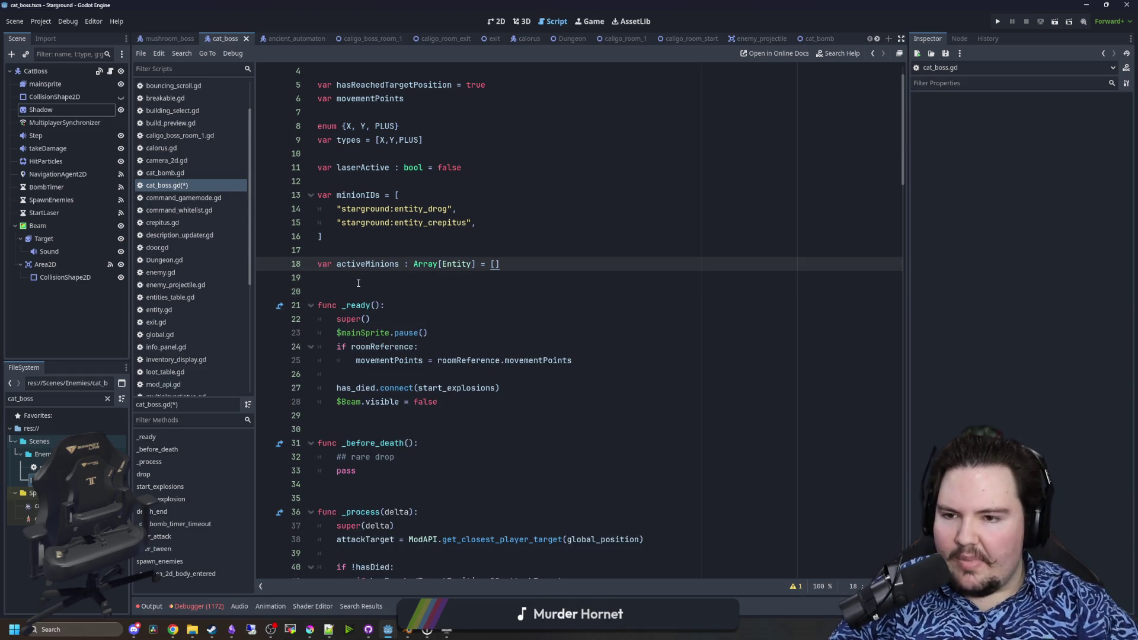
pyautogui.press('Up')
pyautogui.hotkey('ctrl', 's')
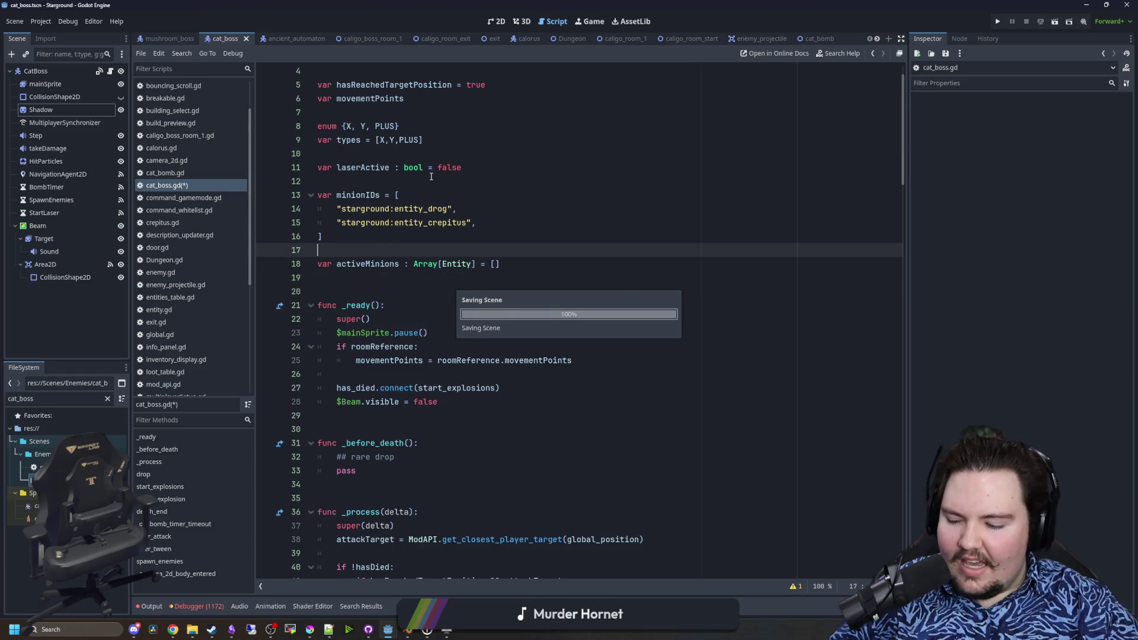
# - Scroll through the script, dismiss the to_local popup, and switch to the Game workspace
pyautogui.scroll(-10, 530, 288)
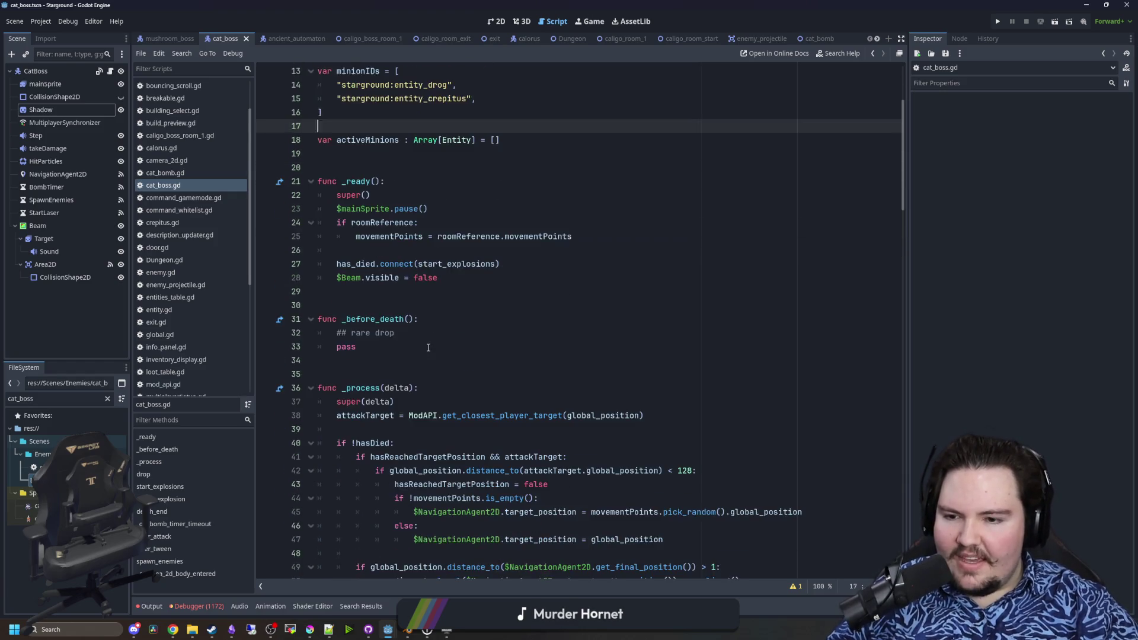
pyautogui.scroll(-2, 444, 288)
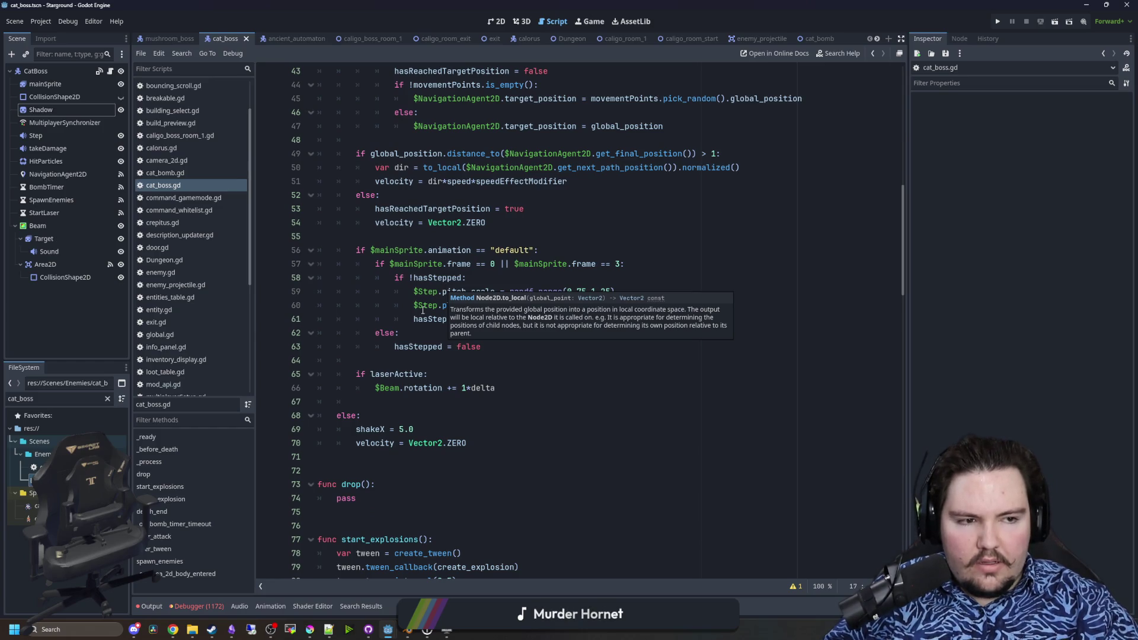
pyautogui.click(362, 360)
pyautogui.click(590, 21)
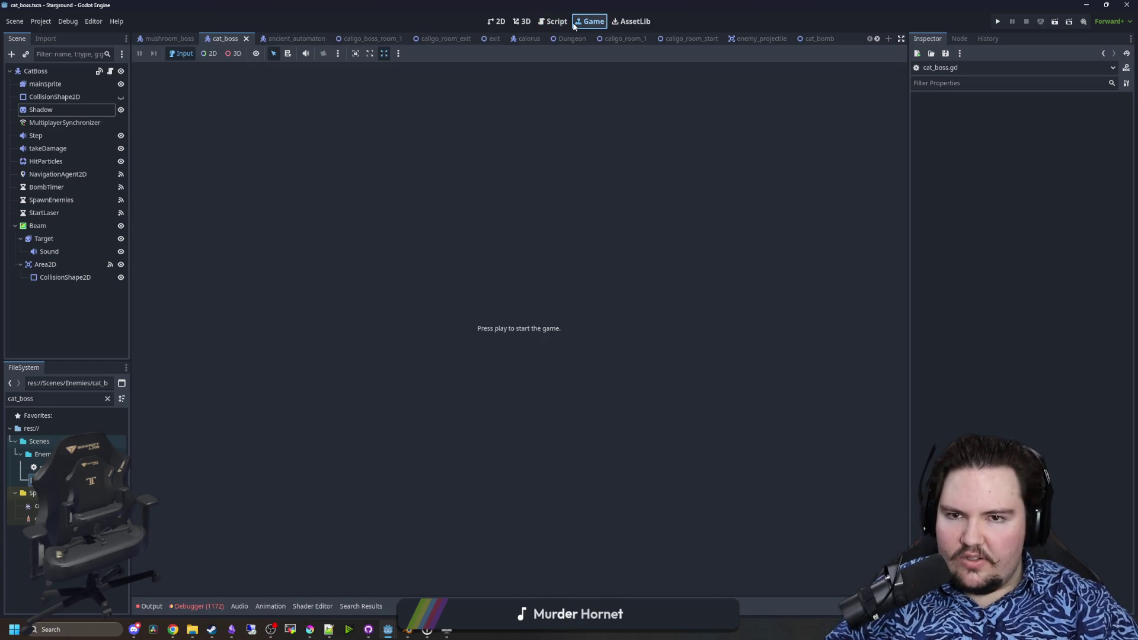
# - View the cat boss scene in 2D, then drag the Krita window onto the main screen
pyautogui.click(497, 21)
pyautogui.scroll(2, 409, 444)
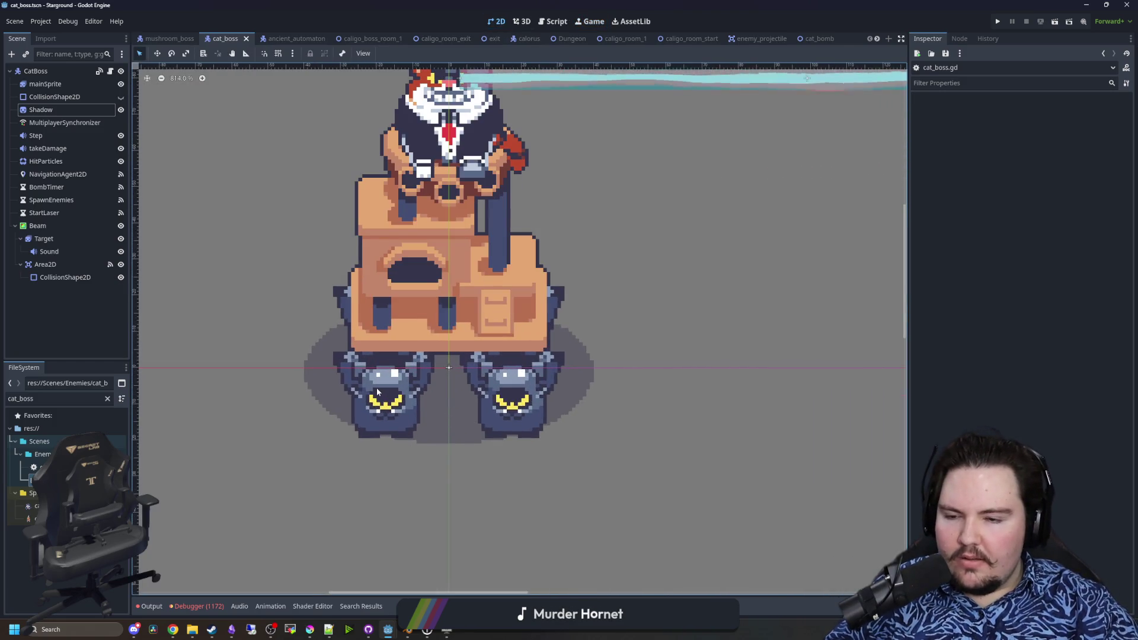
pyautogui.scroll(-2, 376, 387)
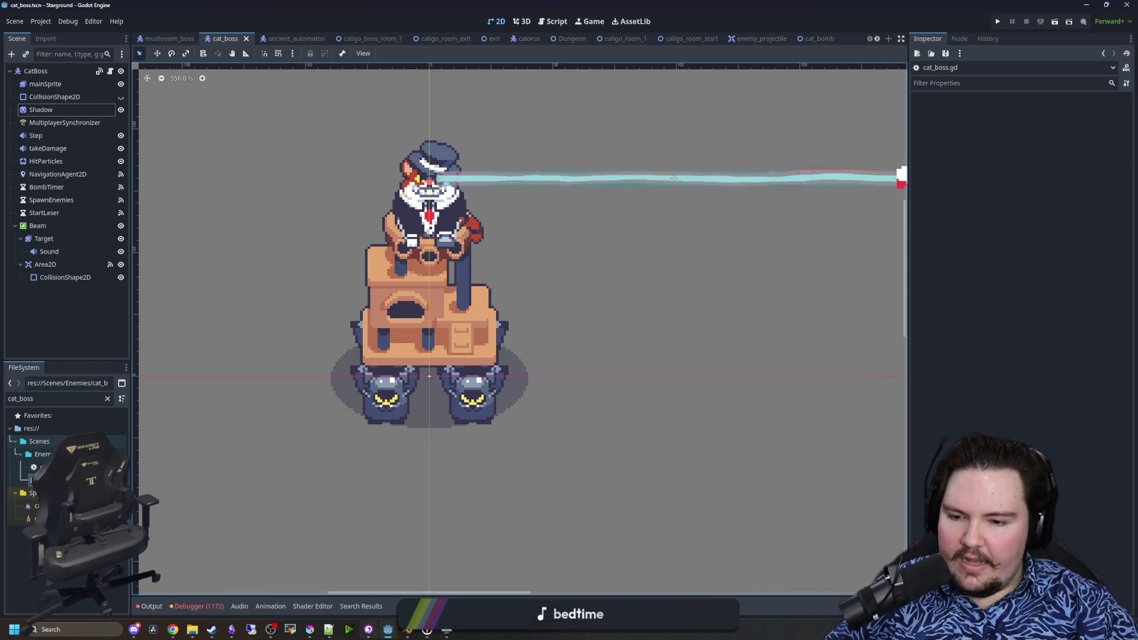
pyautogui.moveTo(310, 630)
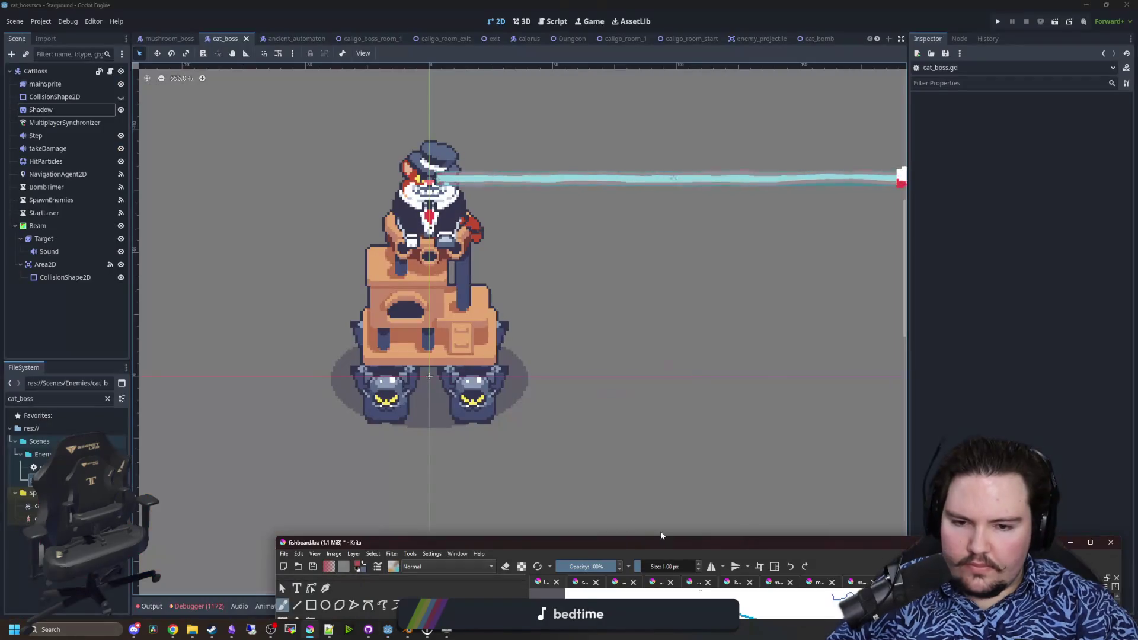
pyautogui.moveTo(706, 546)
pyautogui.mouseDown()
pyautogui.moveTo(575, 559)
pyautogui.moveTo(628, 375)
pyautogui.moveTo(617, 3)
pyautogui.mouseUp()
# - Start File > Open in Krita and browse to Documents/Forager-Game/Sprites
pyautogui.click(8, 15)
pyautogui.click(26, 36)
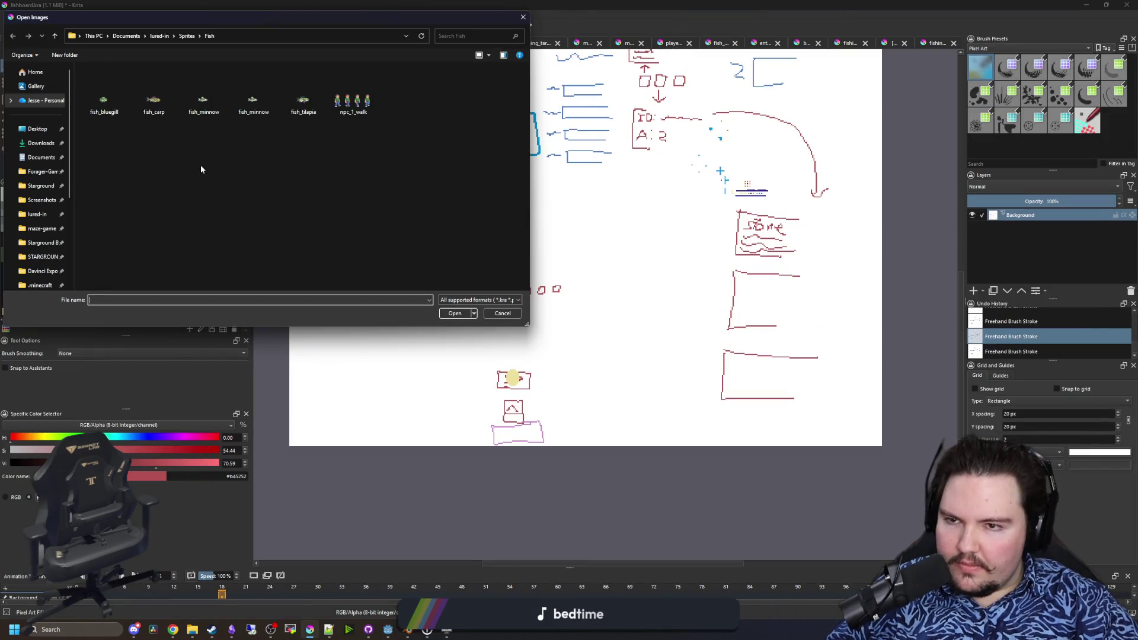
pyautogui.click(40, 173)
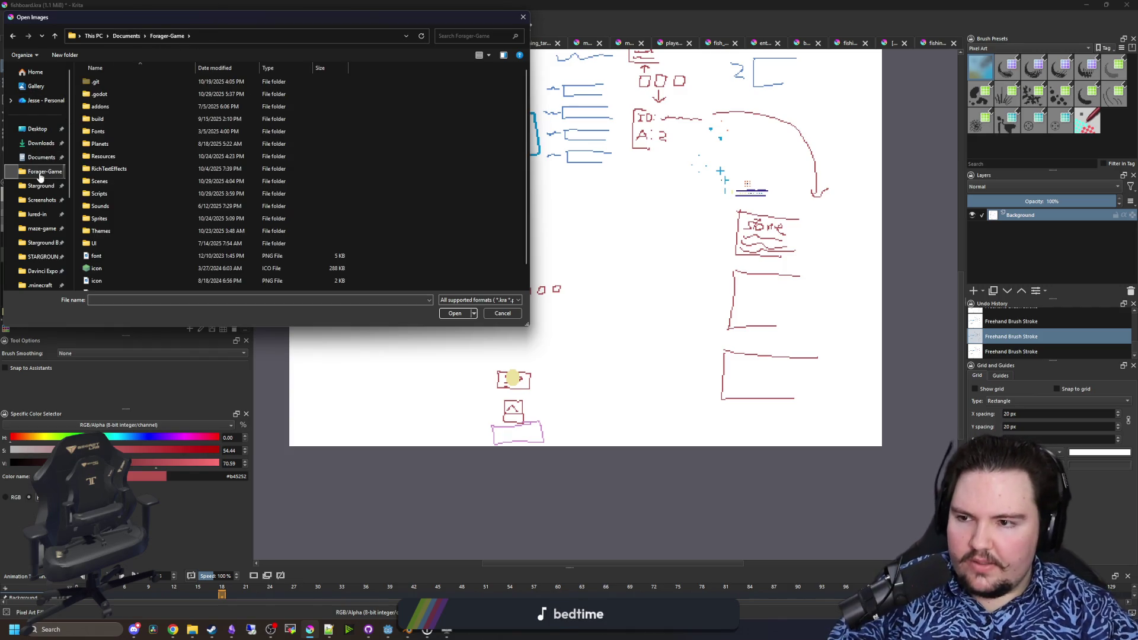
pyautogui.doubleClick(101, 218)
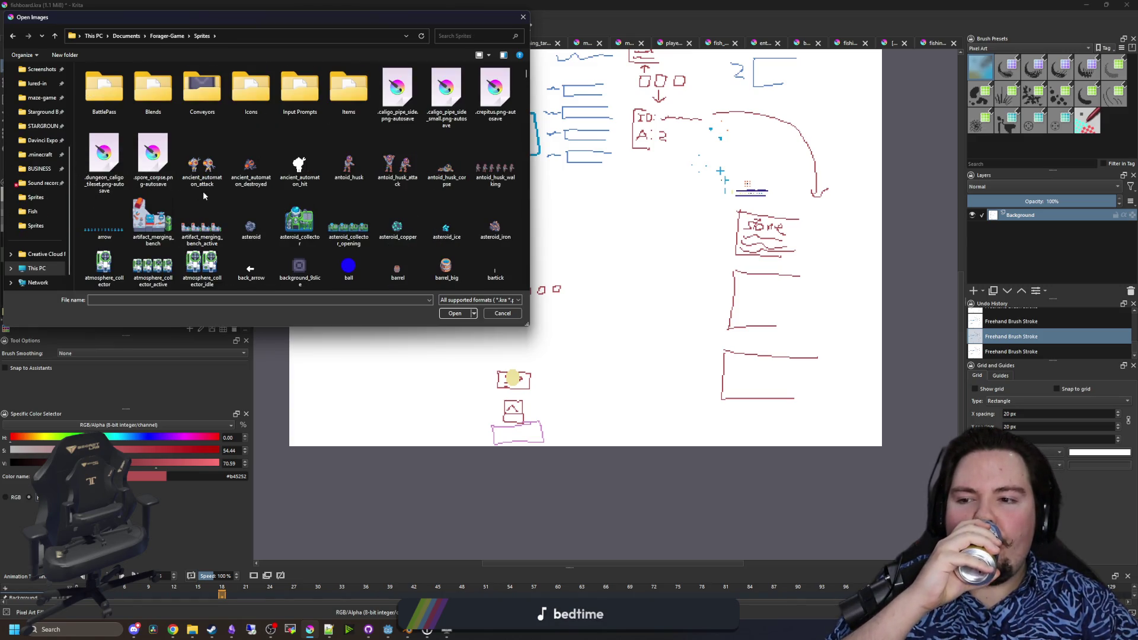
# - Select the cat_boss_tower image in the Sprites folder and open it
pyautogui.write('cal')
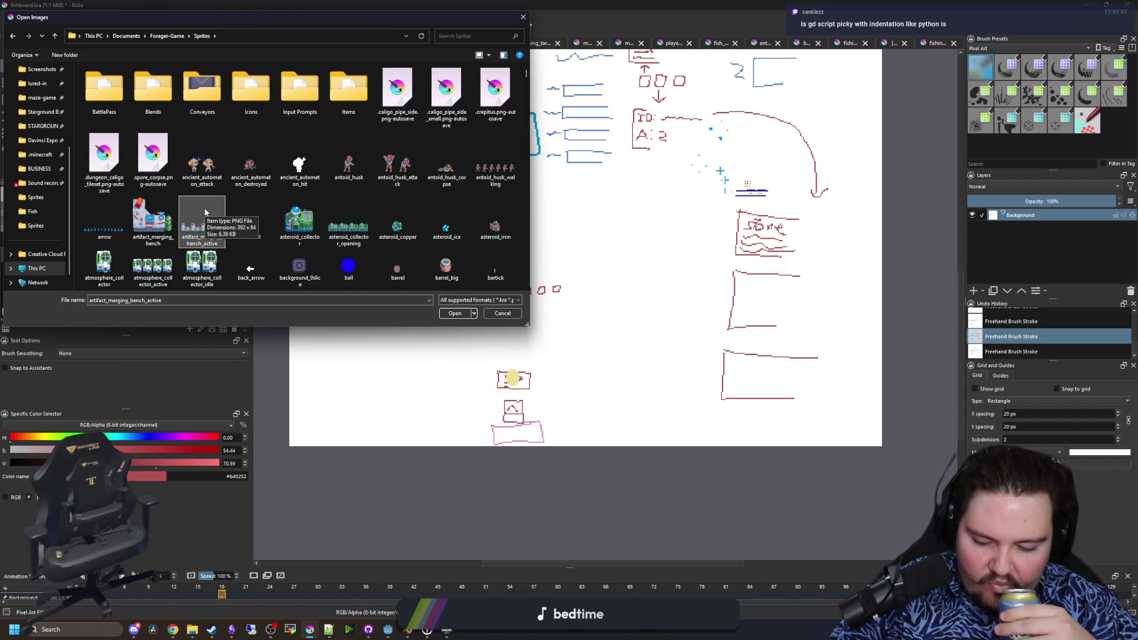
pyautogui.press('Right')
pyautogui.press('Right')
pyautogui.press('Right')
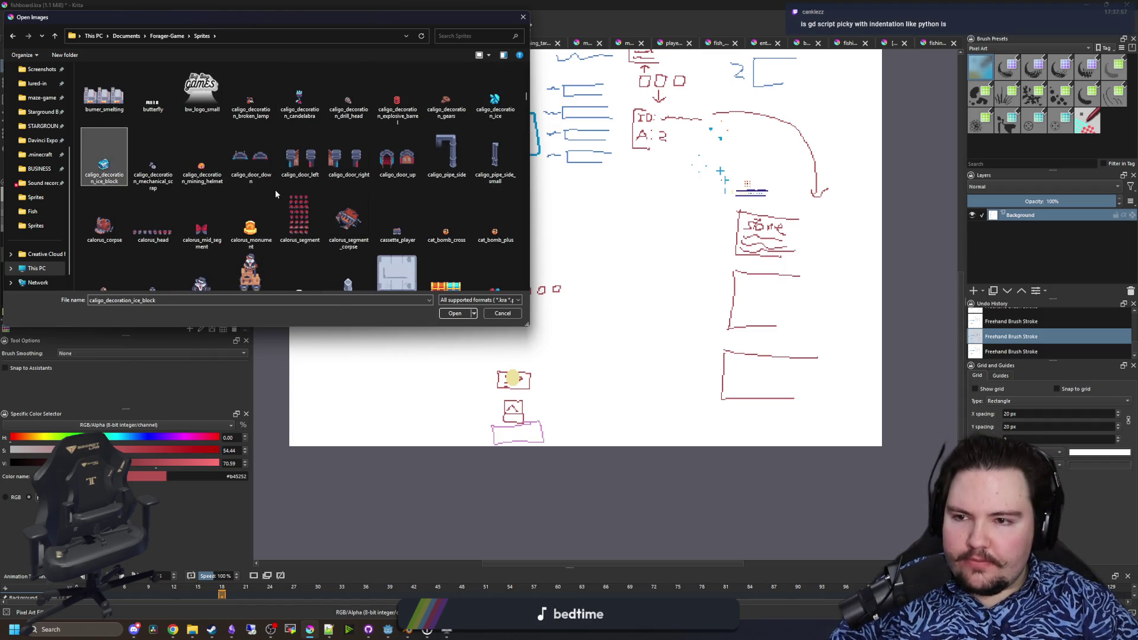
pyautogui.press('Right')
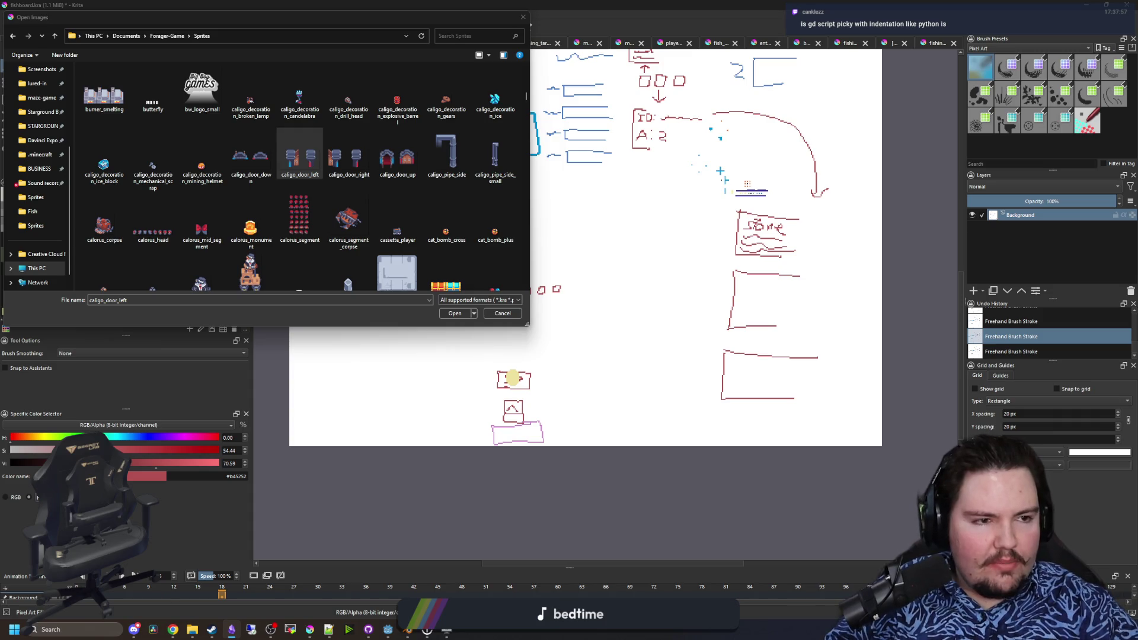
pyautogui.scroll(-3, 355, 208)
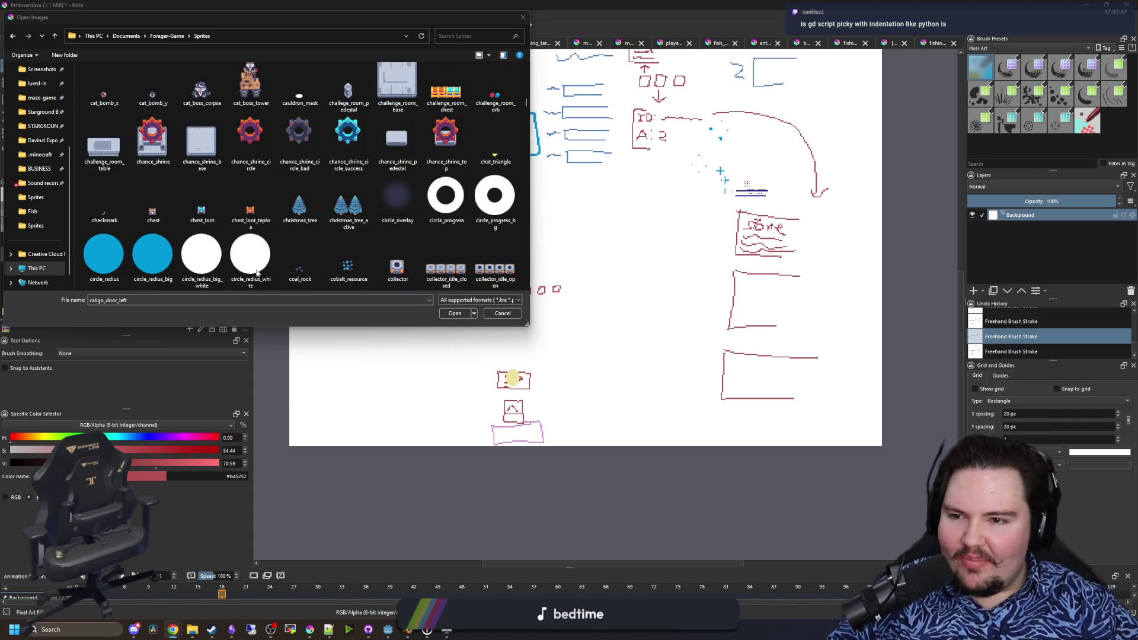
pyautogui.scroll(2, 356, 207)
pyautogui.click(251, 208)
pyautogui.click(450, 313)
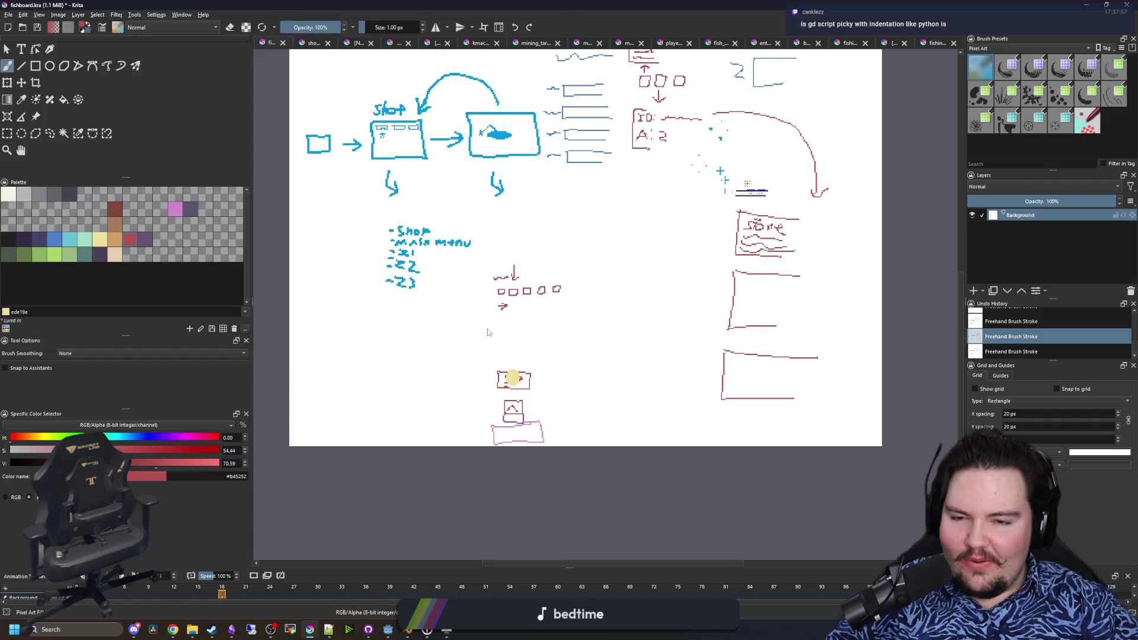
# - Resize the canvas to 256 px wide, anchored on the left
pyautogui.scroll(-4, 300, 165)
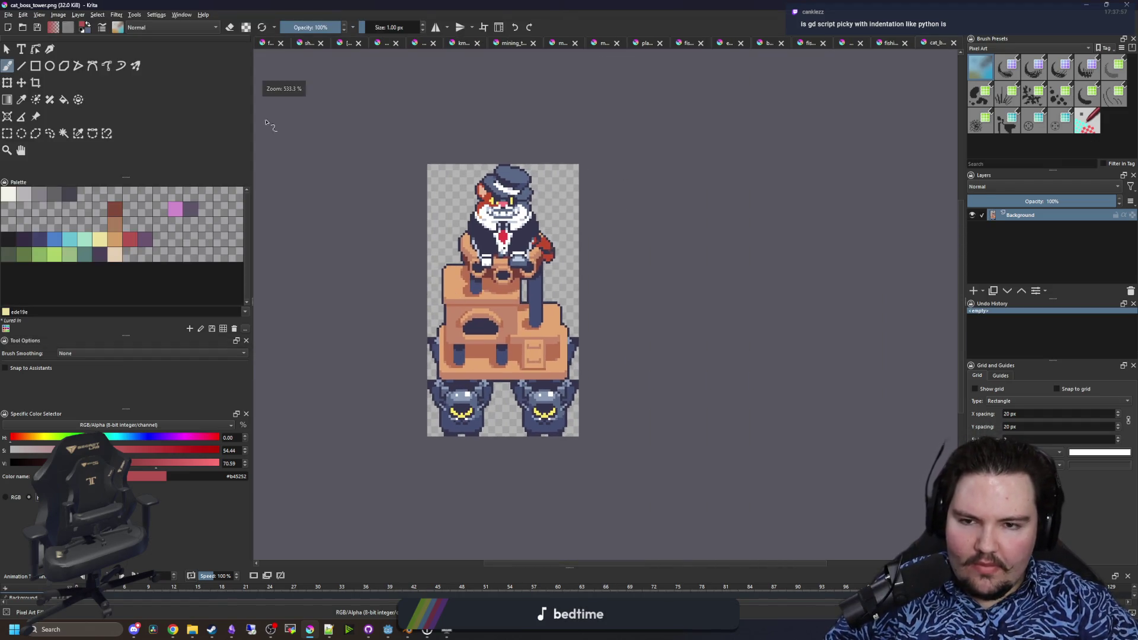
pyautogui.click(77, 15)
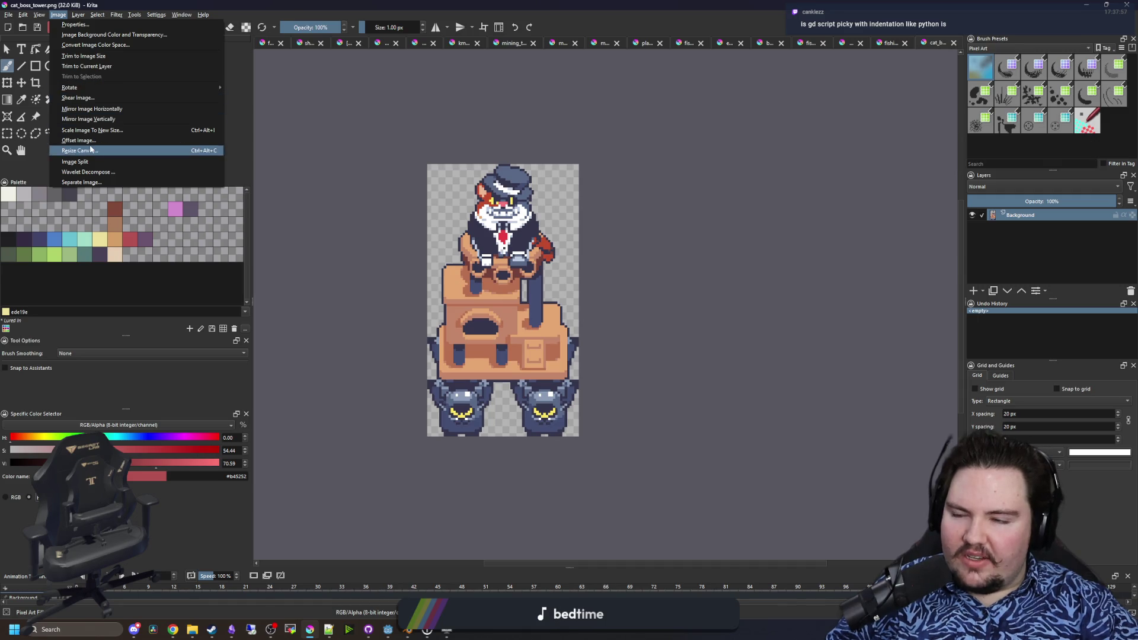
pyautogui.click(89, 147)
pyautogui.click(544, 353)
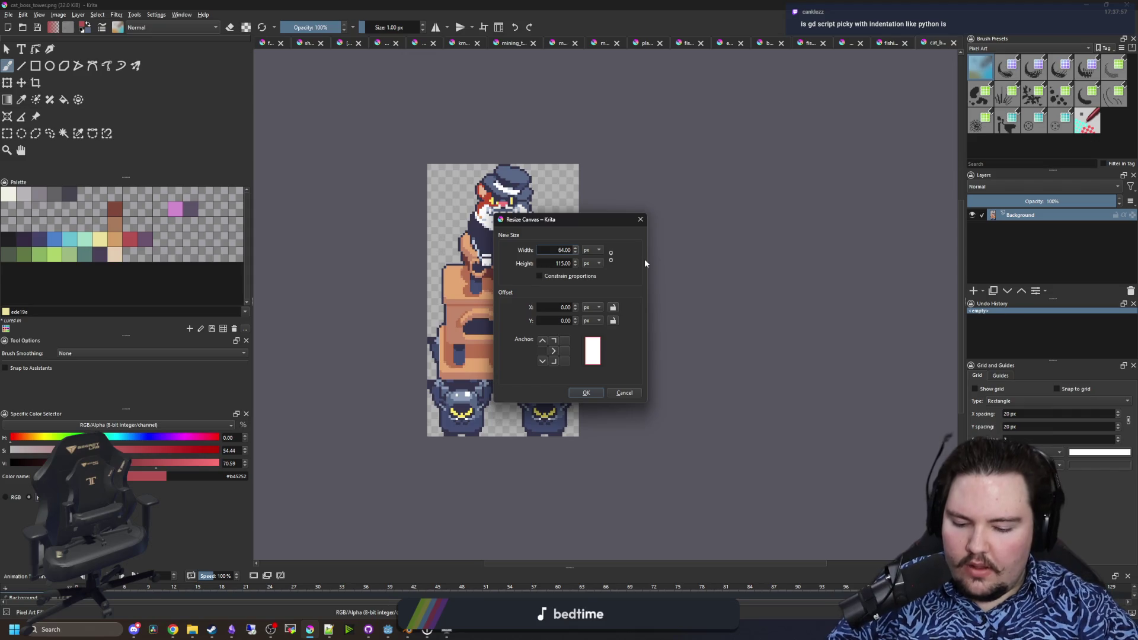
pyautogui.write('256')
pyautogui.press('Return')
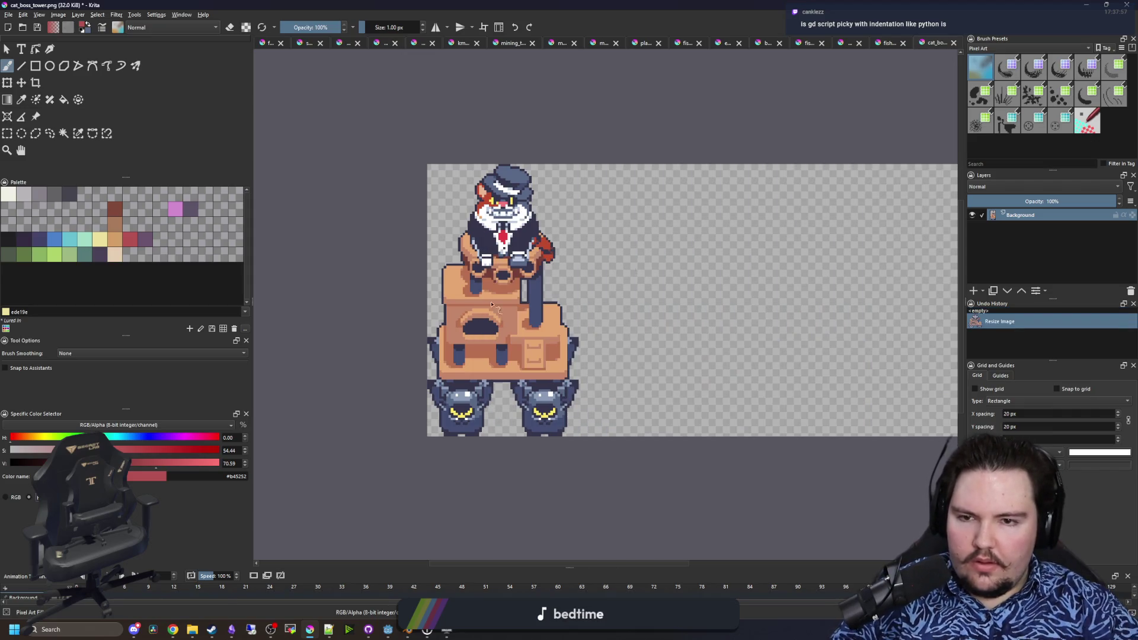
# - Make a rectangular selection on the canvas, then clear it
pyautogui.click(12, 135)
pyautogui.scroll(1, 711, 305)
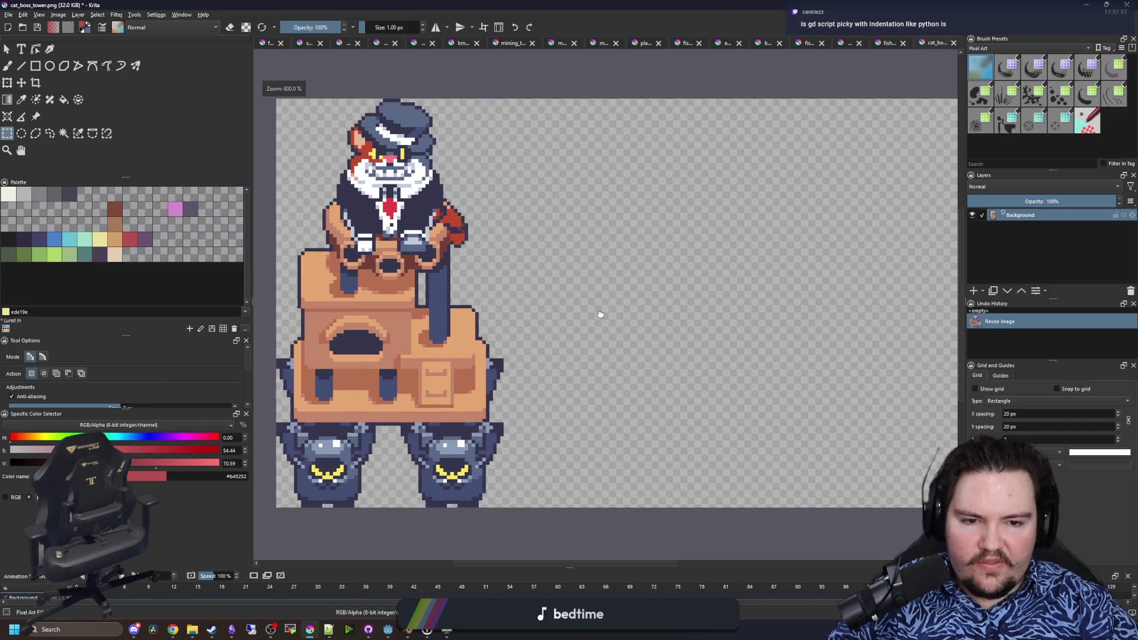
pyautogui.scroll(-2, 604, 310)
pyautogui.scroll(1, 808, 384)
pyautogui.scroll(-1, 808, 384)
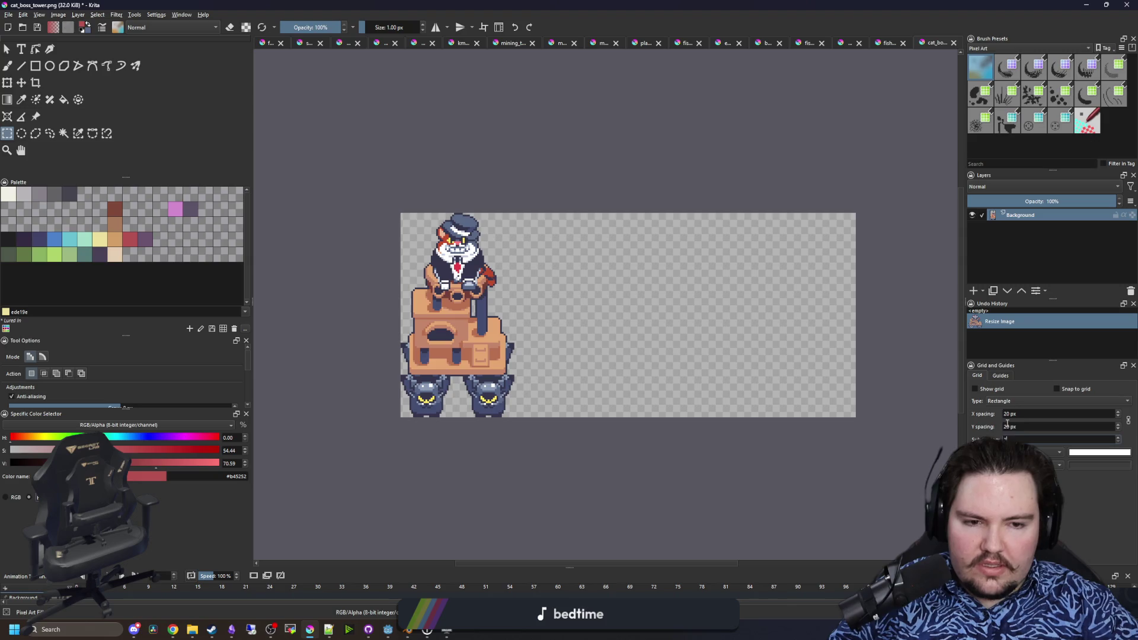
pyautogui.scroll(3, 411, 266)
pyautogui.moveTo(382, 390); pyautogui.dragTo(686, 494)
pyautogui.scroll(-3, 686, 494)
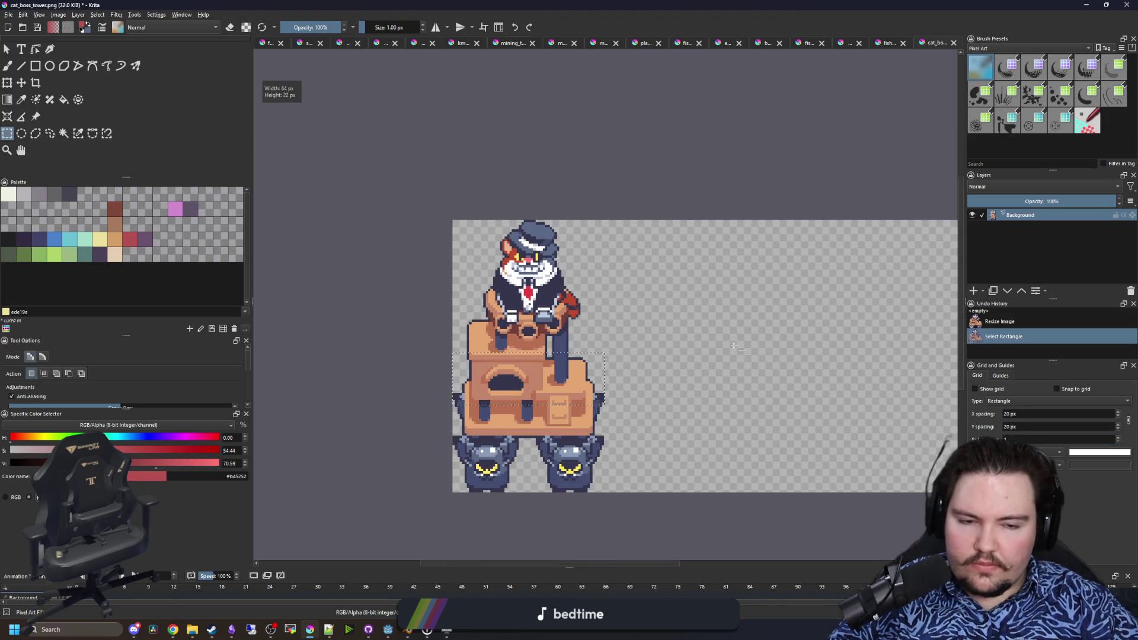
pyautogui.click(860, 450)
# - Set the grid spacing to 64 px and show the grid
pyautogui.write('64')
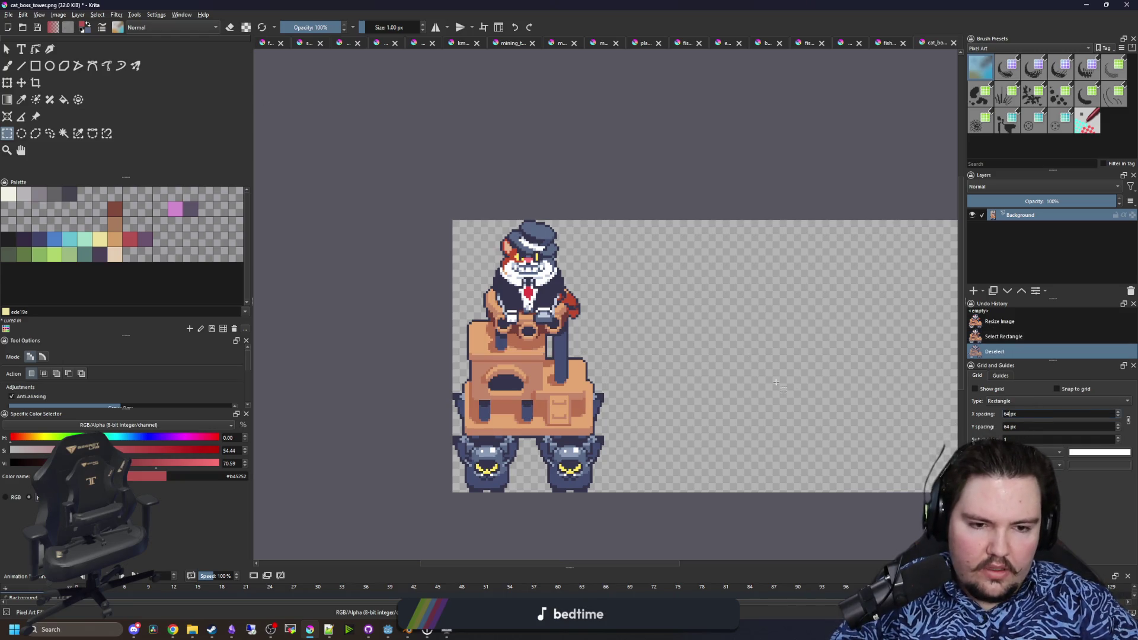
pyautogui.click(975, 389)
pyautogui.scroll(-2, 534, 296)
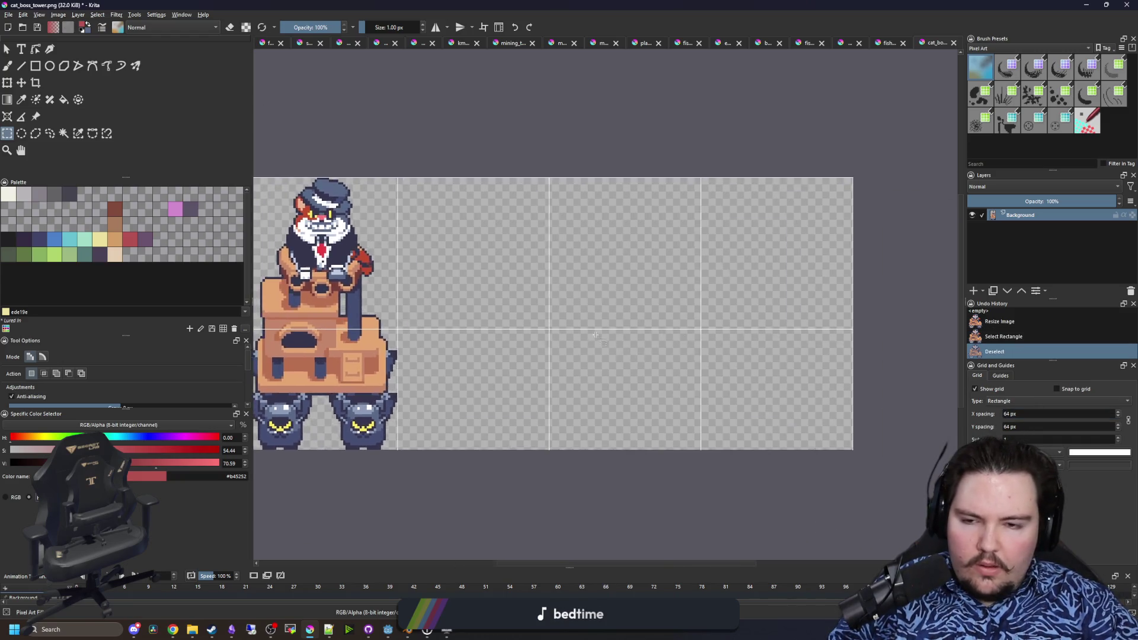
pyautogui.scroll(2, 528, 297)
# - Centre the sprite sheet and select the first 64 px cat tower frame
pyautogui.moveTo(277, 194); pyautogui.dragTo(351, 152)
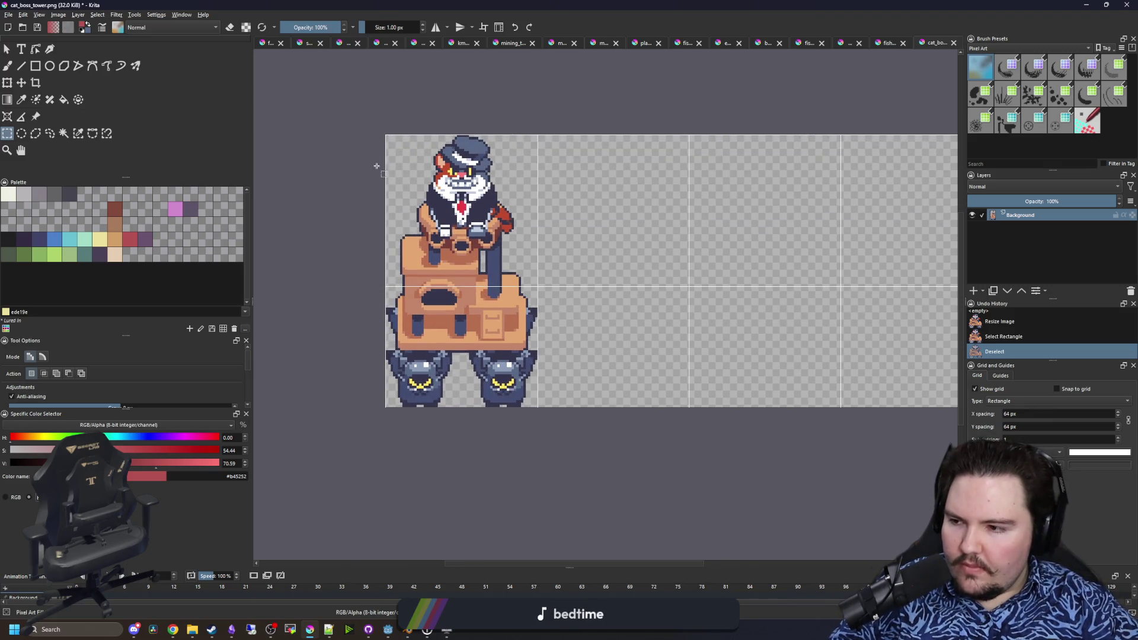
pyautogui.scroll(1, 379, 169)
pyautogui.scroll(-1, 386, 178)
pyautogui.scroll(1, 408, 263)
pyautogui.scroll(-1, 408, 262)
pyautogui.scroll(1, 452, 160)
pyautogui.moveTo(473, 89)
pyautogui.mouseDown()
pyautogui.moveTo(664, 474)
pyautogui.moveTo(700, 498)
pyautogui.mouseUp()
# - Copy the selected cat tower frame and move the copy into the second grid cell
pyautogui.hotkey('ctrl', 'c')
pyautogui.hotkey('ctrl', 'c')
pyautogui.scroll(-5, 366, 381)
pyautogui.scroll(3, 483, 386)
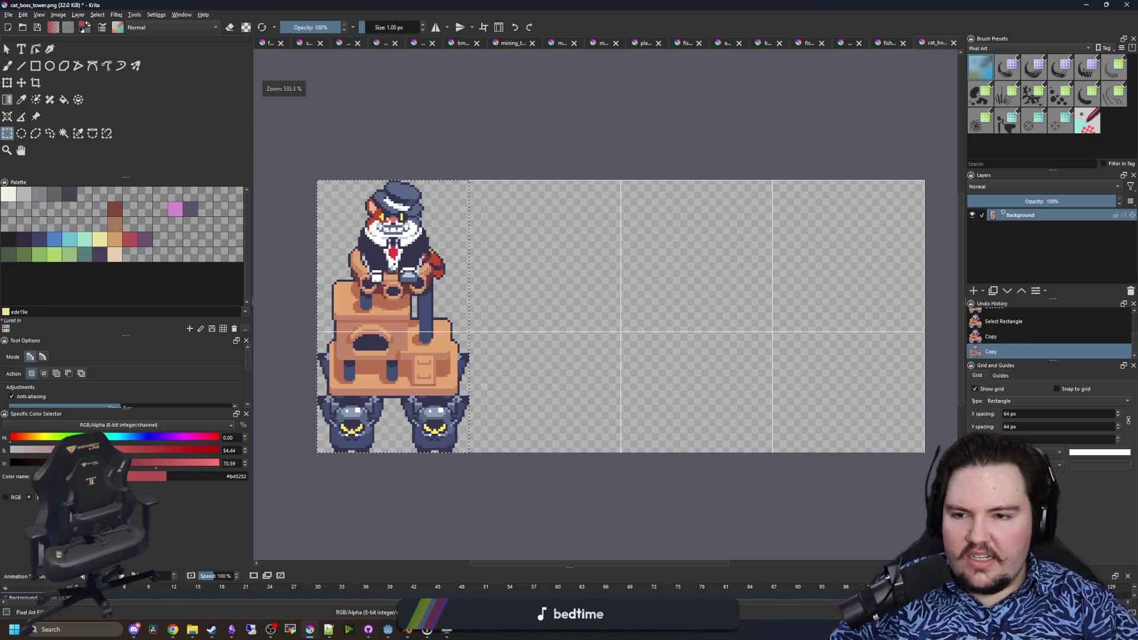
pyautogui.hotkey('ctrl', 't')
pyautogui.moveTo(396, 338)
pyautogui.mouseDown()
pyautogui.moveTo(432, 352)
pyautogui.moveTo(547, 338)
pyautogui.mouseUp()
pyautogui.scroll(4, 510, 443)
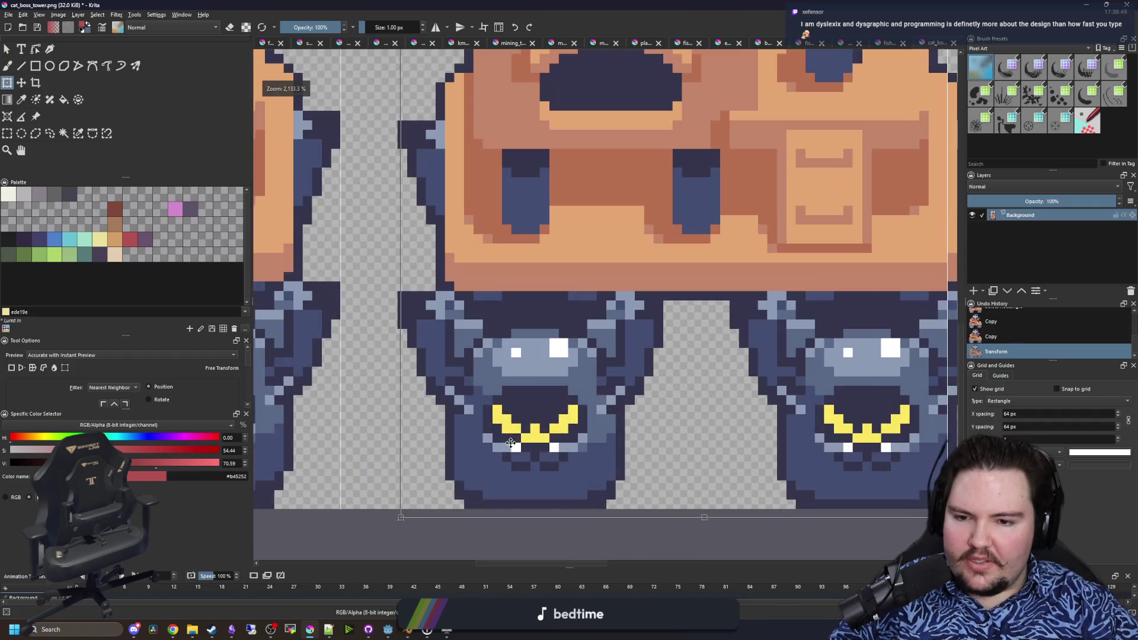
pyautogui.scroll(-4, 510, 444)
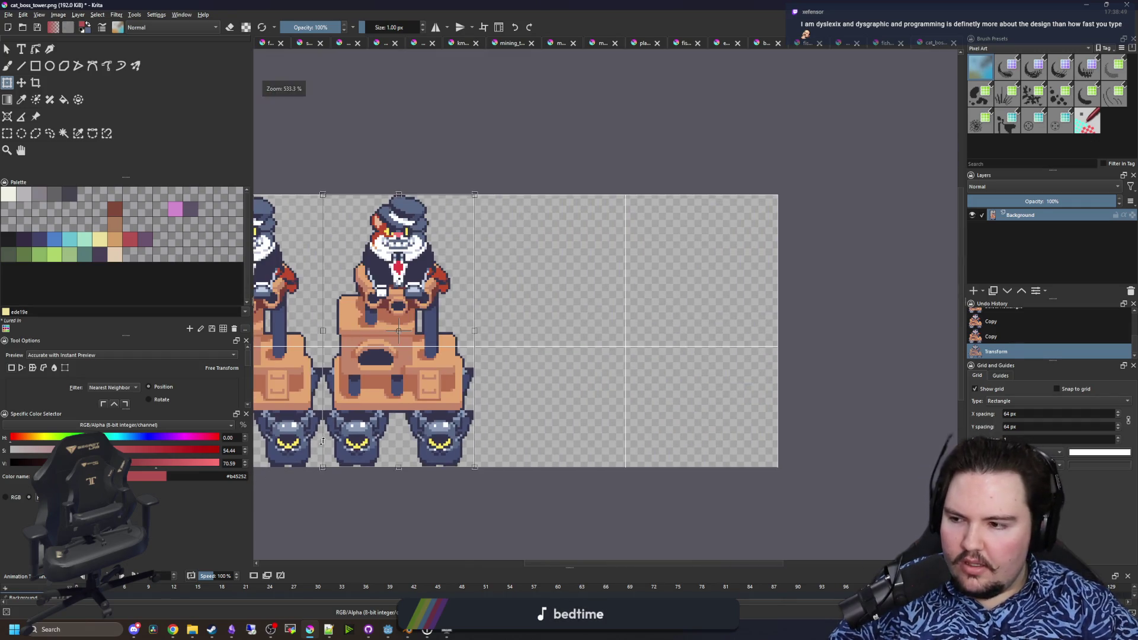
# - Nudge the copied tower into line with its frame and commit its position
pyautogui.moveTo(370, 436); pyautogui.dragTo(521, 438)
pyautogui.scroll(5, 491, 475)
pyautogui.moveTo(640, 361); pyautogui.dragTo(596, 355)
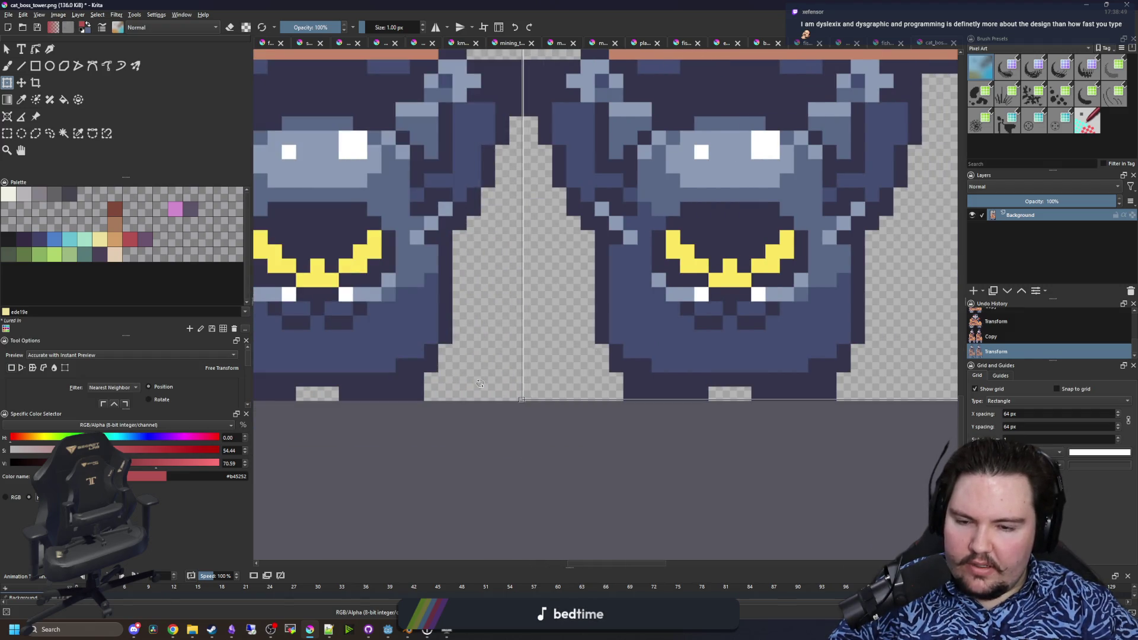
pyautogui.scroll(-6, 596, 355)
pyautogui.scroll(2, 409, 369)
pyautogui.moveTo(450, 388)
pyautogui.mouseDown()
pyautogui.moveTo(664, 391)
pyautogui.moveTo(665, 401)
pyautogui.mouseUp()
pyautogui.scroll(2, 669, 393)
pyautogui.scroll(-4, 675, 396)
pyautogui.hotkey('ctrl', 'r')
# - Select the upper and lower box sections of the right tower
pyautogui.click(617, 164)
pyautogui.scroll(2, 472, 258)
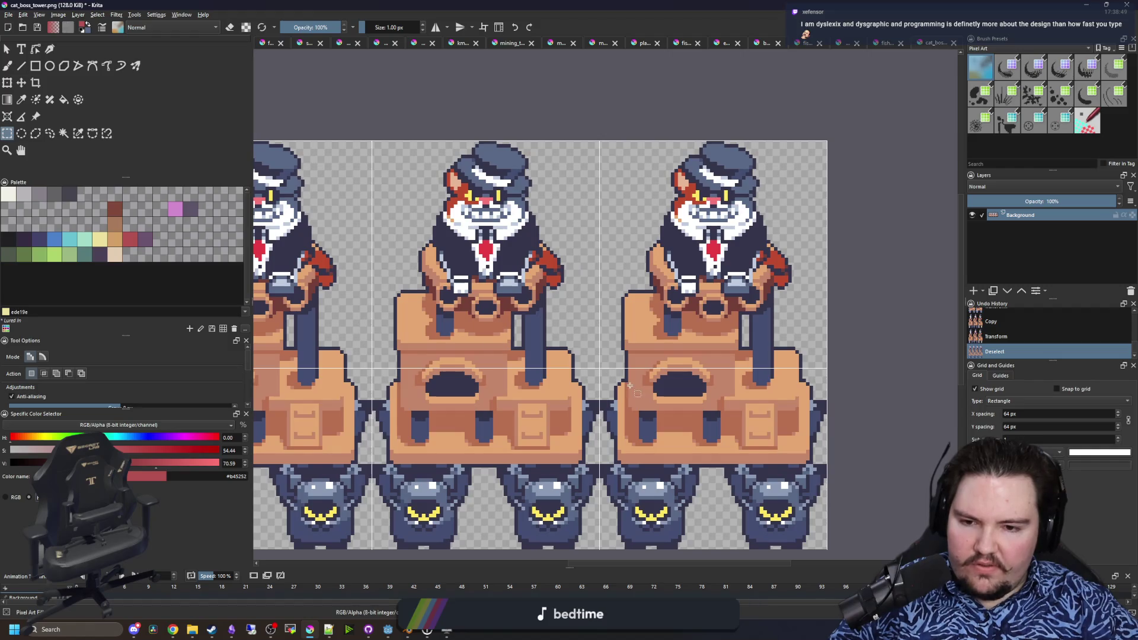
pyautogui.moveTo(793, 323); pyautogui.dragTo(879, 372)
pyautogui.moveTo(753, 303); pyautogui.dragTo(381, 86)
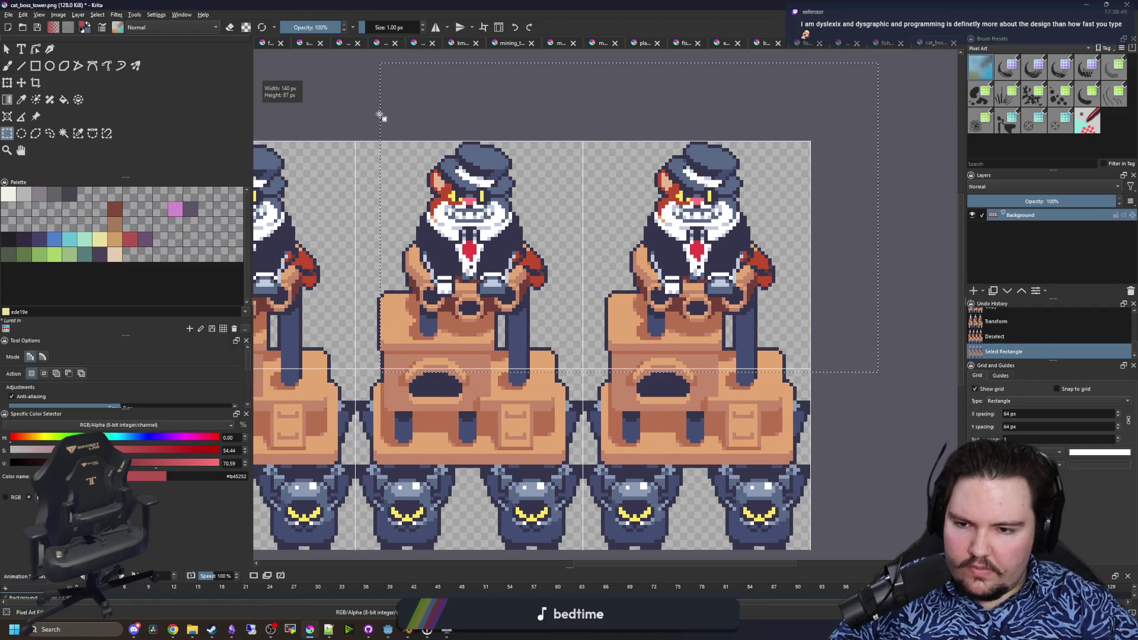
pyautogui.scroll(3, 649, 415)
pyautogui.scroll(-3, 649, 415)
pyautogui.scroll(3, 771, 437)
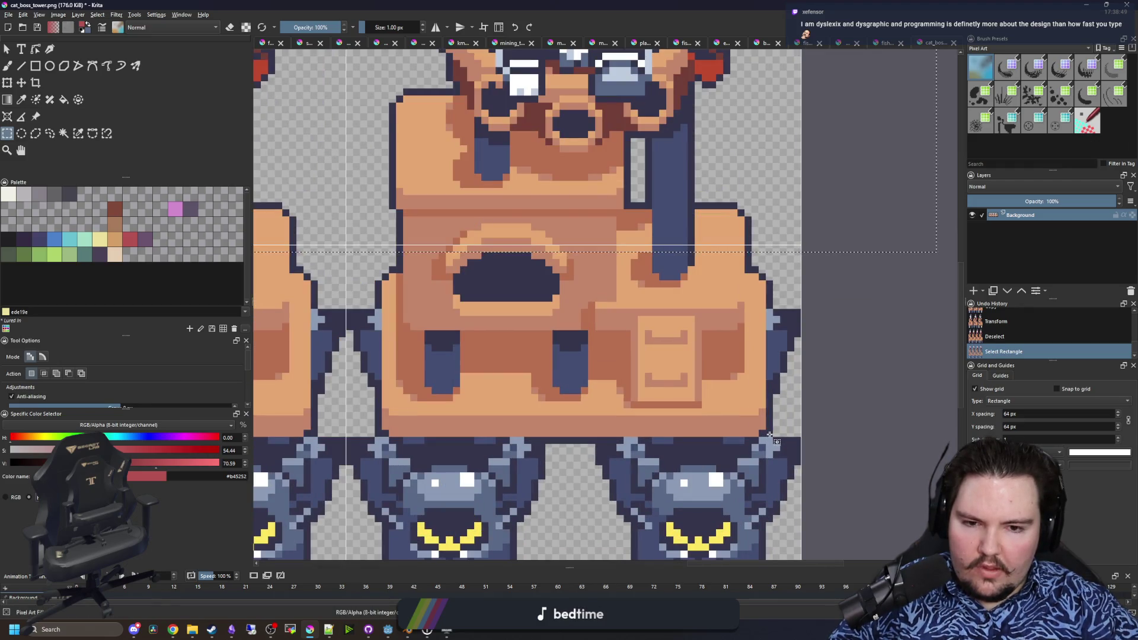
pyautogui.moveTo(767, 437)
pyautogui.mouseDown()
pyautogui.moveTo(358, 124)
pyautogui.moveTo(381, 155)
pyautogui.moveTo(381, 252)
pyautogui.mouseUp()
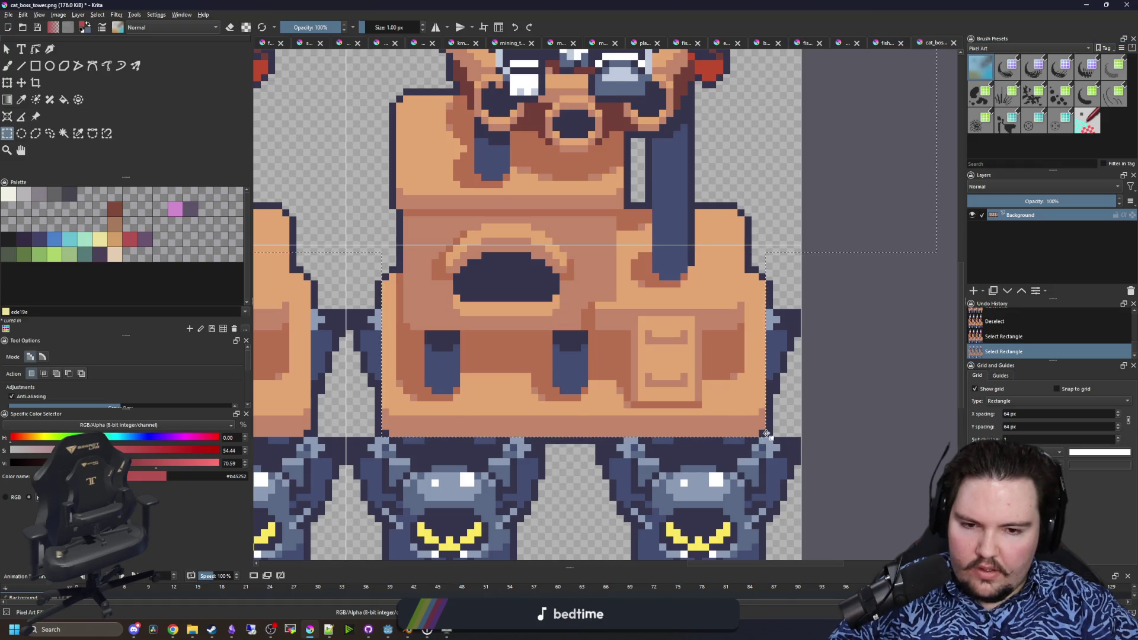
# - Shift the left tower's box section slightly left and down, then deselect
pyautogui.scroll(1, 756, 429)
pyautogui.scroll(-3, 788, 409)
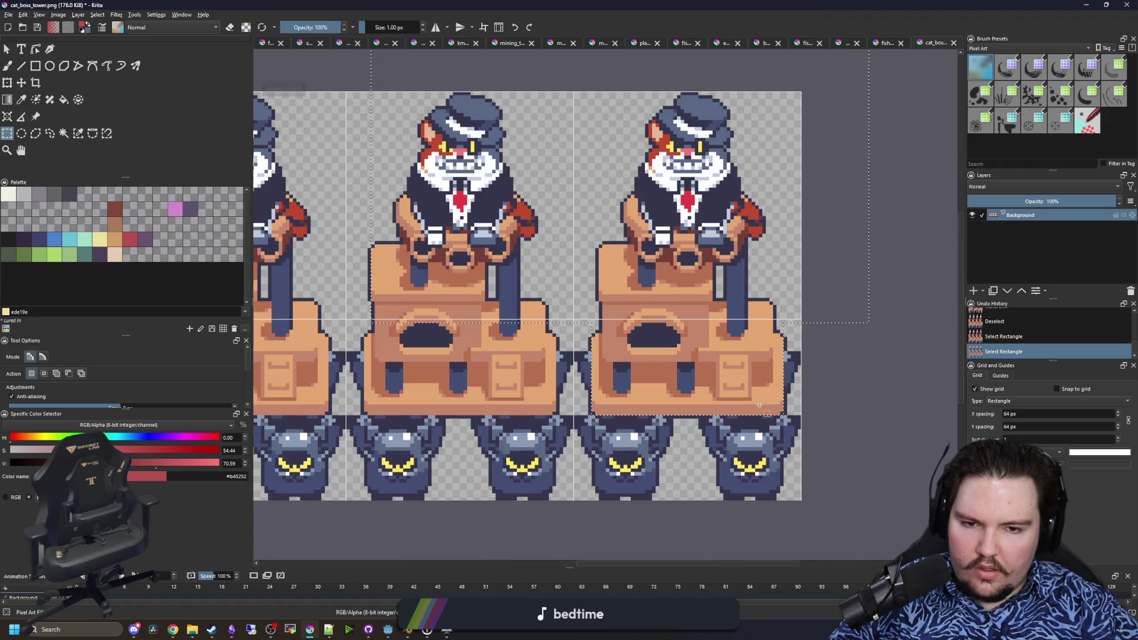
pyautogui.scroll(1, 497, 396)
pyautogui.scroll(1, 496, 396)
pyautogui.moveTo(318, 455)
pyautogui.mouseDown()
pyautogui.moveTo(614, 172)
pyautogui.moveTo(706, 123)
pyautogui.mouseUp()
pyautogui.scroll(-1, 256, 207)
pyautogui.click(21, 83)
pyautogui.moveTo(441, 272); pyautogui.dragTo(436, 276)
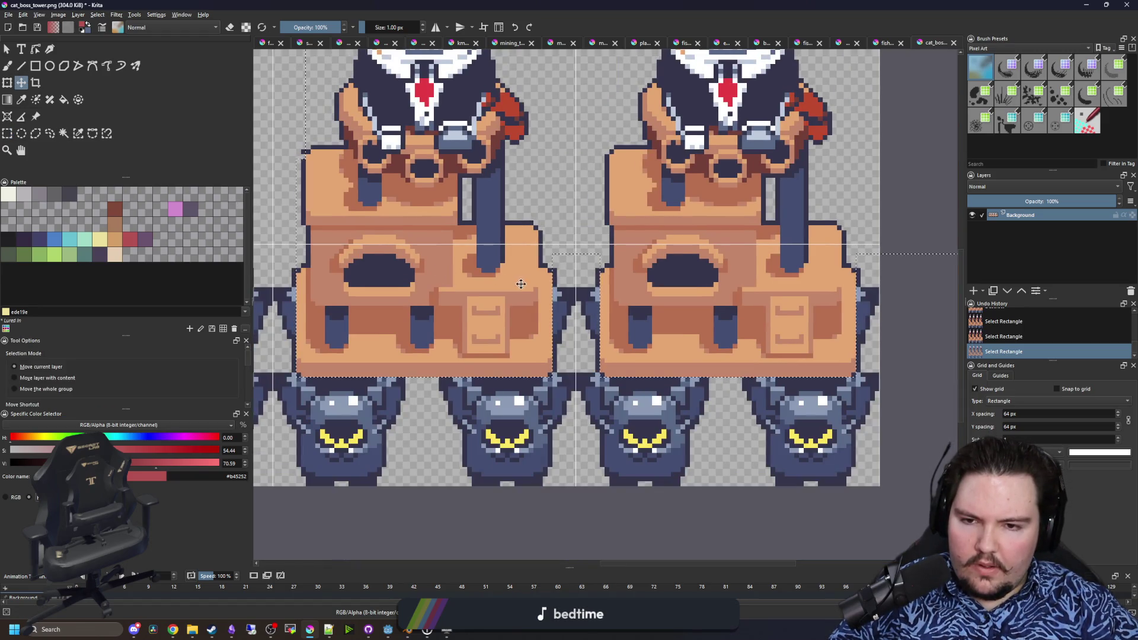
pyautogui.hotkey('ctrl', 'shift', 'a')
# - Paint dark pixels into the gaps along the seams between towers
pyautogui.scroll(4, 563, 270)
pyautogui.press('p')
pyautogui.press('b')
pyautogui.click(546, 308)
pyautogui.click(803, 308)
pyautogui.scroll(-4, 807, 311)
pyautogui.scroll(2, 439, 330)
pyautogui.click(373, 313)
pyautogui.scroll(-4, 374, 313)
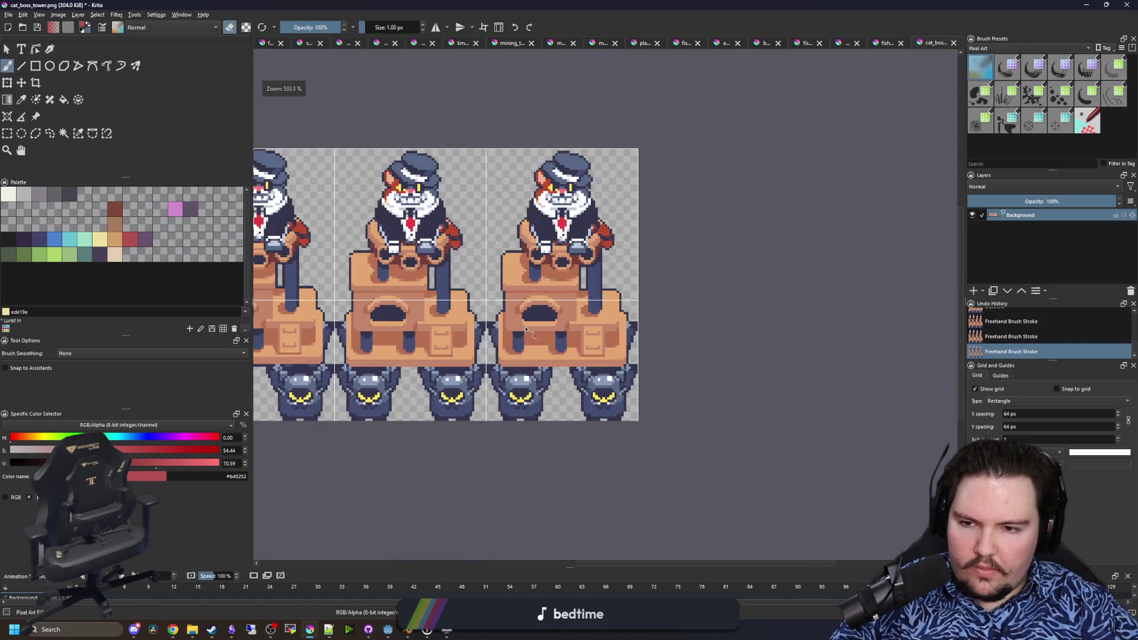
pyautogui.scroll(3, 675, 314)
pyautogui.scroll(2, 492, 339)
pyautogui.scroll(-6, 648, 255)
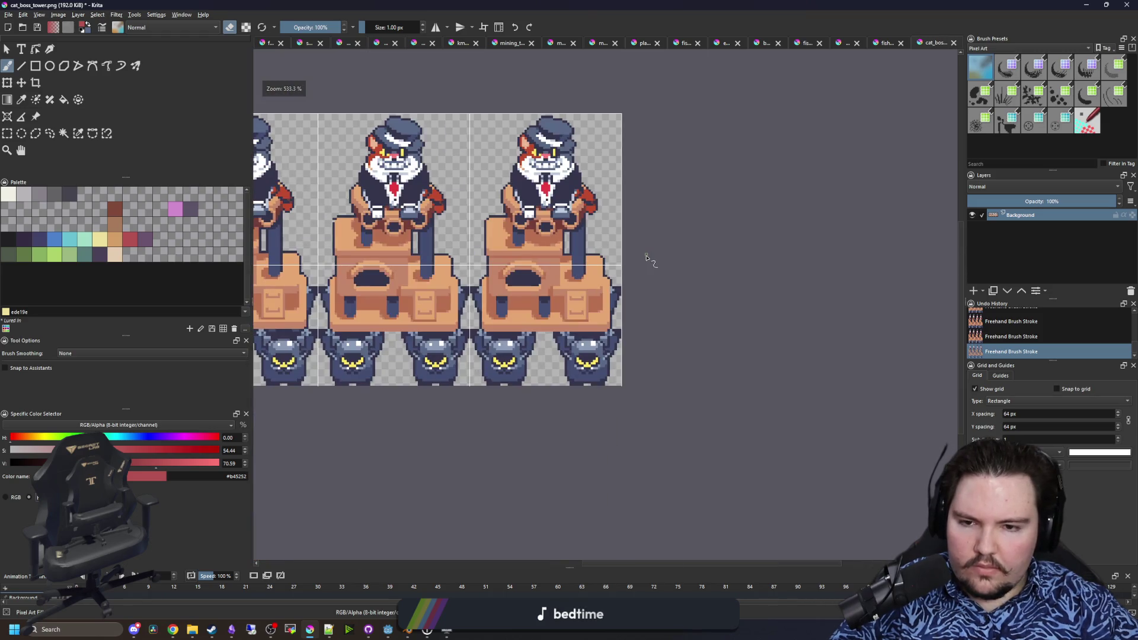
pyautogui.scroll(2, 617, 388)
pyautogui.scroll(-2, 616, 388)
pyautogui.scroll(1, 569, 394)
pyautogui.scroll(-1, 545, 400)
pyautogui.scroll(1, 529, 405)
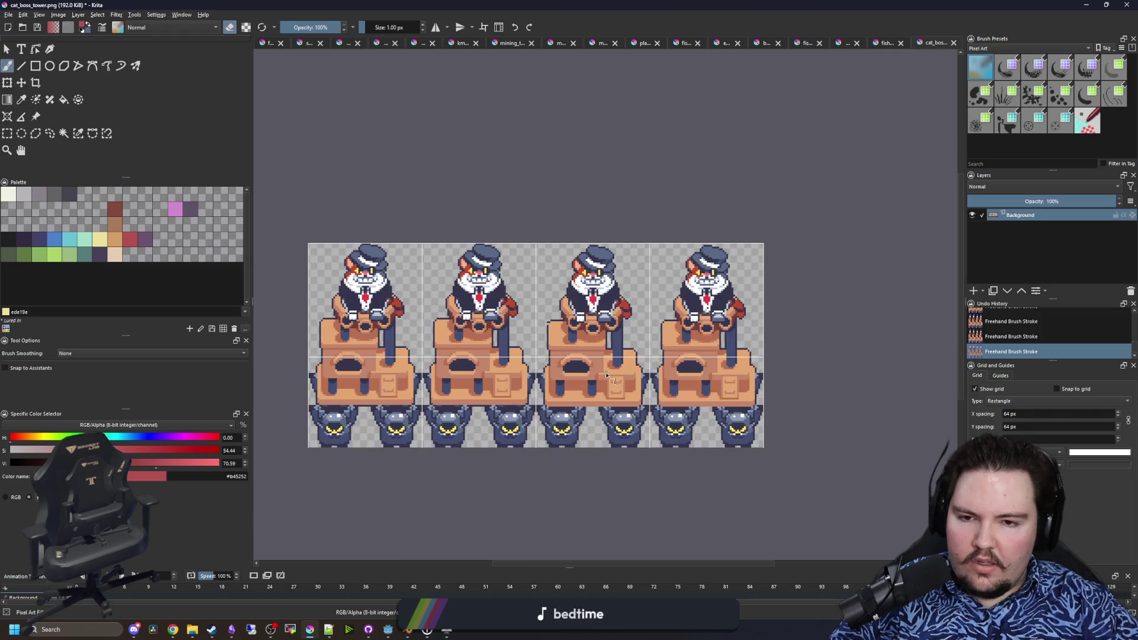
pyautogui.scroll(5, 572, 323)
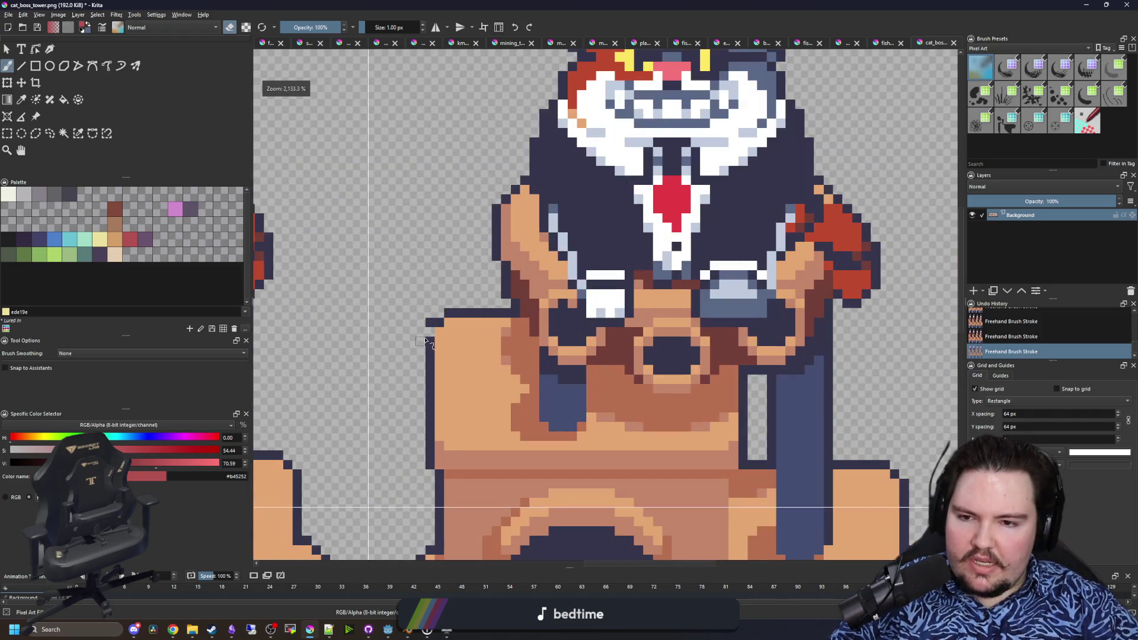
# - Sample the dark navy outline colour and paint a navy pixel on the tower edge
pyautogui.keyDown('ctrl'); pyautogui.click(465, 297); pyautogui.keyUp('ctrl')
pyautogui.click(433, 336)
pyautogui.scroll(-6, 450, 350)
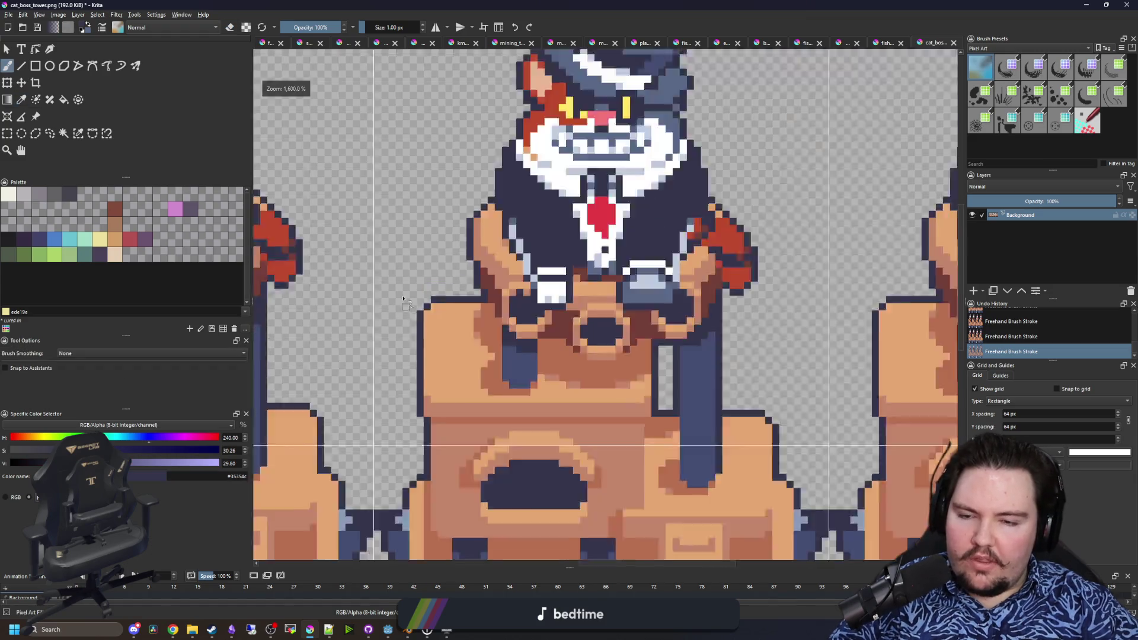
pyautogui.scroll(3, 580, 394)
pyautogui.scroll(1, 663, 291)
pyautogui.scroll(-1, 608, 290)
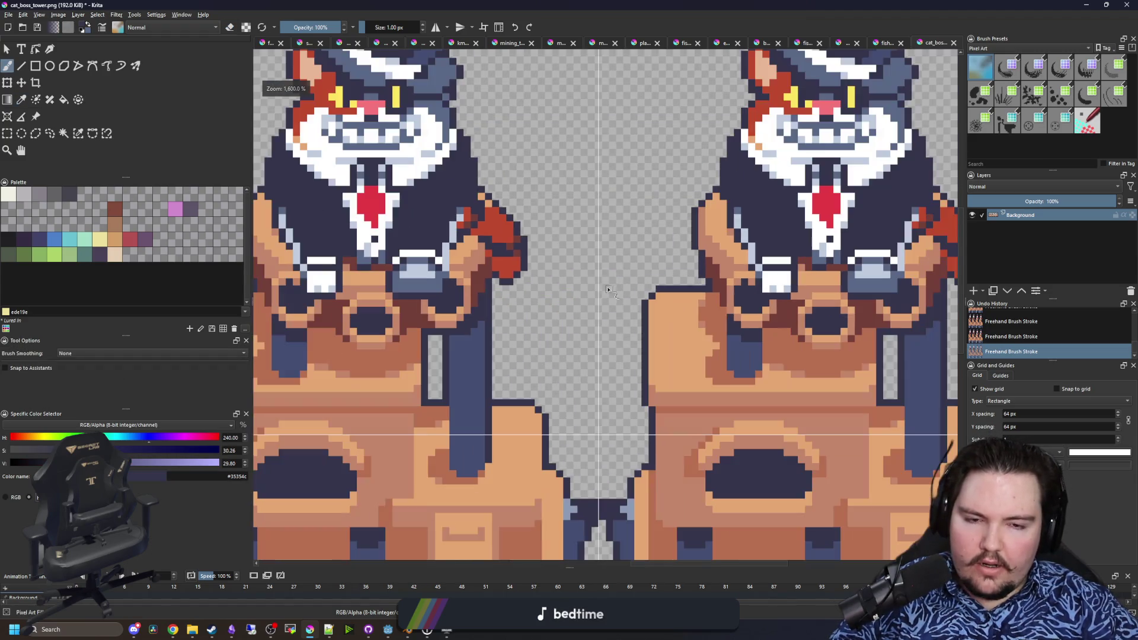
pyautogui.scroll(-3, 628, 279)
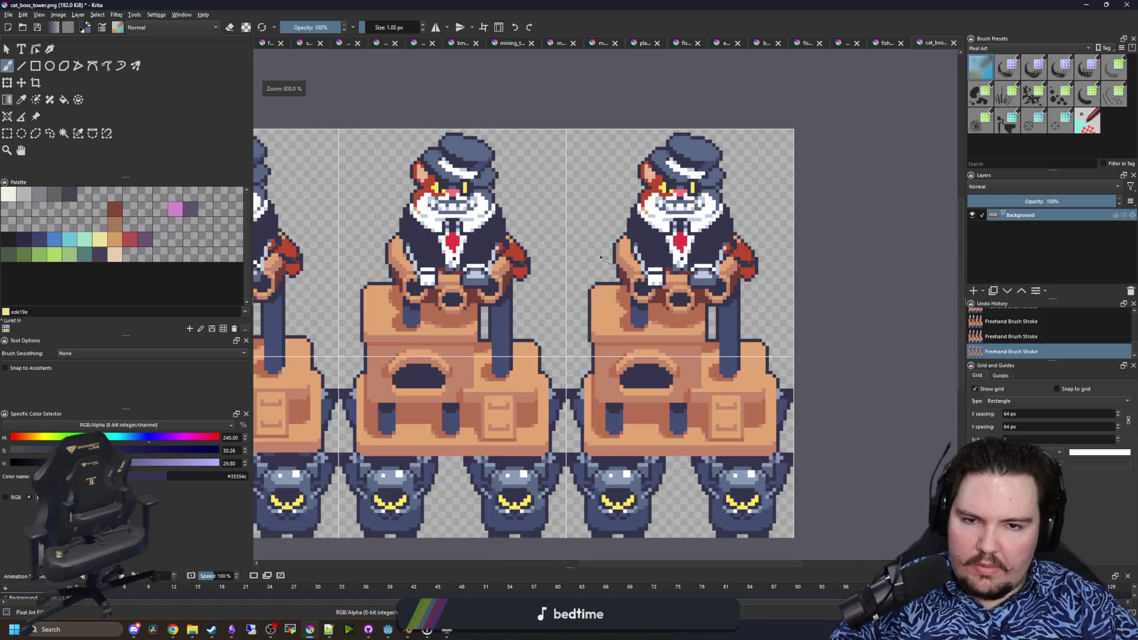
pyautogui.scroll(-2, 699, 184)
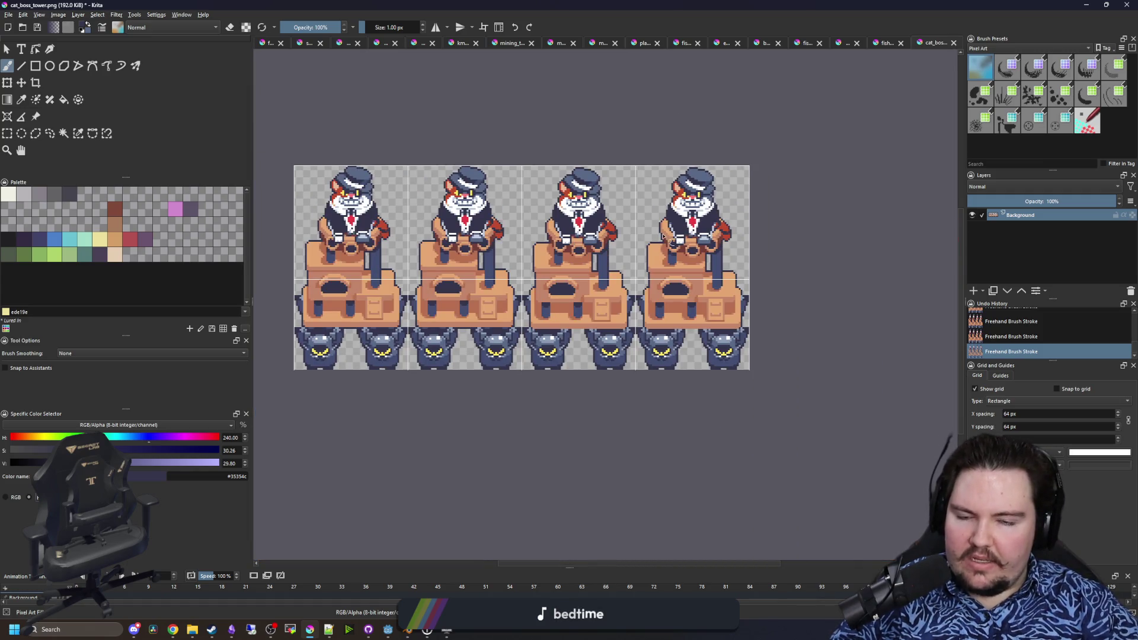
pyautogui.scroll(4, 366, 223)
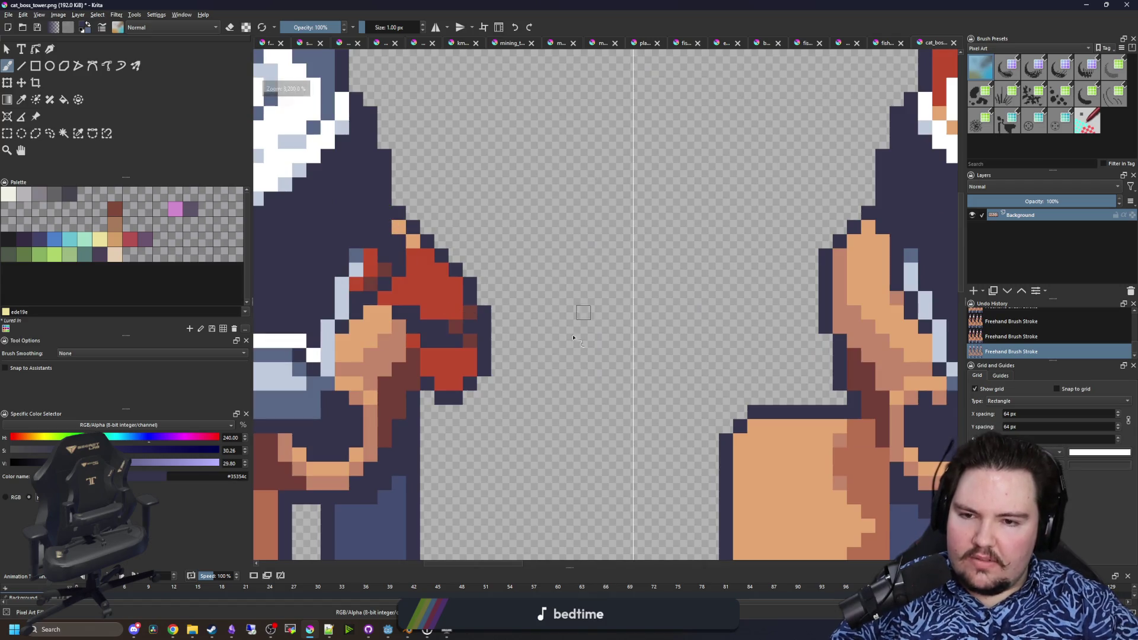
pyautogui.scroll(-4, 510, 354)
pyautogui.scroll(4, 563, 301)
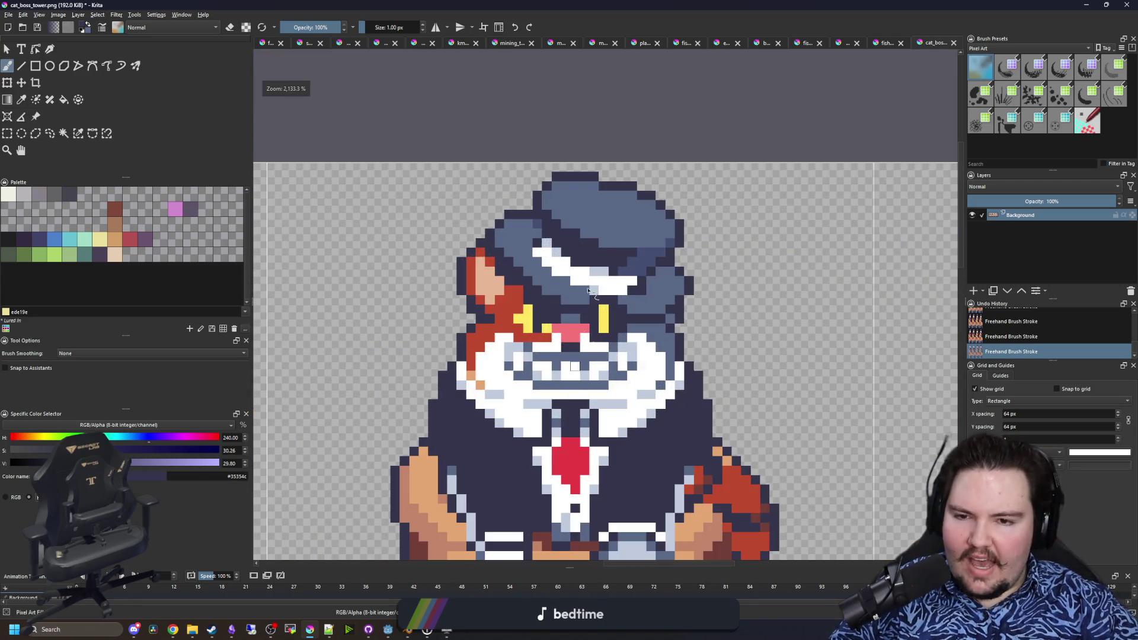
pyautogui.scroll(-4, 550, 395)
pyautogui.scroll(2, 550, 395)
pyautogui.scroll(-5, 533, 355)
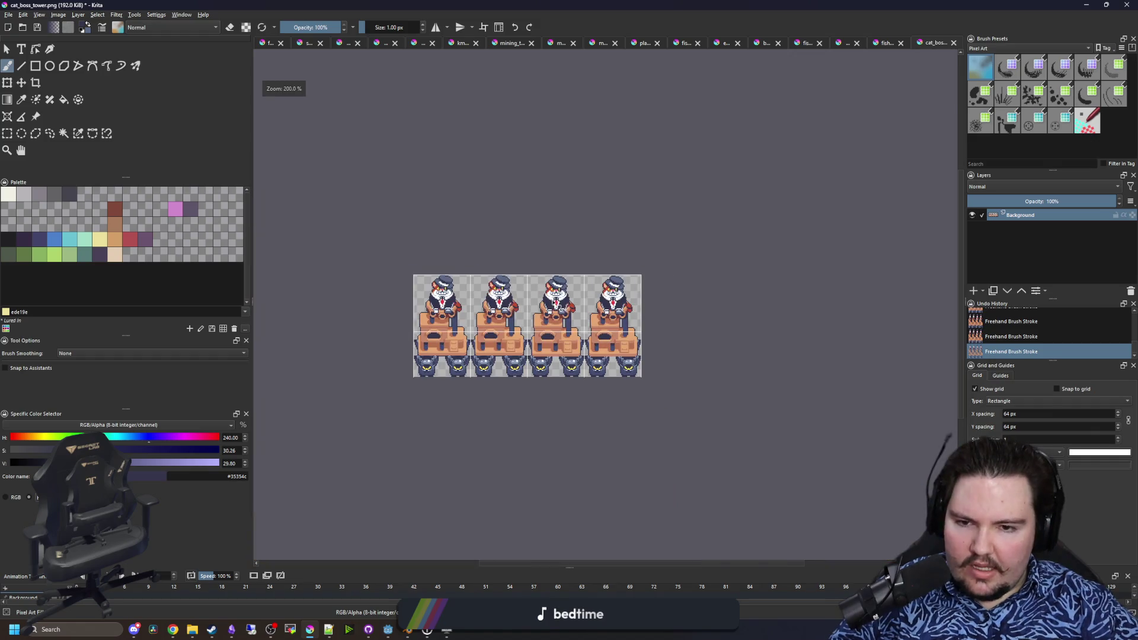
pyautogui.scroll(4, 522, 329)
# - Switch to rectangular selection and clear any remaining selection
pyautogui.click(7, 133)
pyautogui.click(419, 439)
pyautogui.scroll(4, 338, 438)
pyautogui.scroll(-2, 303, 351)
pyautogui.click(332, 370)
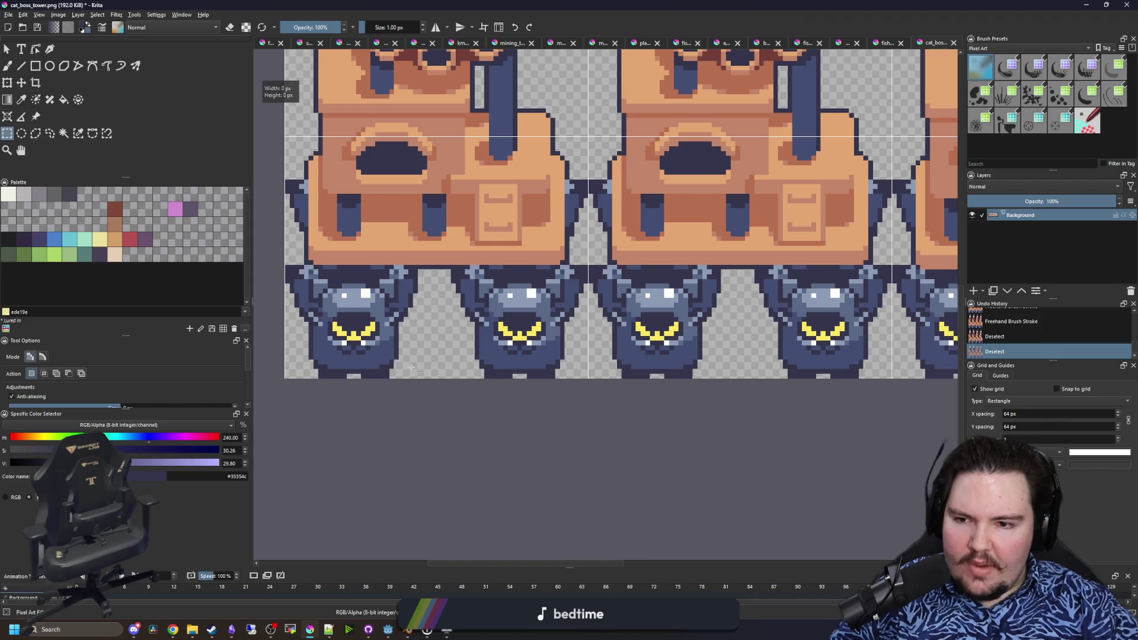
pyautogui.scroll(2, 340, 377)
pyautogui.scroll(-4, 340, 376)
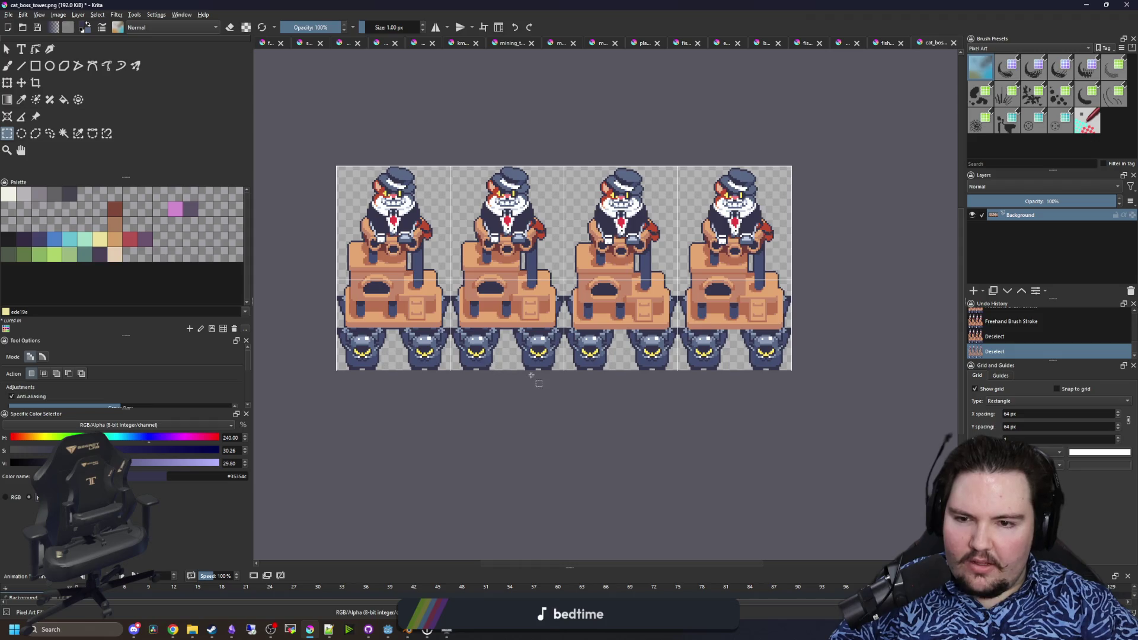
pyautogui.scroll(4, 468, 368)
pyautogui.scroll(-3, 420, 380)
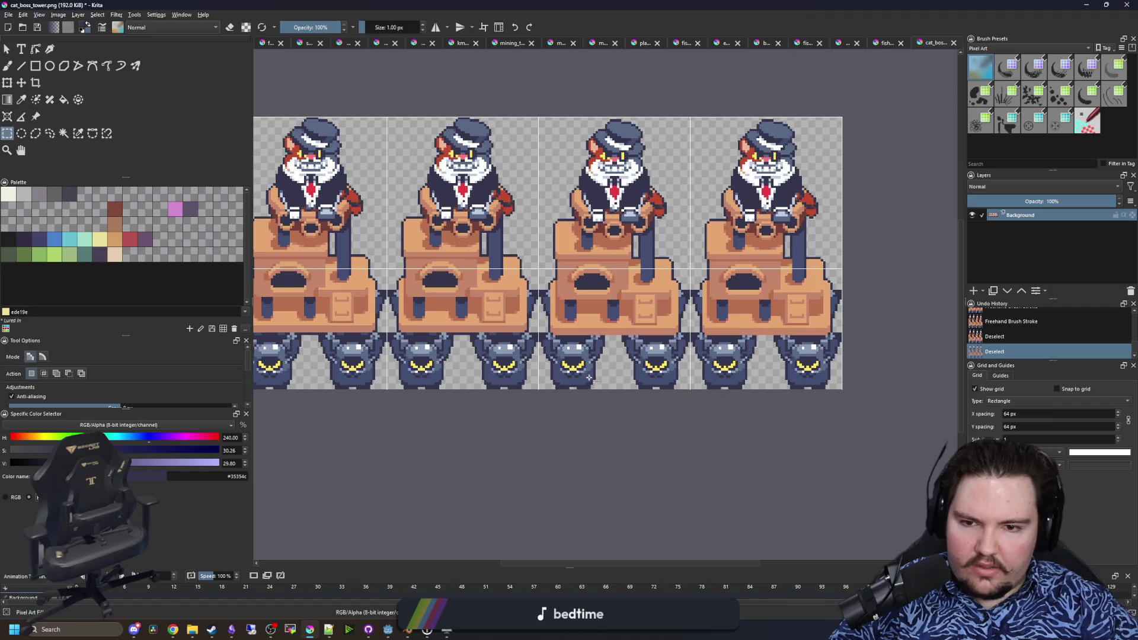
pyautogui.scroll(1, 589, 378)
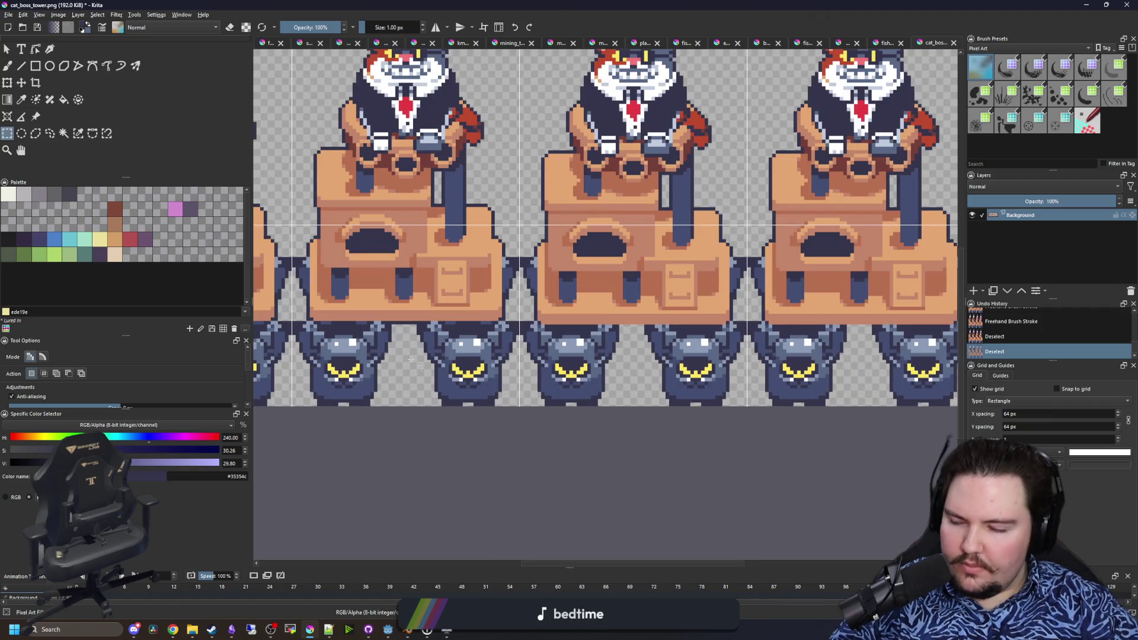
# - Pan and zoom across the sprite sheet to inspect the hats and each frame seam
pyautogui.moveTo(444, 360); pyautogui.dragTo(618, 405)
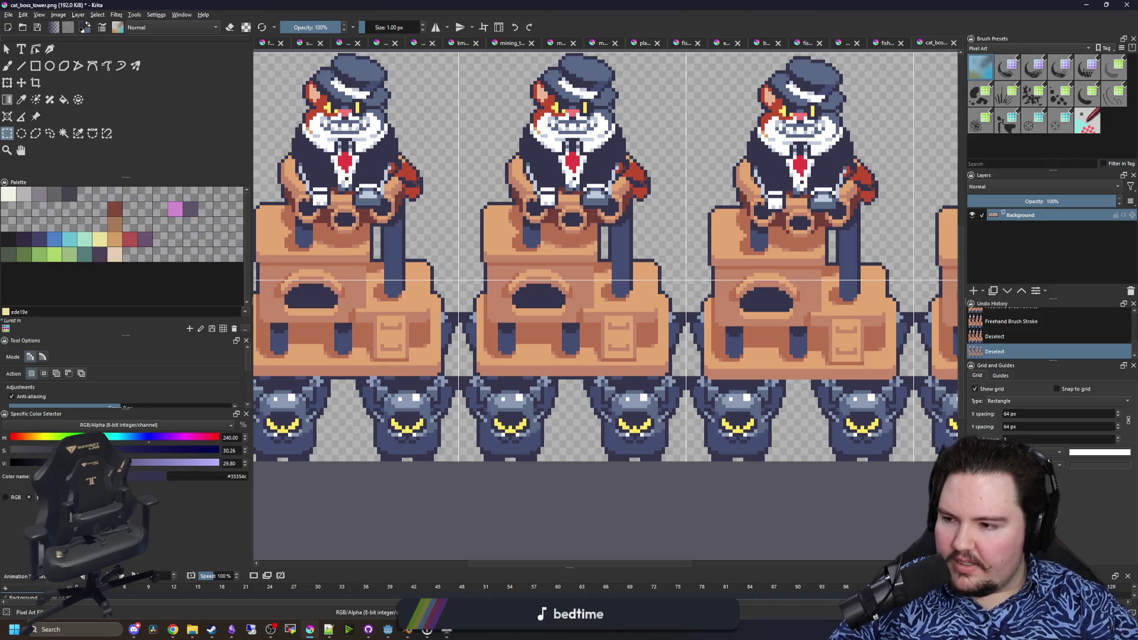
pyautogui.scroll(4, 490, 502)
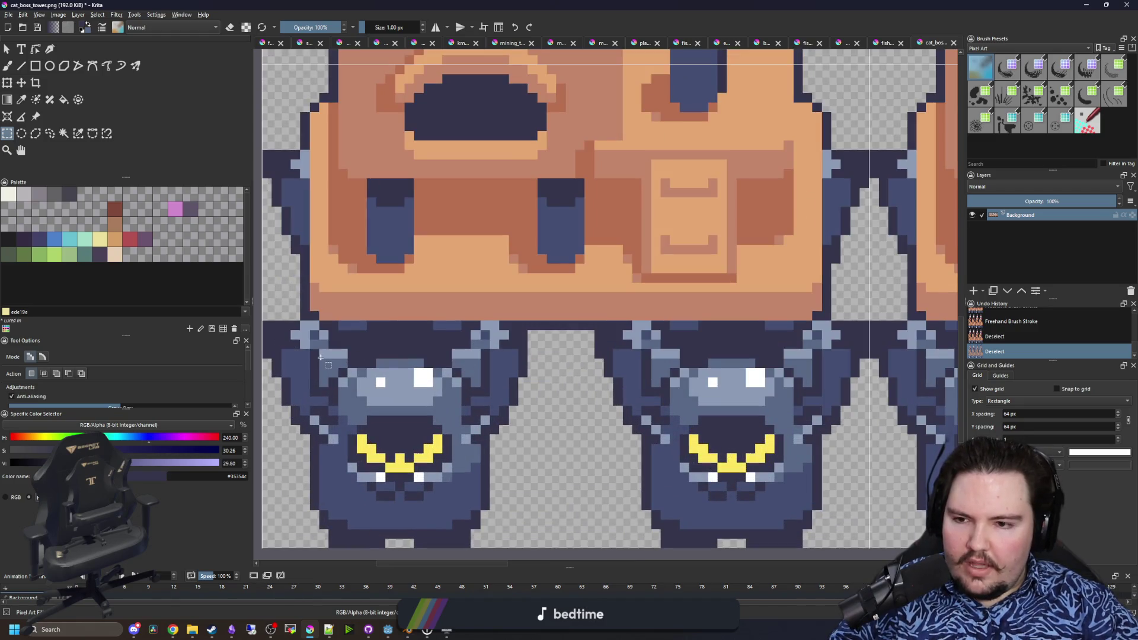
pyautogui.scroll(-3, 307, 358)
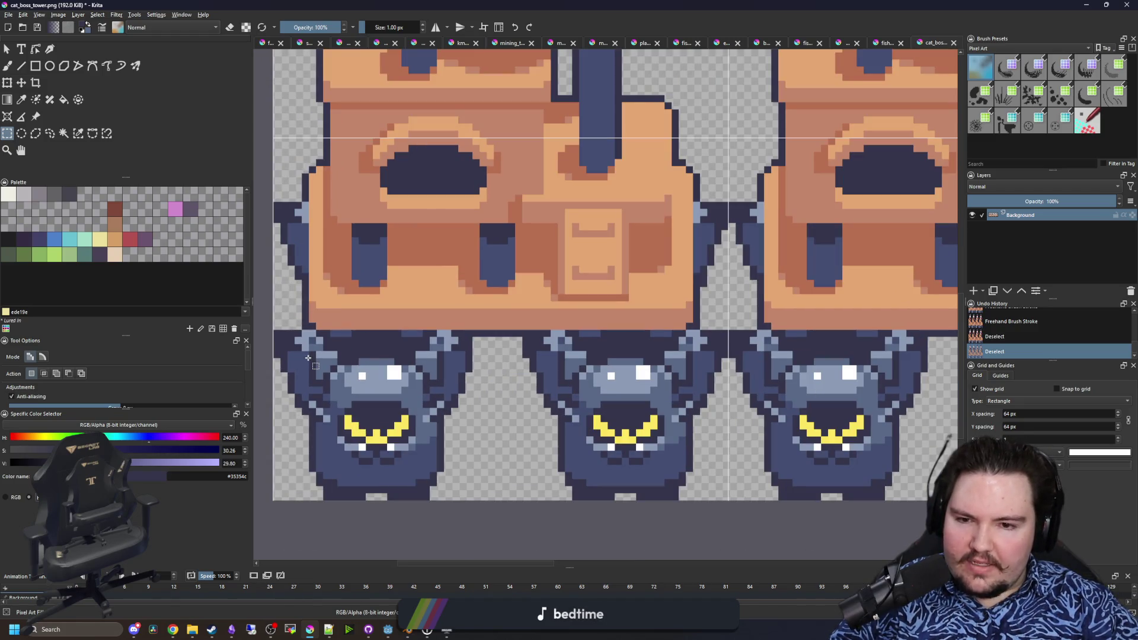
pyautogui.scroll(-2, 308, 358)
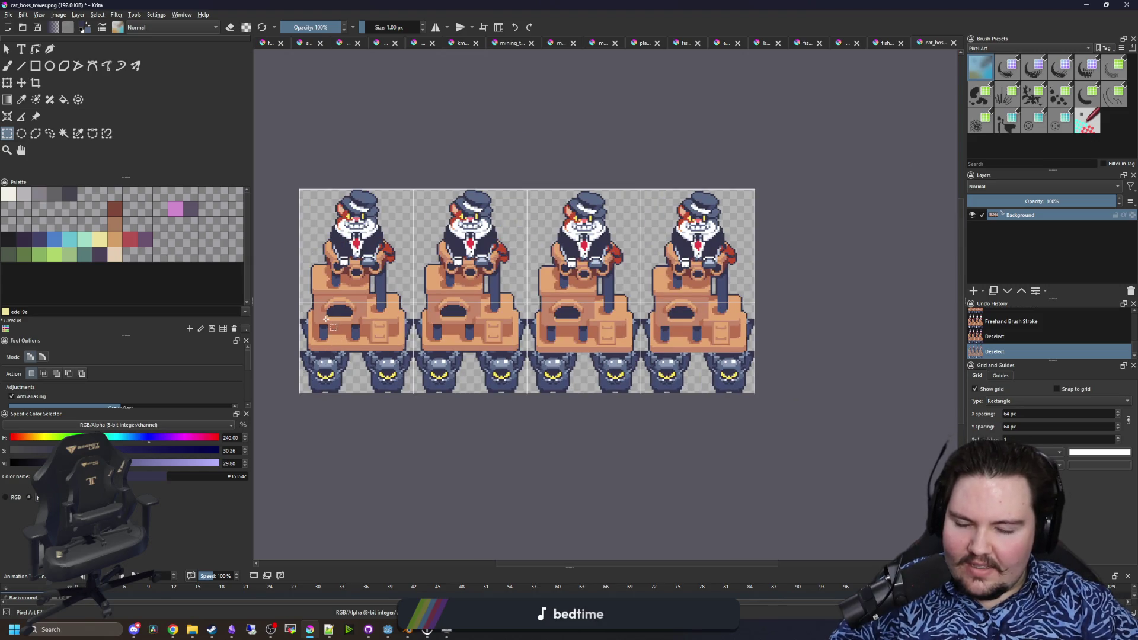
pyautogui.moveTo(655, 377); pyautogui.dragTo(536, 400)
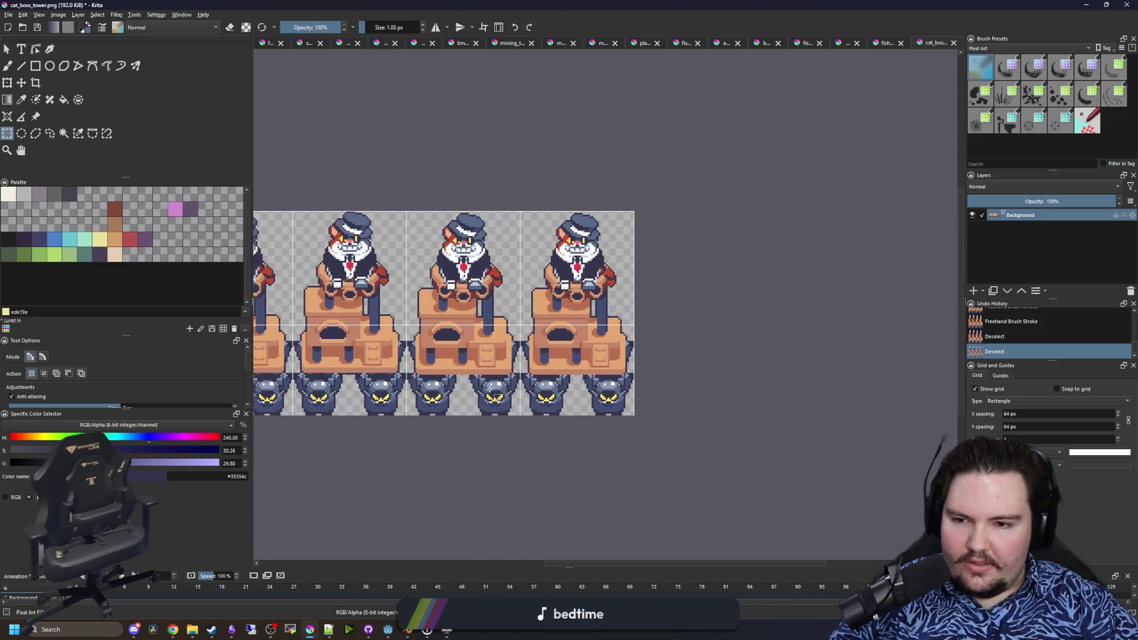
pyautogui.scroll(4, 540, 390)
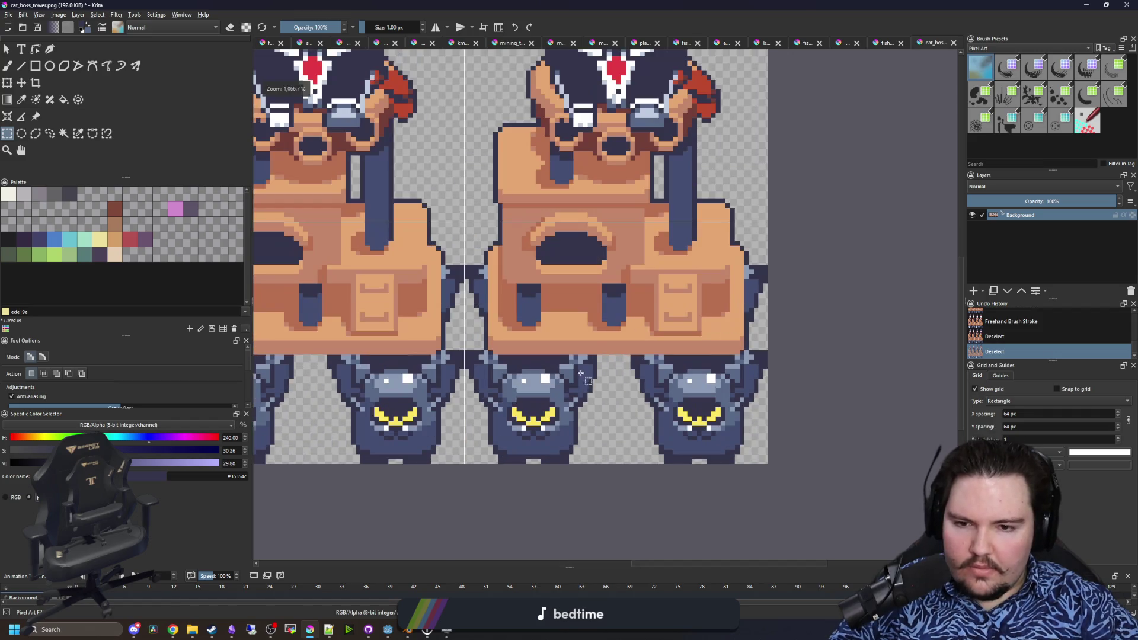
pyautogui.scroll(-3, 571, 392)
pyautogui.scroll(4, 569, 392)
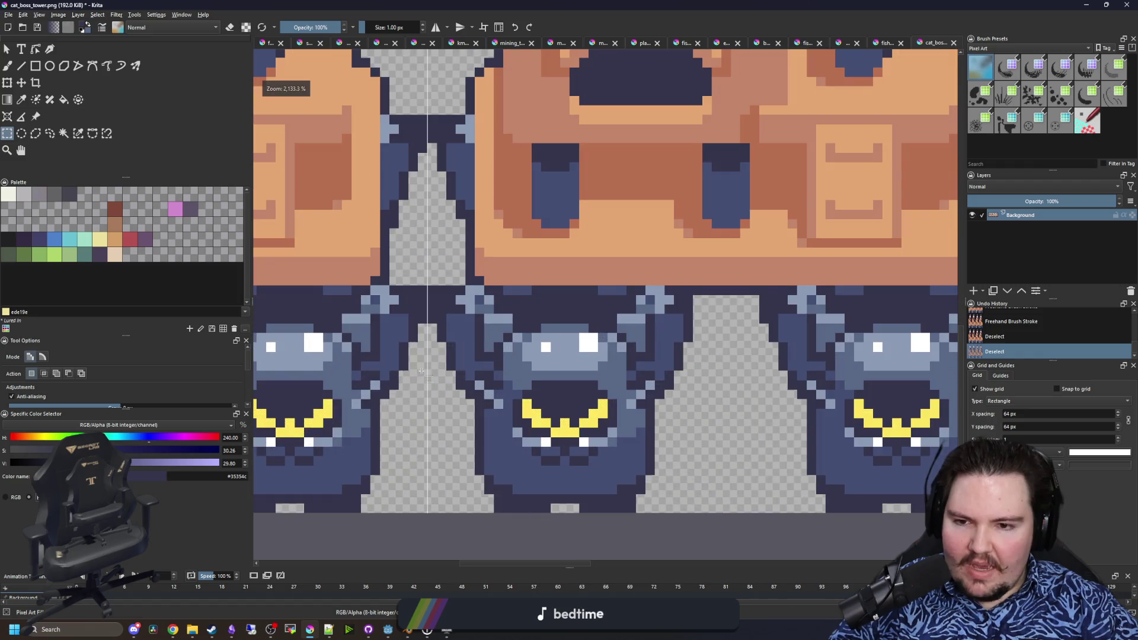
pyautogui.moveTo(422, 372); pyautogui.dragTo(671, 380)
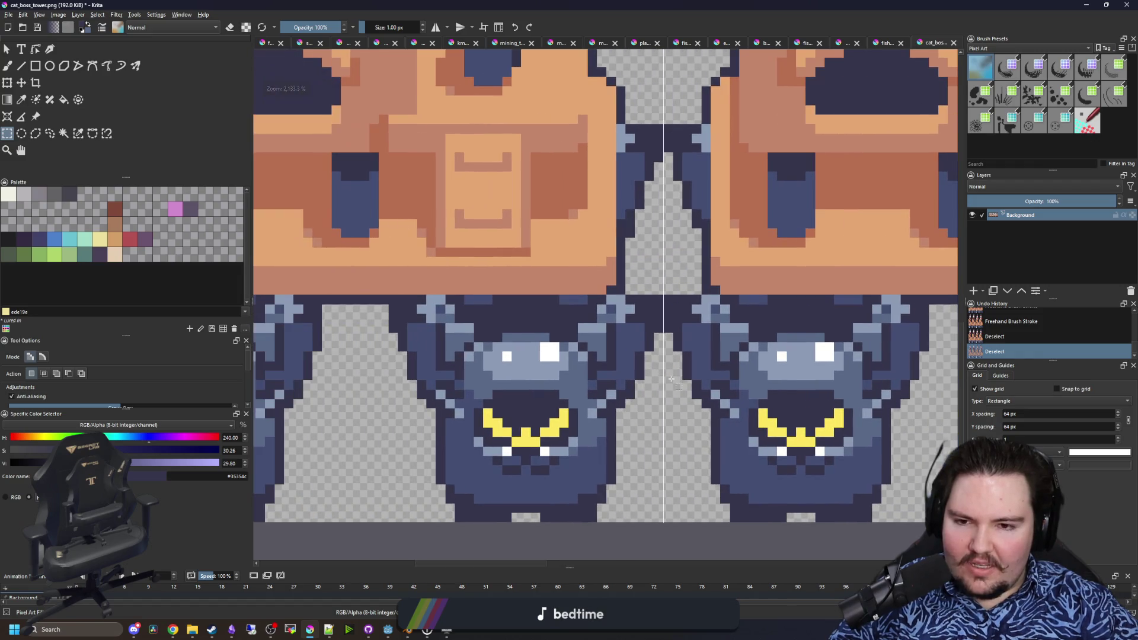
pyautogui.scroll(-3, 450, 384)
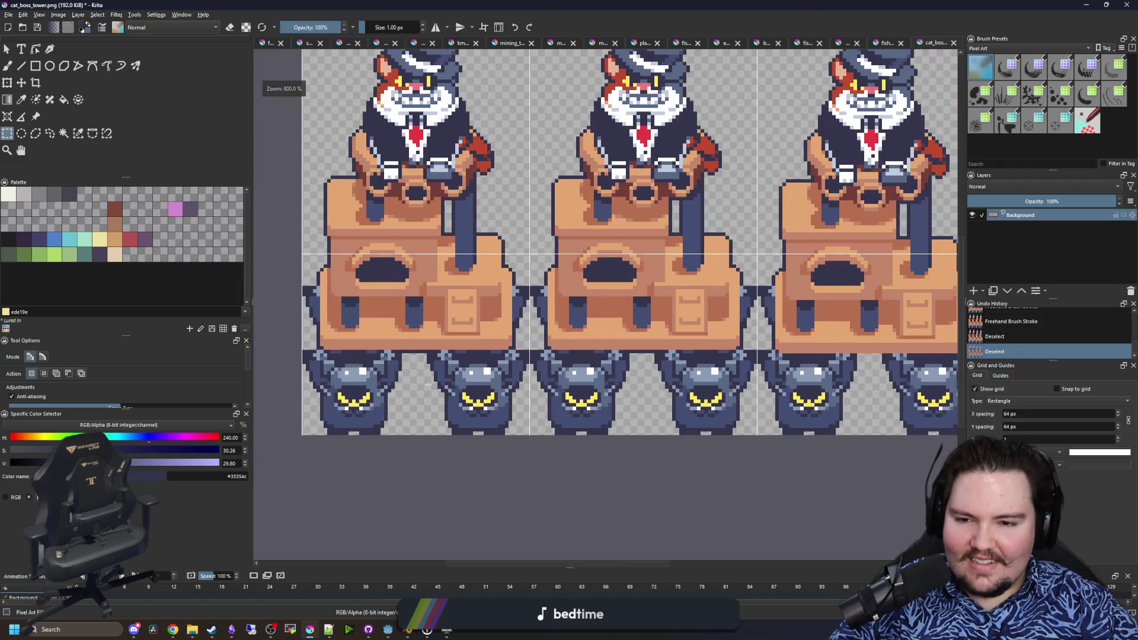
pyautogui.scroll(3, 294, 389)
pyautogui.scroll(-4, 342, 396)
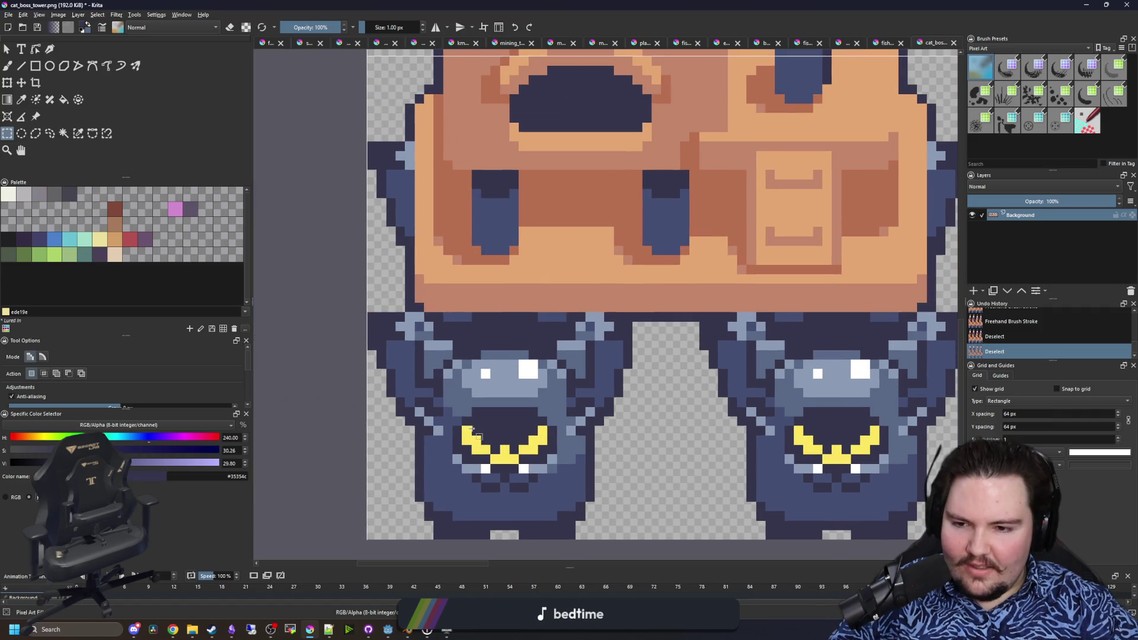
pyautogui.scroll(1, 531, 446)
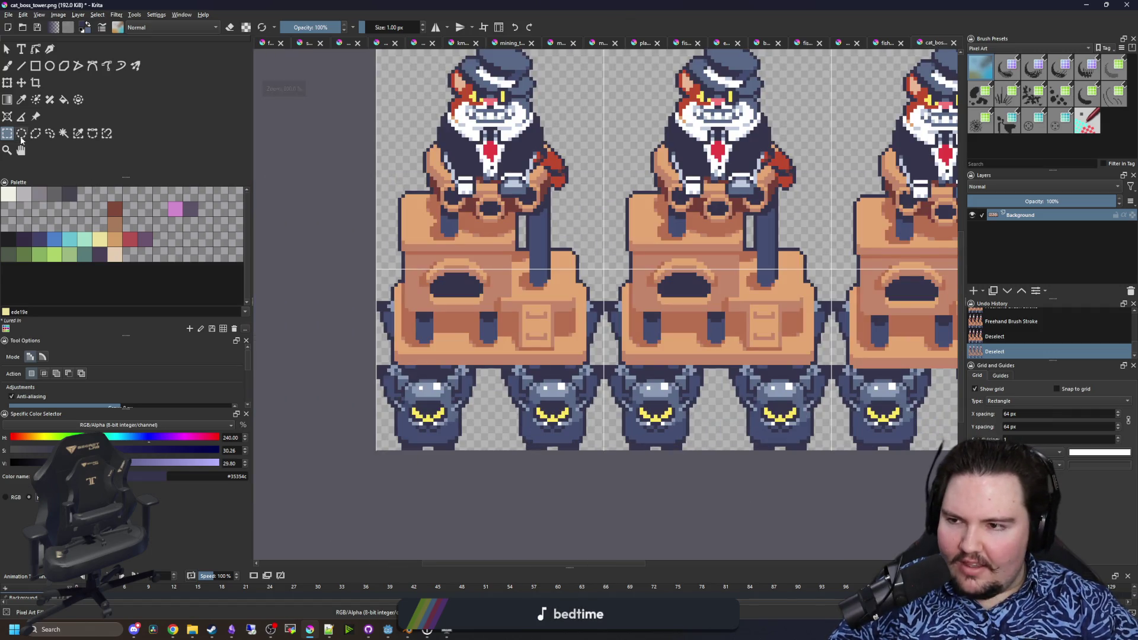
# - Clear the stray pixels below the first robot's feet along the bottom edge
pyautogui.scroll(3, 418, 475)
pyautogui.moveTo(372, 385); pyautogui.dragTo(466, 414)
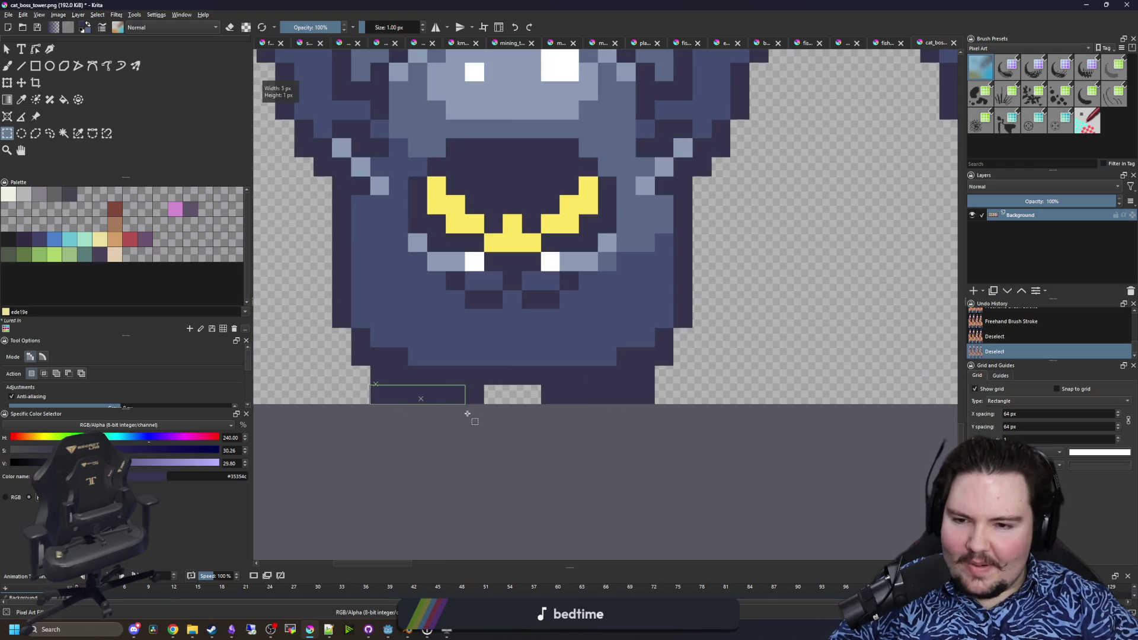
pyautogui.scroll(-3, 431, 413)
pyautogui.scroll(1, 454, 424)
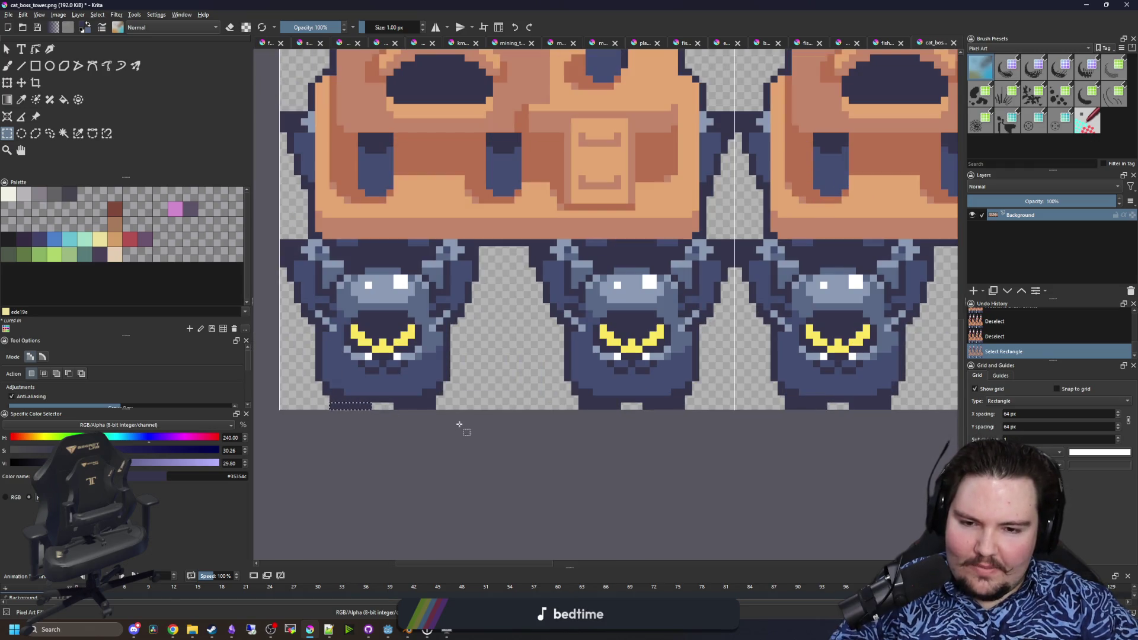
pyautogui.click(486, 404)
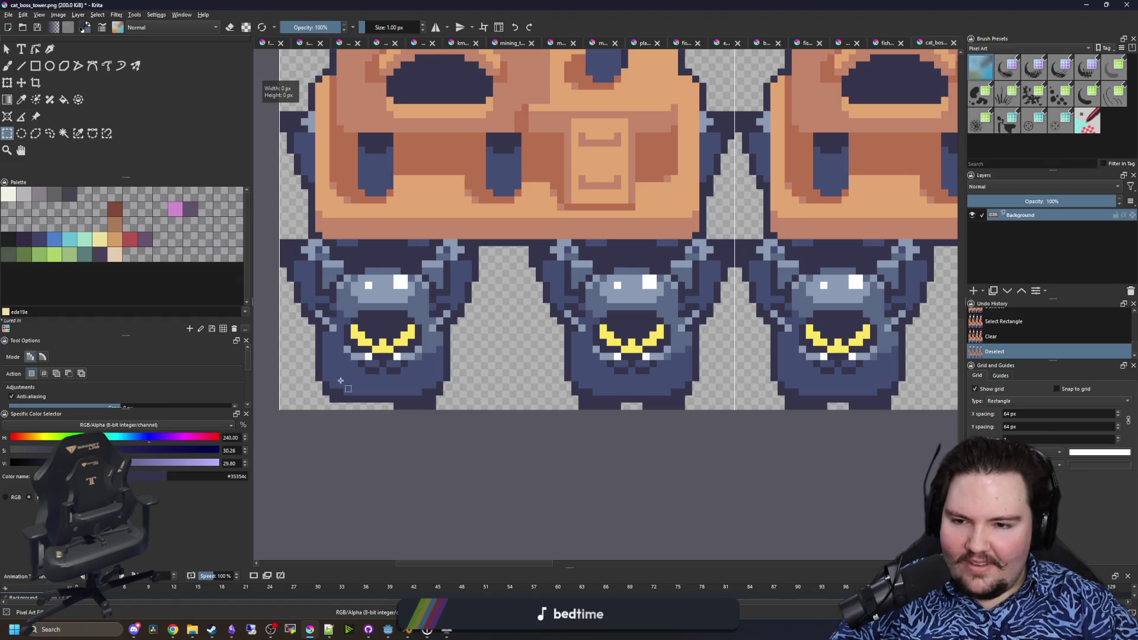
pyautogui.scroll(3, 342, 380)
pyautogui.scroll(-3, 343, 391)
pyautogui.scroll(4, 593, 410)
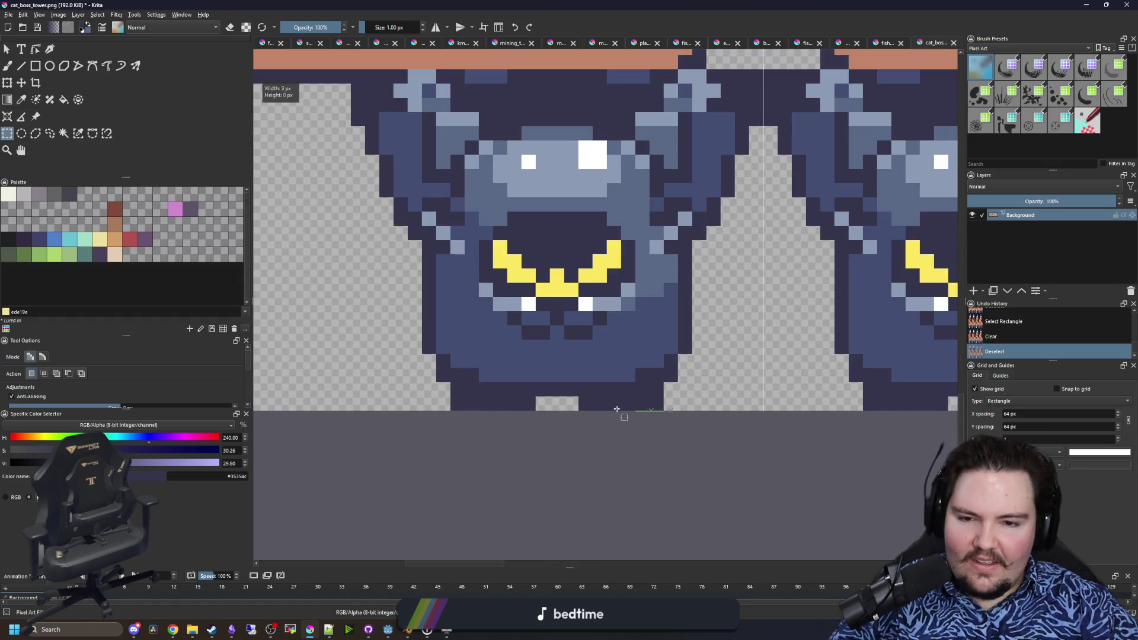
pyautogui.moveTo(581, 399); pyautogui.dragTo(581, 399)
pyautogui.press('Delete')
# - Erase the six-pixel stray strip under the next robot
pyautogui.scroll(-2, 504, 408)
pyautogui.scroll(-2, 505, 407)
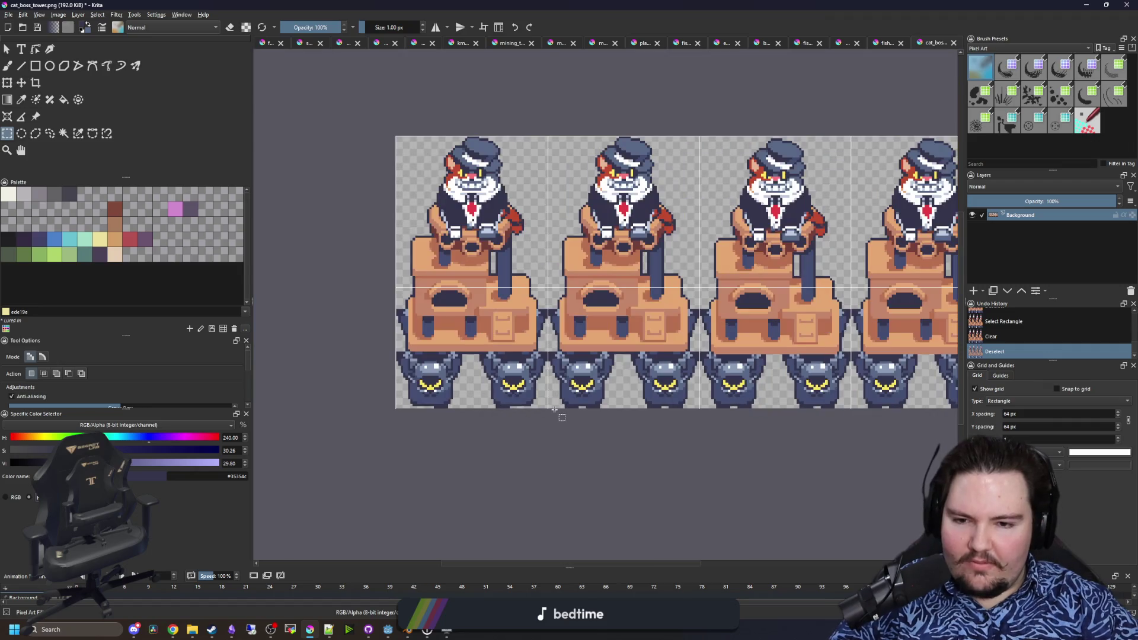
pyautogui.scroll(3, 572, 409)
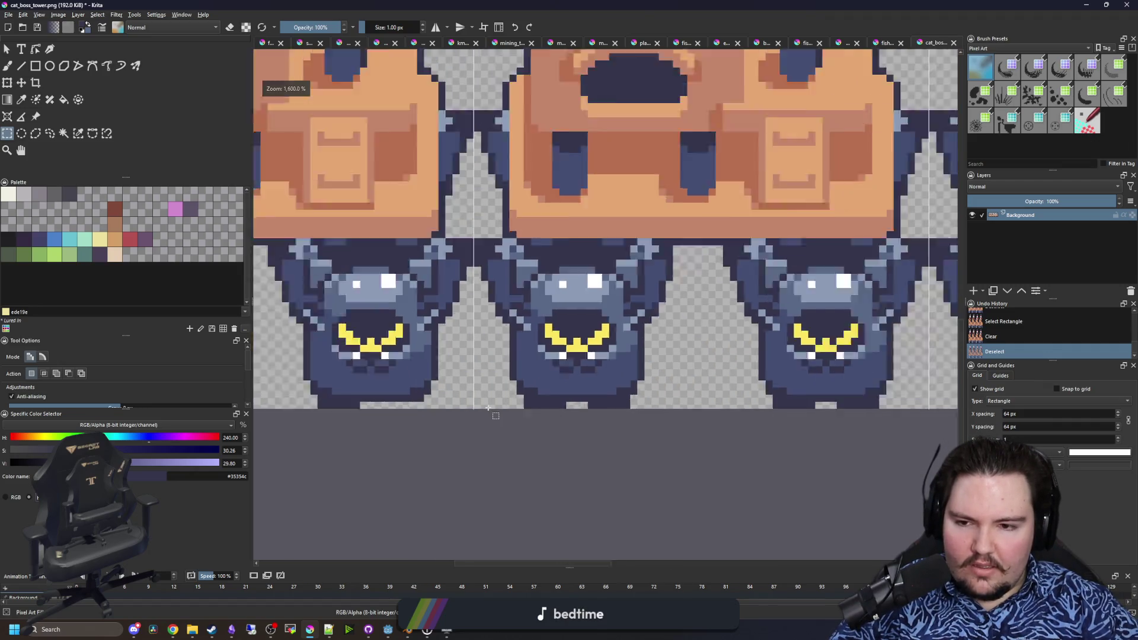
pyautogui.scroll(-3, 566, 409)
pyautogui.scroll(4, 560, 410)
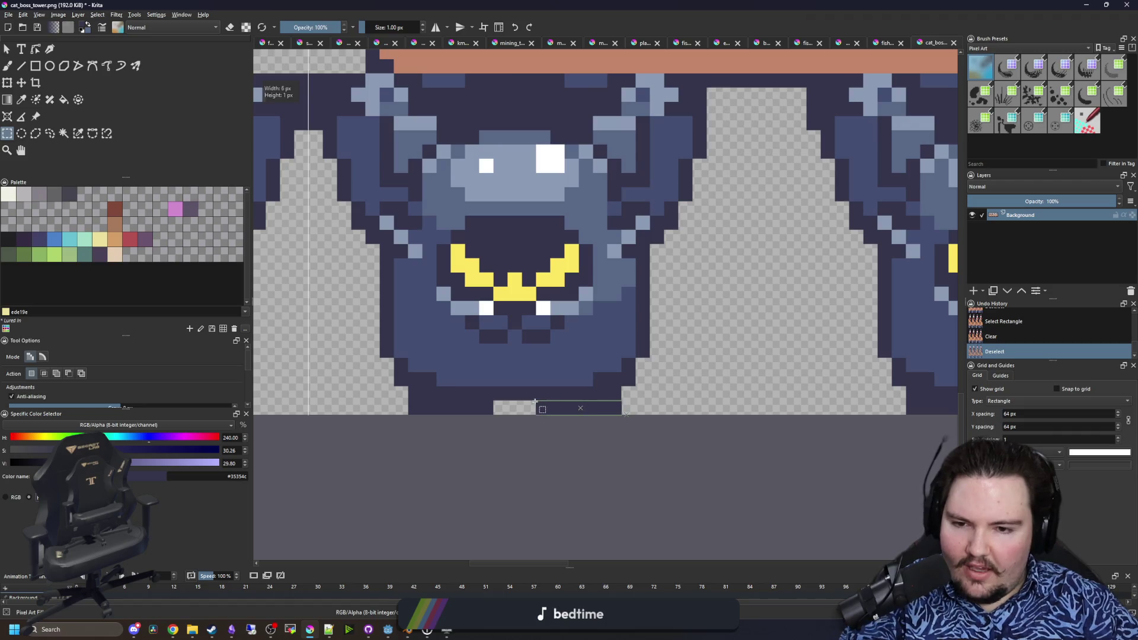
pyautogui.moveTo(536, 403); pyautogui.dragTo(535, 403)
pyautogui.press('Delete')
# - Clear the seven-pixel strip under another robot and deselect
pyautogui.scroll(-3, 462, 410)
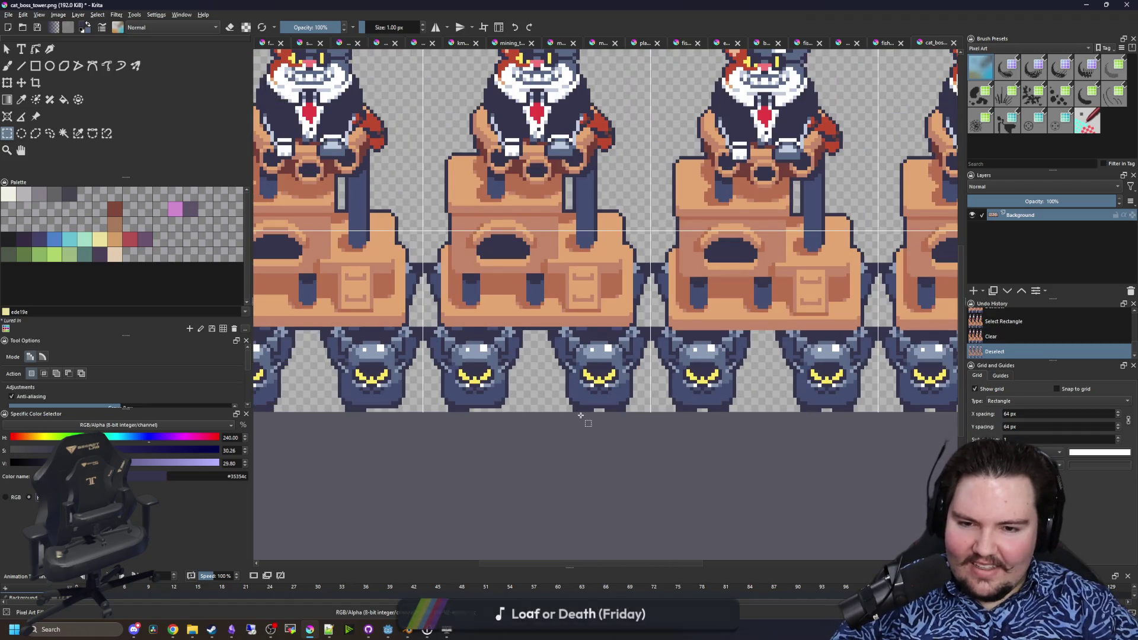
pyautogui.scroll(5, 558, 411)
pyautogui.moveTo(648, 384); pyautogui.dragTo(647, 385)
pyautogui.scroll(-2, 593, 400)
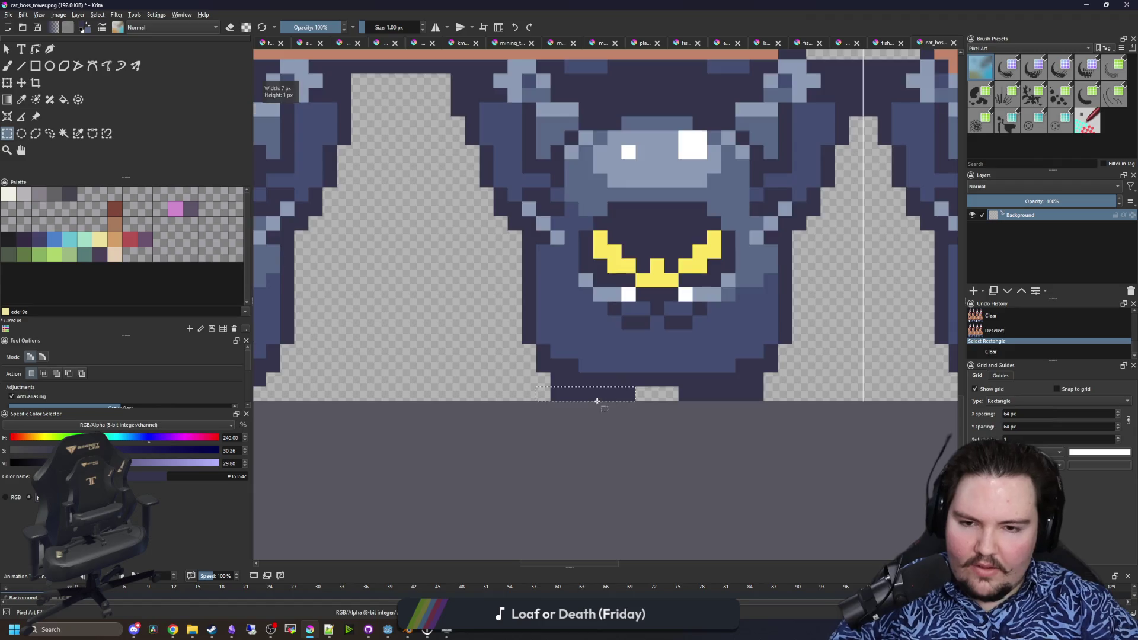
pyautogui.press('Delete')
pyautogui.scroll(-4, 617, 366)
pyautogui.hotkey('ctrl', 'shift', 'a')
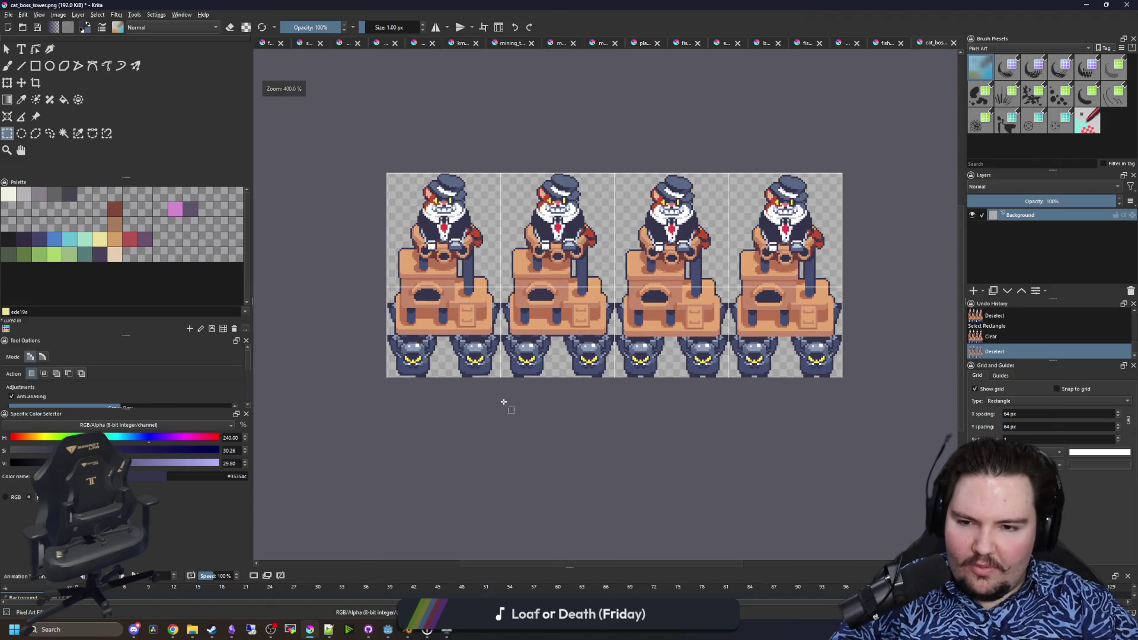
# - Erase another stray strip along the bottom edge
pyautogui.scroll(2, 674, 386)
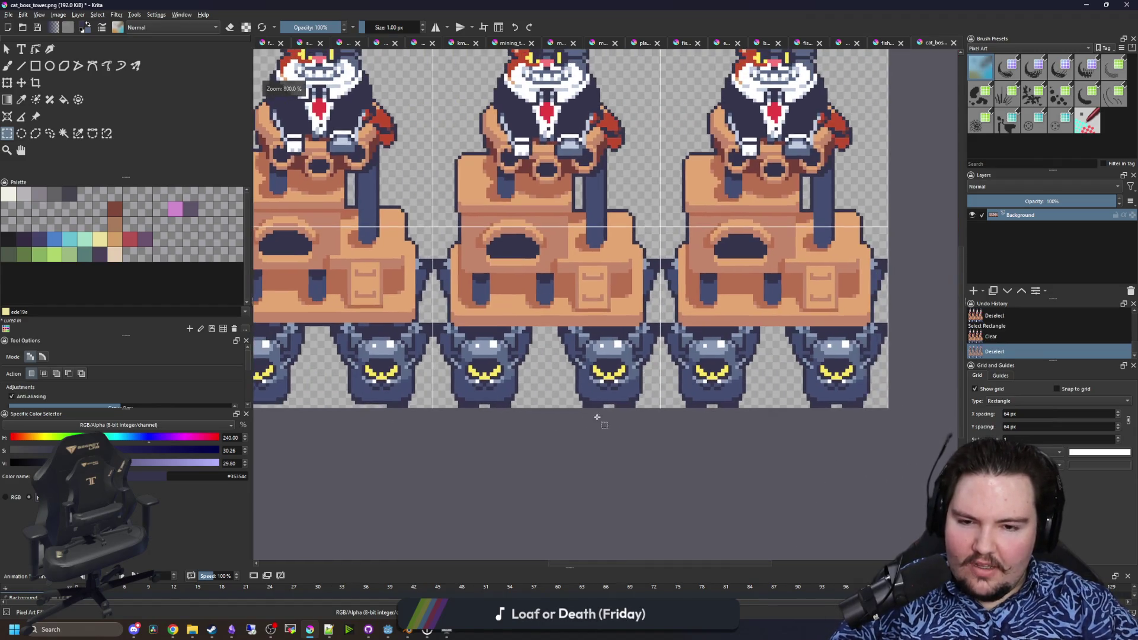
pyautogui.scroll(3, 622, 407)
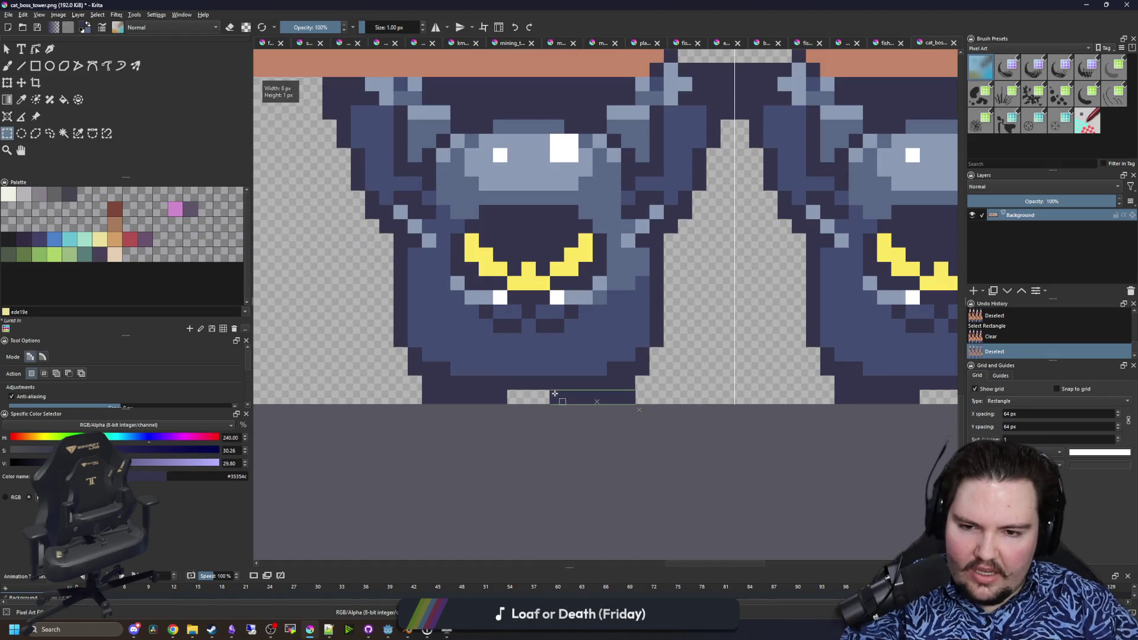
pyautogui.moveTo(555, 394); pyautogui.dragTo(555, 393)
pyautogui.press('Delete')
# - Clear the stray strip below the right robot and deselect
pyautogui.scroll(-2, 533, 391)
pyautogui.scroll(1, 489, 393)
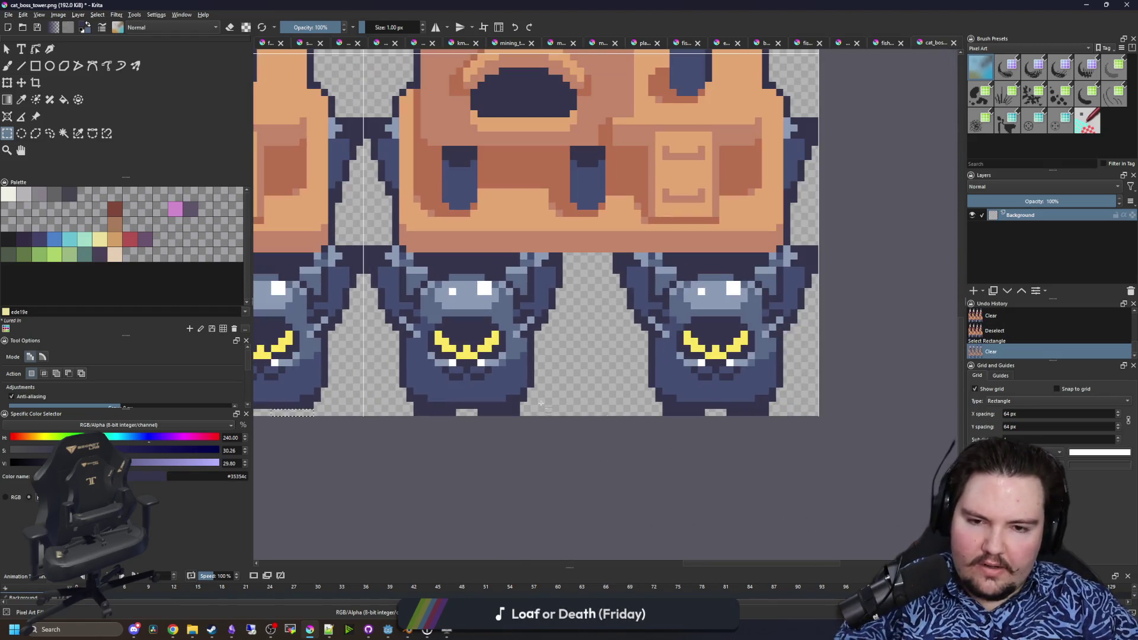
pyautogui.scroll(3, 656, 414)
pyautogui.moveTo(605, 432); pyautogui.dragTo(706, 399)
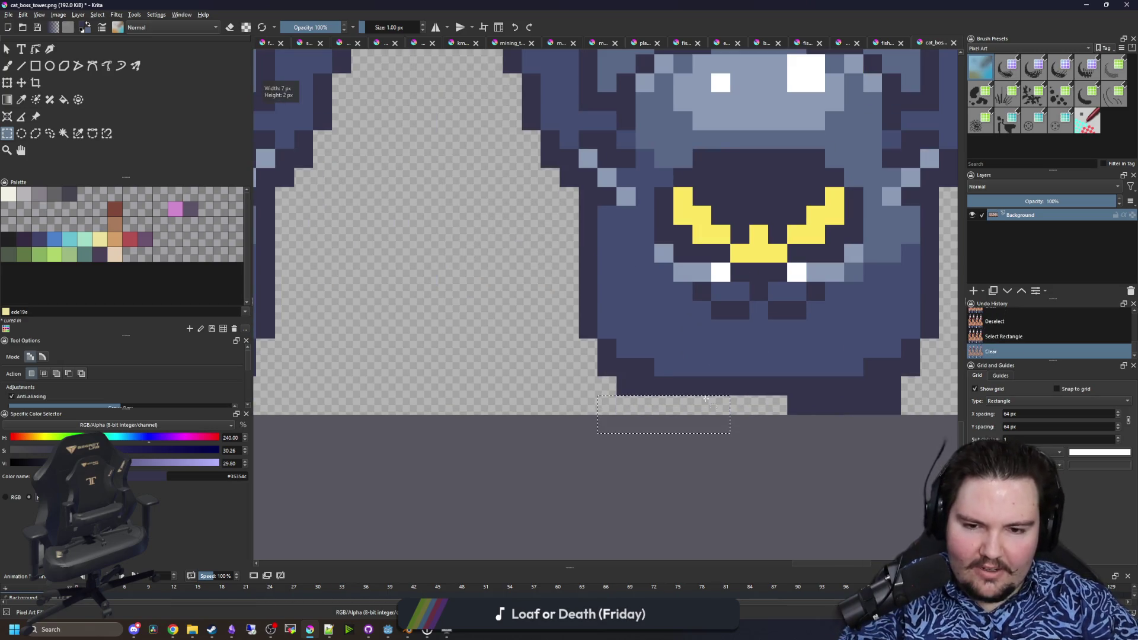
pyautogui.scroll(-3, 705, 399)
pyautogui.scroll(1, 545, 402)
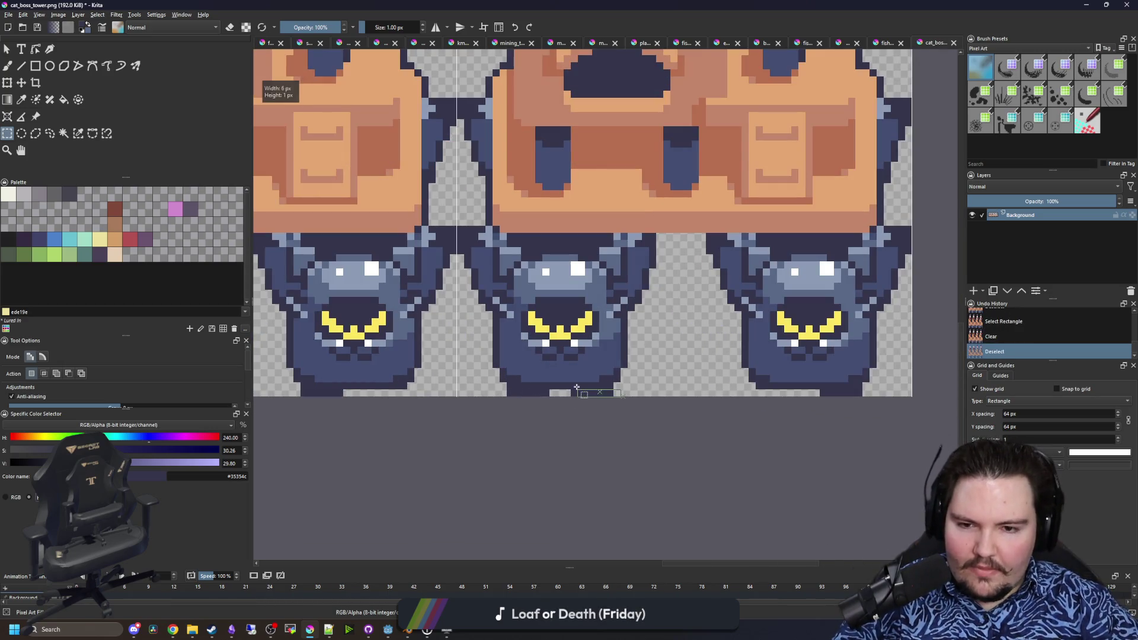
pyautogui.press('Delete')
pyautogui.hotkey('ctrl', 'shift', 'a')
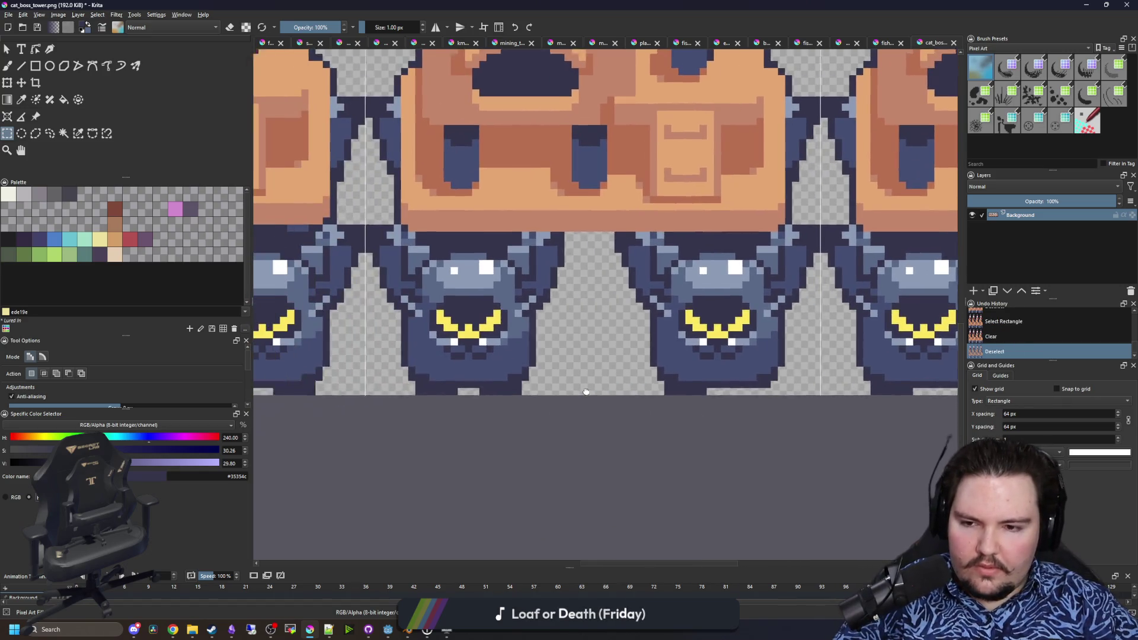
# - Check the remaining bottom-edge strips with trial selections, leaving them unchanged
pyautogui.moveTo(419, 392); pyautogui.dragTo(465, 392)
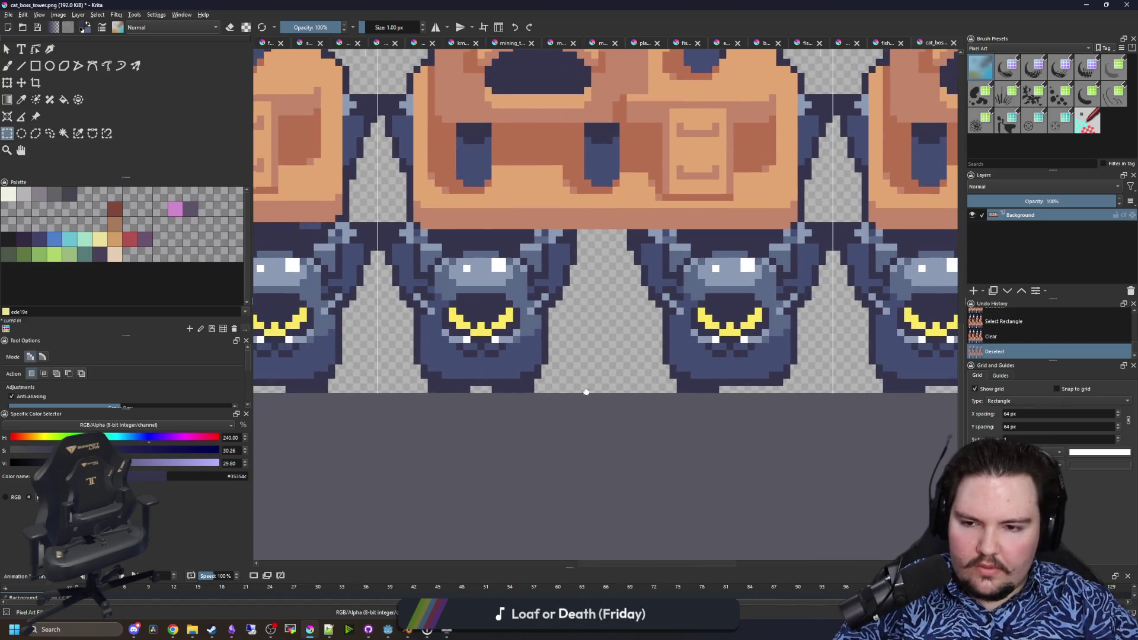
pyautogui.click(501, 433)
pyautogui.scroll(-5, 448, 417)
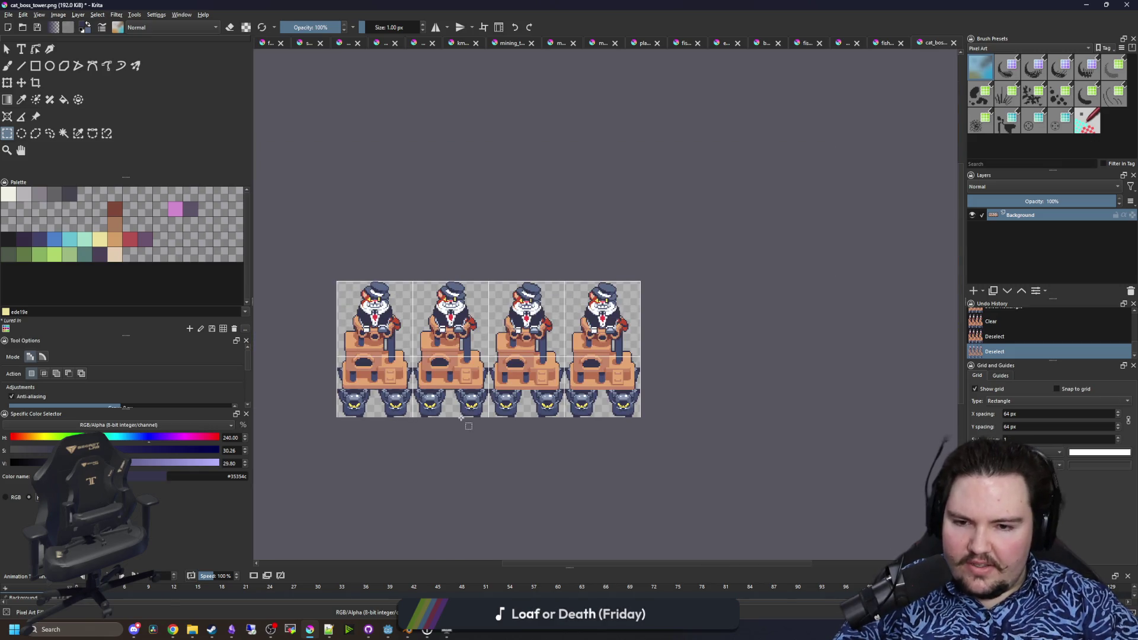
pyautogui.scroll(5, 474, 418)
pyautogui.moveTo(461, 416); pyautogui.dragTo(560, 391)
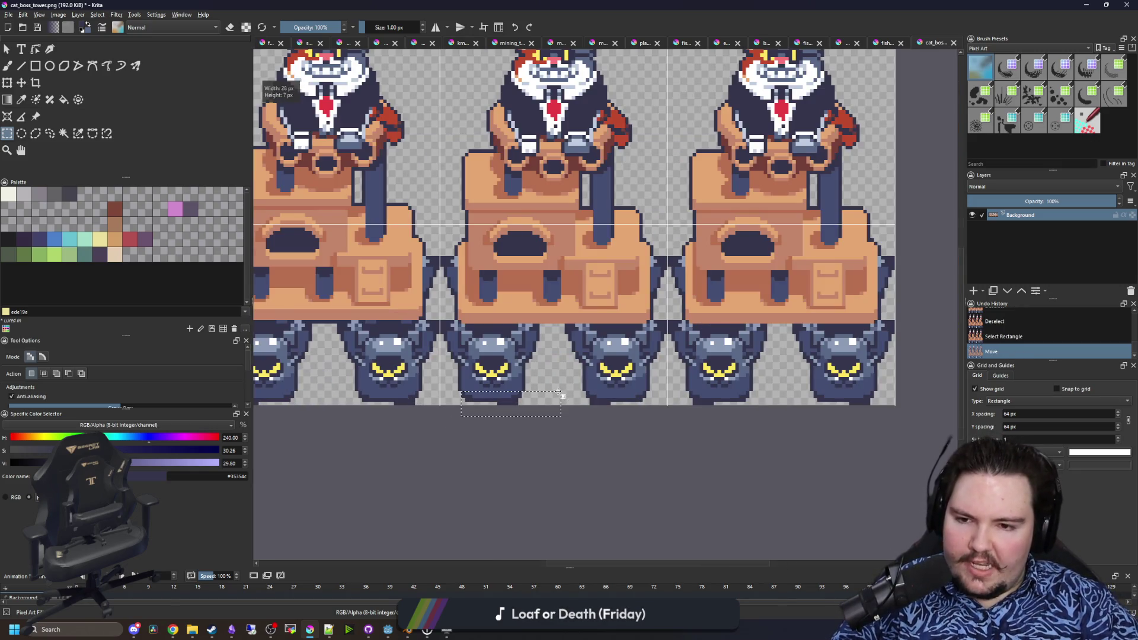
pyautogui.click(592, 450)
pyautogui.scroll(-2, 592, 451)
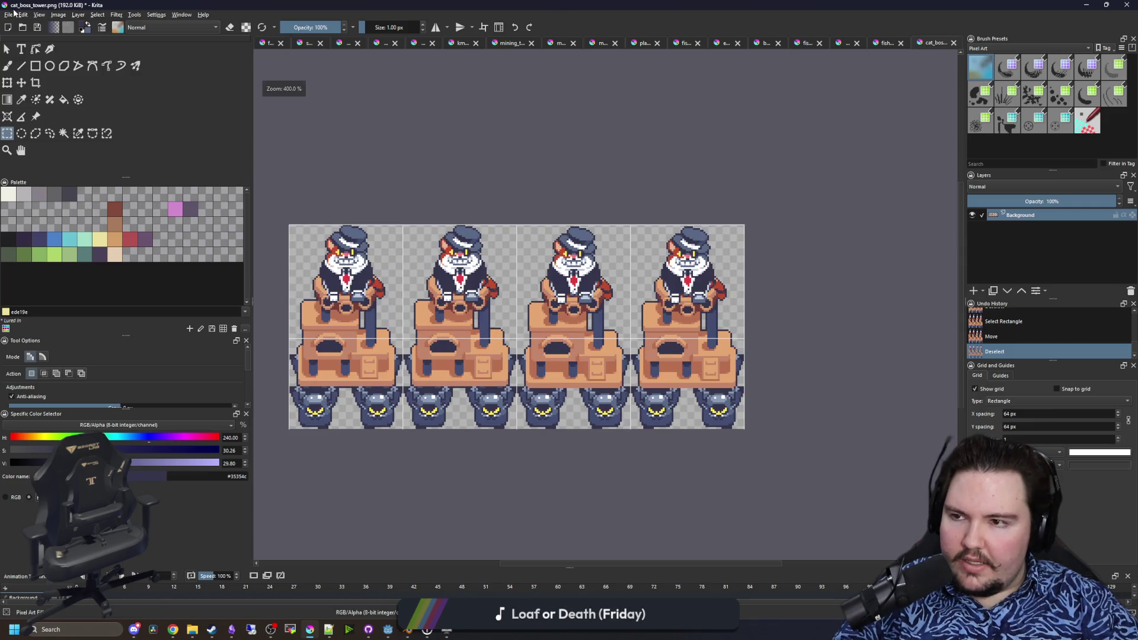
# - Save the sheet as cat_boss_tower_moving.png in Sprites, then select mainSprite in Godot
pyautogui.click(14, 12)
pyautogui.click(116, 100)
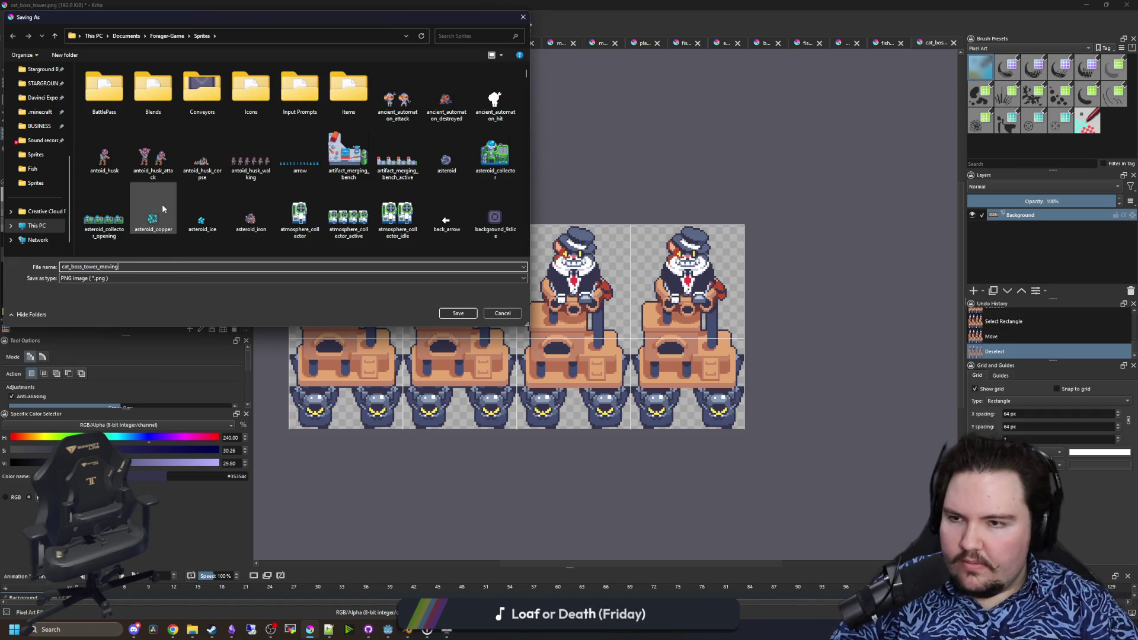
pyautogui.click(459, 313)
pyautogui.click(613, 415)
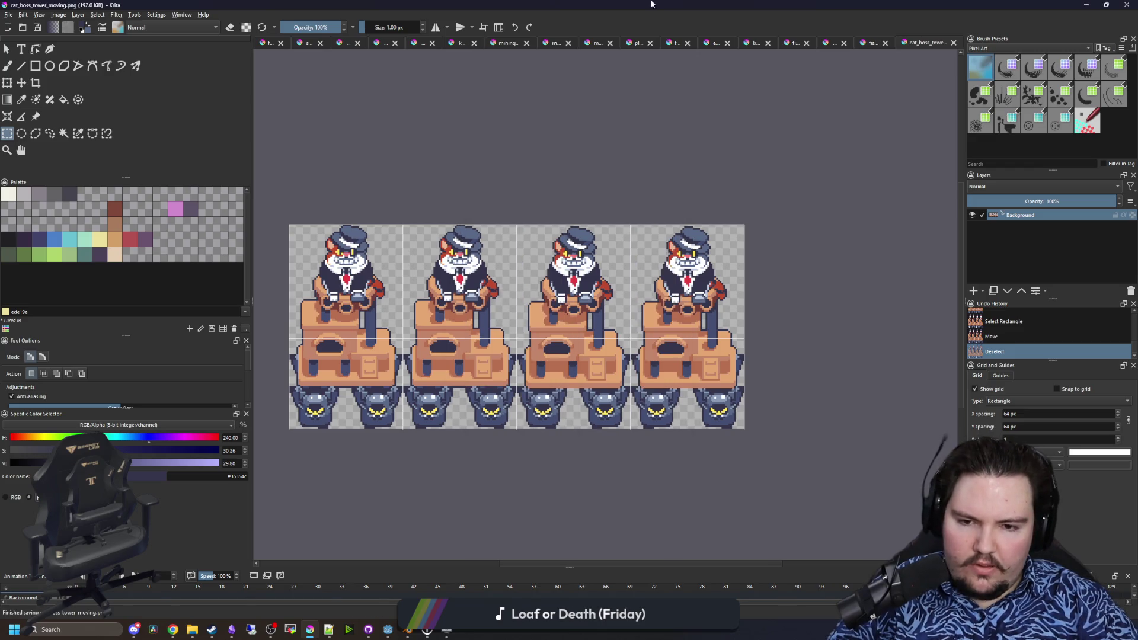
pyautogui.hotkey('alt', 'Tab')
pyautogui.click(59, 84)
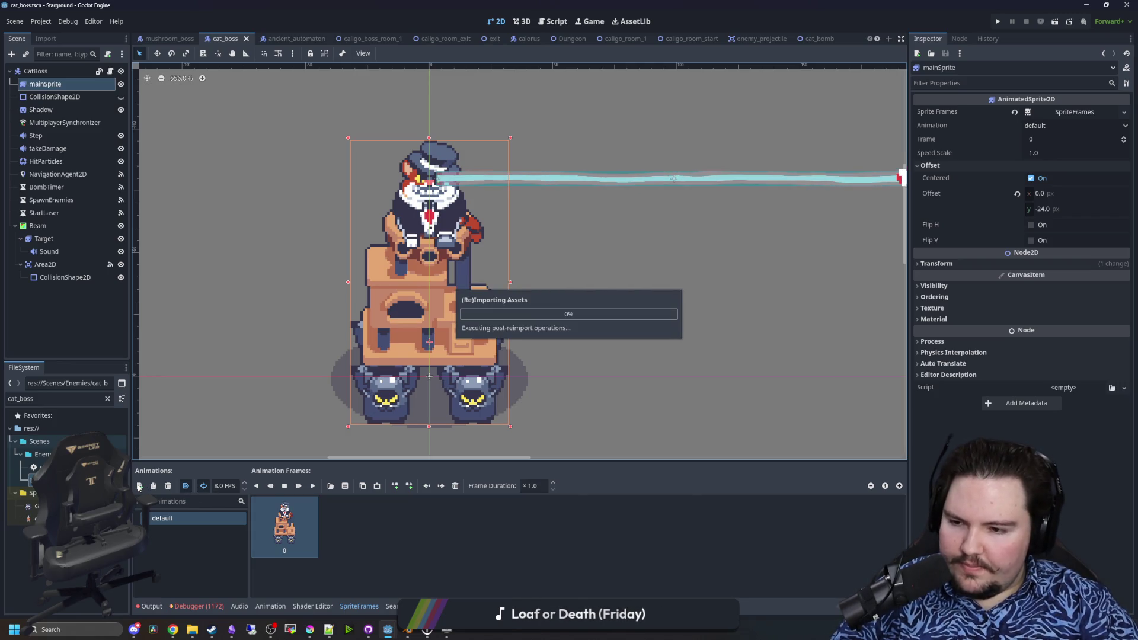
# - Add a new animation to mainSprite's SpriteFrames and name it walking
pyautogui.click(140, 485)
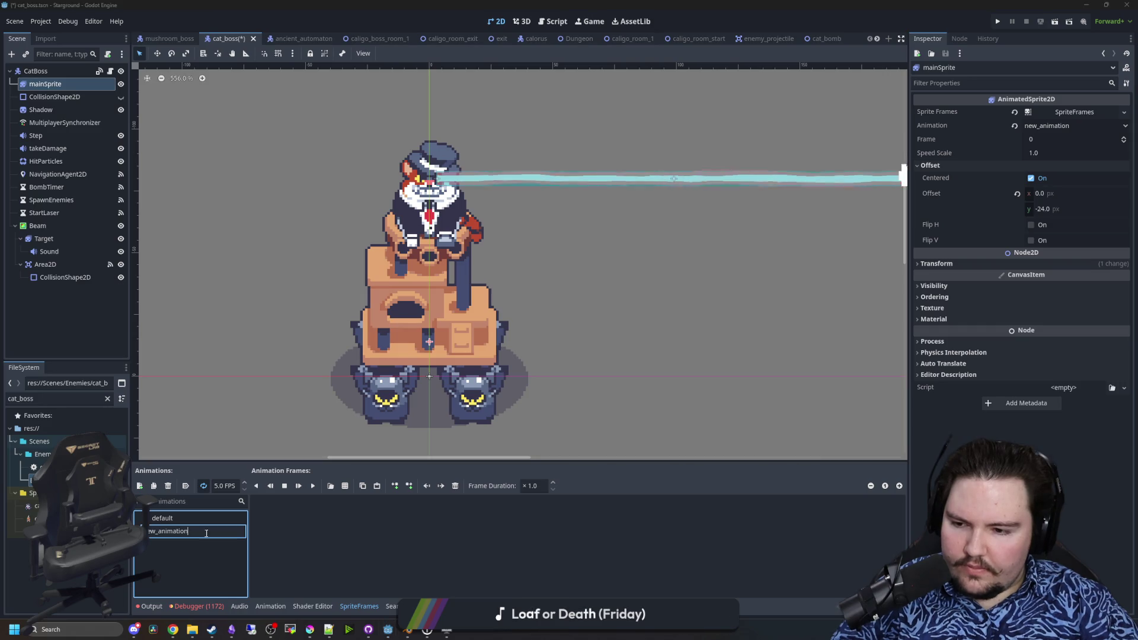
pyautogui.write('walking_a')
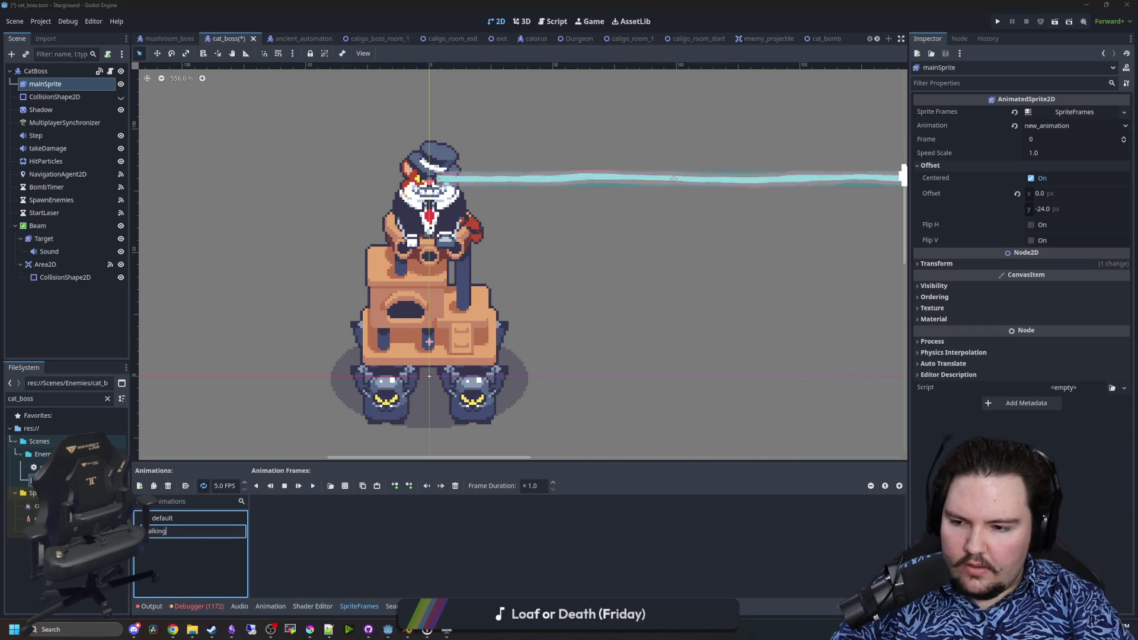
pyautogui.press('BackSpace')
pyautogui.press('BackSpace')
pyautogui.press('Return')
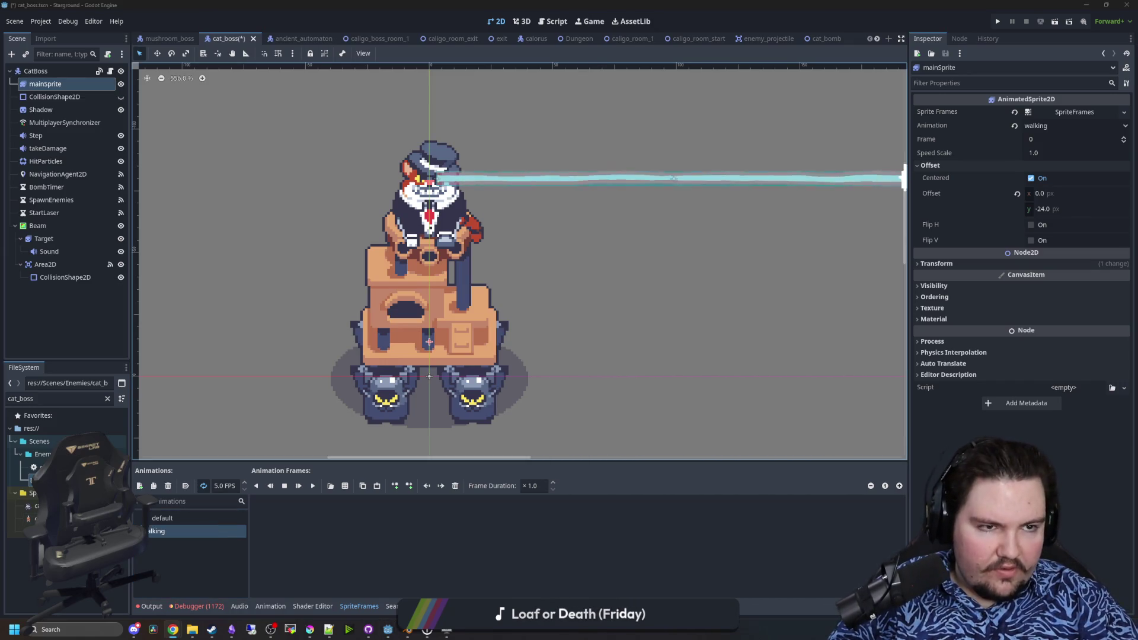
pyautogui.press('super+3')
# - Search Google for dysgraphia, expand the Types answer, read the results, then close Chrome
pyautogui.write('dysgraphic')
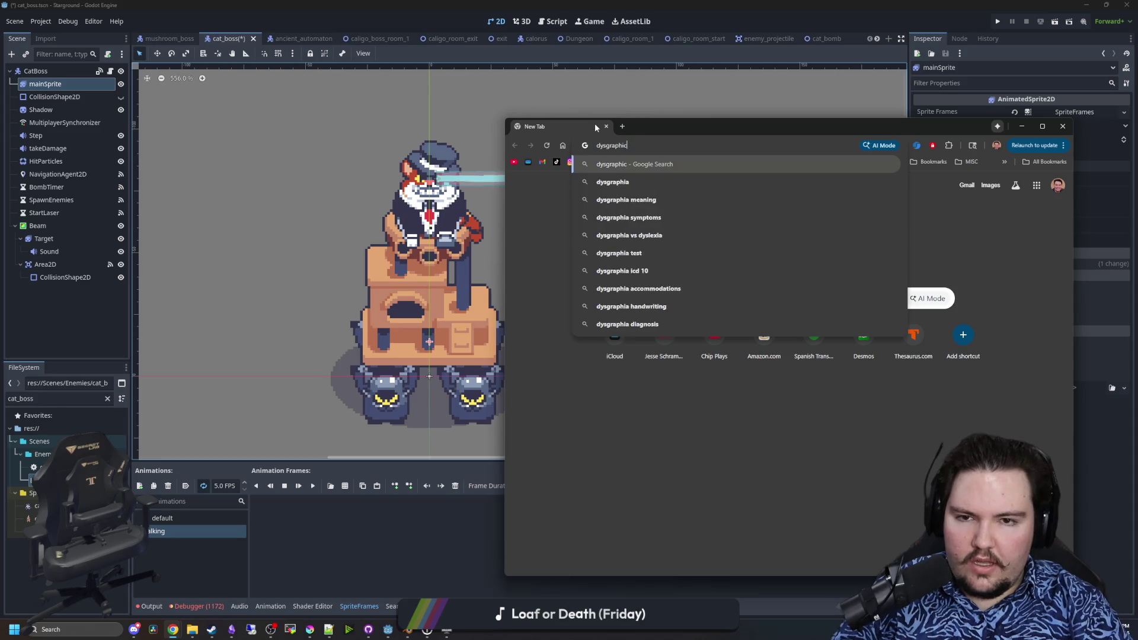
pyautogui.press('Return')
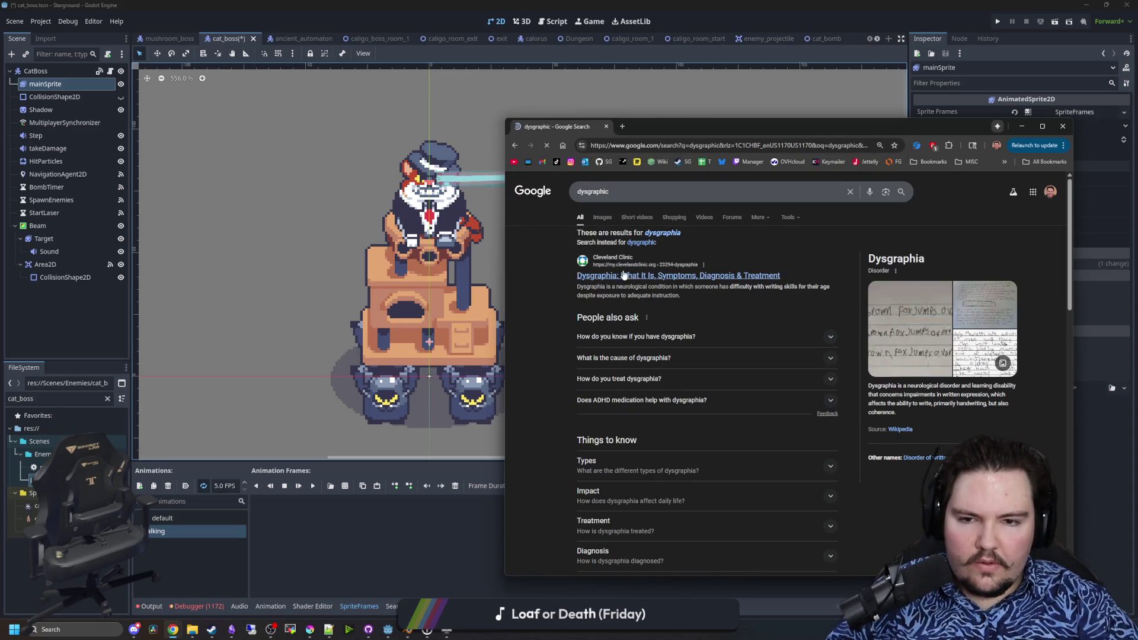
pyautogui.click(658, 235)
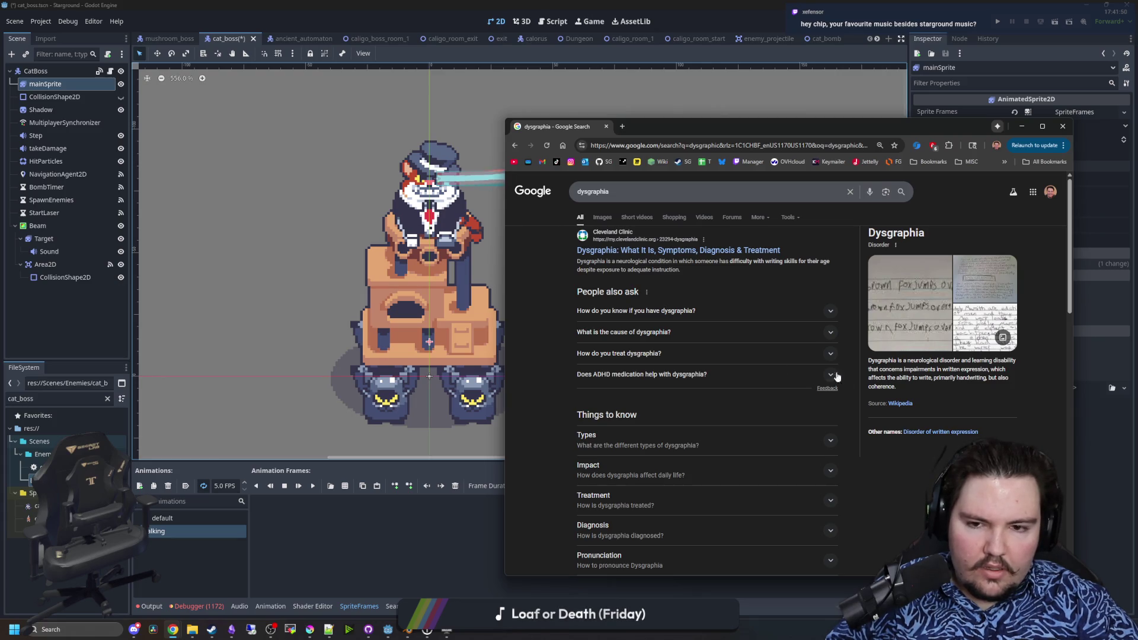
pyautogui.click(674, 433)
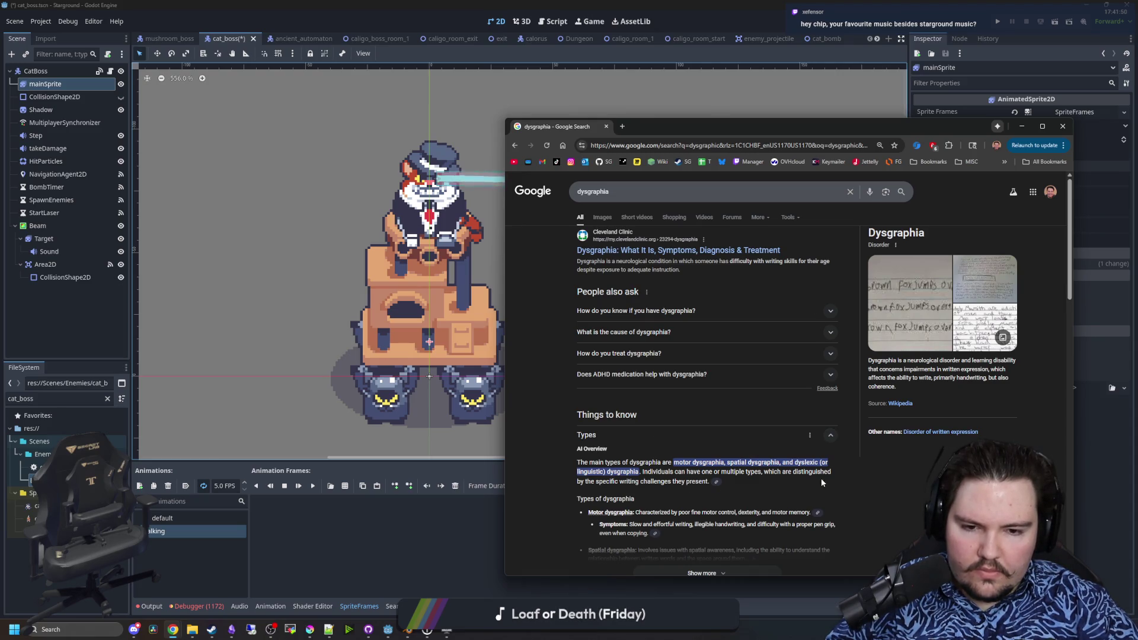
pyautogui.scroll(-1, 818, 481)
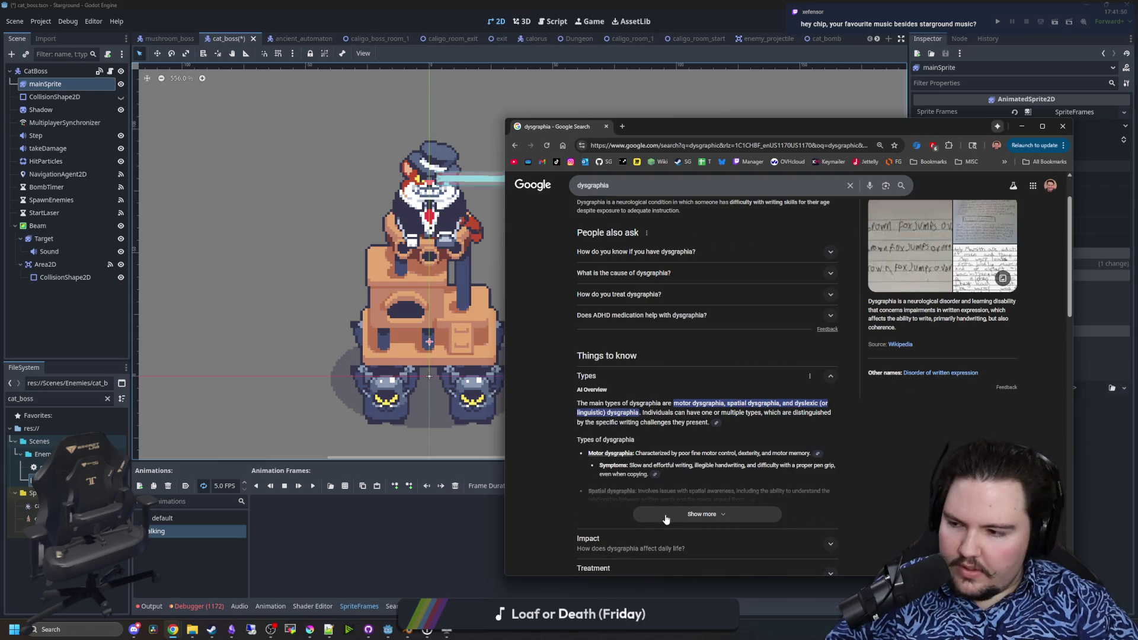
pyautogui.scroll(-2, 666, 519)
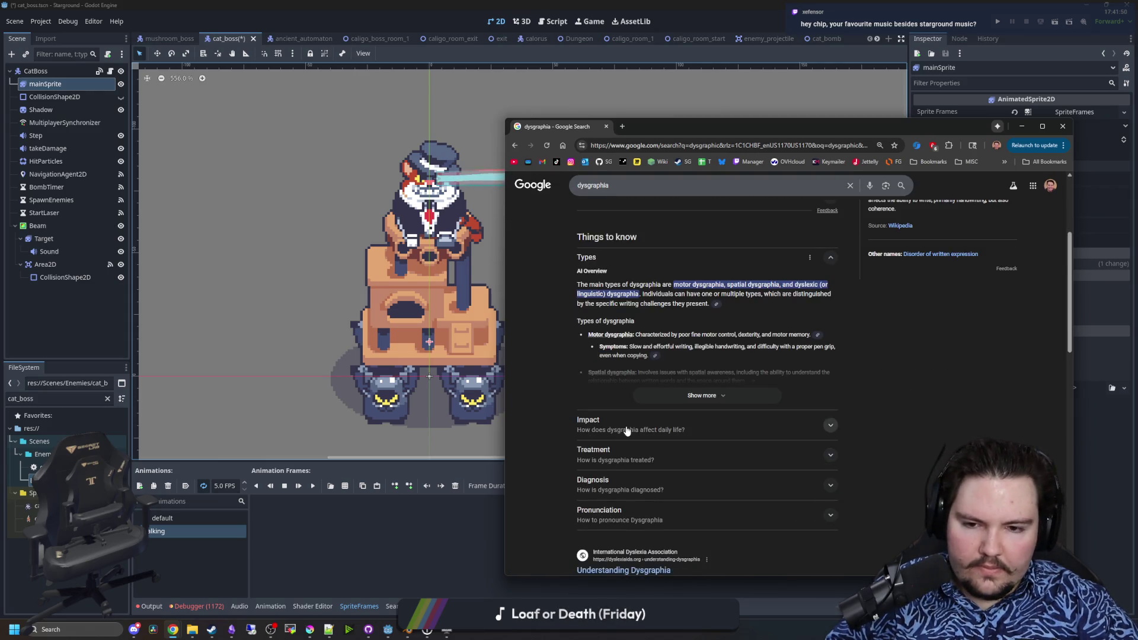
pyautogui.scroll(-2, 628, 424)
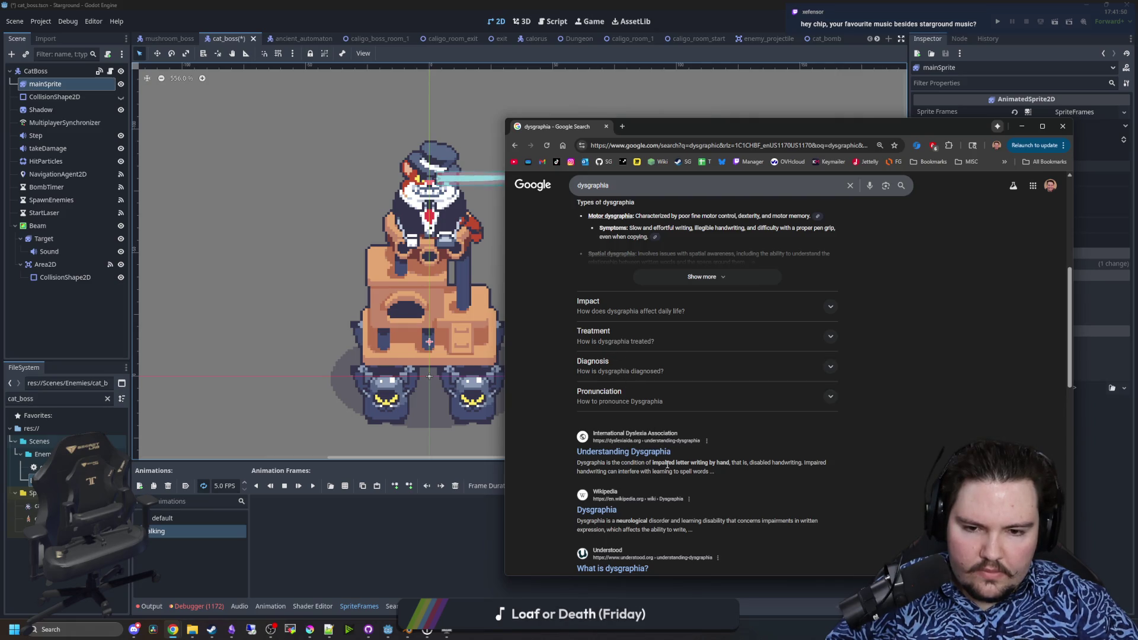
pyautogui.scroll(5, 672, 436)
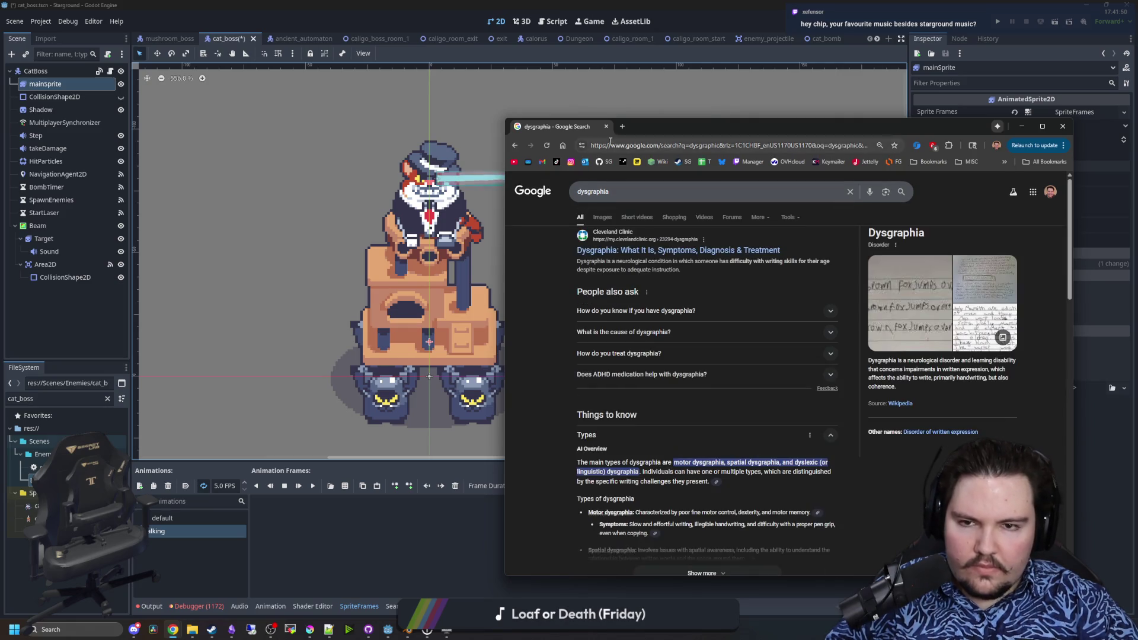
pyautogui.click(606, 126)
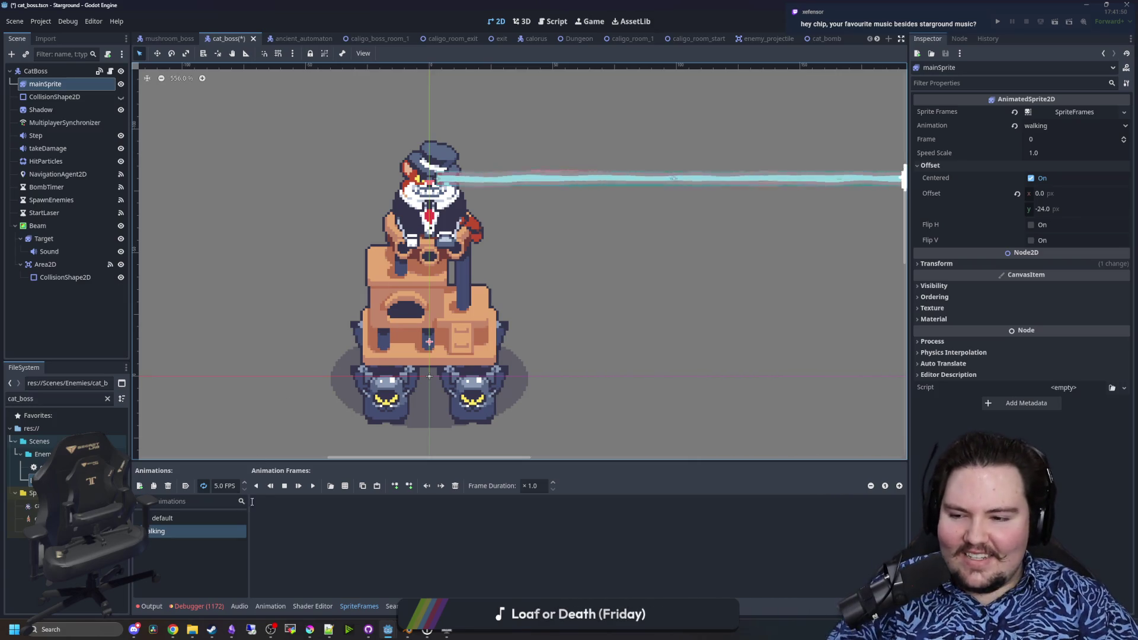
# - Start adding frames from a sprite sheet and browse the file dialog to the Sprites folder
pyautogui.click(345, 487)
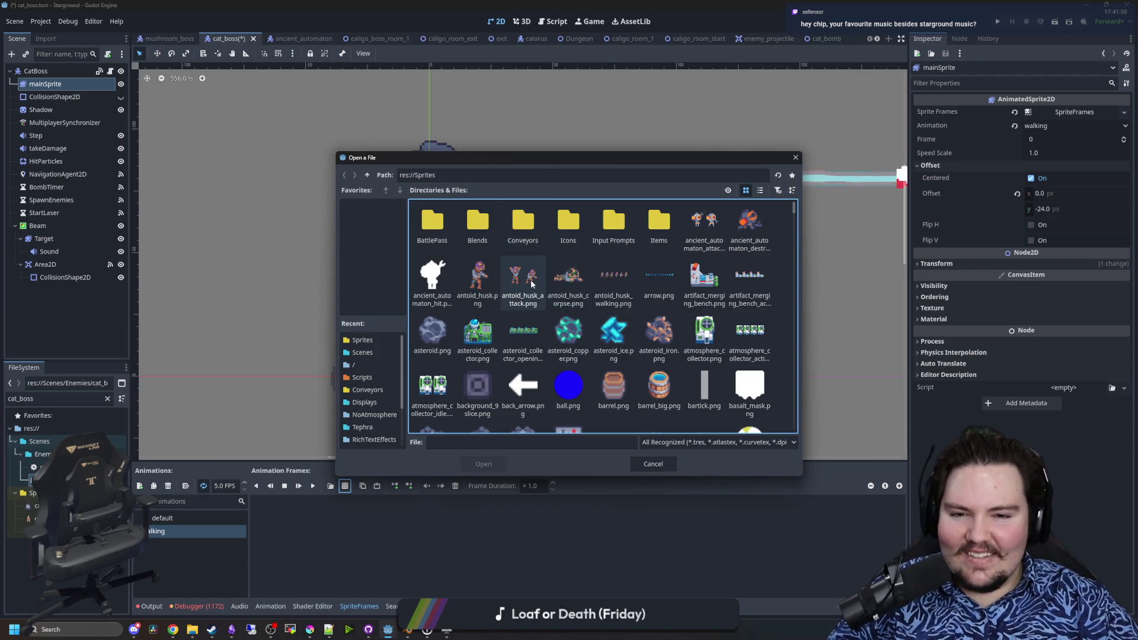
pyautogui.click(590, 301)
pyautogui.scroll(-2, 589, 301)
pyautogui.scroll(-3, 618, 308)
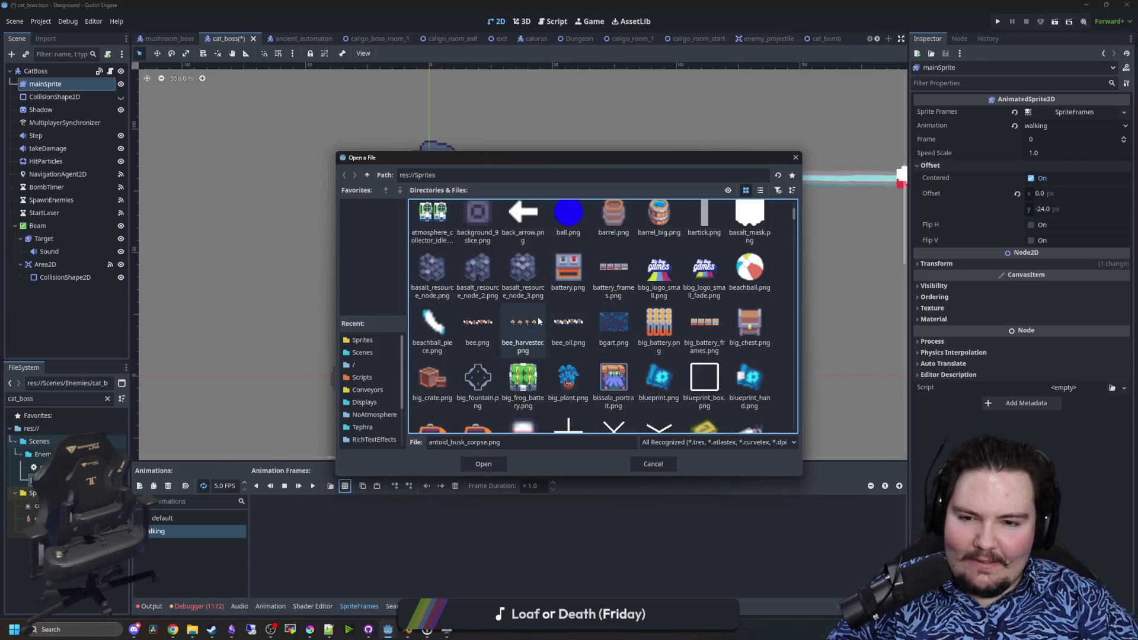
pyautogui.click(613, 293)
pyautogui.scroll(-3, 672, 283)
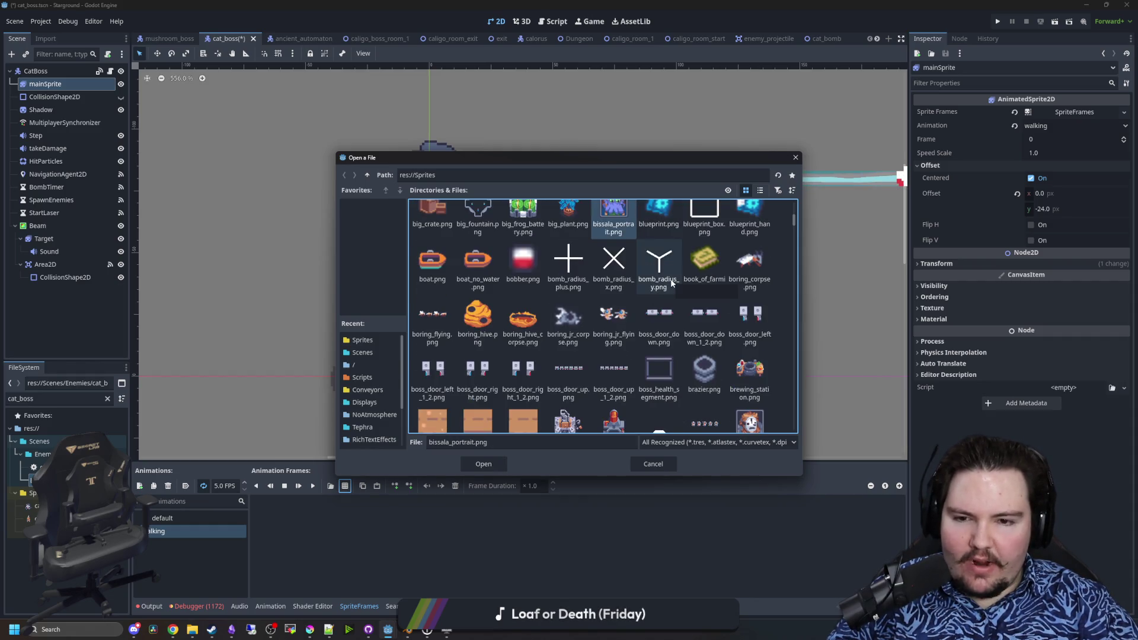
pyautogui.scroll(-3, 652, 296)
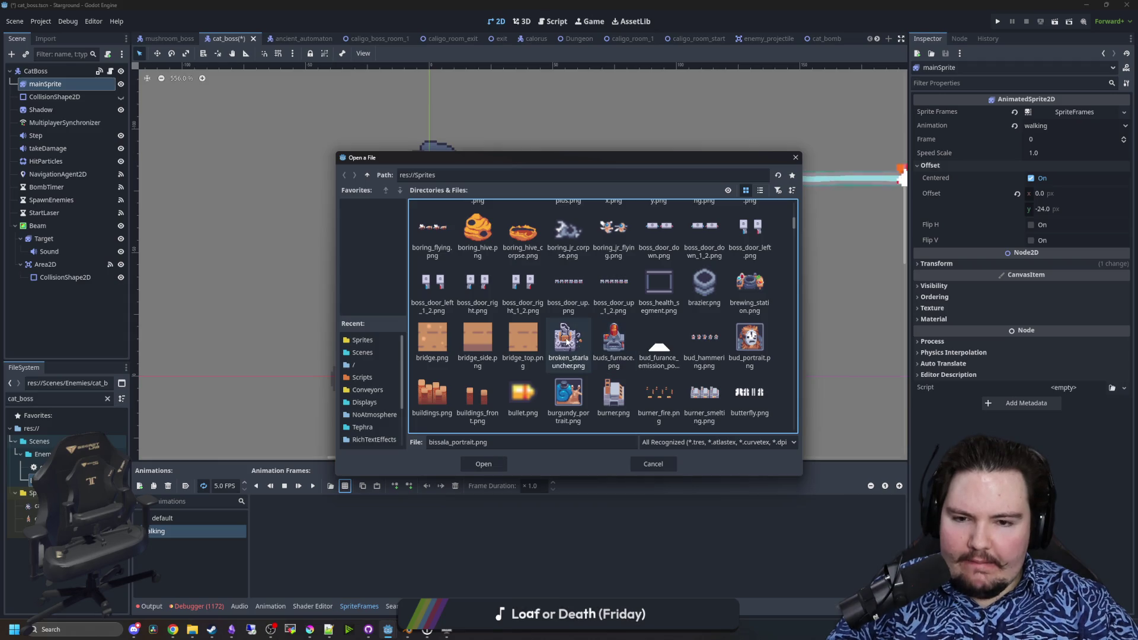
pyautogui.scroll(-3, 600, 335)
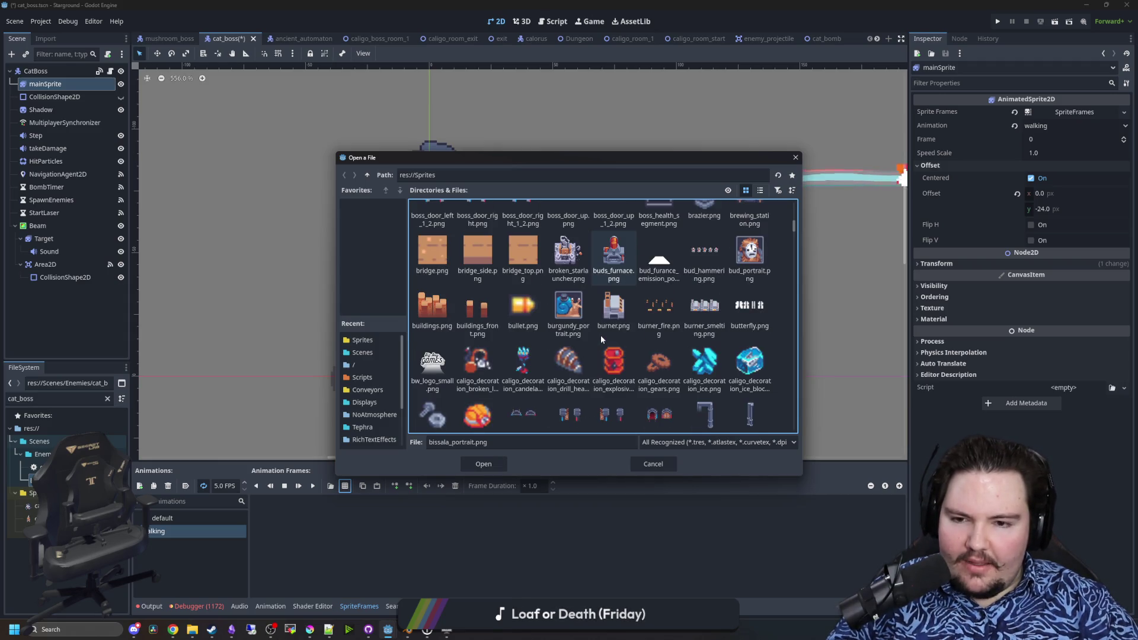
pyautogui.scroll(-3, 600, 335)
pyautogui.click(574, 290)
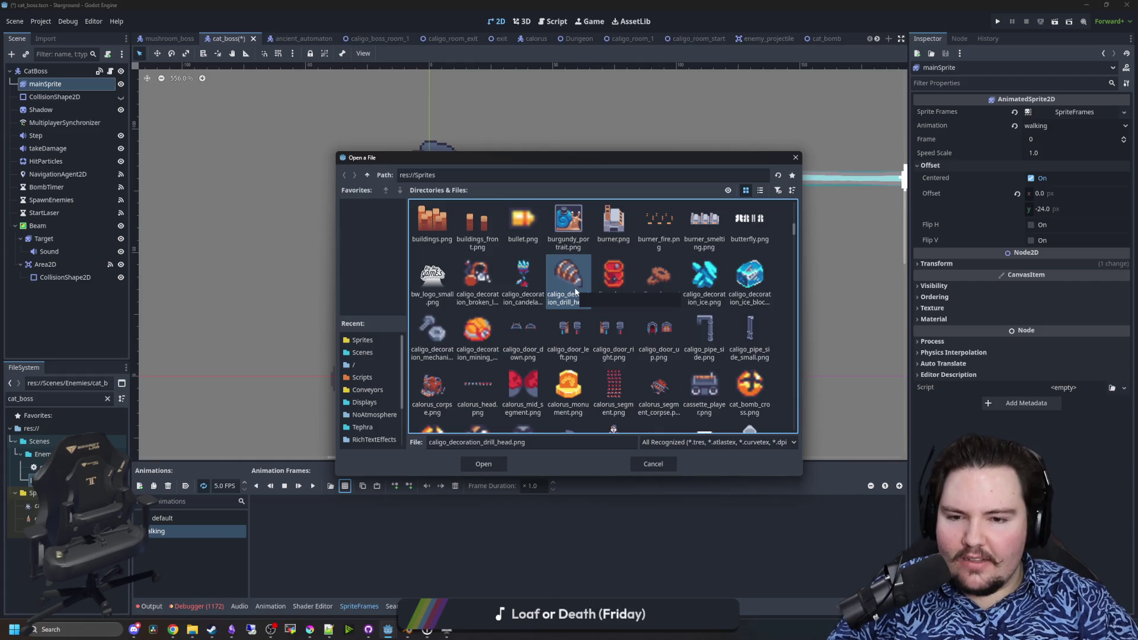
pyautogui.scroll(-4, 575, 291)
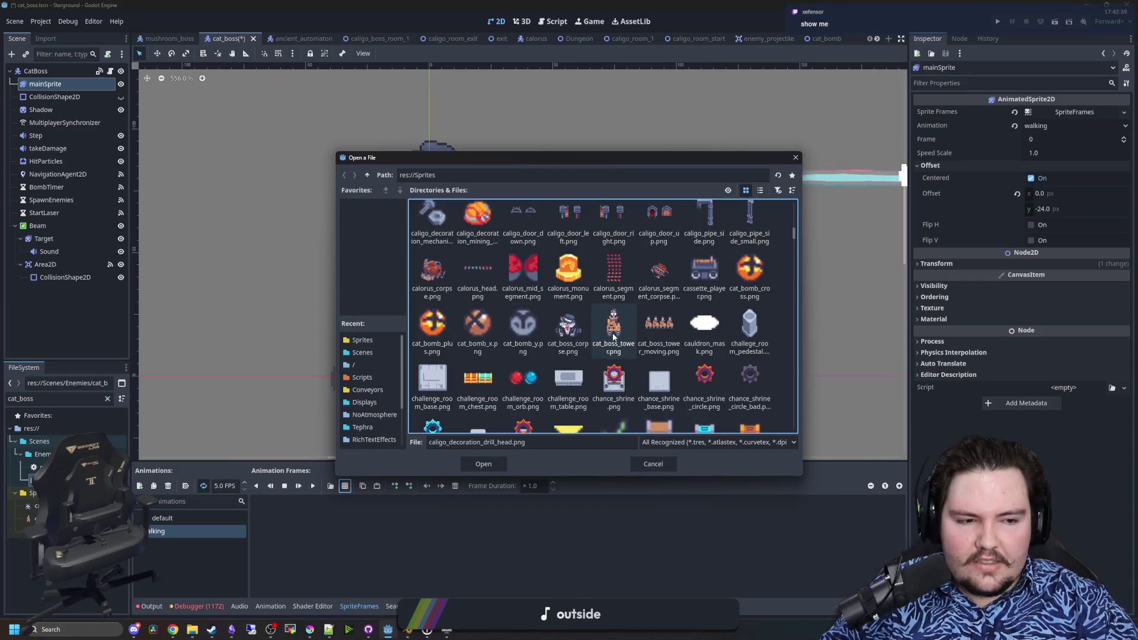
pyautogui.click(522, 329)
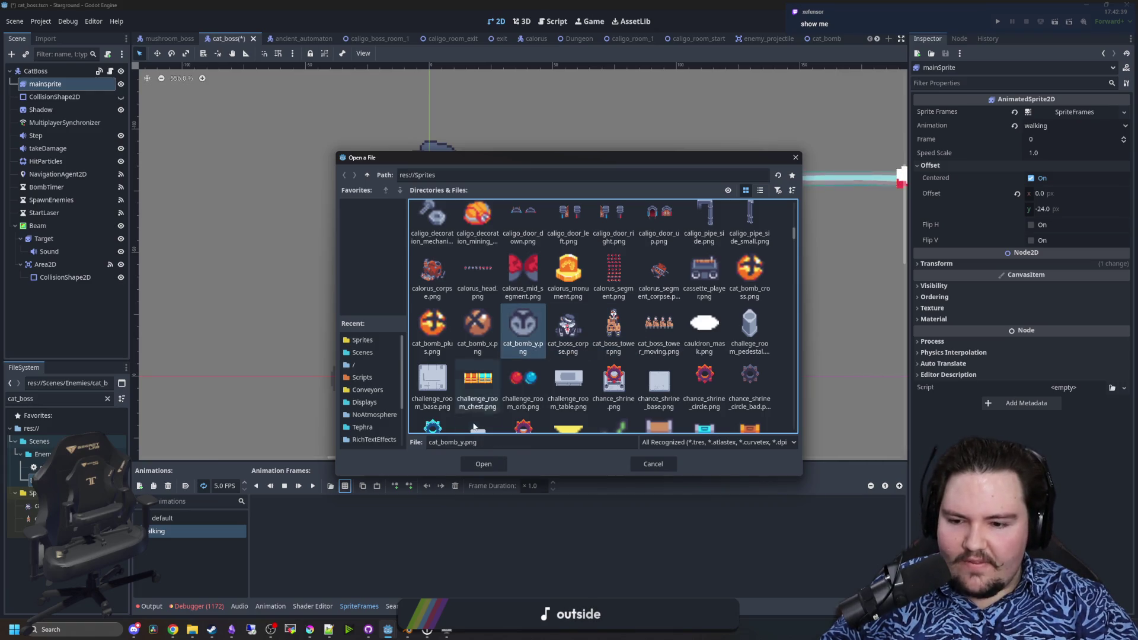
pyautogui.click(55, 629)
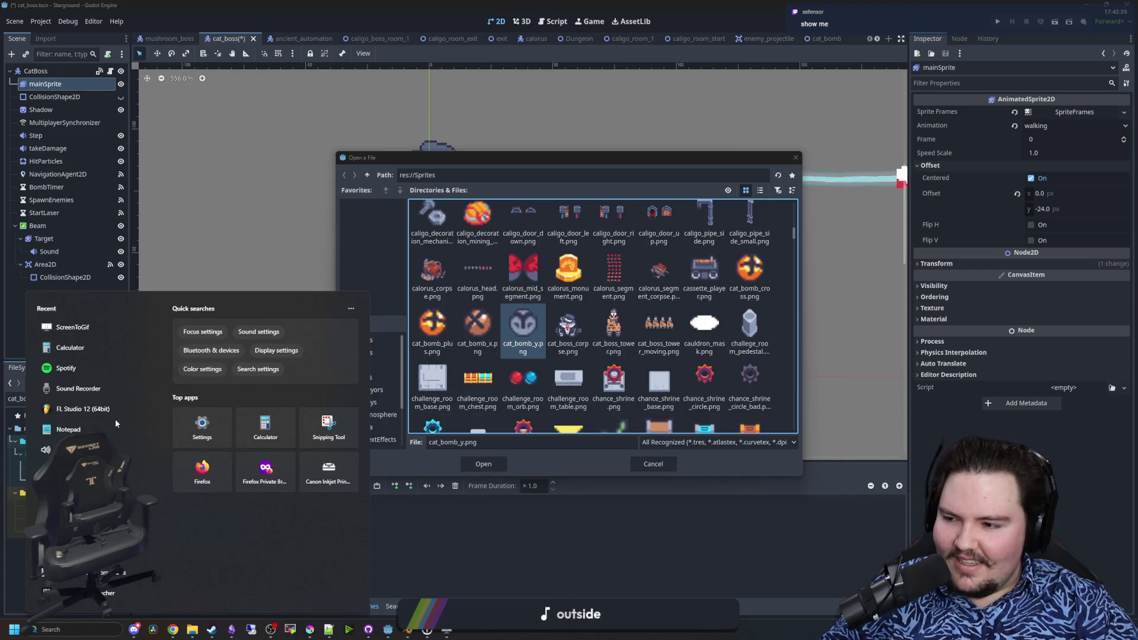
pyautogui.click(551, 251)
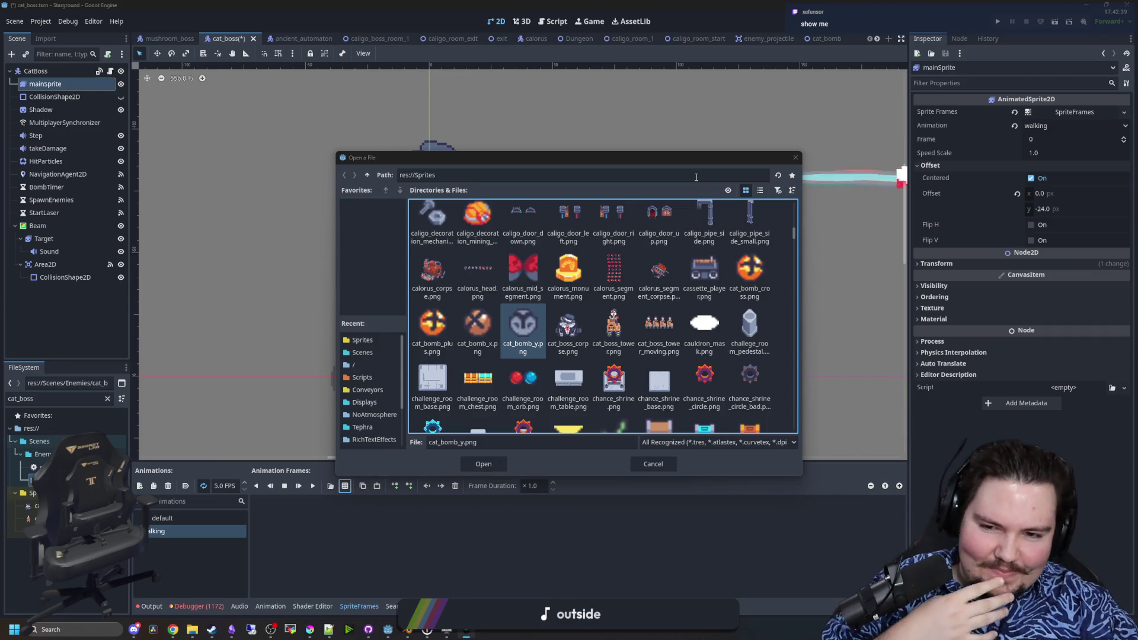
# - Load cat_boss_tower_moving.png with Vertical 1 and add all four frames to walking
pyautogui.doubleClick(664, 329)
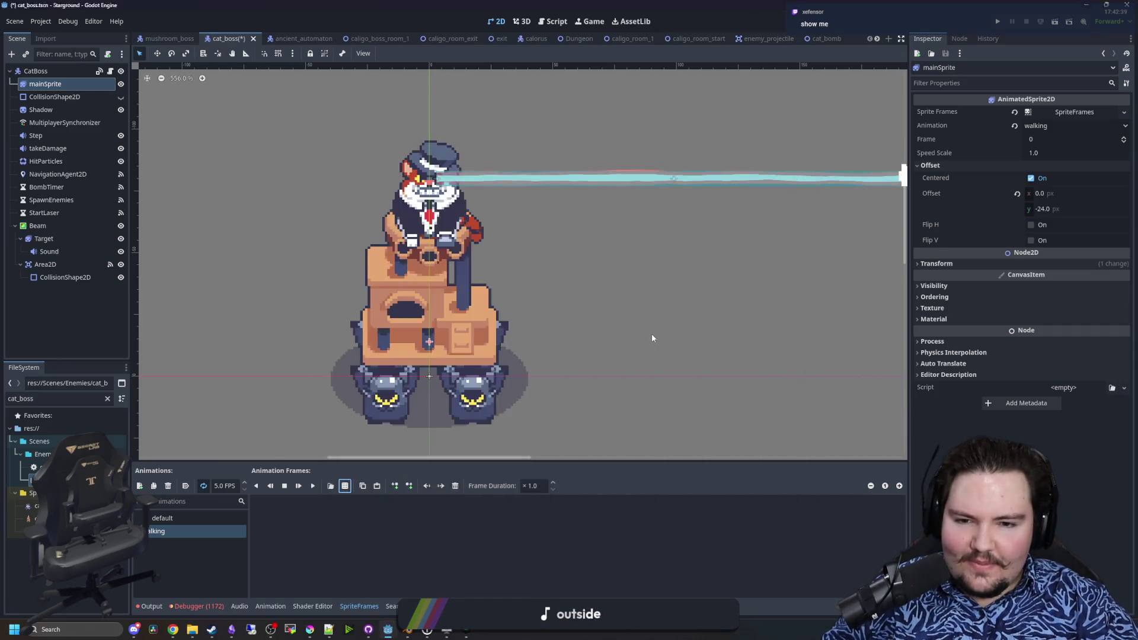
pyautogui.write('1')
pyautogui.press('Return')
pyautogui.click(488, 318)
pyautogui.keyDown('shift'); pyautogui.click(574, 320); pyautogui.keyUp('shift')
pyautogui.click(436, 515)
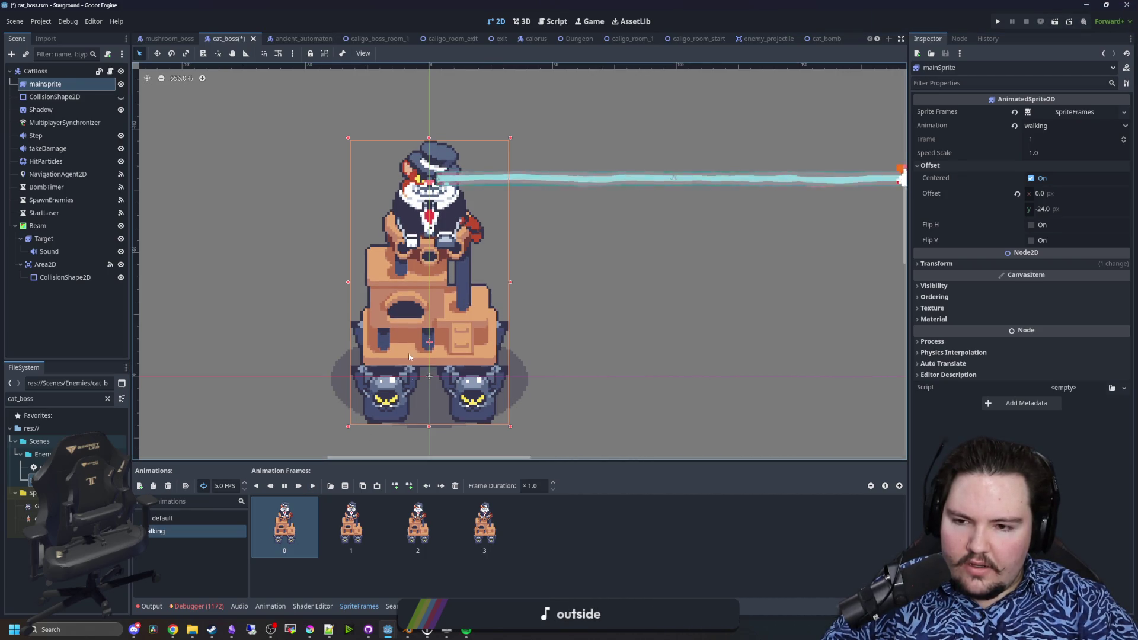
pyautogui.click(314, 631)
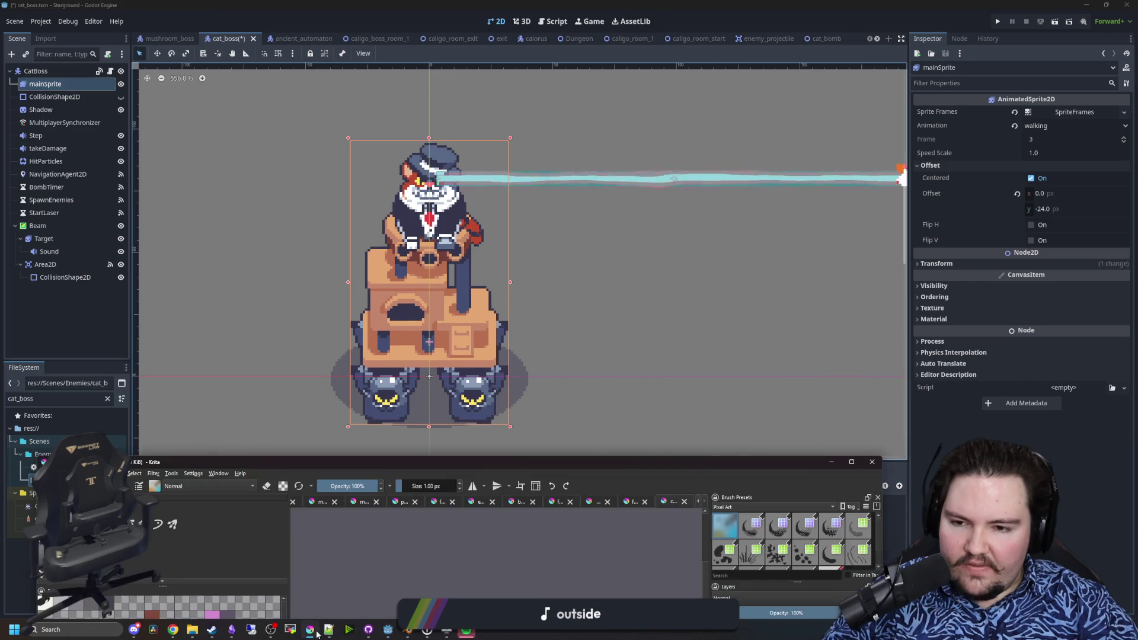
# - Maximize Krita, zoom to the middle sprite's seam, and try selecting small patches there
pyautogui.doubleClick(523, 466)
pyautogui.scroll(5, 384, 420)
pyautogui.scroll(-4, 385, 419)
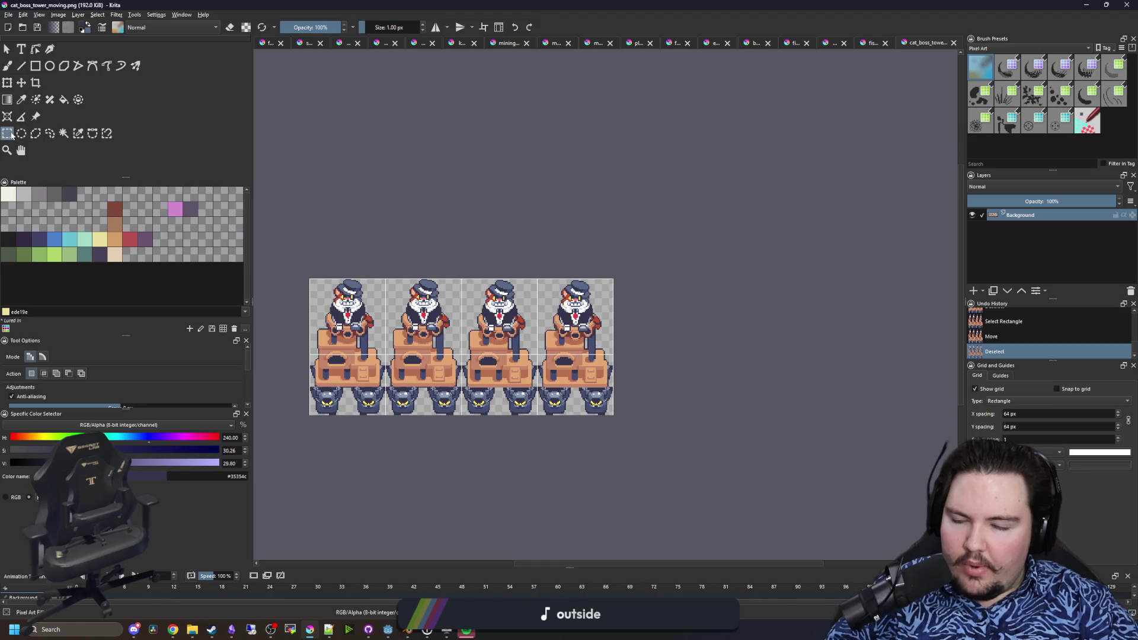
pyautogui.scroll(4, 415, 409)
pyautogui.scroll(-3, 454, 387)
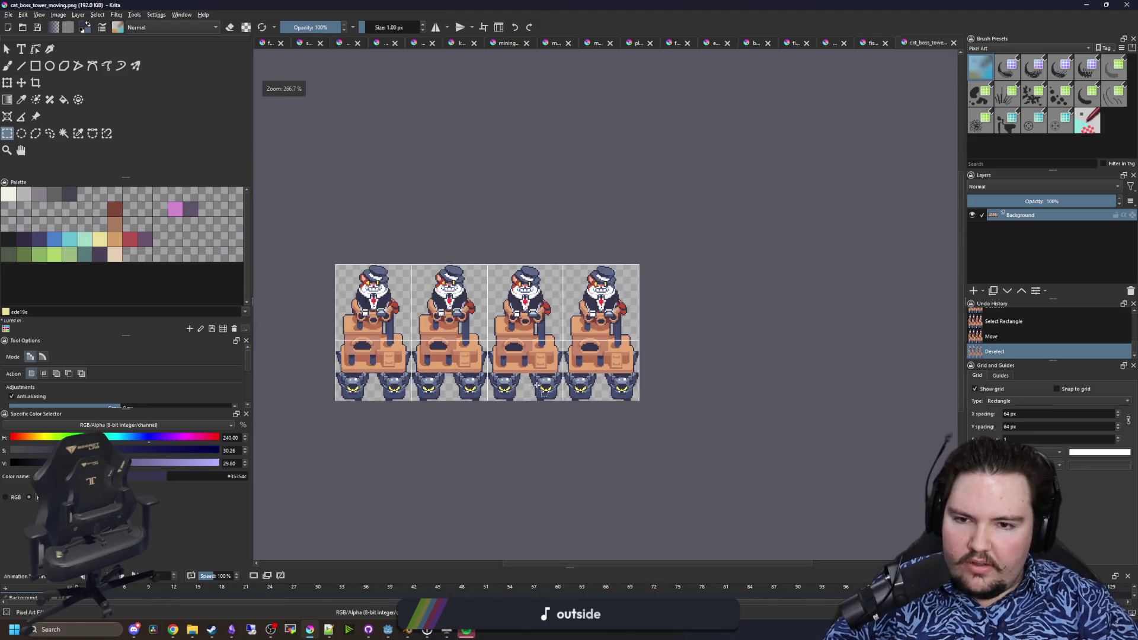
pyautogui.scroll(5, 454, 379)
pyautogui.scroll(-2, 456, 361)
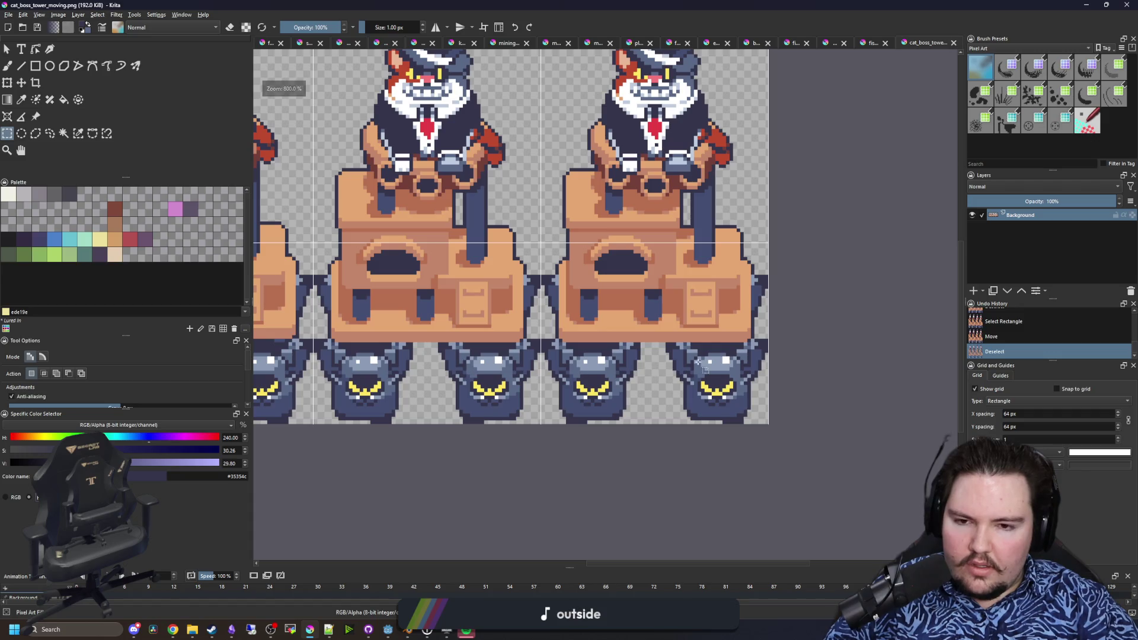
pyautogui.hscroll(-1, 729, 356)
pyautogui.scroll(-1, 588, 356)
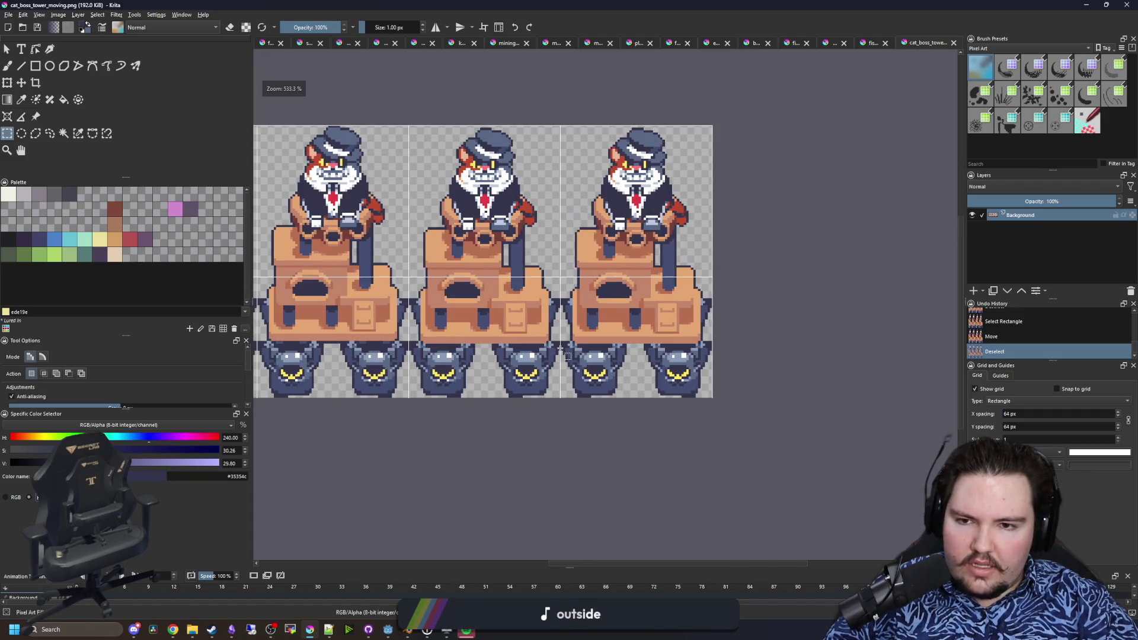
pyautogui.scroll(5, 489, 339)
pyautogui.scroll(-2, 317, 358)
pyautogui.scroll(2, 503, 330)
pyautogui.click(662, 334)
pyautogui.moveTo(697, 328)
pyautogui.mouseDown()
pyautogui.moveTo(304, 319)
pyautogui.moveTo(365, 471)
pyautogui.mouseUp()
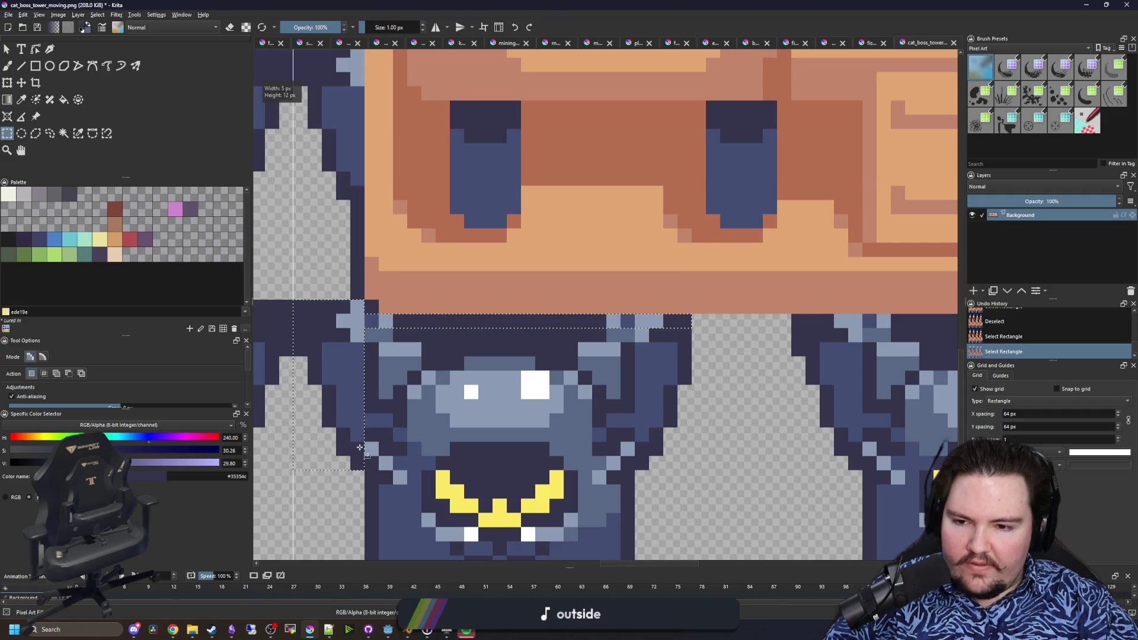
pyautogui.moveTo(734, 483); pyautogui.dragTo(636, 325)
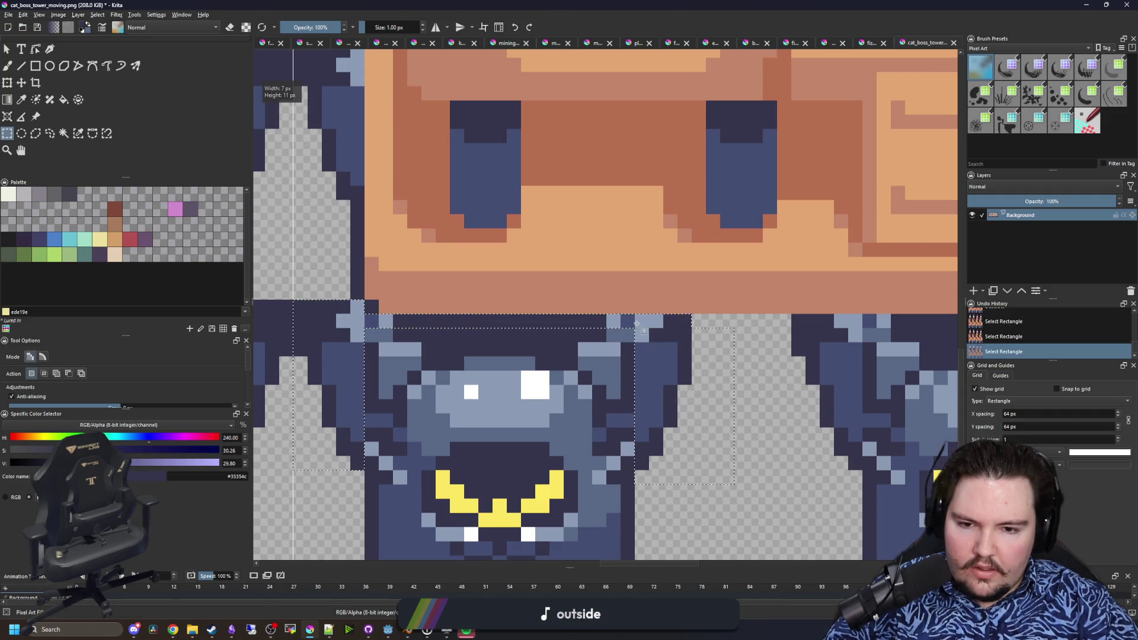
pyautogui.scroll(-3, 643, 355)
pyautogui.scroll(1, 651, 373)
pyautogui.moveTo(618, 413); pyautogui.dragTo(573, 338)
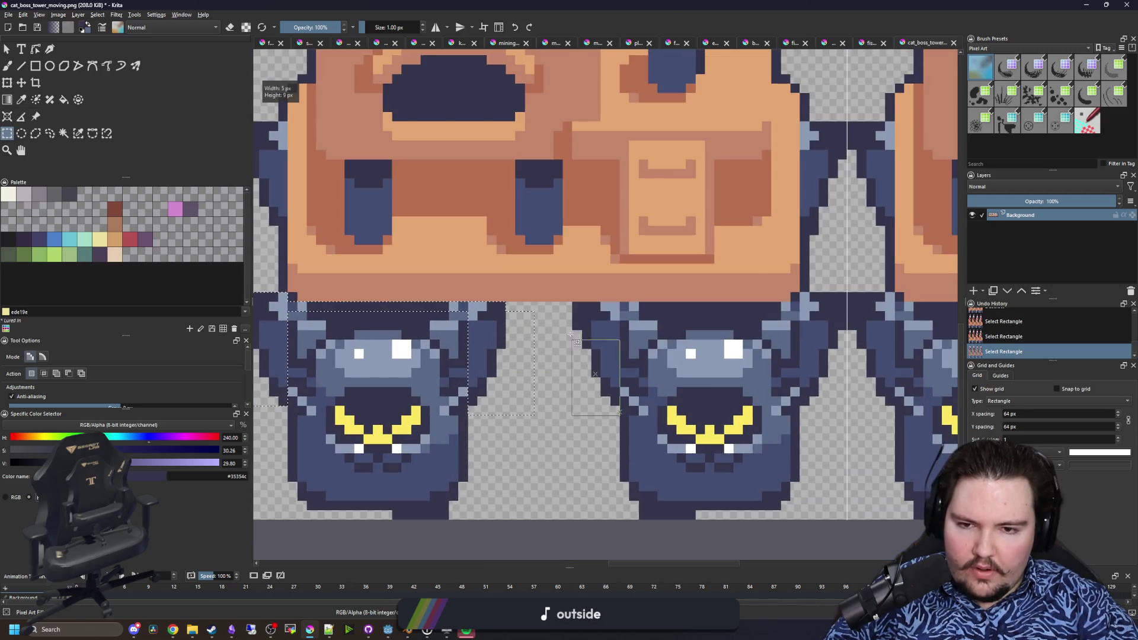
# - Select the 4×14 px seam strip and nudge it with the Move tool to align
pyautogui.scroll(-1, 446, 350)
pyautogui.scroll(2, 445, 356)
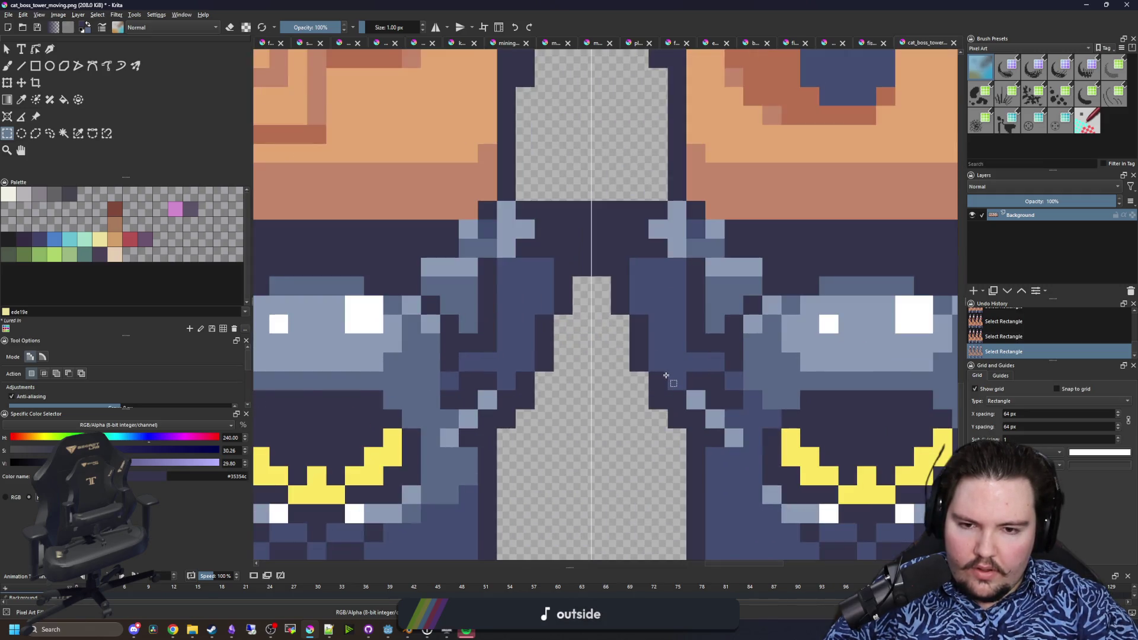
pyautogui.scroll(-2, 442, 364)
pyautogui.scroll(2, 442, 371)
pyautogui.moveTo(480, 276); pyautogui.dragTo(749, 290)
pyautogui.moveTo(805, 458); pyautogui.dragTo(757, 261)
pyautogui.scroll(-3, 468, 325)
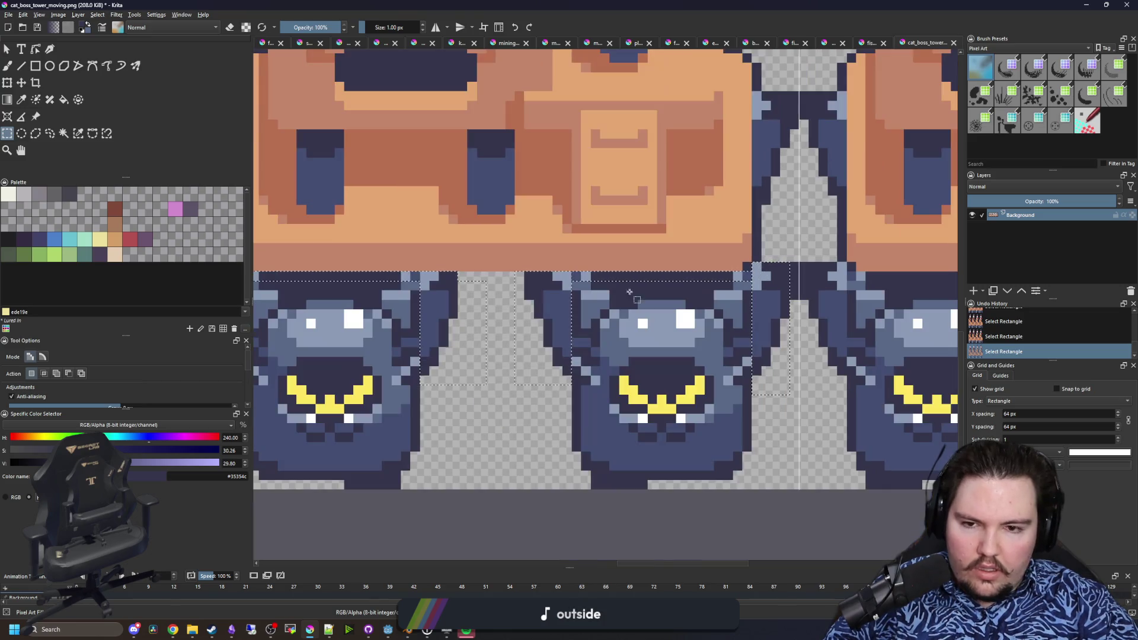
pyautogui.scroll(1, 469, 325)
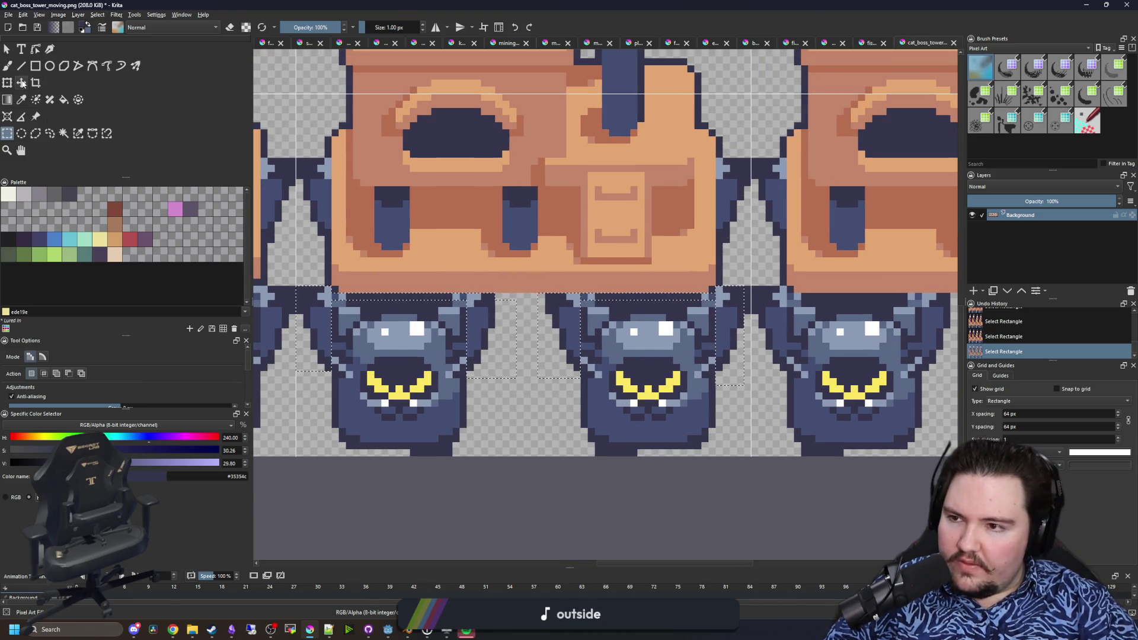
pyautogui.press('t')
pyautogui.moveTo(472, 346); pyautogui.dragTo(472, 349)
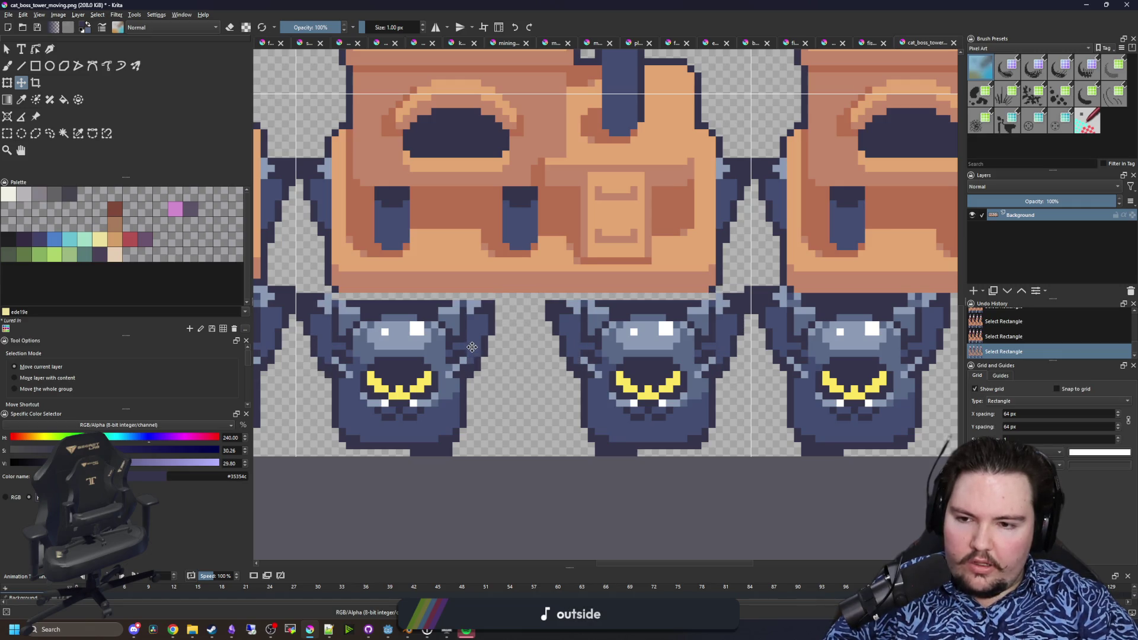
# - Clear the selection and paint dark navy rows across the transparent gap under the tower
pyautogui.hotkey('ctrl', 'shift', 'a')
pyautogui.scroll(2, 340, 299)
pyautogui.press('p')
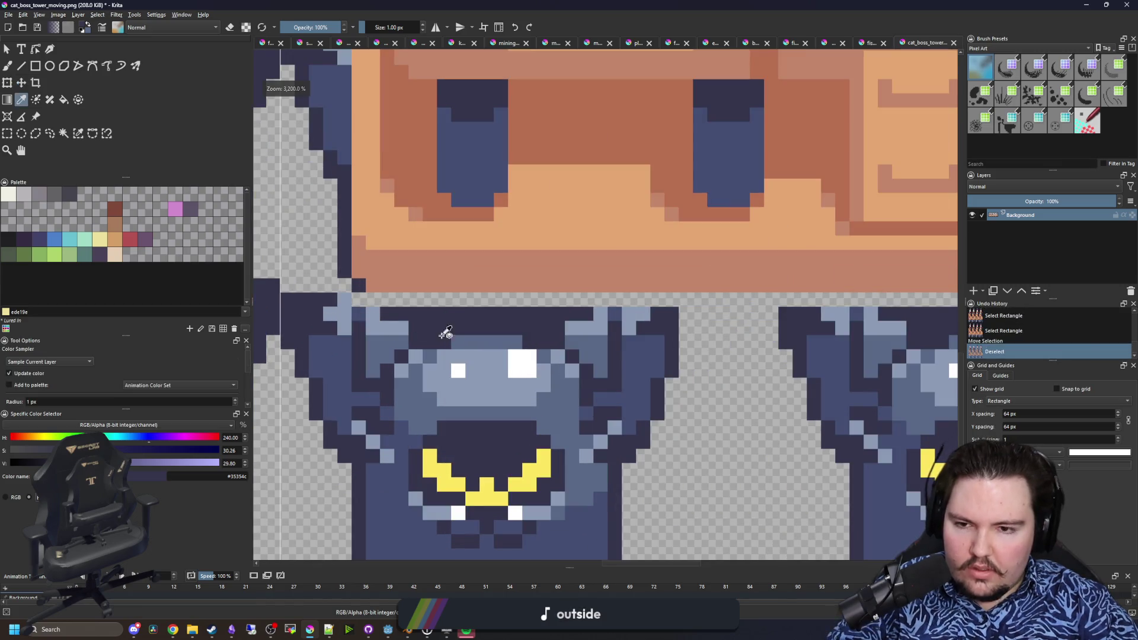
pyautogui.press('b')
pyautogui.moveTo(500, 303)
pyautogui.mouseDown()
pyautogui.moveTo(660, 302)
pyautogui.moveTo(895, 338)
pyautogui.mouseUp()
pyautogui.moveTo(515, 312); pyautogui.dragTo(719, 310)
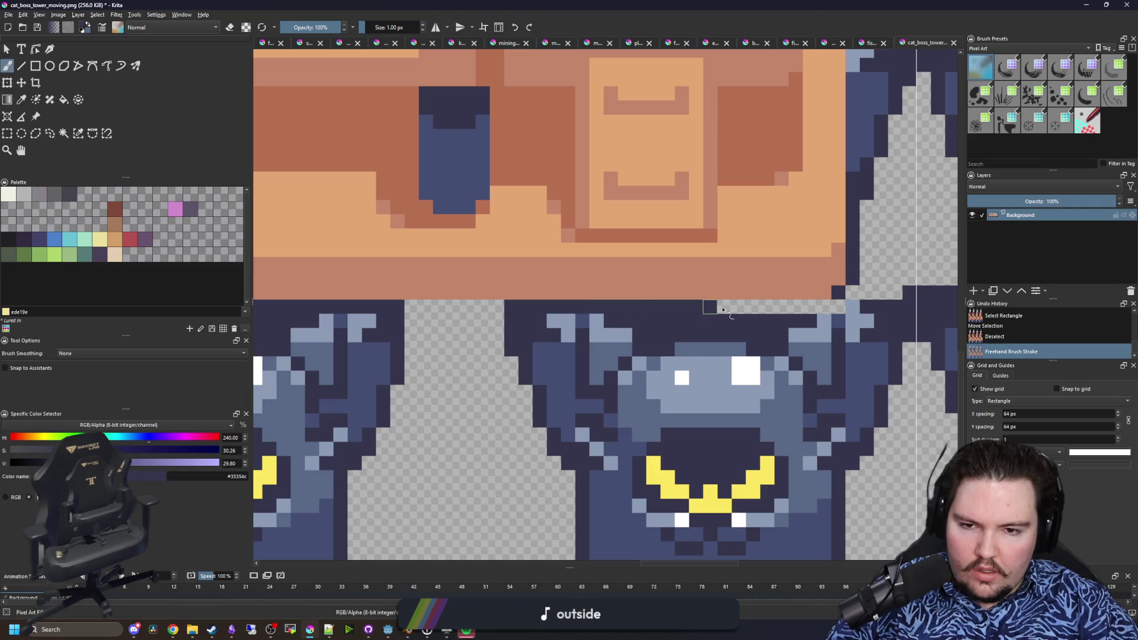
# - Nudge the one-pixel selection up by one pixel along the seam
pyautogui.scroll(-1, 480, 333)
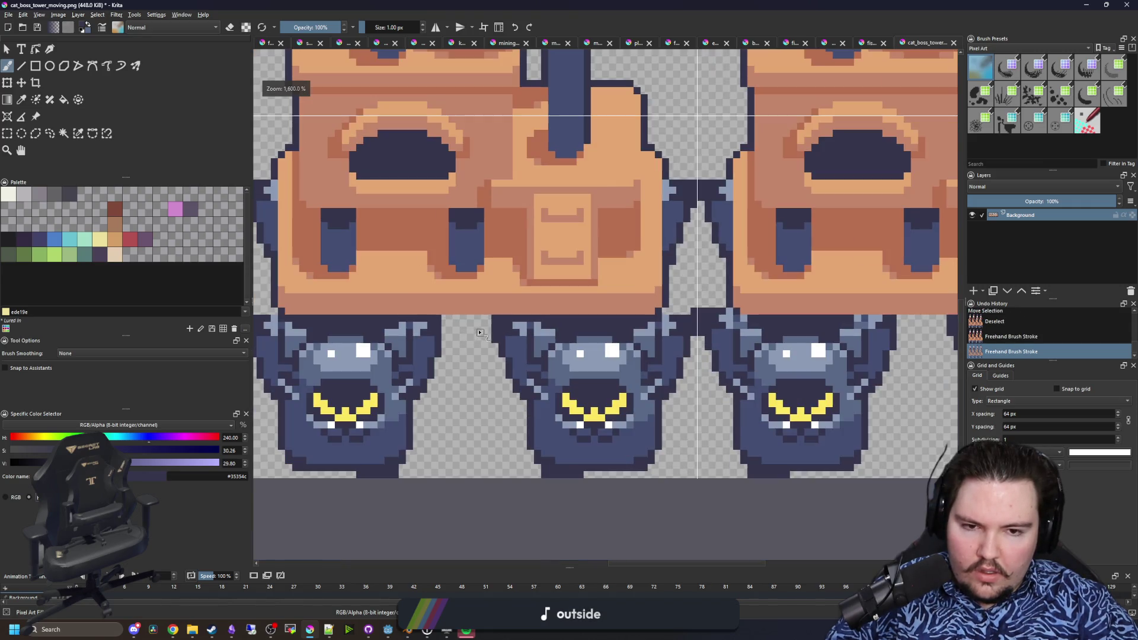
pyautogui.scroll(3, 688, 316)
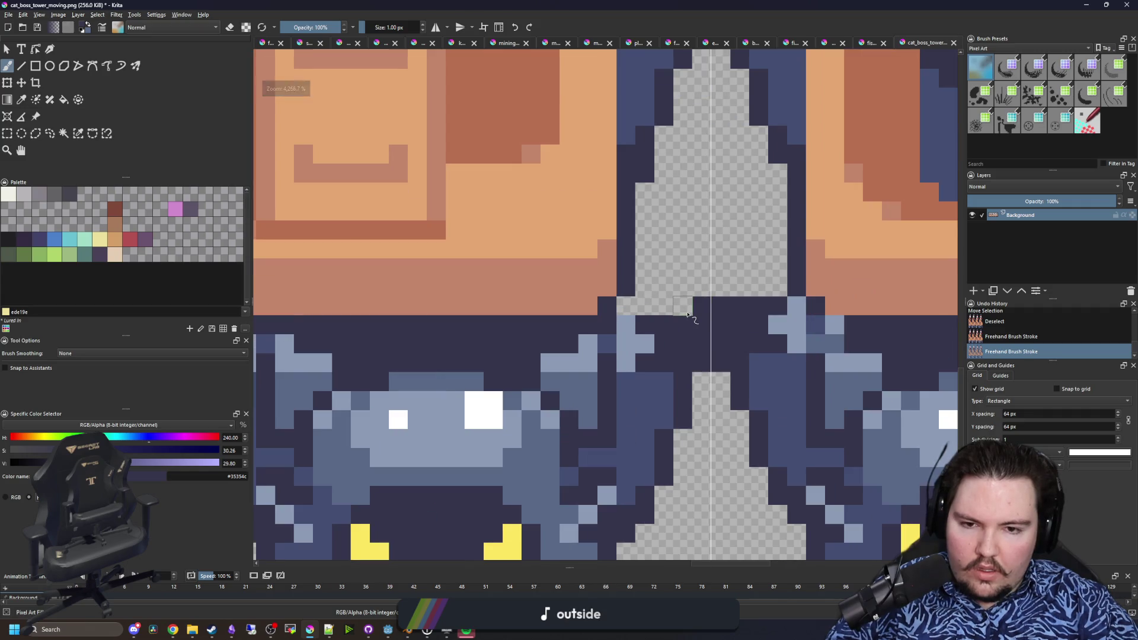
pyautogui.scroll(-5, 356, 323)
pyautogui.scroll(2, 563, 314)
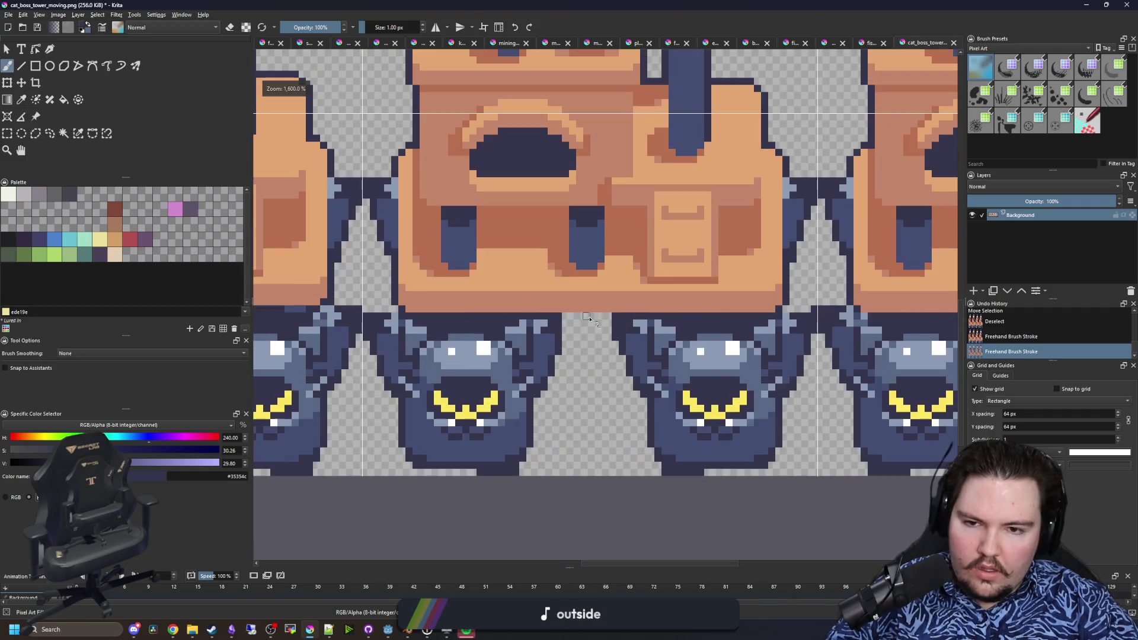
pyautogui.scroll(3, 611, 344)
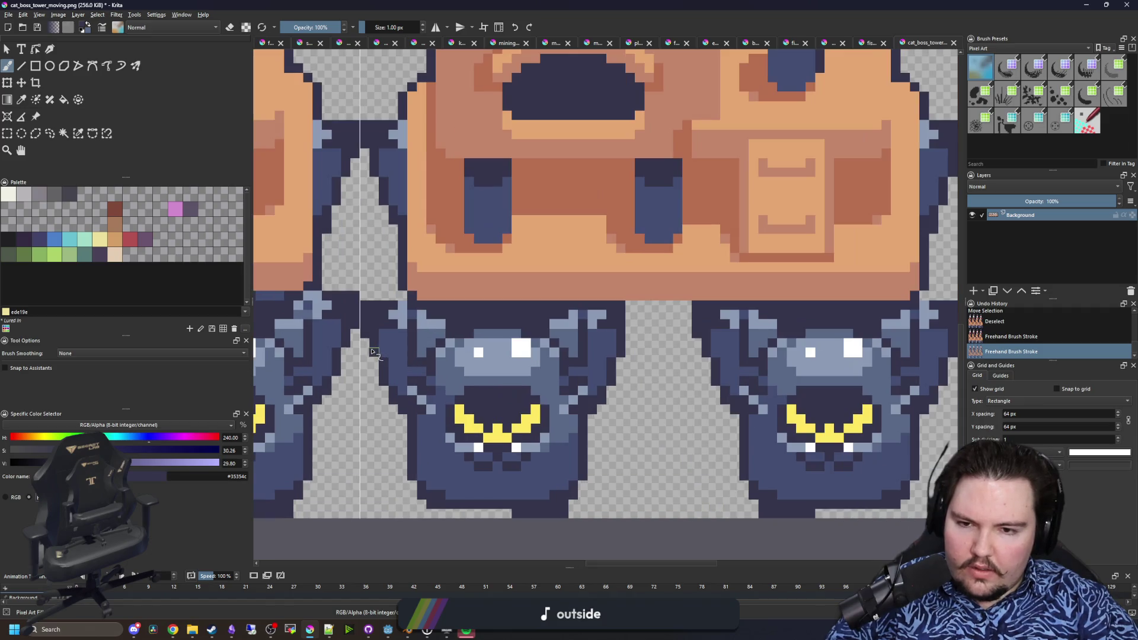
pyautogui.moveTo(605, 335); pyautogui.dragTo(598, 302)
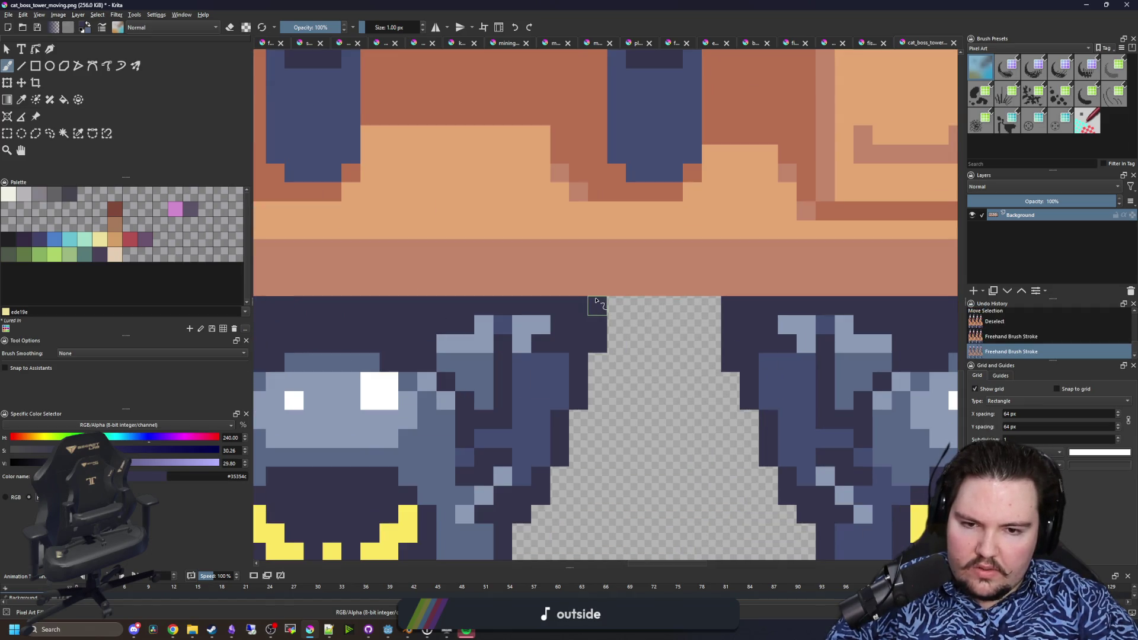
pyautogui.scroll(-5, 594, 367)
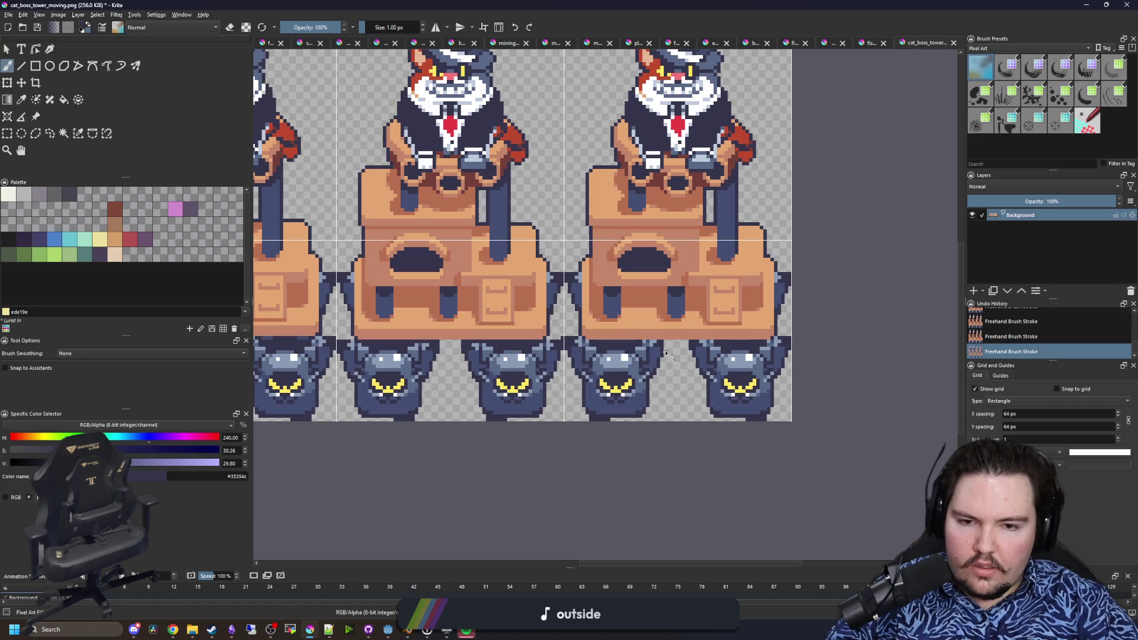
pyautogui.scroll(5, 665, 352)
pyautogui.scroll(-5, 778, 340)
pyautogui.scroll(5, 376, 342)
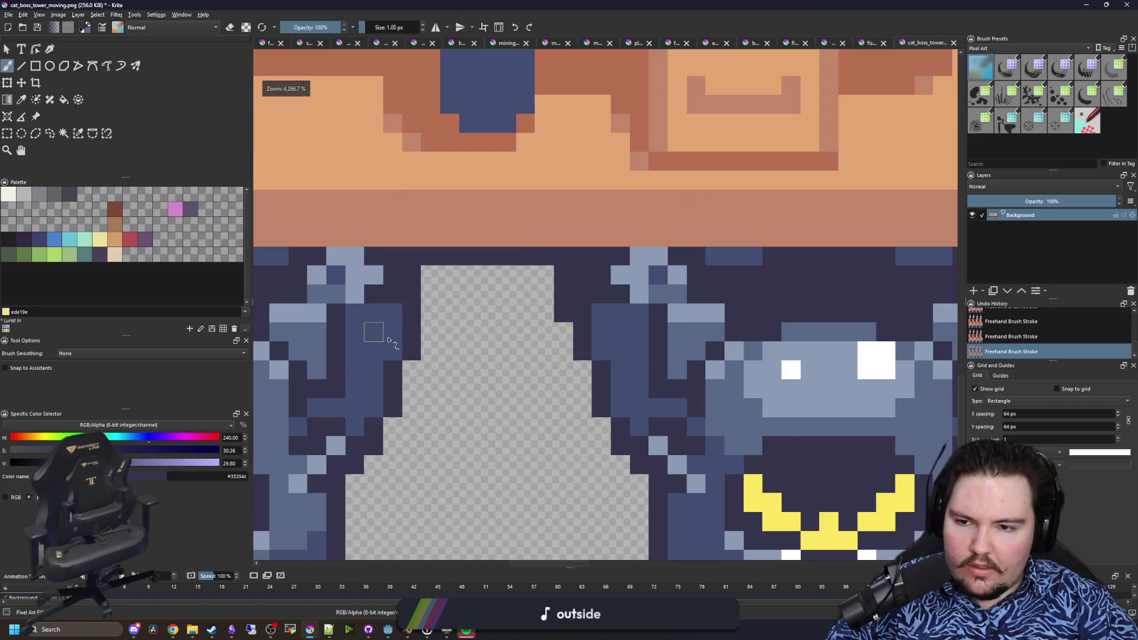
pyautogui.scroll(-5, 424, 314)
pyautogui.scroll(4, 697, 387)
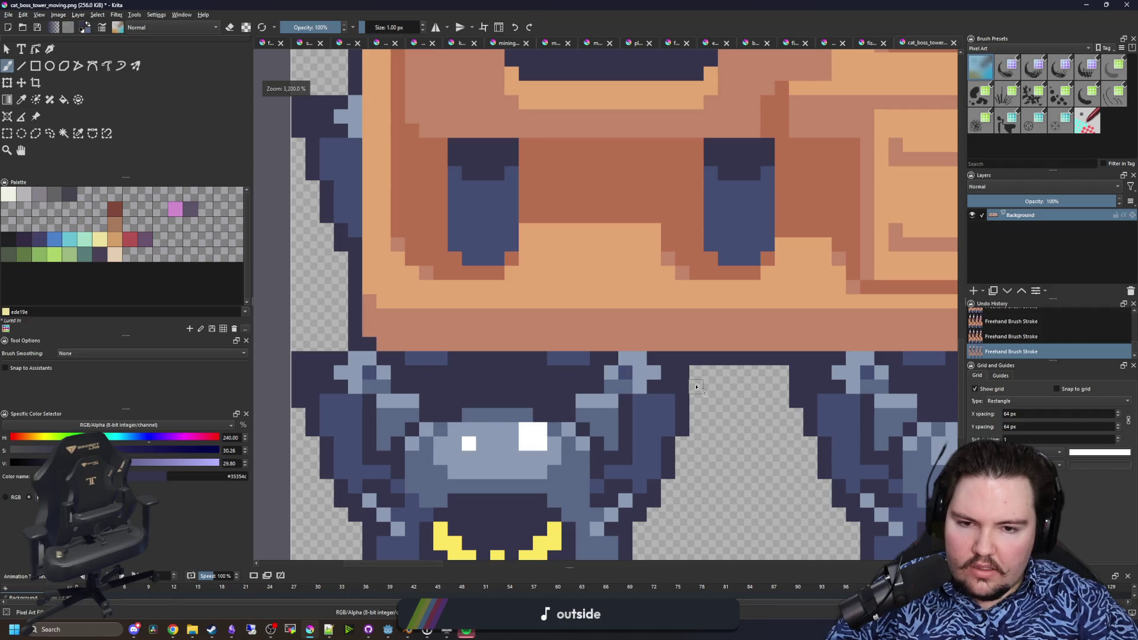
pyautogui.scroll(-5, 696, 375)
pyautogui.scroll(4, 492, 357)
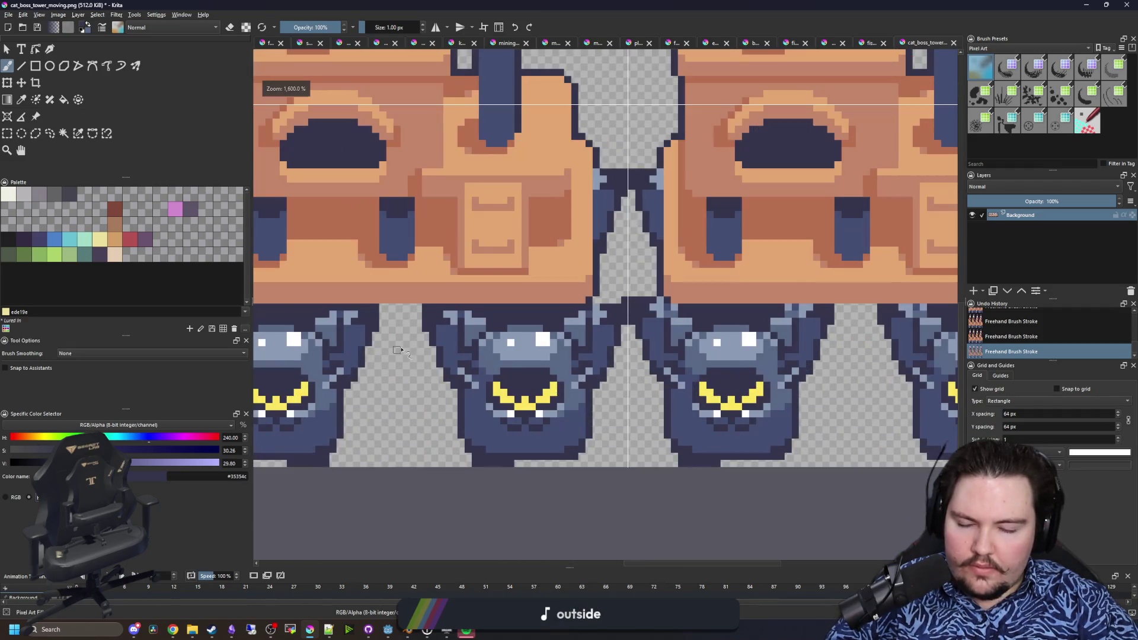
pyautogui.scroll(-5, 355, 345)
pyautogui.scroll(4, 384, 348)
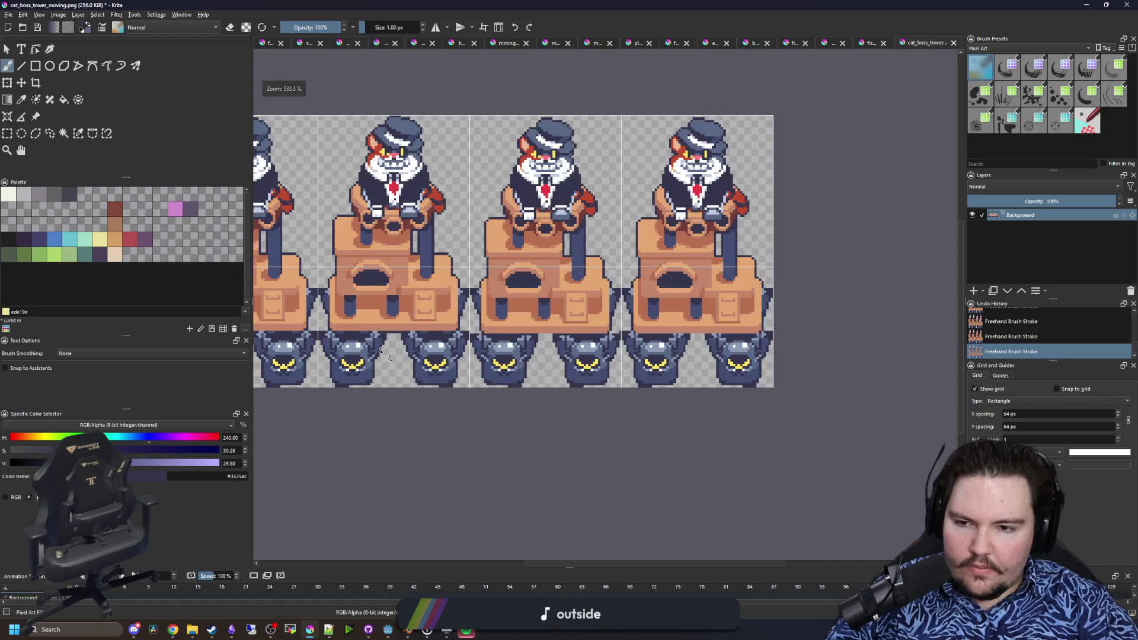
pyautogui.scroll(-2, 781, 363)
pyautogui.scroll(5, 564, 355)
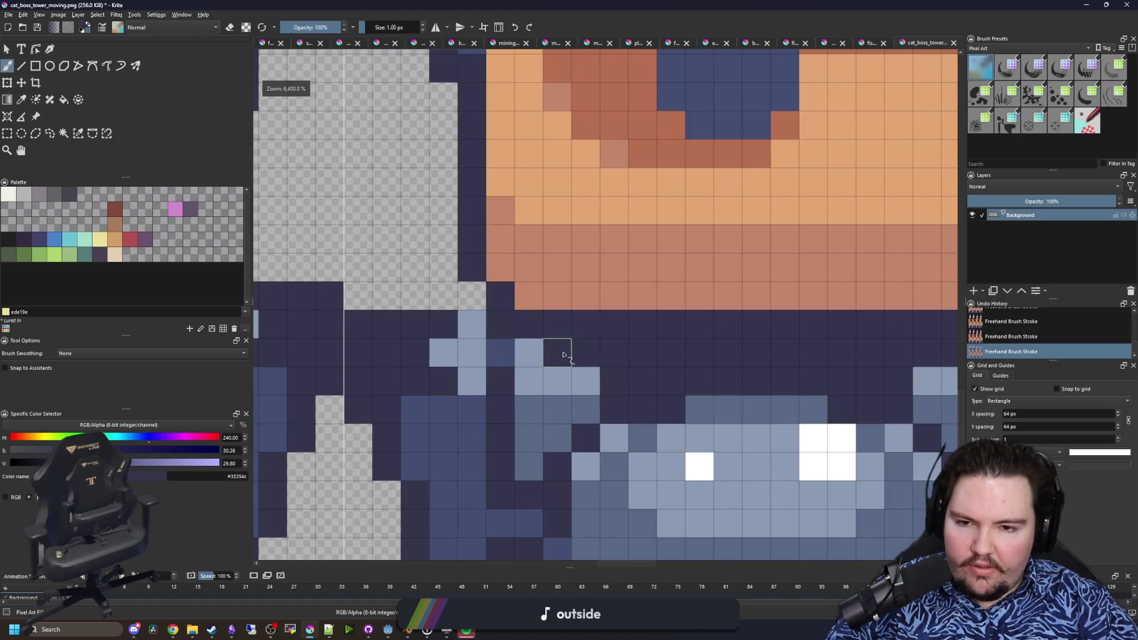
# - Sample the light blue from the robot's shoulder as the brush colour
pyautogui.press('p')
pyautogui.scroll(-4, 516, 360)
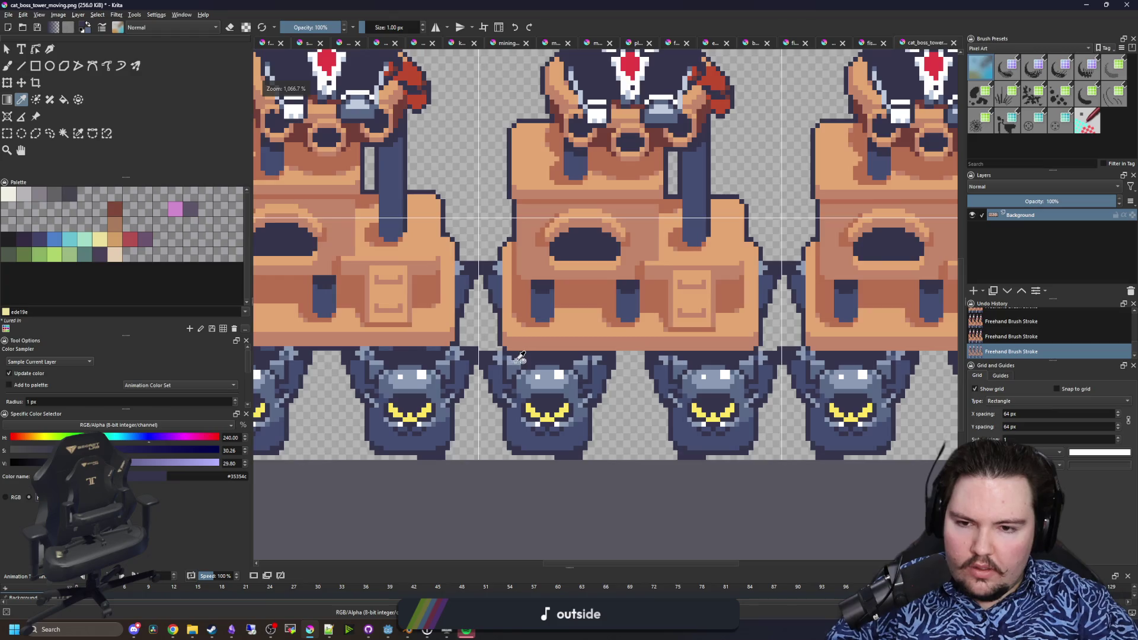
pyautogui.scroll(4, 517, 357)
pyautogui.press('b')
pyautogui.press('p')
pyautogui.scroll(-4, 422, 356)
pyautogui.click(415, 330)
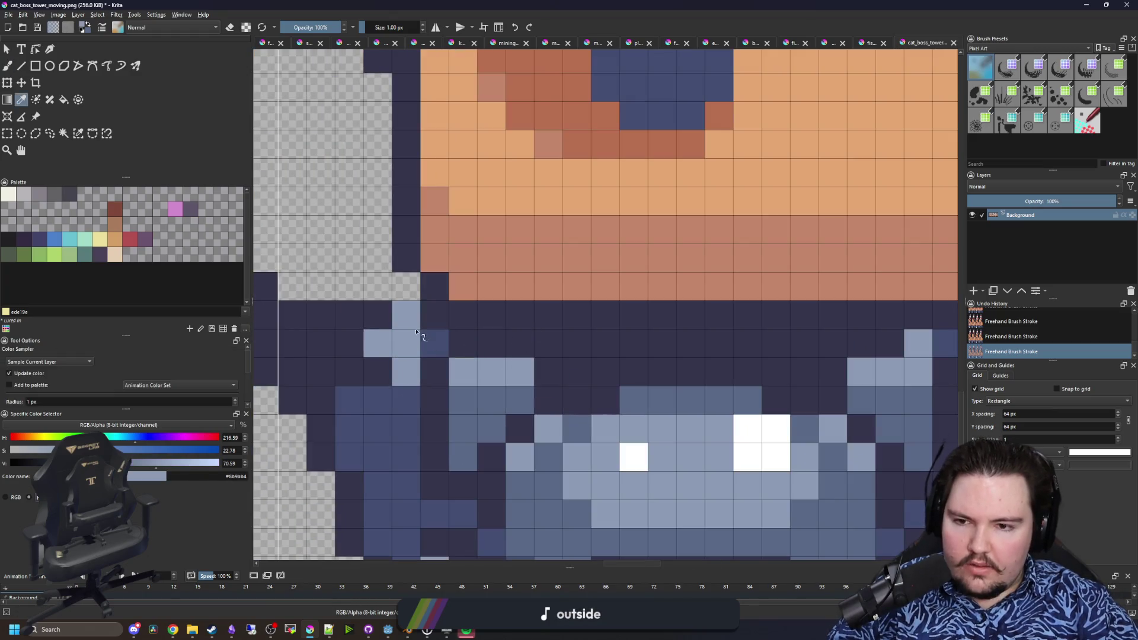
pyautogui.press('b')
pyautogui.scroll(3, 732, 347)
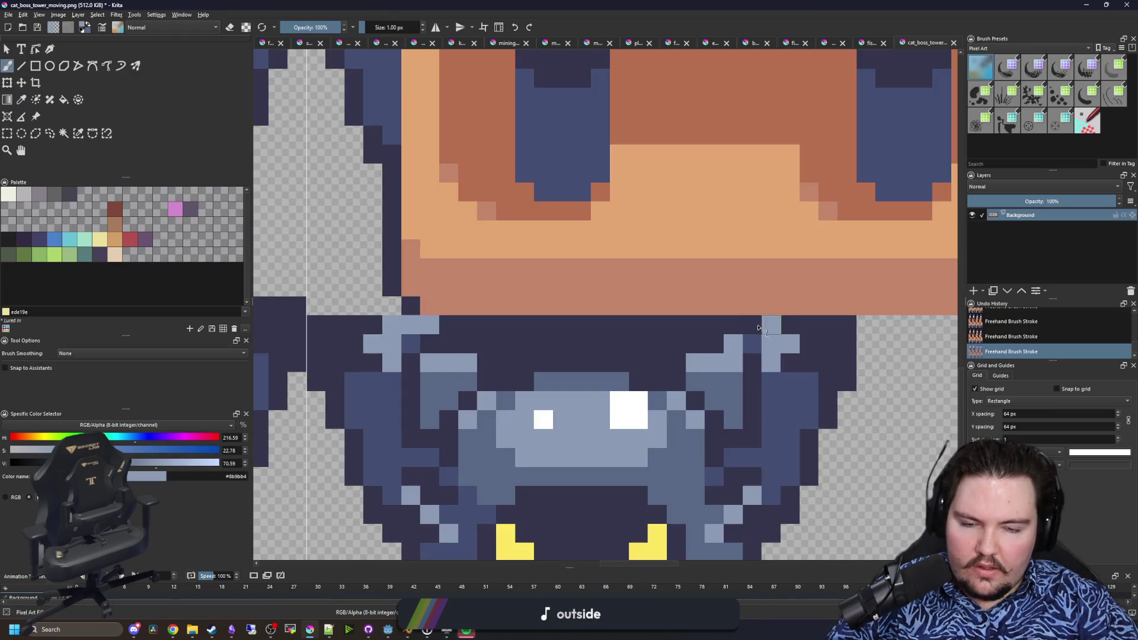
# - Sample navy and light blue, then paint dark seam pixels at the robot's shoulder, undoing one misplaced pixel
pyautogui.press('p')
pyautogui.click(681, 336)
pyautogui.press('b')
pyautogui.scroll(-4, 539, 338)
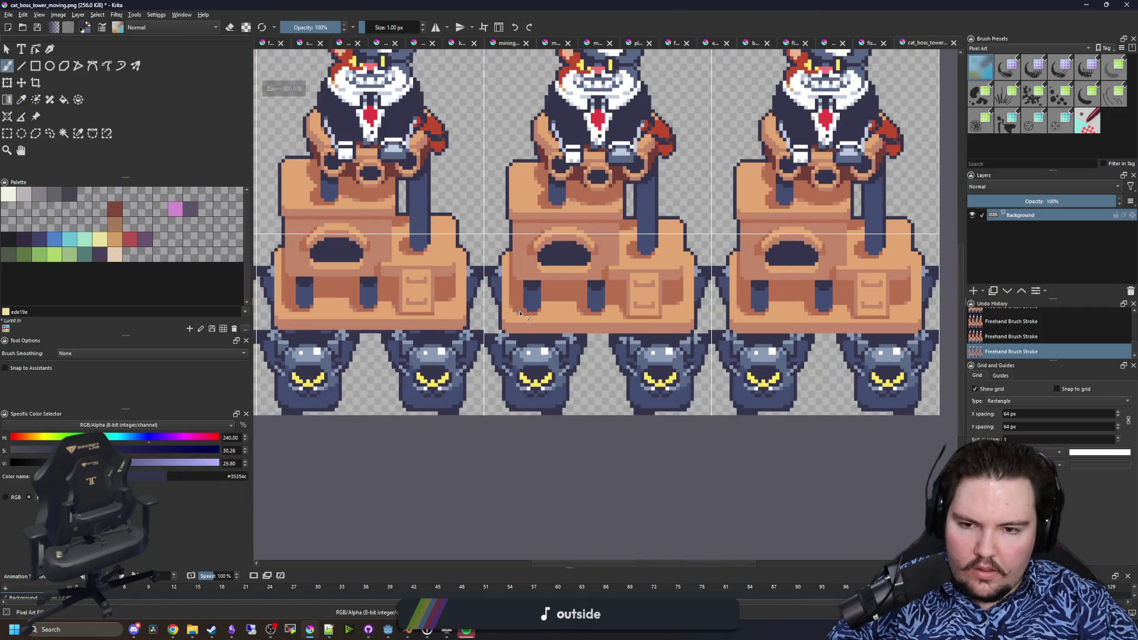
pyautogui.scroll(5, 643, 346)
pyautogui.press('p')
pyautogui.click(620, 333)
pyautogui.press('b')
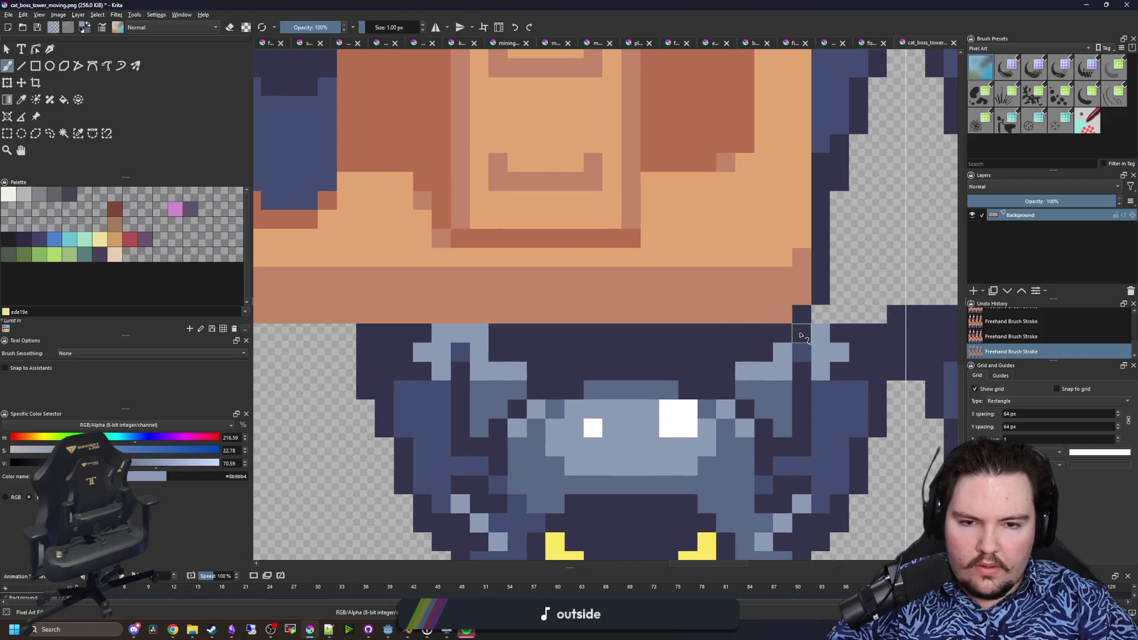
pyautogui.keyDown('ctrl'); pyautogui.click(763, 350); pyautogui.keyUp('ctrl')
pyautogui.click(783, 353)
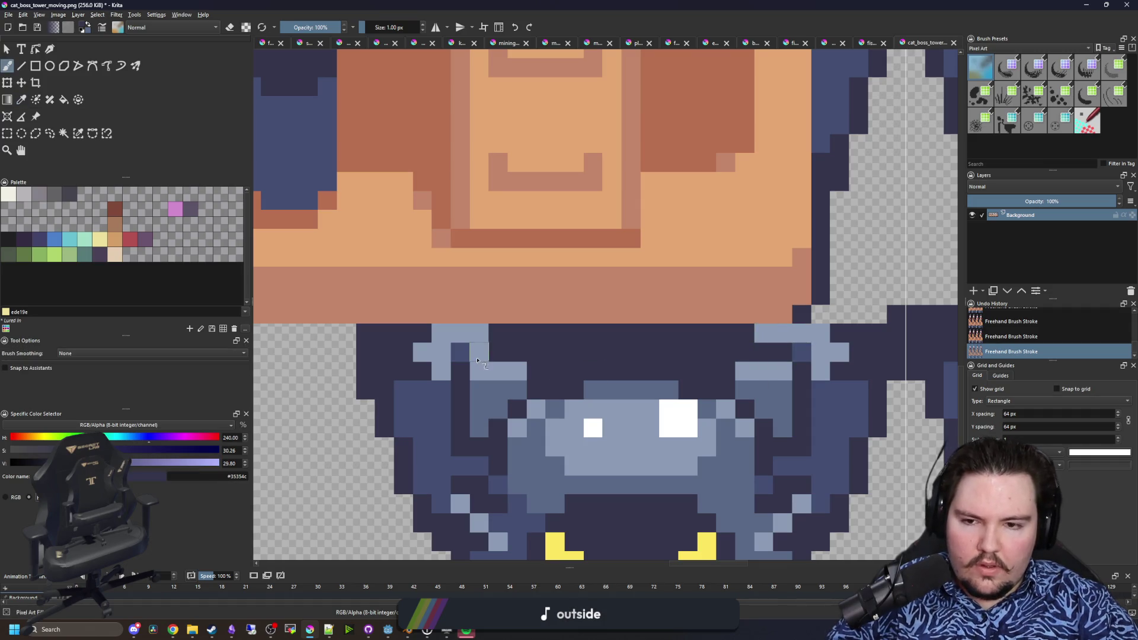
pyautogui.hotkey('ctrl', 'z')
pyautogui.click(476, 354)
pyautogui.scroll(-4, 610, 351)
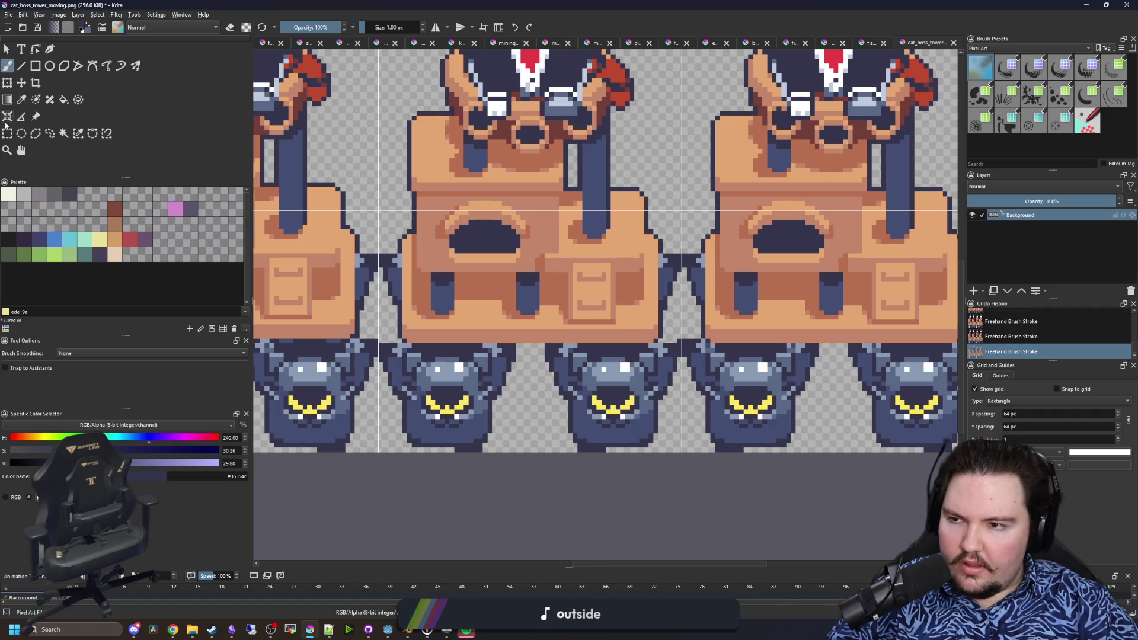
pyautogui.click(8, 136)
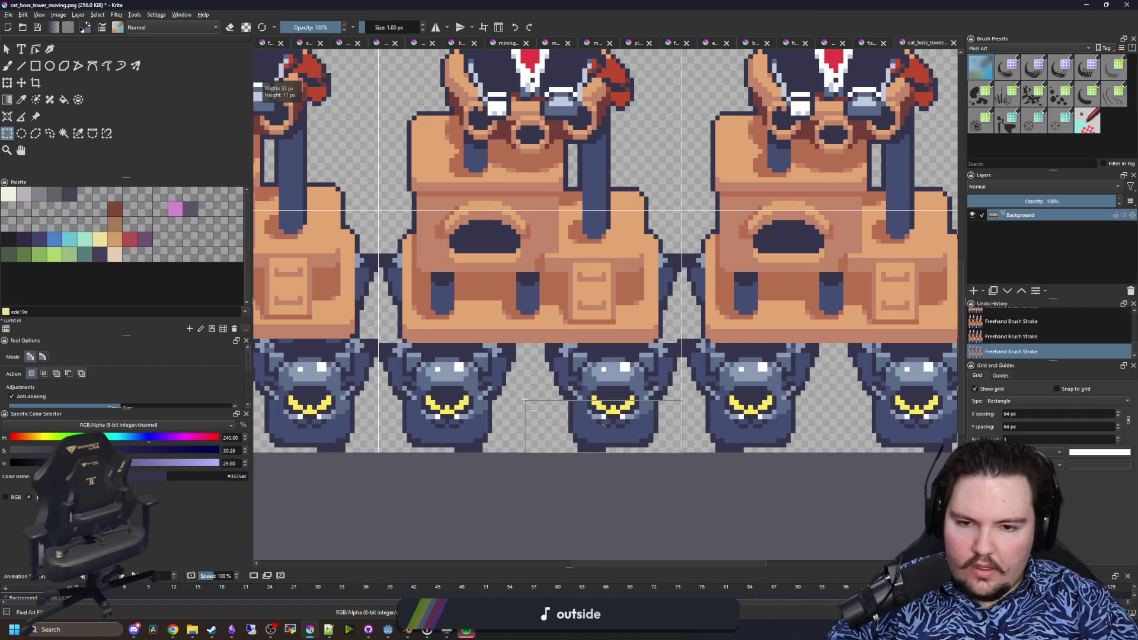
# - Clear the selection and paint pixels on the robot's outline and seam
pyautogui.scroll(4, 543, 409)
pyautogui.hotkey('ctrl', 'shift', 'a')
pyautogui.press('b')
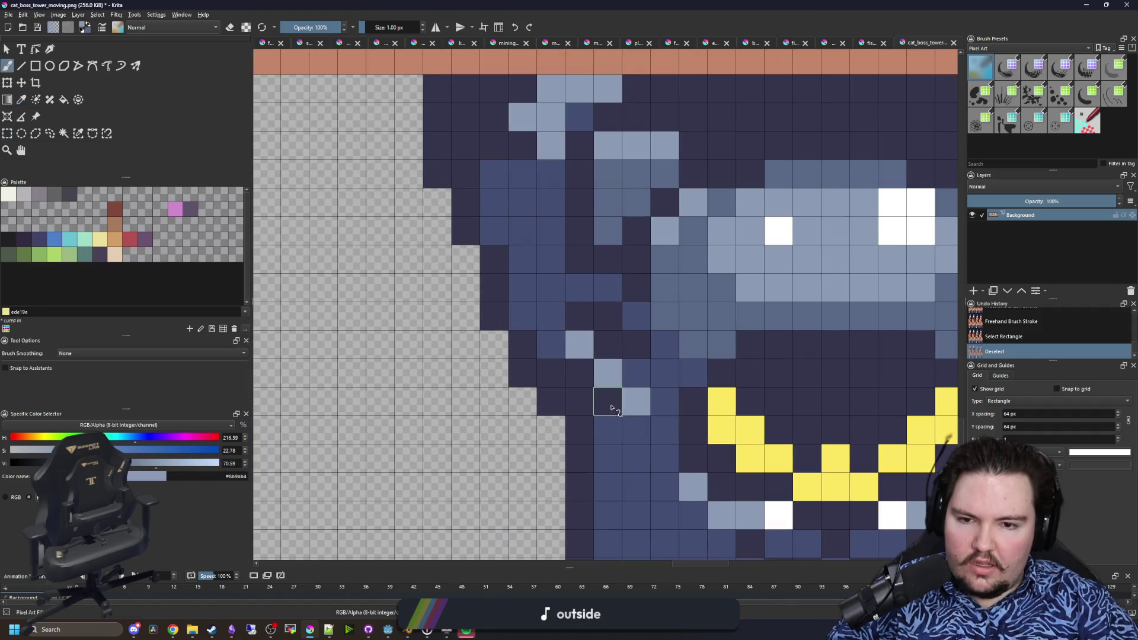
pyautogui.click(610, 393)
pyautogui.scroll(-1, 487, 370)
pyautogui.scroll(2, 697, 396)
pyautogui.click(545, 347)
pyautogui.scroll(-5, 545, 347)
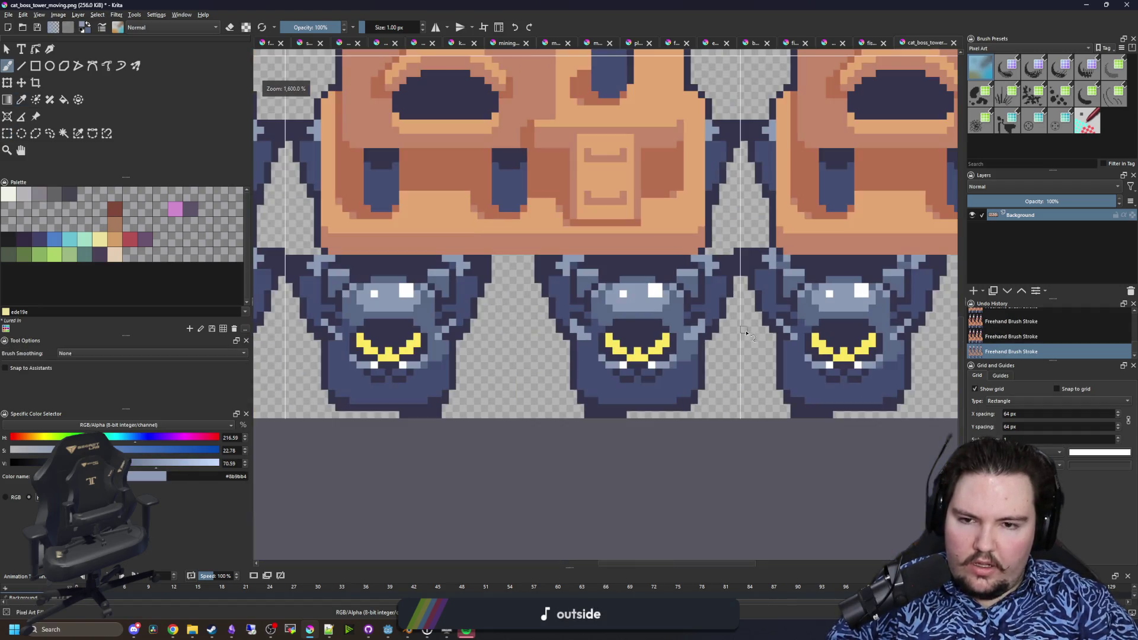
pyautogui.scroll(4, 302, 339)
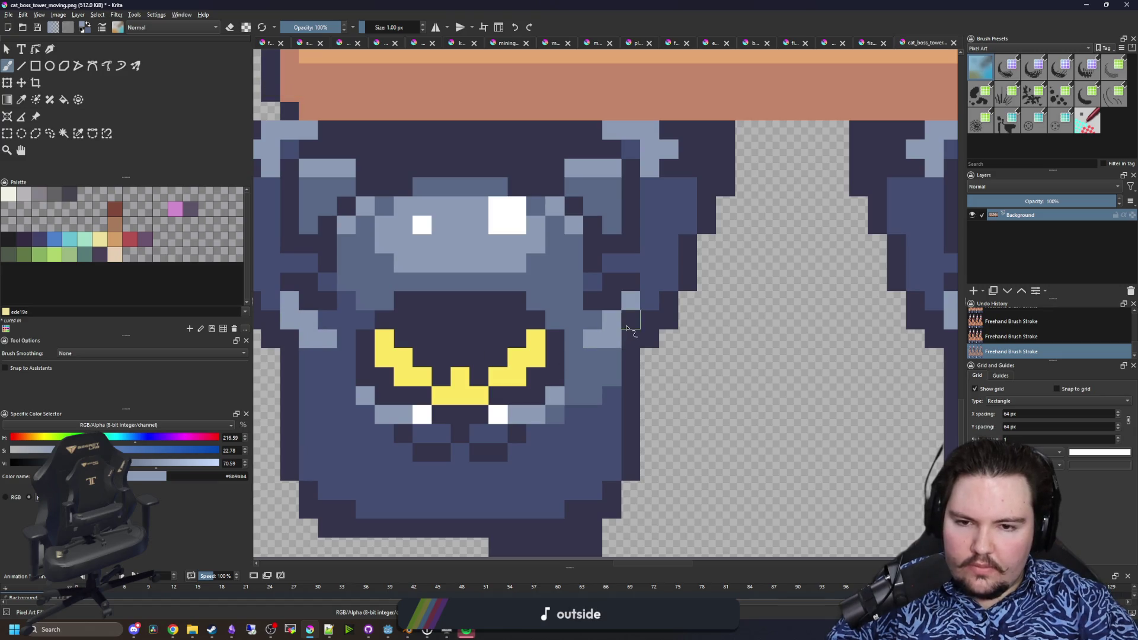
# - Sample mid and darker blues from the robot, undo the last stroke, and pick the dark navy outline
pyautogui.press('p')
pyautogui.click(587, 321)
pyautogui.click(648, 296)
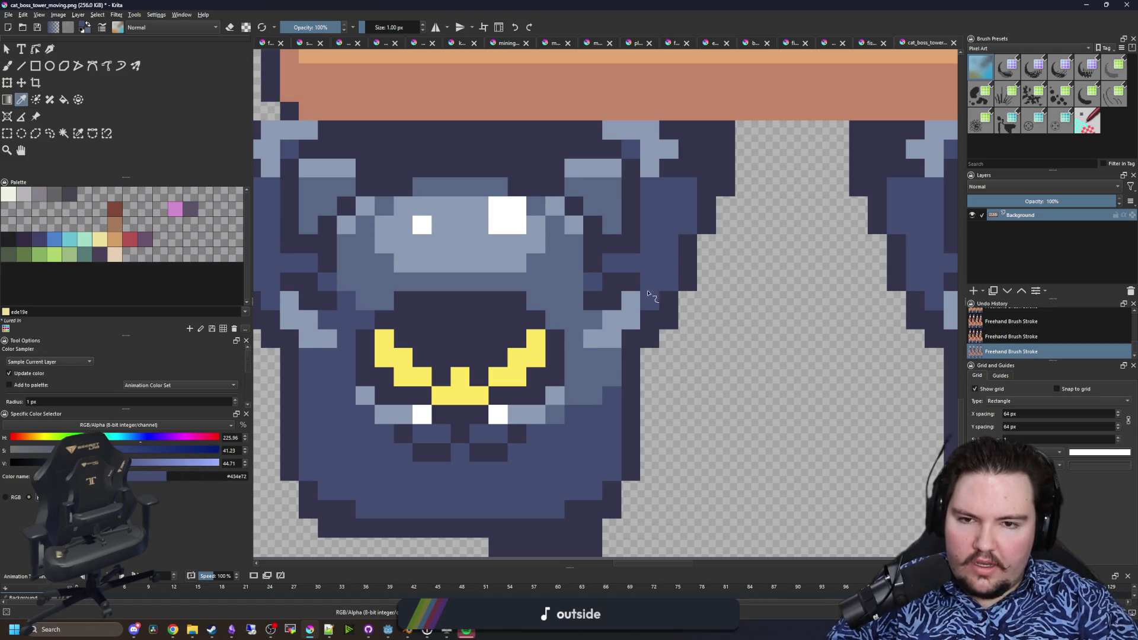
pyautogui.press('b')
pyautogui.scroll(-3, 521, 333)
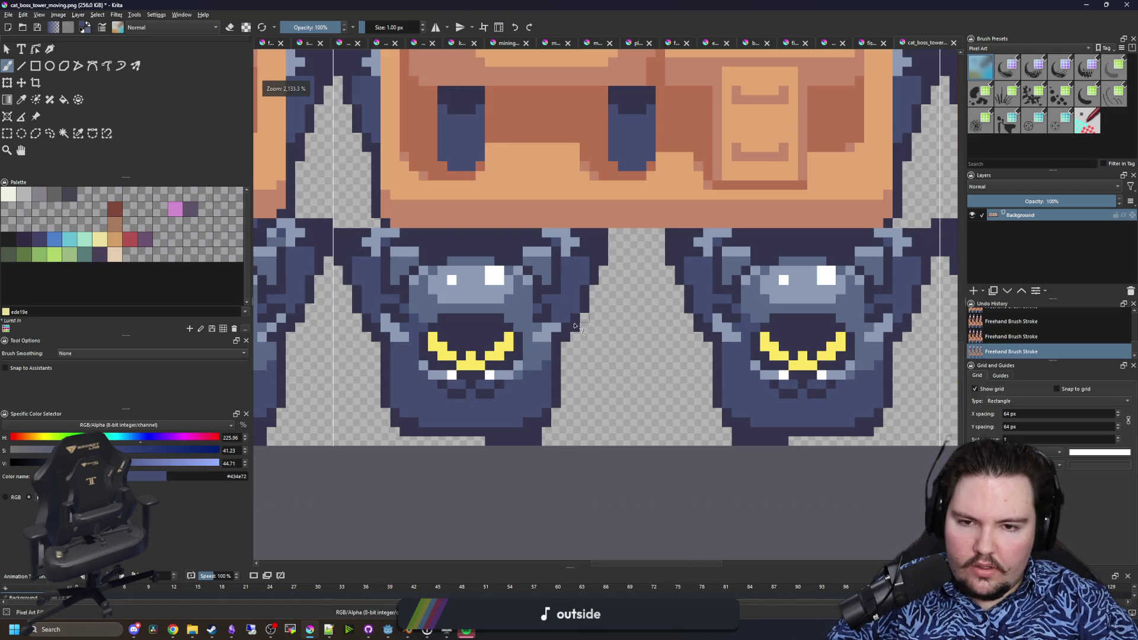
pyautogui.hotkey('ctrl', 'z')
pyautogui.scroll(3, 751, 323)
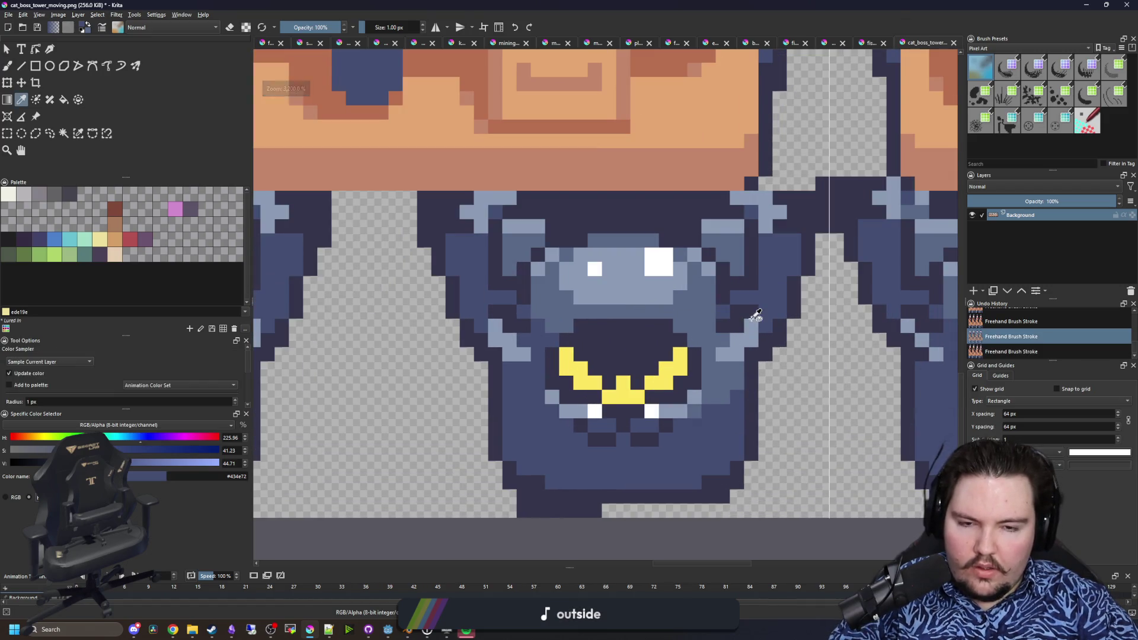
pyautogui.keyDown('ctrl'); pyautogui.click(751, 312); pyautogui.keyUp('ctrl')
pyautogui.click(751, 313)
pyautogui.scroll(-3, 740, 338)
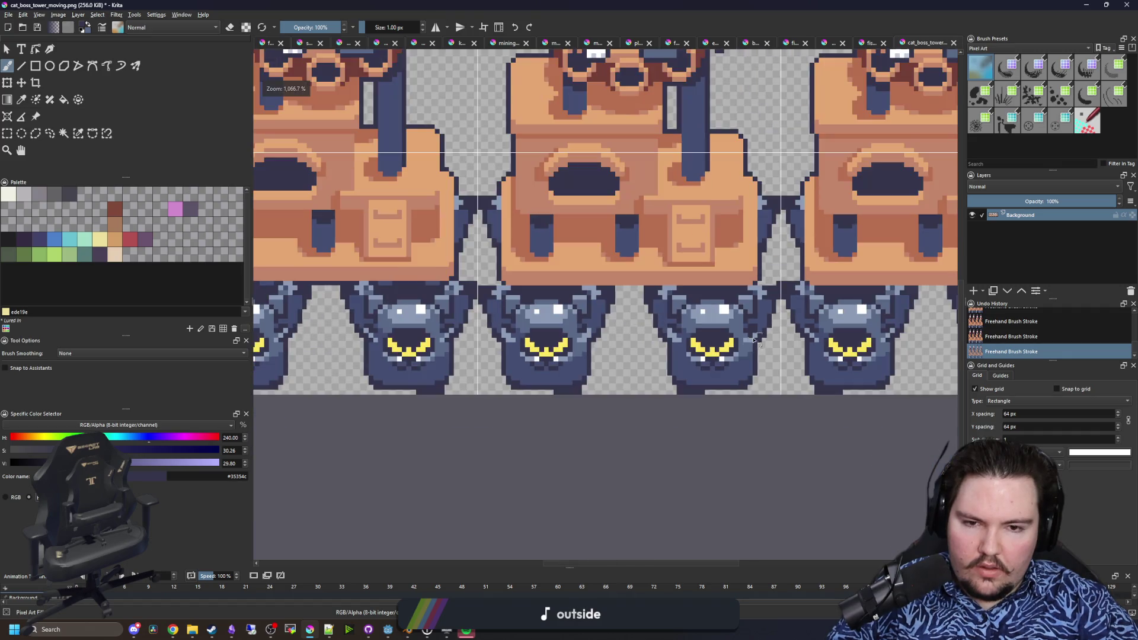
pyautogui.scroll(4, 606, 338)
pyautogui.scroll(-3, 705, 322)
pyautogui.scroll(3, 570, 357)
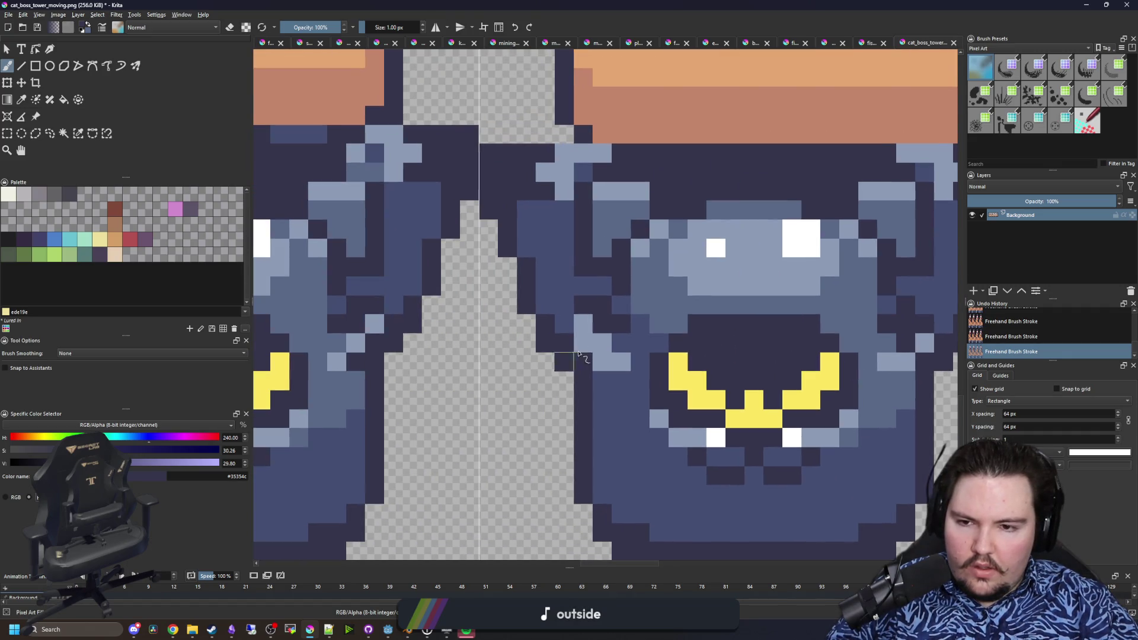
pyautogui.scroll(-3, 587, 336)
pyautogui.scroll(3, 665, 366)
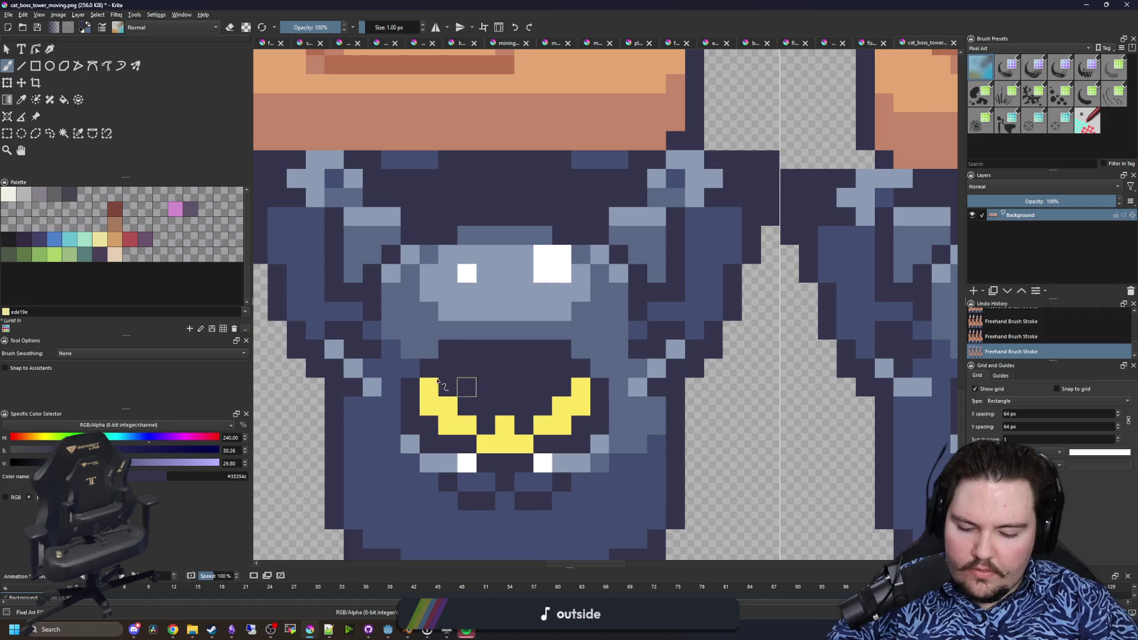
# - Fill the missing pixel in the monster foot's dark outline with dark blue
pyautogui.press('p')
pyautogui.scroll(-3, 460, 380)
pyautogui.scroll(3, 474, 364)
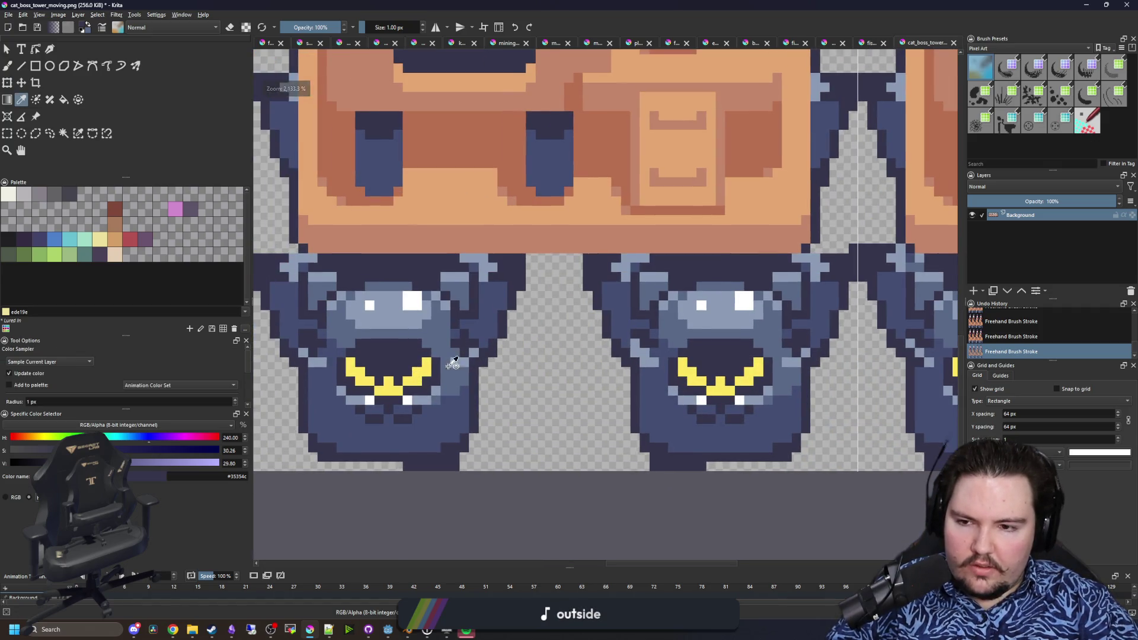
pyautogui.scroll(2, 480, 363)
pyautogui.scroll(-2, 323, 381)
pyautogui.scroll(3, 784, 420)
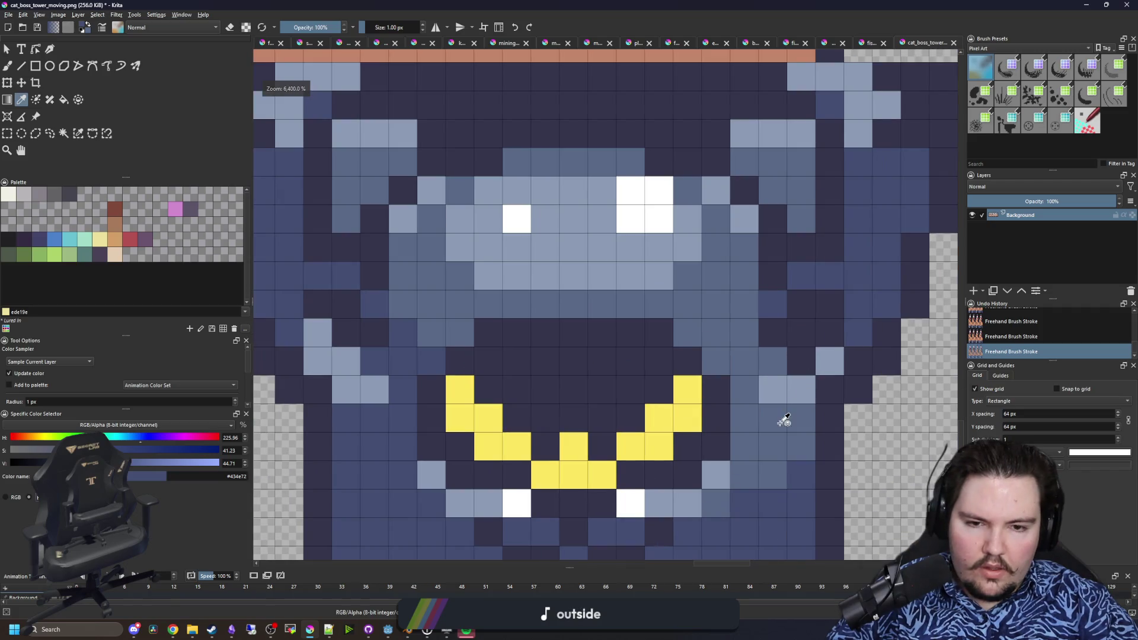
pyautogui.press('b')
pyautogui.click(346, 361)
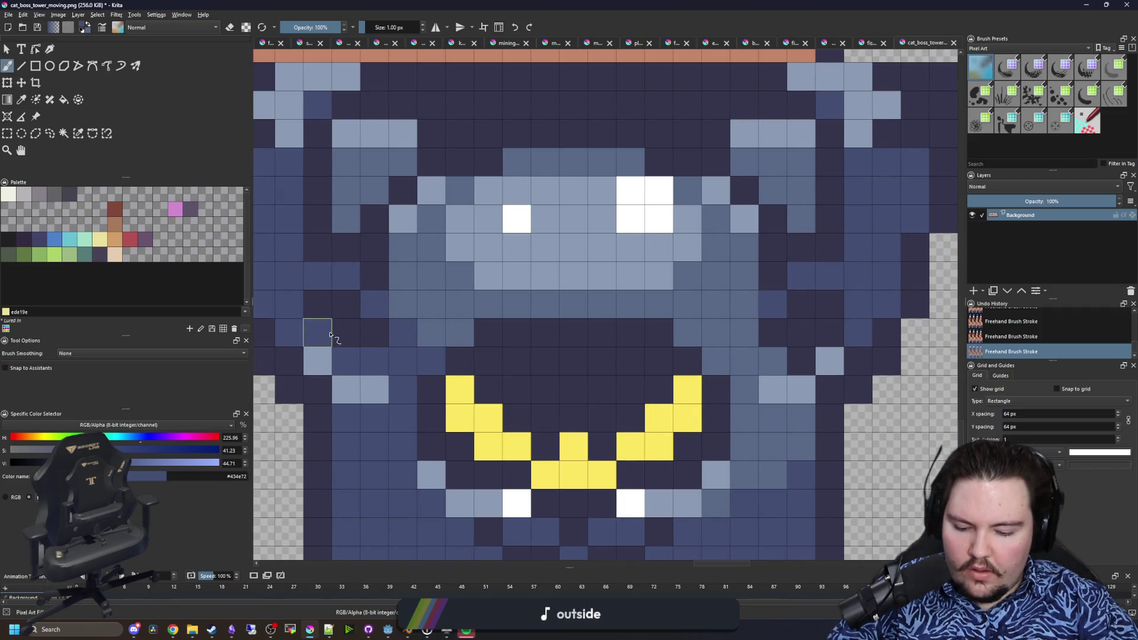
pyautogui.keyDown('ctrl'); pyautogui.click(330, 317); pyautogui.keyUp('ctrl')
pyautogui.scroll(-3, 581, 327)
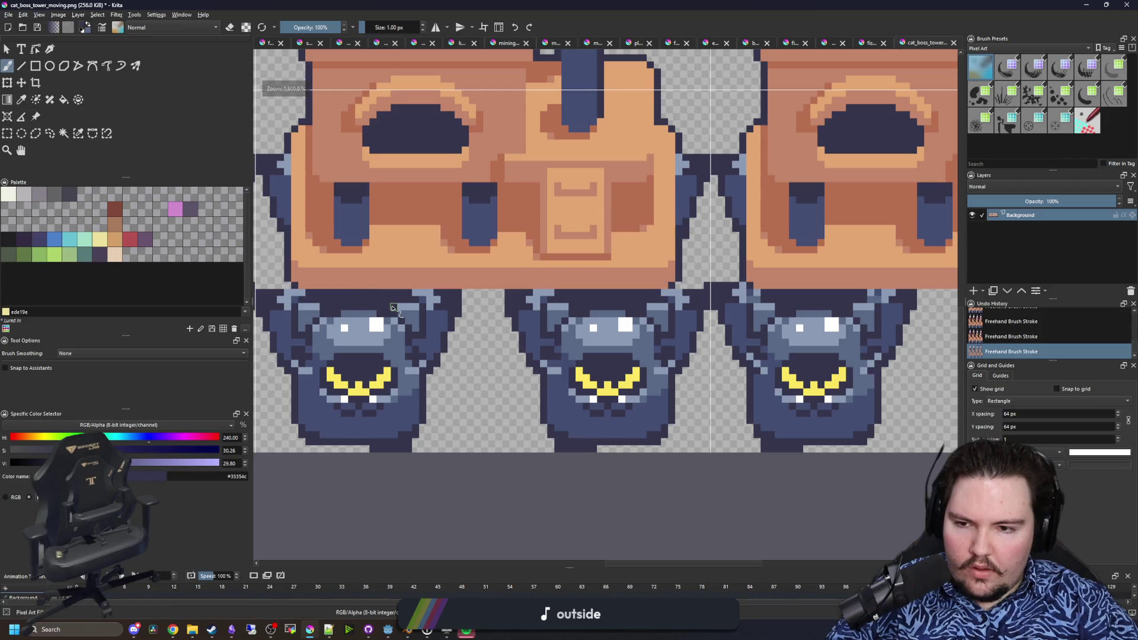
pyautogui.scroll(3, 485, 337)
pyautogui.scroll(-5, 621, 409)
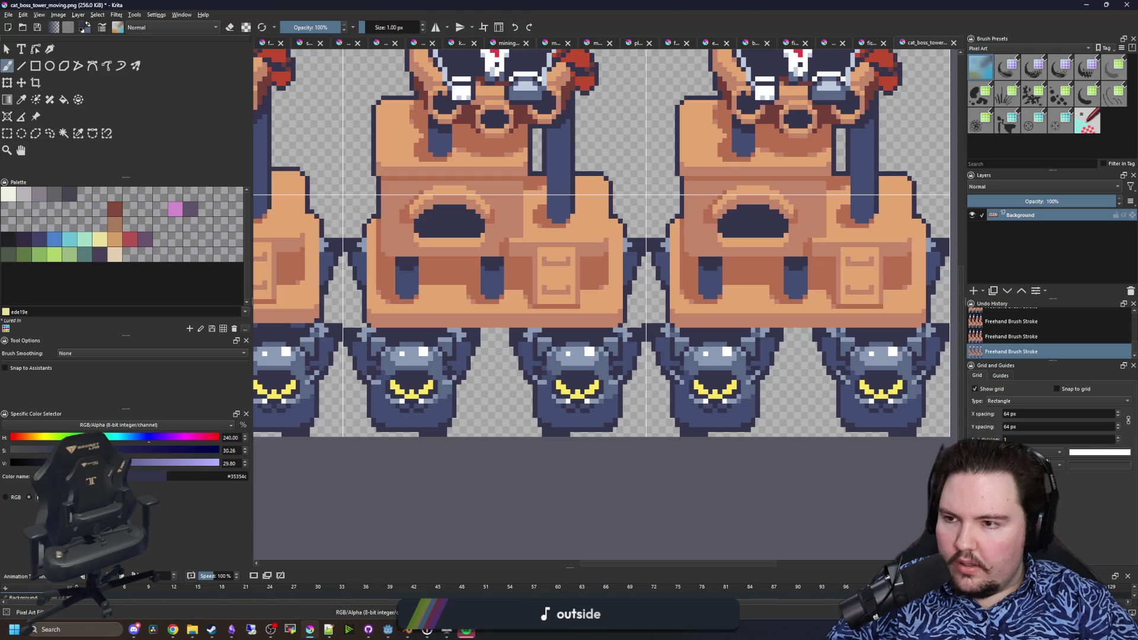
pyautogui.click(7, 136)
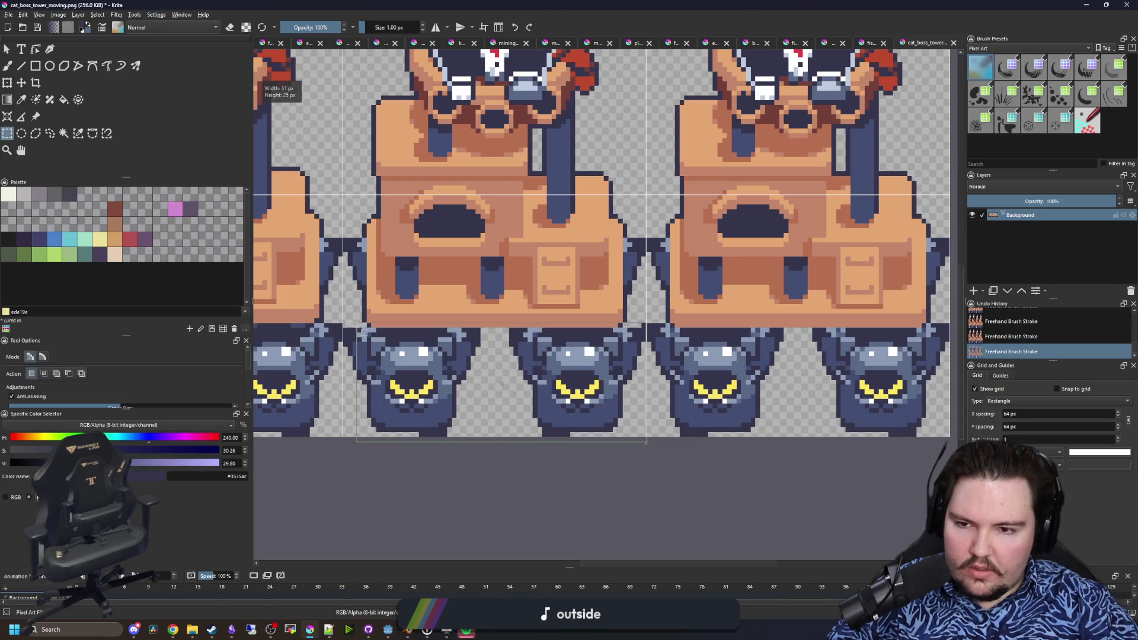
# - Copy the row of monster feet and shift it right under the towers
pyautogui.hotkey('ctrl', 'c')
pyautogui.hotkey('ctrl', 't')
pyautogui.hscroll(3, 601, 243)
pyautogui.moveTo(299, 341)
pyautogui.mouseDown()
pyautogui.moveTo(604, 355)
pyautogui.moveTo(580, 336)
pyautogui.moveTo(534, 356)
pyautogui.mouseUp()
pyautogui.scroll(2, 604, 355)
pyautogui.scroll(-2, 689, 332)
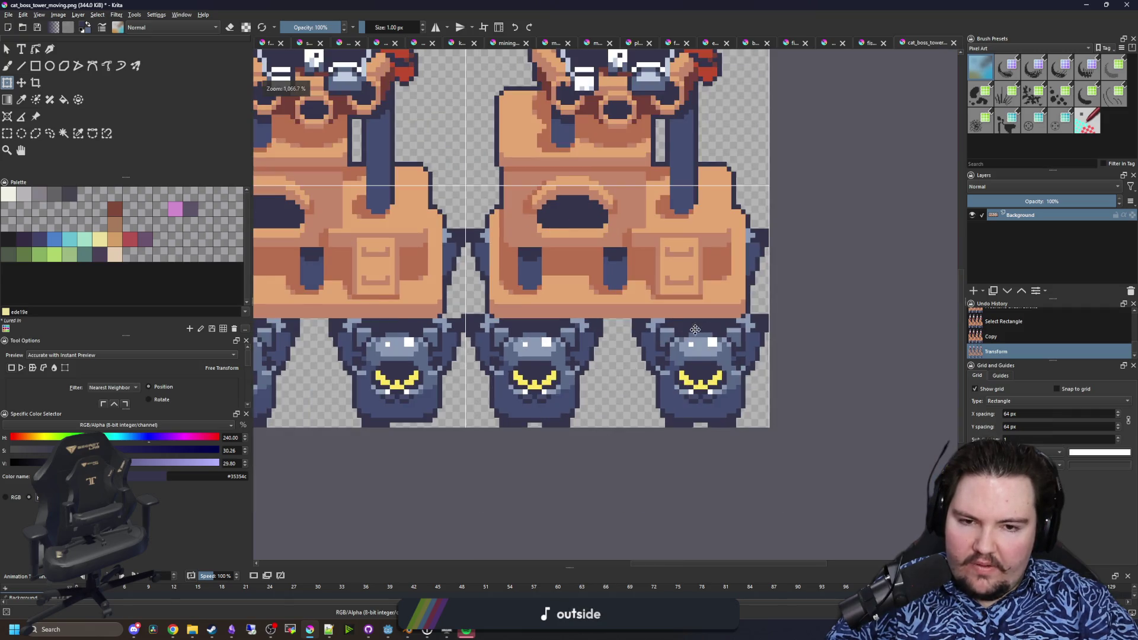
pyautogui.hotkey('ctrl', 'shift', 'a')
pyautogui.scroll(6, 780, 307)
# - Erase the stray pixels right of the tower and beside the left tower
pyautogui.press('e')
pyautogui.press('b')
pyautogui.press('e')
pyautogui.moveTo(755, 249)
pyautogui.mouseDown()
pyautogui.moveTo(830, 249)
pyautogui.moveTo(854, 285)
pyautogui.mouseUp()
pyautogui.scroll(-4, 859, 291)
pyautogui.scroll(3, 878, 299)
pyautogui.scroll(-4, 879, 299)
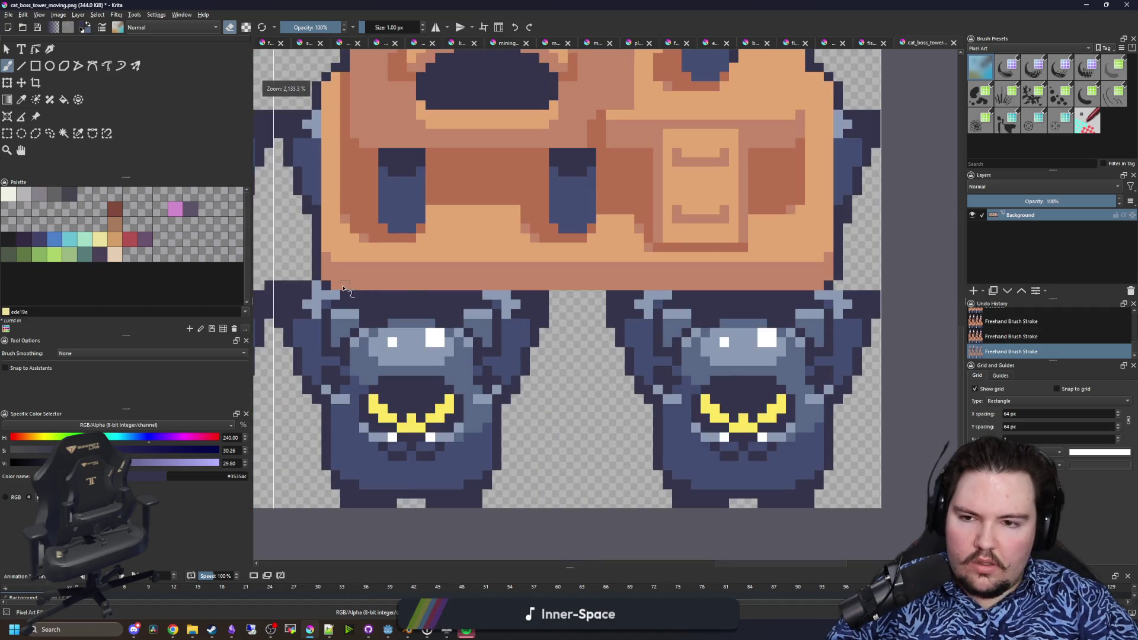
pyautogui.scroll(4, 415, 306)
pyautogui.moveTo(382, 305); pyautogui.dragTo(479, 305)
pyautogui.scroll(-6, 479, 305)
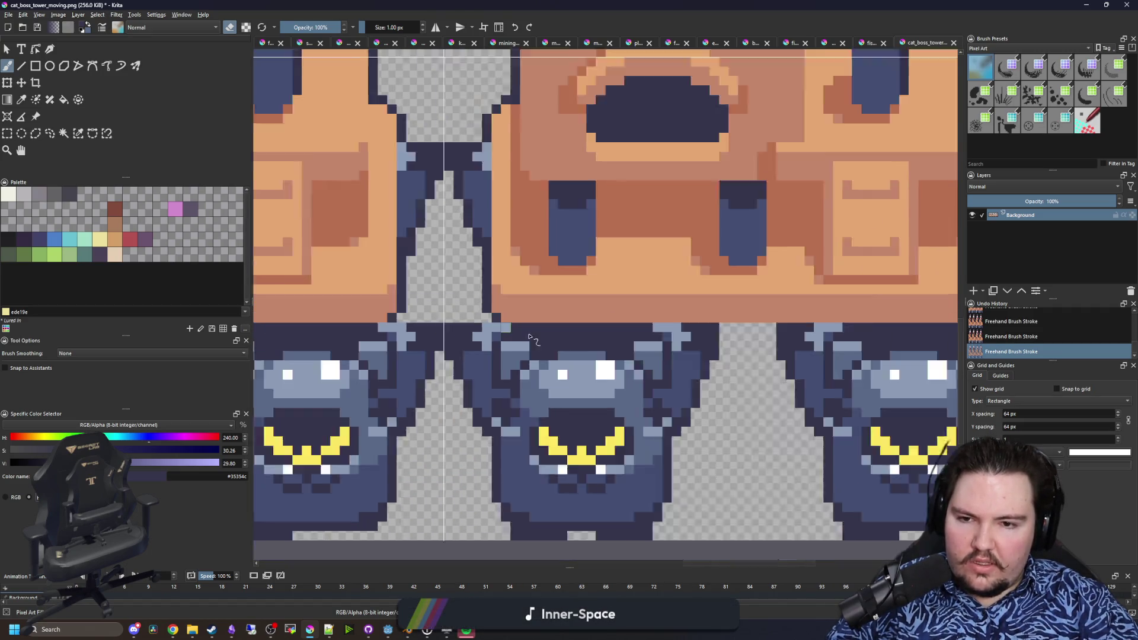
# - Save the sprite sheet as PNG, accepting the default PNG options
pyautogui.hotkey('ctrl', 's')
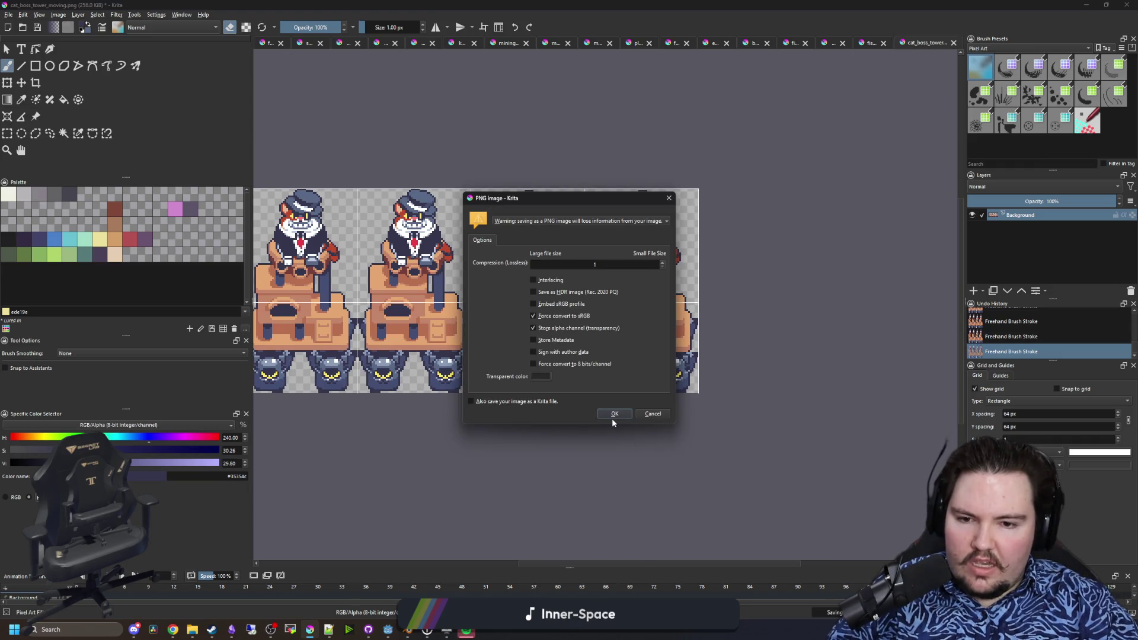
pyautogui.click(614, 415)
pyautogui.hotkey('alt', 'Tab')
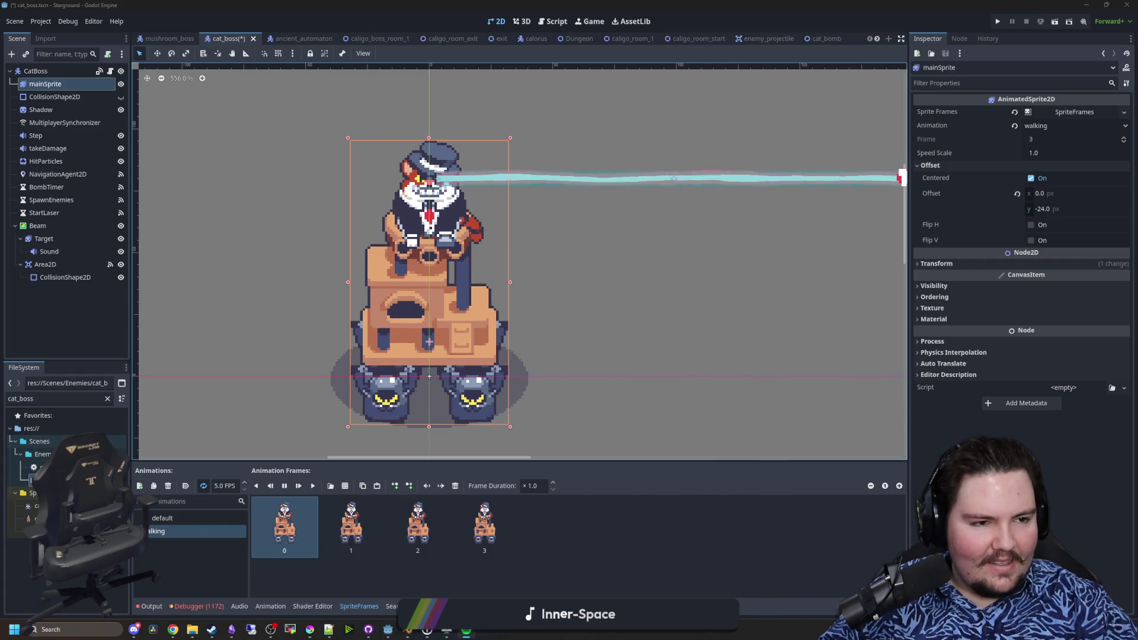
# - Switch from Godot to the Spotify music playlist window
pyautogui.hotkey('alt', 'Tab')
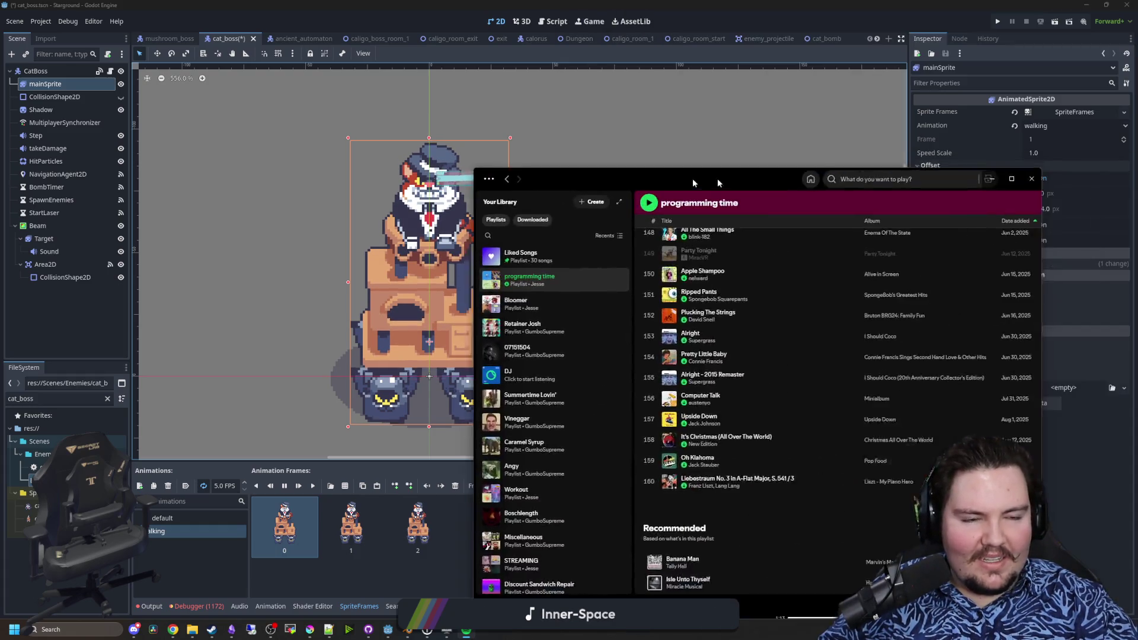
# - Scroll through the 'programming time' playlist, then minimise Spotify to reveal the Godot scene
pyautogui.scroll(1, 491, 414)
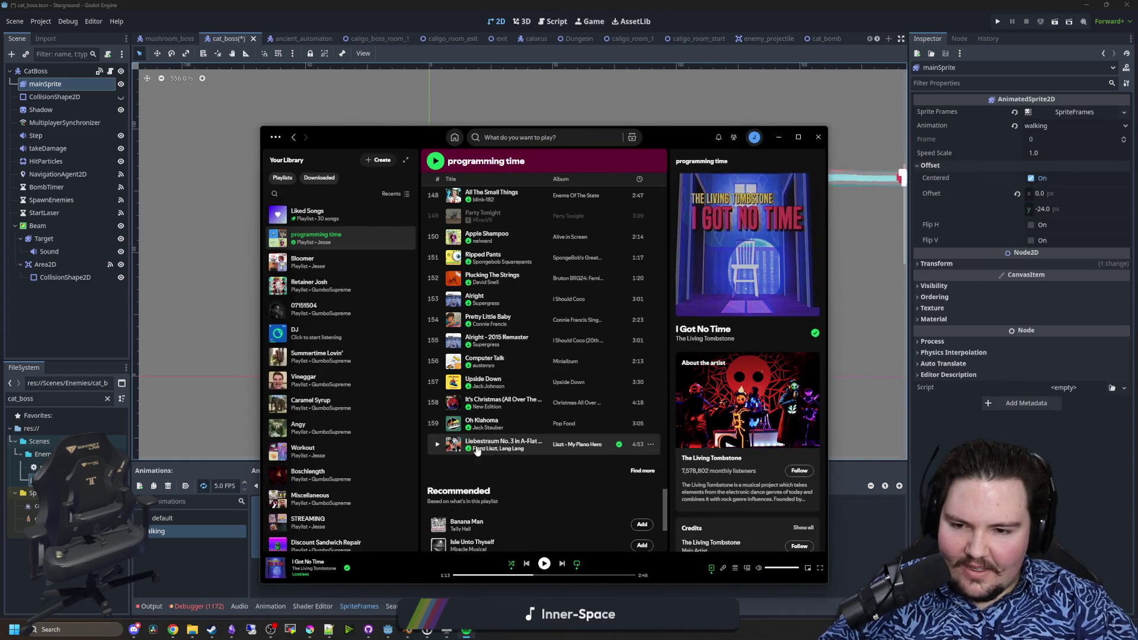
pyautogui.moveTo(667, 493)
pyautogui.mouseDown()
pyautogui.moveTo(680, 410)
pyautogui.moveTo(675, 314)
pyautogui.mouseUp()
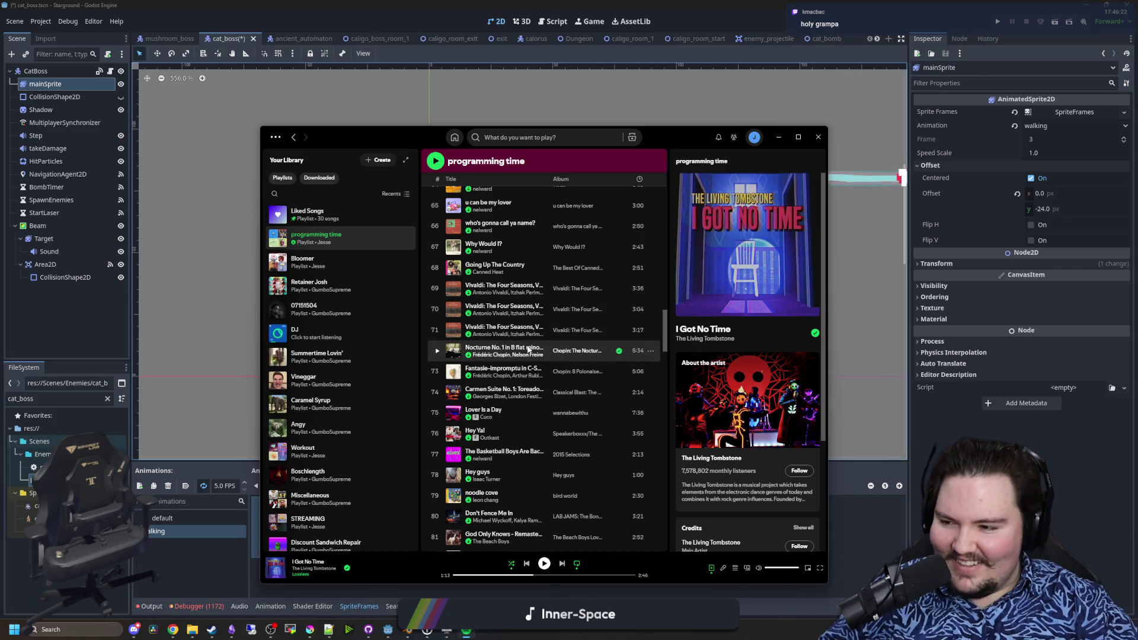
pyautogui.scroll(1, 546, 355)
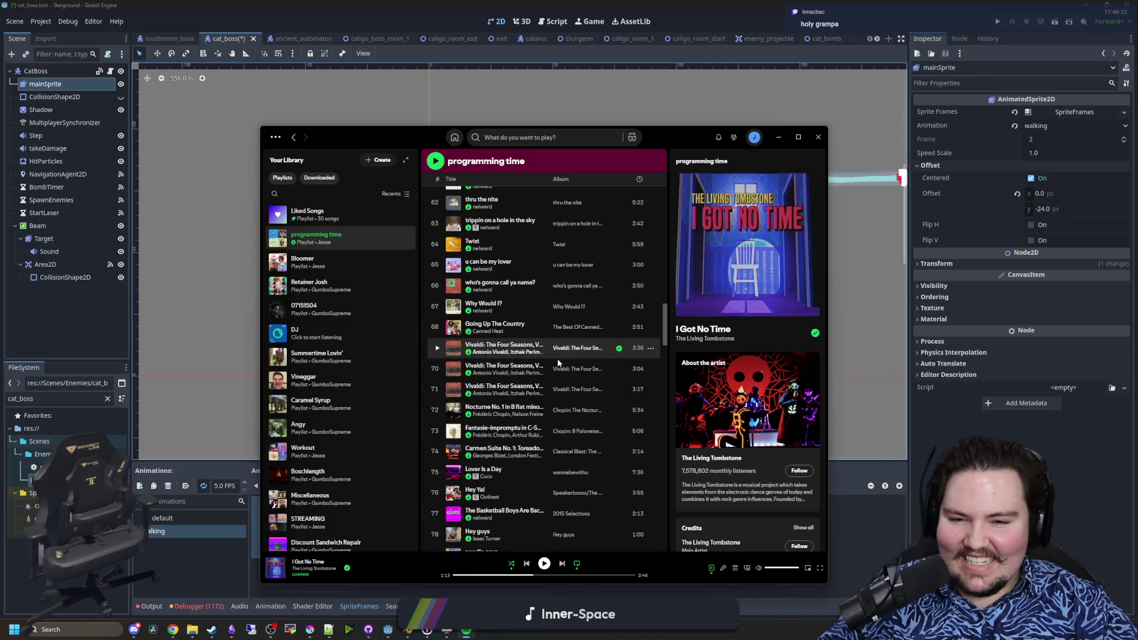
pyautogui.scroll(1, 556, 380)
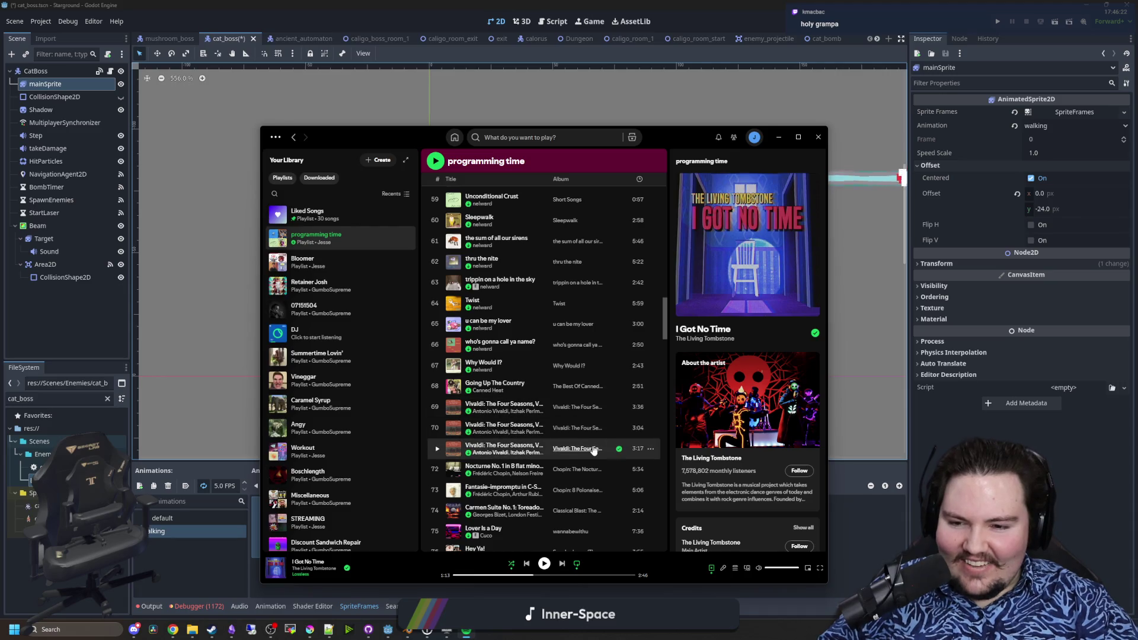
pyautogui.scroll(-1, 529, 435)
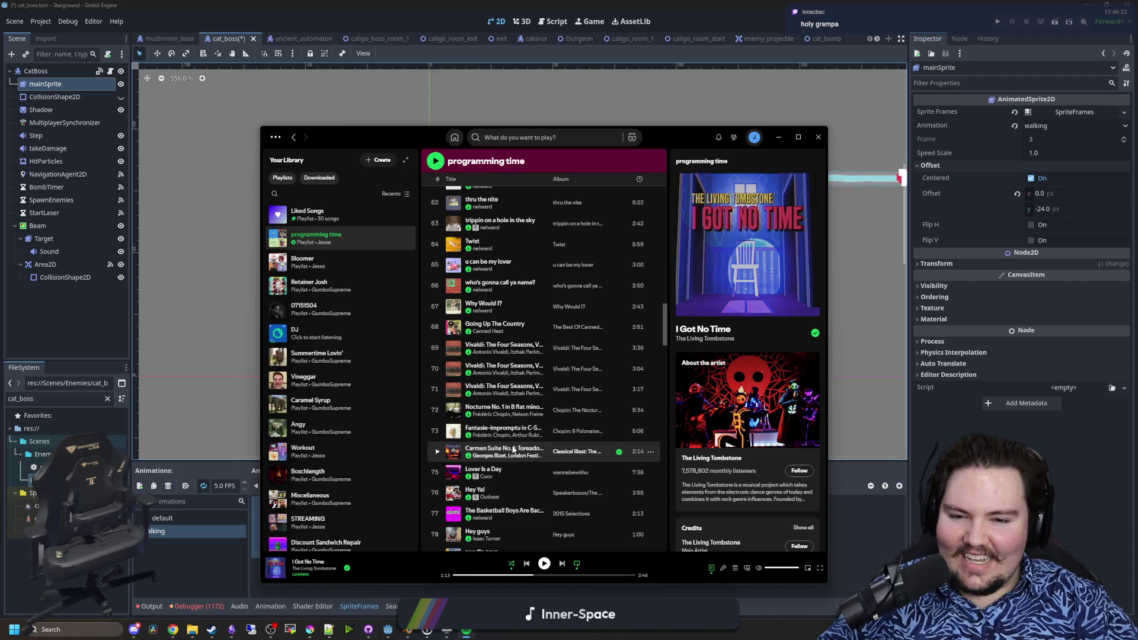
pyautogui.scroll(3, 623, 290)
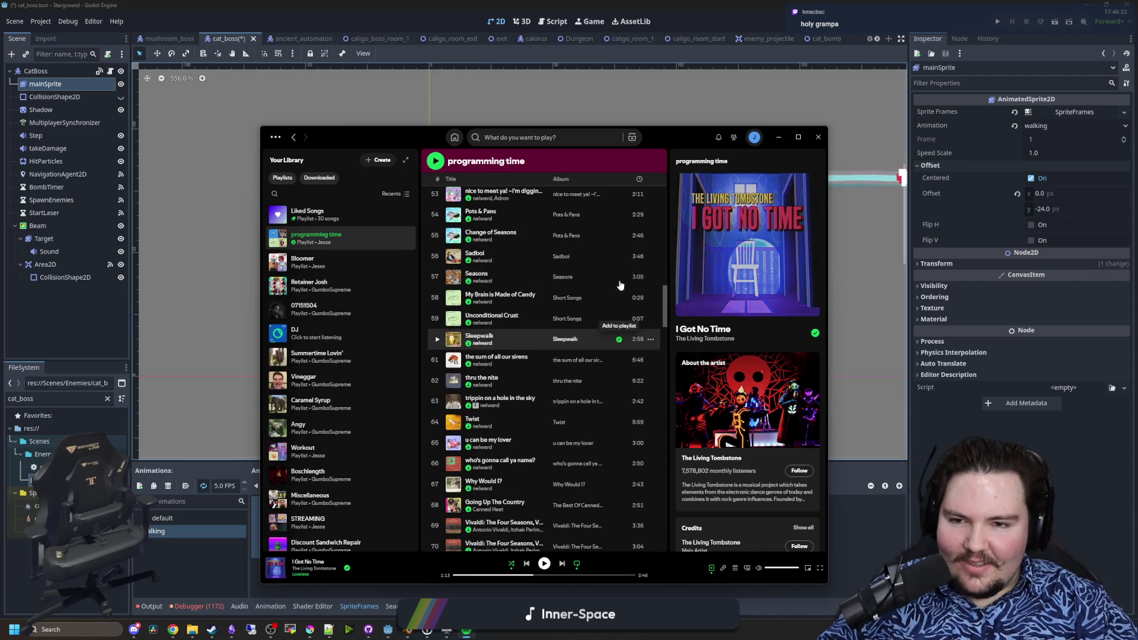
pyautogui.scroll(5, 620, 285)
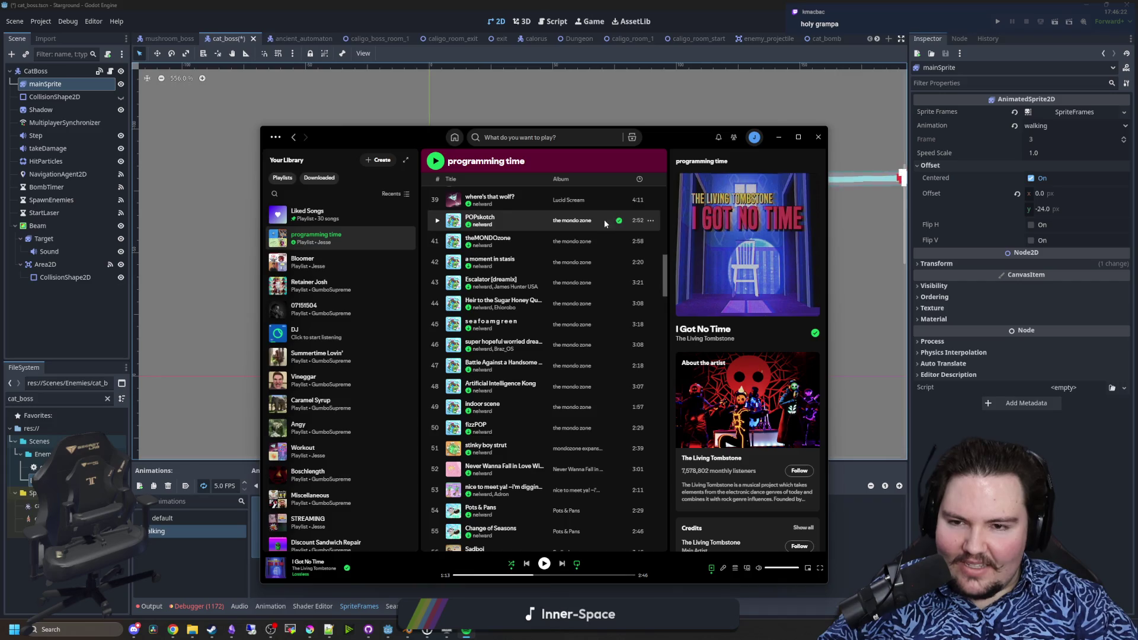
pyautogui.scroll(5, 610, 233)
pyautogui.scroll(10, 599, 246)
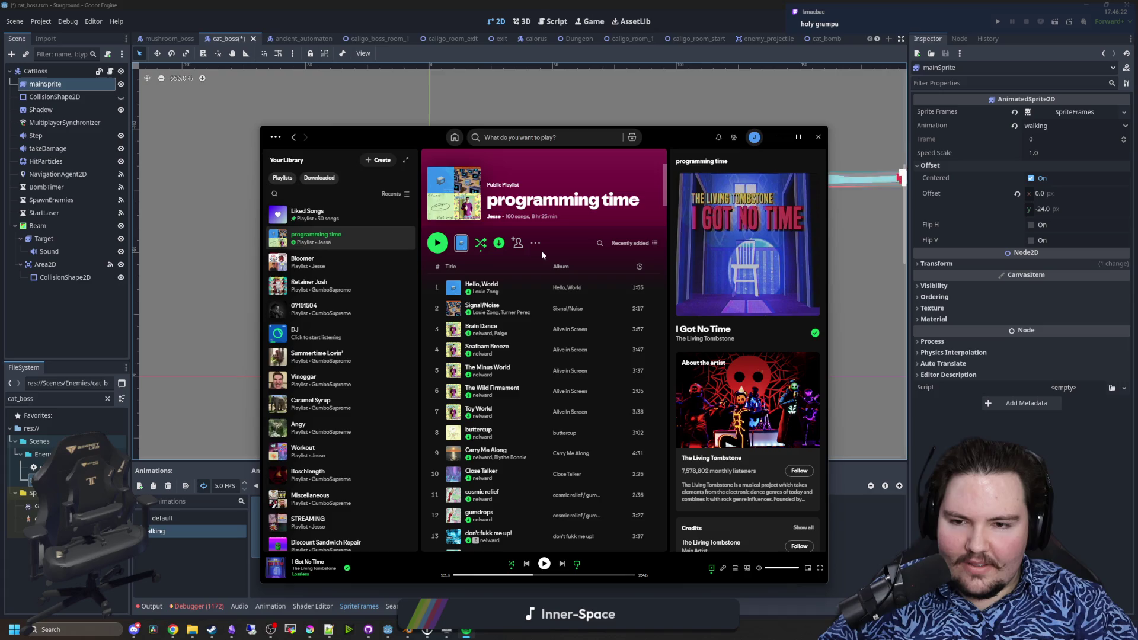
pyautogui.scroll(-3, 567, 243)
pyautogui.click(778, 137)
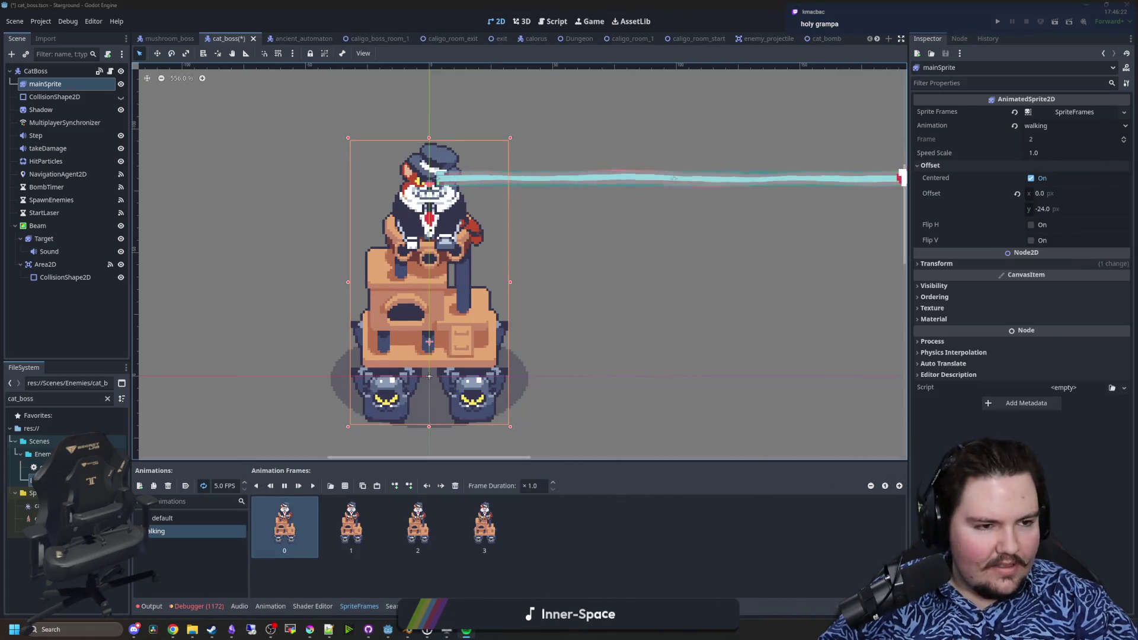
# - Deselect mainSprite, zoom in on the tower's monster feet, then bring Krita back
pyautogui.click(745, 304)
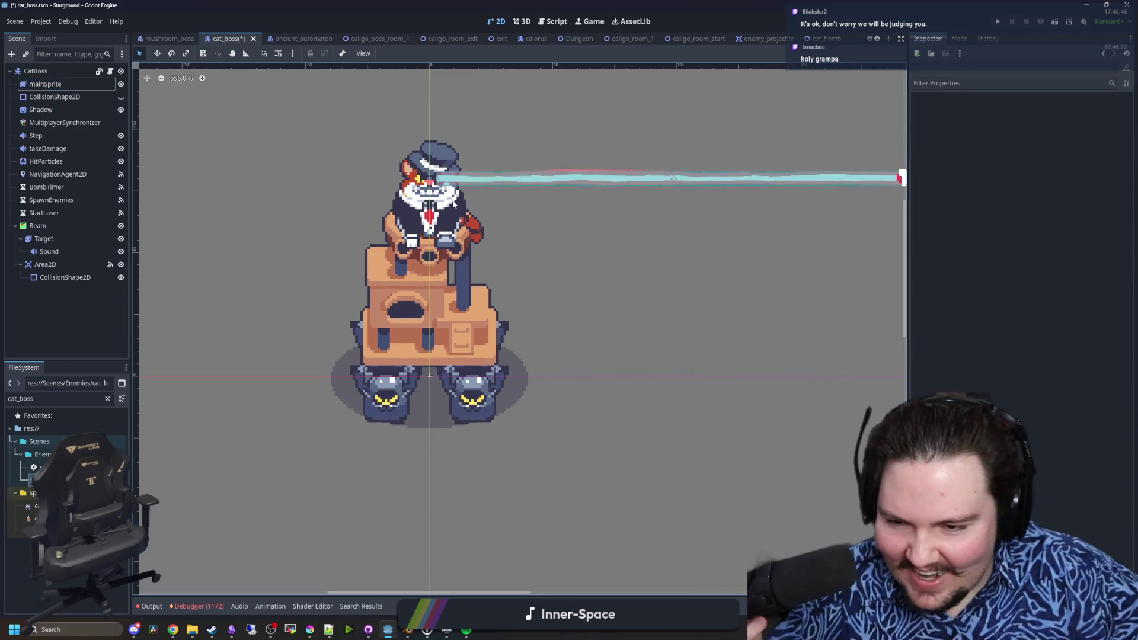
pyautogui.scroll(5, 439, 380)
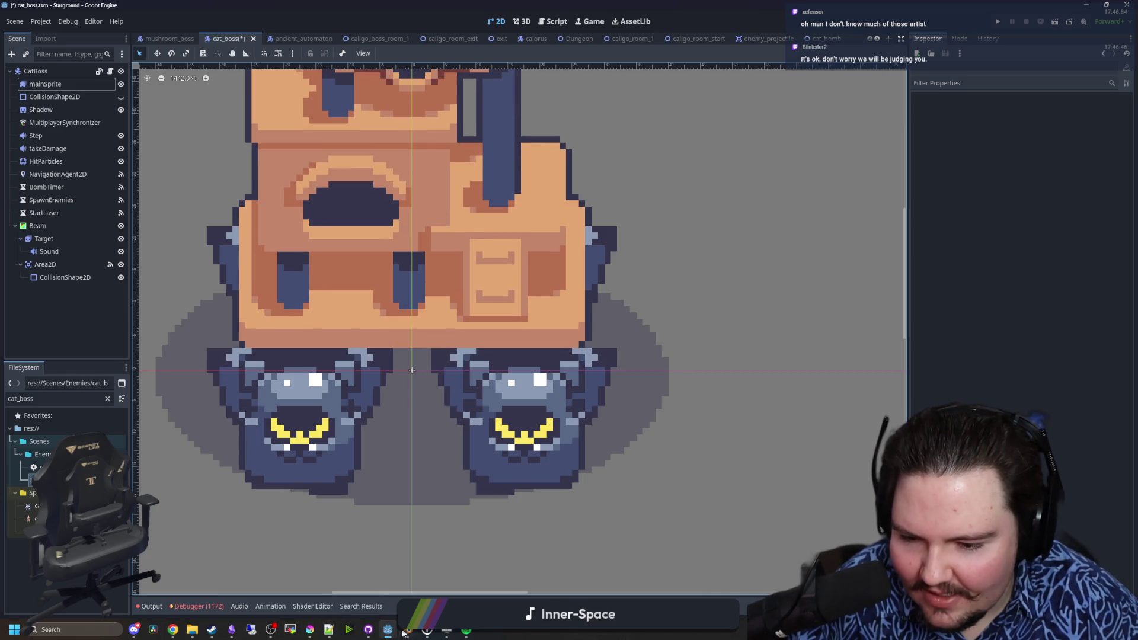
pyautogui.click(311, 629)
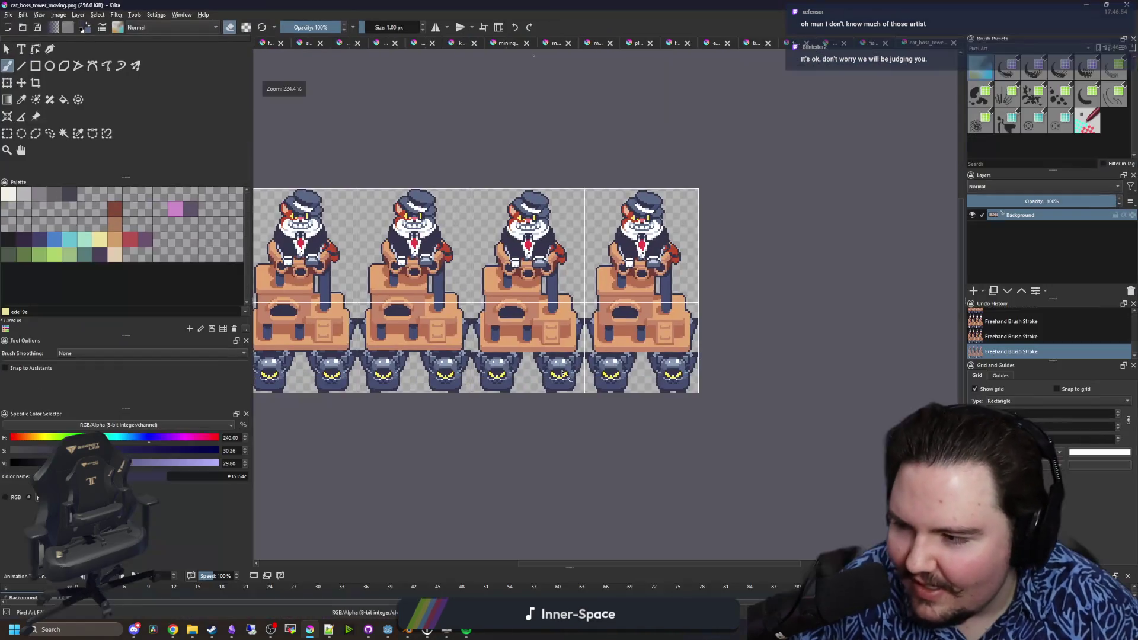
pyautogui.scroll(10, 478, 355)
pyautogui.scroll(3, 386, 300)
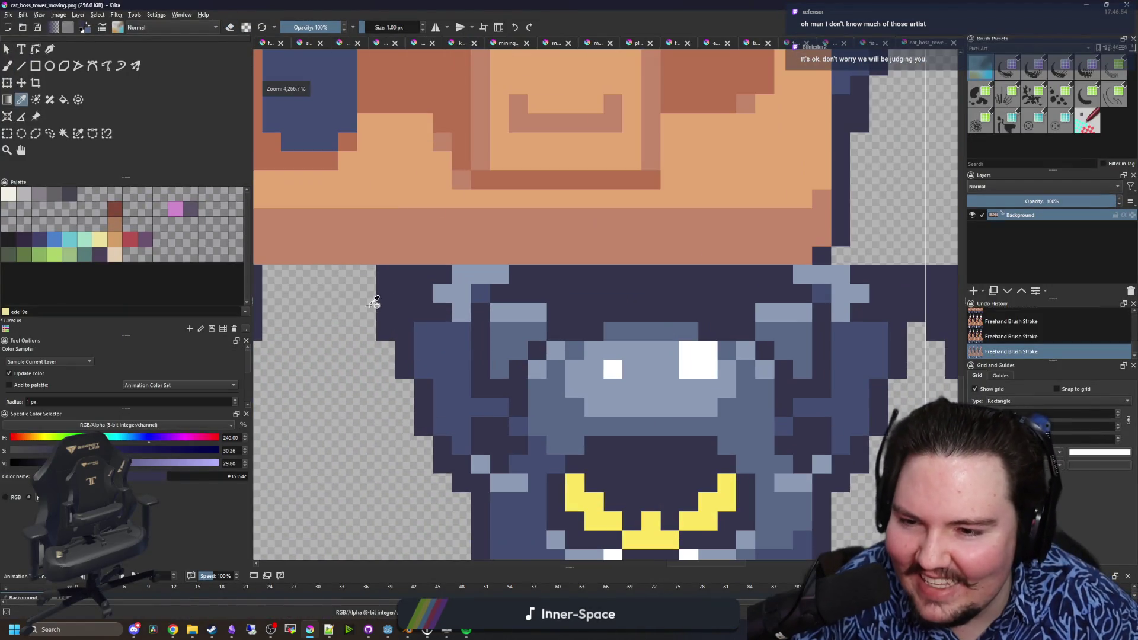
pyautogui.scroll(3, 383, 291)
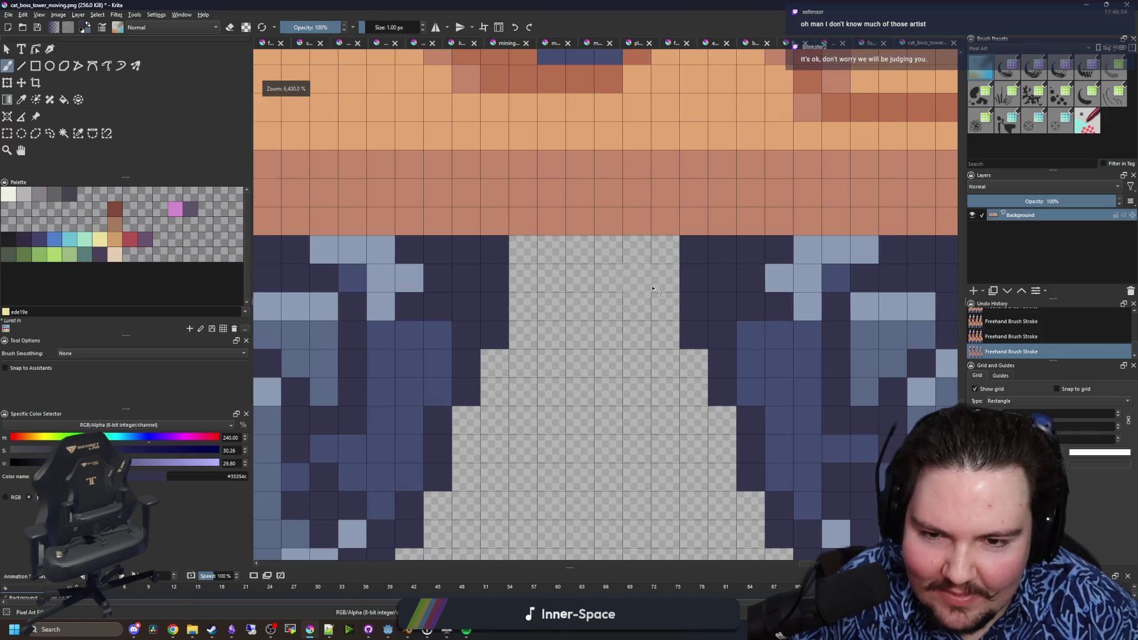
pyautogui.scroll(-5, 551, 249)
pyautogui.scroll(1, 573, 311)
pyautogui.scroll(-5, 572, 310)
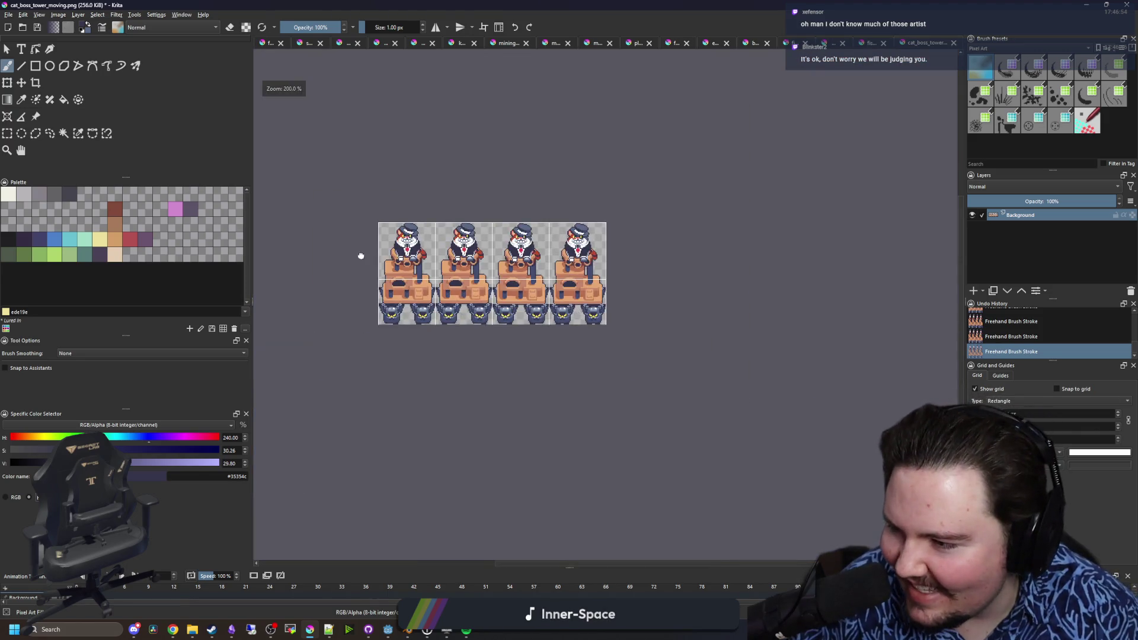
pyautogui.hotkey('ctrl', 's')
pyautogui.click(623, 416)
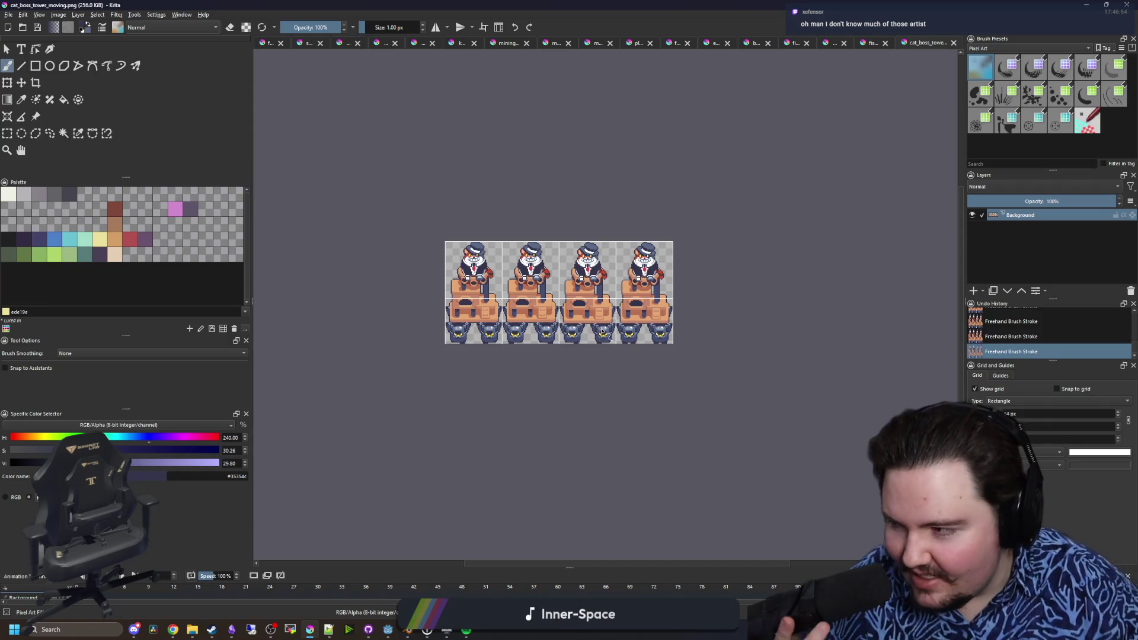
pyautogui.scroll(4, 602, 330)
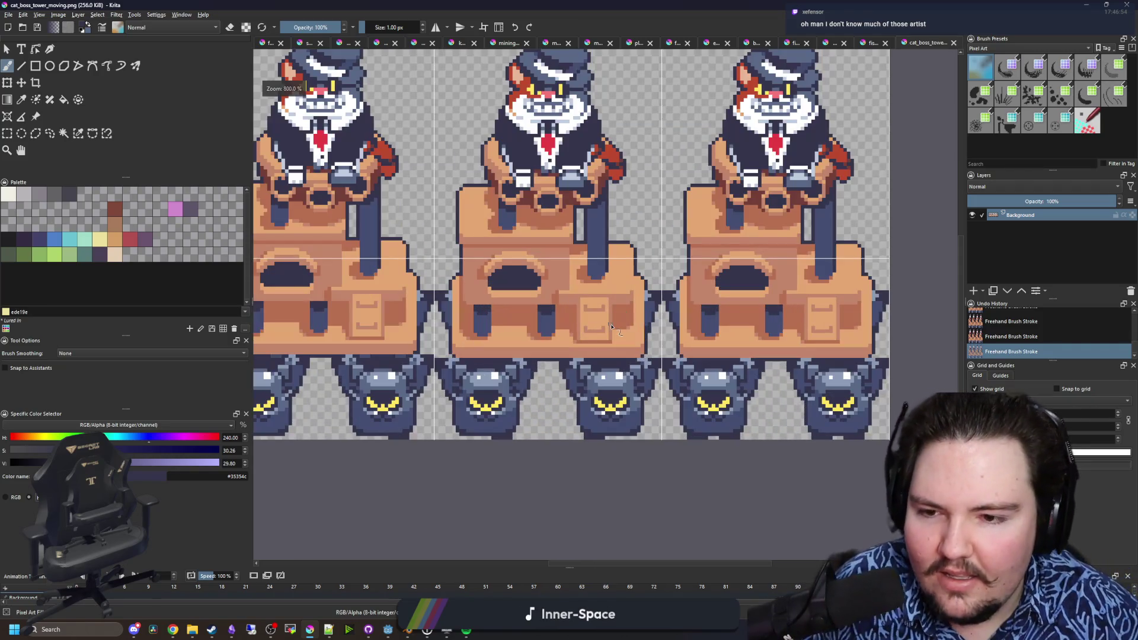
pyautogui.scroll(2, 692, 305)
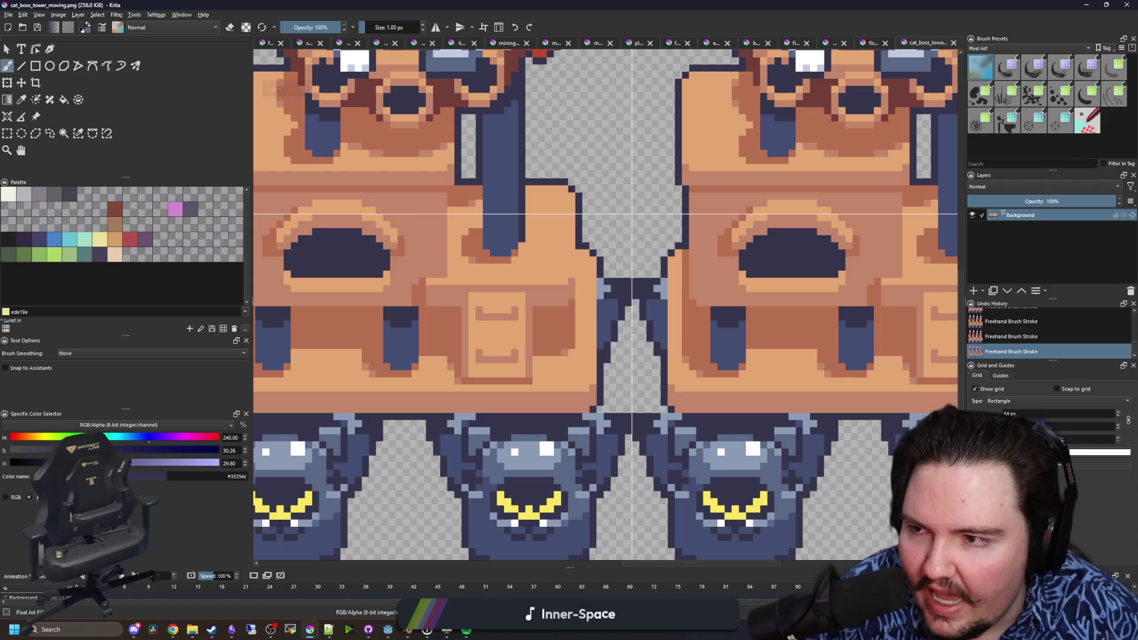
pyautogui.click(8, 134)
pyautogui.scroll(-2, 535, 302)
pyautogui.scroll(2, 535, 302)
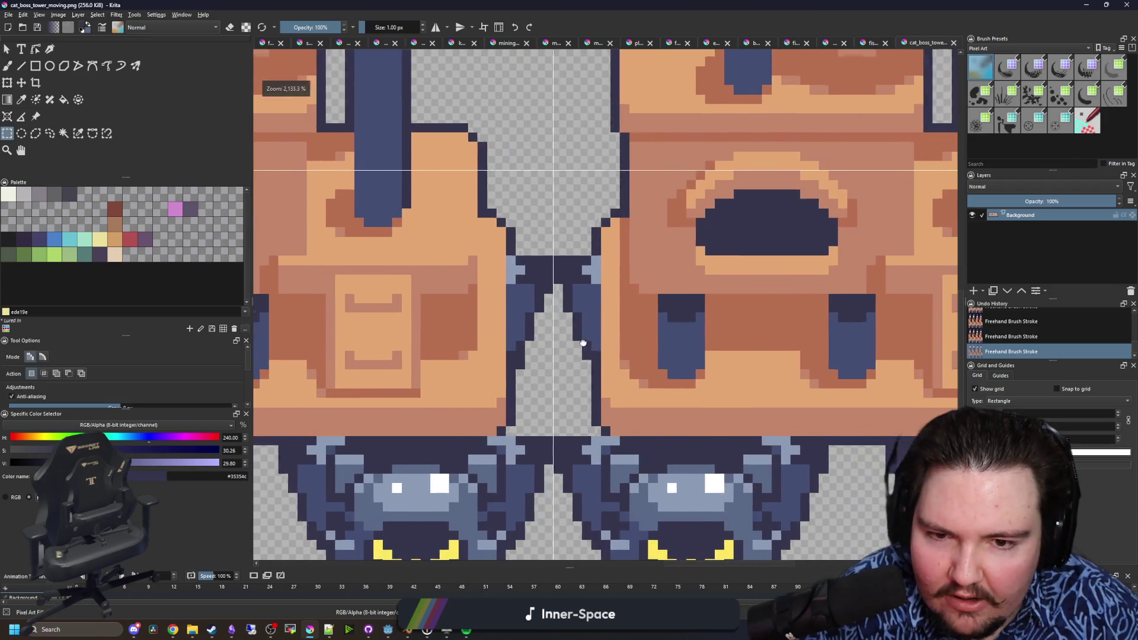
pyautogui.scroll(2, 535, 302)
pyautogui.scroll(-3, 534, 290)
pyautogui.scroll(3, 532, 281)
pyautogui.press('b')
pyautogui.scroll(-3, 546, 284)
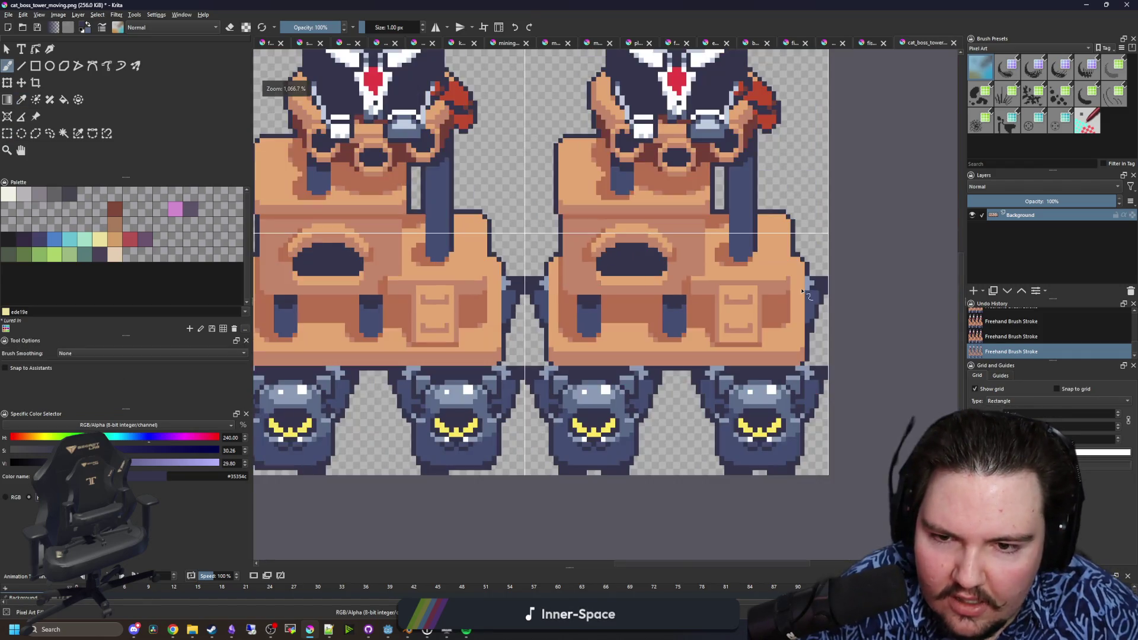
pyautogui.scroll(2, 801, 308)
pyautogui.scroll(-3, 627, 310)
pyautogui.scroll(2, 399, 303)
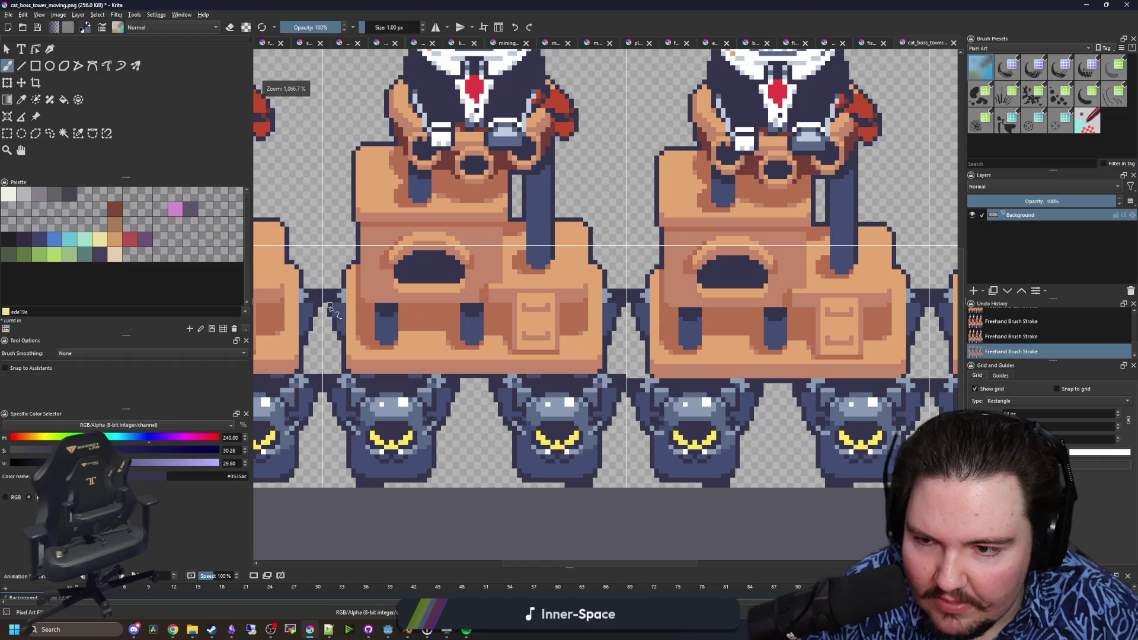
pyautogui.scroll(2, 327, 310)
pyautogui.scroll(-2, 627, 309)
pyautogui.scroll(3, 644, 309)
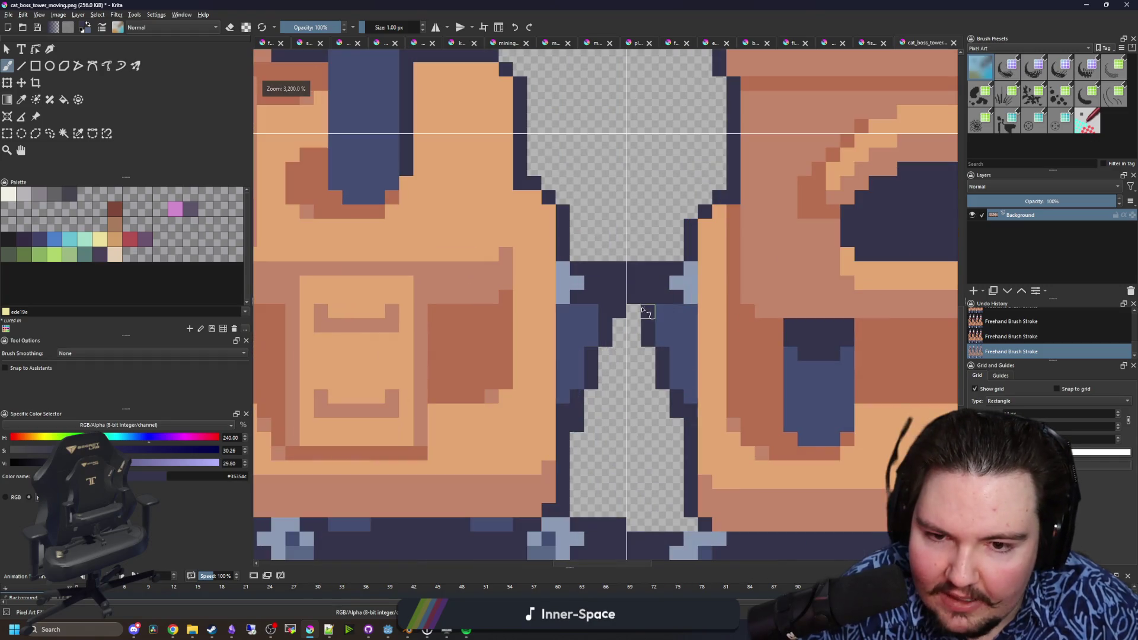
pyautogui.scroll(-4, 609, 320)
pyautogui.scroll(-2, 364, 303)
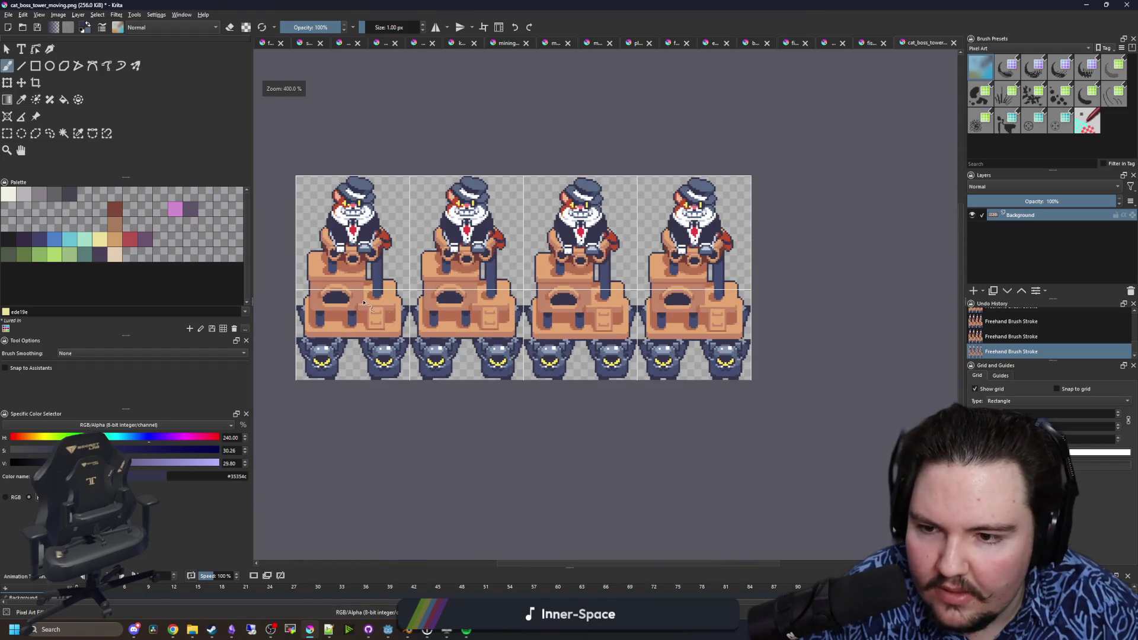
pyautogui.scroll(5, 285, 309)
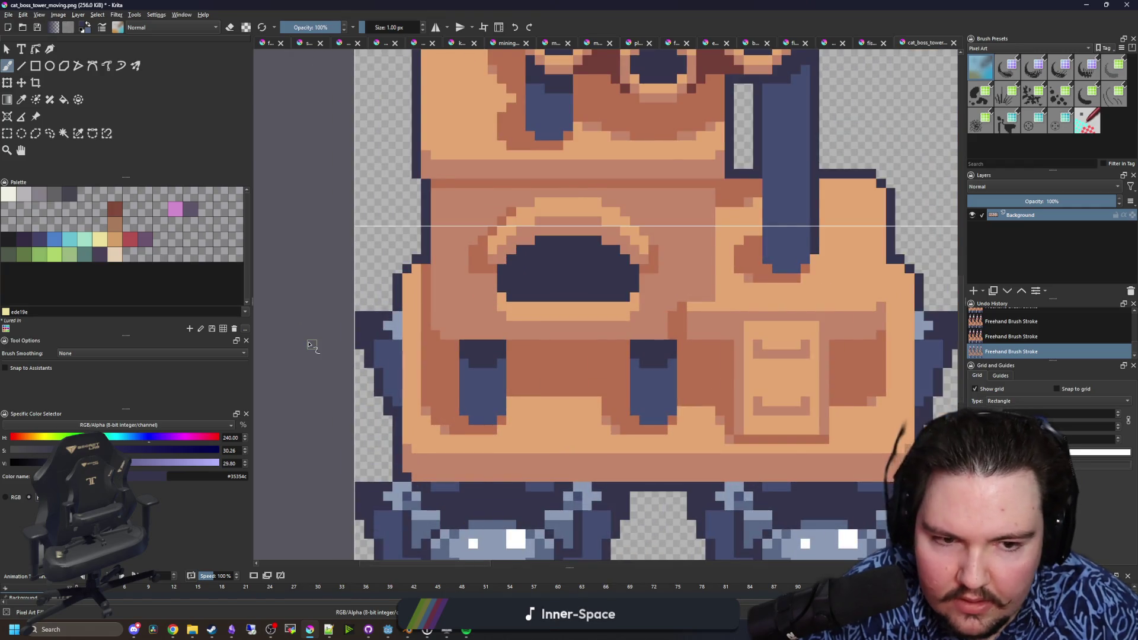
pyautogui.scroll(-5, 309, 345)
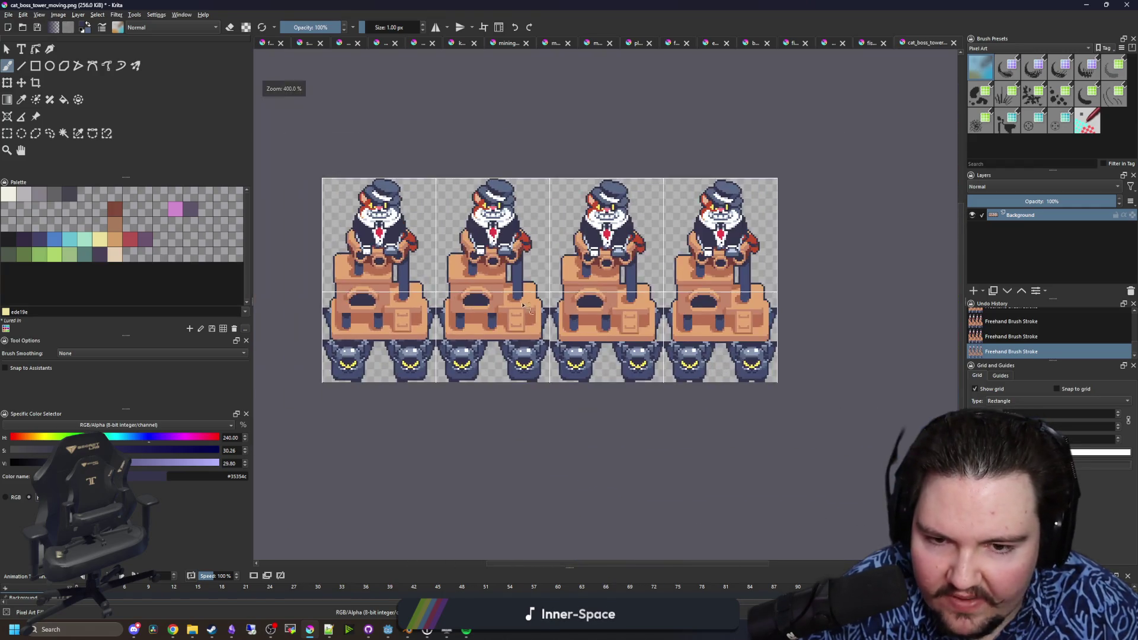
pyautogui.scroll(1, 492, 348)
pyautogui.scroll(2, 480, 319)
pyautogui.click(7, 133)
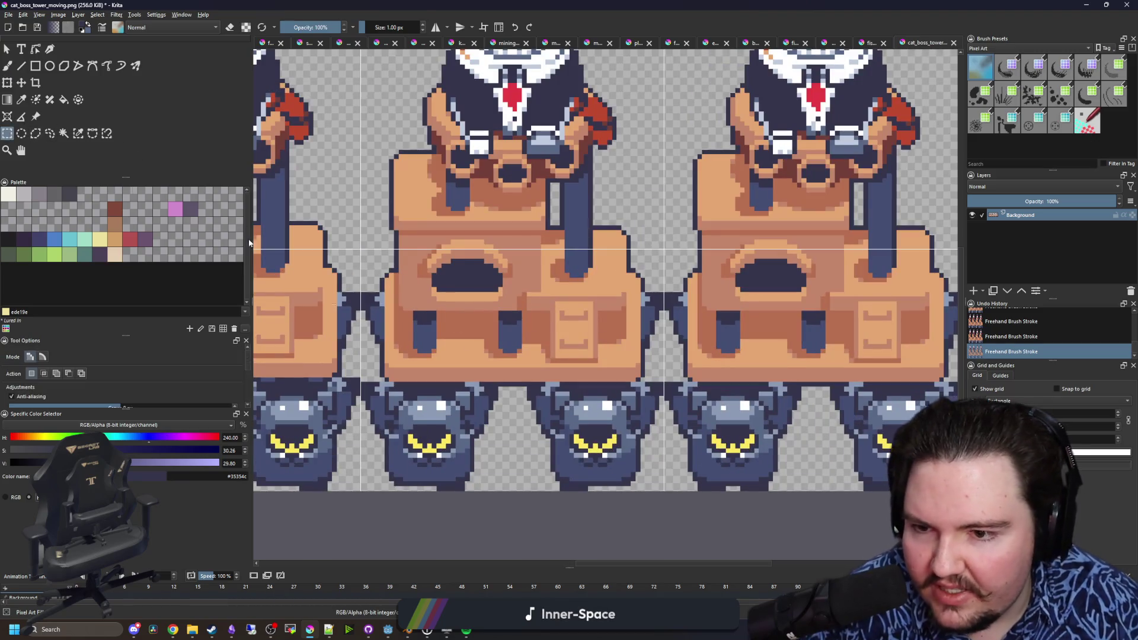
# - Select the narrow seam column at the tower's edge, nudge it down one pixel, and deselect
pyautogui.scroll(2, 393, 361)
pyautogui.moveTo(344, 242); pyautogui.dragTo(343, 241)
pyautogui.scroll(-2, 450, 261)
pyautogui.scroll(2, 565, 276)
pyautogui.moveTo(508, 323); pyautogui.dragTo(588, 227)
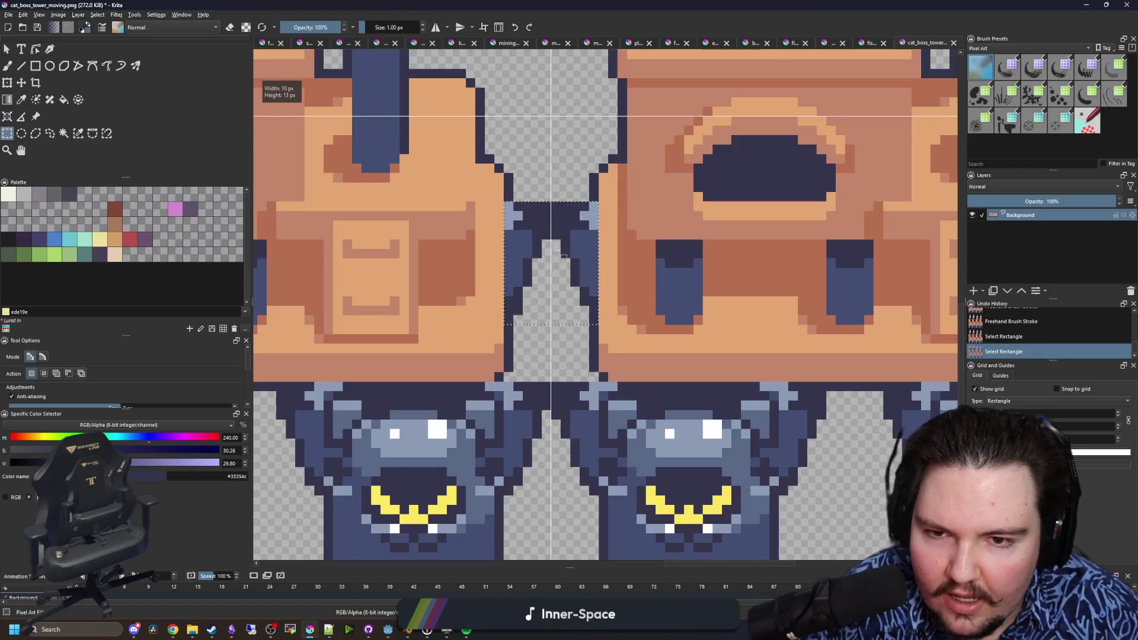
pyautogui.scroll(-2, 569, 235)
pyautogui.scroll(2, 727, 351)
pyautogui.moveTo(693, 255); pyautogui.dragTo(694, 255)
pyautogui.press('t')
pyautogui.scroll(2, 719, 283)
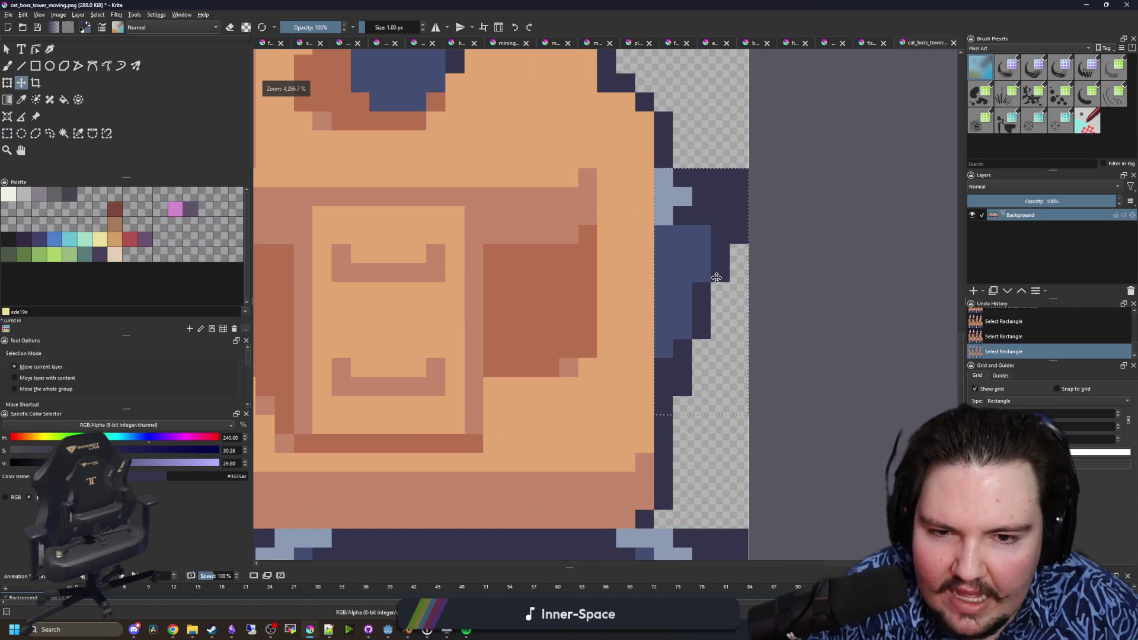
pyautogui.press('Down')
pyautogui.hotkey('ctrl', 'shift', 'a')
pyautogui.scroll(-3, 717, 297)
# - Paint dark outline pixels into the gaps along the seam between the tower frames
pyautogui.press('b')
pyautogui.scroll(3, 718, 249)
pyautogui.click(706, 249)
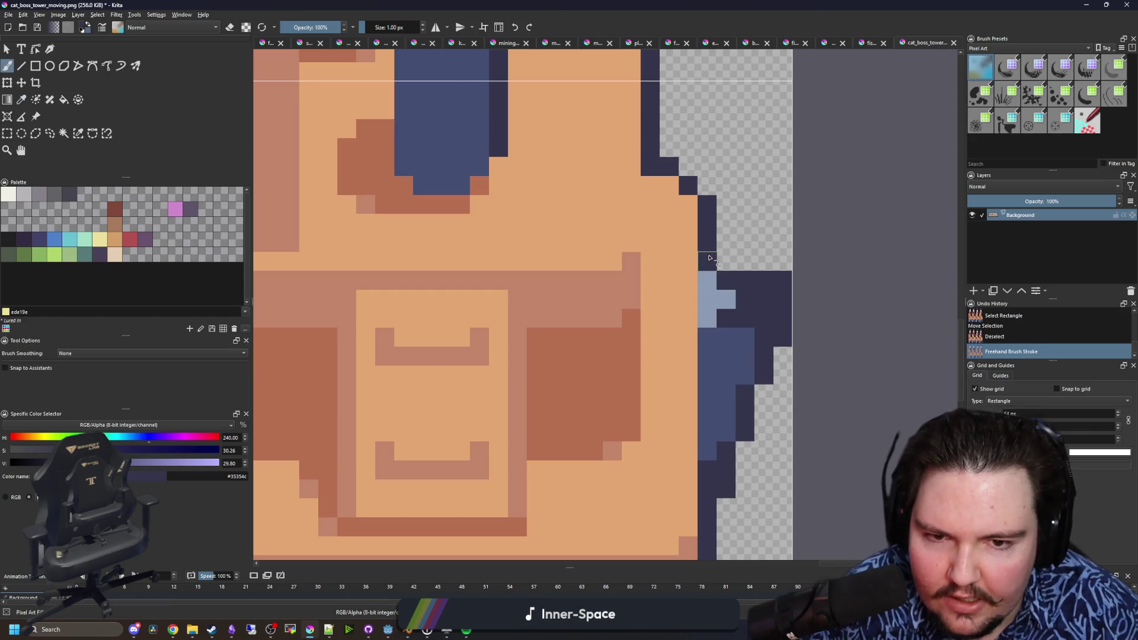
pyautogui.click(709, 259)
pyautogui.scroll(-5, 709, 258)
pyautogui.scroll(5, 708, 259)
pyautogui.click(708, 256)
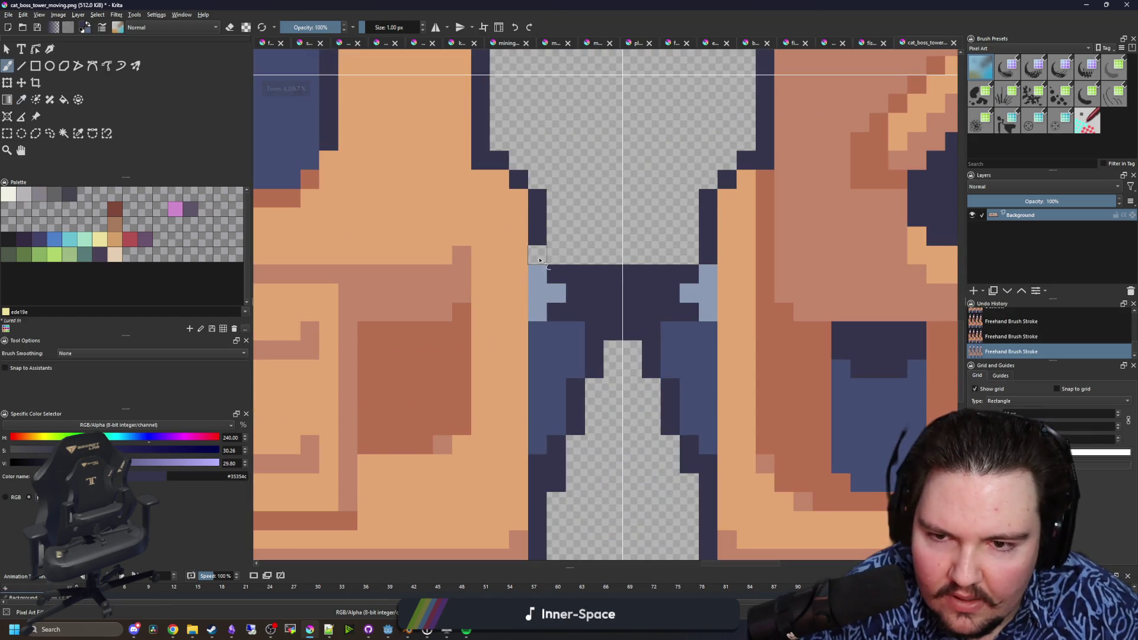
pyautogui.click(540, 261)
pyautogui.scroll(-5, 540, 261)
pyautogui.scroll(5, 431, 305)
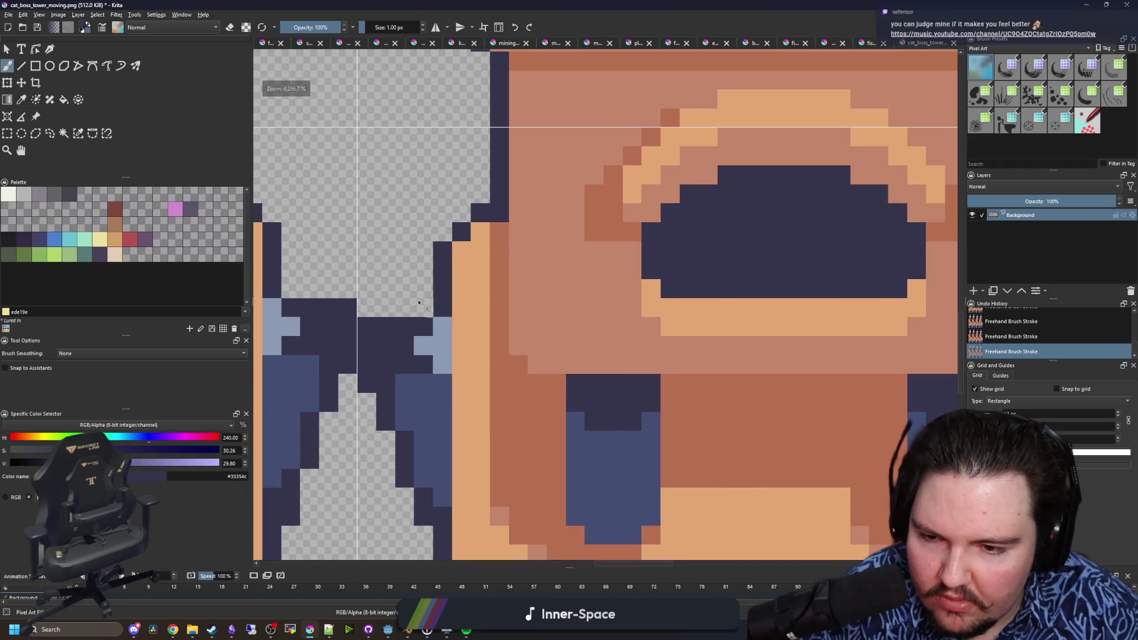
pyautogui.scroll(-6, 431, 305)
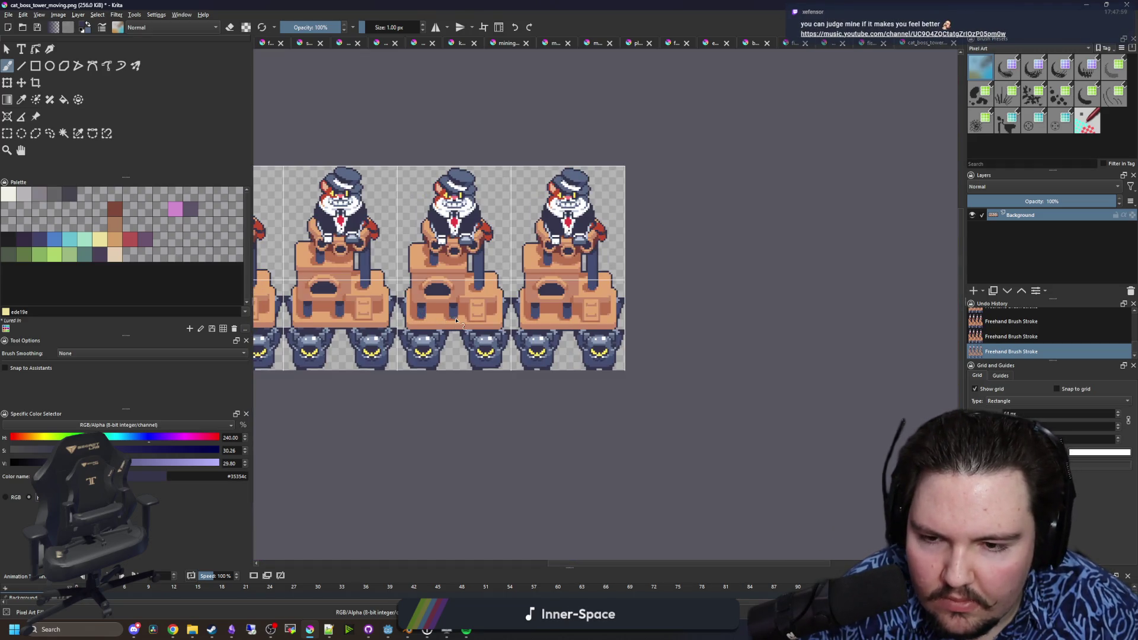
pyautogui.scroll(5, 457, 320)
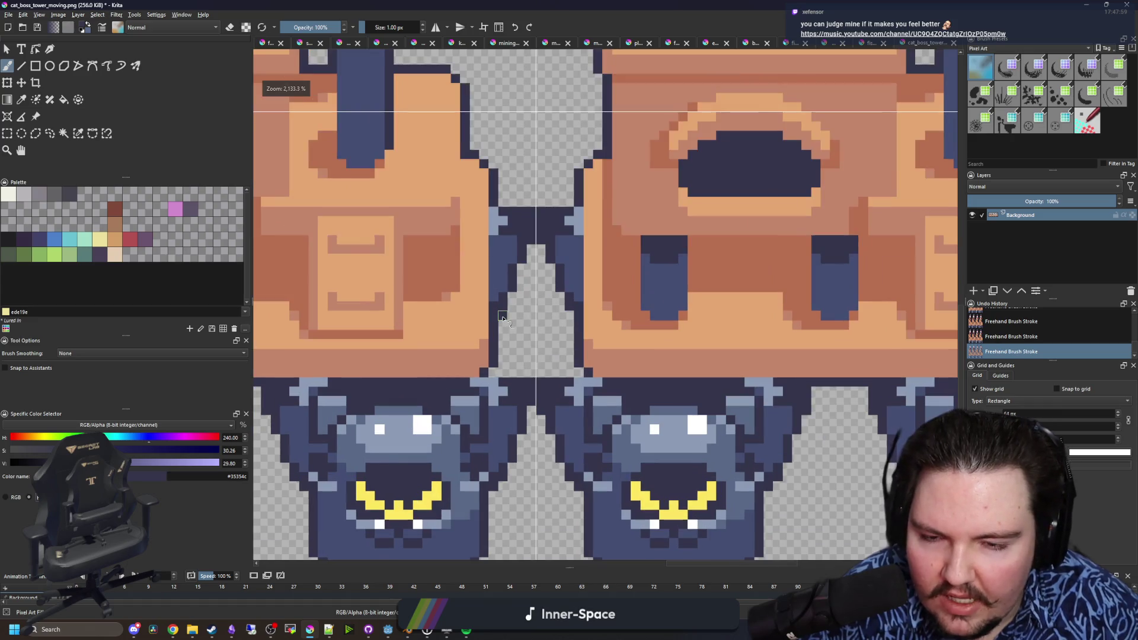
pyautogui.scroll(-5, 503, 319)
pyautogui.scroll(6, 474, 335)
# - Switch the brush to eraser and save cat_boss_tower_moving.png, accepting the PNG options
pyautogui.press('e')
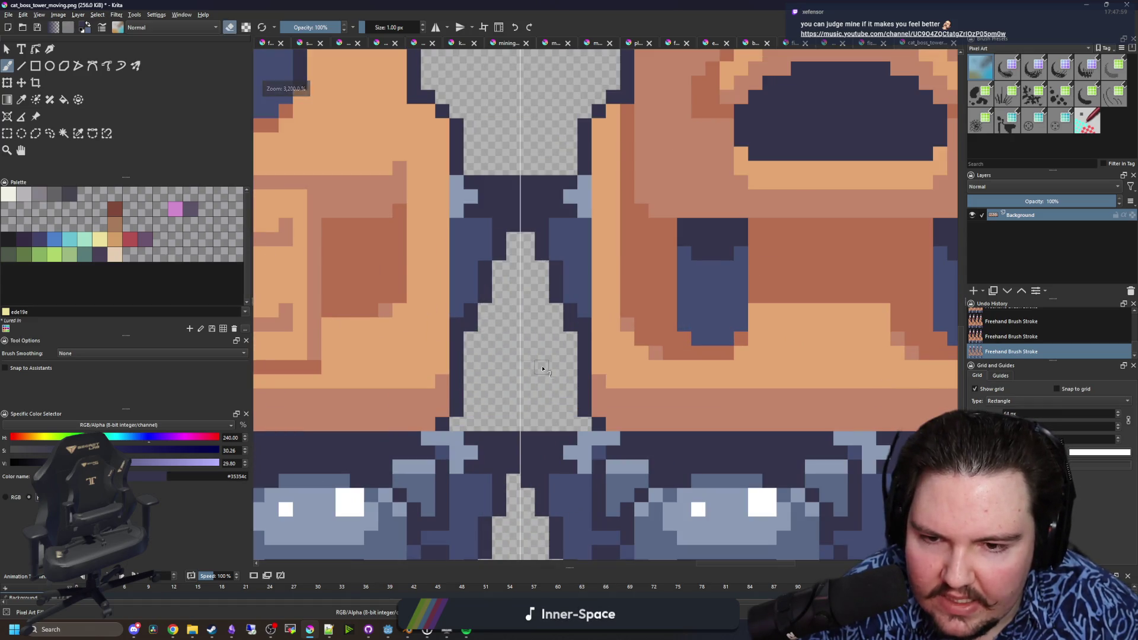
pyautogui.scroll(-5, 543, 369)
pyautogui.scroll(5, 750, 368)
pyautogui.scroll(-4, 750, 353)
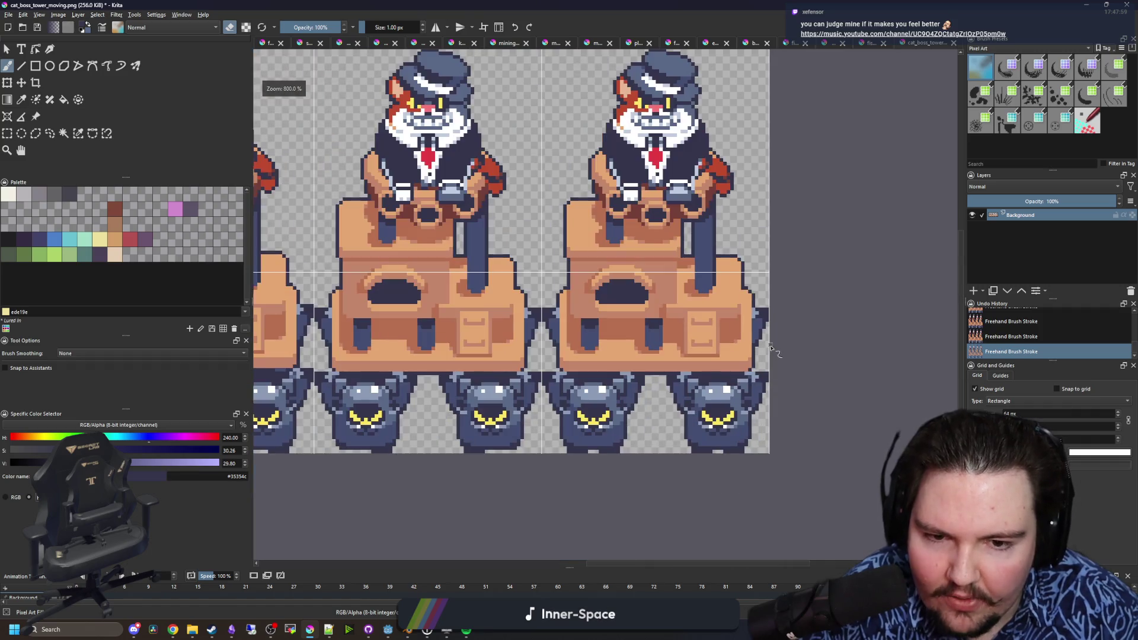
pyautogui.scroll(2, 338, 348)
pyautogui.scroll(-4, 338, 347)
pyautogui.hotkey('ctrl', 's')
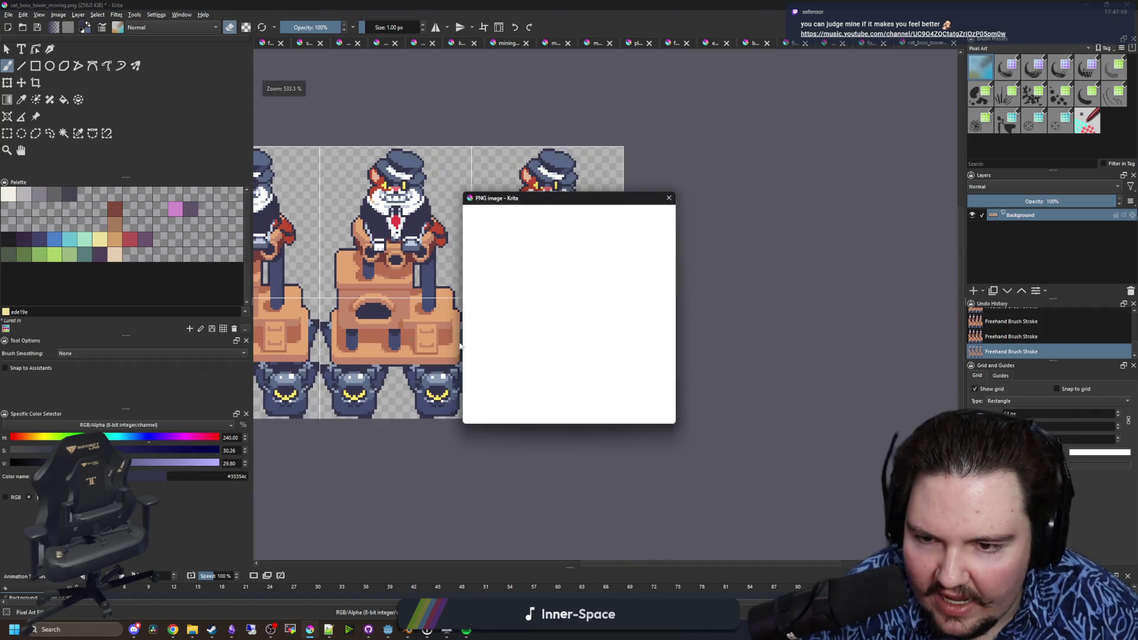
pyautogui.click(616, 417)
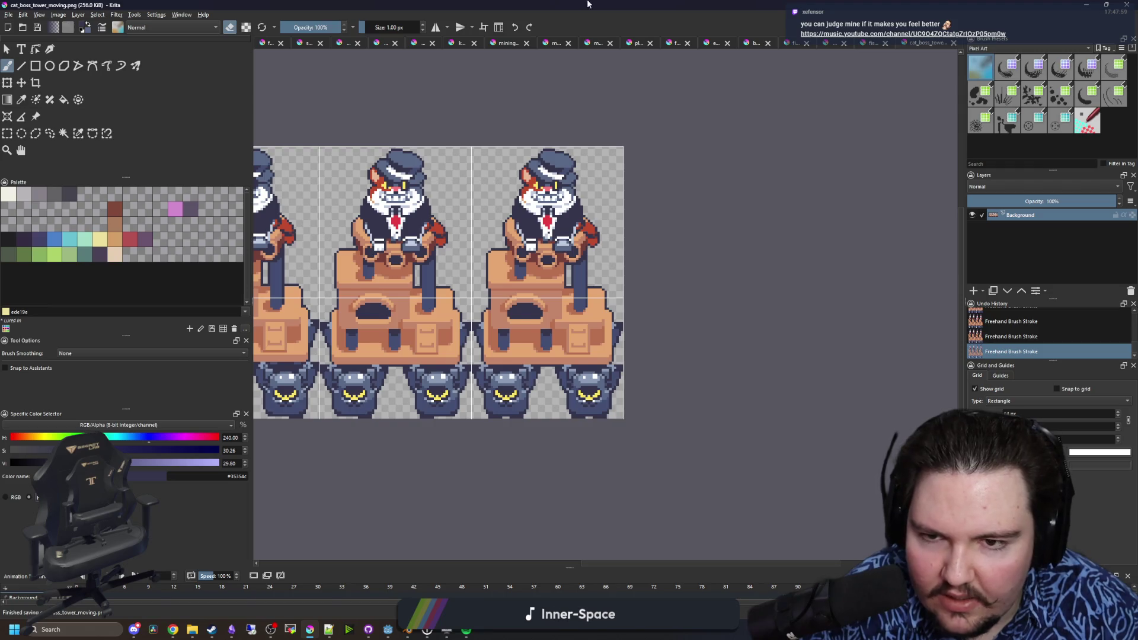
pyautogui.hotkey('alt', 'Tab')
# - Zoom out in Godot's 2D viewport to see the whole cat boss with the re-imported tower
pyautogui.scroll(-5, 581, 347)
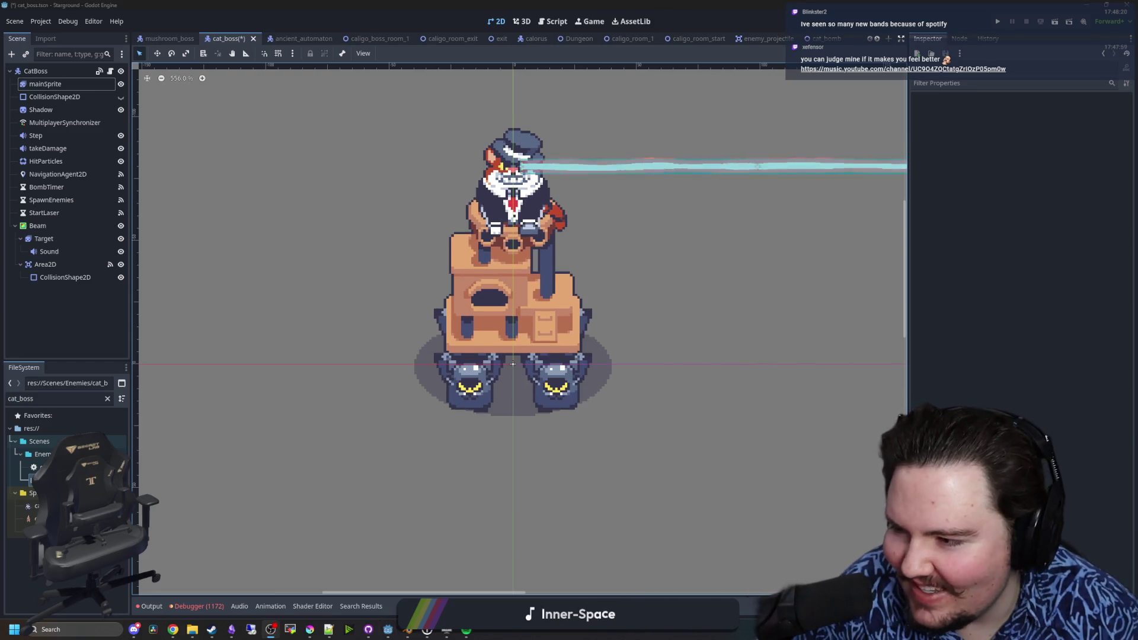
# - Open the YouTube Music channel linked in chat, browse it, and open the 'unsorted' playlist
pyautogui.click(902, 69)
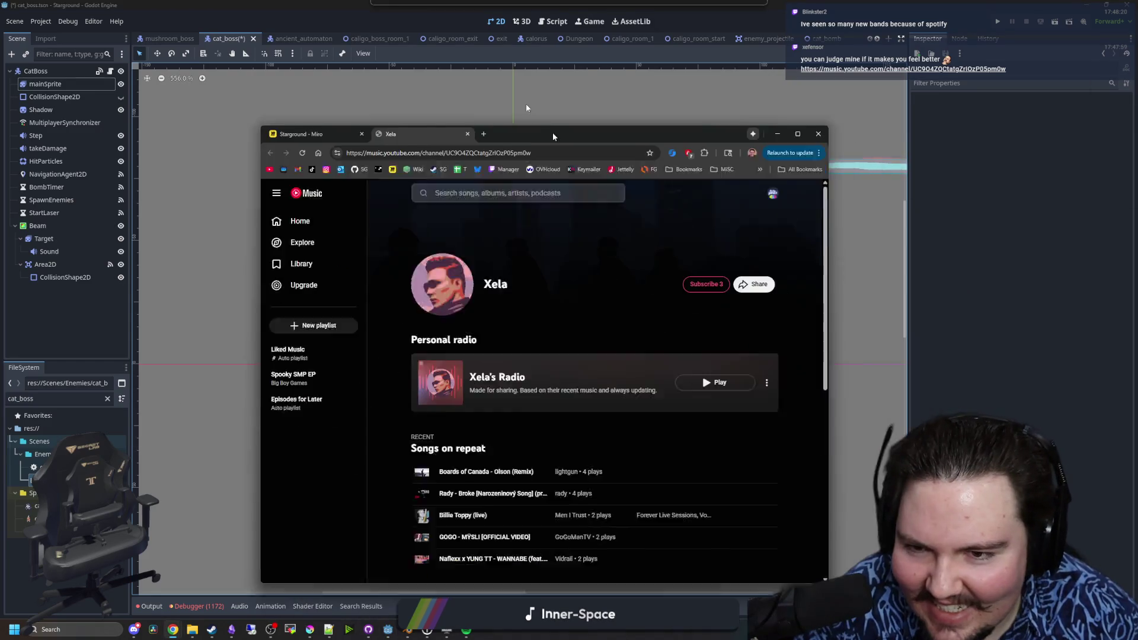
pyautogui.scroll(-2, 470, 328)
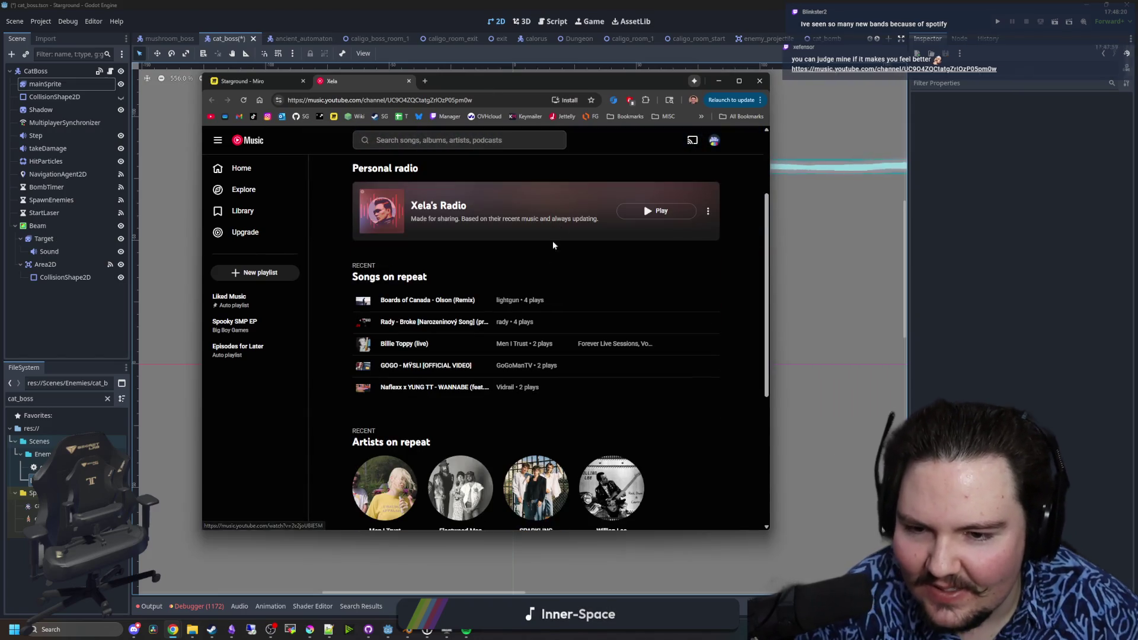
pyautogui.scroll(-3, 560, 228)
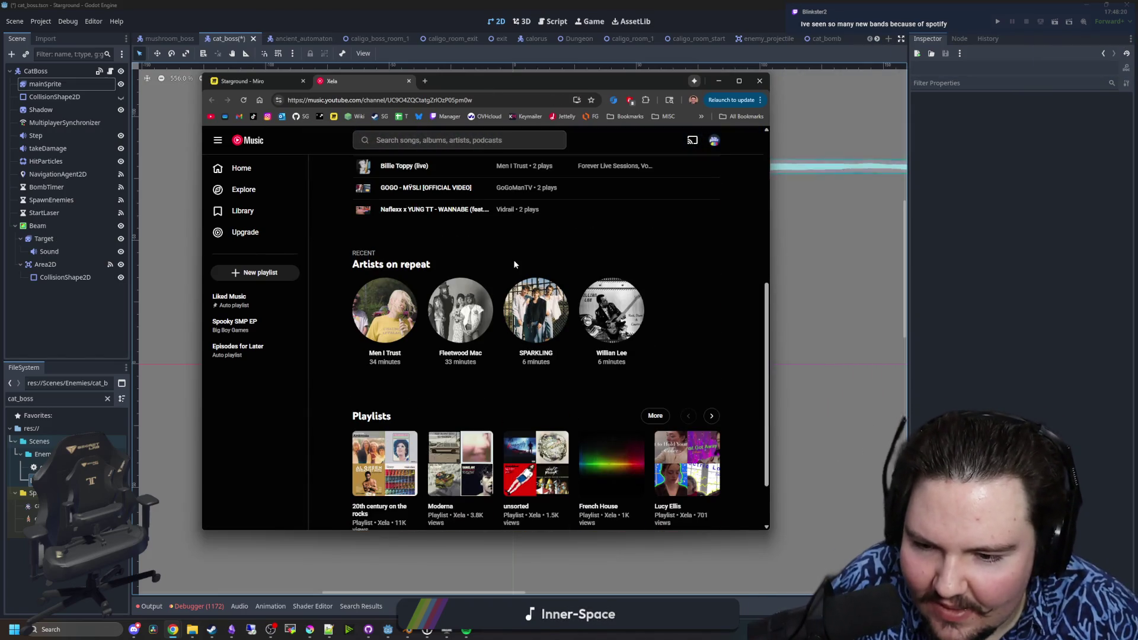
pyautogui.scroll(-1, 514, 264)
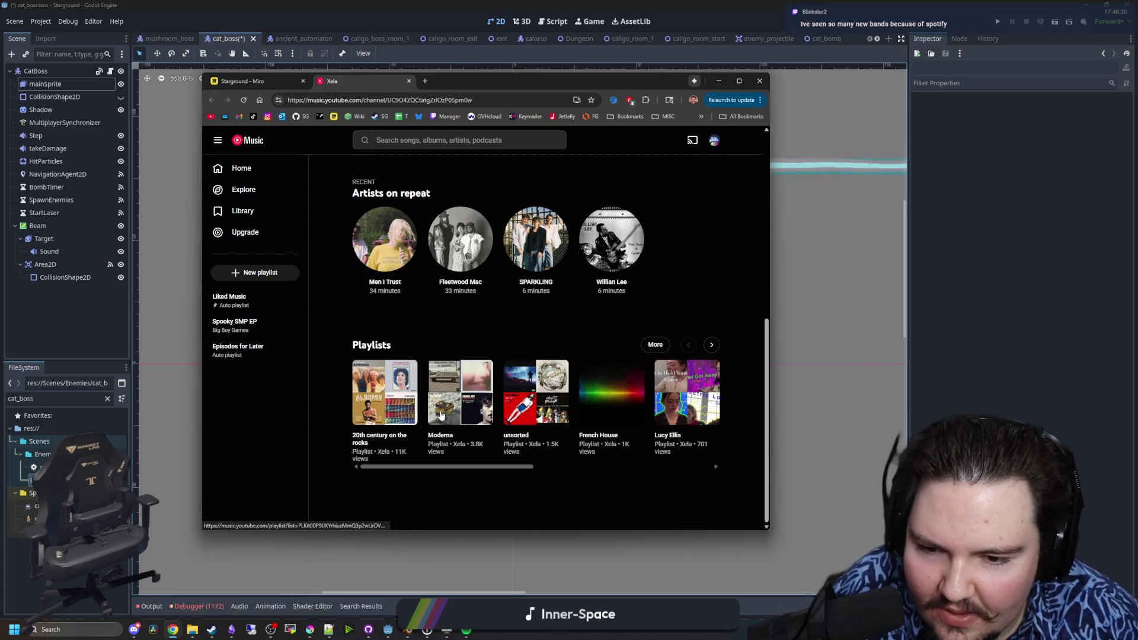
pyautogui.scroll(4, 635, 418)
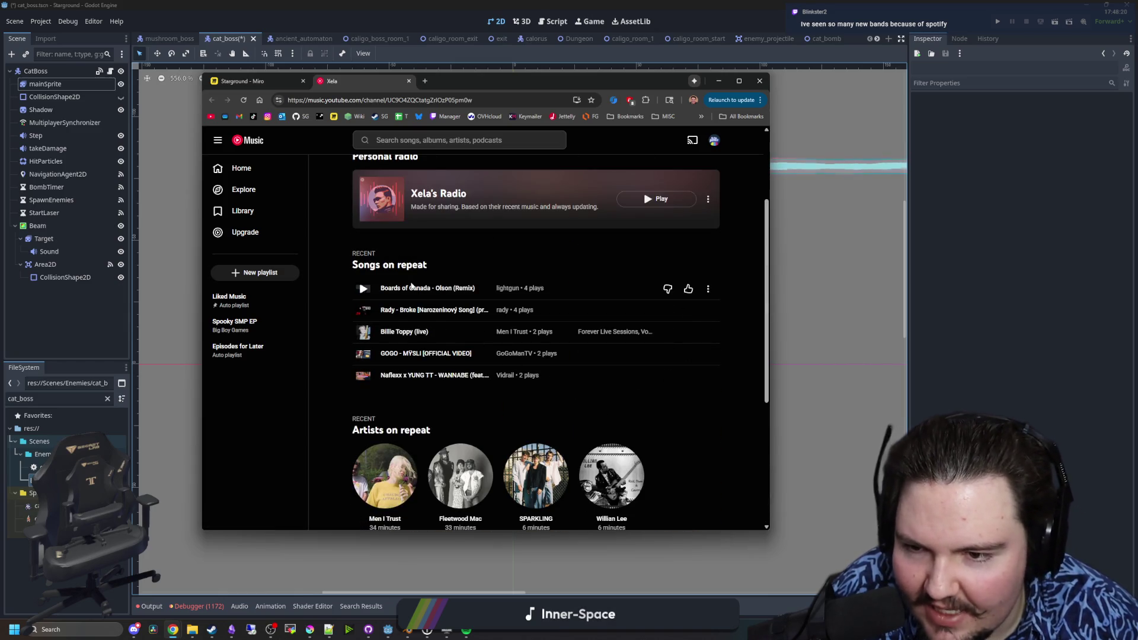
pyautogui.scroll(1, 412, 287)
pyautogui.scroll(-5, 413, 286)
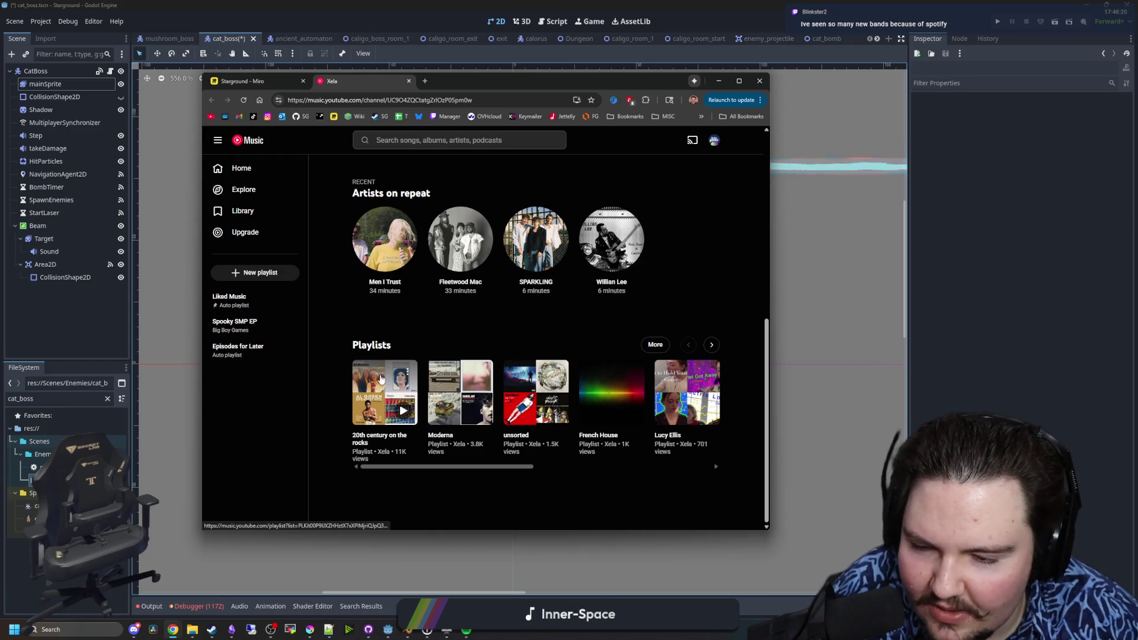
pyautogui.click(529, 386)
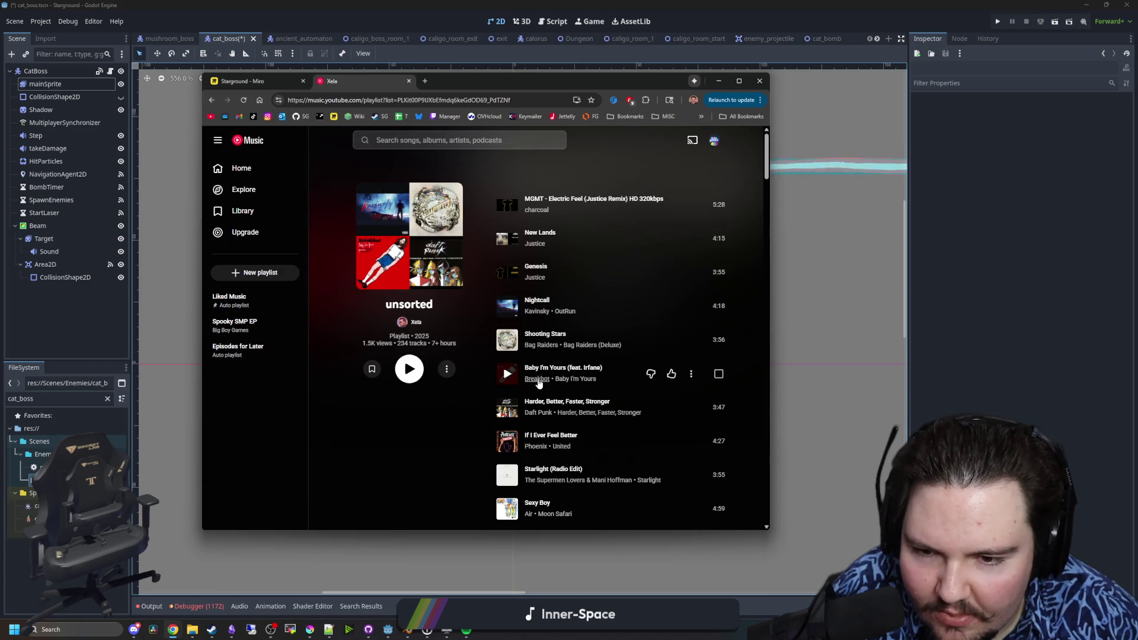
# - Scroll the 'unsorted' playlist down to its last track, 'Alive' by Sparkling, then return to Godot
pyautogui.scroll(-1, 546, 326)
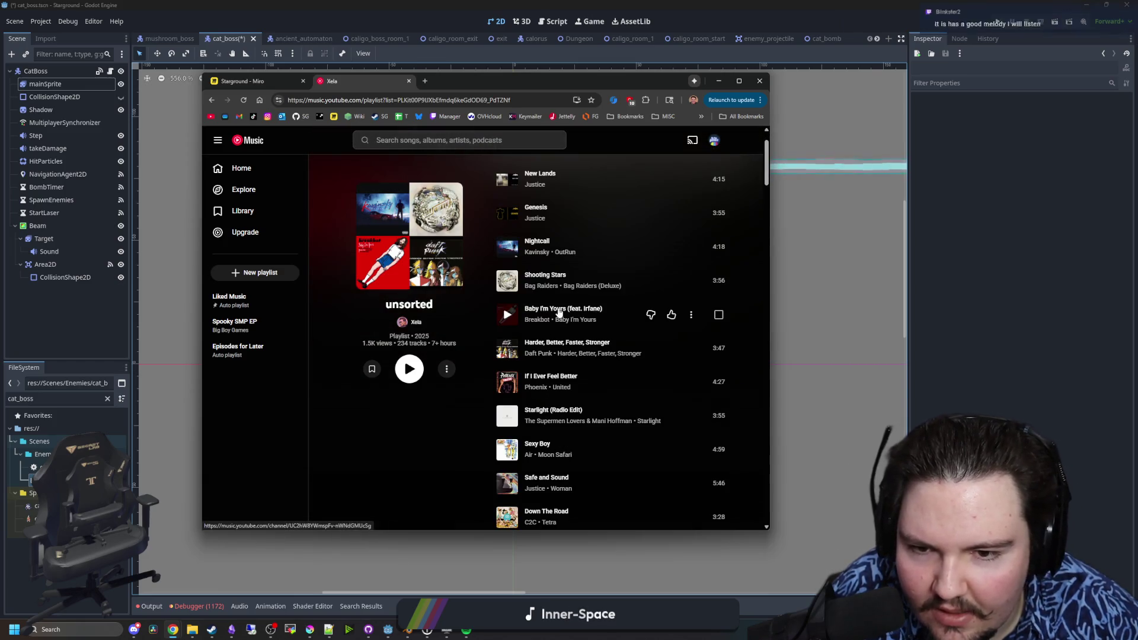
pyautogui.scroll(-1, 556, 307)
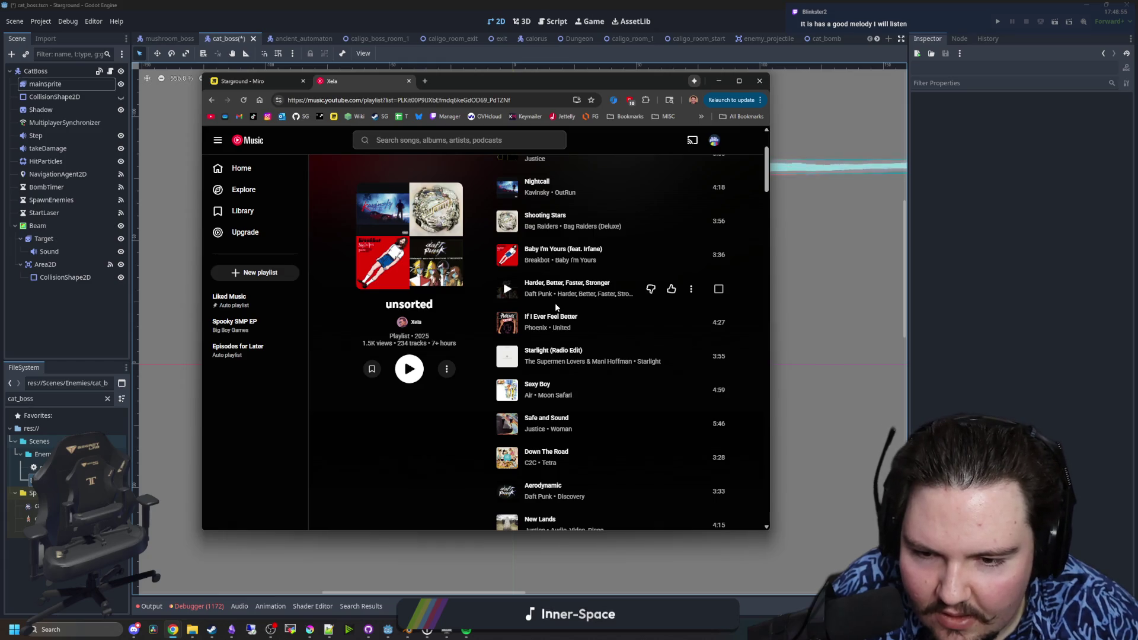
pyautogui.scroll(-2, 556, 306)
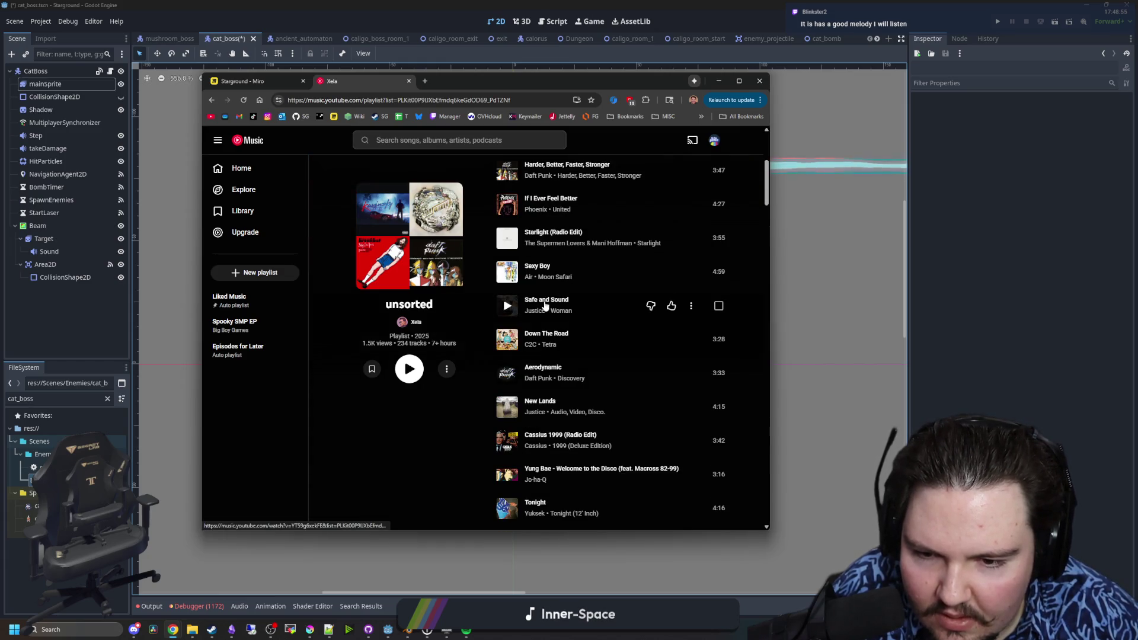
pyautogui.scroll(-2, 536, 305)
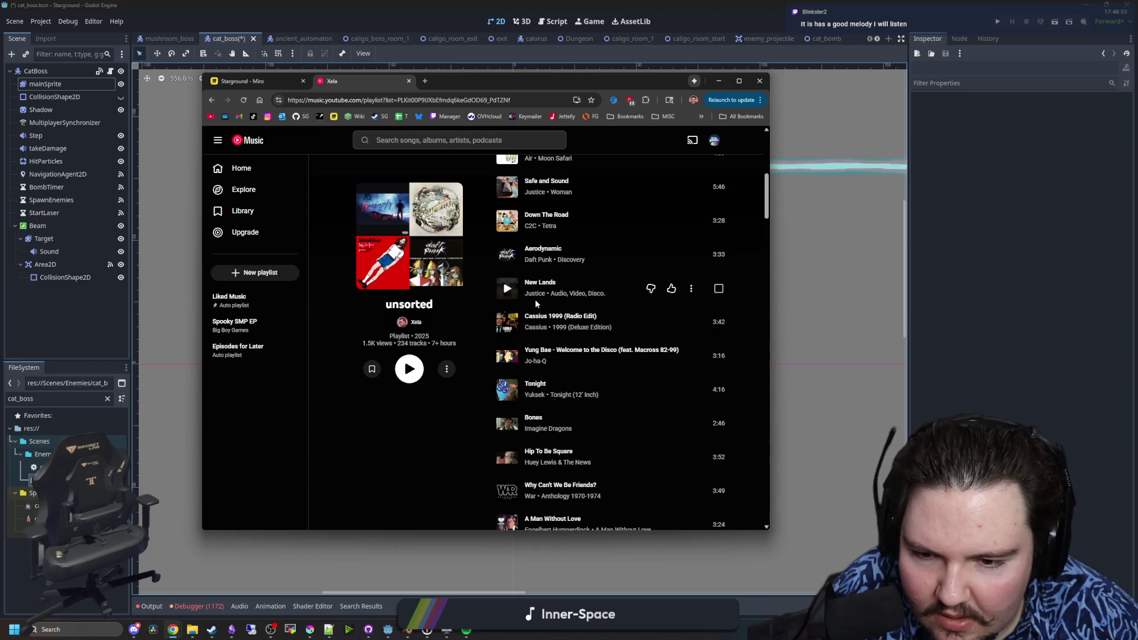
pyautogui.scroll(-1, 535, 298)
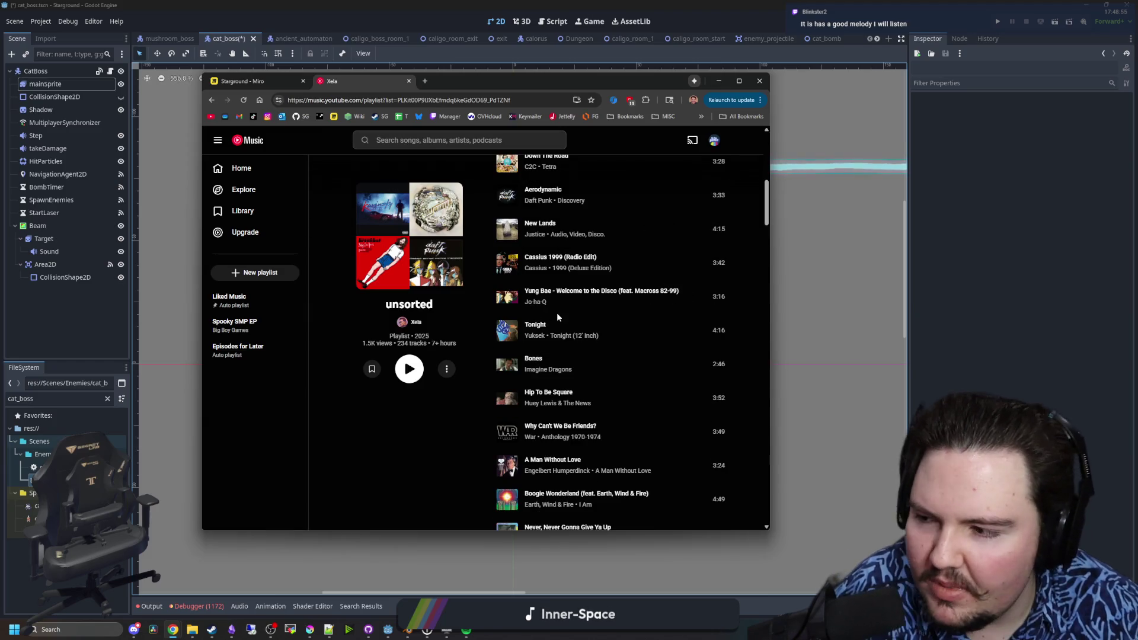
pyautogui.moveTo(581, 313)
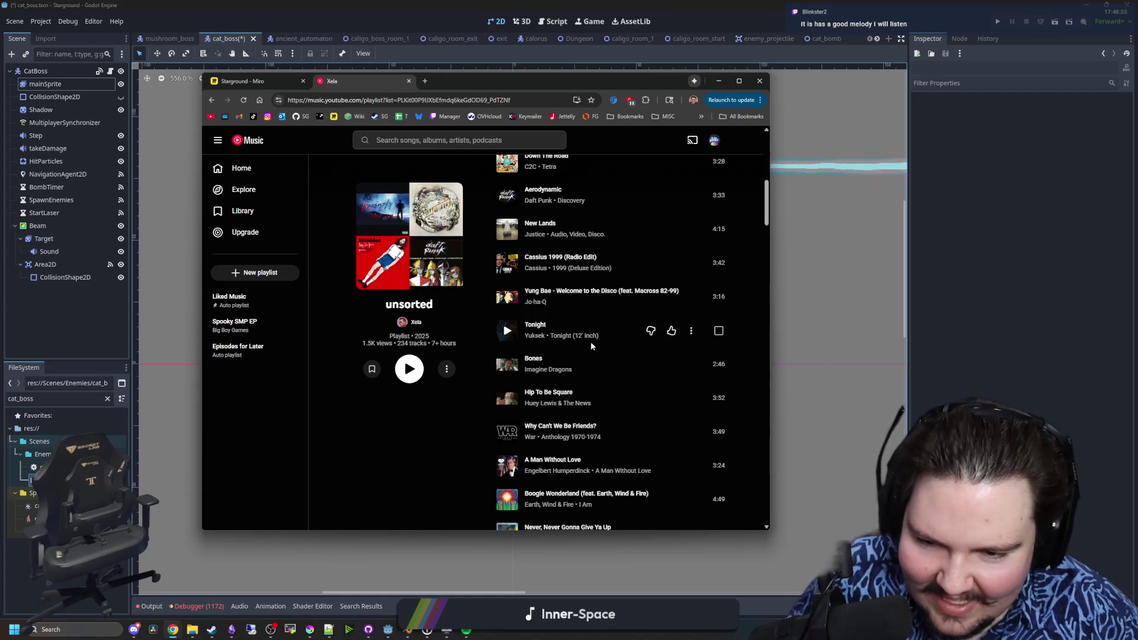
pyautogui.scroll(-1, 541, 352)
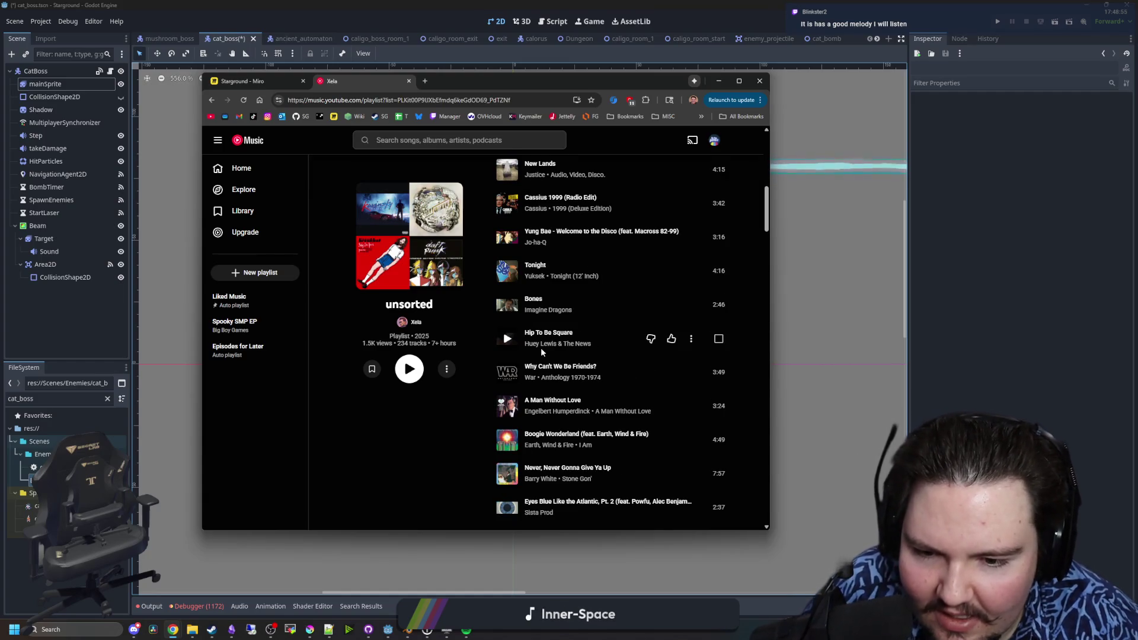
pyautogui.scroll(-1, 541, 352)
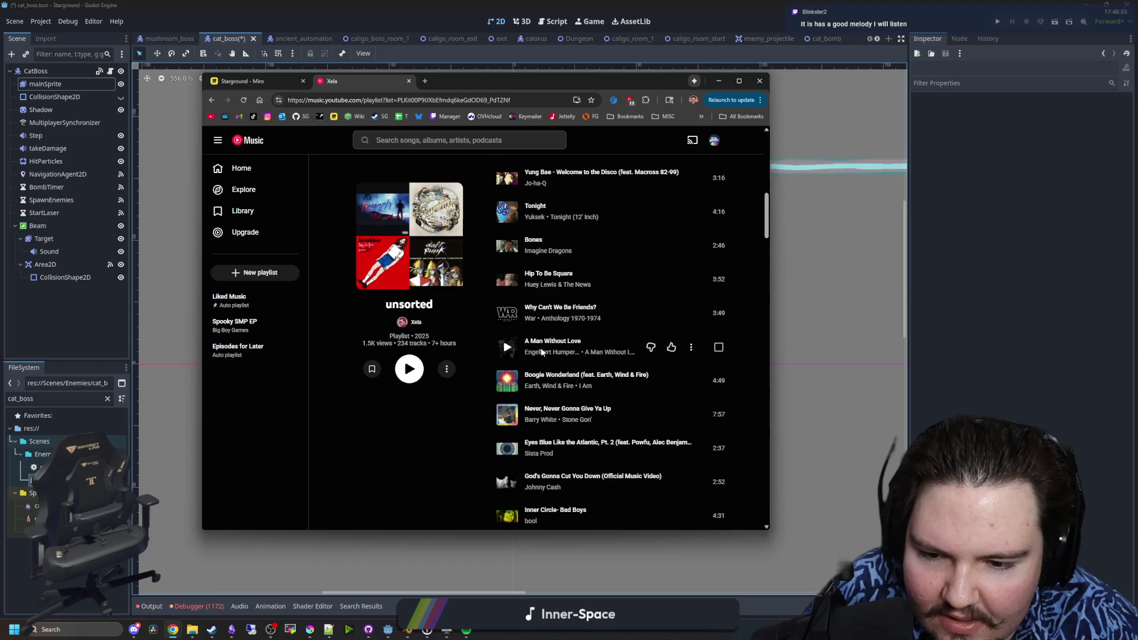
pyautogui.scroll(-3, 541, 352)
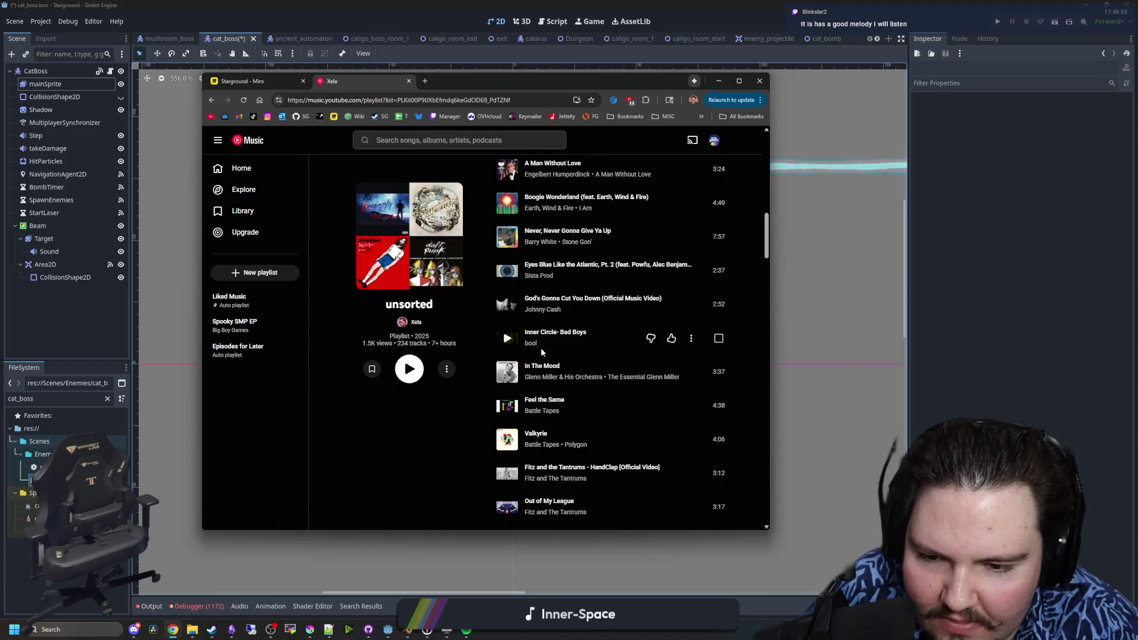
pyautogui.scroll(-2, 541, 352)
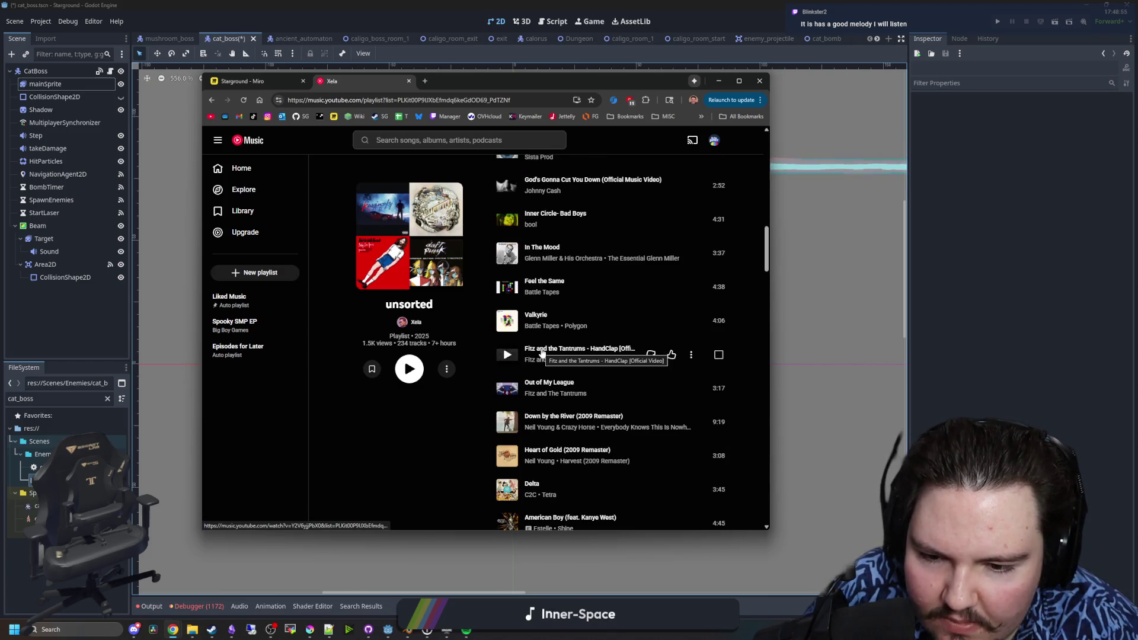
pyautogui.scroll(-1, 541, 354)
pyautogui.scroll(-2, 541, 354)
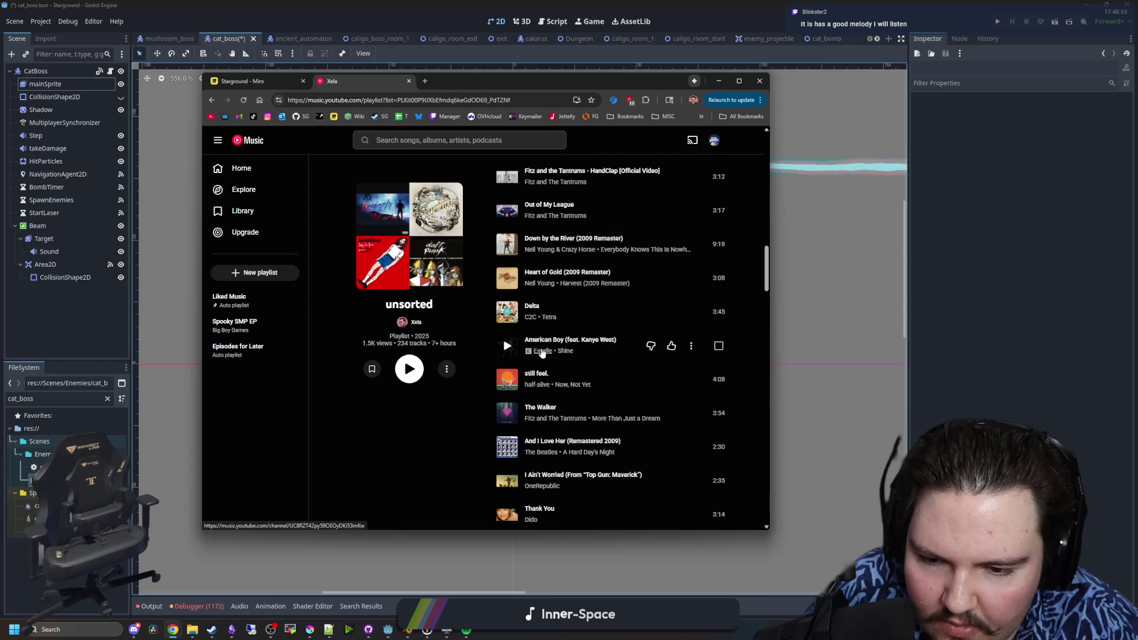
pyautogui.scroll(-1, 541, 353)
pyautogui.scroll(-3, 541, 354)
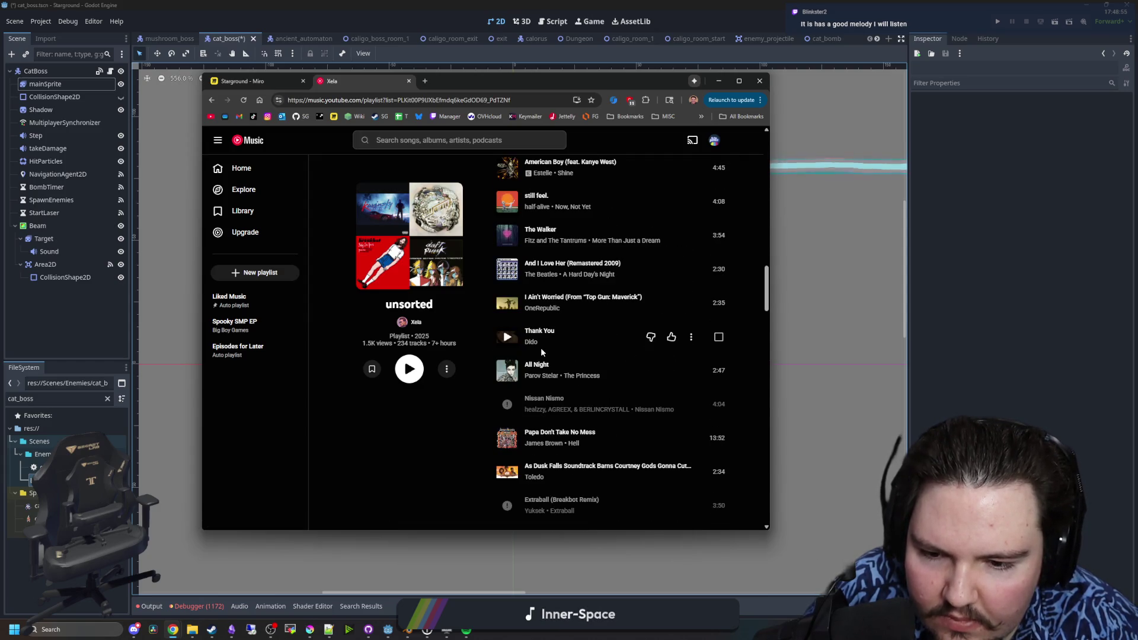
pyautogui.scroll(-6, 541, 349)
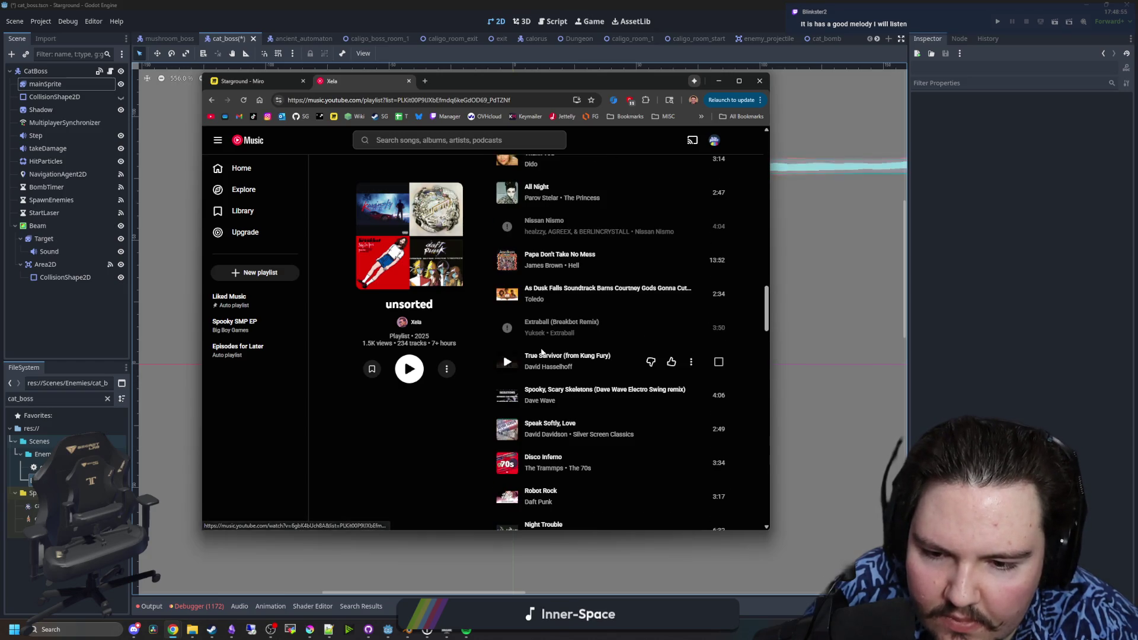
pyautogui.scroll(-6, 542, 351)
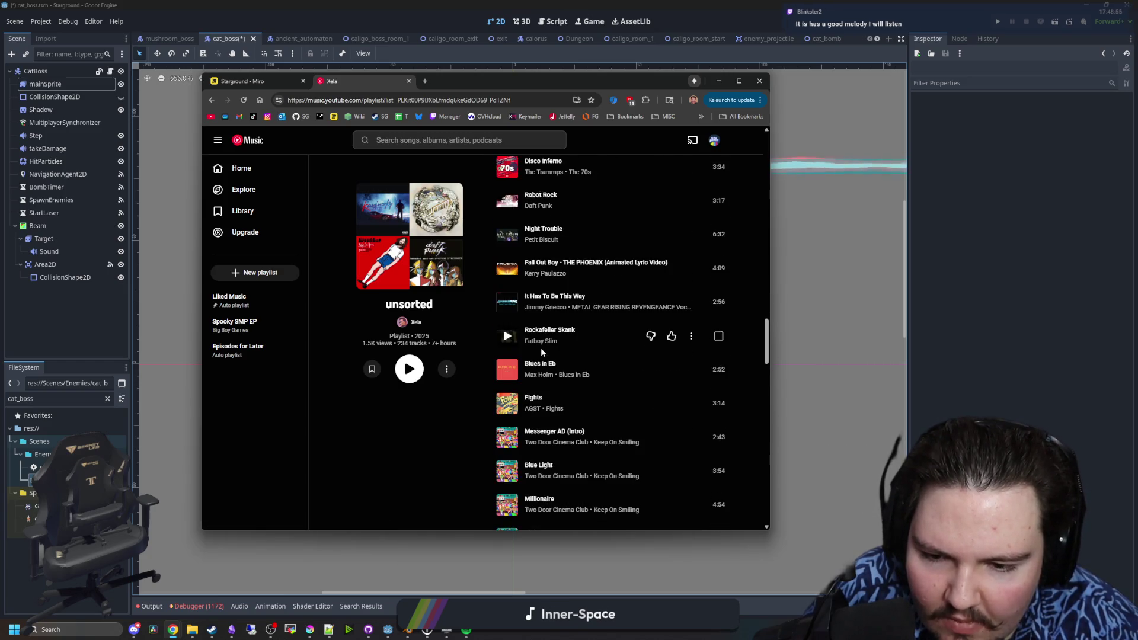
pyautogui.scroll(-8, 569, 356)
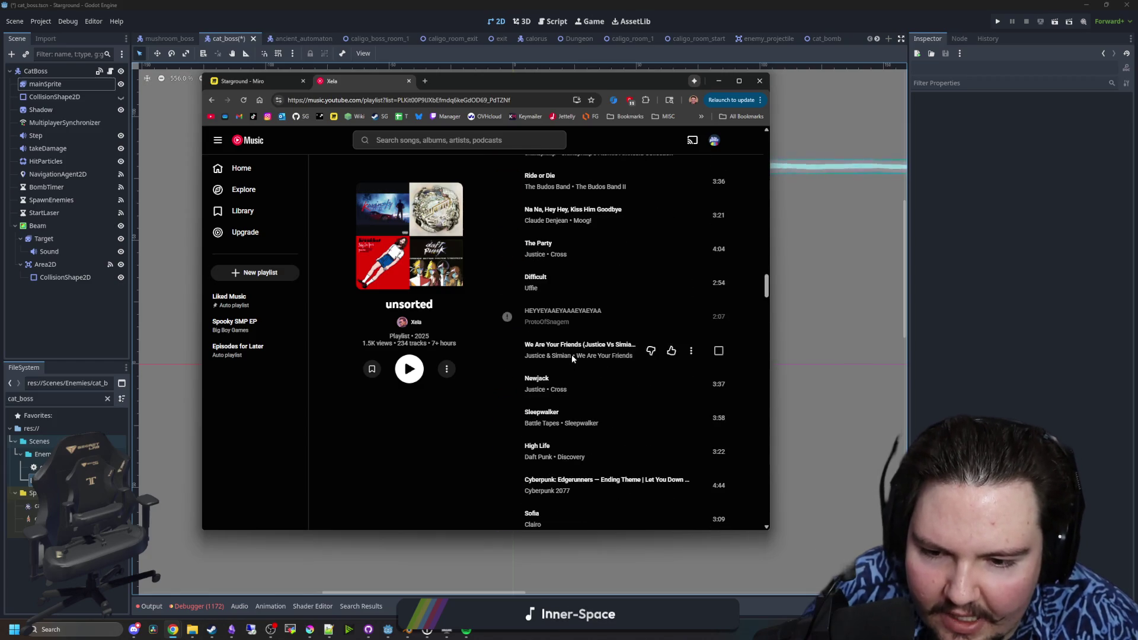
pyautogui.scroll(-15, 572, 358)
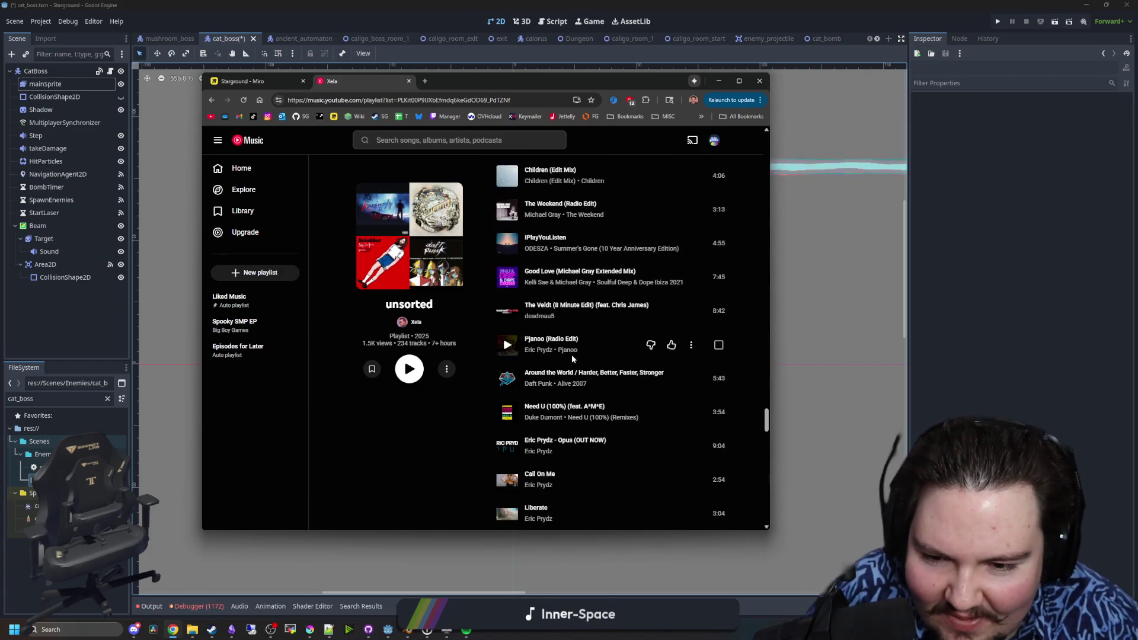
pyautogui.scroll(-5, 546, 396)
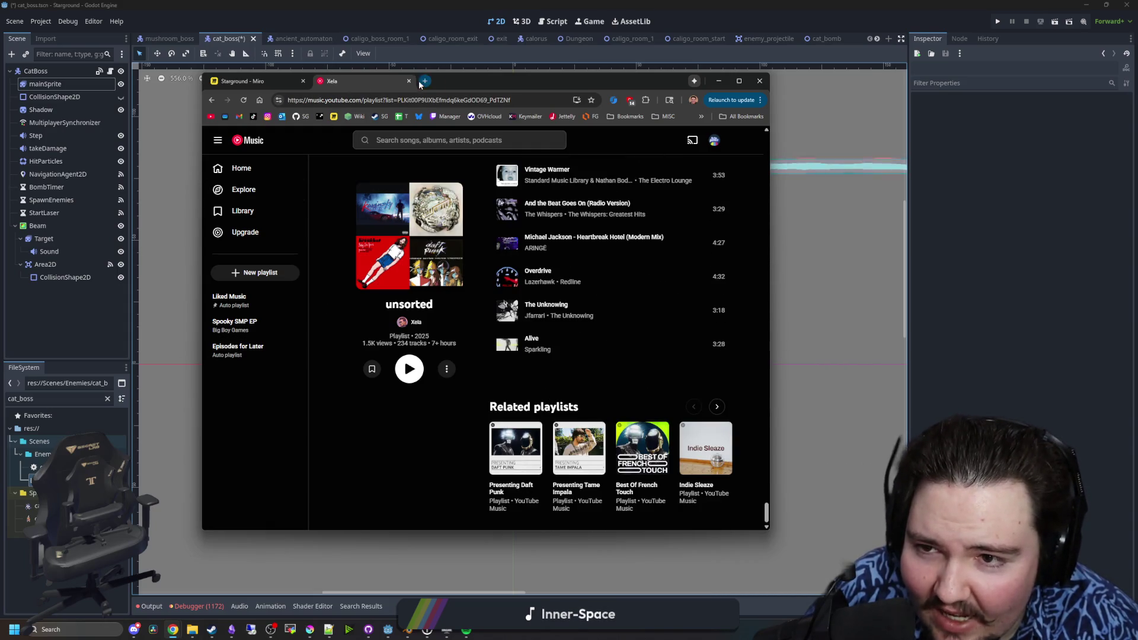
pyautogui.hotkey('alt', 'Tab')
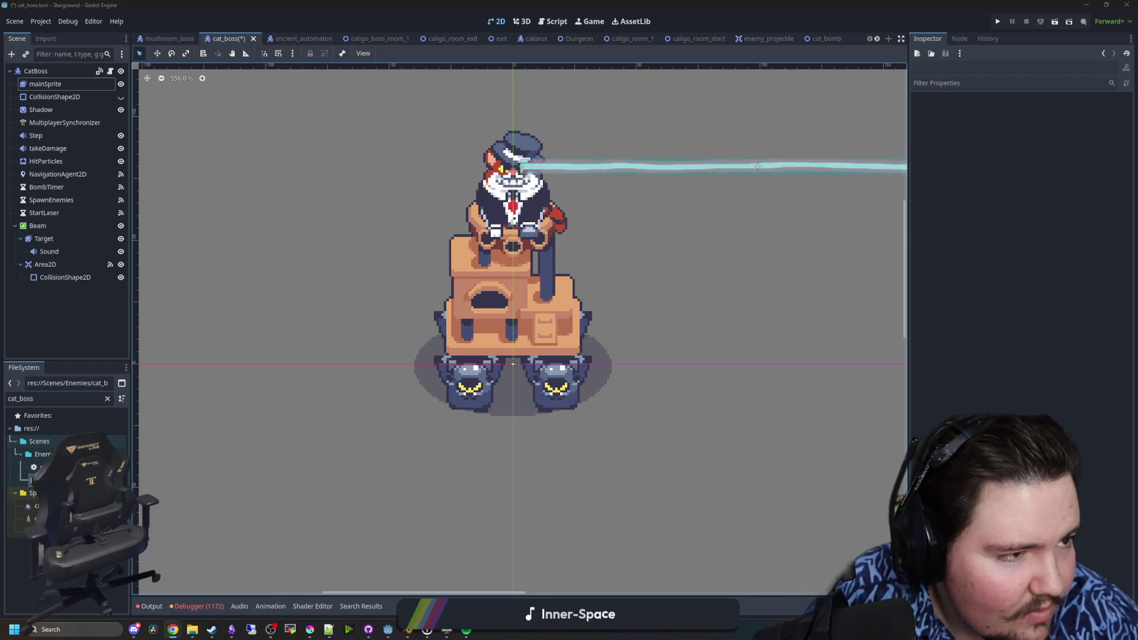
# - Zoom into the cat boss sprite in Godot, then bring the Krita sprite sheet forward
pyautogui.scroll(4, 538, 306)
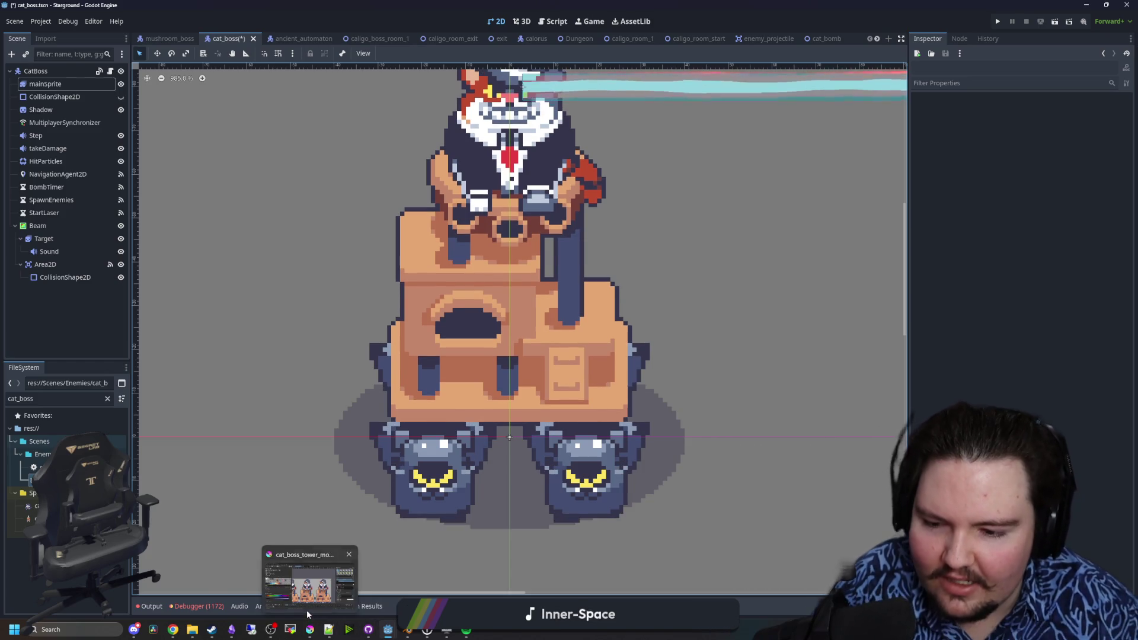
pyautogui.click(307, 610)
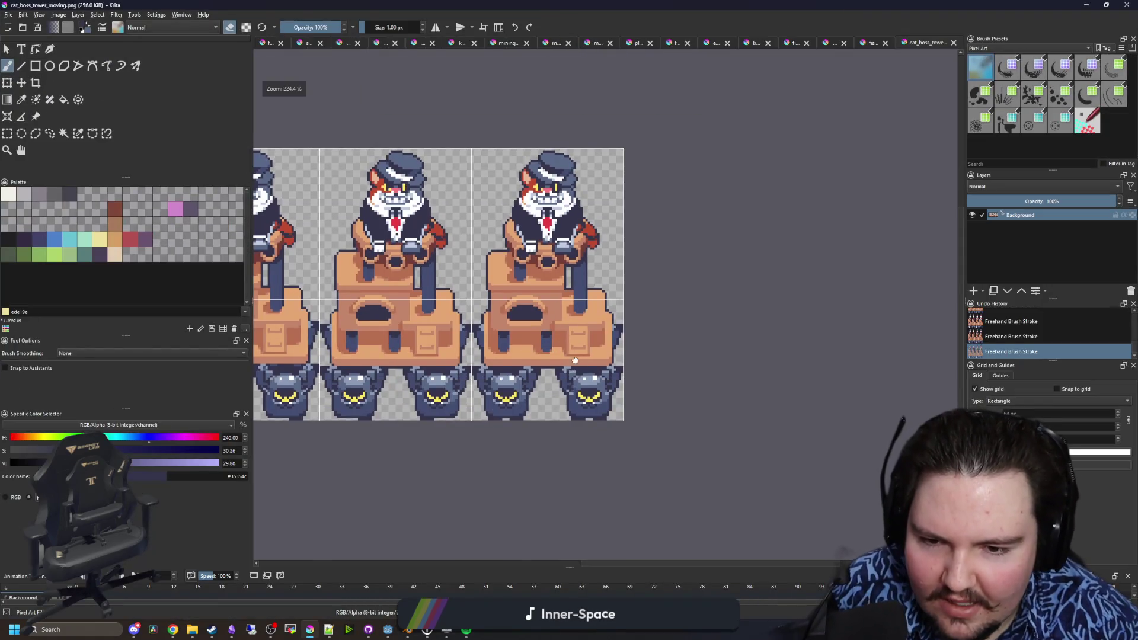
# - Sample the dark navy colour from the sprite and return to the pixel brush
pyautogui.scroll(5, 575, 359)
pyautogui.scroll(-6, 498, 374)
pyautogui.scroll(8, 424, 386)
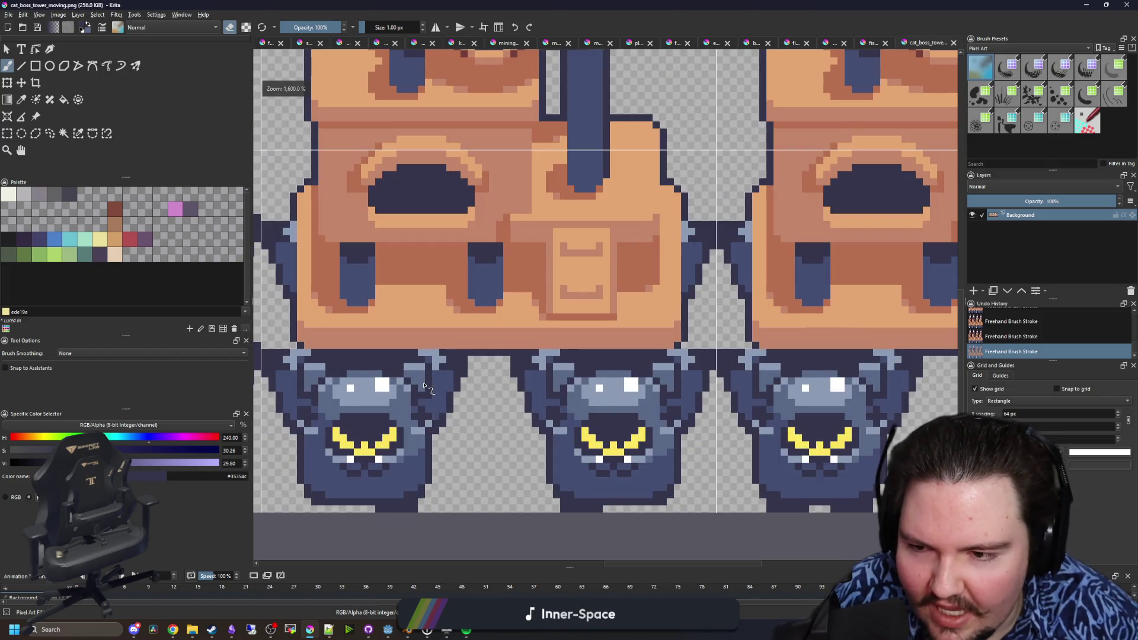
pyautogui.scroll(3, 676, 352)
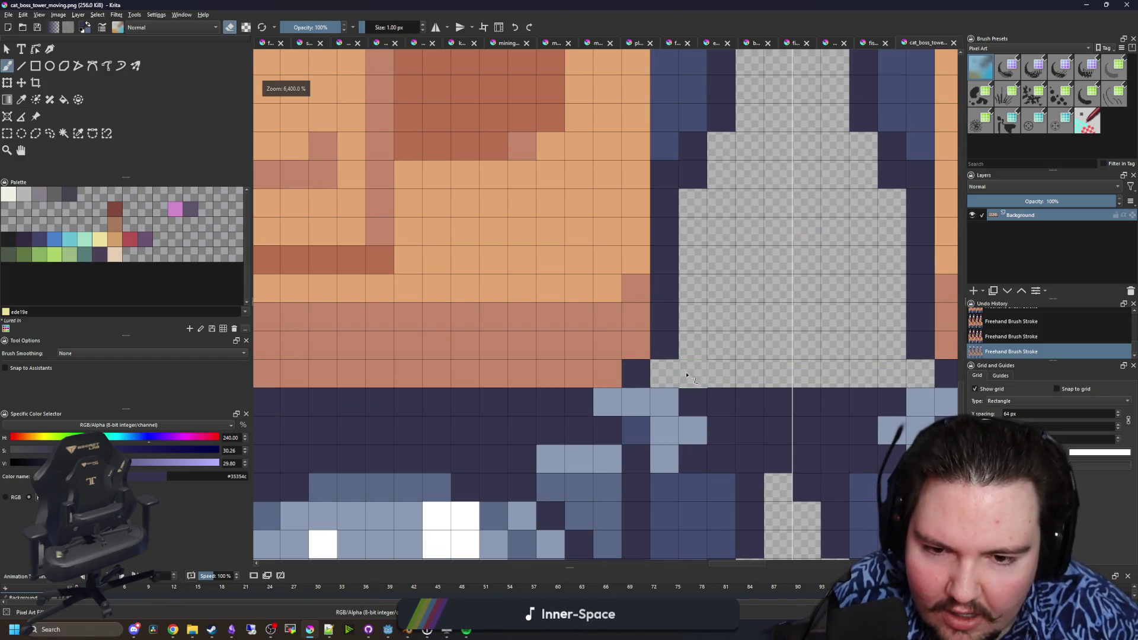
pyautogui.press('p')
pyautogui.press('b')
pyautogui.scroll(-3, 668, 372)
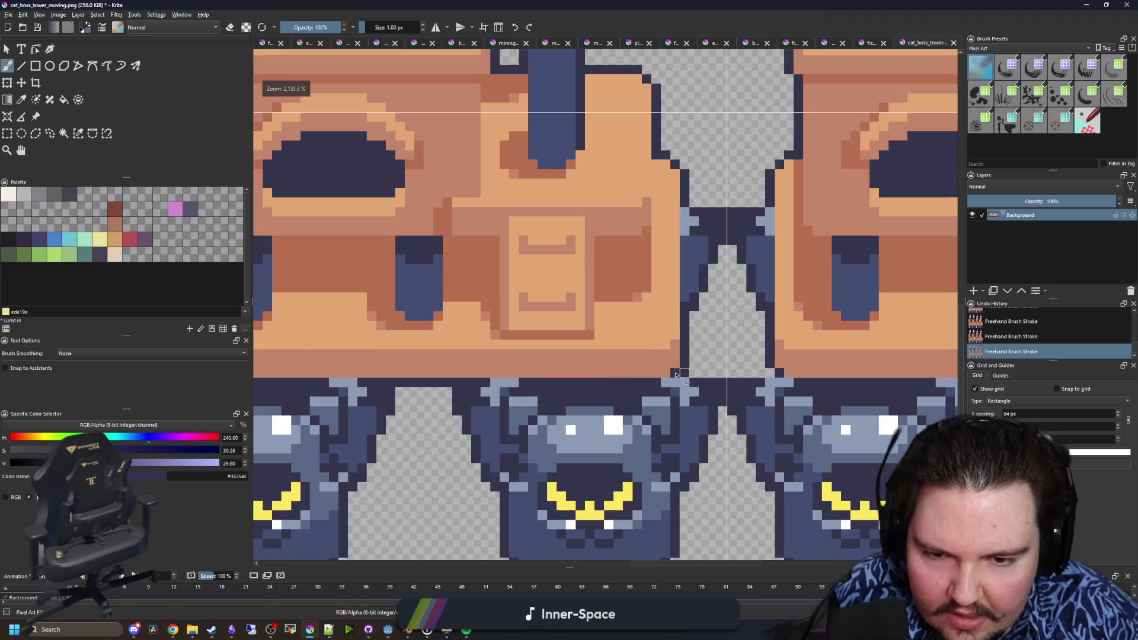
pyautogui.scroll(-1, 361, 385)
pyautogui.scroll(-4, 327, 386)
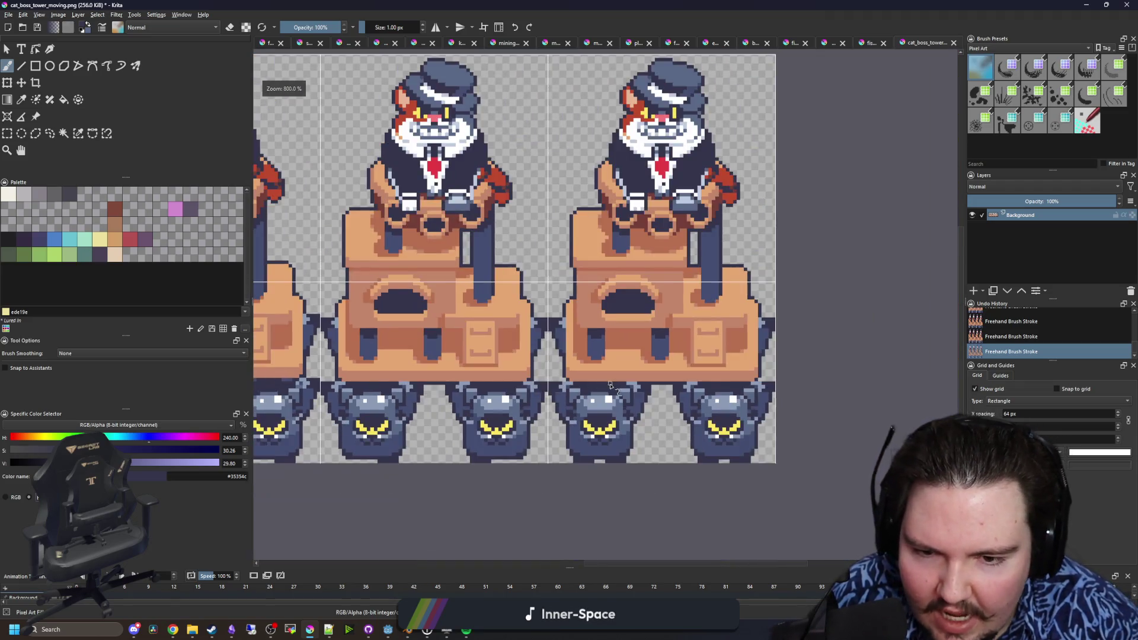
pyautogui.scroll(7, 534, 380)
pyautogui.scroll(-4, 712, 367)
pyautogui.scroll(1, 846, 361)
pyautogui.scroll(3, 846, 361)
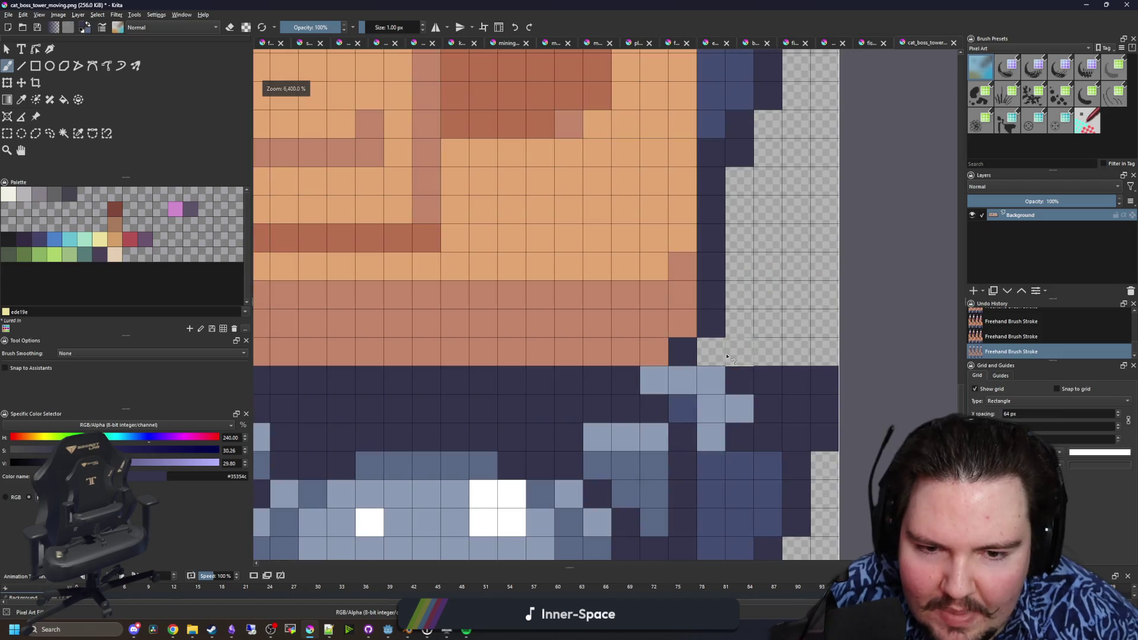
pyautogui.scroll(-6, 541, 410)
pyautogui.scroll(3, 541, 409)
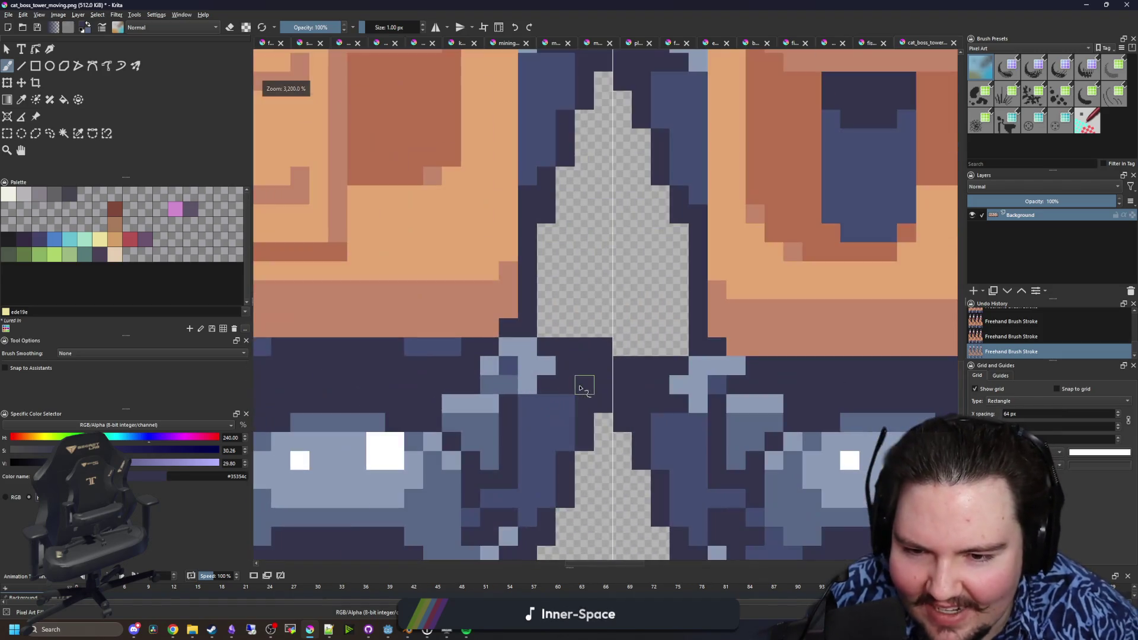
pyautogui.scroll(-4, 579, 386)
pyautogui.scroll(1, 481, 379)
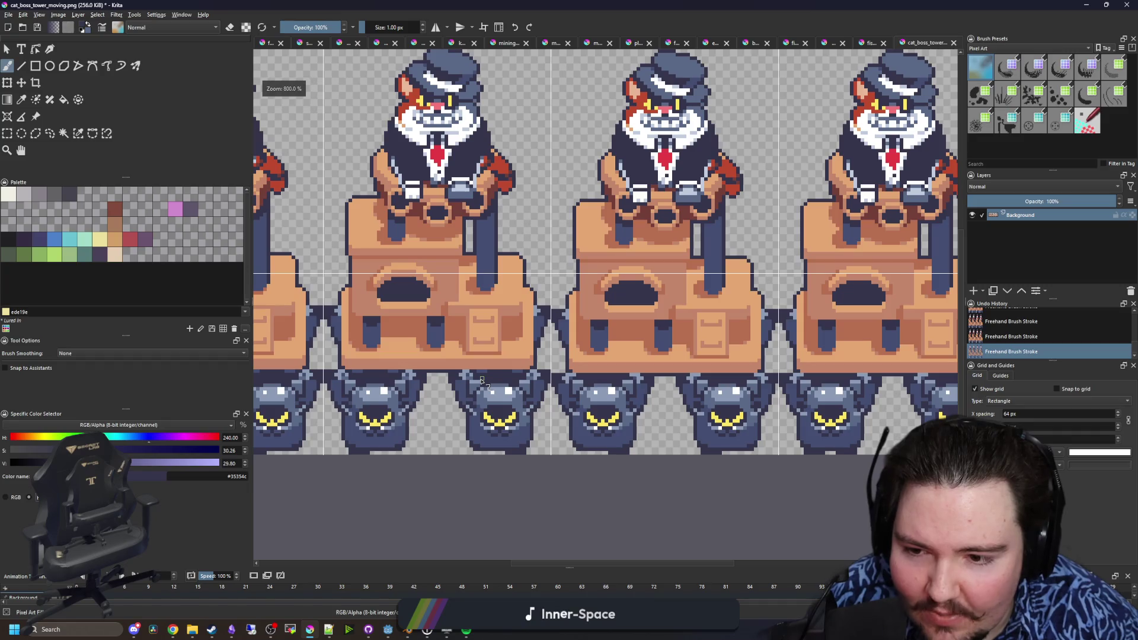
pyautogui.scroll(4, 451, 349)
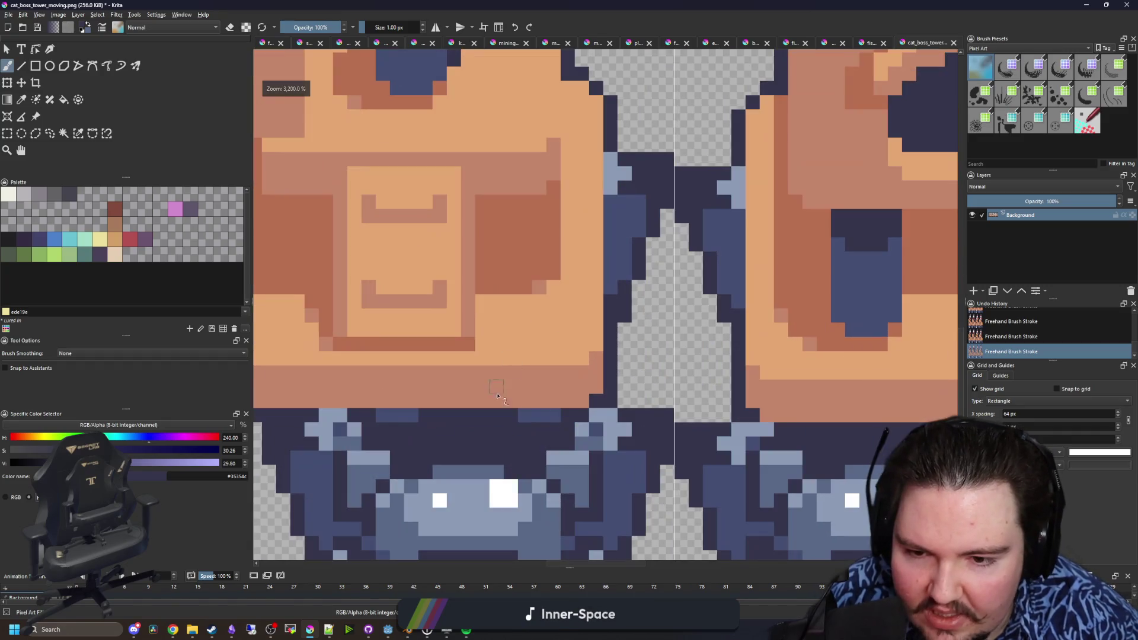
# - Paint the light-blue seam pixels along the top of the dark row navy
pyautogui.moveTo(534, 420); pyautogui.dragTo(440, 418)
pyautogui.scroll(-4, 455, 413)
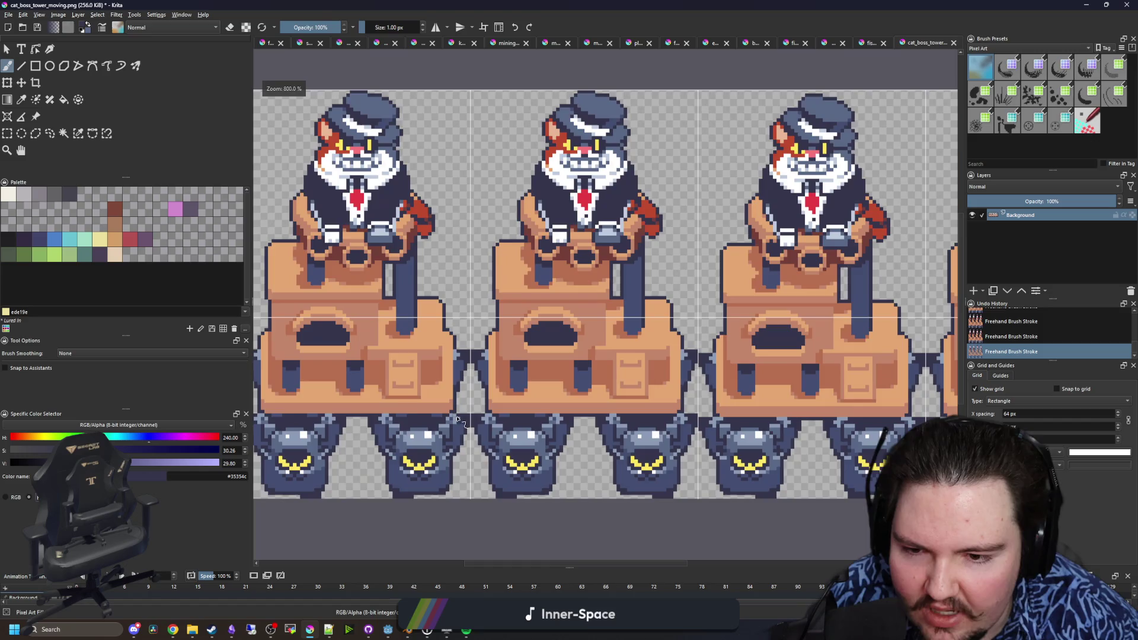
pyautogui.scroll(4, 394, 407)
pyautogui.hscroll(6, 533, 414)
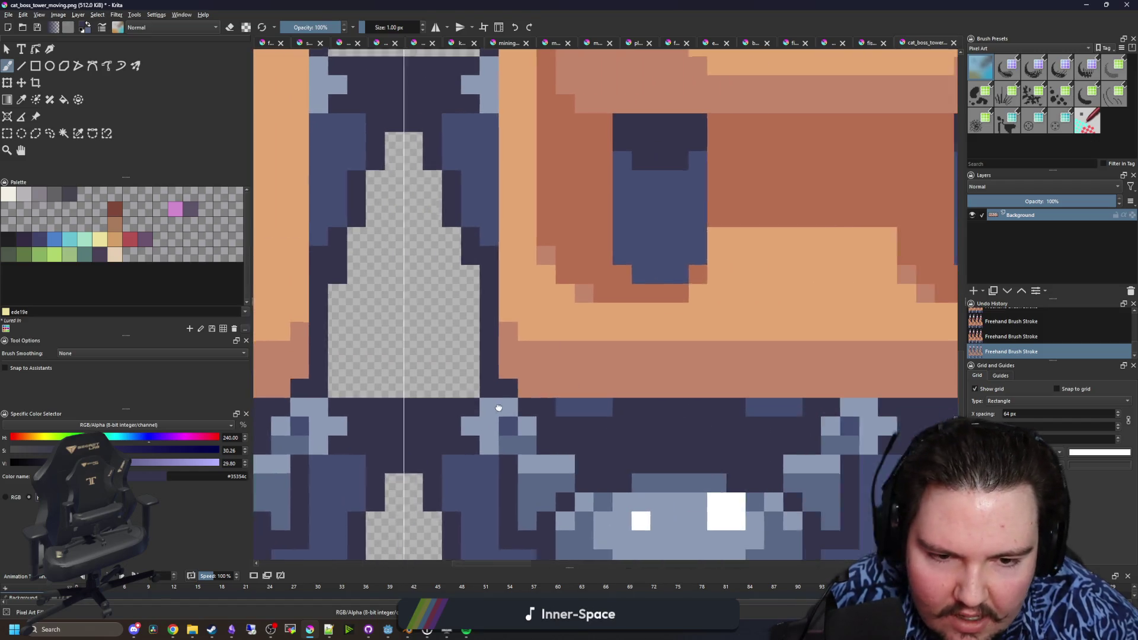
pyautogui.moveTo(701, 407); pyautogui.dragTo(738, 407)
pyautogui.scroll(-4, 738, 406)
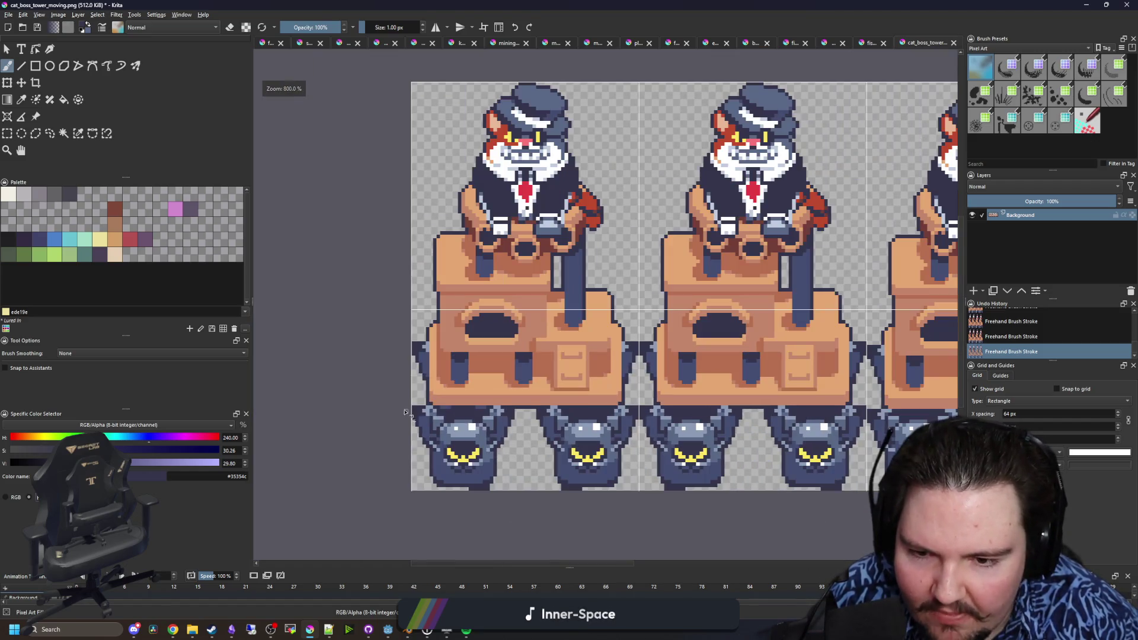
pyautogui.scroll(4, 741, 409)
pyautogui.moveTo(836, 395); pyautogui.dragTo(760, 404)
pyautogui.moveTo(653, 396); pyautogui.dragTo(579, 396)
# - Save the touched-up sheet as PNG, accepting the export options
pyautogui.scroll(-4, 334, 392)
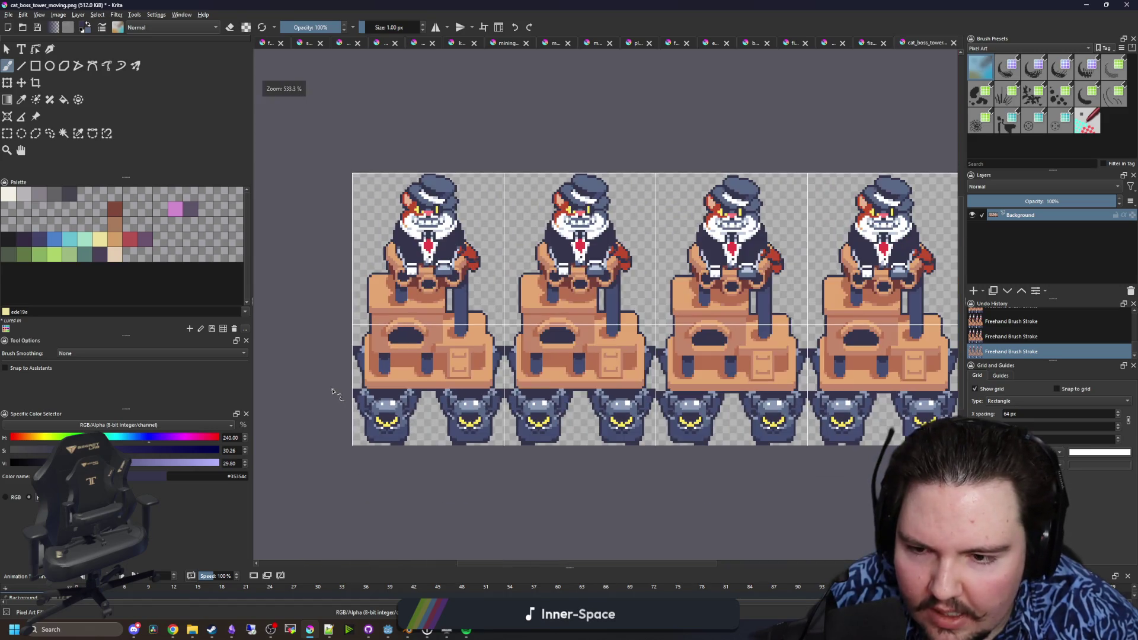
pyautogui.scroll(-1, 588, 414)
pyautogui.scroll(4, 533, 391)
pyautogui.scroll(-2, 513, 381)
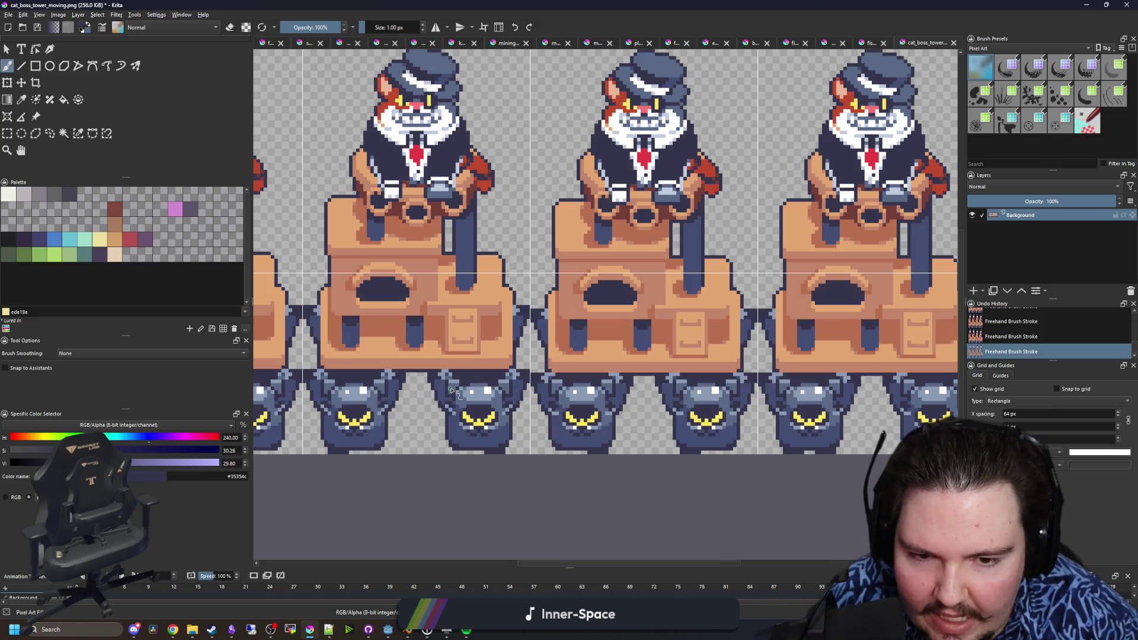
pyautogui.scroll(-2, 443, 395)
pyautogui.scroll(3, 596, 398)
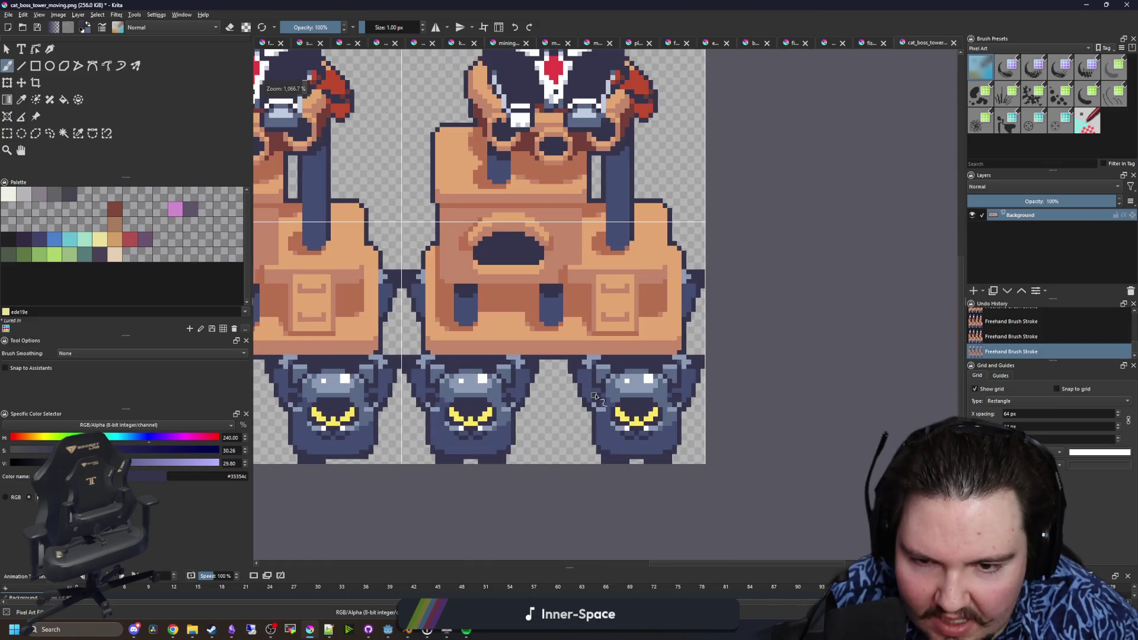
pyautogui.scroll(-5, 698, 280)
pyautogui.scroll(5, 714, 275)
pyautogui.hotkey('ctrl', 's')
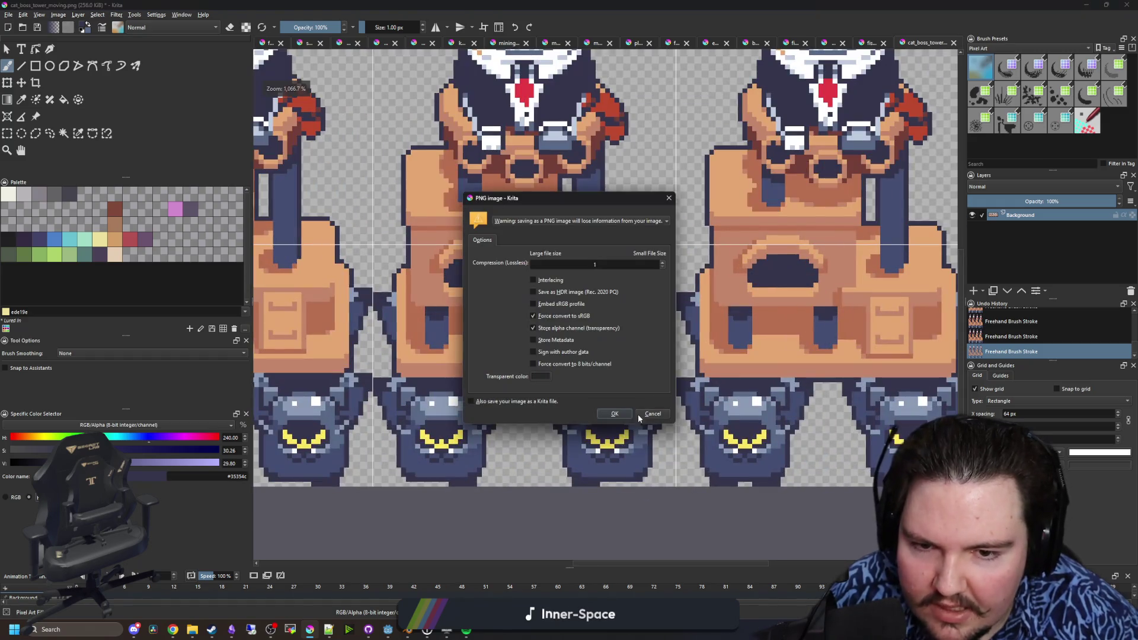
pyautogui.click(613, 414)
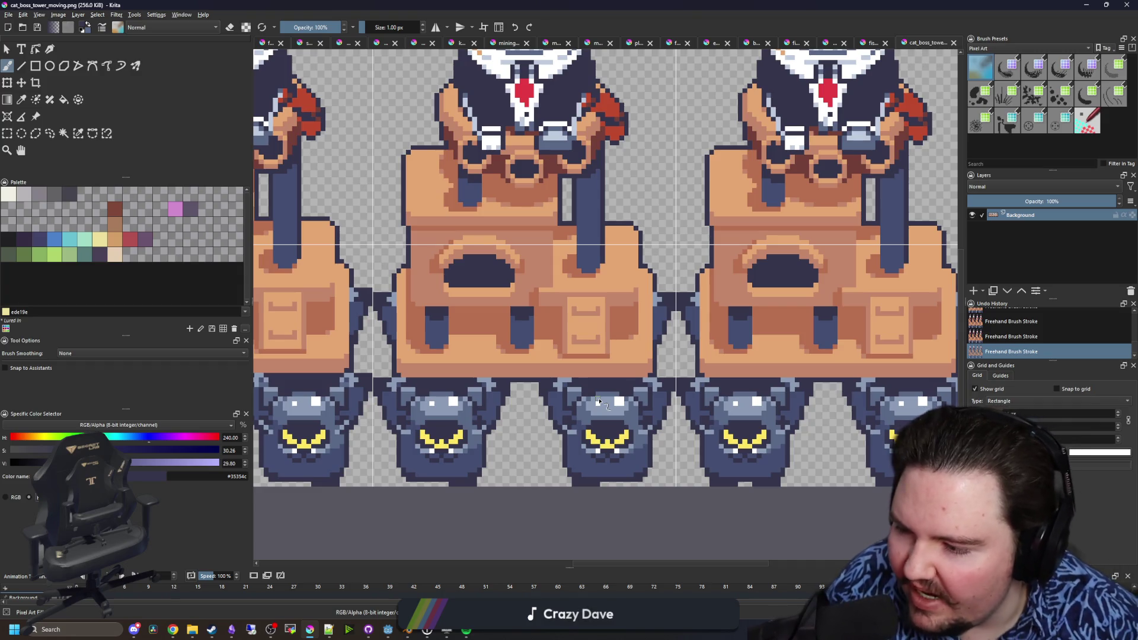
# - Set the brush to erase and fit the whole sprite sheet in view
pyautogui.scroll(-6, 595, 315)
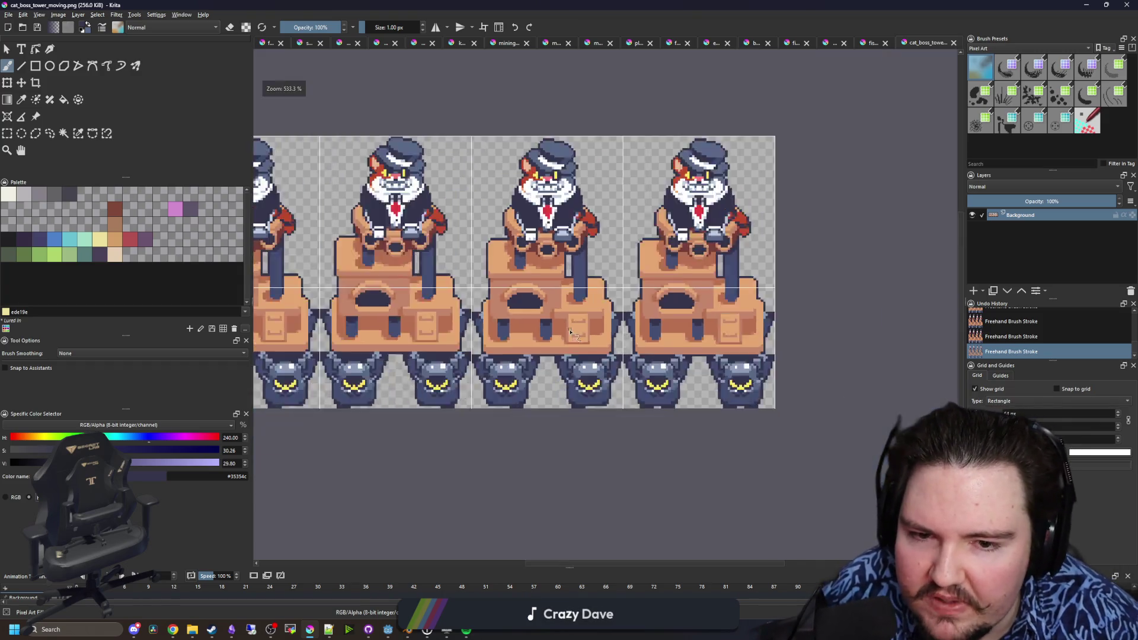
pyautogui.scroll(5, 665, 324)
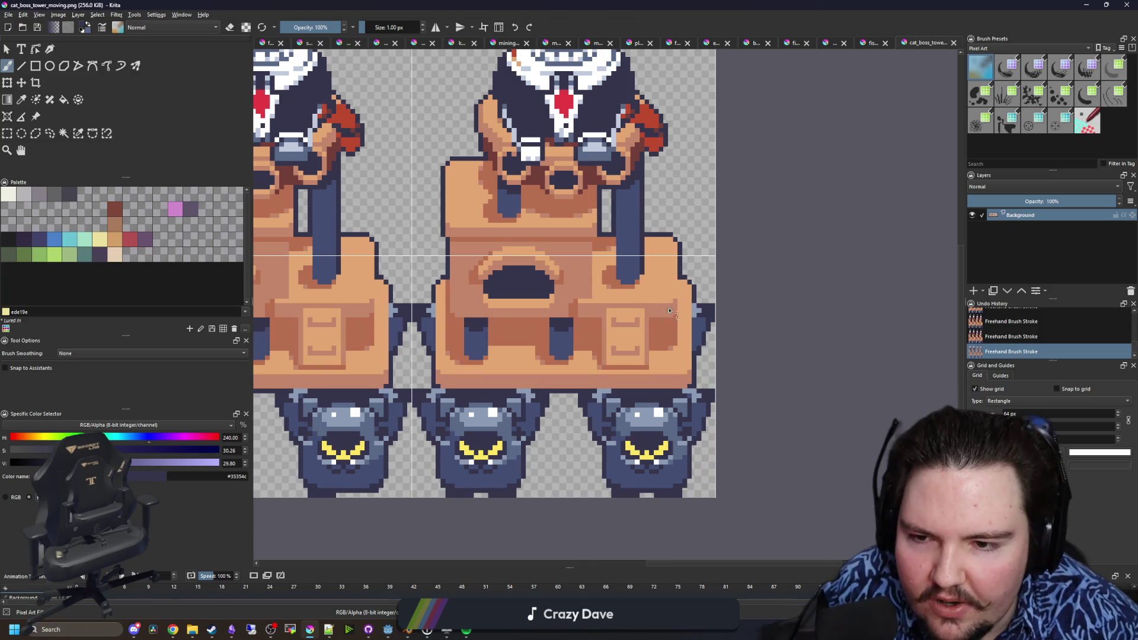
pyautogui.scroll(1, 702, 321)
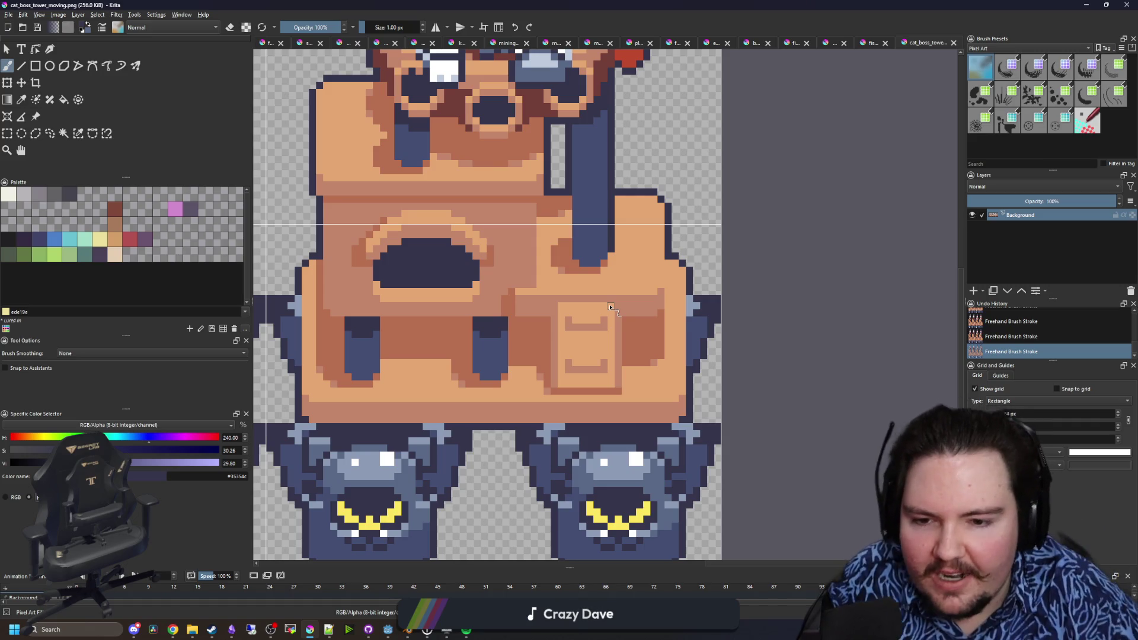
pyautogui.scroll(-3, 611, 307)
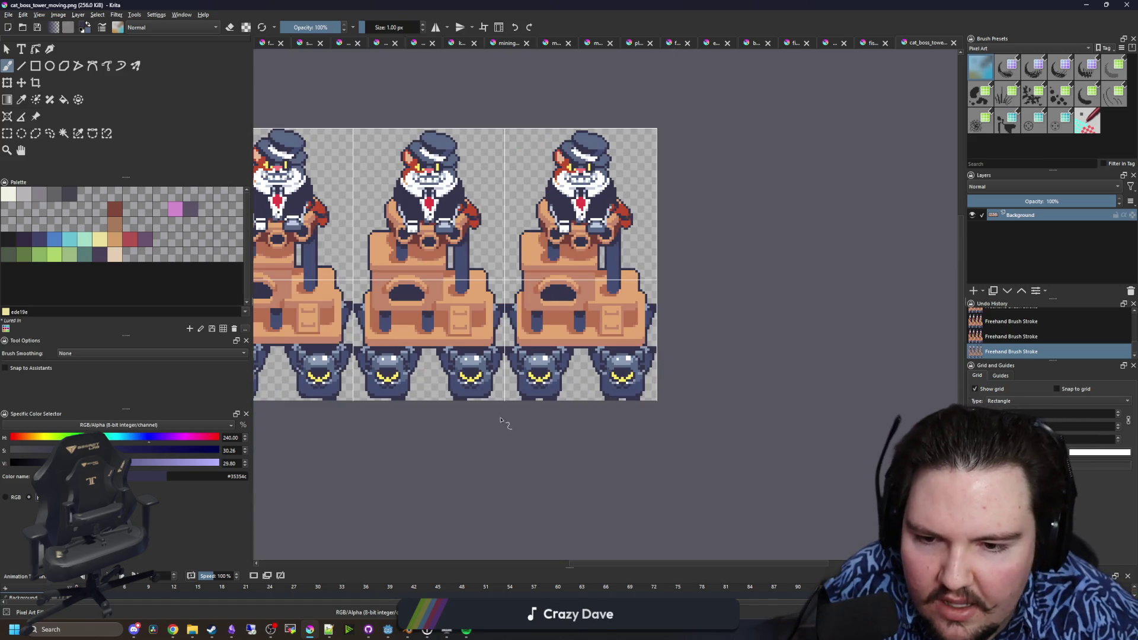
pyautogui.hscroll(-3, 513, 409)
pyautogui.scroll(2, 712, 414)
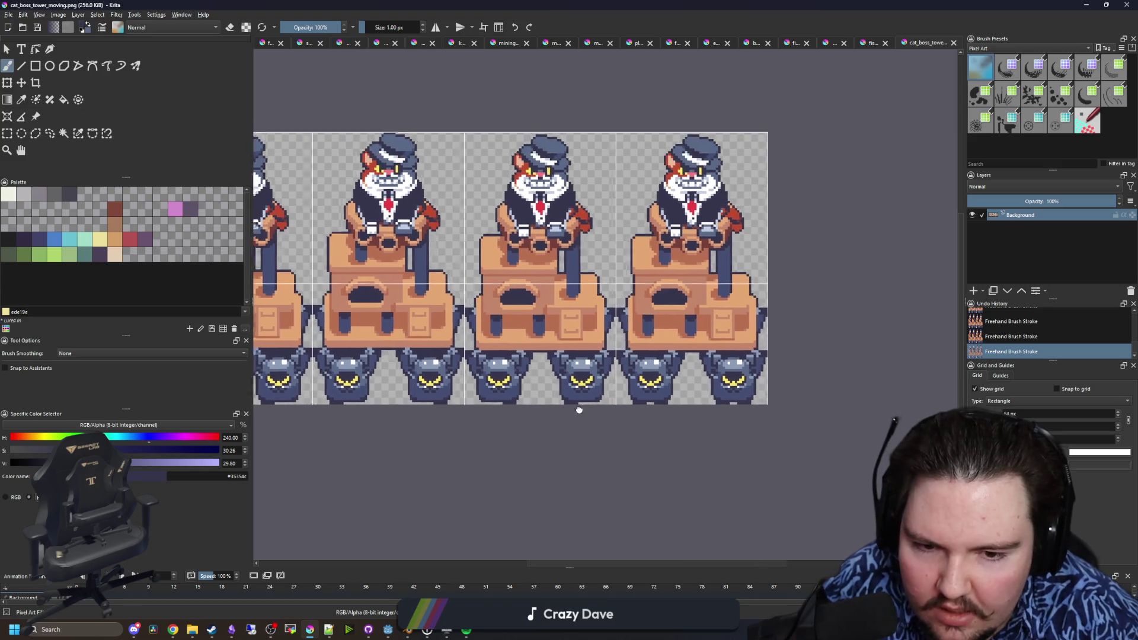
pyautogui.scroll(2, 656, 407)
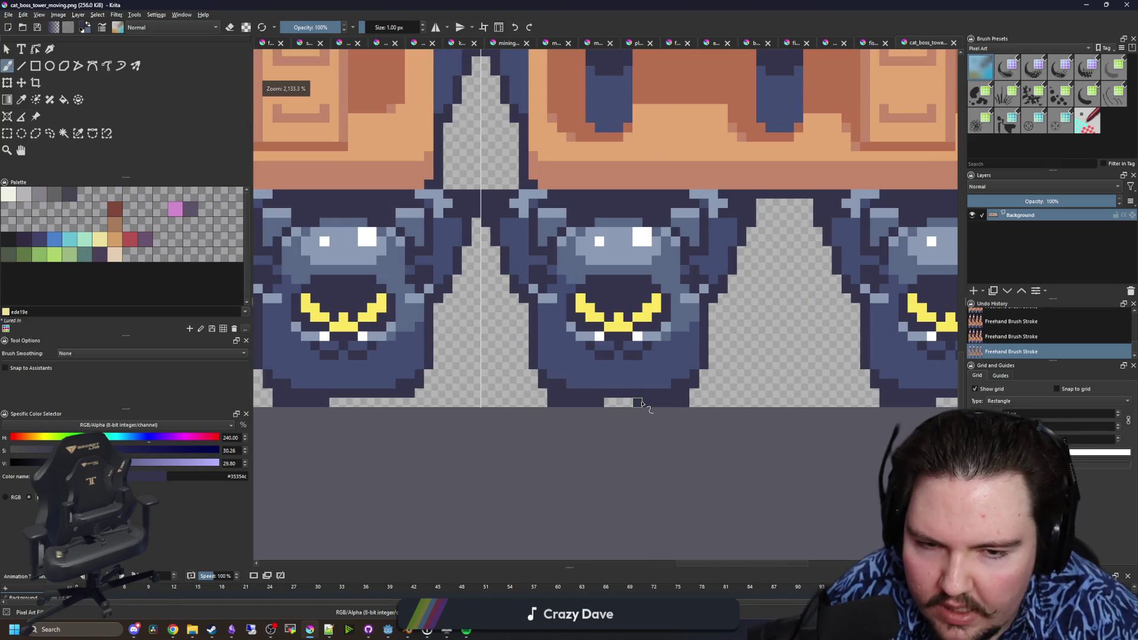
pyautogui.press('e')
pyautogui.scroll(1, 537, 404)
pyautogui.scroll(-1, 735, 403)
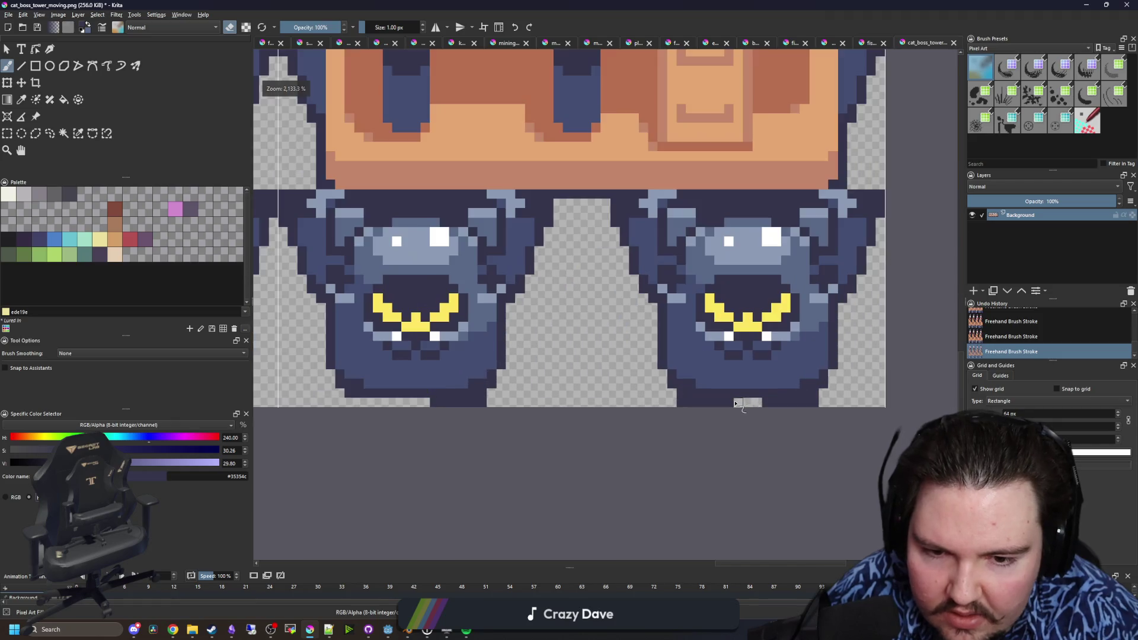
pyautogui.press('2')
# - Save the sheet as PNG, check the re-imported sprite in Godot, then return to Krita
pyautogui.hotkey('ctrl', 's')
pyautogui.press('Return')
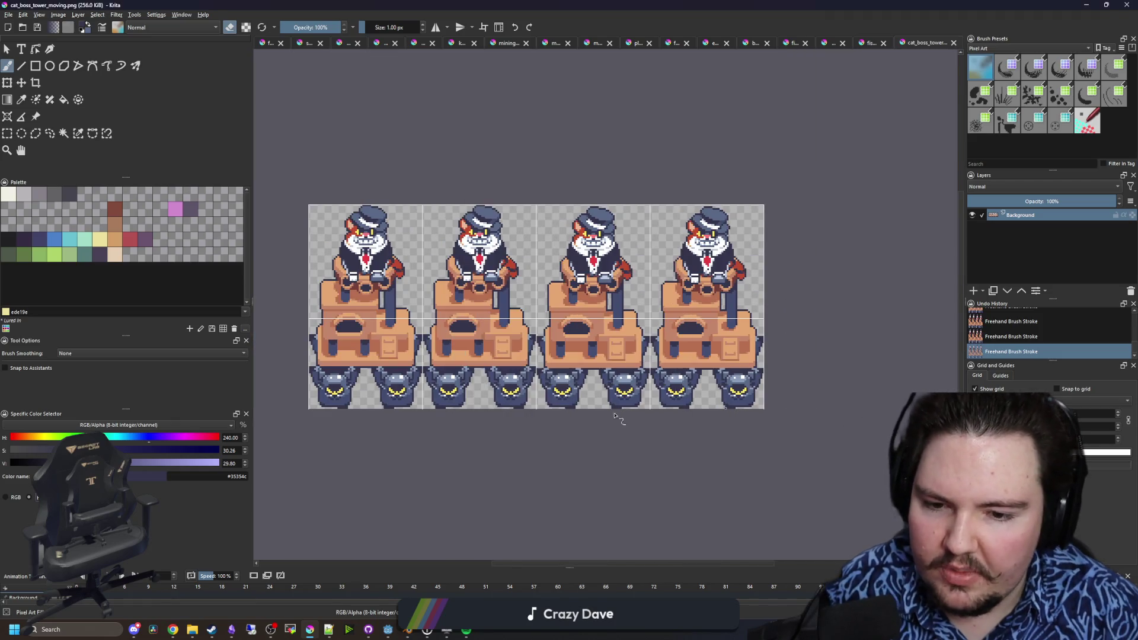
pyautogui.moveTo(484, 6); pyautogui.dragTo(584, 490)
pyautogui.click(652, 315)
pyautogui.scroll(-3, 504, 410)
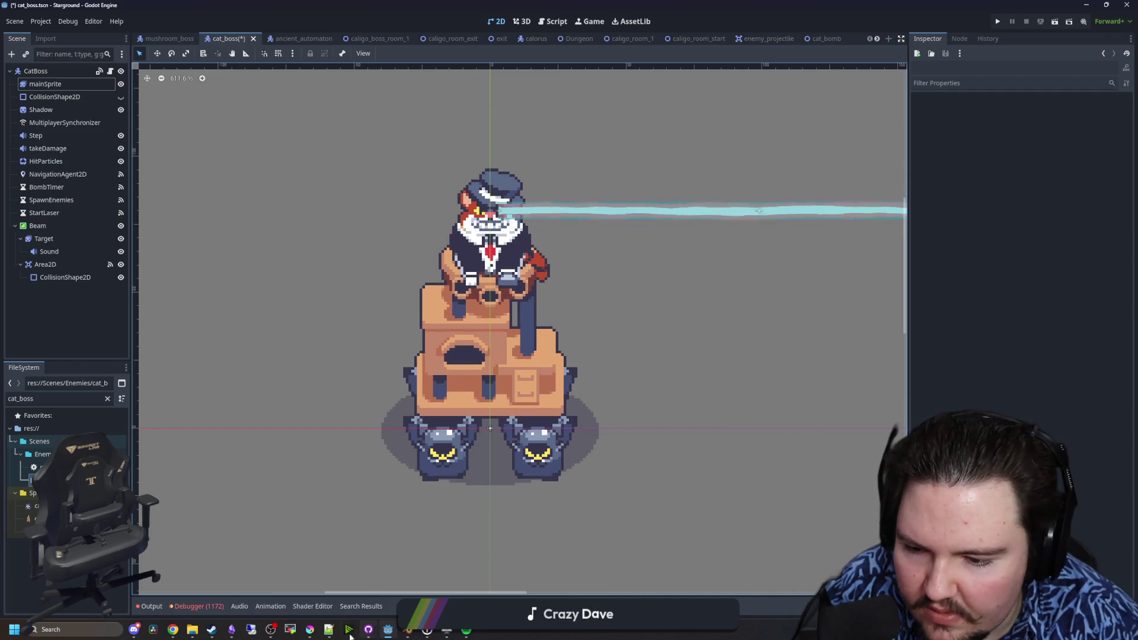
pyautogui.click(312, 631)
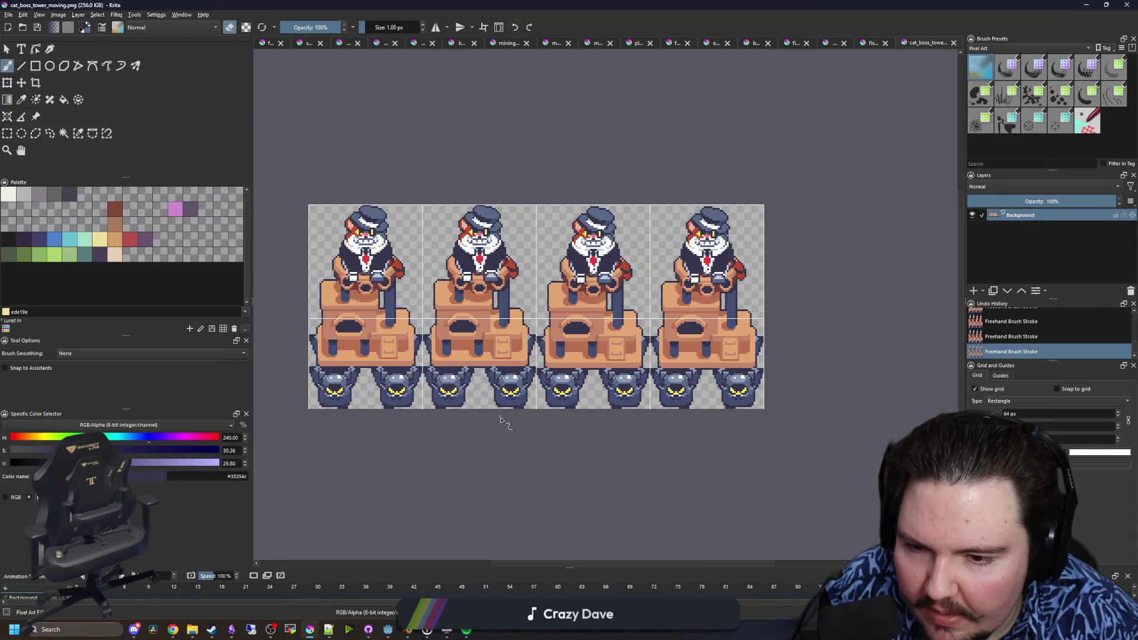
# - Erase the stray pixels along the bottom row of the cat faces
pyautogui.scroll(6, 615, 407)
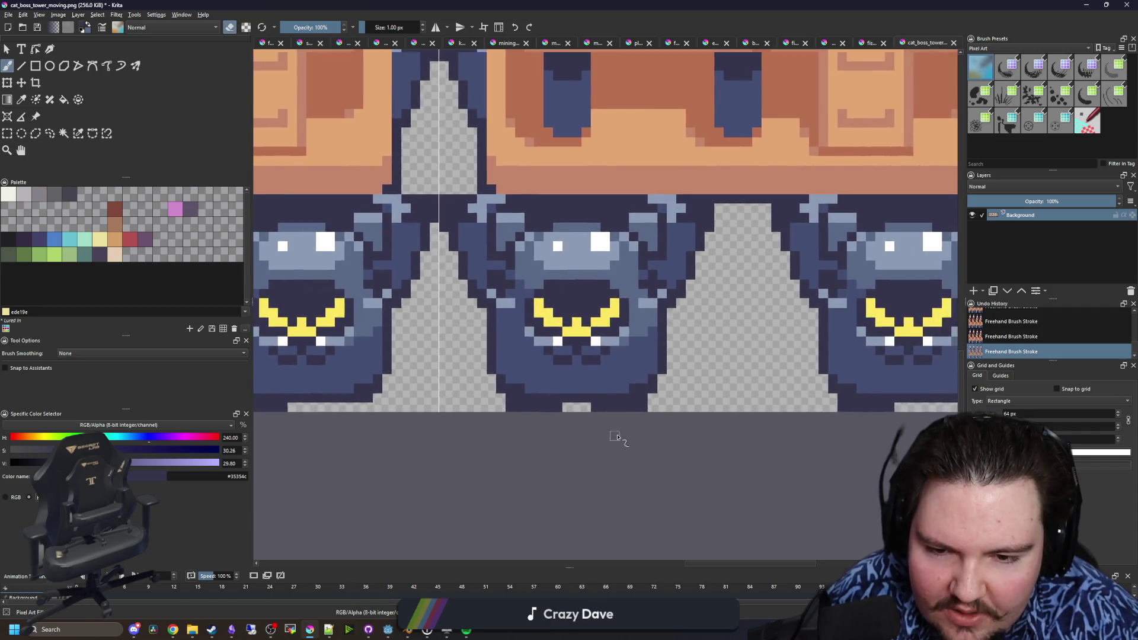
pyautogui.scroll(2, 615, 437)
pyautogui.scroll(-5, 441, 383)
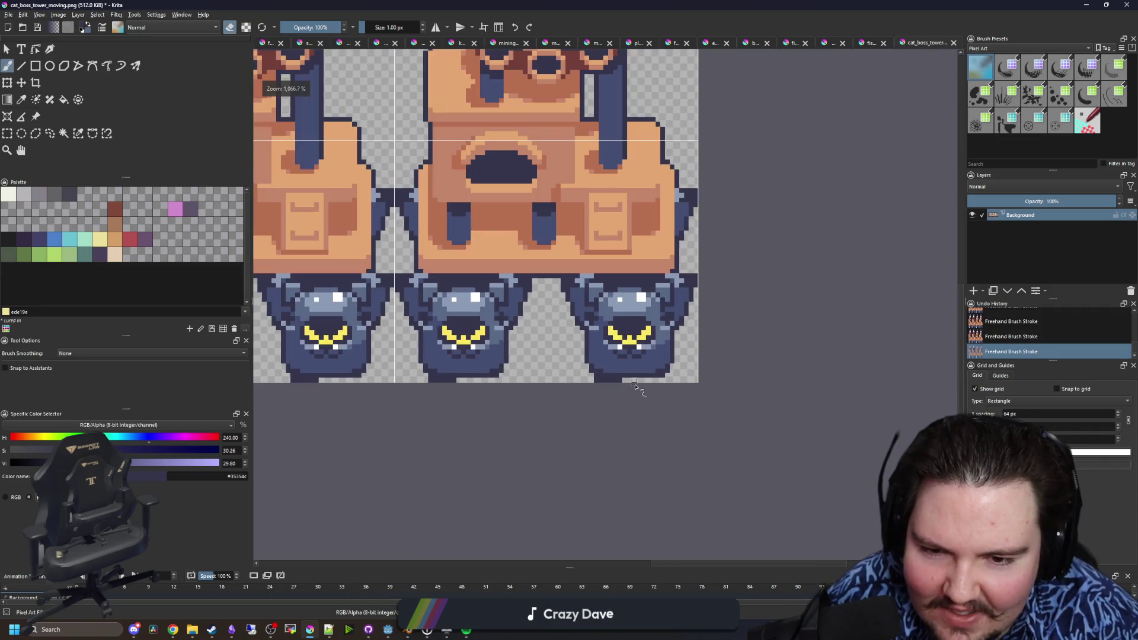
pyautogui.scroll(6, 641, 386)
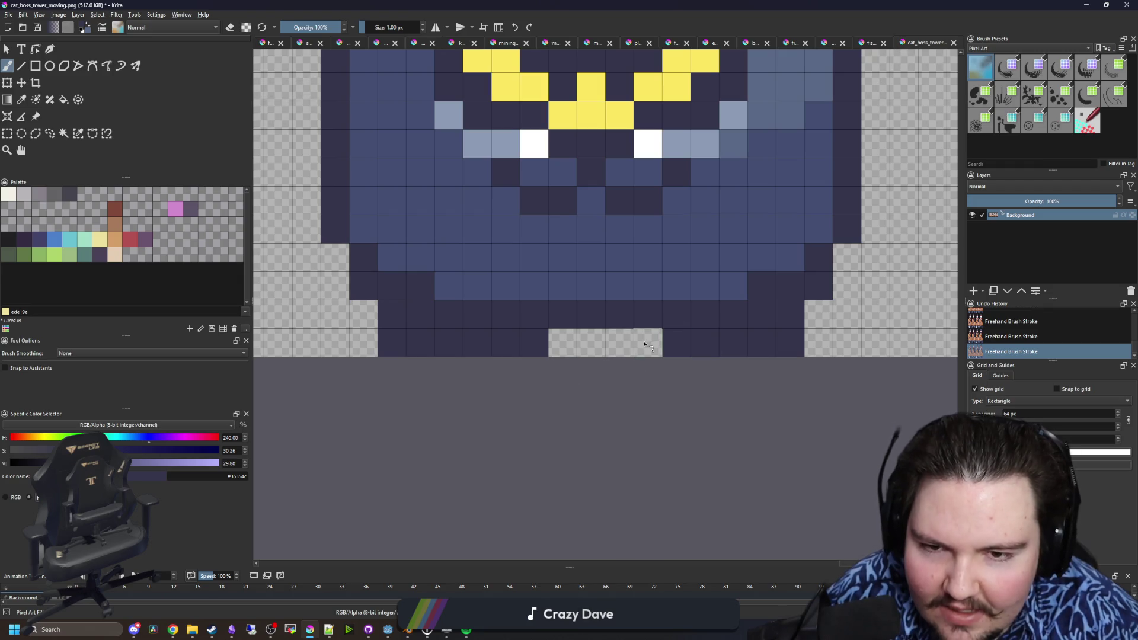
pyautogui.press('e')
pyautogui.moveTo(570, 375); pyautogui.dragTo(371, 347)
# - Save the sheet as PNG and switch to Godot to view the updated sprite
pyautogui.scroll(-3, 371, 347)
pyautogui.hotkey('ctrl', 's')
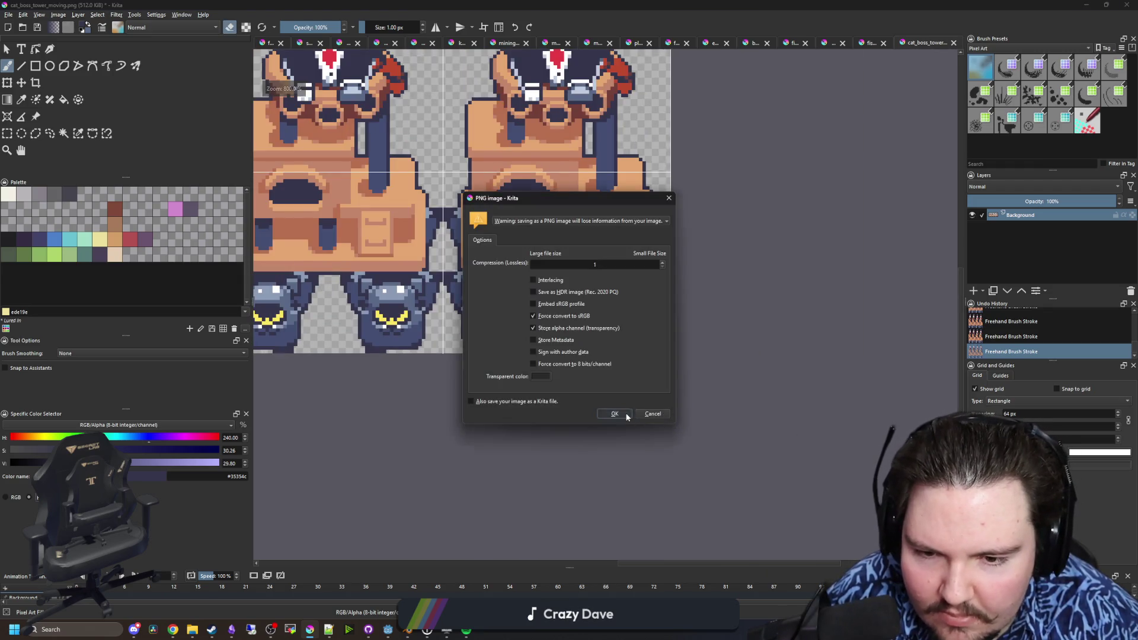
pyautogui.press('Return')
pyautogui.click(600, 475)
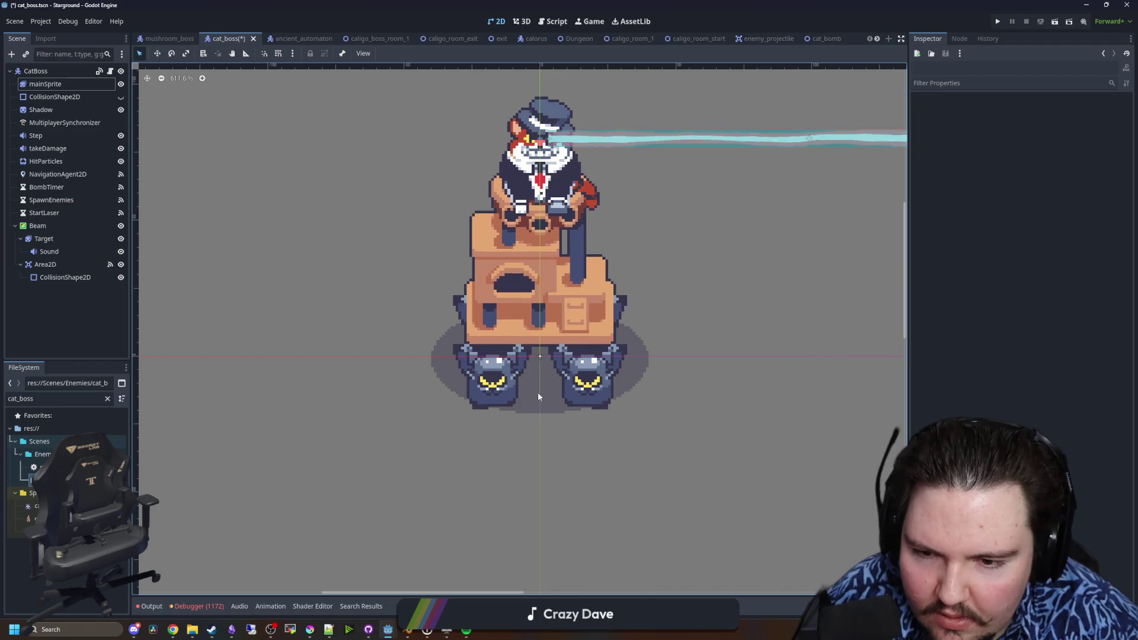
pyautogui.moveTo(534, 393); pyautogui.dragTo(505, 450)
pyautogui.scroll(4, 552, 373)
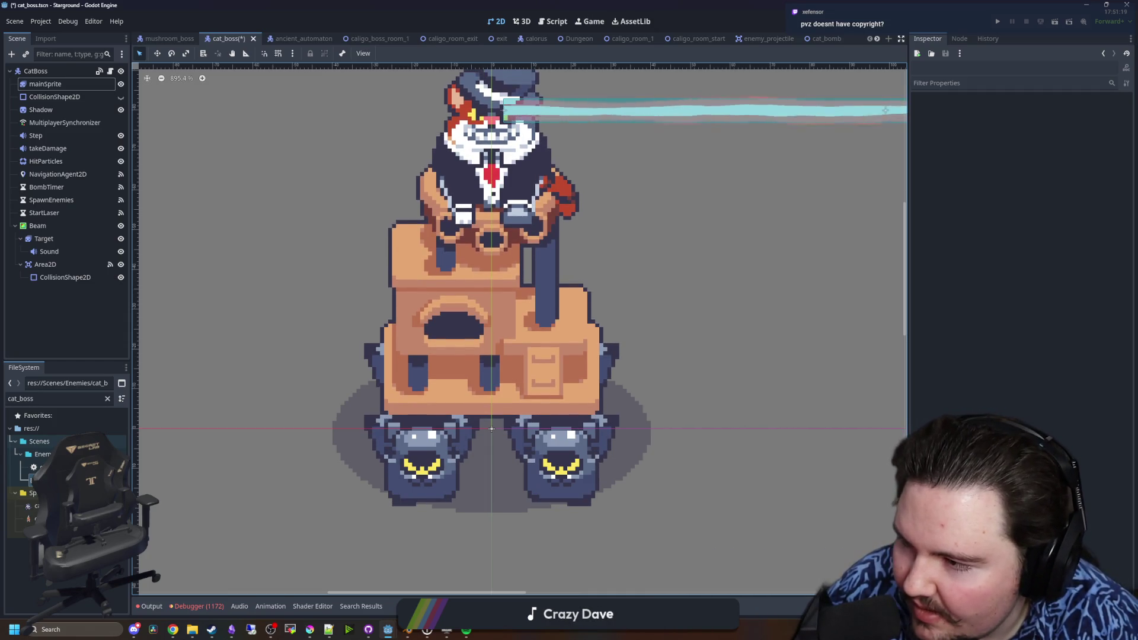
pyautogui.scroll(-2, 332, 369)
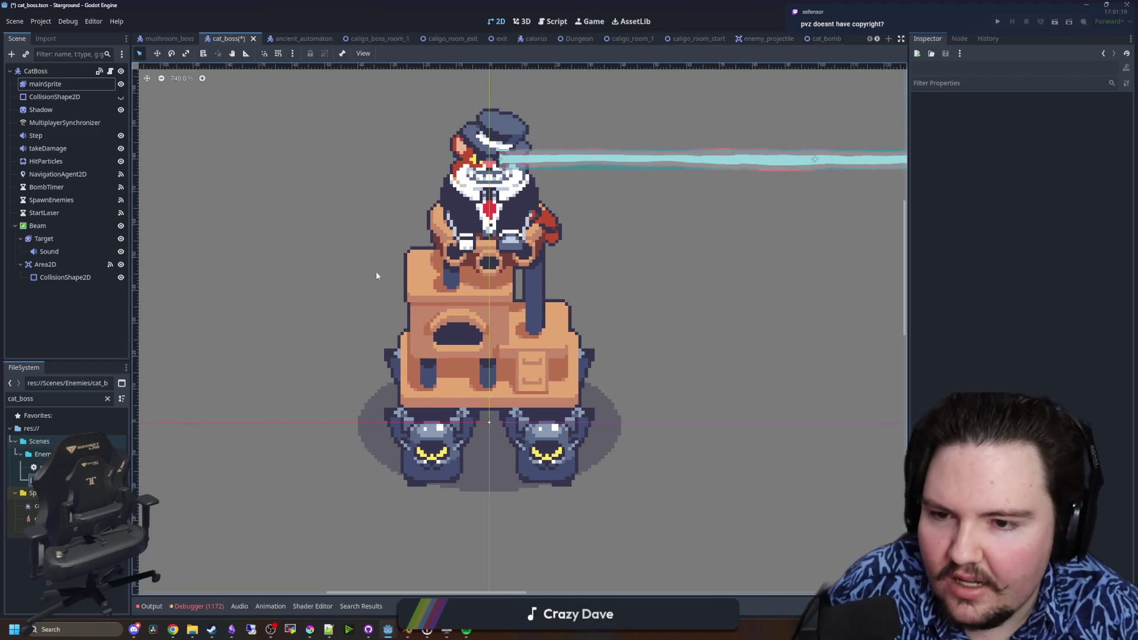
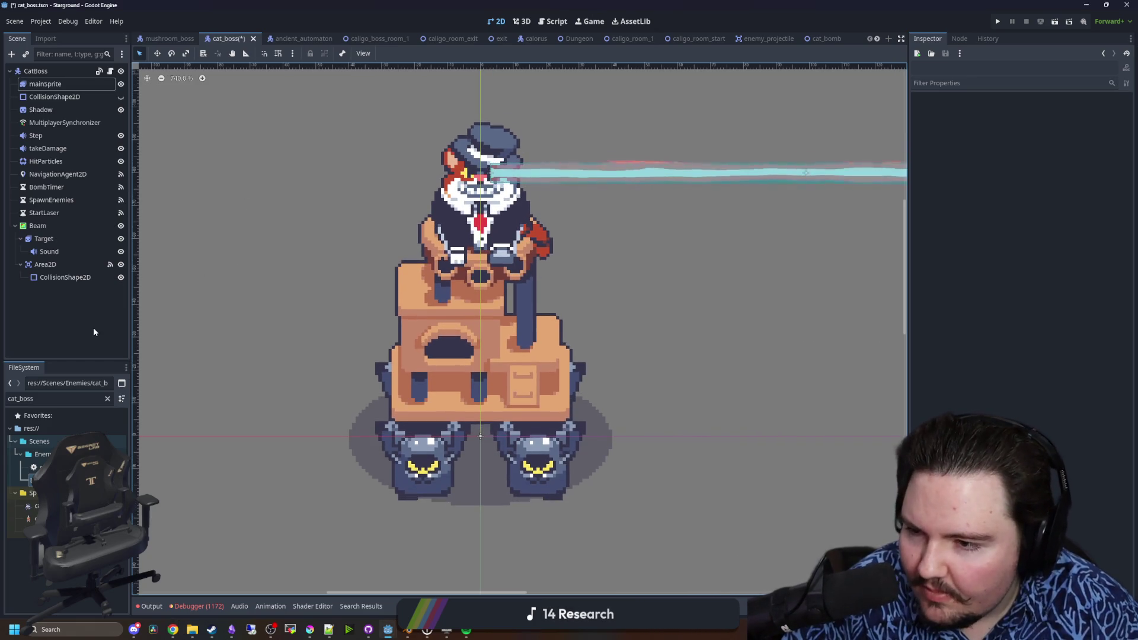
# - Bring Krita's cat_boss_tower_moving.png sprite sheet to the front in canvas-only mode
pyautogui.scroll(-1, 352, 344)
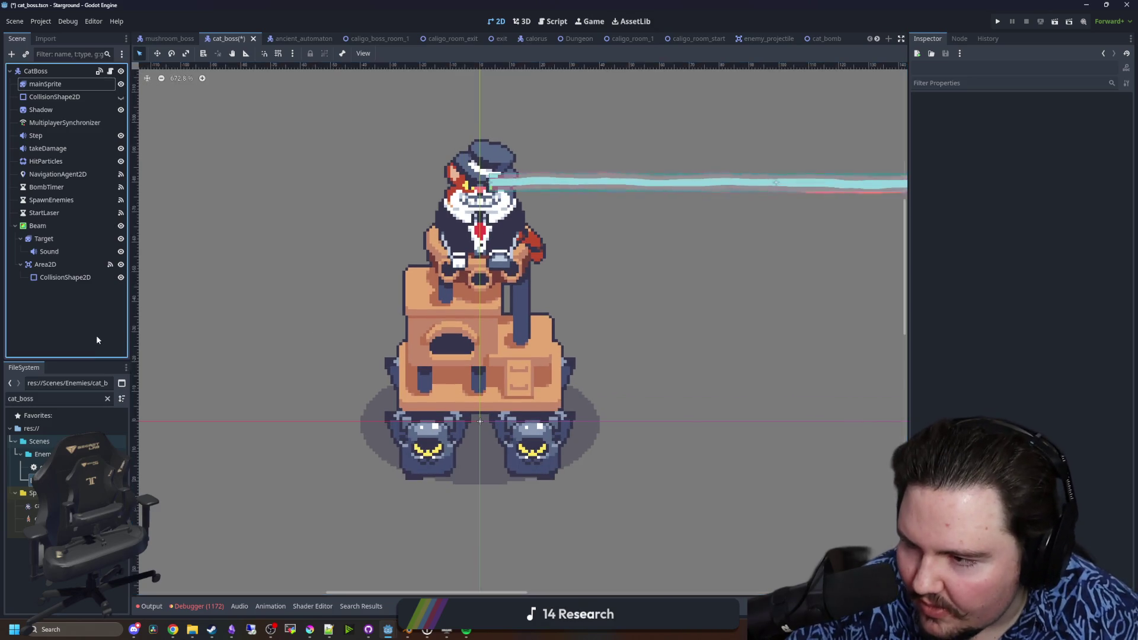
pyautogui.hscroll(-2, 368, 318)
pyautogui.scroll(-1, 337, 318)
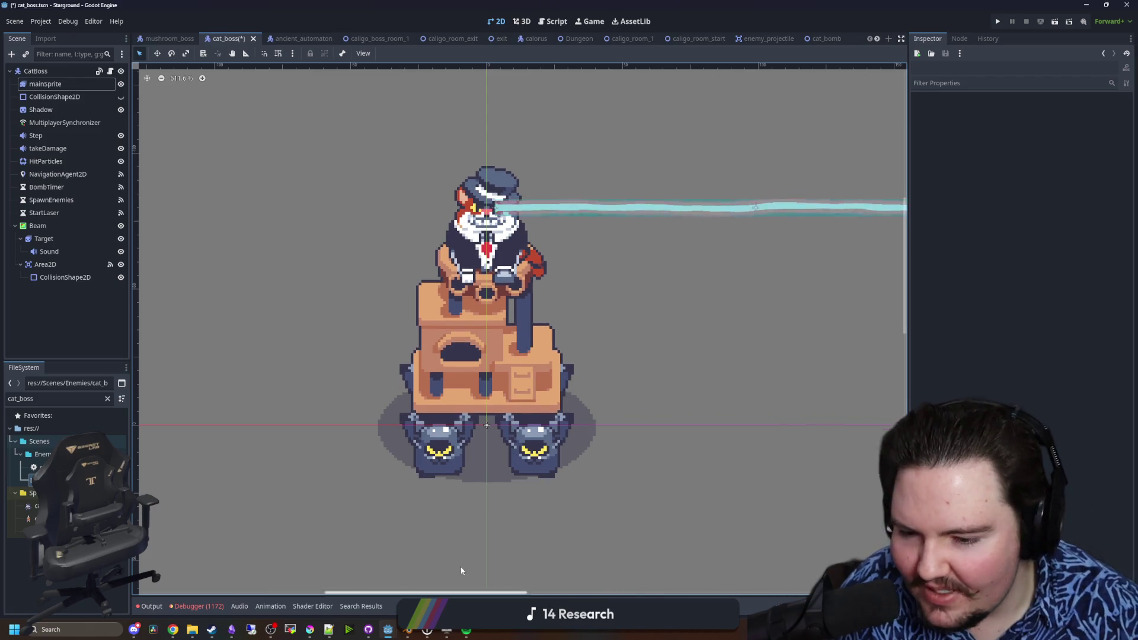
pyautogui.moveTo(309, 630)
pyautogui.click(316, 606)
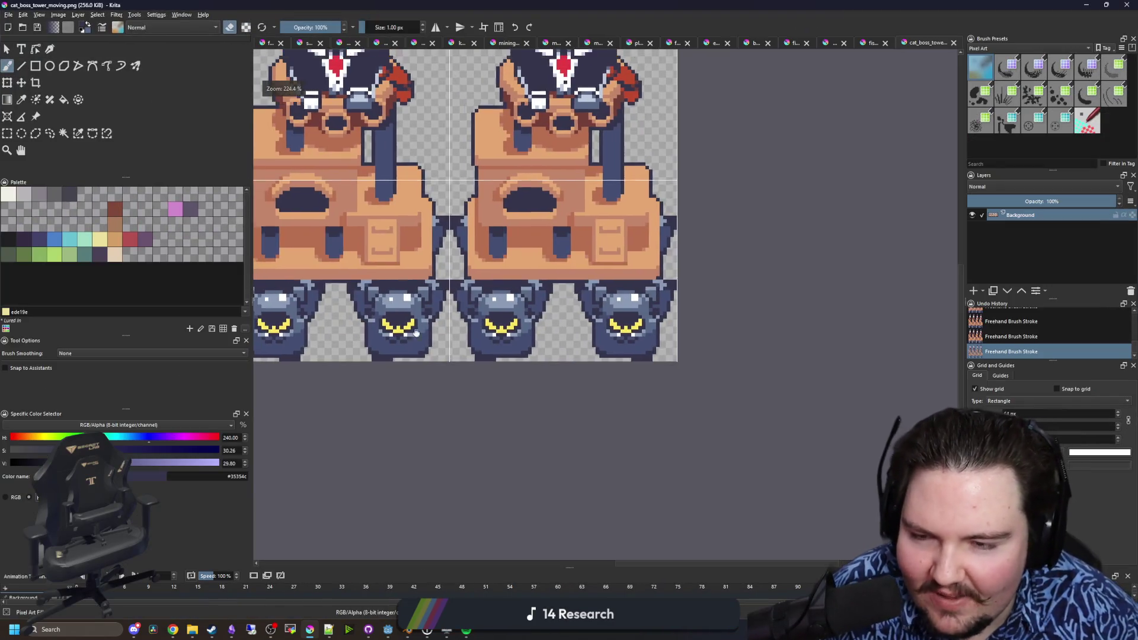
pyautogui.press('-')
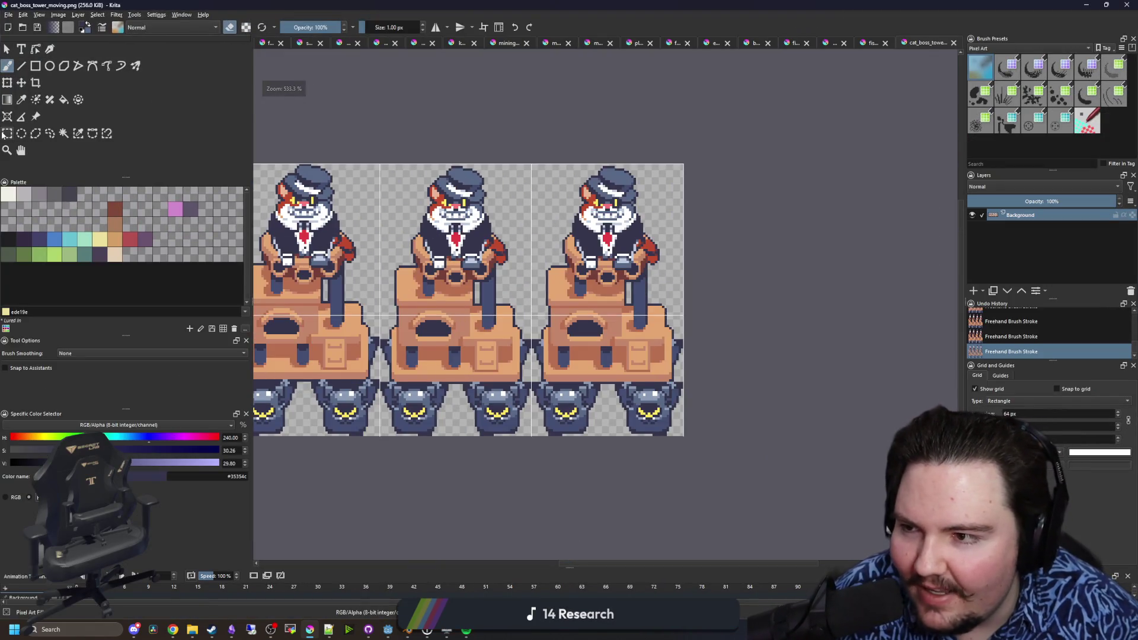
# - Zoom in on the four-frame sheet and draw a rectangular selection around the cat's hat
pyautogui.click(6, 134)
pyautogui.scroll(5, 460, 193)
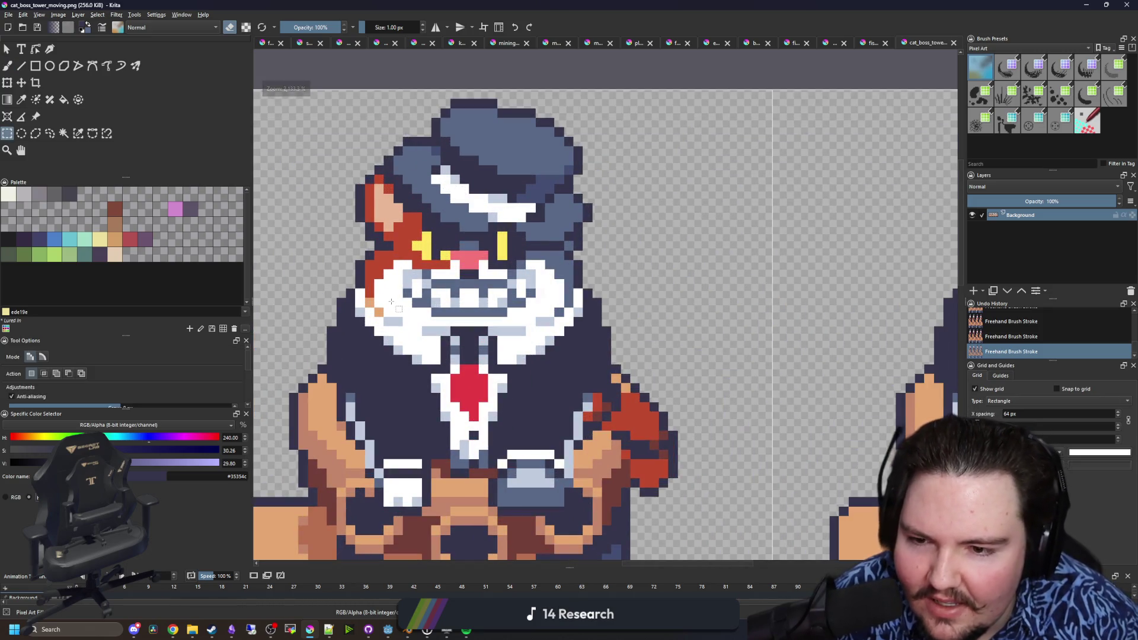
pyautogui.scroll(-5, 533, 293)
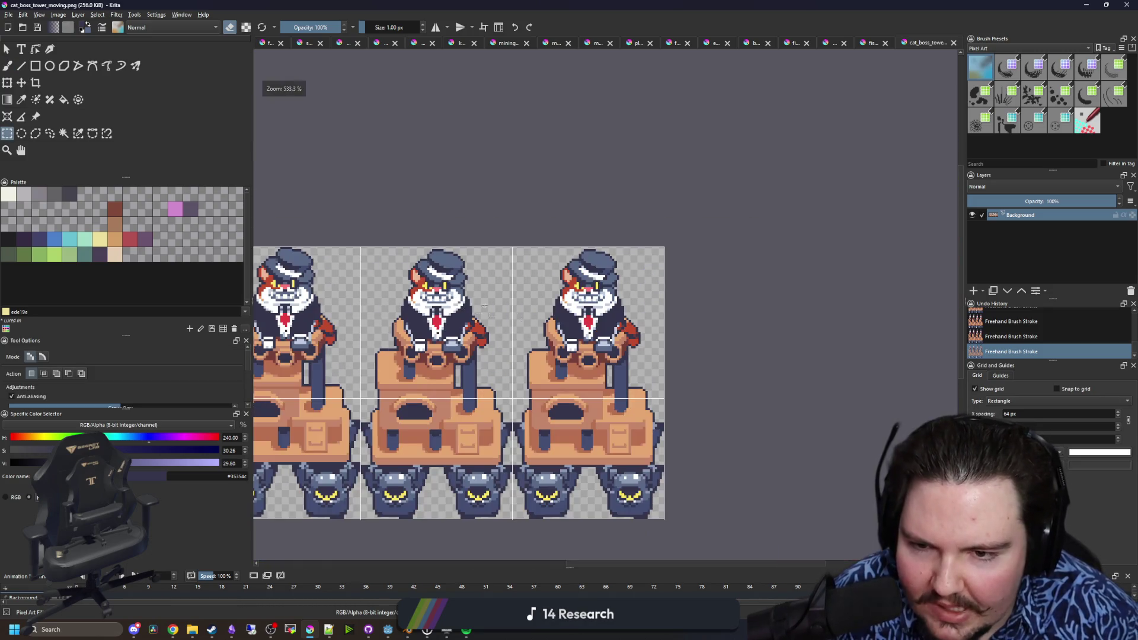
pyautogui.moveTo(555, 314); pyautogui.dragTo(879, 322)
pyautogui.scroll(3, 483, 315)
pyautogui.scroll(-1, 483, 321)
pyautogui.scroll(4, 482, 321)
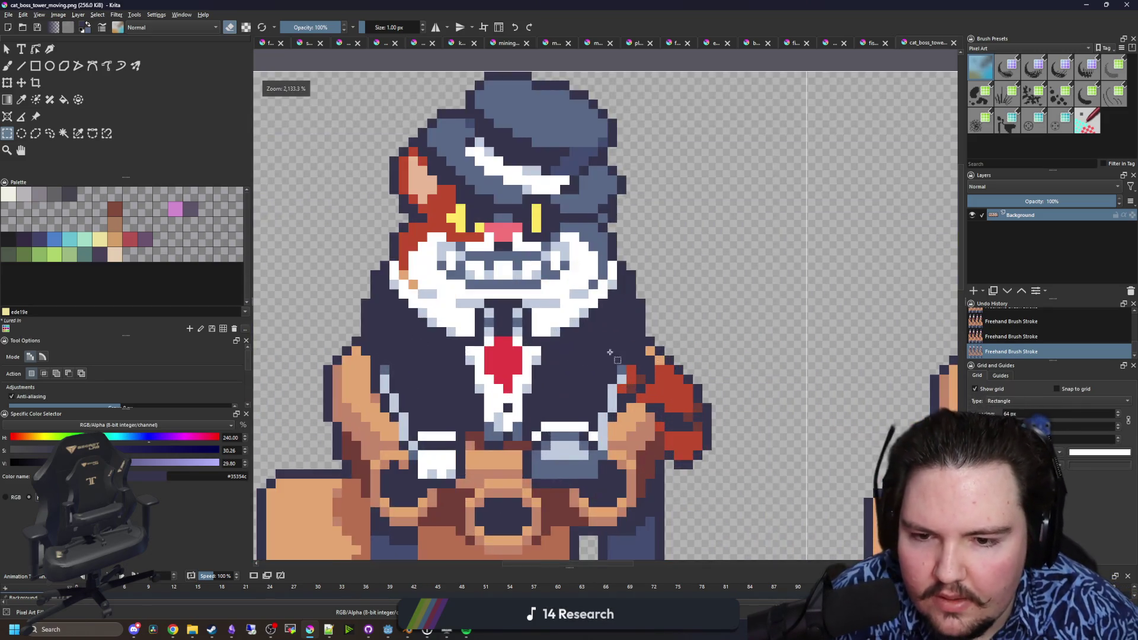
pyautogui.scroll(-6, 477, 321)
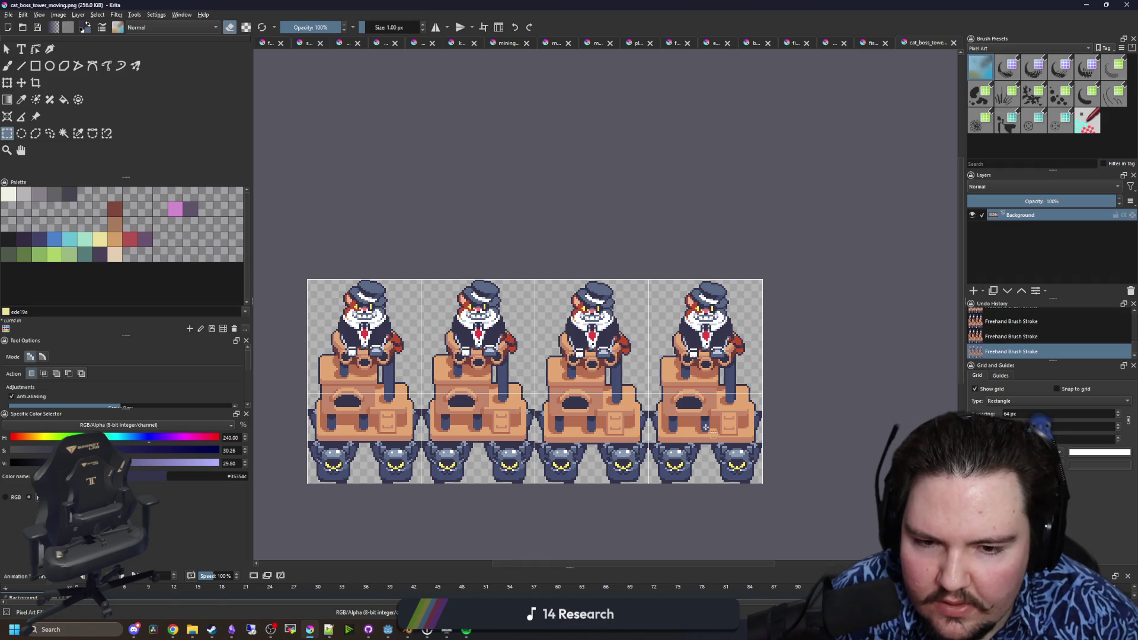
pyautogui.scroll(1, 342, 324)
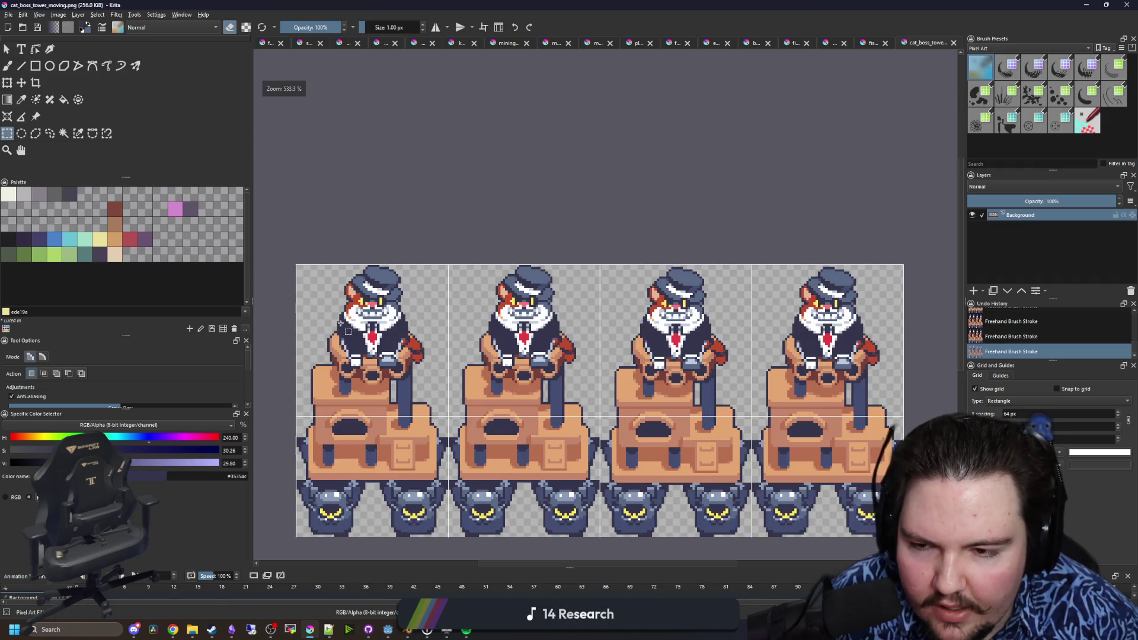
pyautogui.scroll(4, 349, 332)
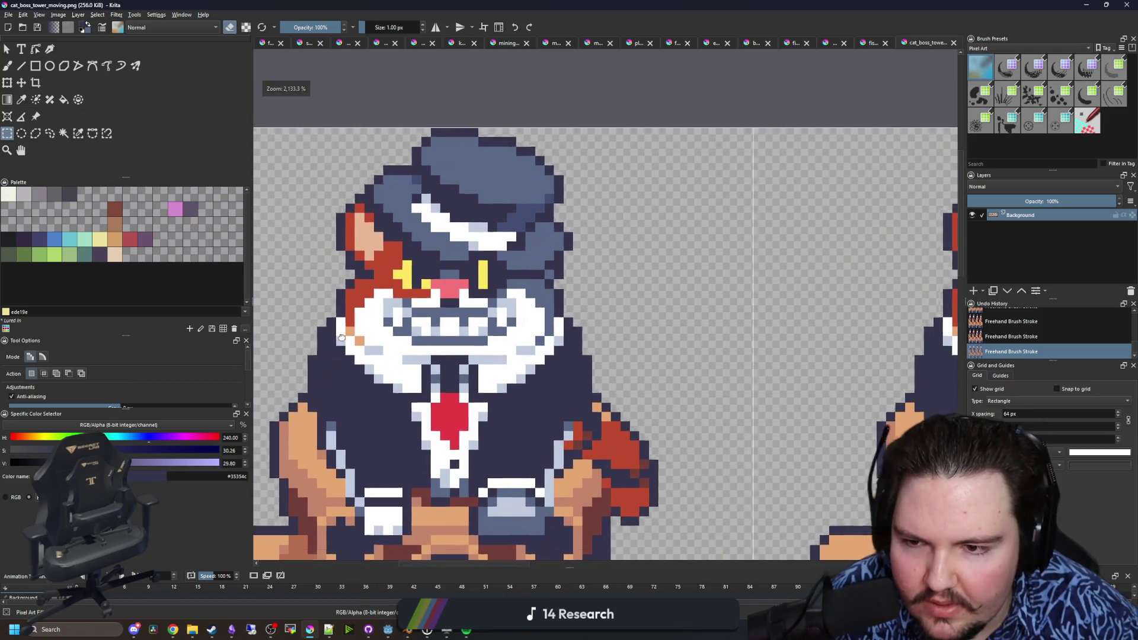
pyautogui.moveTo(330, 349); pyautogui.dragTo(571, 122)
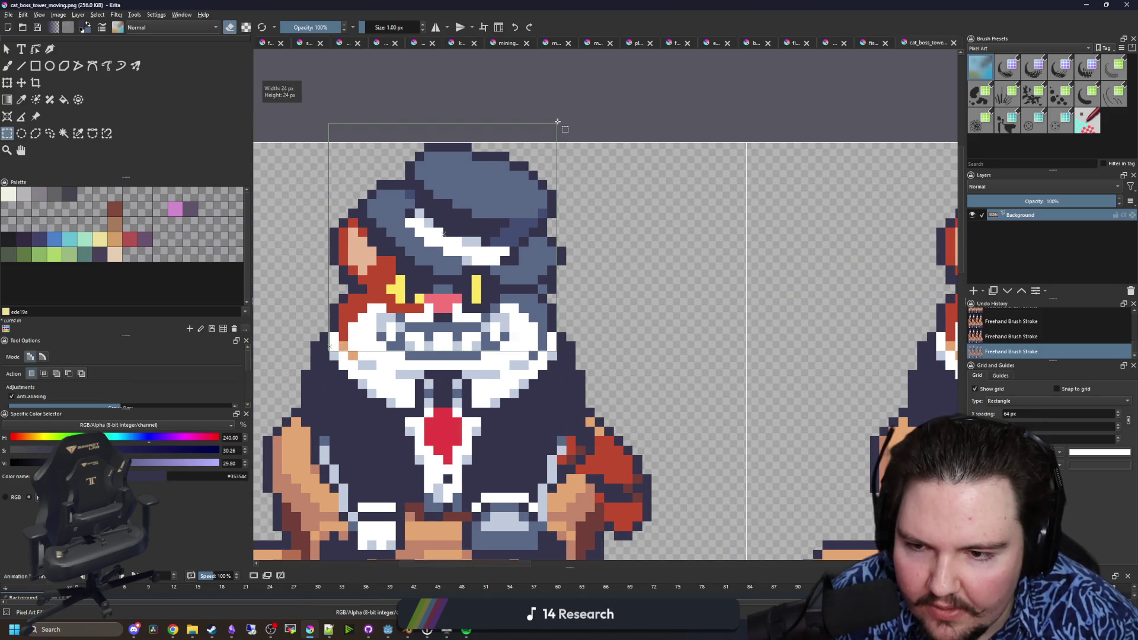
pyautogui.scroll(2, 375, 344)
# - Select the cat's hat and upper head around the mouth, nudge it down, then deselect
pyautogui.moveTo(337, 366); pyautogui.dragTo(606, 309)
pyautogui.click(320, 351)
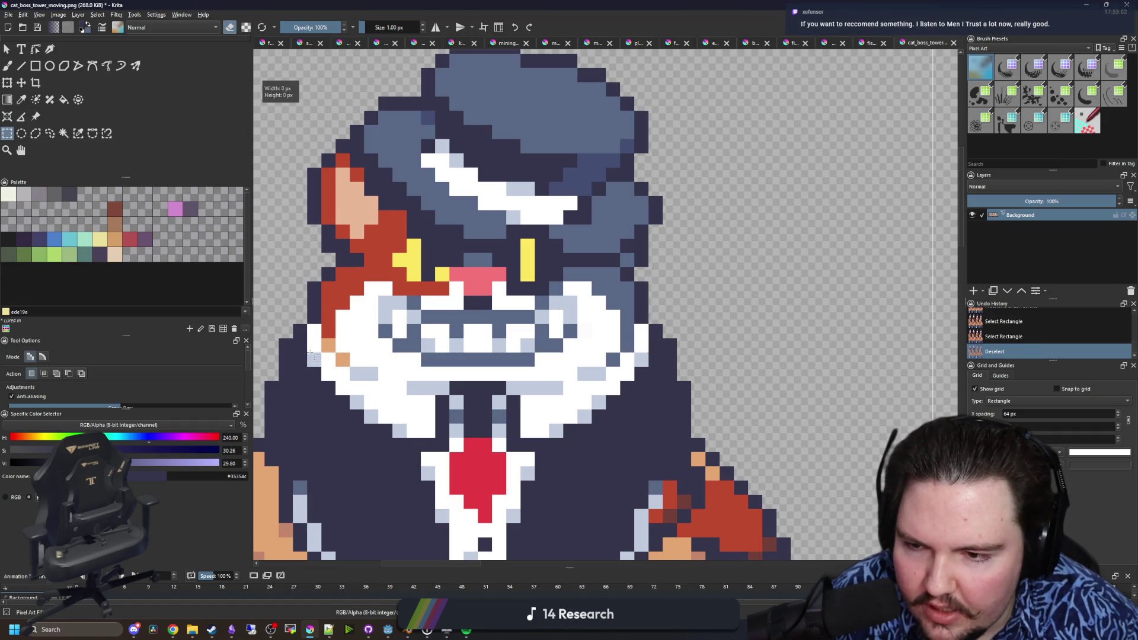
pyautogui.scroll(-3, 311, 353)
pyautogui.moveTo(403, 108); pyautogui.dragTo(707, 384)
pyautogui.scroll(1, 492, 418)
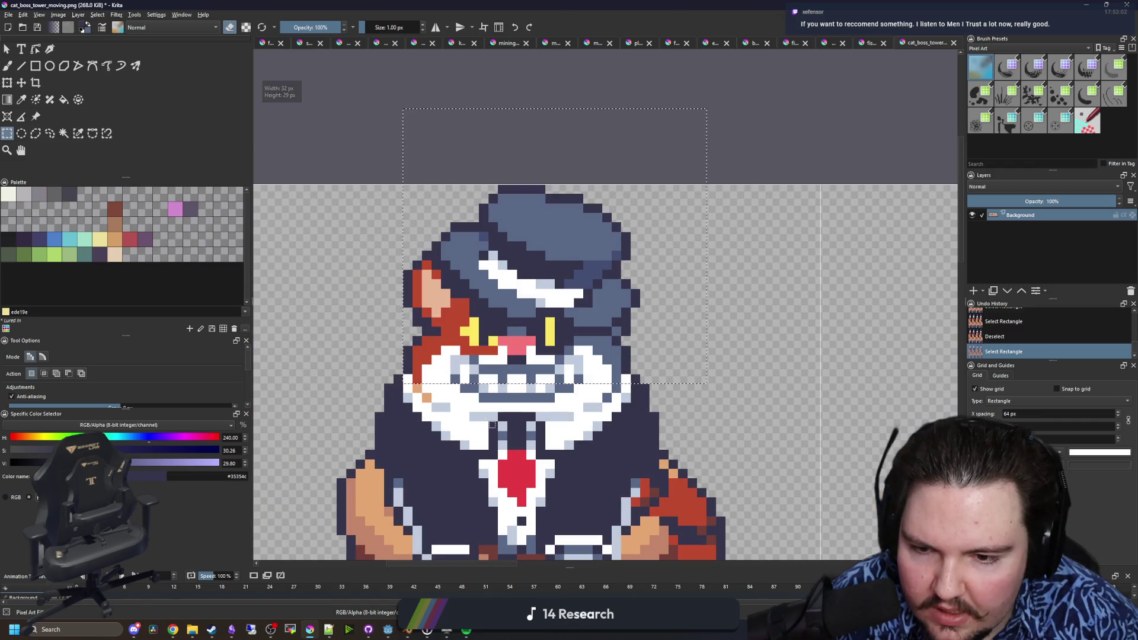
pyautogui.moveTo(459, 403)
pyautogui.mouseDown()
pyautogui.moveTo(574, 327)
pyautogui.moveTo(537, 355)
pyautogui.mouseUp()
pyautogui.press('t')
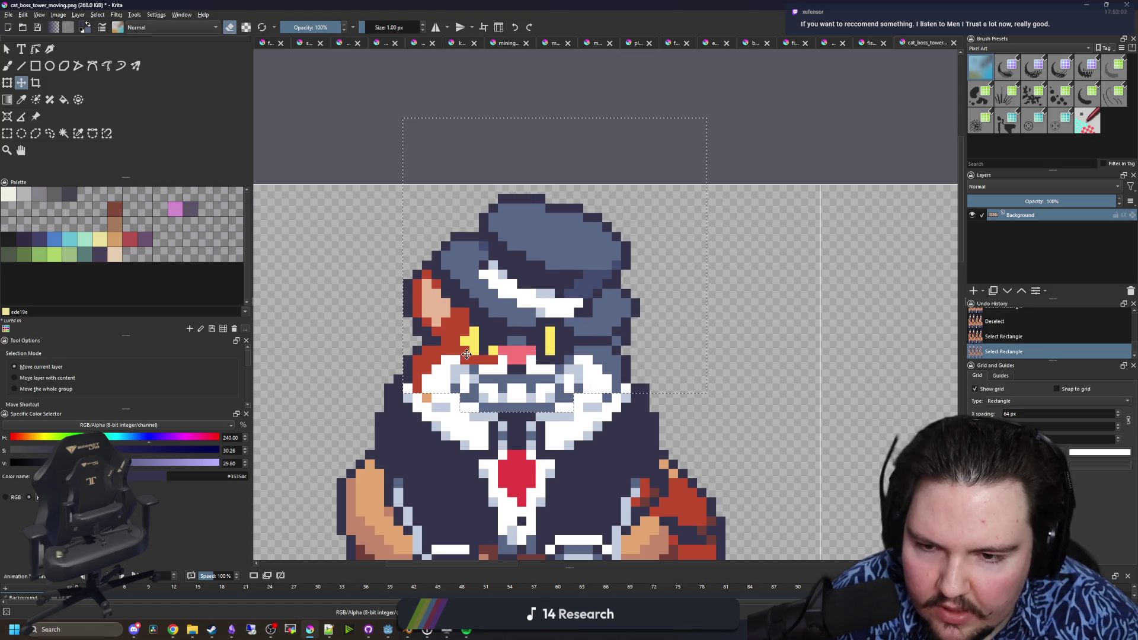
pyautogui.hotkey('ctrl', 'shift', 'a')
pyautogui.scroll(-6, 469, 350)
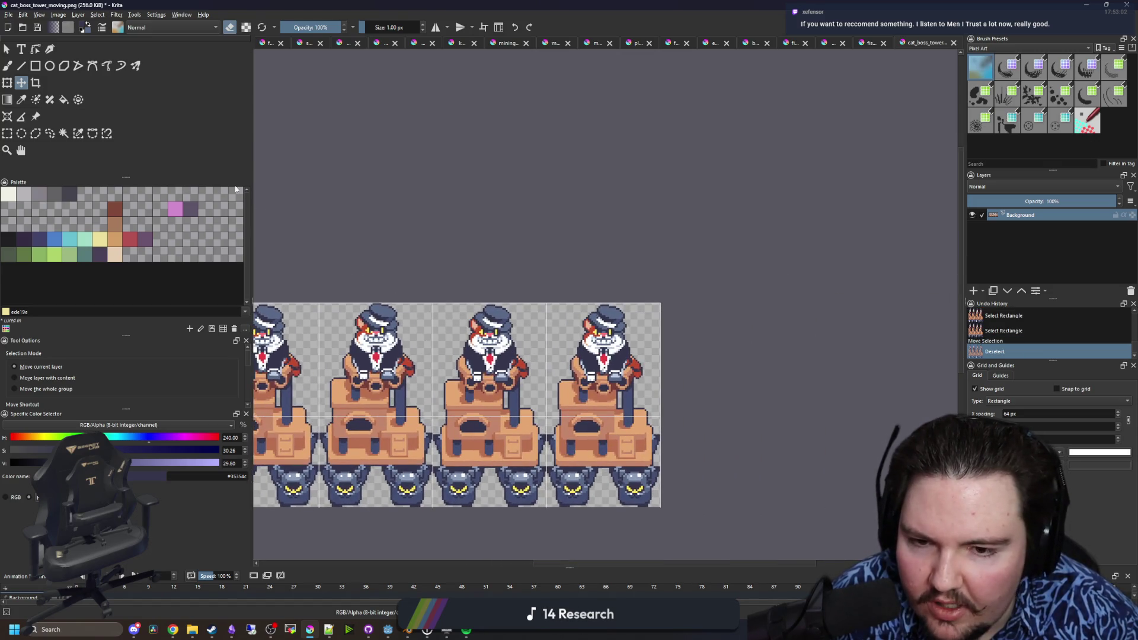
# - Reselect the cat's upper half minus the teeth and shift it down one pixel
pyautogui.click(7, 133)
pyautogui.hscroll(-3, 439, 413)
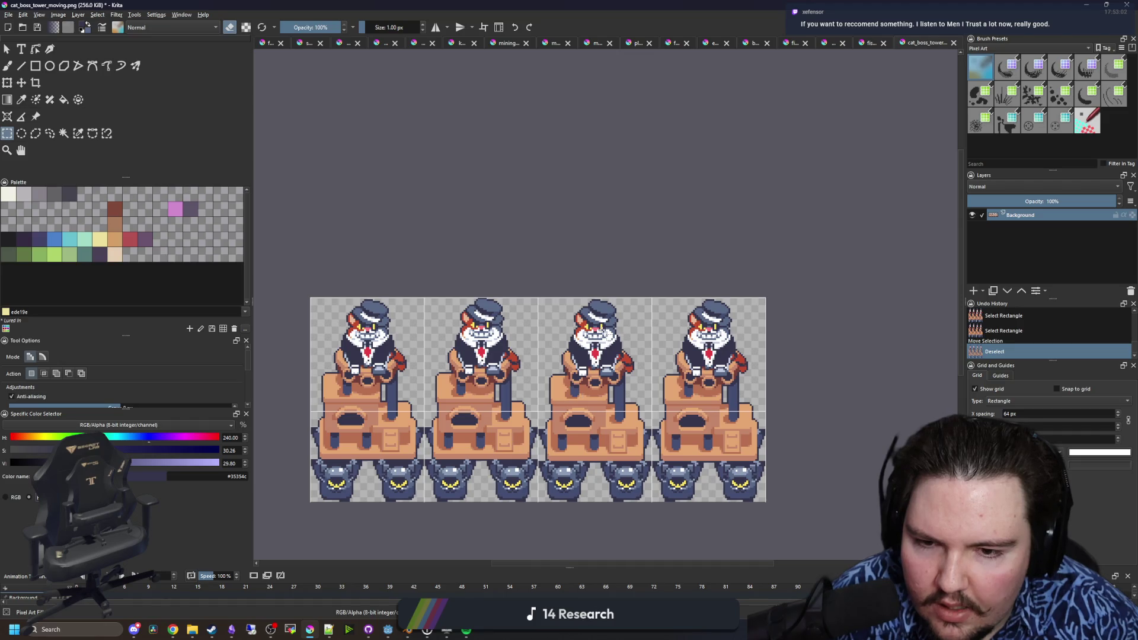
pyautogui.scroll(5, 608, 342)
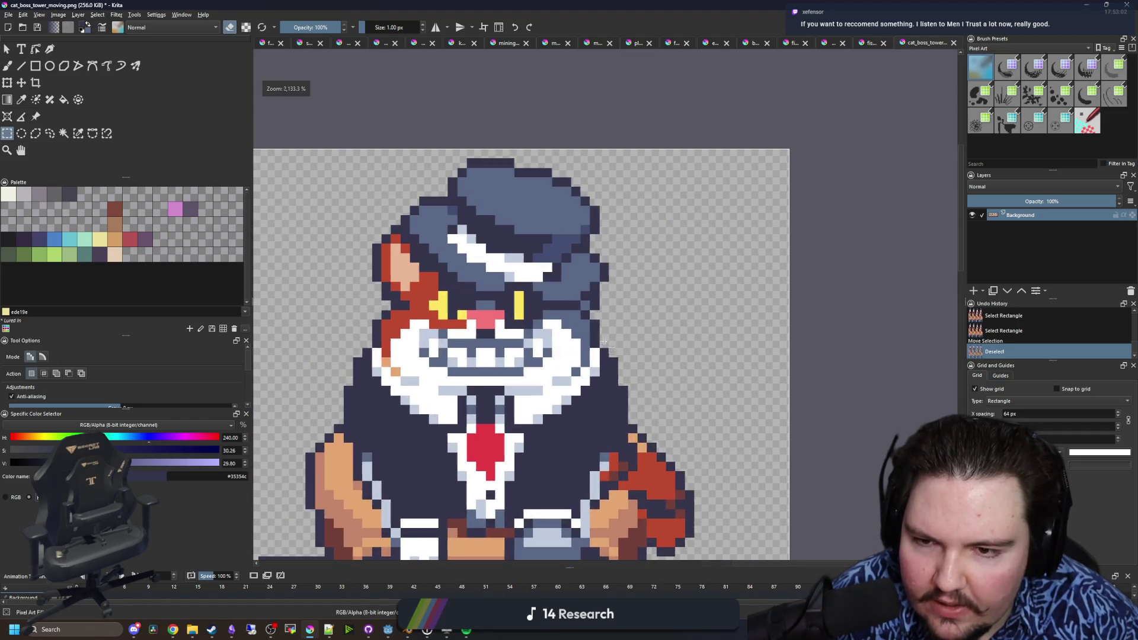
pyautogui.moveTo(328, 137); pyautogui.dragTo(667, 355)
pyautogui.scroll(2, 552, 389)
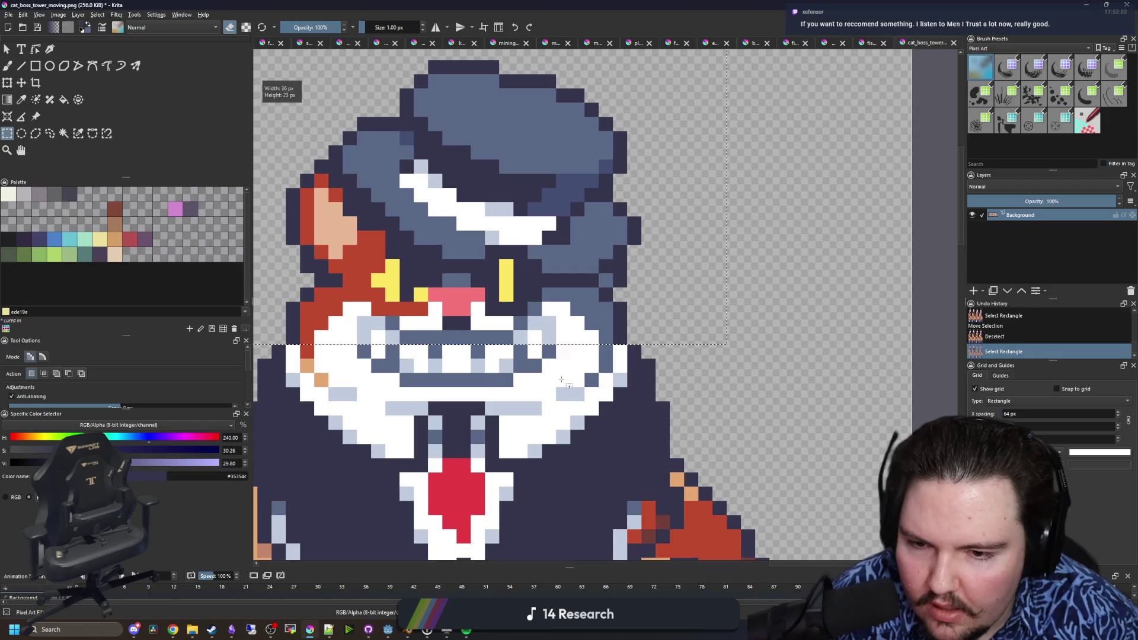
pyautogui.moveTo(552, 388); pyautogui.dragTo(409, 323)
pyautogui.moveTo(366, 287); pyautogui.dragTo(364, 287)
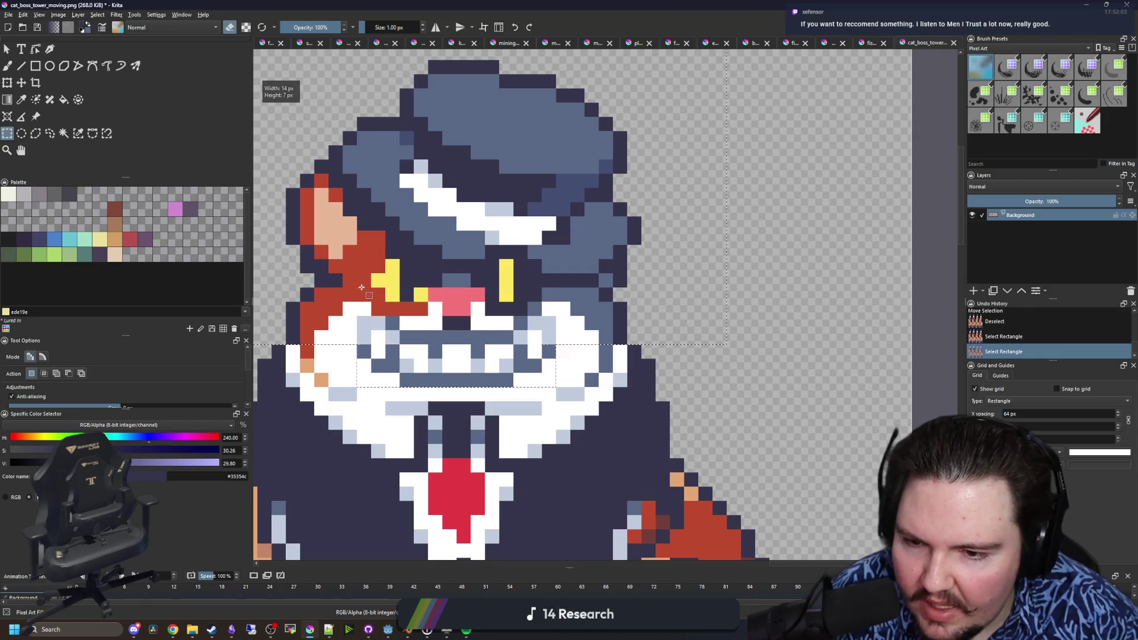
pyautogui.click(21, 83)
pyautogui.press('Down')
pyautogui.hotkey('ctrl', 'shift', 'a')
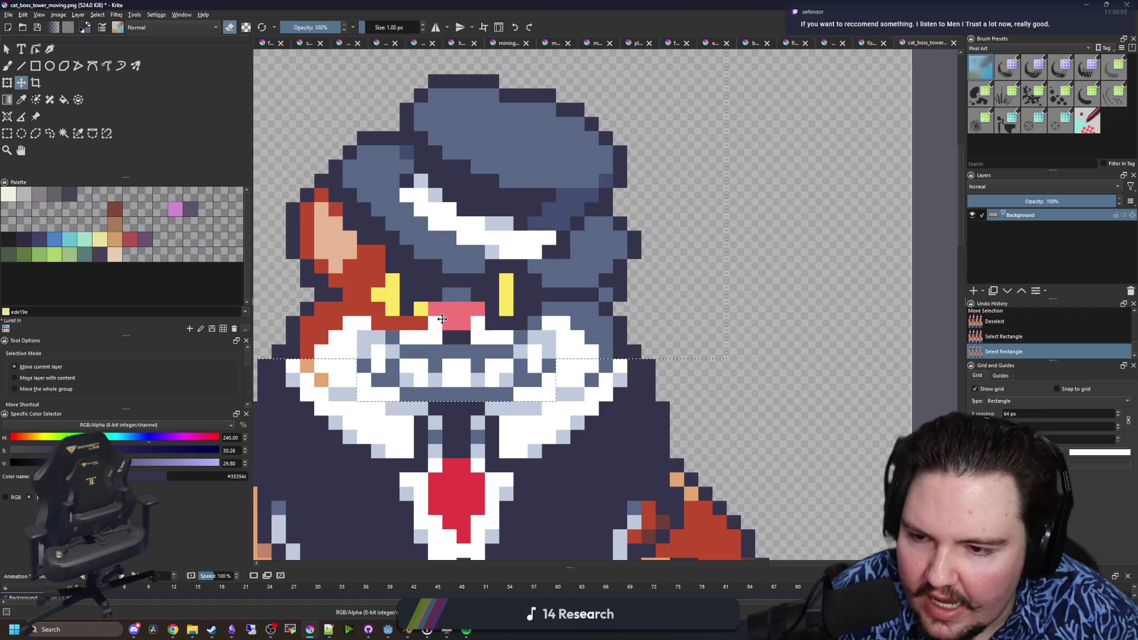
pyautogui.scroll(-6, 556, 306)
# - Save the sprite sheet as PNG and switch back to Godot to preview
pyautogui.hotkey('ctrl', 's')
pyautogui.click(612, 409)
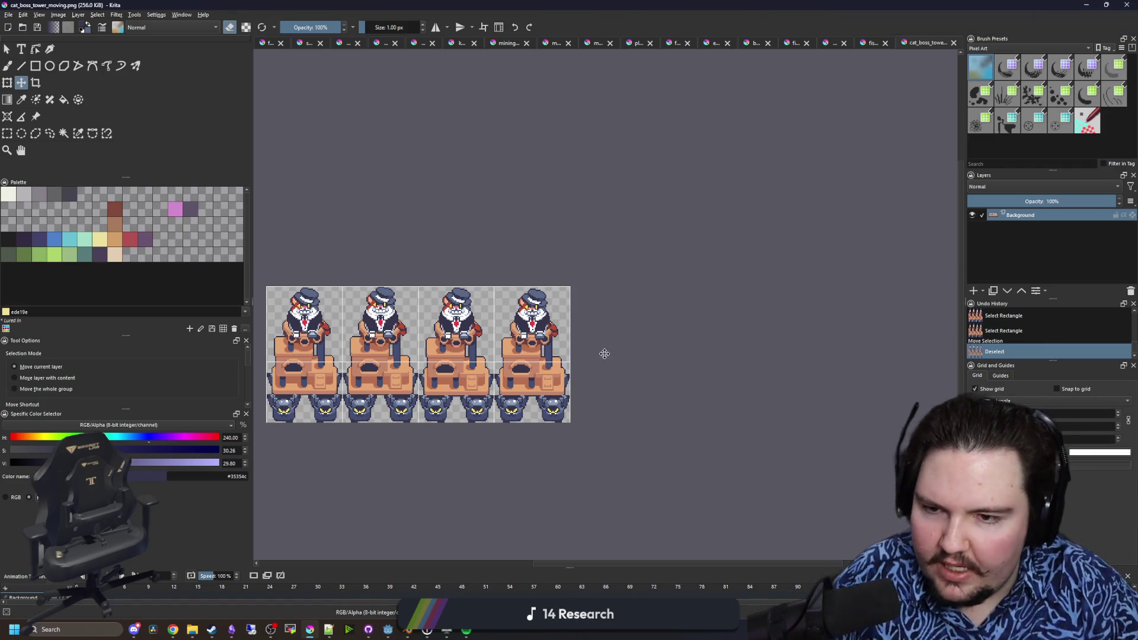
pyautogui.hotkey('alt', 'Tab')
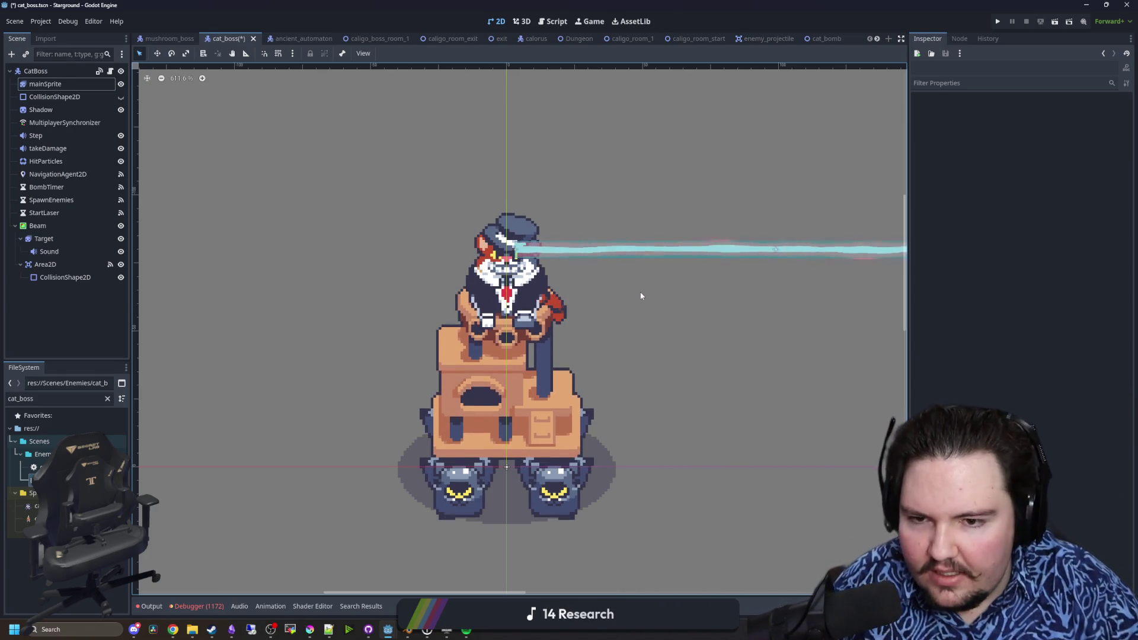
# - Inspect the updated sprite, save the cat_boss scene, and restore the Godot window size
pyautogui.scroll(3, 569, 379)
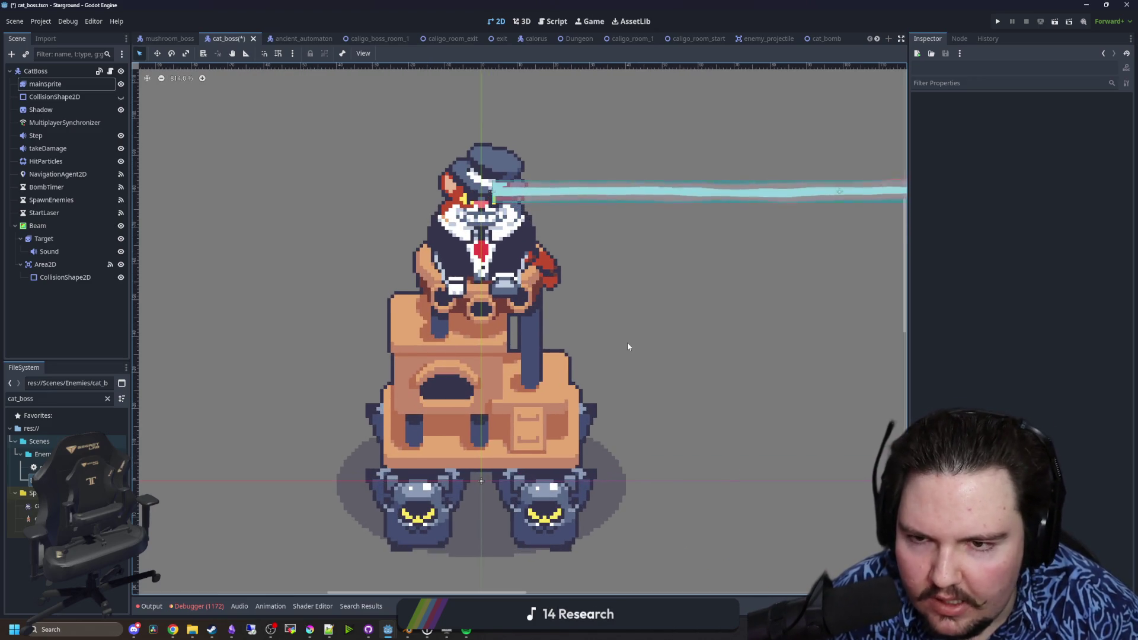
pyautogui.scroll(1, 627, 350)
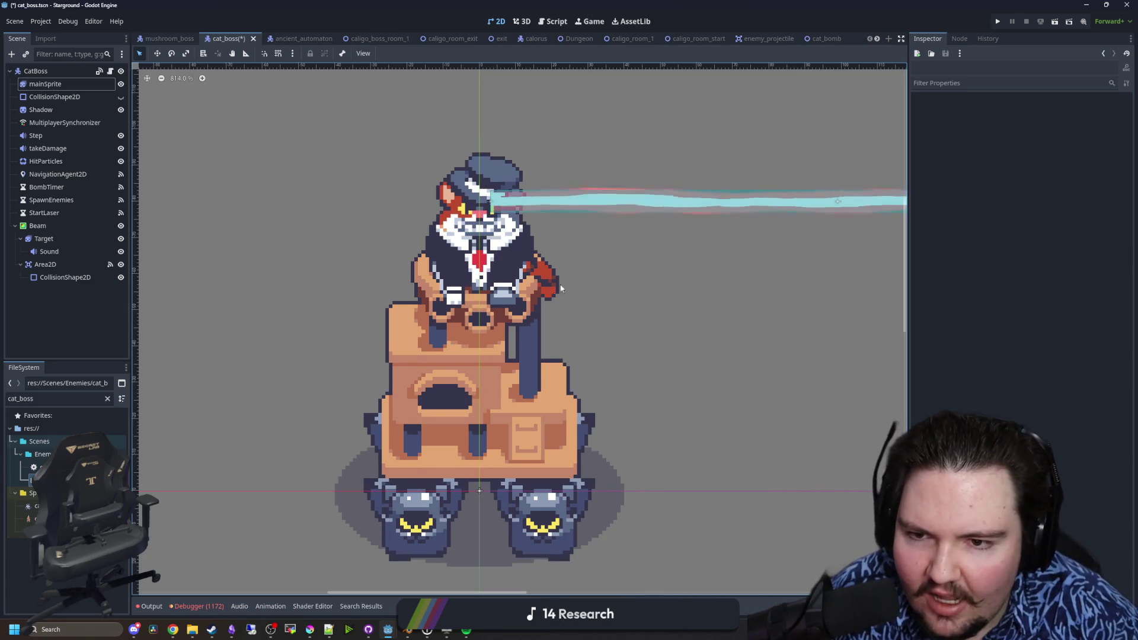
pyautogui.scroll(-1, 577, 306)
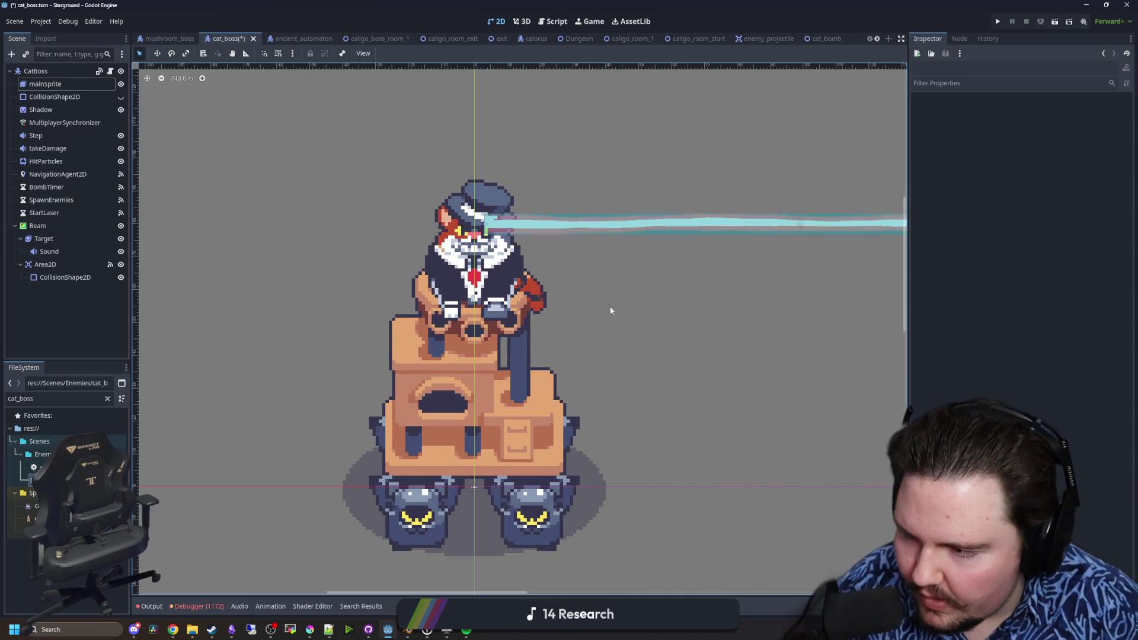
pyautogui.scroll(2, 509, 418)
pyautogui.hotkey('ctrl', 's')
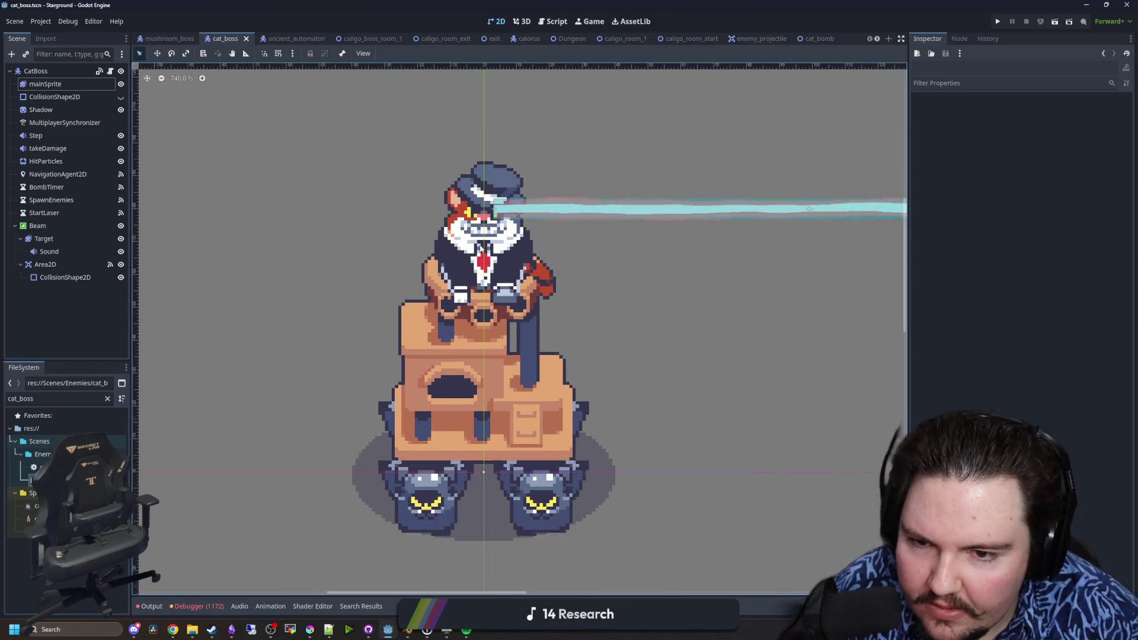
pyautogui.scroll(1, 569, 87)
pyautogui.doubleClick(562, 4)
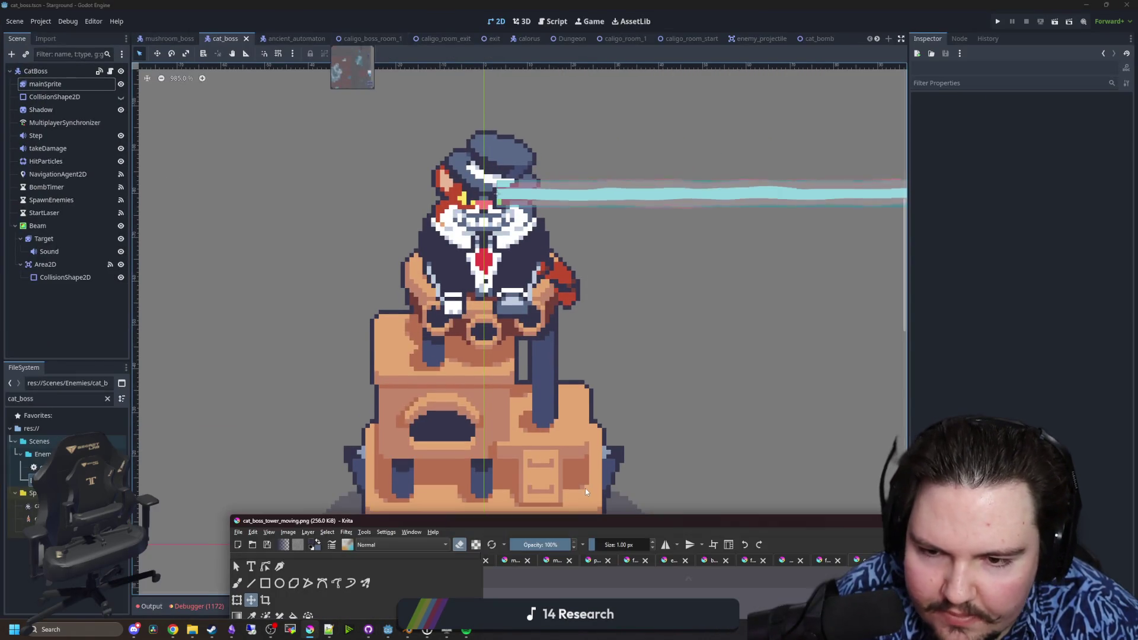
# - Bring back the maximized Krita sprite sheet and pan to the frame with the red paw
pyautogui.click(585, 489)
pyautogui.doubleClick(590, 4)
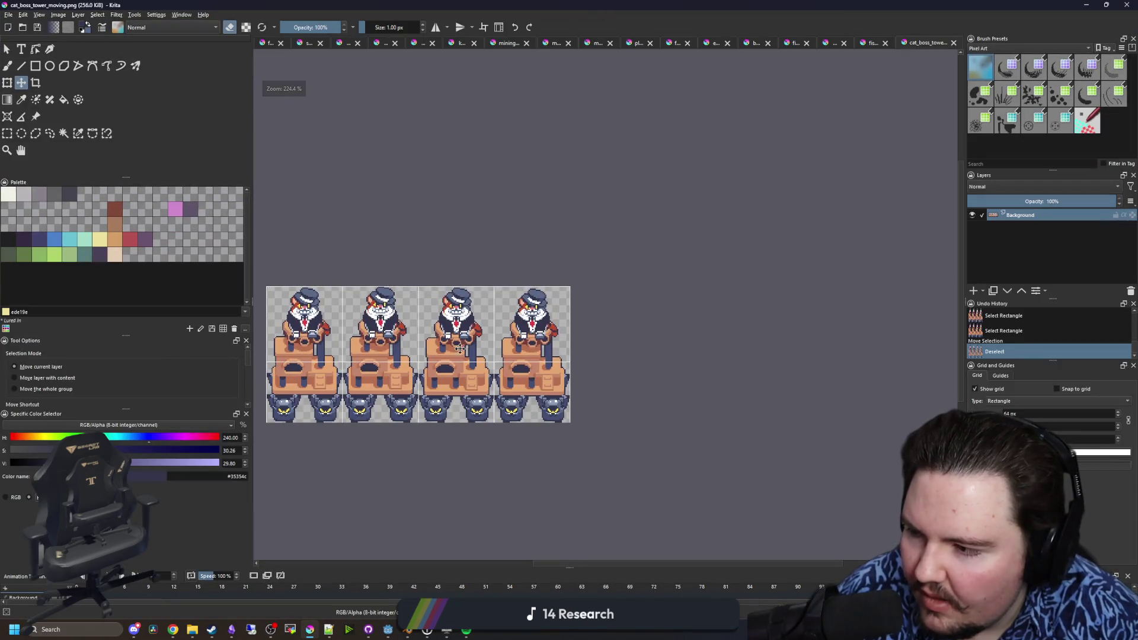
pyautogui.scroll(4, 461, 354)
pyautogui.moveTo(566, 358); pyautogui.dragTo(441, 327)
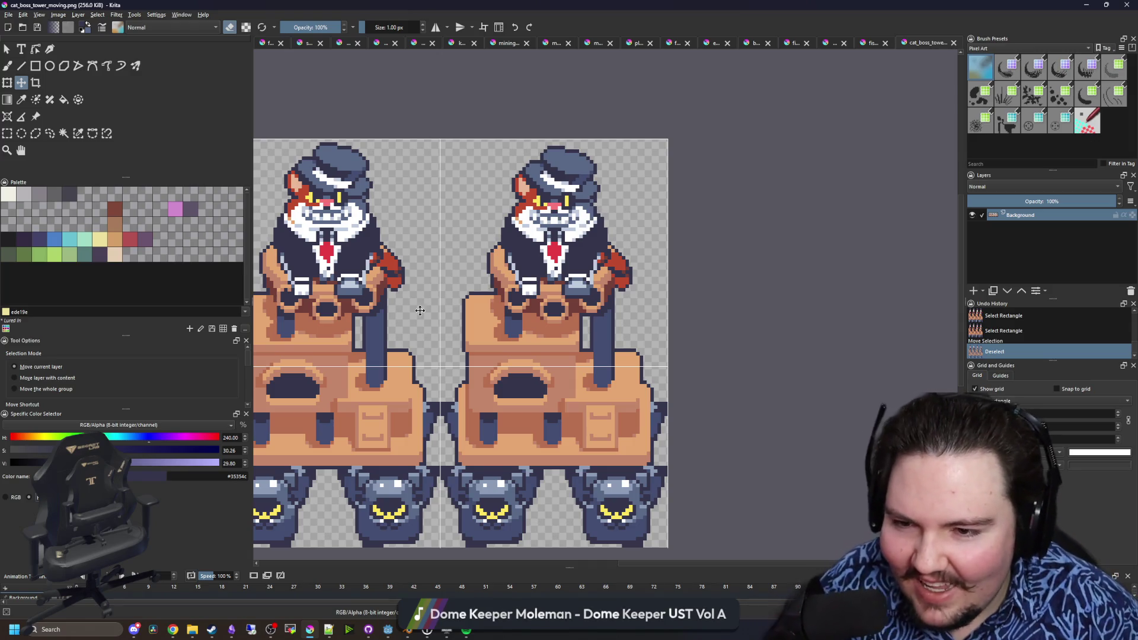
pyautogui.moveTo(420, 311); pyautogui.dragTo(609, 367)
pyautogui.press('p')
pyautogui.scroll(-5, 501, 326)
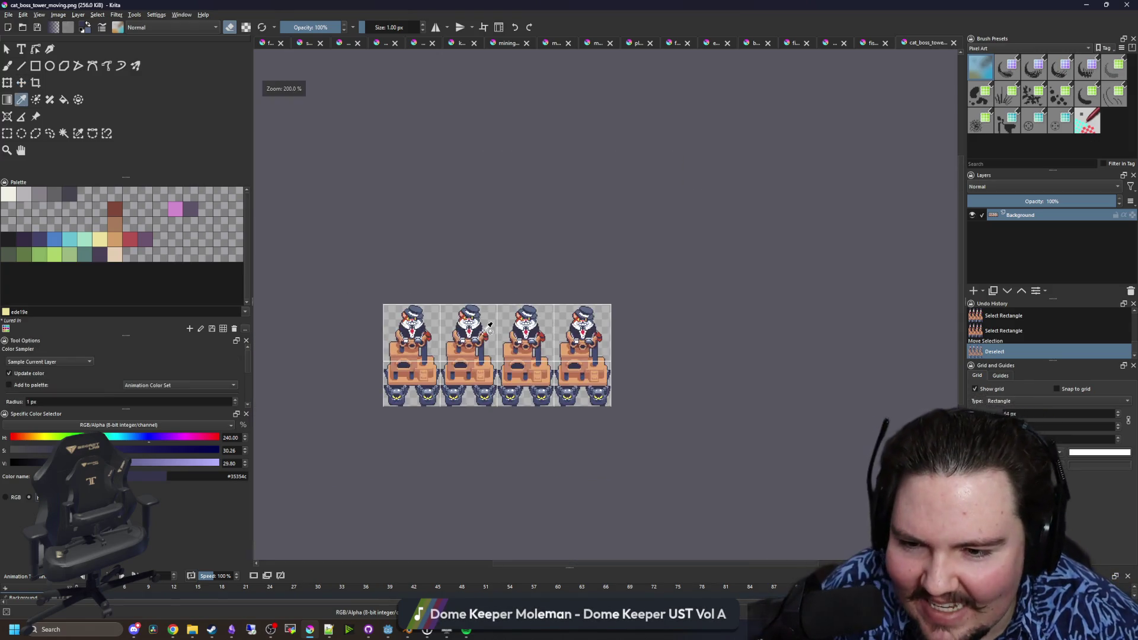
pyautogui.scroll(12, 506, 316)
pyautogui.scroll(-2, 506, 316)
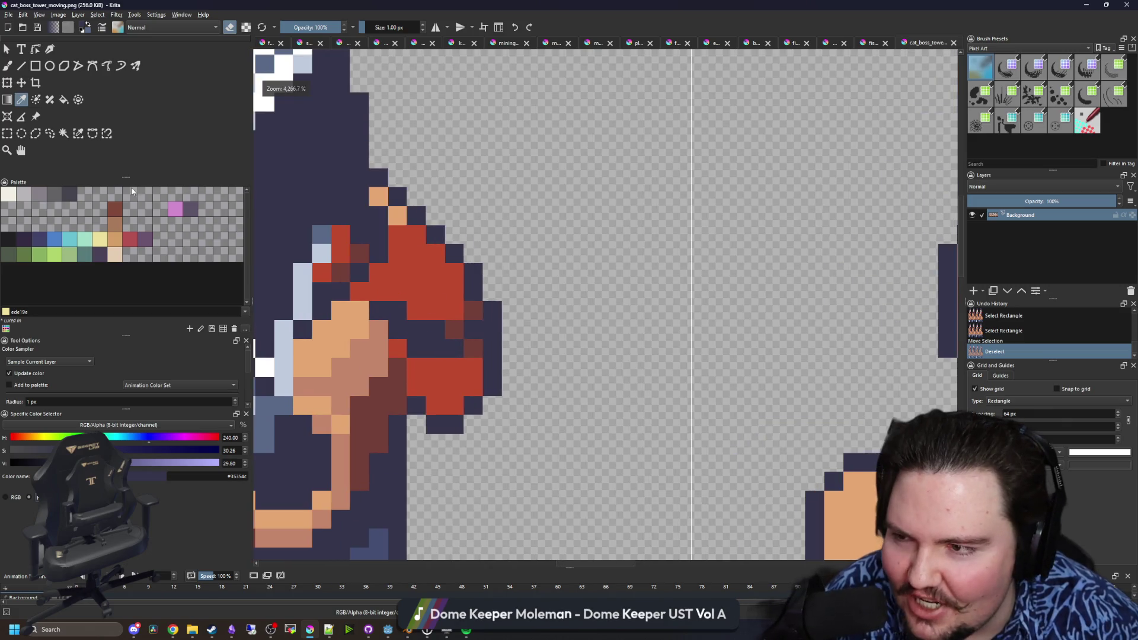
# - Select the red paw block and move it down and to the right
pyautogui.click(6, 133)
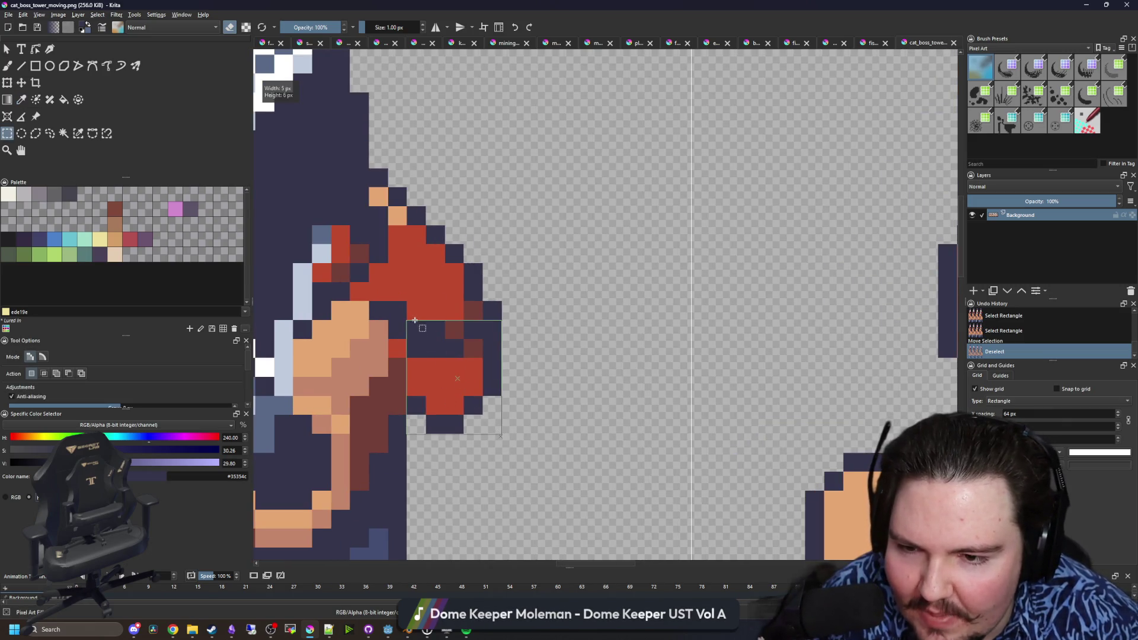
pyautogui.press('t')
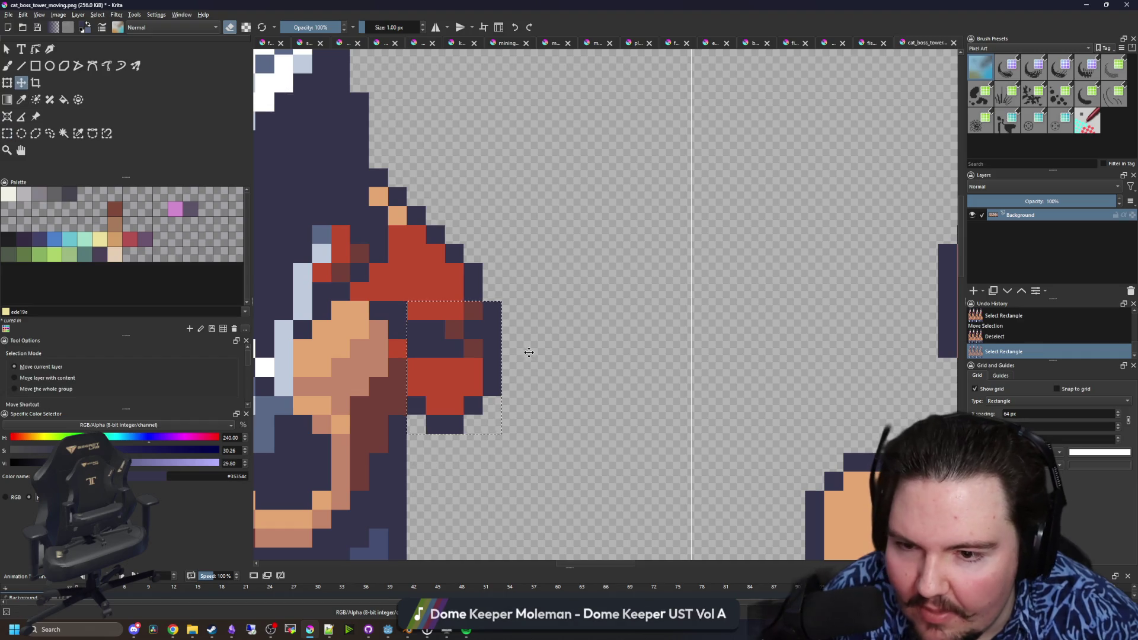
pyautogui.click(7, 84)
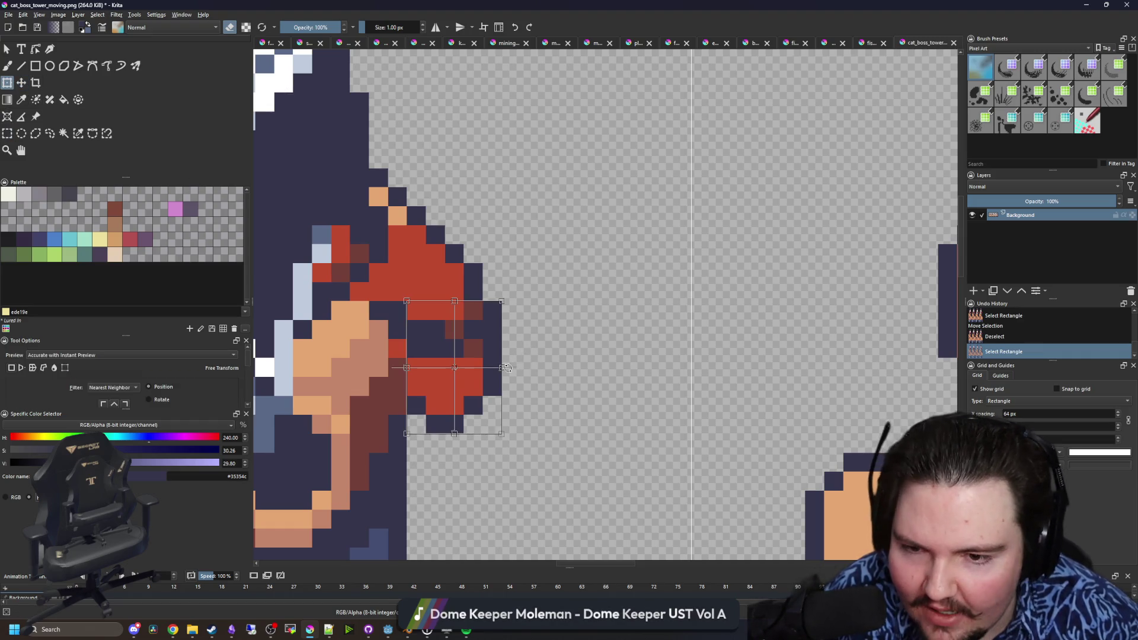
pyautogui.moveTo(517, 361)
pyautogui.mouseDown()
pyautogui.moveTo(492, 353)
pyautogui.moveTo(507, 379)
pyautogui.moveTo(456, 334)
pyautogui.mouseUp()
pyautogui.press('Return')
pyautogui.scroll(2, 457, 367)
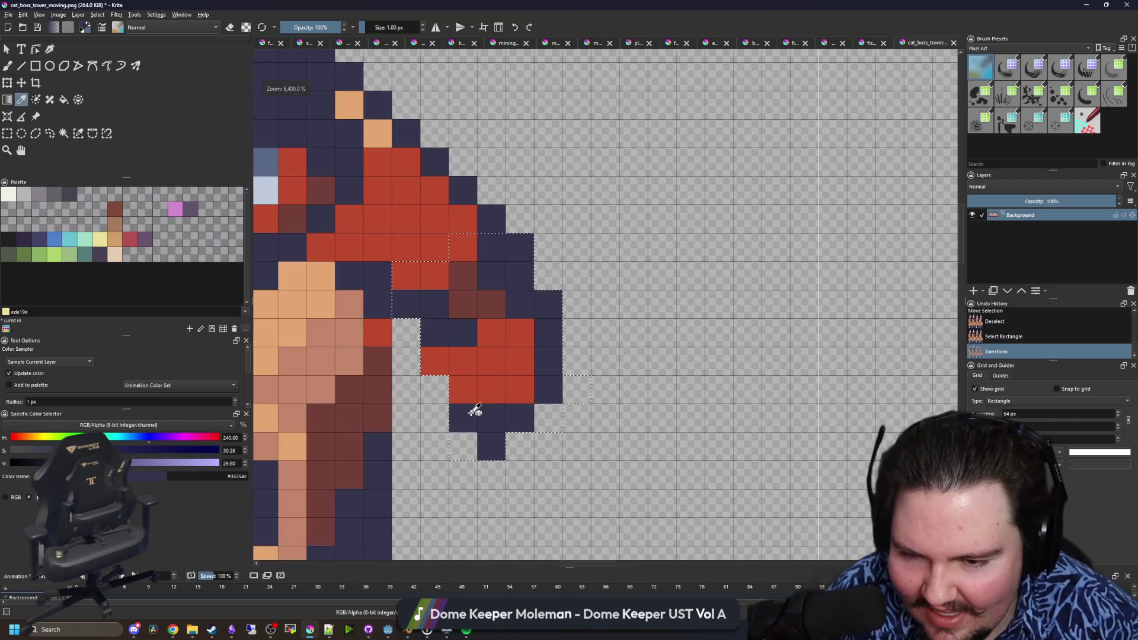
# - Pick the paw's red and paint the two gap pixels red
pyautogui.press('e')
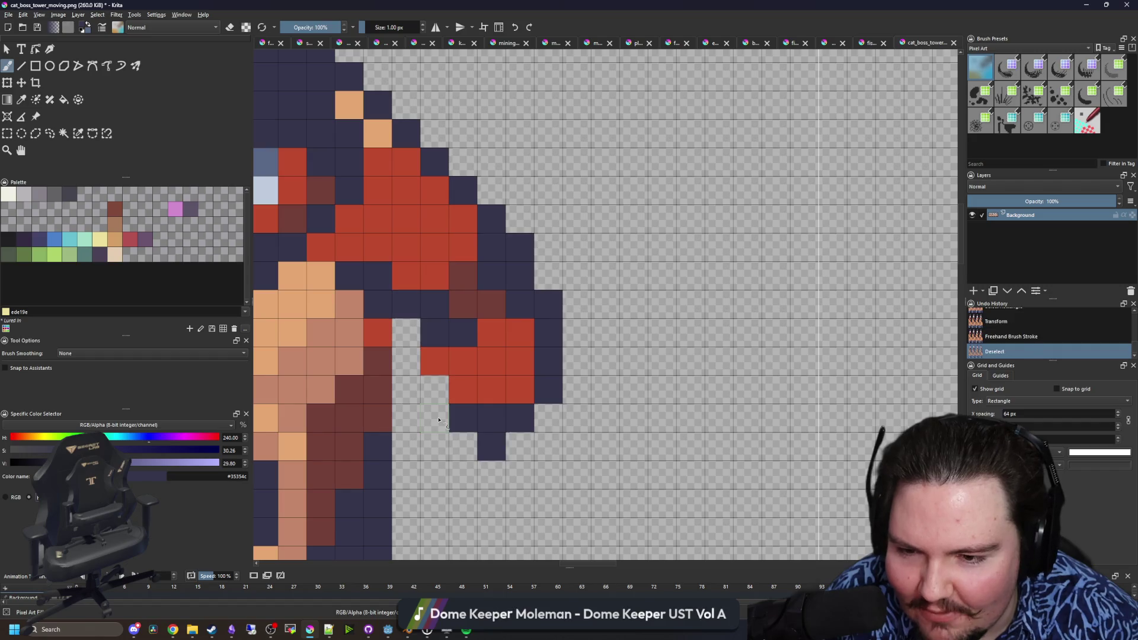
pyautogui.keyDown('ctrl'); pyautogui.click(482, 358); pyautogui.keyUp('ctrl')
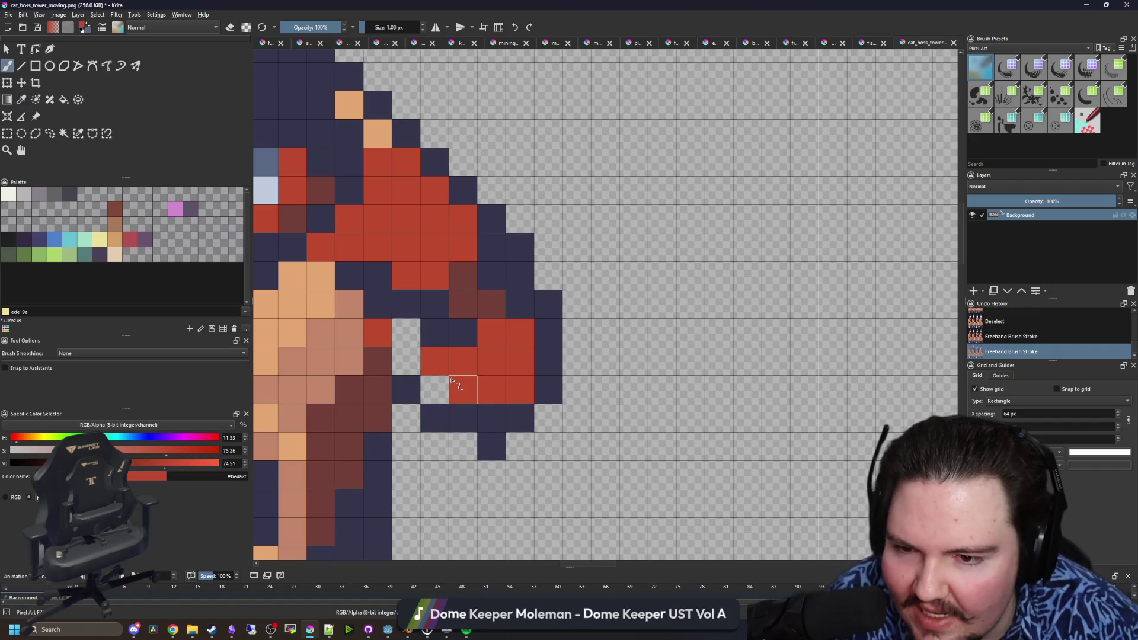
pyautogui.moveTo(417, 369); pyautogui.dragTo(406, 332)
pyautogui.scroll(-5, 473, 445)
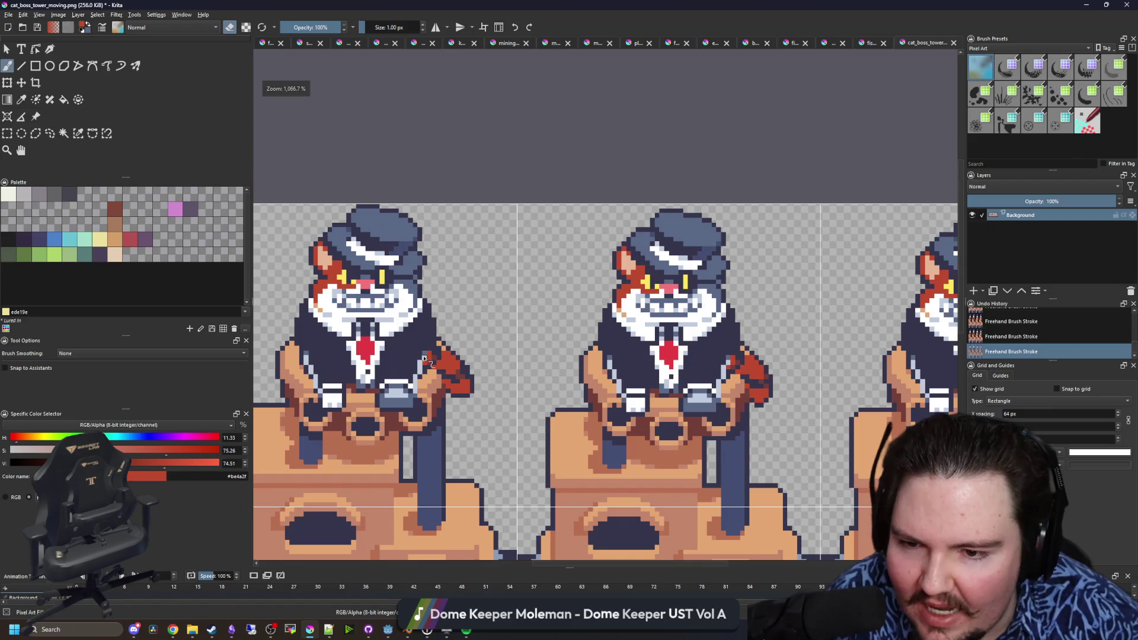
pyautogui.click(10, 135)
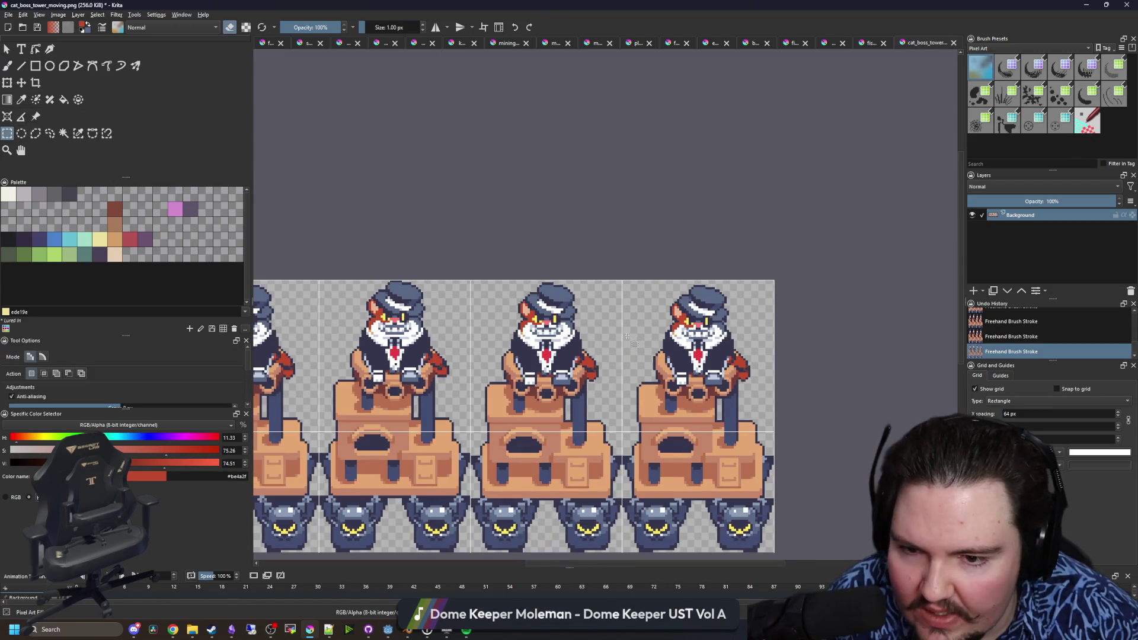
# - Reselect the paw one row taller and rotate it outward to the right
pyautogui.scroll(5, 624, 397)
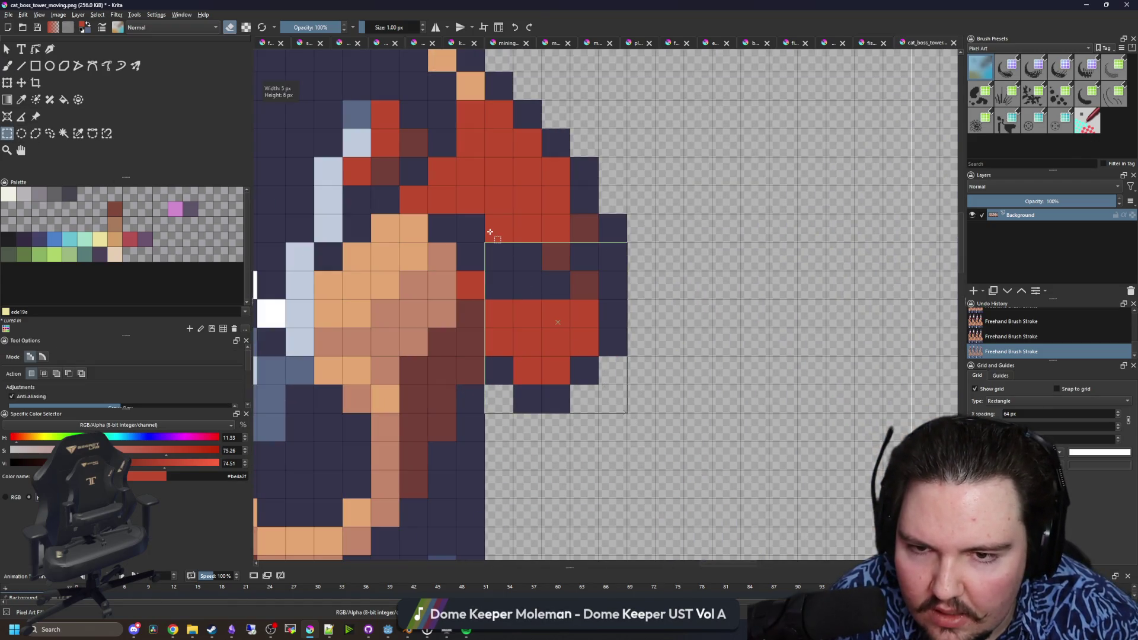
pyautogui.moveTo(490, 232); pyautogui.dragTo(489, 232)
pyautogui.press('t')
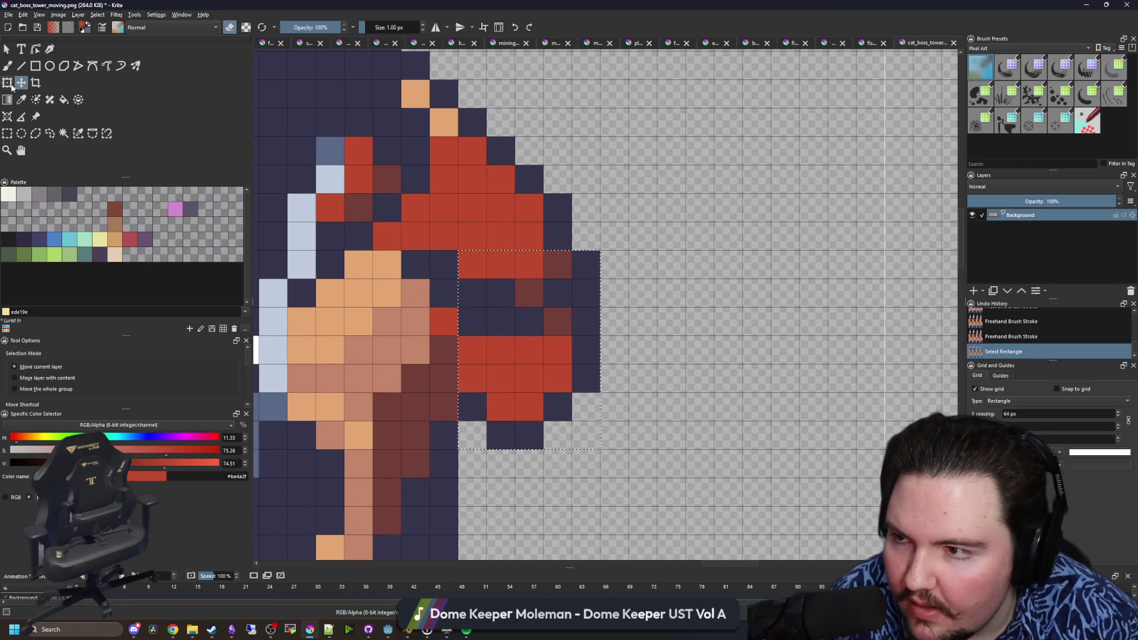
pyautogui.click(7, 82)
pyautogui.moveTo(615, 356)
pyautogui.mouseDown()
pyautogui.moveTo(396, 223)
pyautogui.moveTo(580, 323)
pyautogui.moveTo(500, 386)
pyautogui.moveTo(622, 266)
pyautogui.moveTo(627, 277)
pyautogui.moveTo(600, 285)
pyautogui.mouseUp()
pyautogui.press('b')
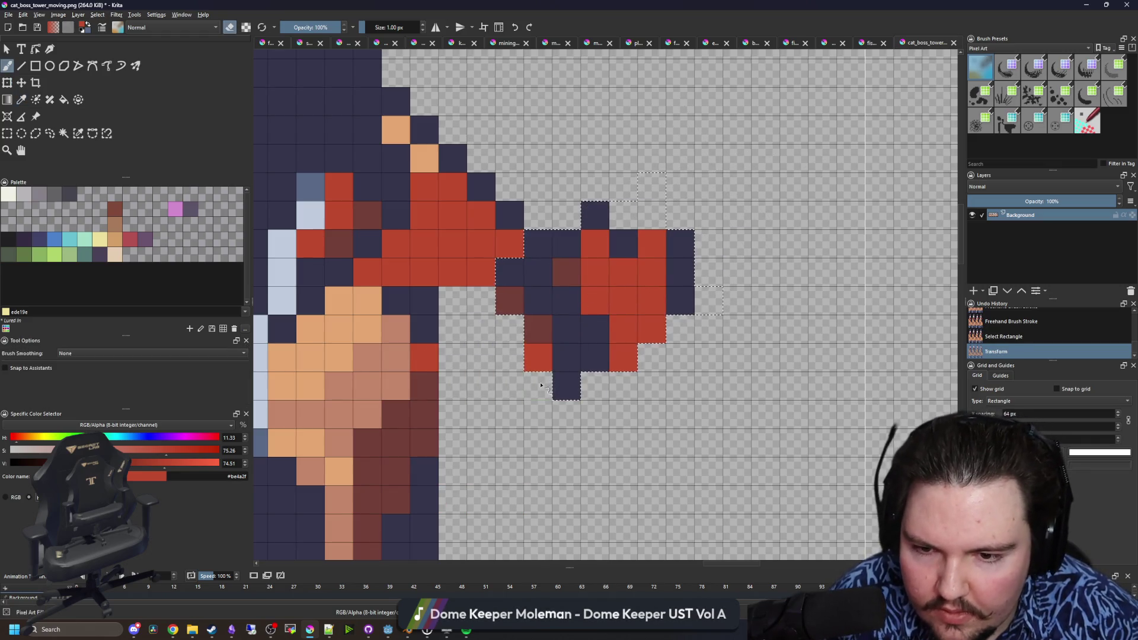
# - Fill the gap under the arm with the paw's red
pyautogui.moveTo(525, 375)
pyautogui.mouseDown()
pyautogui.moveTo(465, 384)
pyautogui.moveTo(477, 332)
pyautogui.moveTo(498, 338)
pyautogui.mouseUp()
pyautogui.scroll(1, 521, 333)
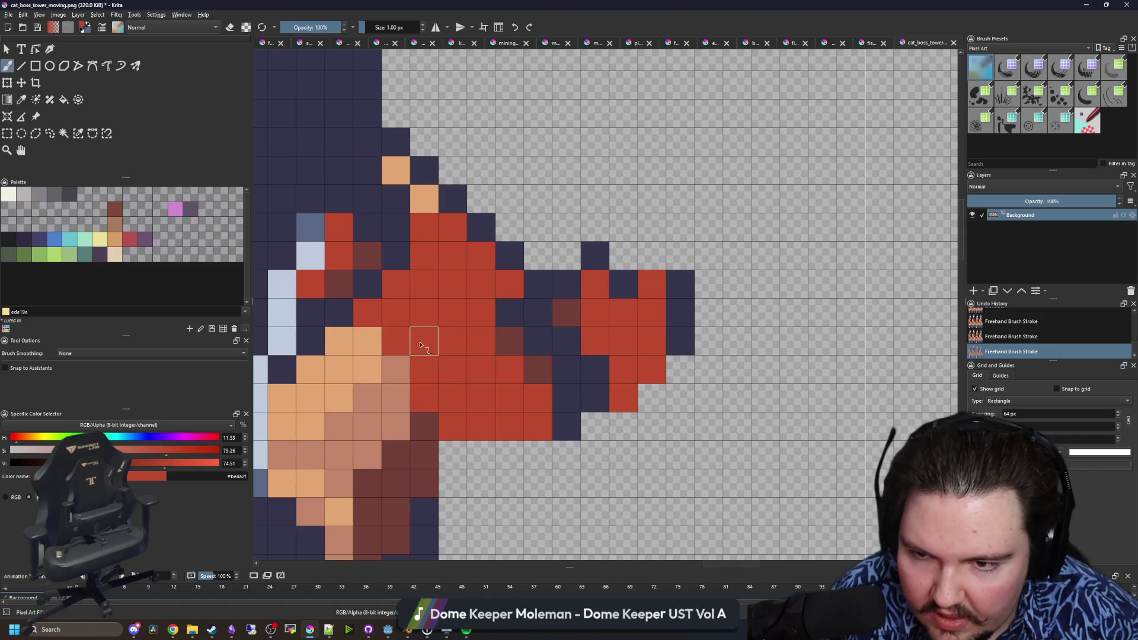
pyautogui.press('p')
pyautogui.click(403, 359)
pyautogui.click(407, 348)
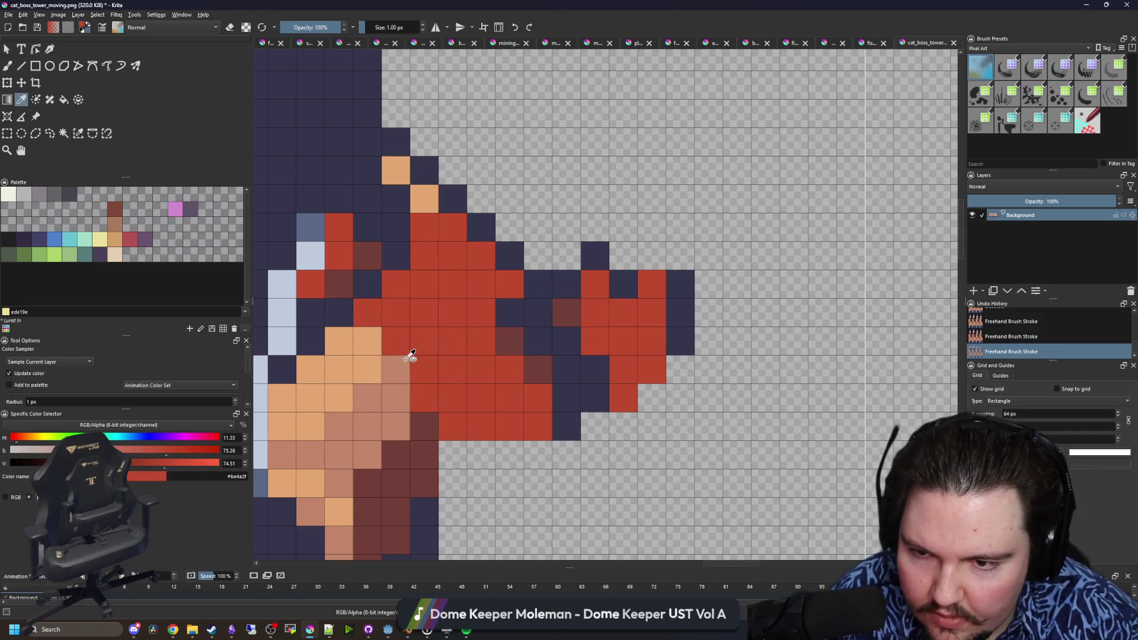
pyautogui.press('b')
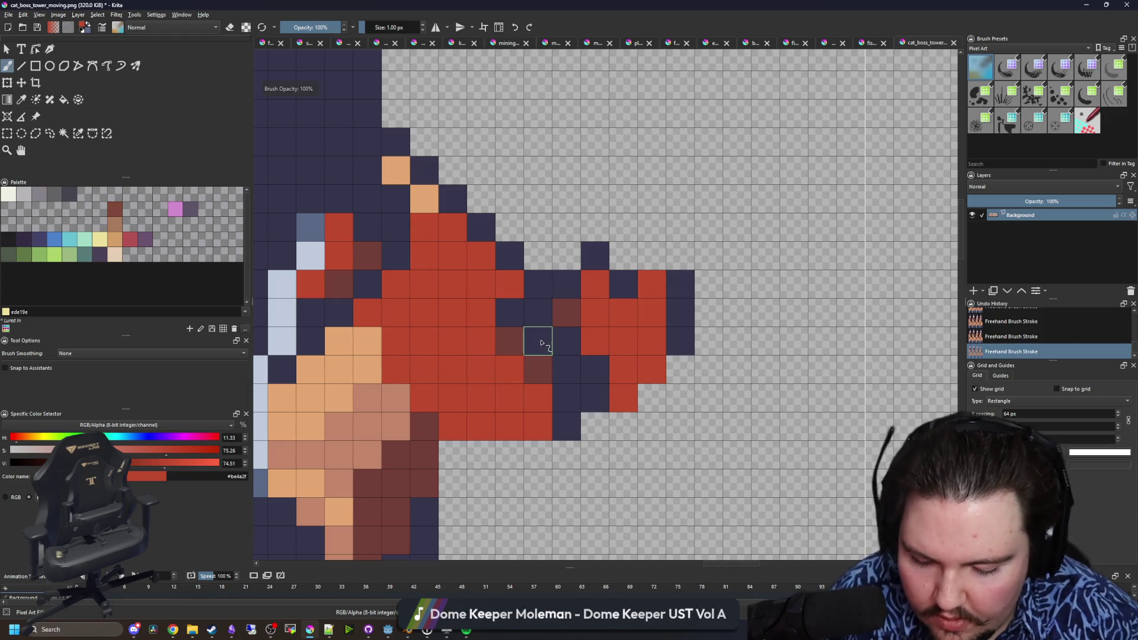
pyautogui.press('p')
# - Redraw the paw's navy outline and add two dark red shading pixels
pyautogui.click(541, 343)
pyautogui.press('b')
pyautogui.moveTo(510, 341); pyautogui.dragTo(474, 429)
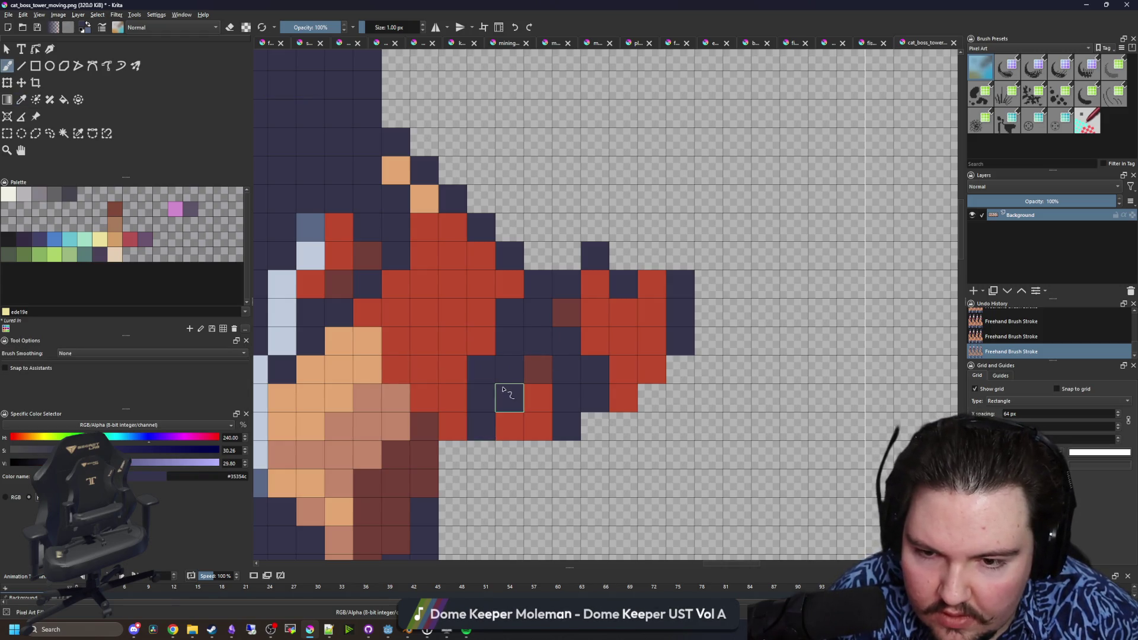
pyautogui.press('p')
pyautogui.click(537, 371)
pyautogui.press('b')
pyautogui.click(510, 398)
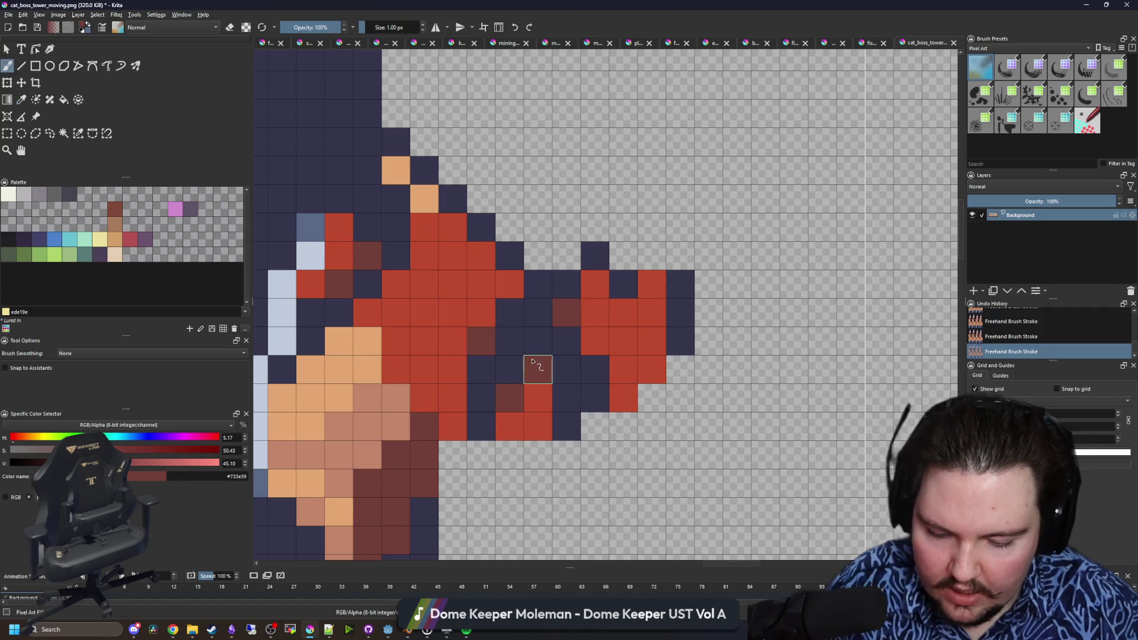
pyautogui.click(532, 360)
# - Repaint two navy cells inside the paw red
pyautogui.press('p')
pyautogui.click(607, 339)
pyautogui.press('b')
pyautogui.moveTo(596, 368); pyautogui.dragTo(570, 365)
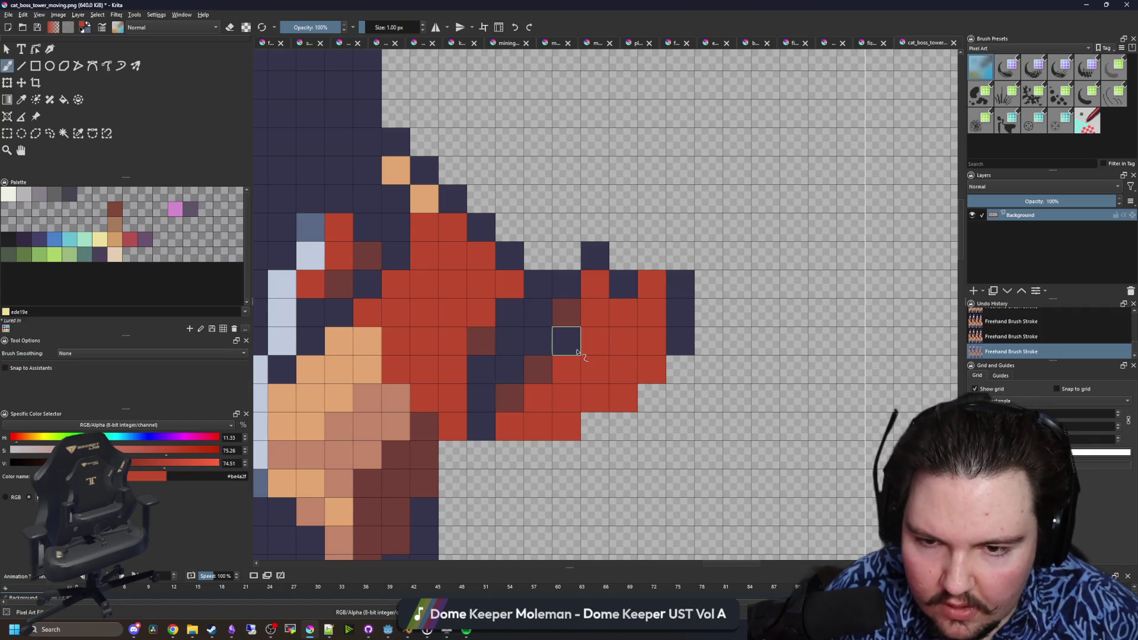
pyautogui.press('e')
pyautogui.scroll(-10, 571, 315)
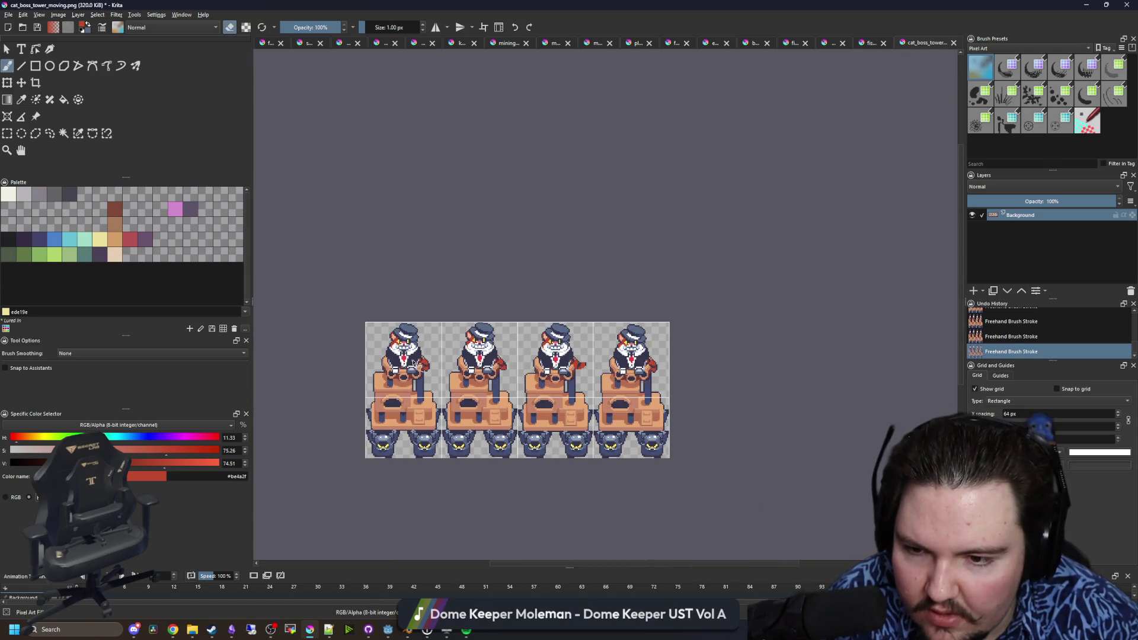
# - Select the paw block and move it further to the right
pyautogui.scroll(3, 539, 366)
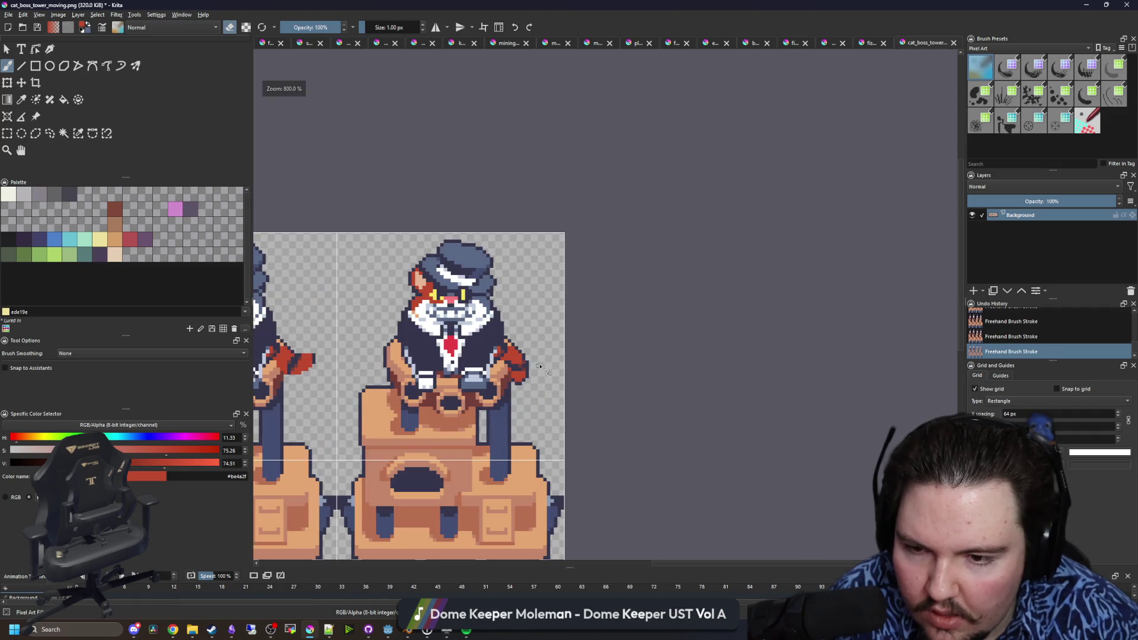
pyautogui.click(7, 134)
pyautogui.scroll(6, 538, 370)
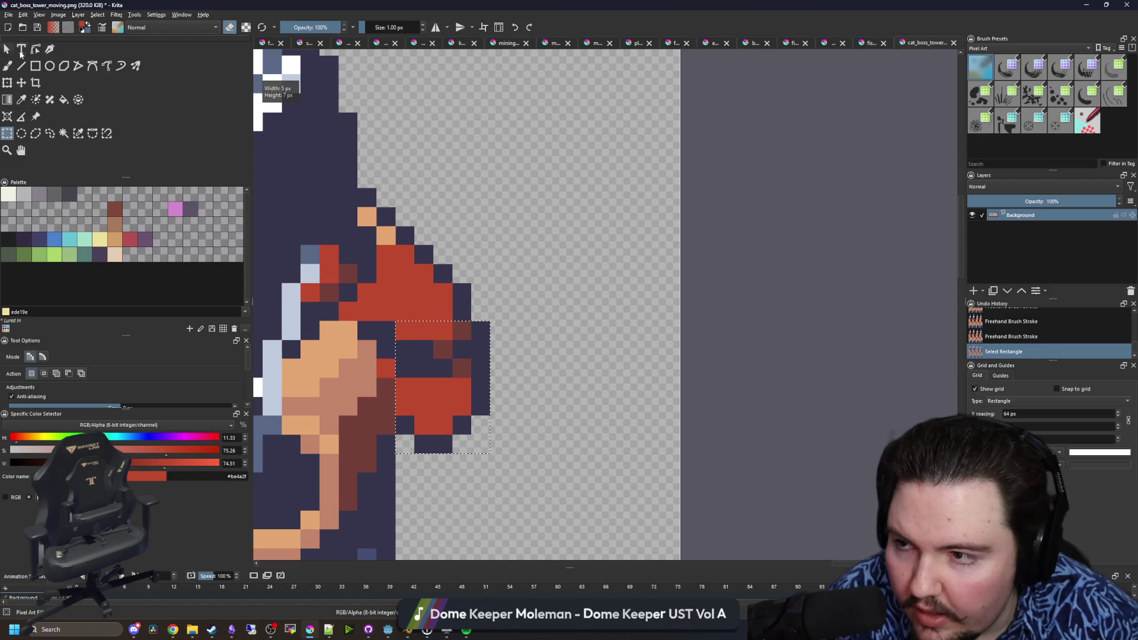
pyautogui.hotkey('ctrl', 't')
pyautogui.moveTo(477, 420)
pyautogui.mouseDown()
pyautogui.moveTo(505, 394)
pyautogui.moveTo(409, 385)
pyautogui.mouseUp()
pyautogui.moveTo(501, 416); pyautogui.dragTo(469, 420)
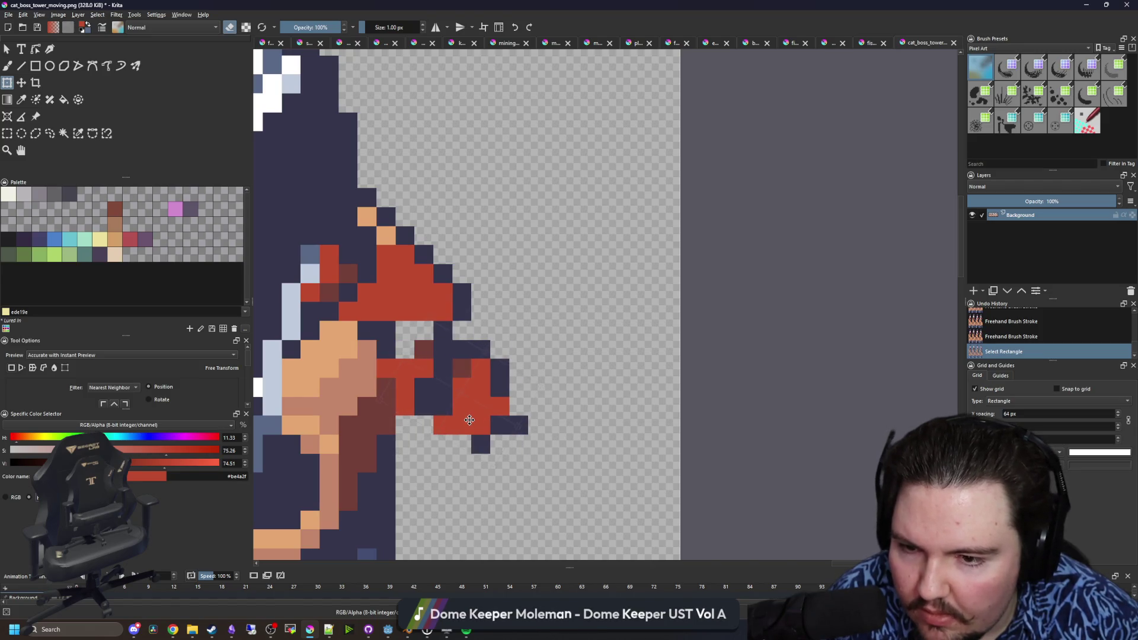
pyautogui.click(9, 131)
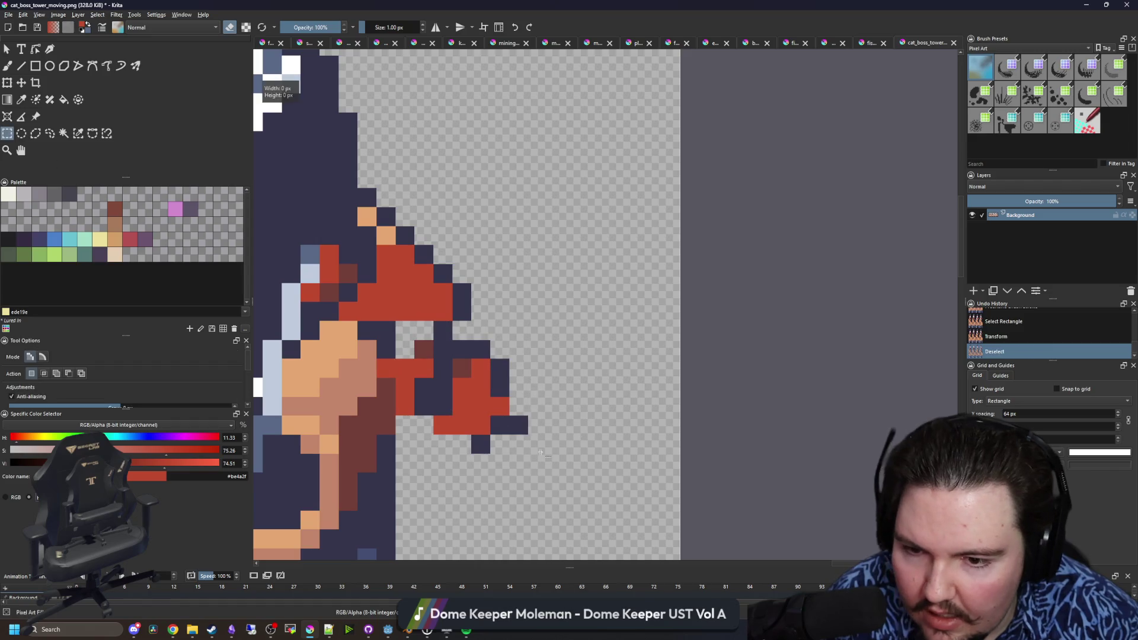
# - Rotate the paw about 90° into a horizontal pose and clear the selection
pyautogui.hotkey('ctrl', 't')
pyautogui.moveTo(543, 413); pyautogui.dragTo(513, 357)
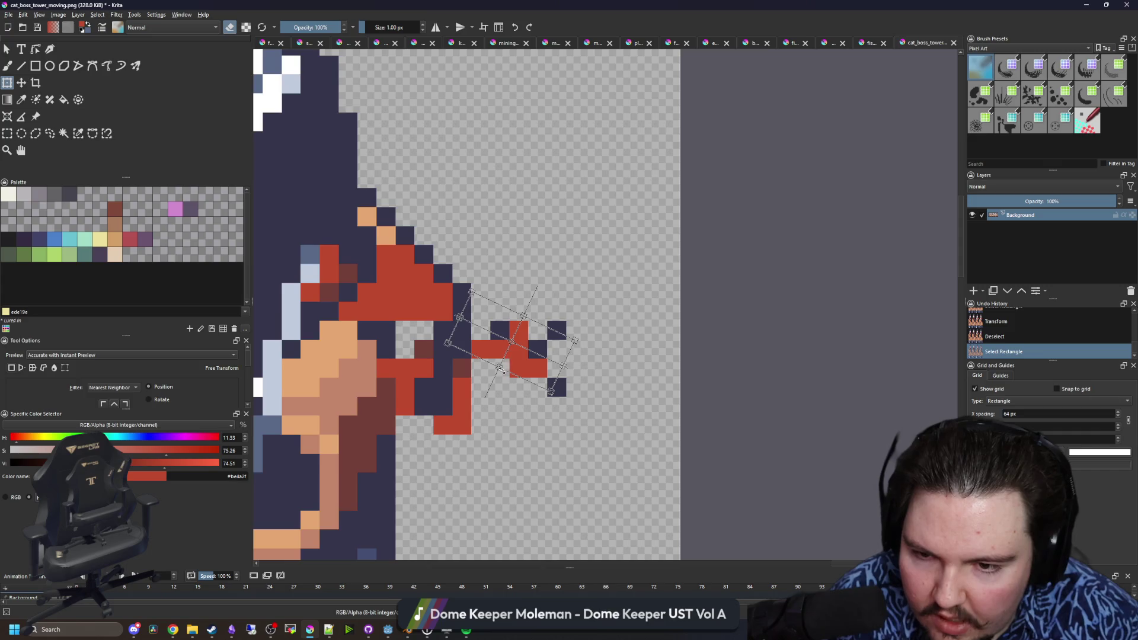
pyautogui.scroll(1, 501, 369)
pyautogui.press('Return')
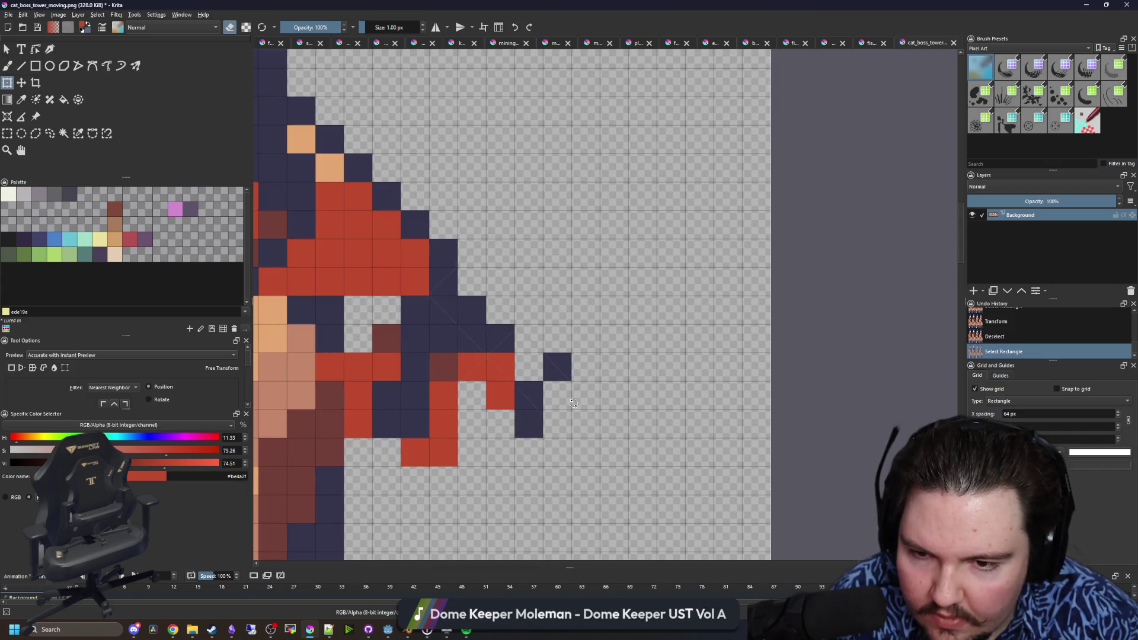
pyautogui.hotkey('ctrl', 'shift', 'a')
pyautogui.hscroll(-3, 521, 393)
# - Paint red pixels around the cat's arm to fill it in
pyautogui.press('p')
pyautogui.press('b')
pyautogui.click(557, 344)
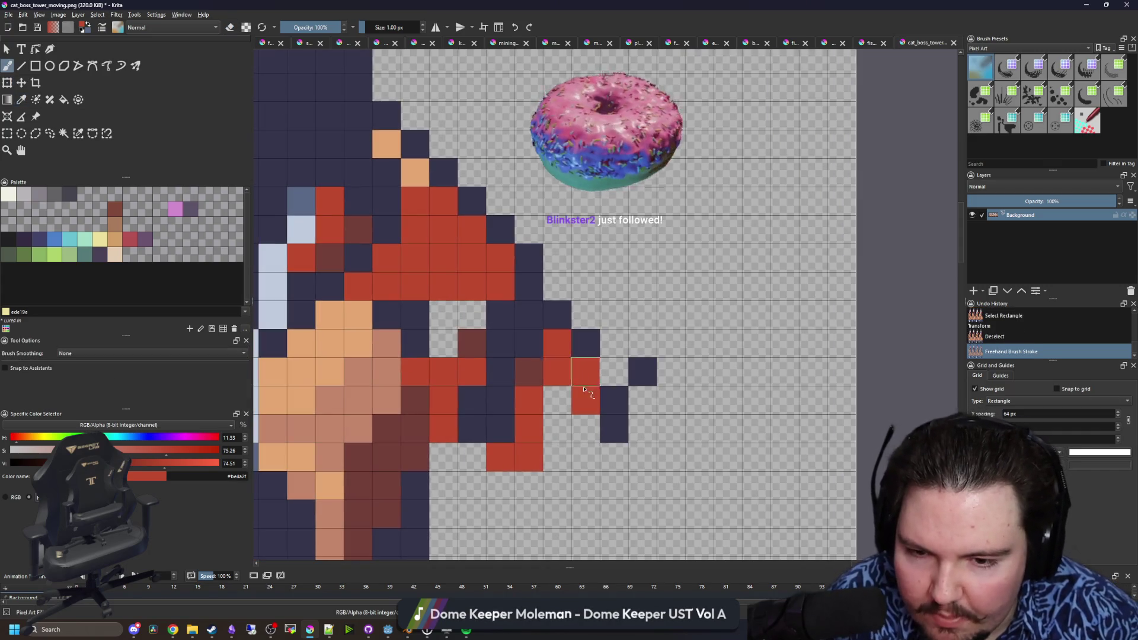
pyautogui.moveTo(557, 401); pyautogui.dragTo(586, 429)
pyautogui.click(557, 458)
pyautogui.click(472, 457)
pyautogui.moveTo(441, 351)
pyautogui.mouseDown()
pyautogui.moveTo(469, 323)
pyautogui.moveTo(413, 332)
pyautogui.moveTo(386, 319)
pyautogui.mouseUp()
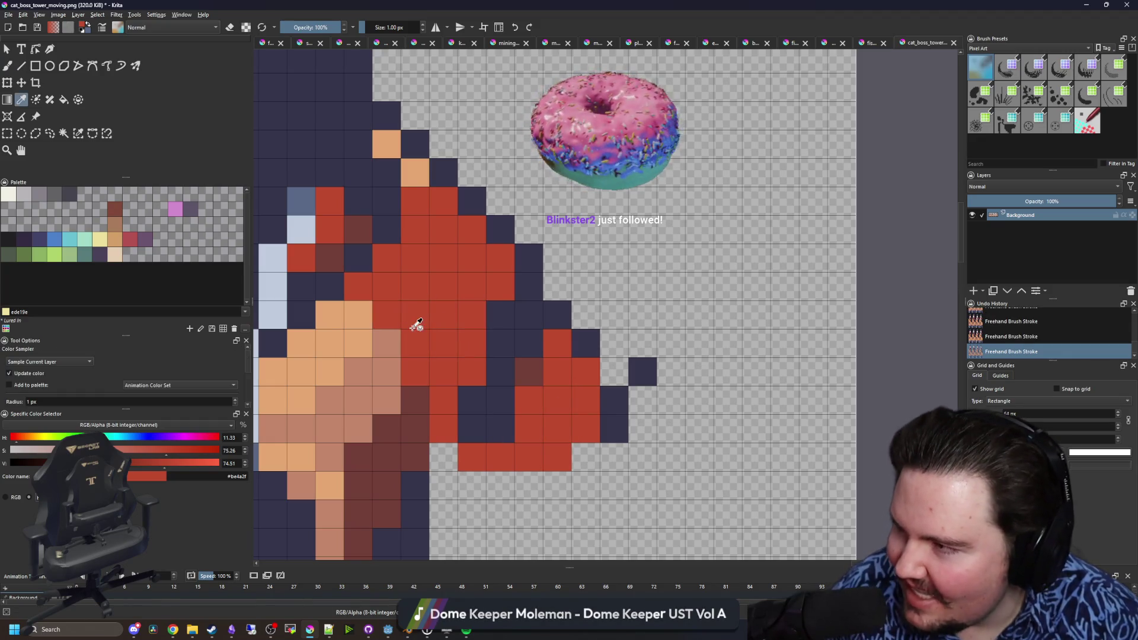
# - Add a navy outline cell and two dark red shading cells on the arm
pyautogui.keyDown('ctrl'); pyautogui.click(486, 409); pyautogui.keyUp('ctrl')
pyautogui.click(453, 394)
pyautogui.keyDown('ctrl'); pyautogui.click(529, 372); pyautogui.keyUp('ctrl')
pyautogui.click(471, 344)
pyautogui.click(500, 429)
# - Erase the isolated dark pixels beside the arm
pyautogui.press('e')
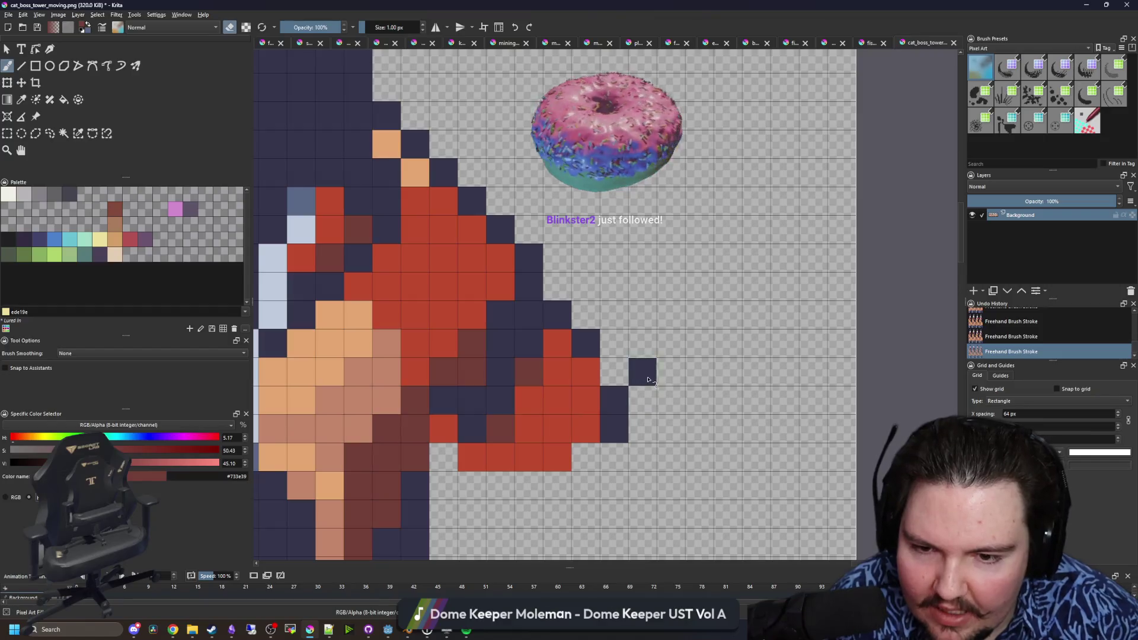
pyautogui.click(642, 372)
pyautogui.scroll(-5, 617, 379)
pyautogui.scroll(4, 620, 403)
pyautogui.moveTo(602, 370); pyautogui.dragTo(600, 389)
pyautogui.scroll(-7, 601, 380)
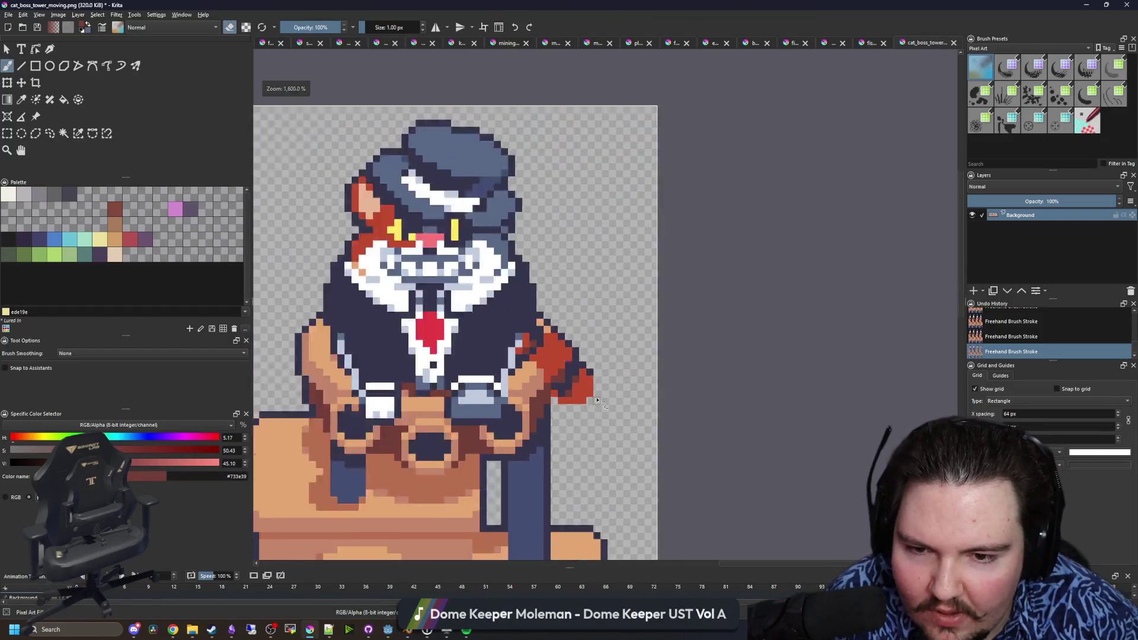
pyautogui.scroll(7, 515, 358)
pyautogui.scroll(3, 516, 359)
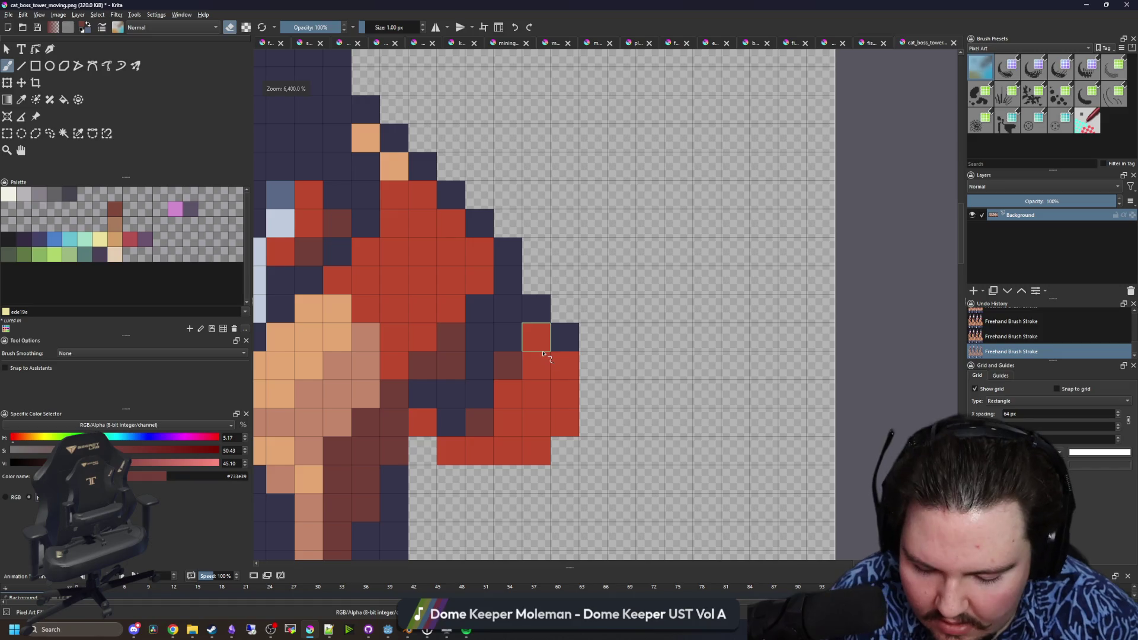
# - Paint the two cells right of the arm red
pyautogui.press('e')
pyautogui.keyDown('ctrl'); pyautogui.click(551, 365); pyautogui.keyUp('ctrl')
pyautogui.moveTo(565, 337); pyautogui.dragTo(593, 368)
pyautogui.scroll(-8, 570, 388)
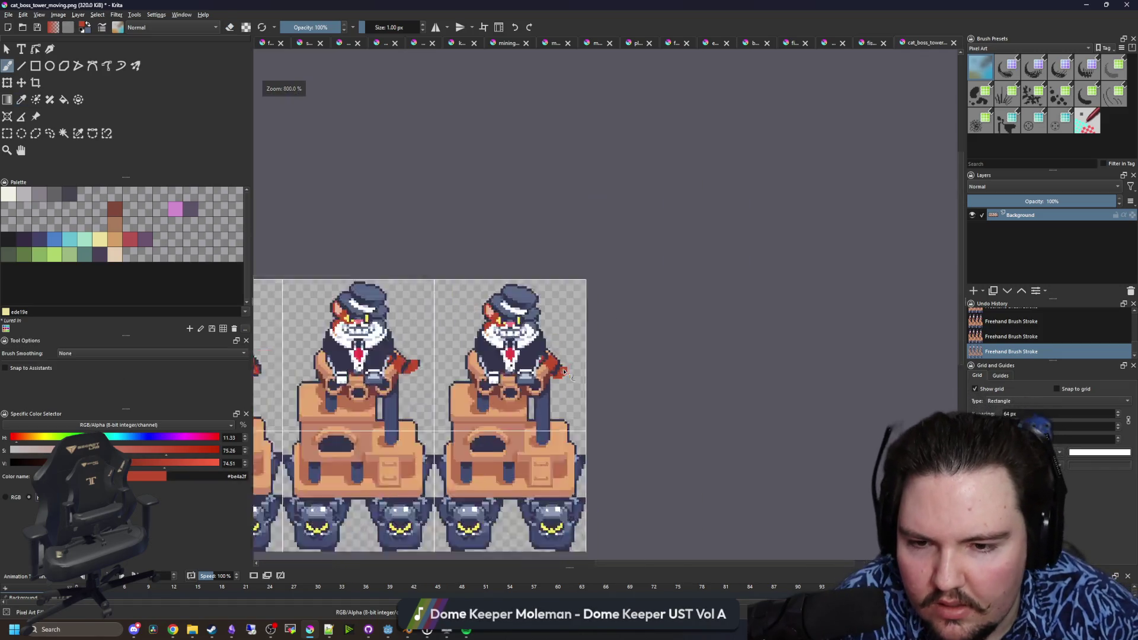
pyautogui.scroll(8, 380, 386)
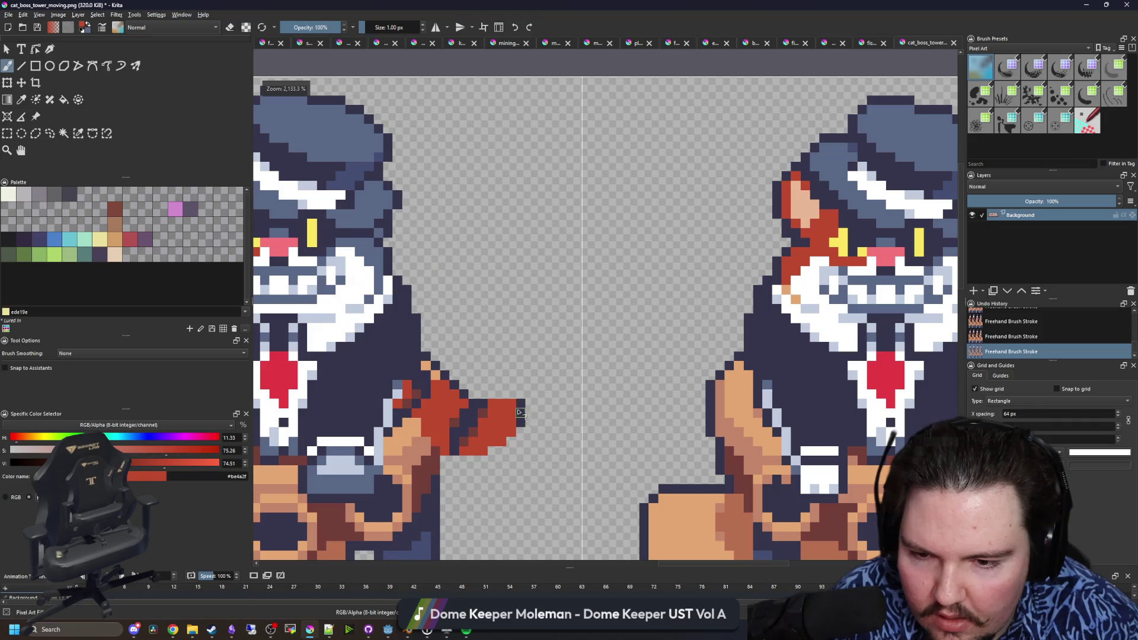
pyautogui.scroll(-6, 518, 433)
pyautogui.scroll(-3, 614, 421)
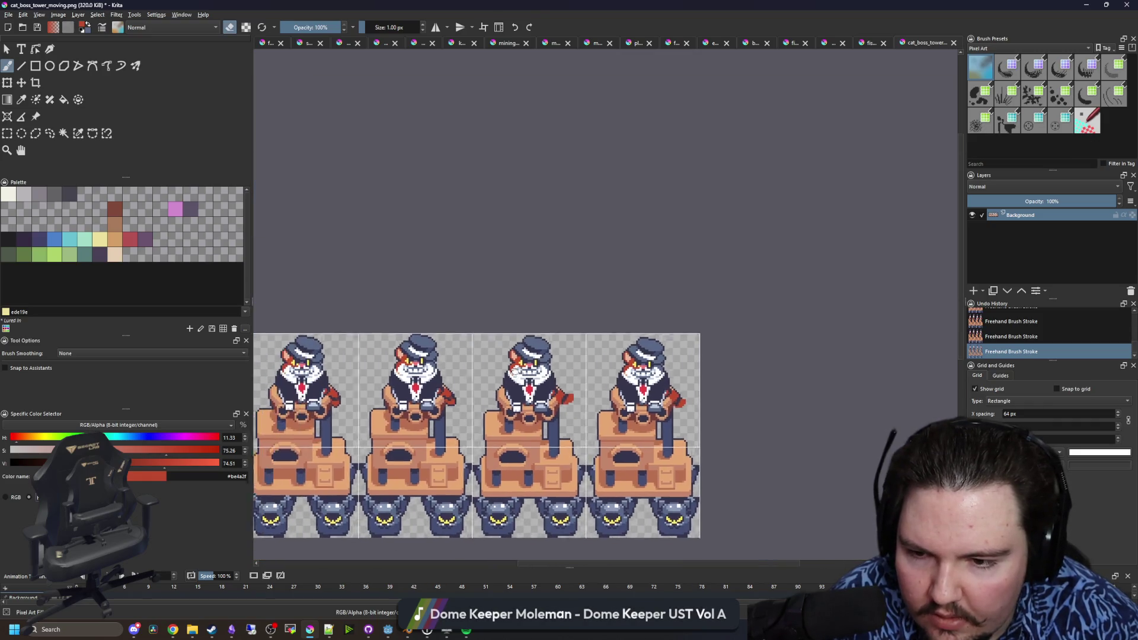
# - Save the sprite sheet PNG and move Krita aside to reveal Godot
pyautogui.hotkey('ctrl', 's')
pyautogui.press('Return')
pyautogui.moveTo(607, 5); pyautogui.dragTo(607, 546)
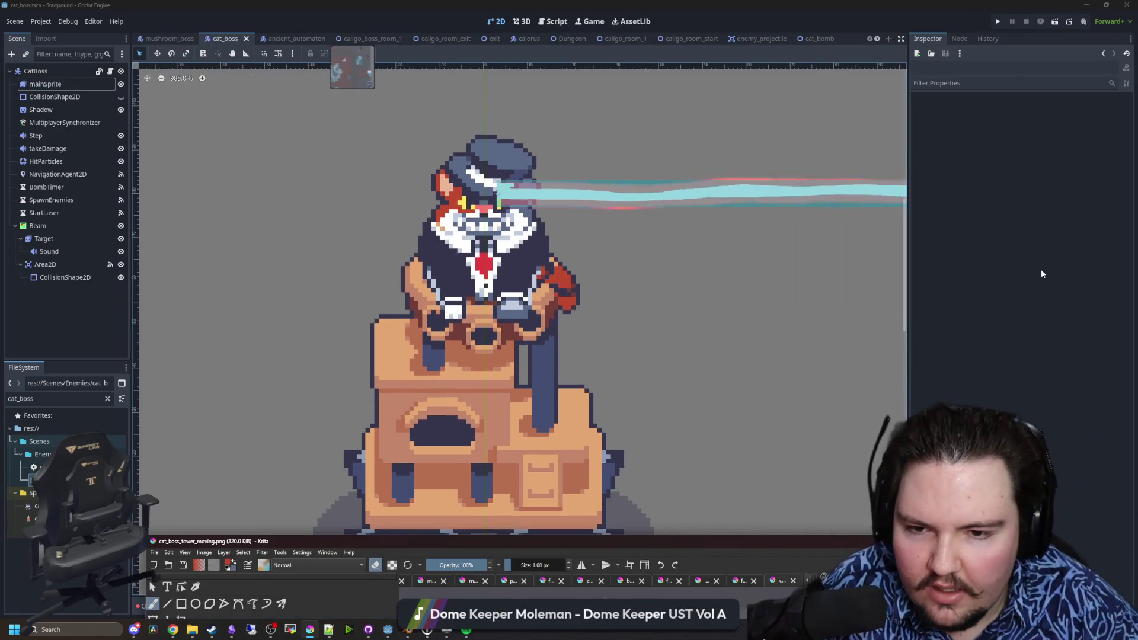
# - Preview the updated tower sprite in Godot, then bring Krita back full-screen
pyautogui.click(1040, 269)
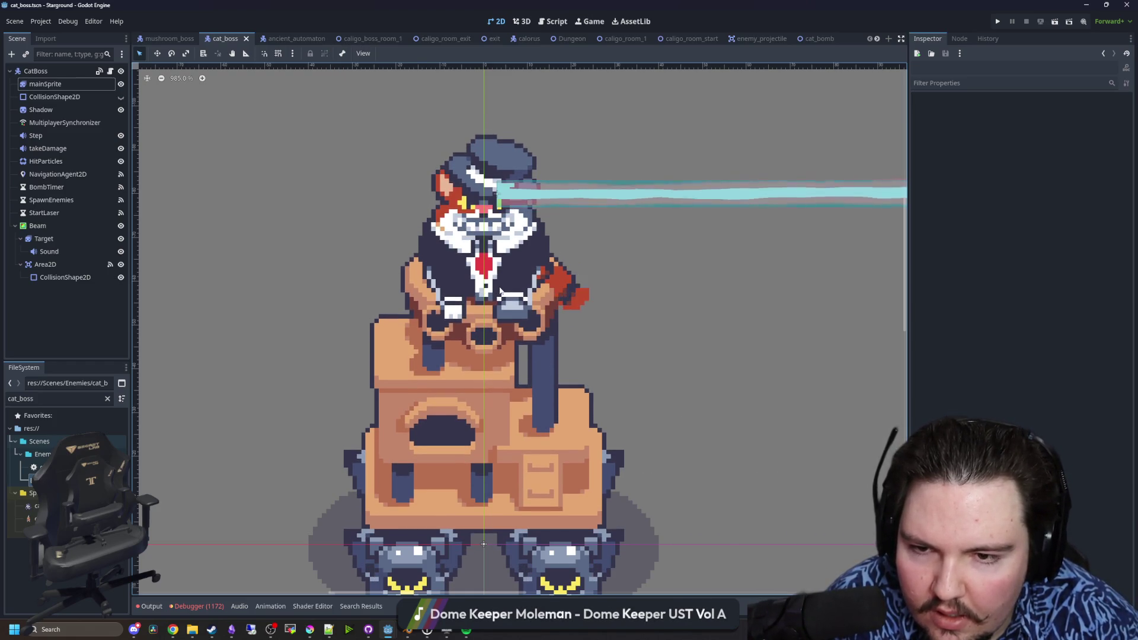
pyautogui.click(313, 627)
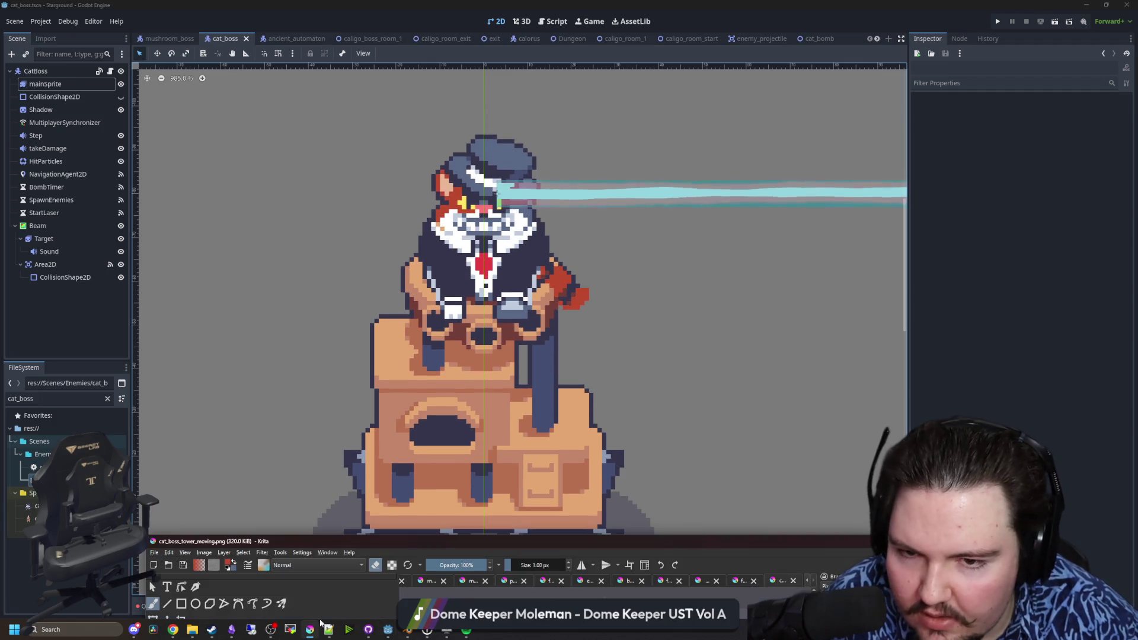
pyautogui.moveTo(631, 545); pyautogui.dragTo(641, 545)
pyautogui.doubleClick(642, 546)
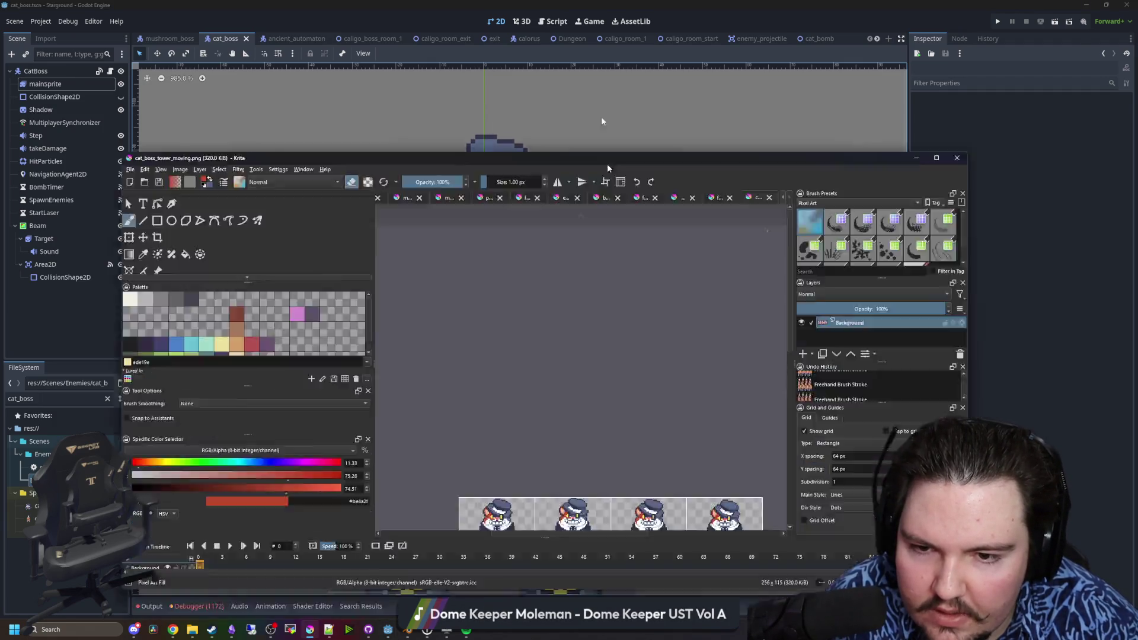
# - Fill the dark gap pixel on the red paw with red and add a dark red shading pixel
pyautogui.scroll(8, 409, 398)
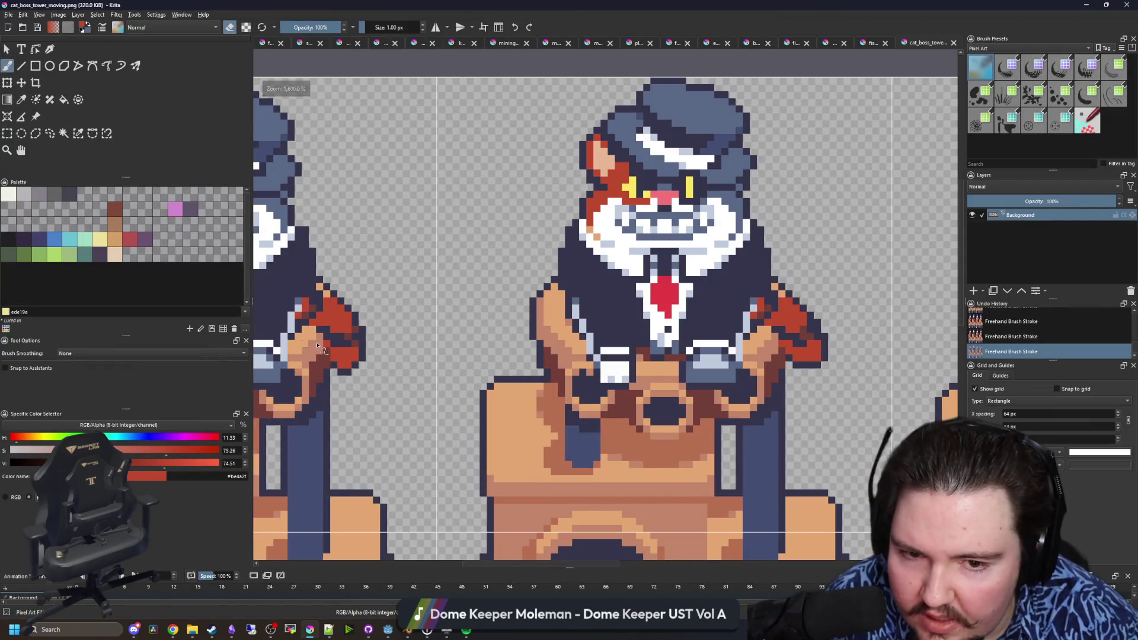
pyautogui.scroll(-3, 314, 345)
pyautogui.scroll(5, 719, 342)
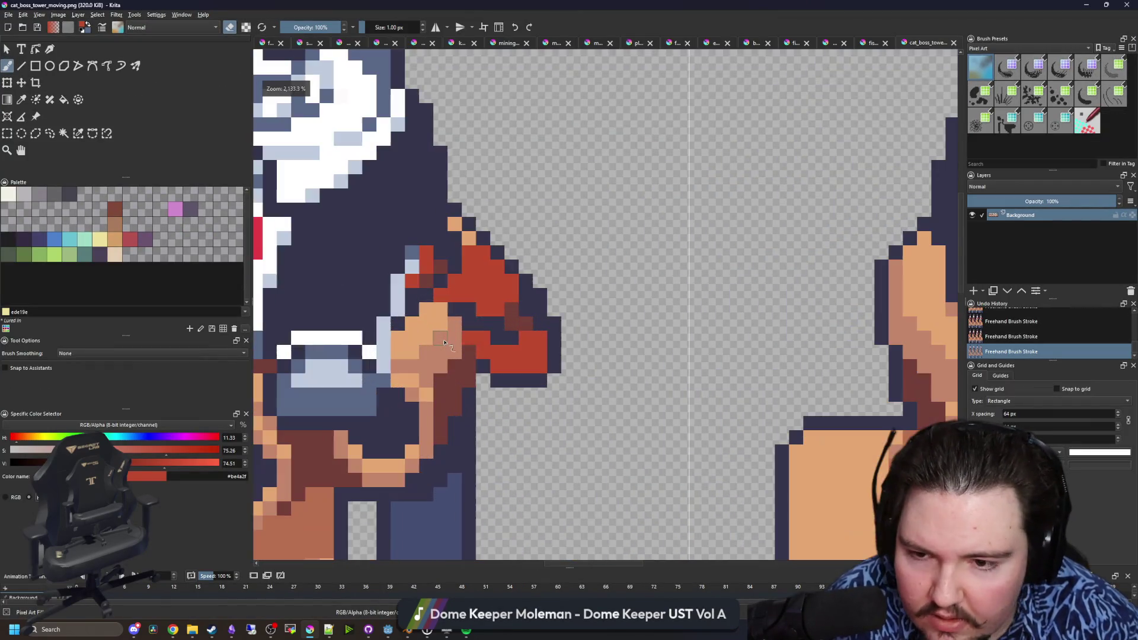
pyautogui.scroll(2, 474, 328)
pyautogui.press('p')
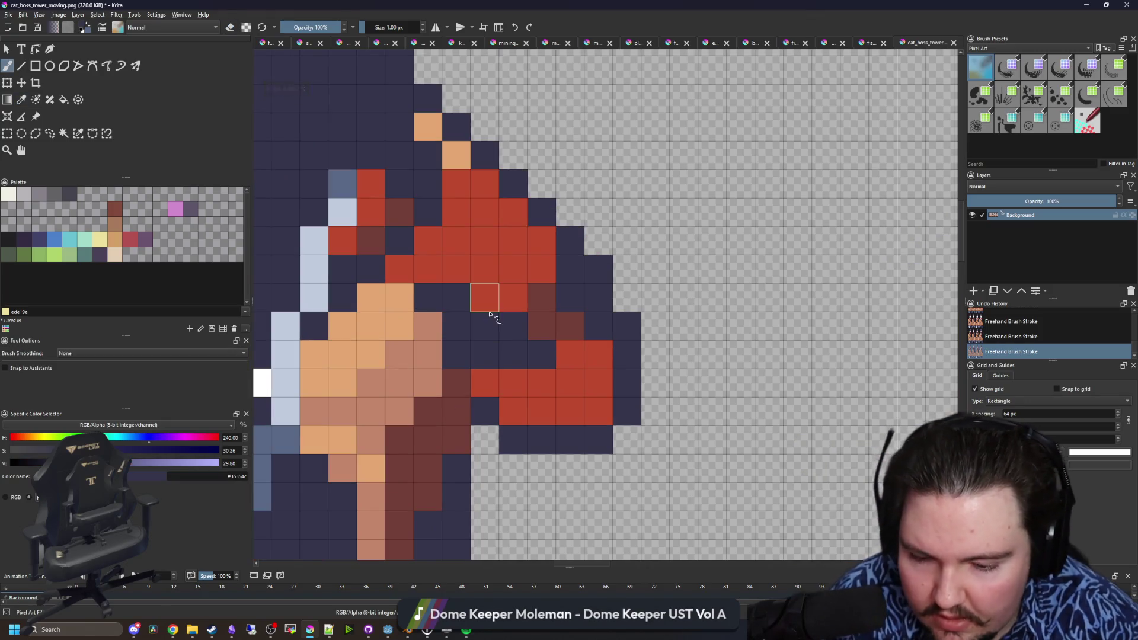
pyautogui.press('b')
pyautogui.click(455, 326)
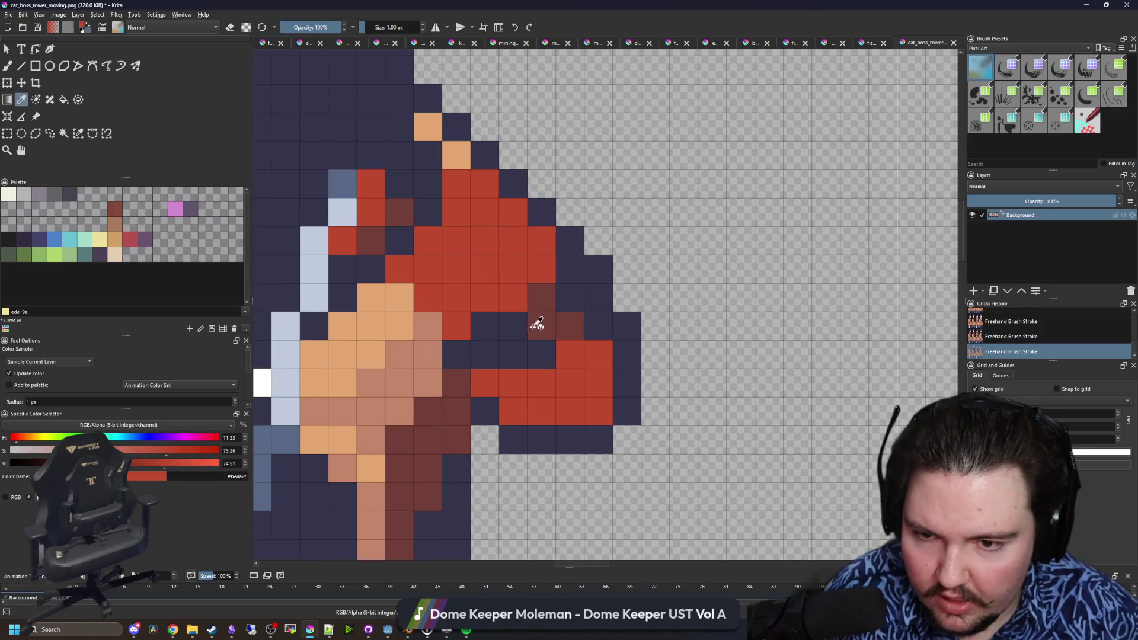
pyautogui.keyDown('ctrl'); pyautogui.click(534, 322); pyautogui.keyUp('ctrl')
pyautogui.click(485, 326)
# - Outline the paw's top, right side and underside in dark #35354c
pyautogui.scroll(-5, 434, 371)
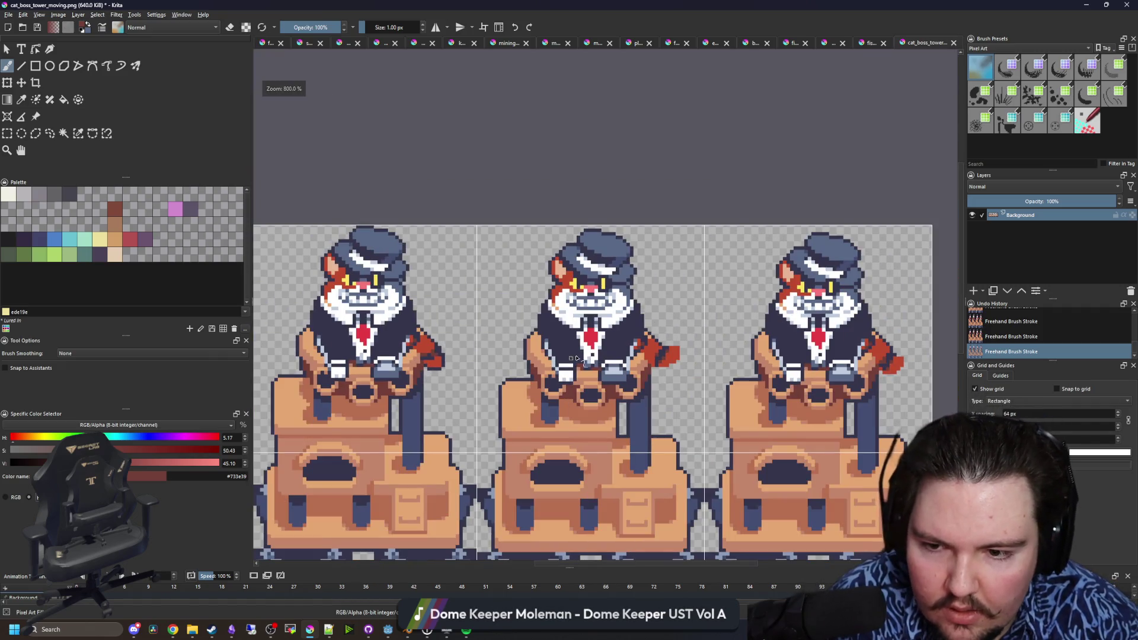
pyautogui.scroll(5, 670, 368)
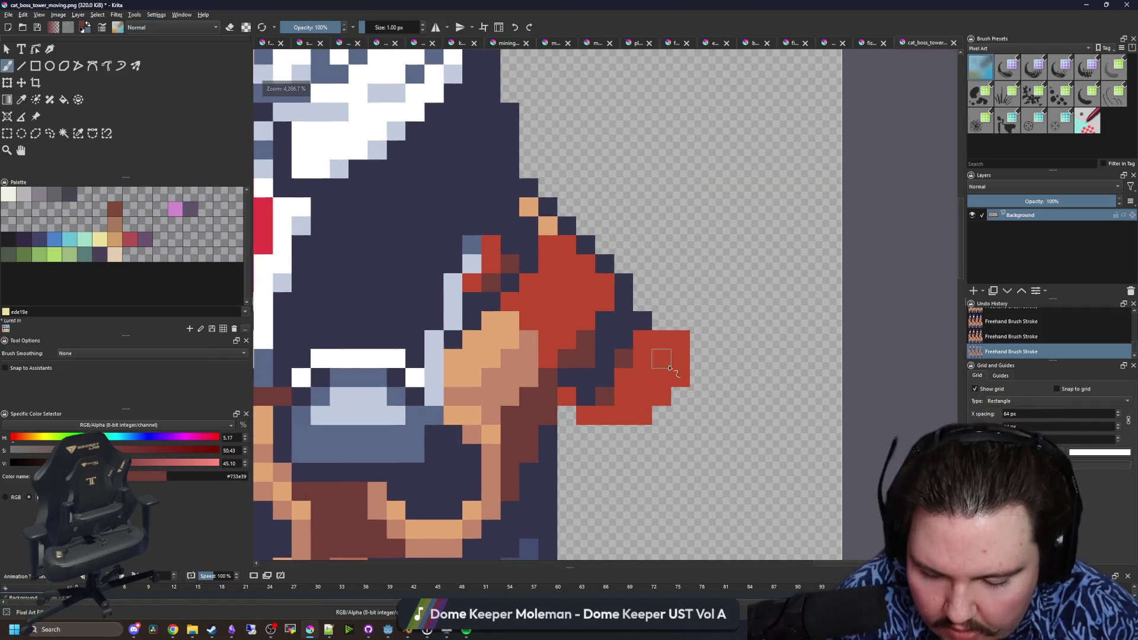
pyautogui.scroll(2, 670, 368)
pyautogui.keyDown('ctrl'); pyautogui.click(618, 310); pyautogui.keyUp('ctrl')
pyautogui.moveTo(640, 310)
pyautogui.mouseDown()
pyautogui.moveTo(686, 310)
pyautogui.moveTo(723, 394)
pyautogui.mouseUp()
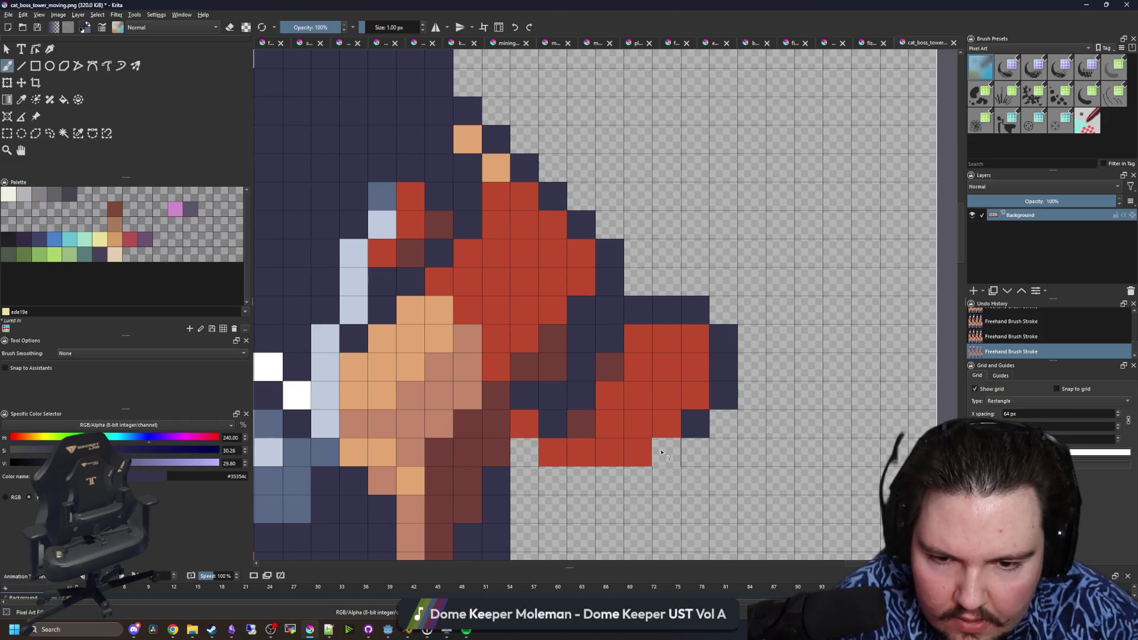
pyautogui.moveTo(662, 452); pyautogui.dragTo(562, 486)
pyautogui.scroll(-10, 772, 417)
pyautogui.scroll(10, 430, 442)
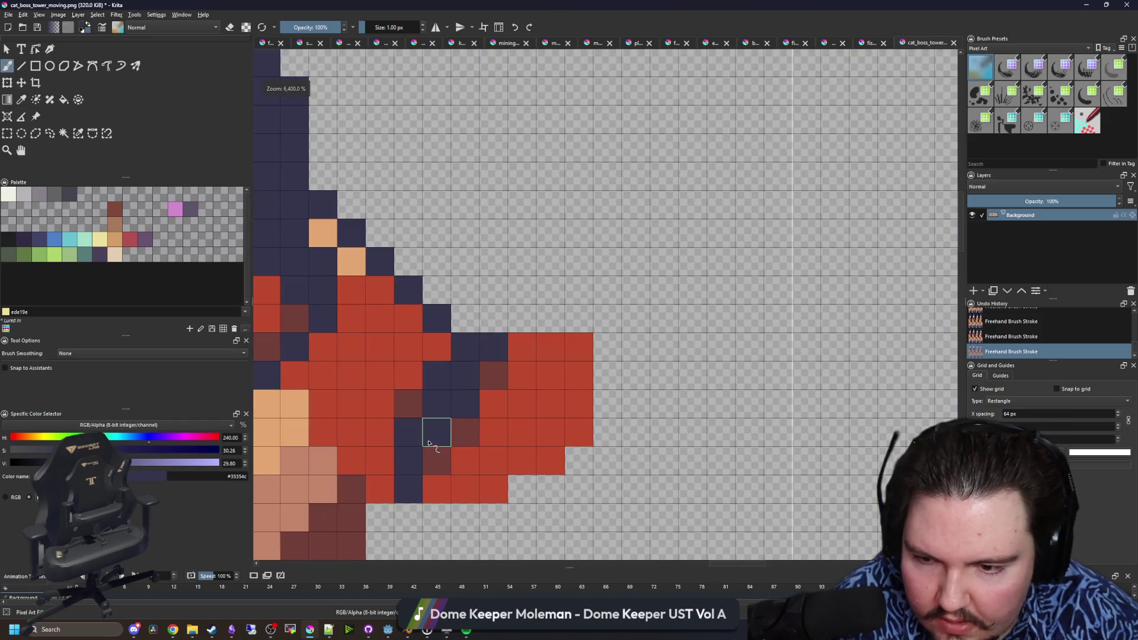
pyautogui.moveTo(438, 522)
pyautogui.mouseDown()
pyautogui.moveTo(509, 519)
pyautogui.moveTo(563, 489)
pyautogui.mouseUp()
# - Save cat_boss_tower_moving.png as PNG and return to Godot
pyautogui.scroll(-6, 563, 489)
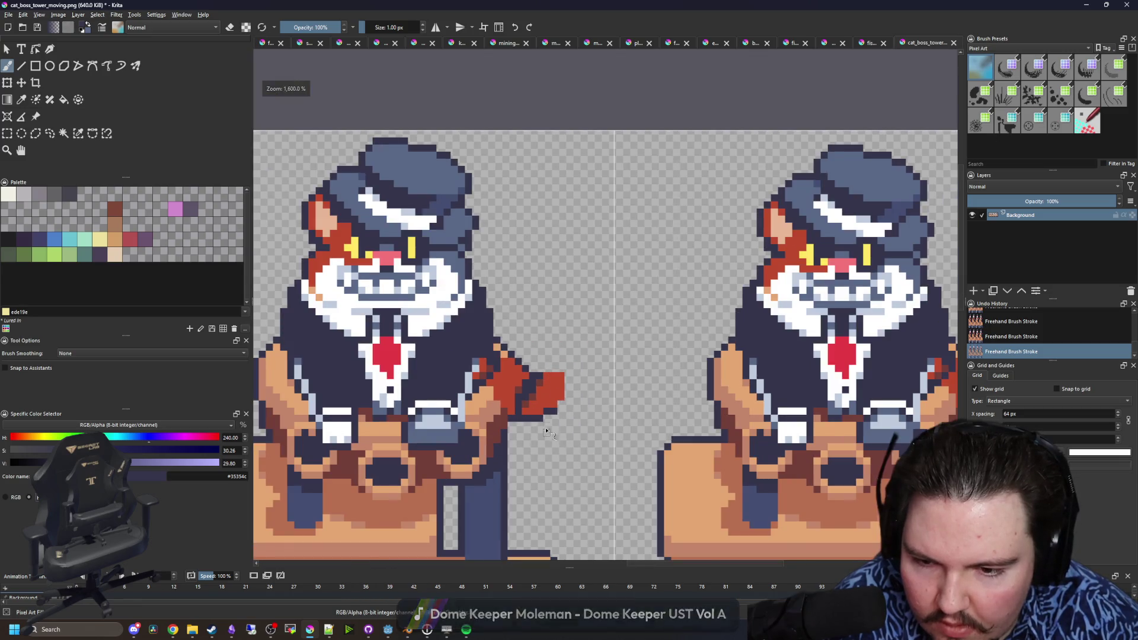
pyautogui.scroll(3, 504, 426)
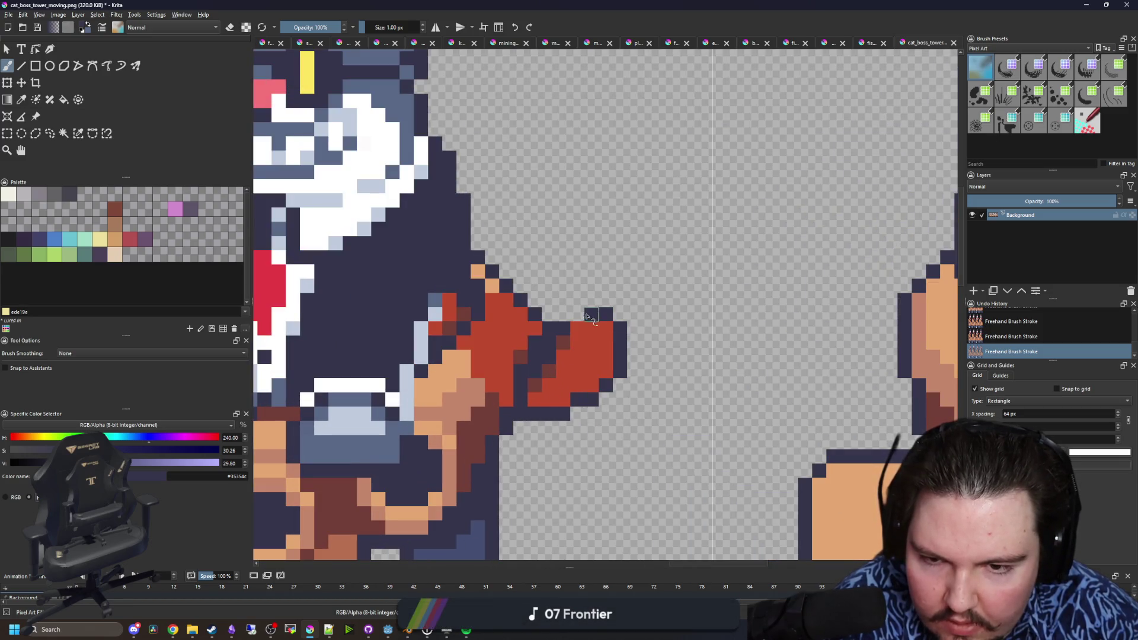
pyautogui.scroll(-6, 585, 347)
pyautogui.scroll(6, 442, 355)
pyautogui.scroll(-6, 533, 379)
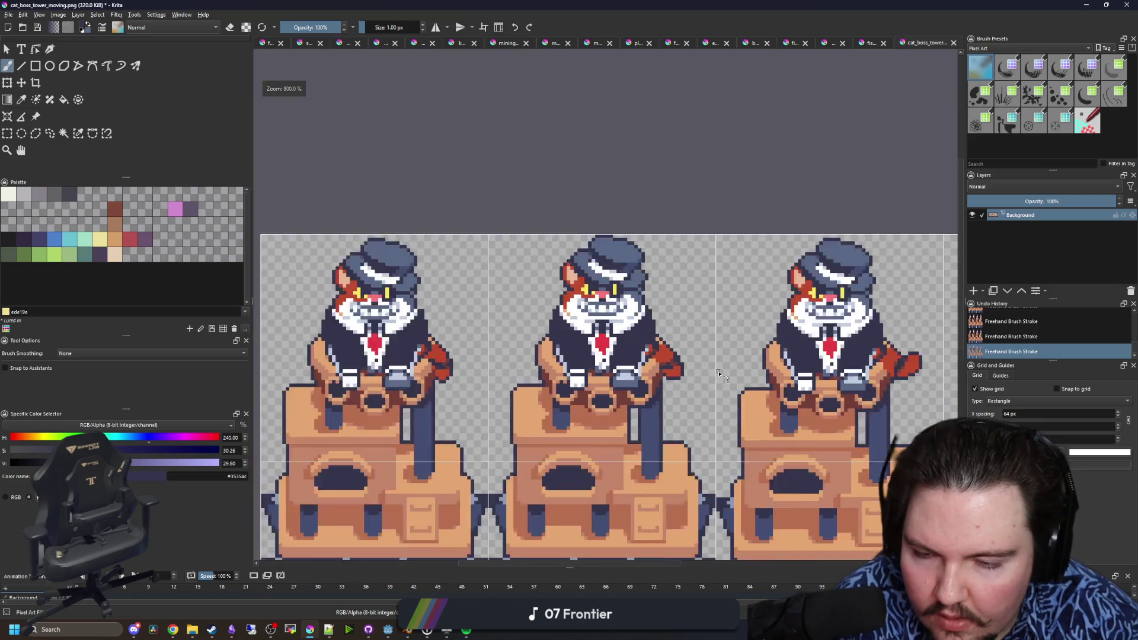
pyautogui.scroll(4, 529, 365)
pyautogui.scroll(-7, 487, 349)
pyautogui.hotkey('ctrl', 's')
pyautogui.press('Return')
pyautogui.hotkey('alt', 'Tab')
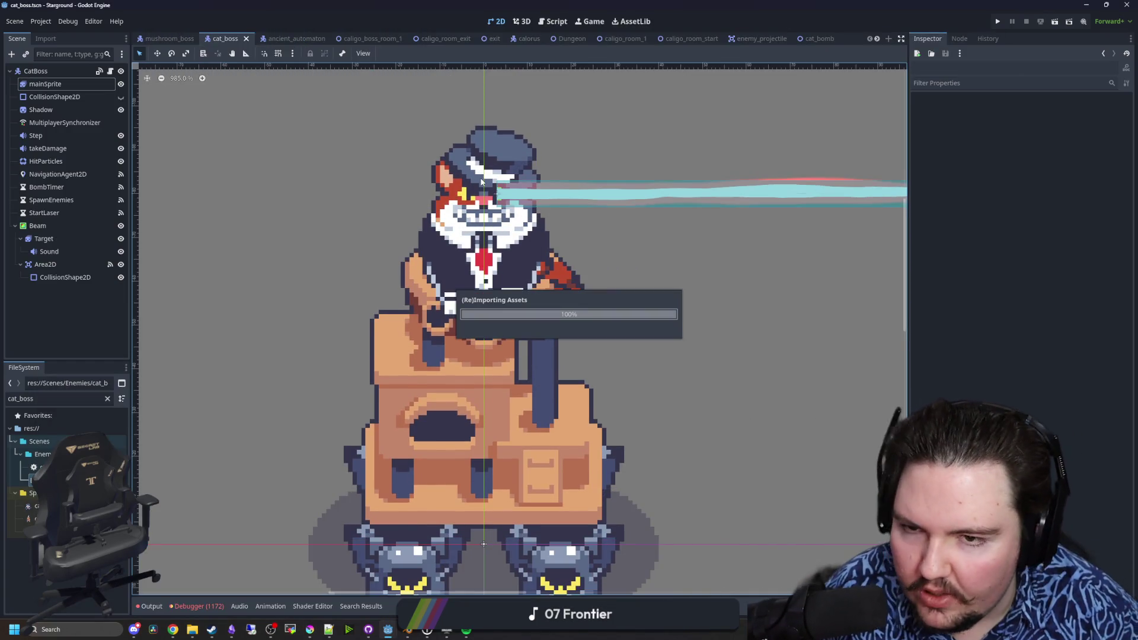
# - Zoom out on the reimported sprite in Godot, then restore Krita full-screen
pyautogui.scroll(-7, 495, 281)
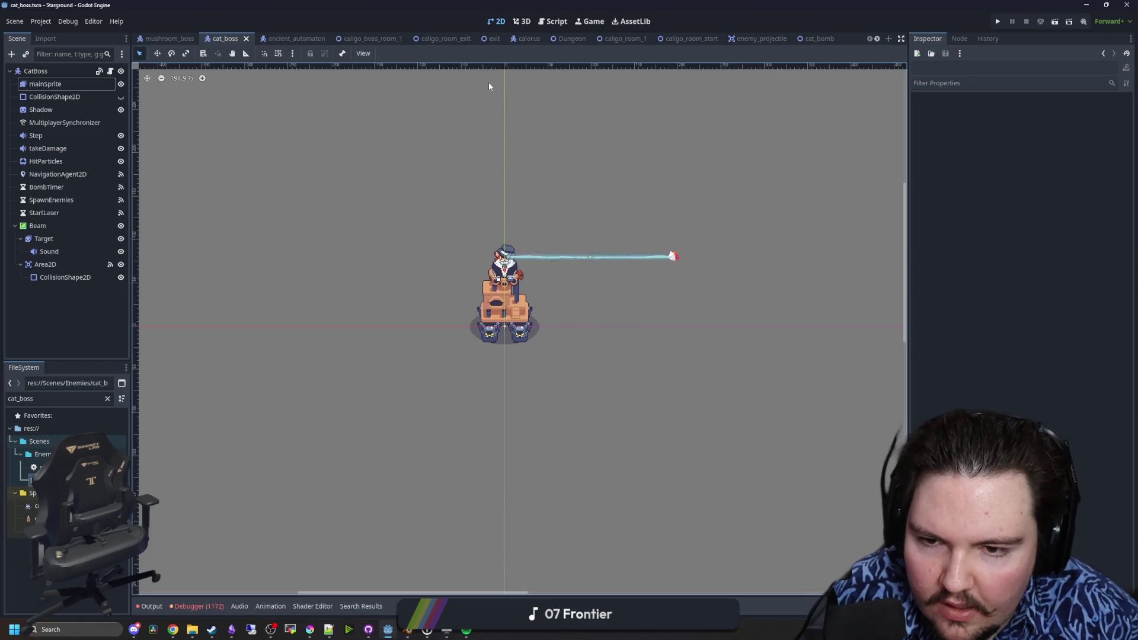
pyautogui.click(310, 629)
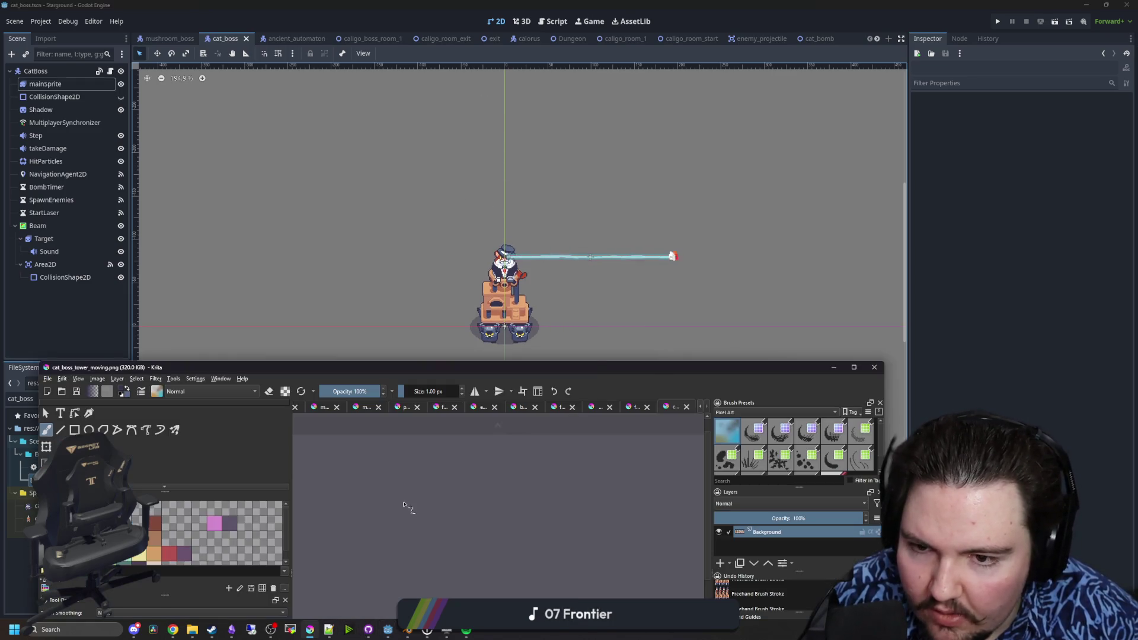
pyautogui.doubleClick(591, 369)
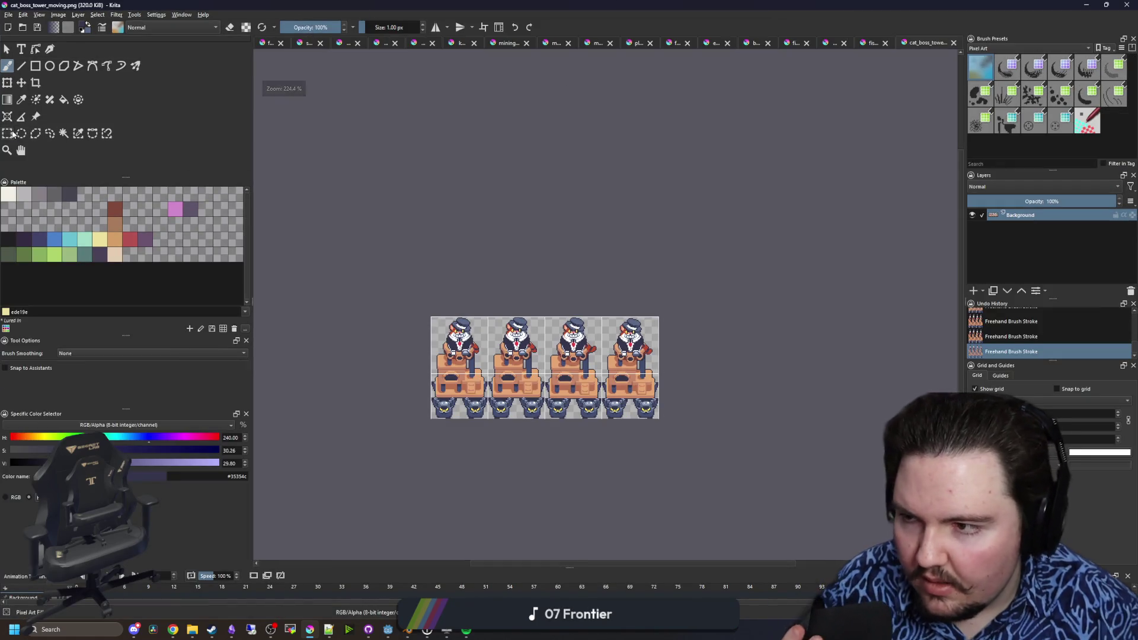
# - Make a first rectangular selection around the first cat's hat and try moving it
pyautogui.click(7, 133)
pyautogui.scroll(5, 504, 386)
pyautogui.scroll(-5, 504, 387)
pyautogui.scroll(2, 504, 387)
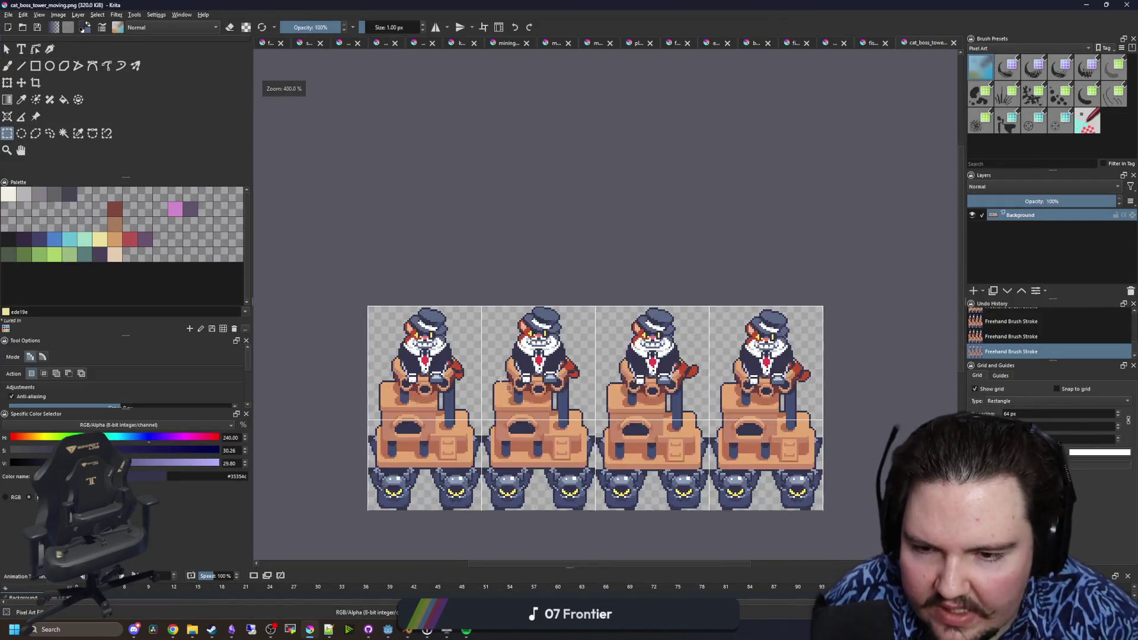
pyautogui.scroll(1, 503, 387)
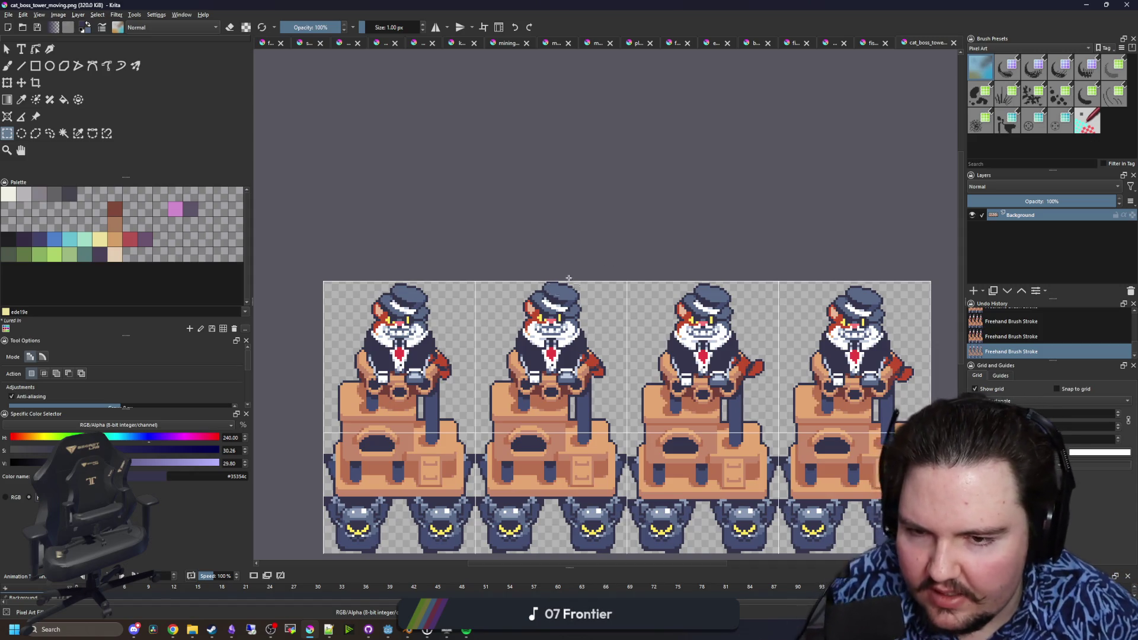
pyautogui.scroll(5, 591, 263)
pyautogui.scroll(-7, 591, 263)
pyautogui.scroll(1, 620, 306)
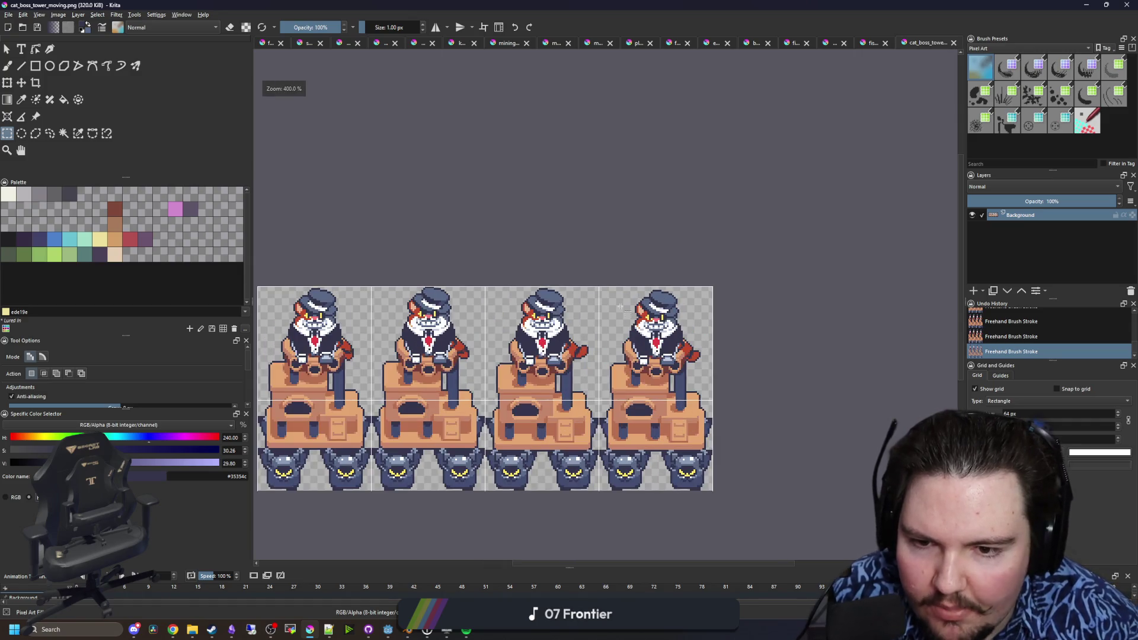
pyautogui.scroll(4, 363, 335)
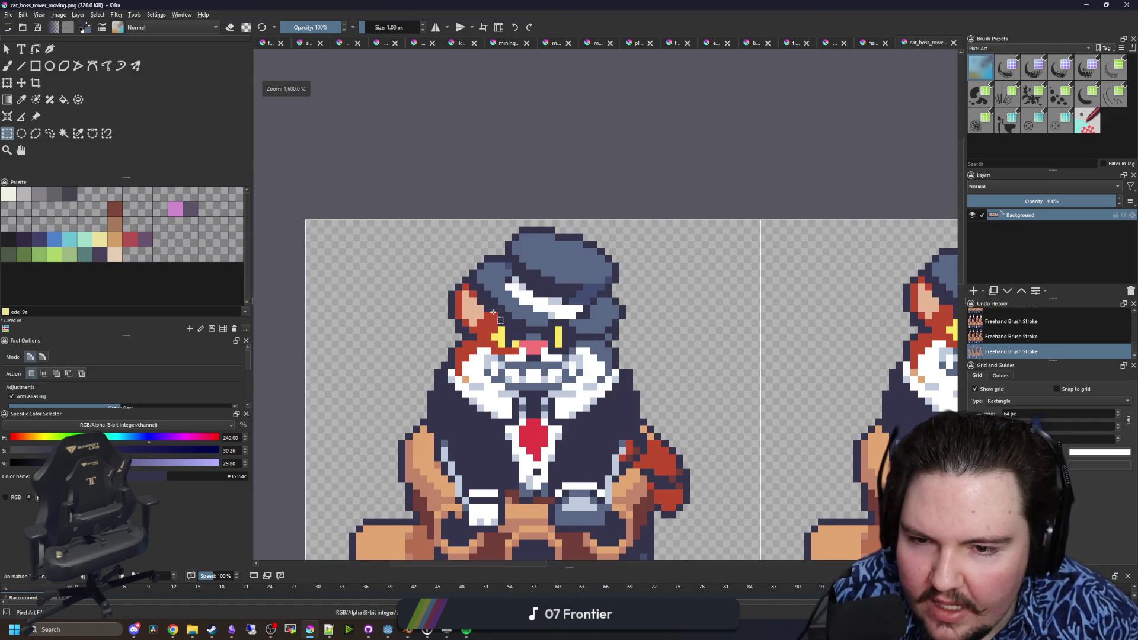
pyautogui.scroll(-3, 442, 335)
pyautogui.scroll(5, 439, 331)
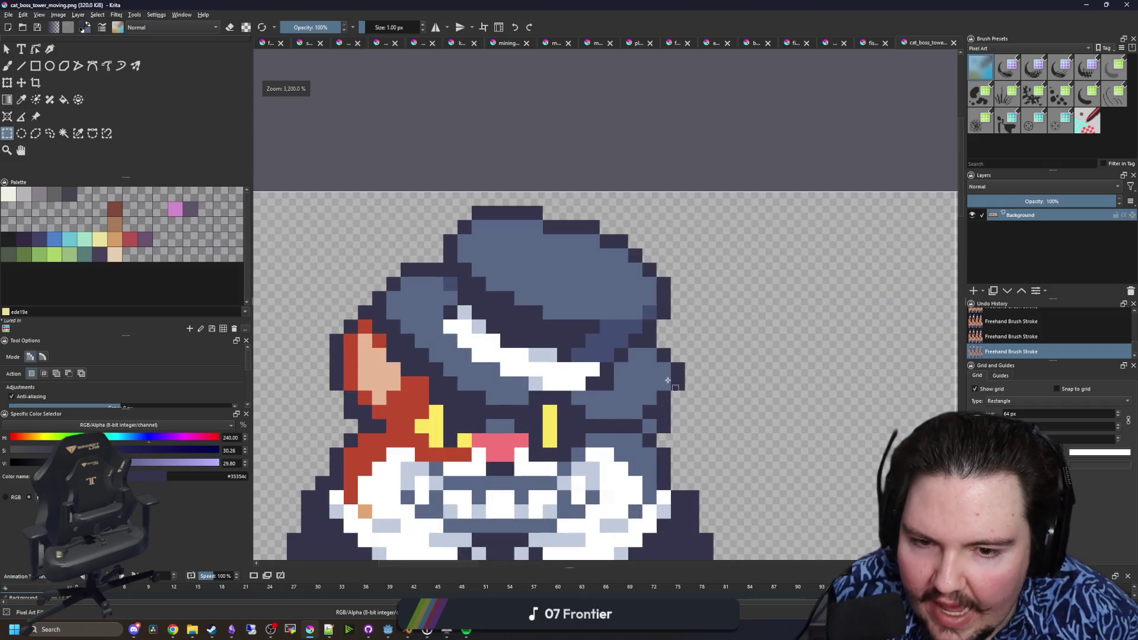
pyautogui.moveTo(683, 388); pyautogui.dragTo(406, 255)
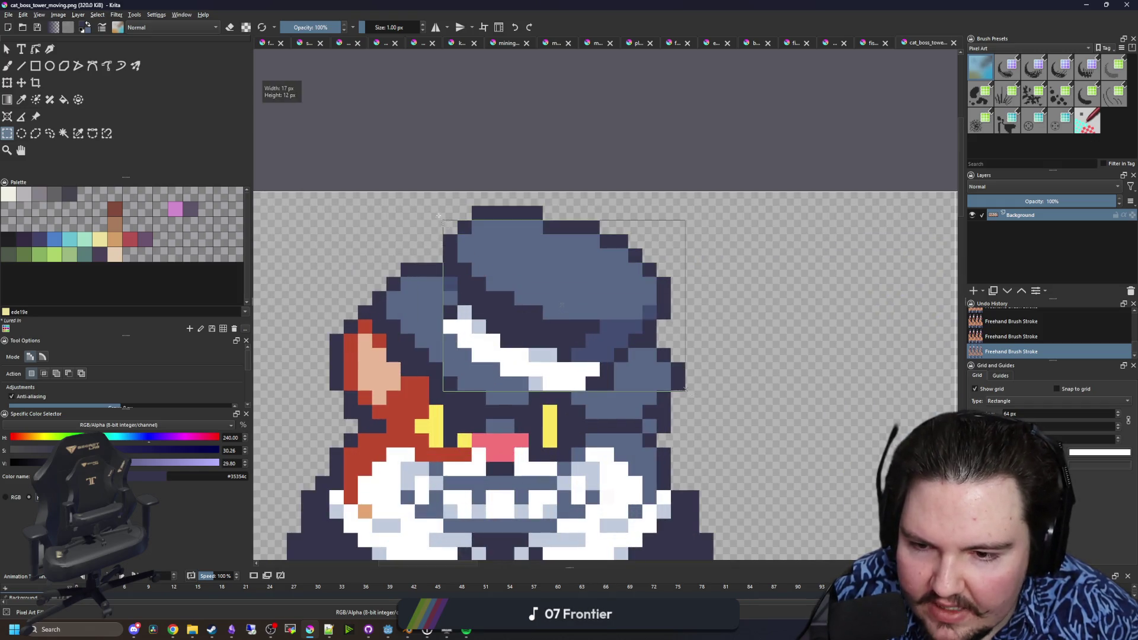
pyautogui.moveTo(406, 370); pyautogui.dragTo(536, 198)
pyautogui.moveTo(386, 358); pyautogui.dragTo(530, 198)
pyautogui.moveTo(638, 428); pyautogui.dragTo(590, 392)
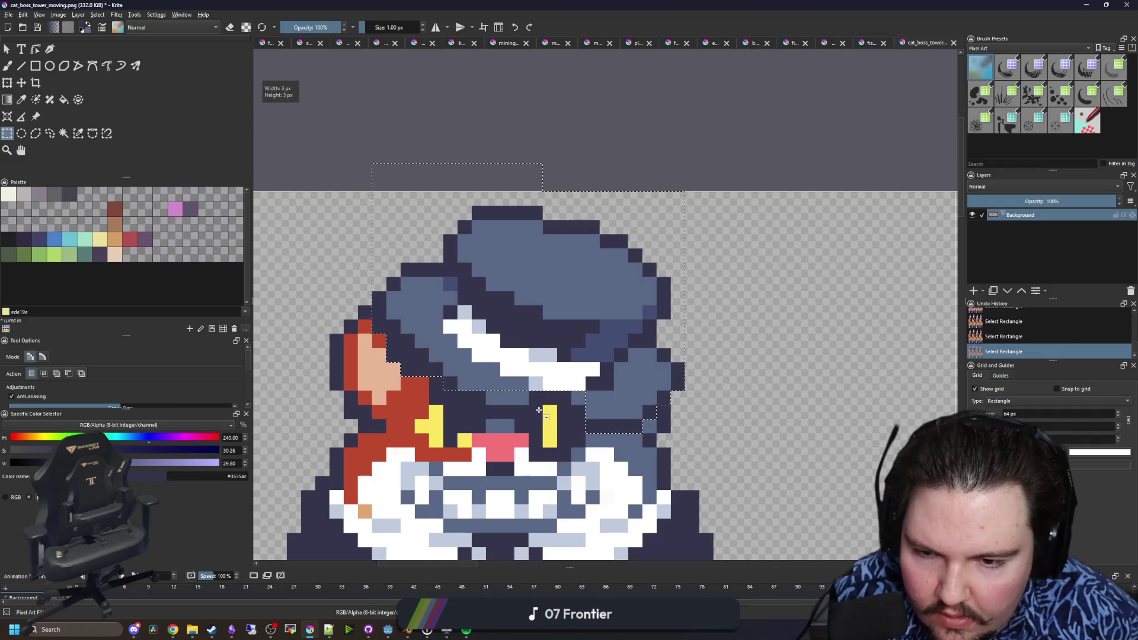
pyautogui.click(21, 83)
pyautogui.scroll(-5, 409, 309)
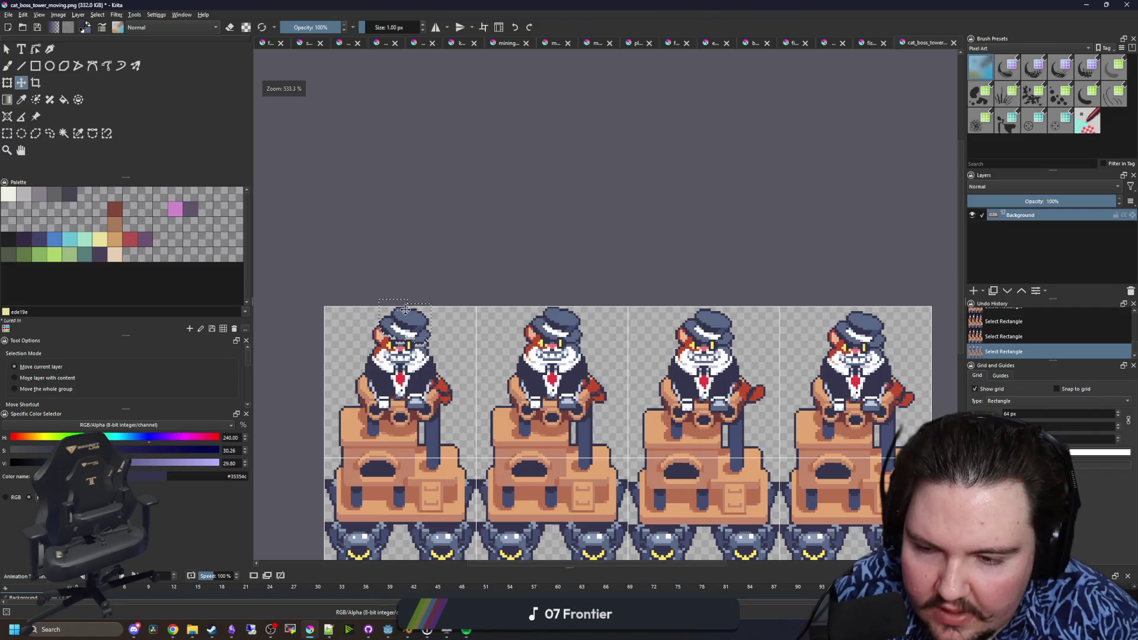
pyautogui.scroll(-3, 409, 309)
pyautogui.scroll(6, 452, 336)
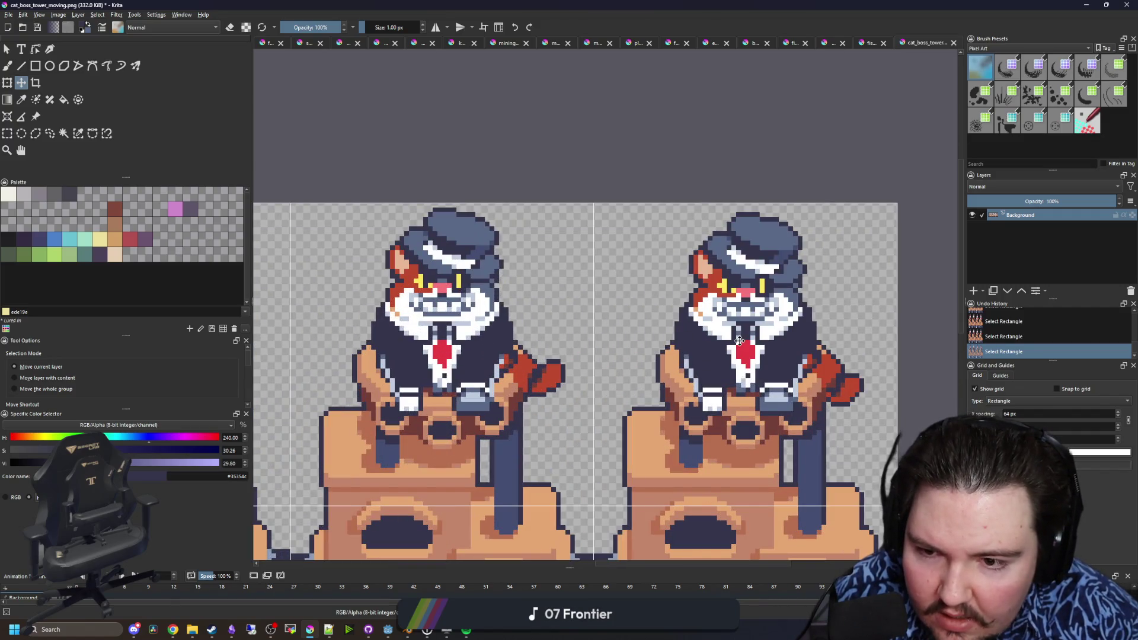
pyautogui.scroll(-3, 740, 341)
pyautogui.scroll(-2, 316, 355)
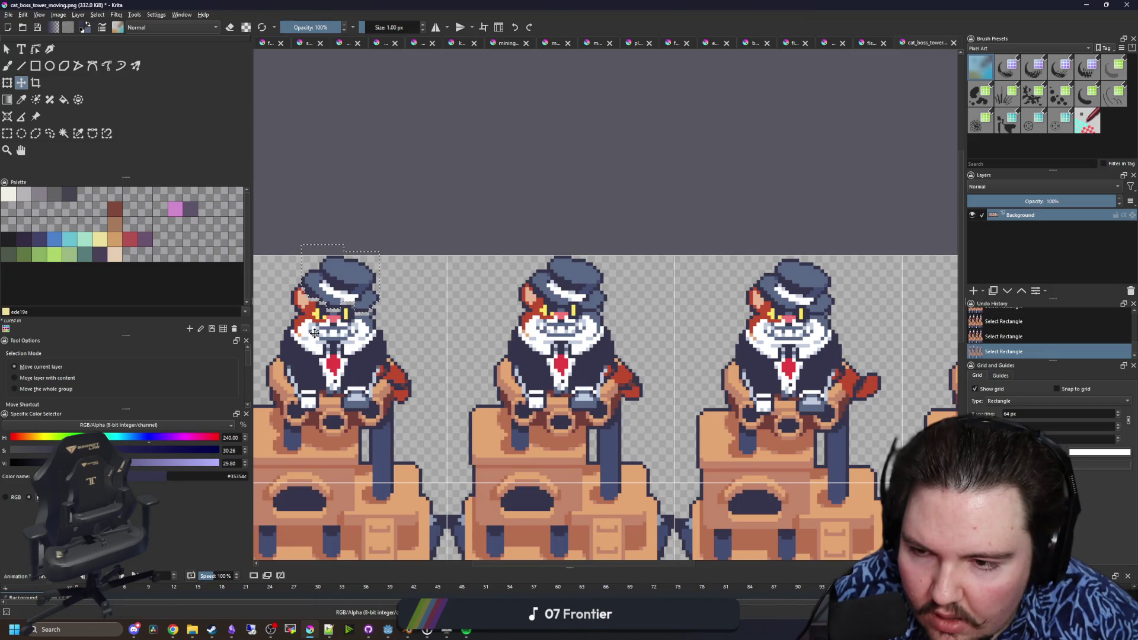
# - Reselect the hat and right side of the head and shift them down one pixel
pyautogui.click(7, 134)
pyautogui.hotkey('ctrl', 'shift', 'a')
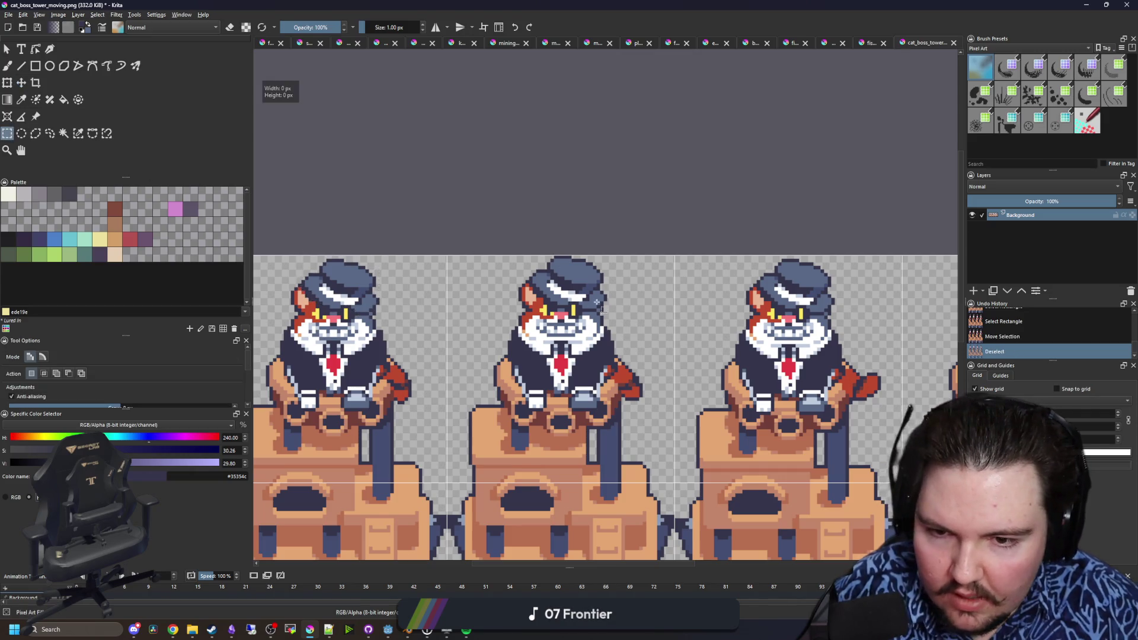
pyautogui.scroll(3, 483, 359)
pyautogui.moveTo(483, 359)
pyautogui.mouseDown()
pyautogui.moveTo(419, 238)
pyautogui.moveTo(407, 148)
pyautogui.moveTo(534, 338)
pyautogui.mouseUp()
pyautogui.moveTo(363, 152)
pyautogui.mouseDown()
pyautogui.moveTo(409, 309)
pyautogui.moveTo(409, 295)
pyautogui.mouseUp()
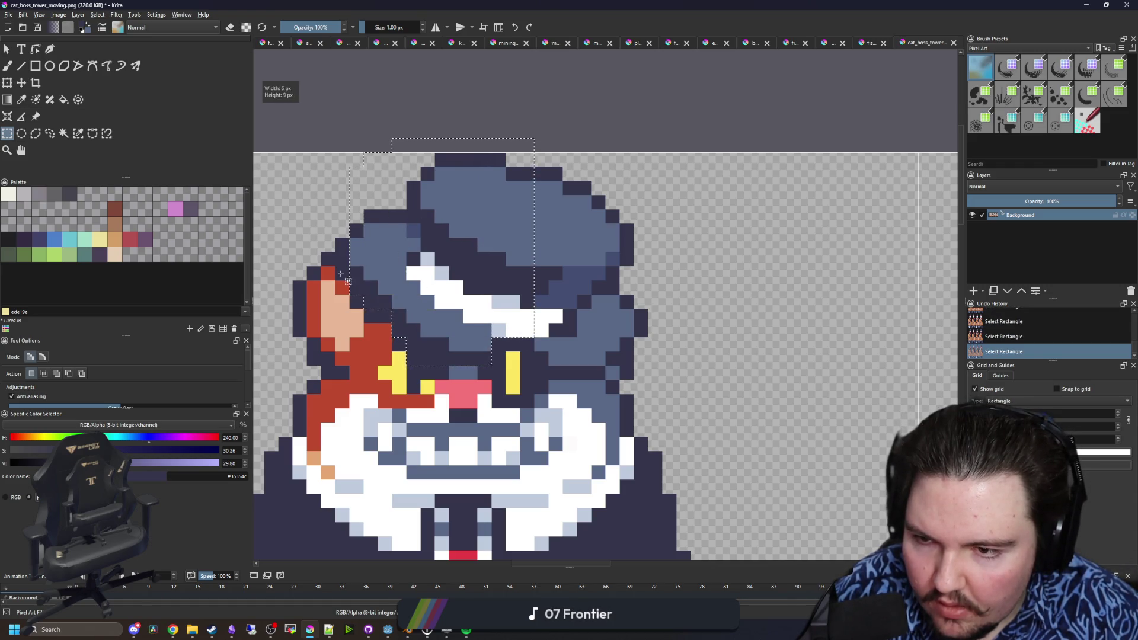
pyautogui.moveTo(335, 195); pyautogui.dragTo(409, 280)
pyautogui.moveTo(611, 294); pyautogui.dragTo(537, 184)
pyautogui.moveTo(550, 380); pyautogui.dragTo(613, 354)
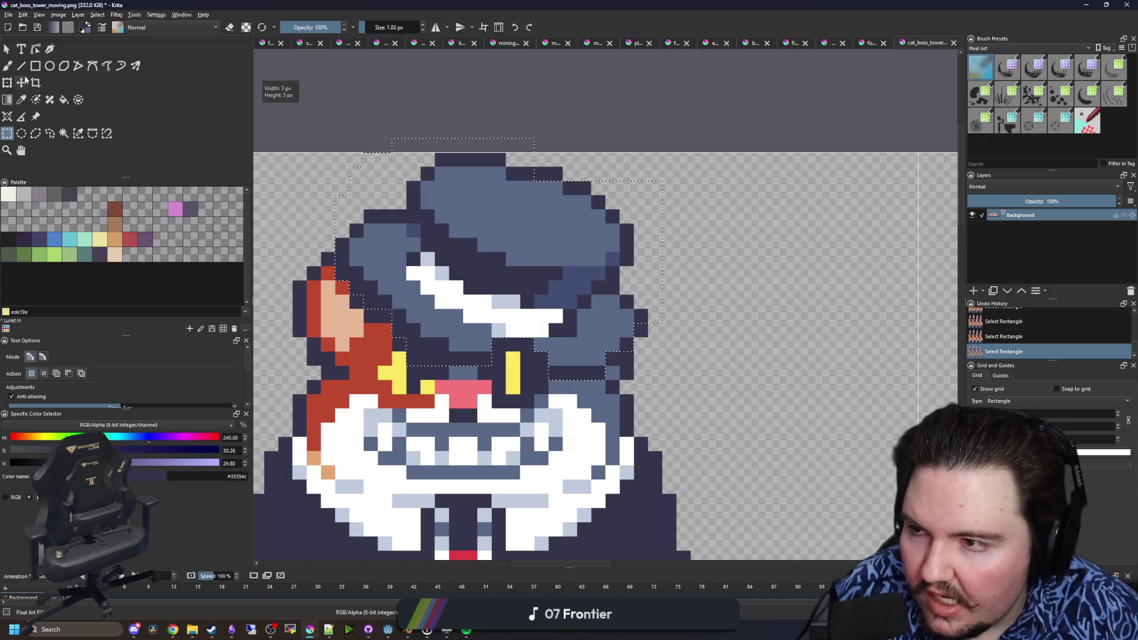
pyautogui.press('t')
pyautogui.press('Down')
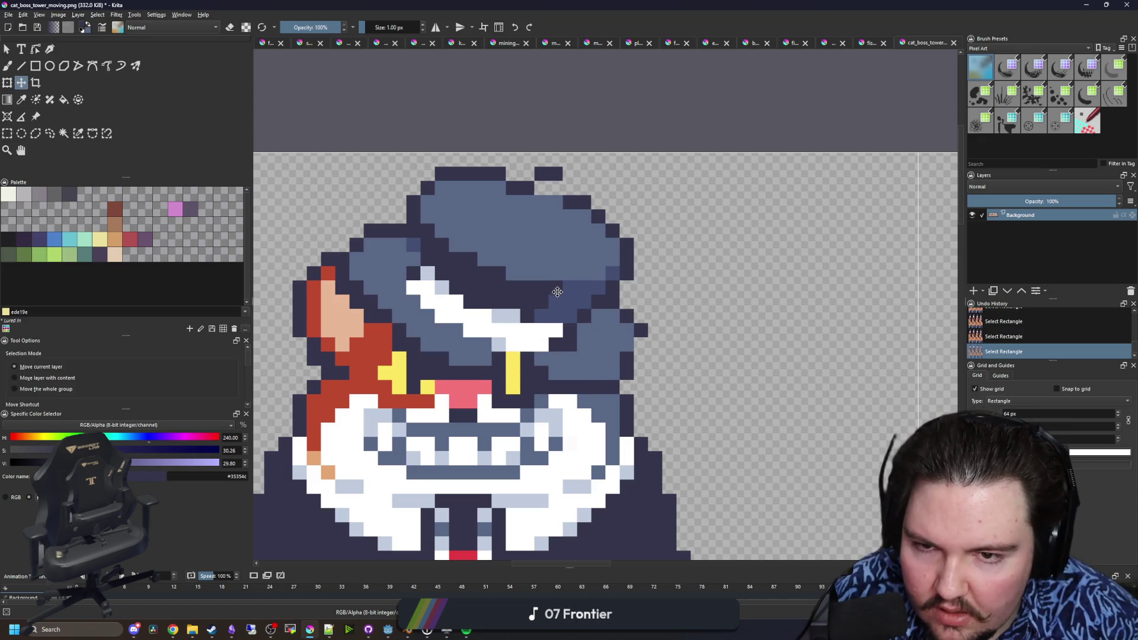
pyautogui.hotkey('ctrl', 'shift', 'a')
# - Erase three stray pixels and paint the gap under the hat brim dark navy
pyautogui.press('b')
pyautogui.press('e')
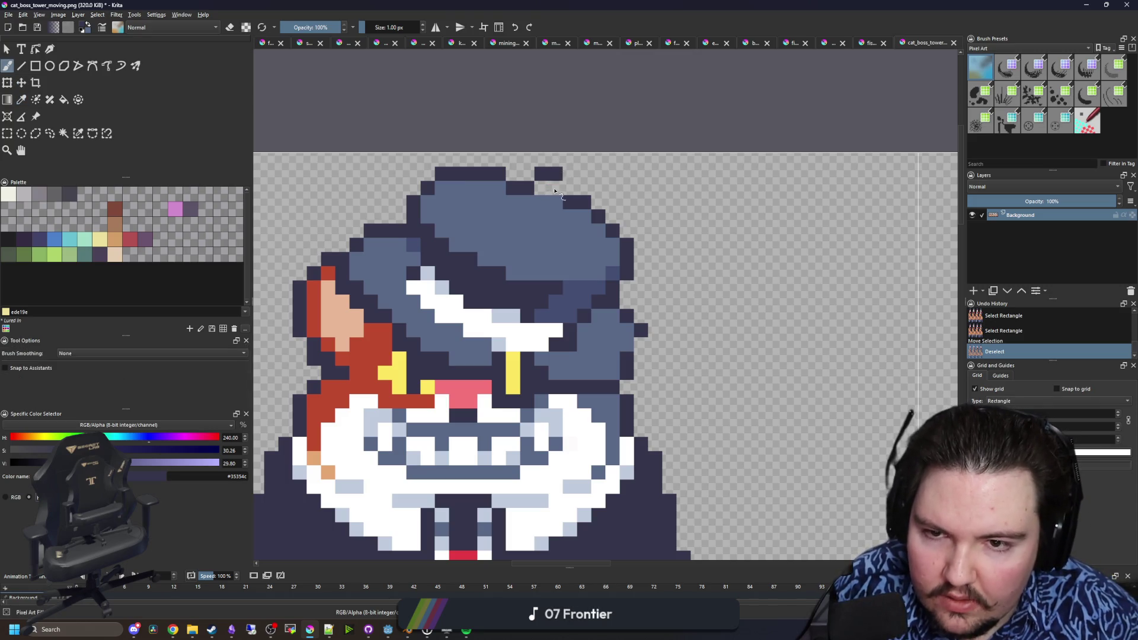
pyautogui.click(555, 175)
pyautogui.click(541, 173)
pyautogui.click(626, 359)
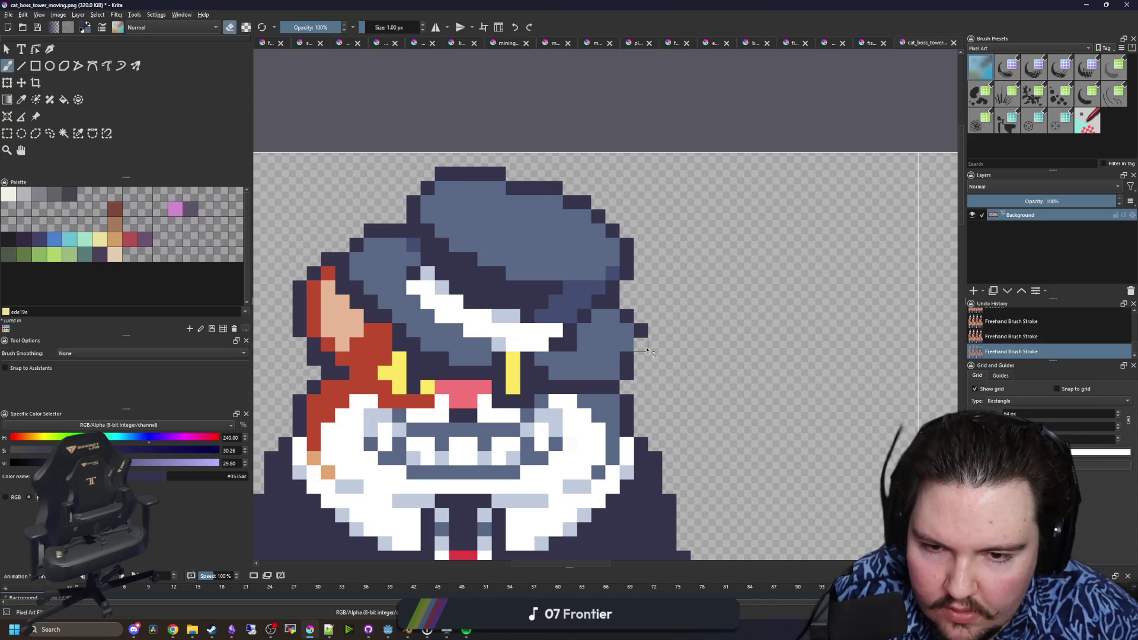
pyautogui.scroll(1, 524, 374)
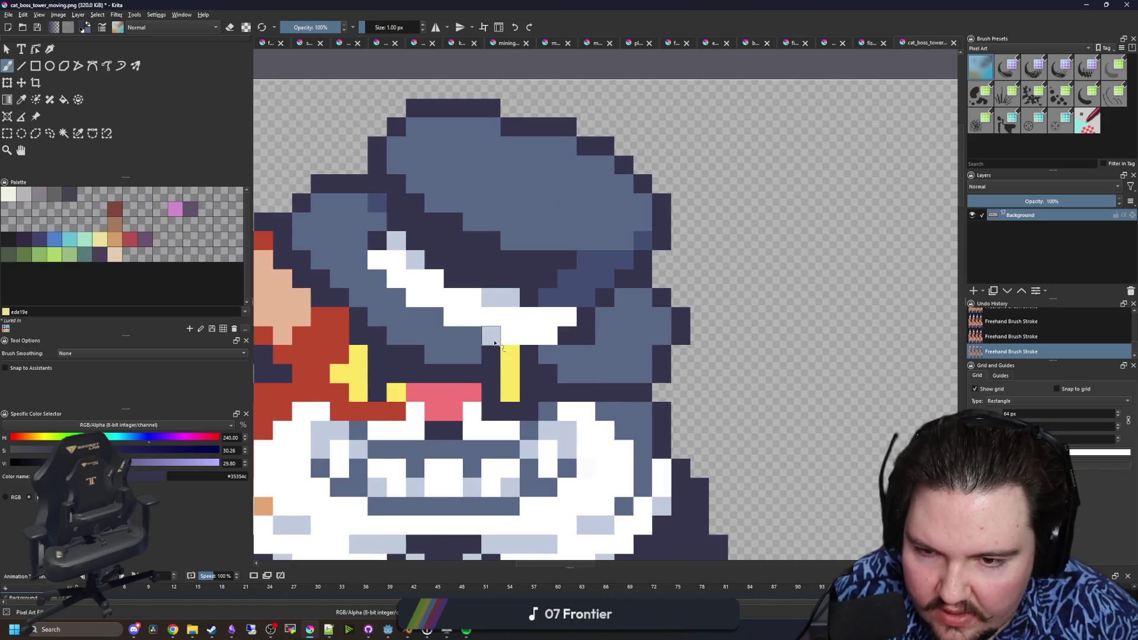
pyautogui.moveTo(495, 342); pyautogui.dragTo(525, 336)
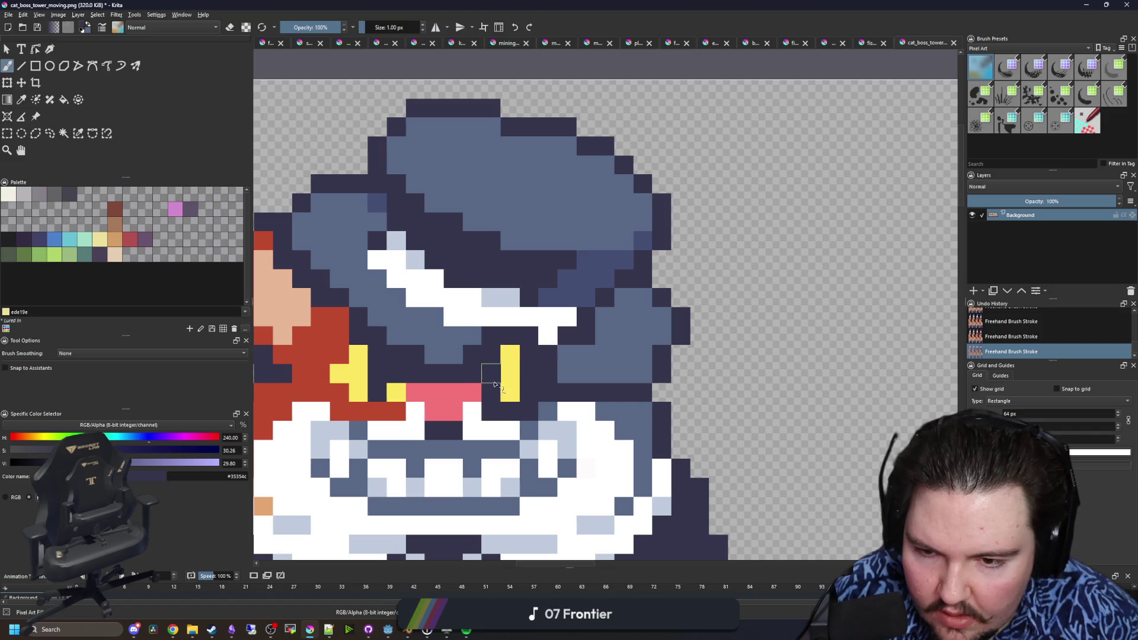
pyautogui.scroll(-8, 495, 383)
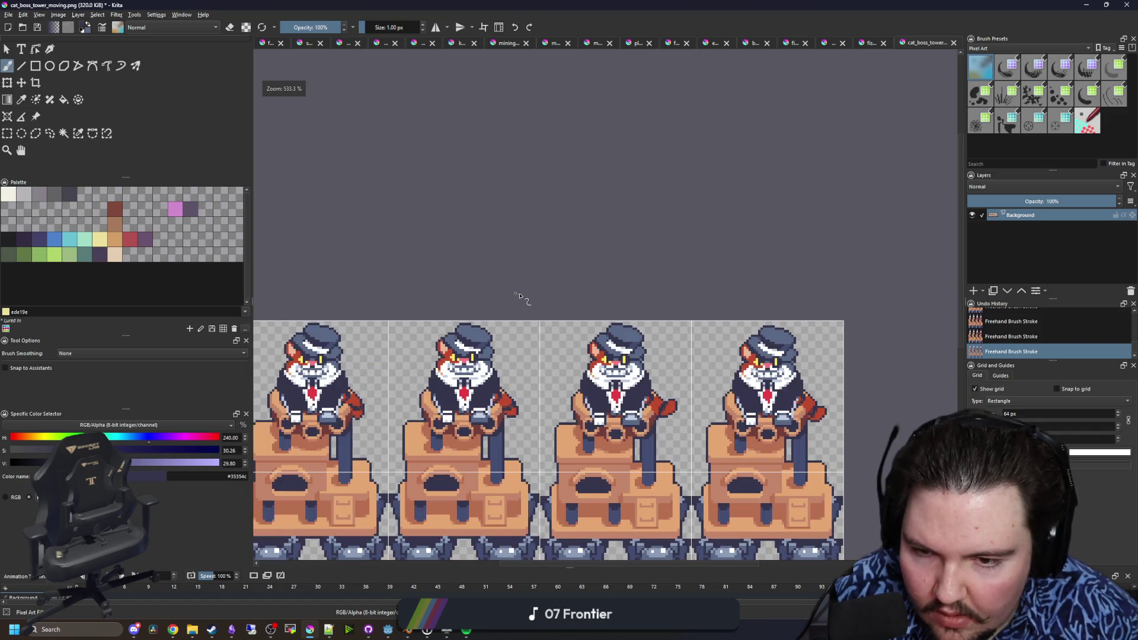
pyautogui.moveTo(649, 368); pyautogui.dragTo(444, 381)
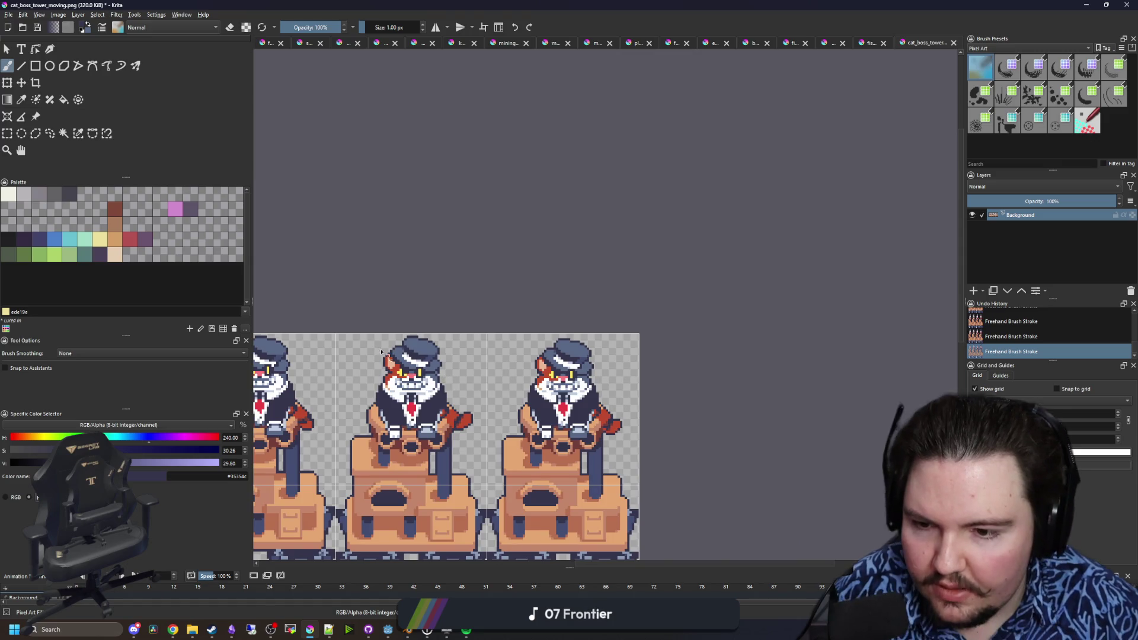
pyautogui.moveTo(381, 353); pyautogui.dragTo(468, 338)
pyautogui.scroll(3, 422, 347)
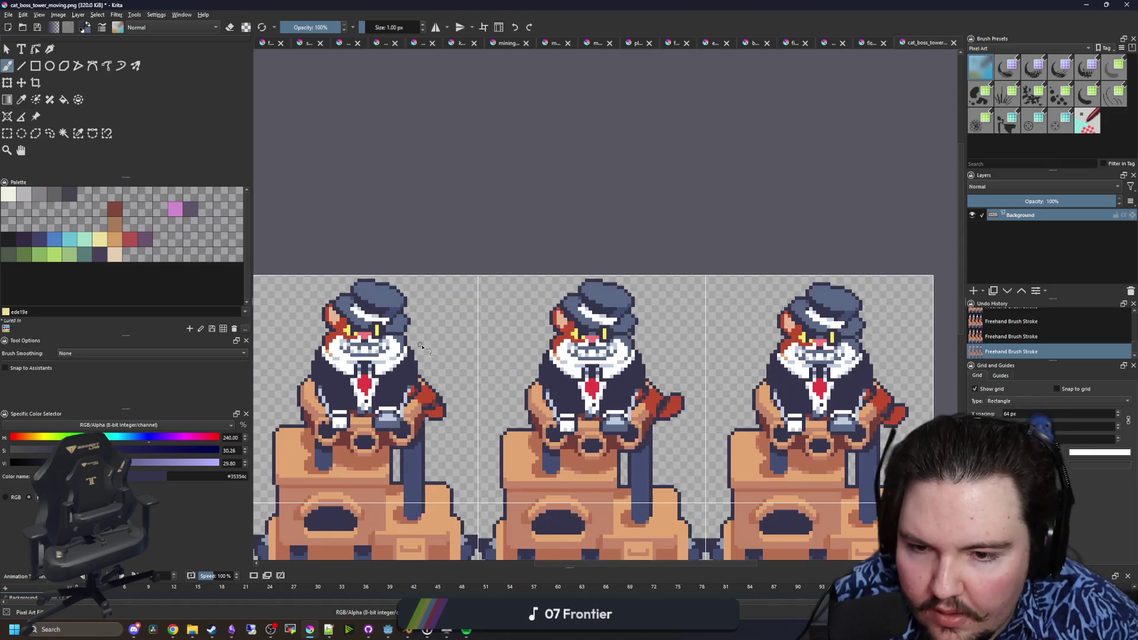
pyautogui.scroll(-2, 428, 325)
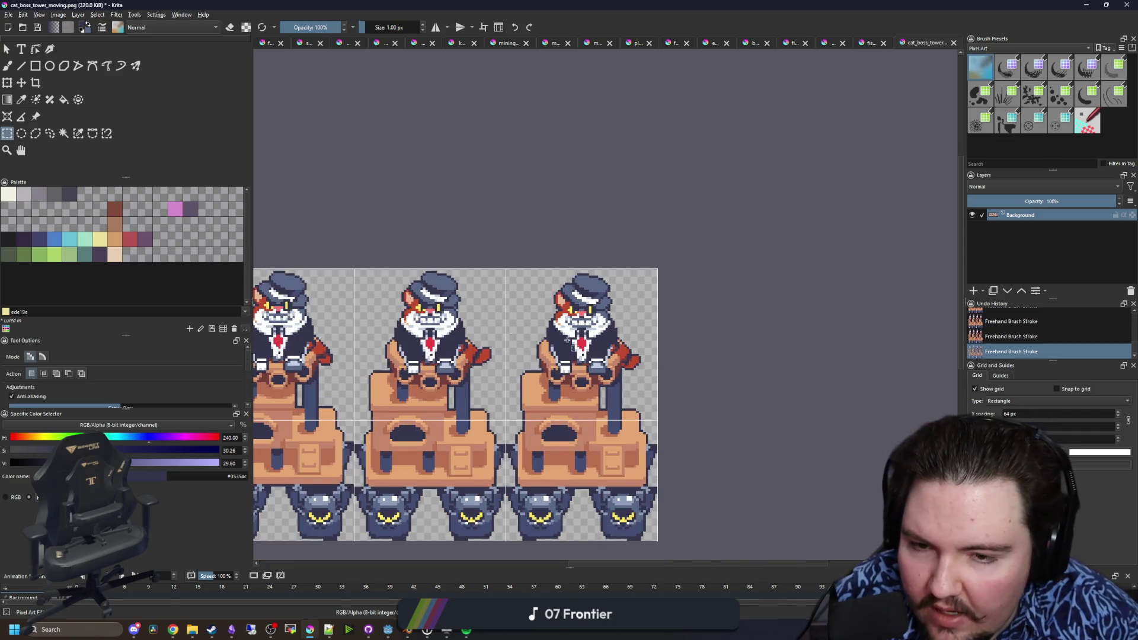
pyautogui.click(7, 133)
pyautogui.scroll(-1, 423, 293)
pyautogui.scroll(2, 422, 293)
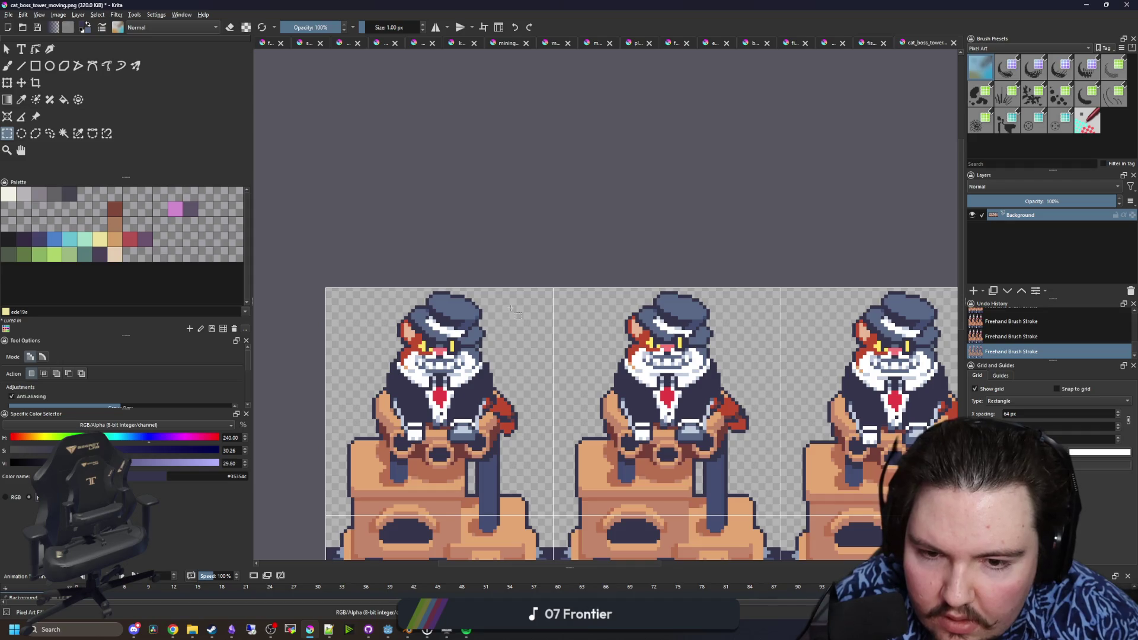
pyautogui.moveTo(616, 312); pyautogui.dragTo(406, 289)
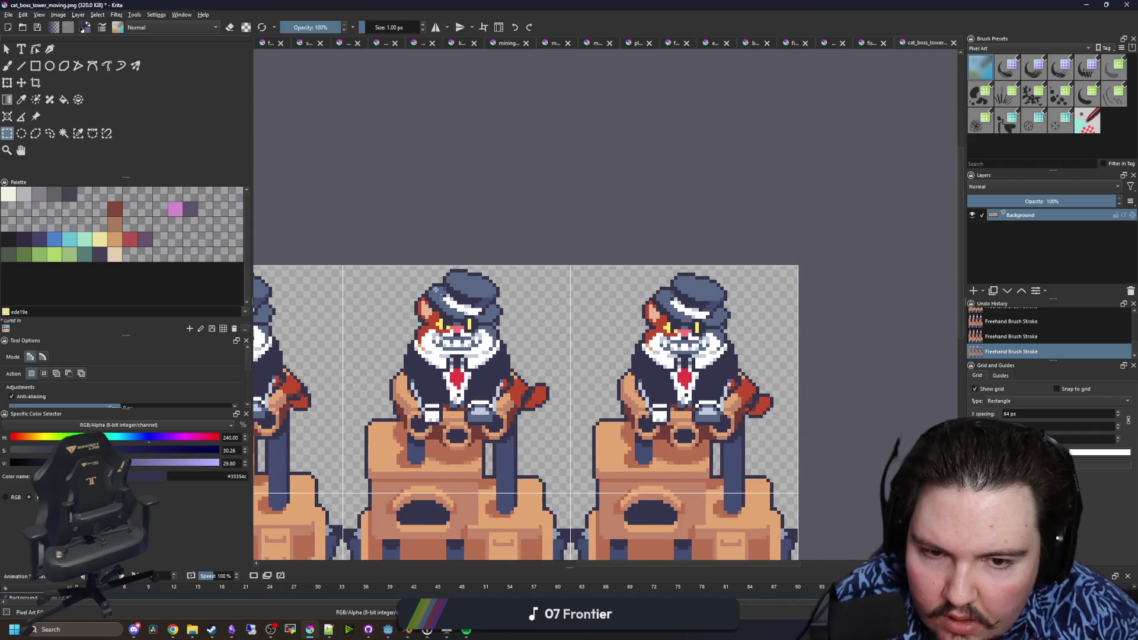
pyautogui.moveTo(266, 323); pyautogui.dragTo(464, 303)
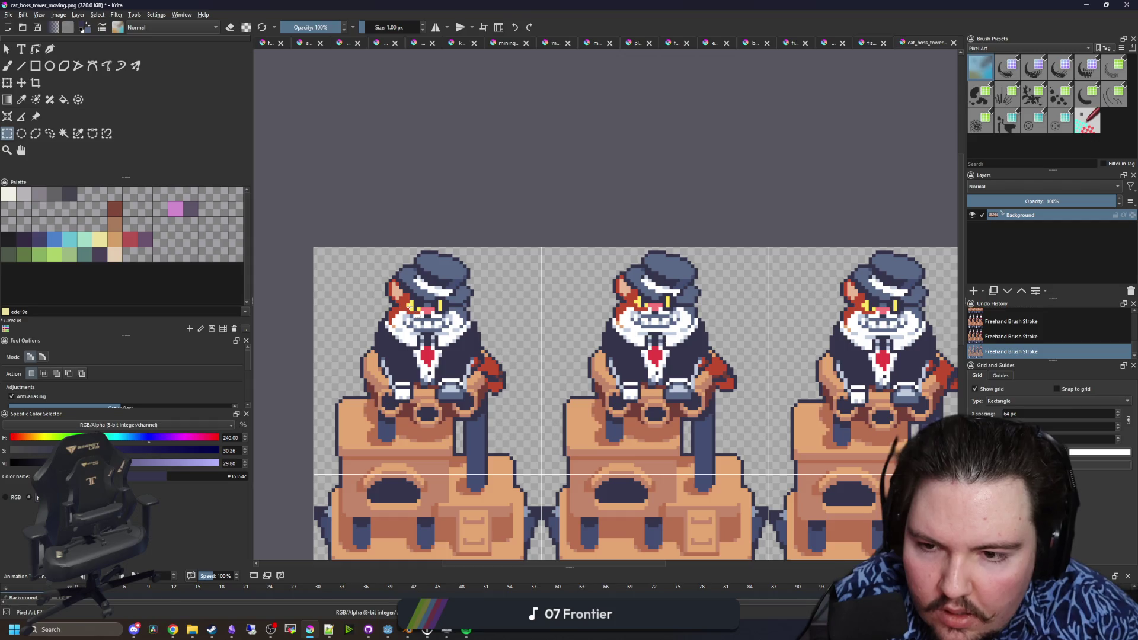
pyautogui.scroll(3, 461, 305)
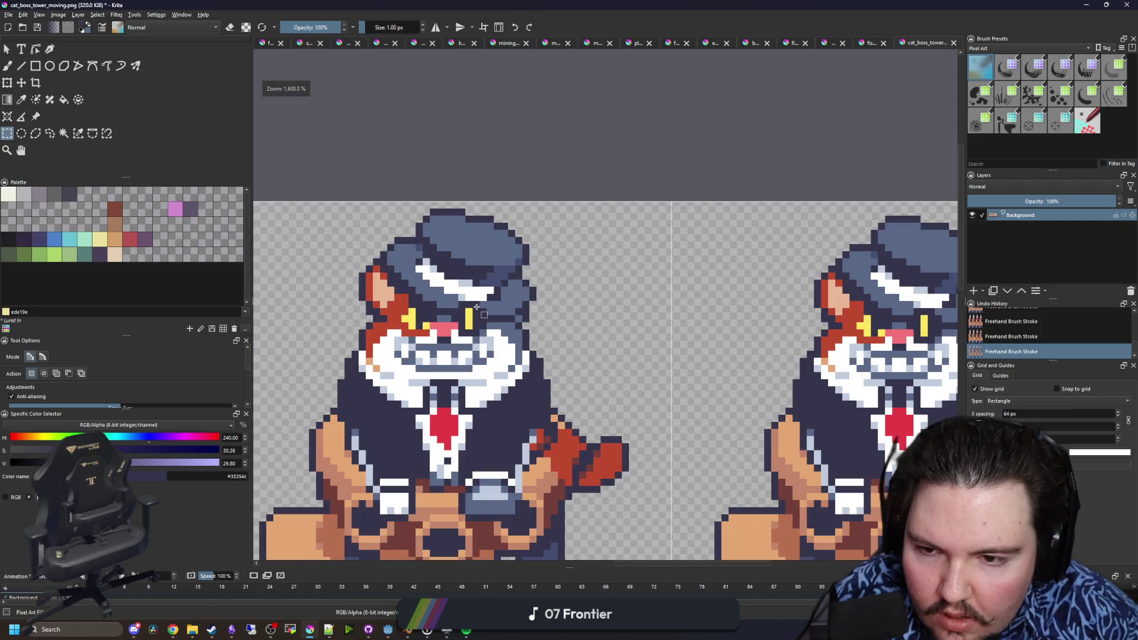
pyautogui.scroll(-4, 536, 306)
pyautogui.scroll(2, 364, 311)
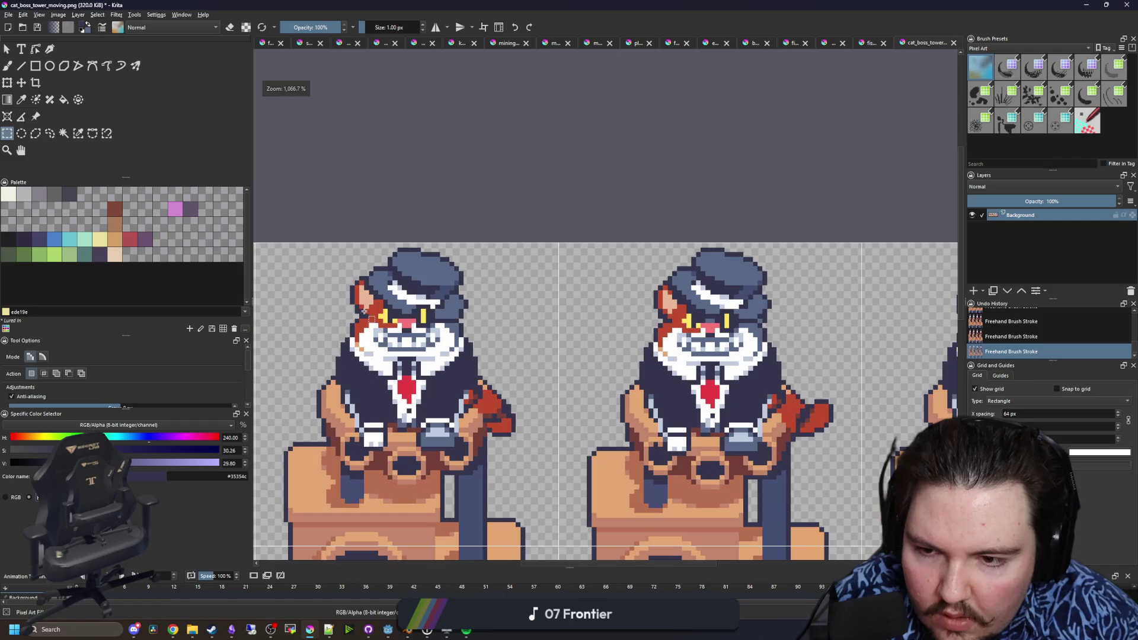
pyautogui.scroll(-2, 480, 328)
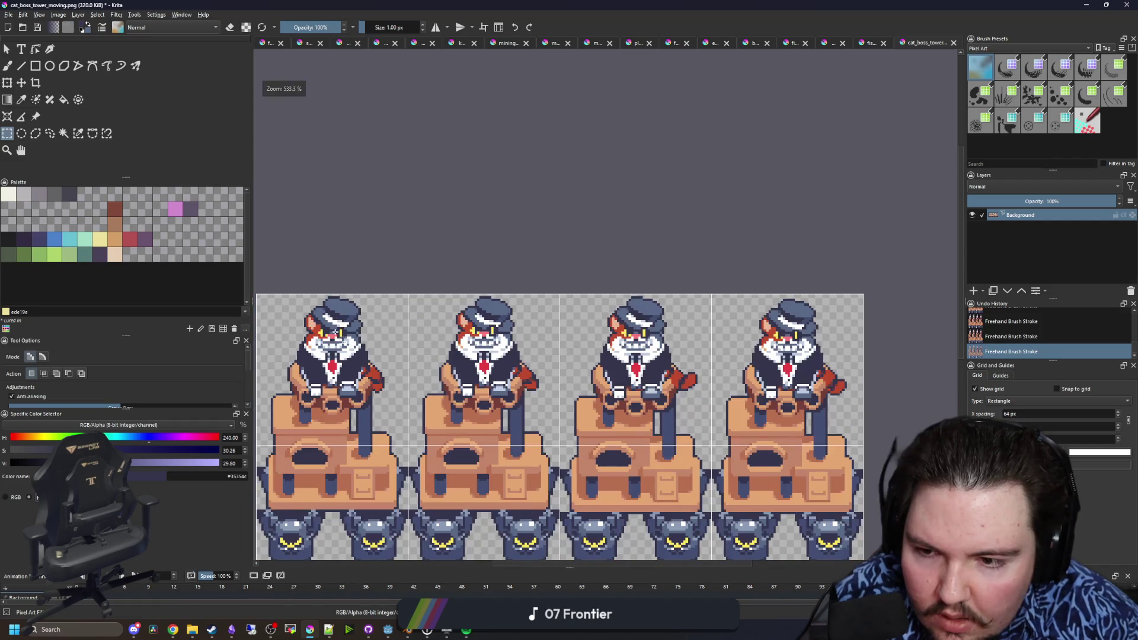
pyautogui.scroll(2, 526, 336)
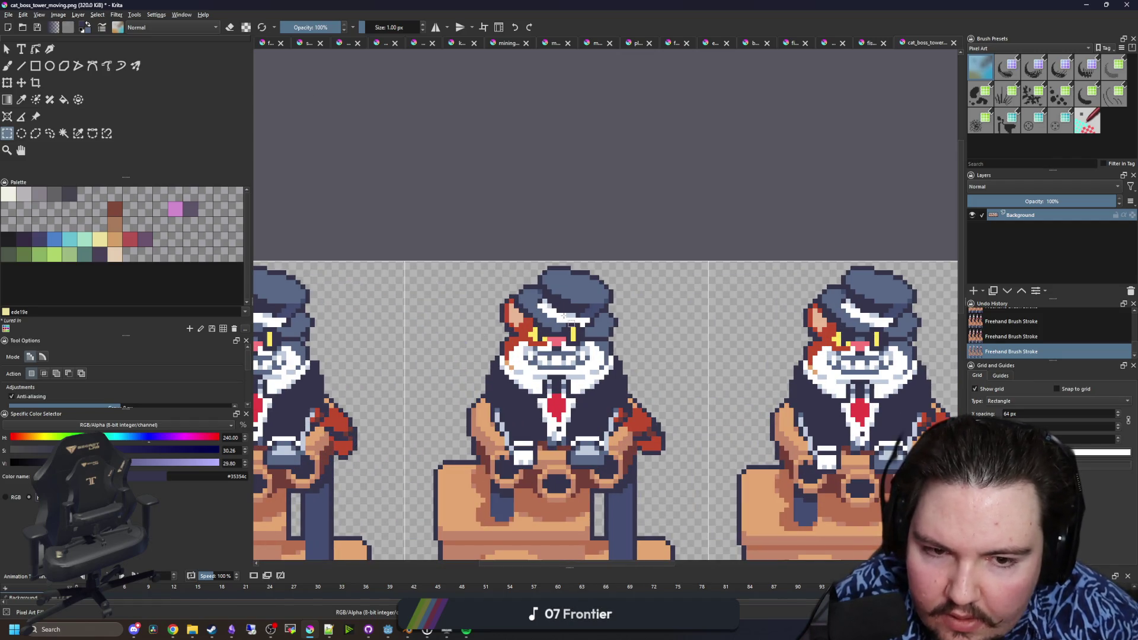
pyautogui.hscroll(3, 580, 299)
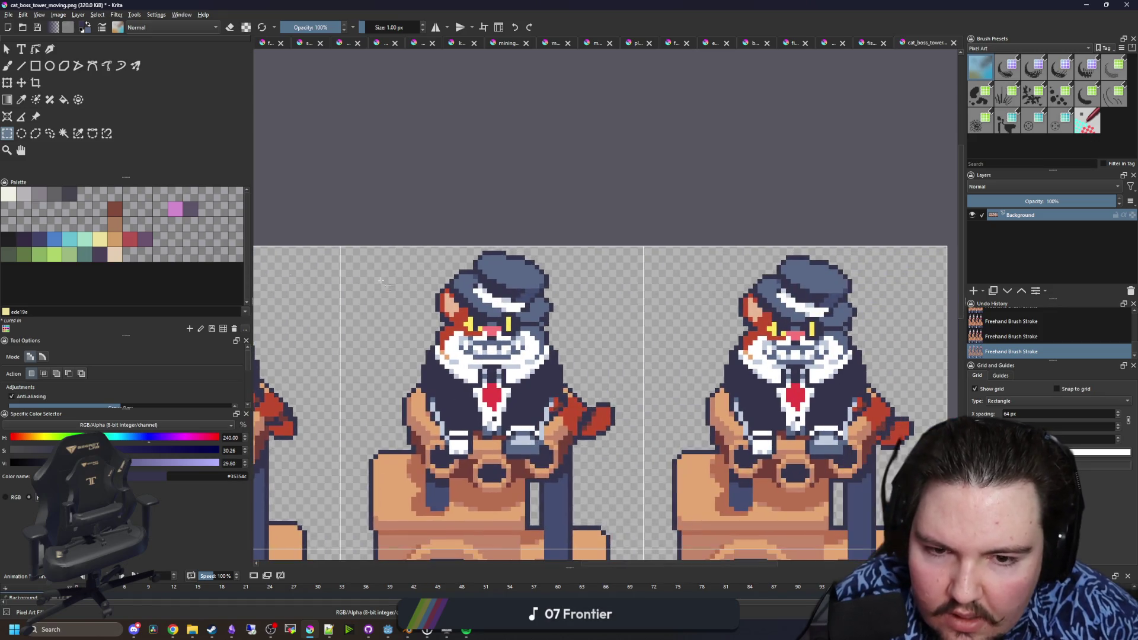
pyautogui.scroll(-1, 582, 311)
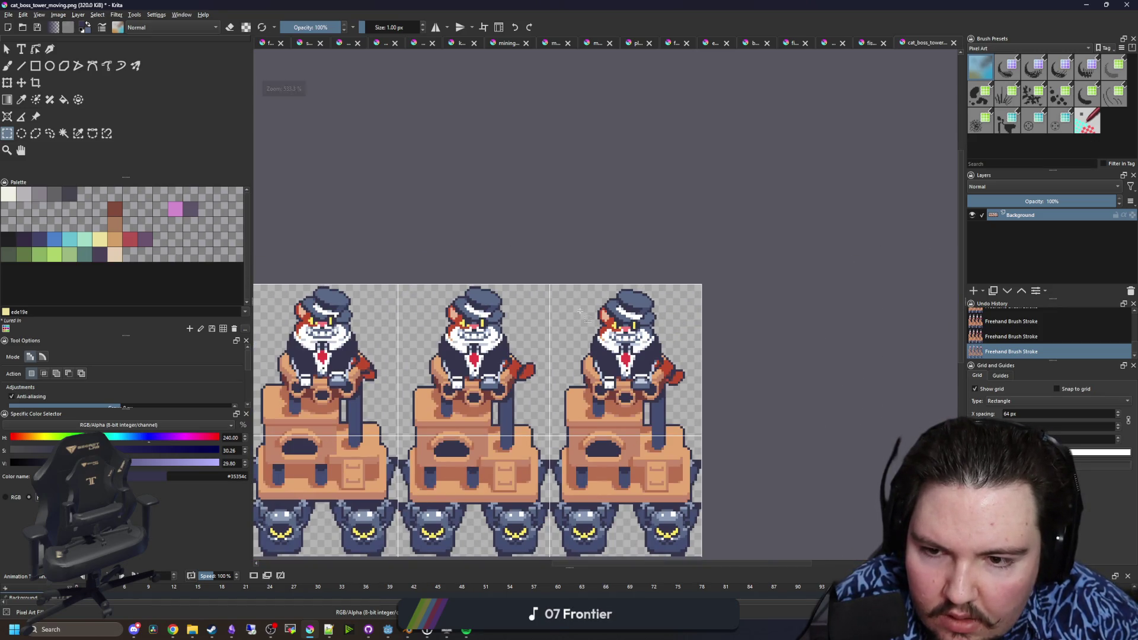
pyautogui.scroll(4, 636, 322)
# - Rectangle-select the right cat frame's hat, a side column and the pixels near the mouth
pyautogui.scroll(1, 636, 322)
pyautogui.scroll(-5, 710, 332)
pyautogui.scroll(-1, 710, 333)
pyautogui.scroll(1, 711, 332)
pyautogui.scroll(-1, 711, 333)
pyautogui.scroll(4, 731, 310)
pyautogui.scroll(3, 731, 311)
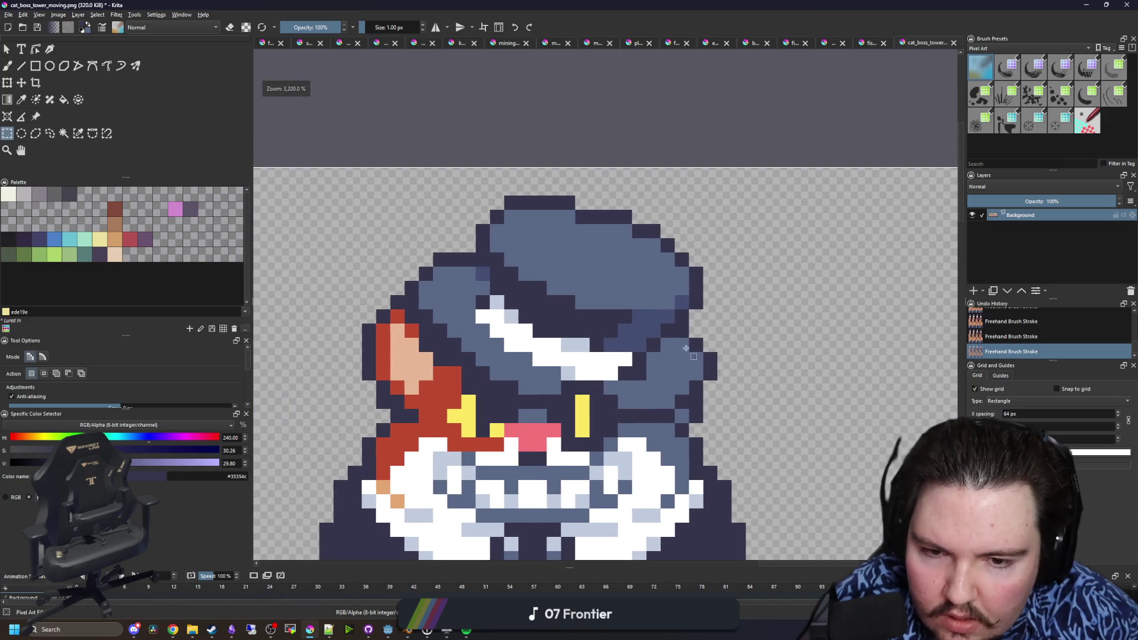
pyautogui.moveTo(715, 378)
pyautogui.mouseDown()
pyautogui.moveTo(475, 229)
pyautogui.moveTo(461, 182)
pyautogui.mouseUp()
pyautogui.moveTo(461, 353); pyautogui.dragTo(435, 198)
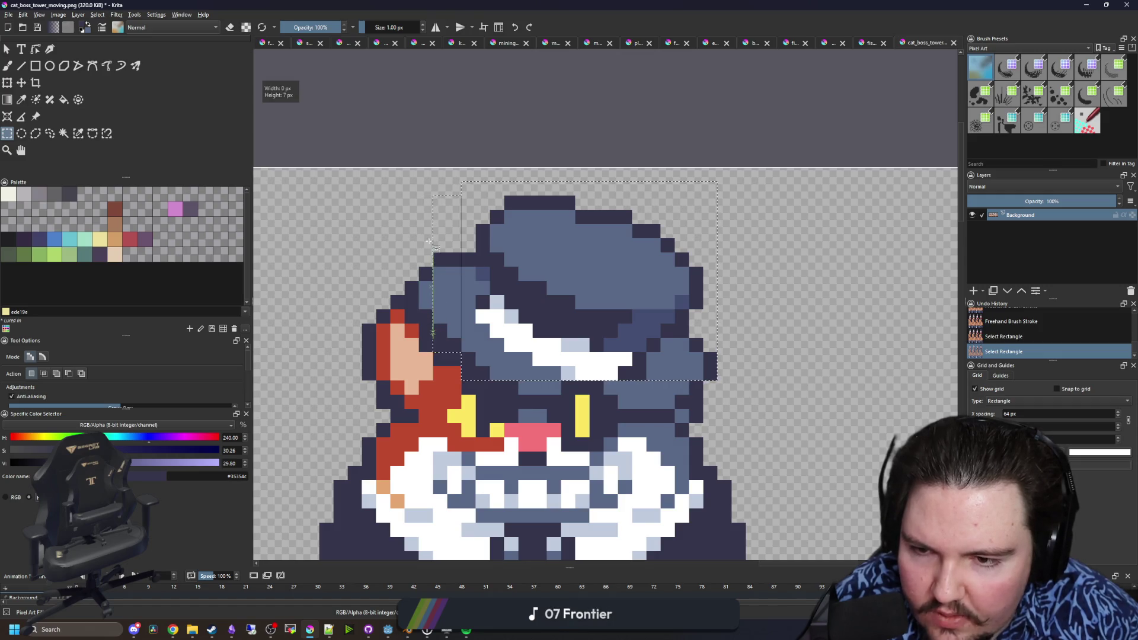
pyautogui.moveTo(419, 254)
pyautogui.mouseDown()
pyautogui.moveTo(433, 335)
pyautogui.moveTo(405, 183)
pyautogui.mouseUp()
pyautogui.moveTo(689, 394)
pyautogui.mouseDown()
pyautogui.moveTo(594, 369)
pyautogui.moveTo(553, 399)
pyautogui.mouseUp()
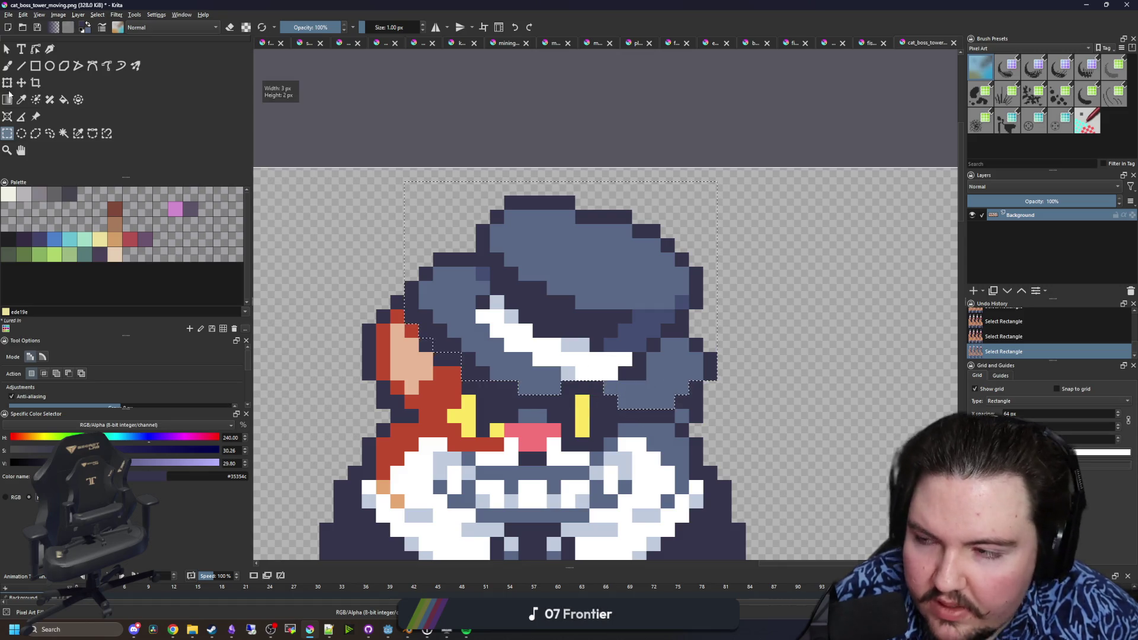
# - Raise the selected hat and face one pixel and paint a single touch-up pixel
pyautogui.press('t')
pyautogui.press('Left')
pyautogui.press('Right')
pyautogui.press('Up')
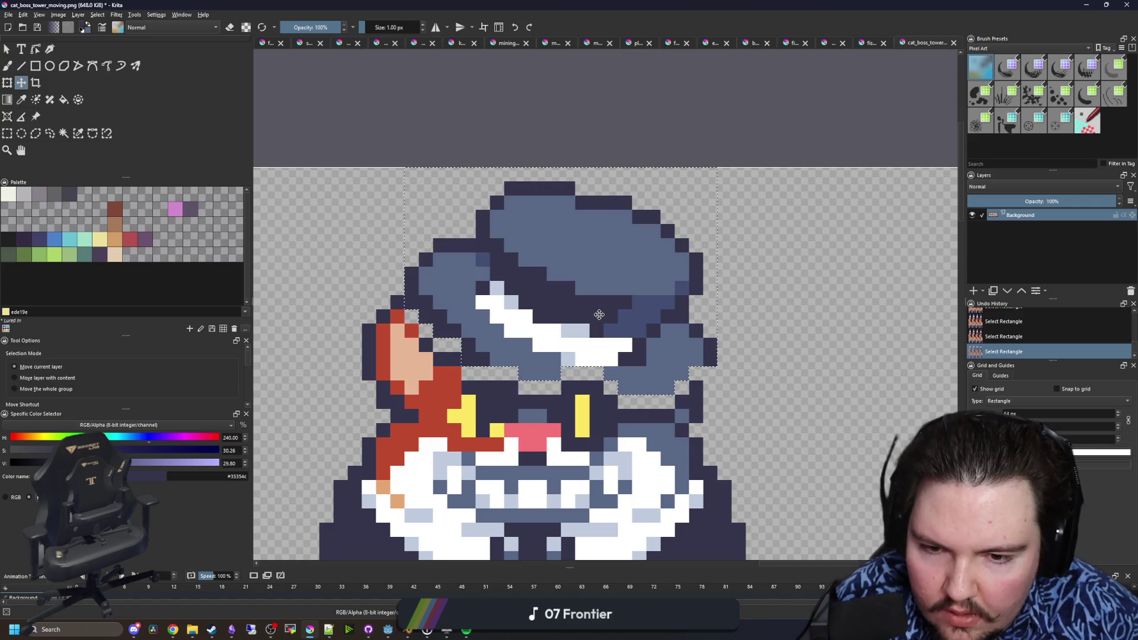
pyautogui.hotkey('ctrl', 'shift', 'a')
pyautogui.scroll(1, 470, 356)
pyautogui.press('b')
pyautogui.click(482, 367)
# - Save the sheet to PNG and inspect the reimported sprite in Godot
pyautogui.scroll(-8, 481, 367)
pyautogui.hotkey('ctrl', 's')
pyautogui.click(628, 414)
pyautogui.hotkey('alt', 'Tab')
pyautogui.scroll(6, 579, 275)
pyautogui.scroll(1, 513, 215)
pyautogui.moveTo(514, 215)
pyautogui.mouseDown()
pyautogui.moveTo(475, 71)
pyautogui.moveTo(486, 105)
pyautogui.moveTo(463, 182)
pyautogui.moveTo(464, 223)
pyautogui.mouseUp()
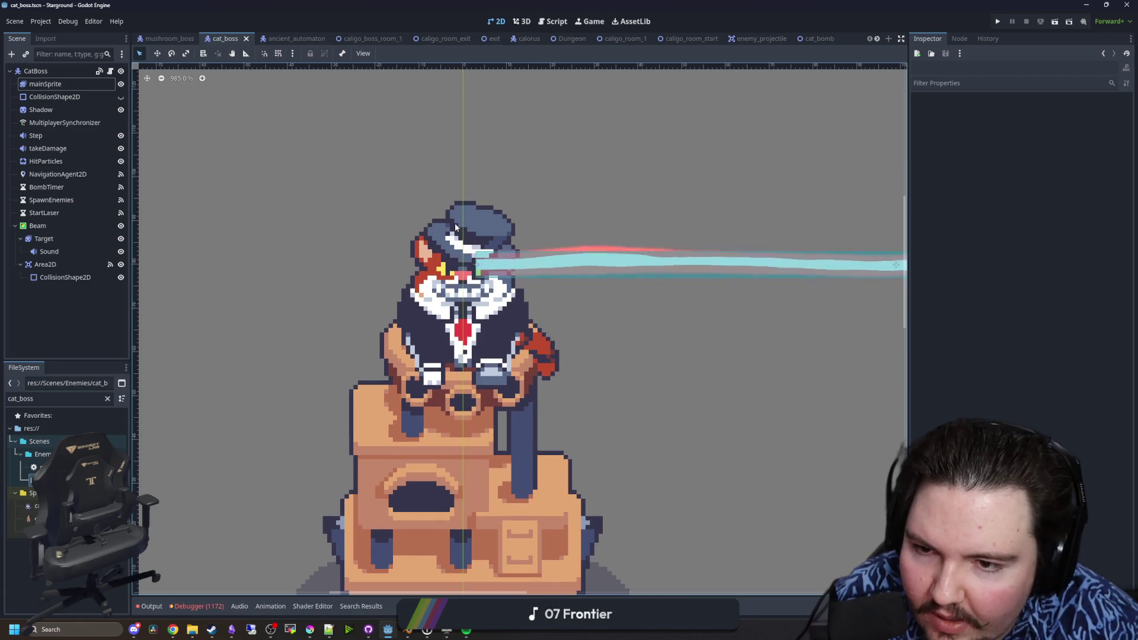
# - Move the Godot window aside and bring Krita back full-screen
pyautogui.moveTo(451, 6)
pyautogui.mouseDown()
pyautogui.moveTo(446, 428)
pyautogui.moveTo(404, 576)
pyautogui.mouseUp()
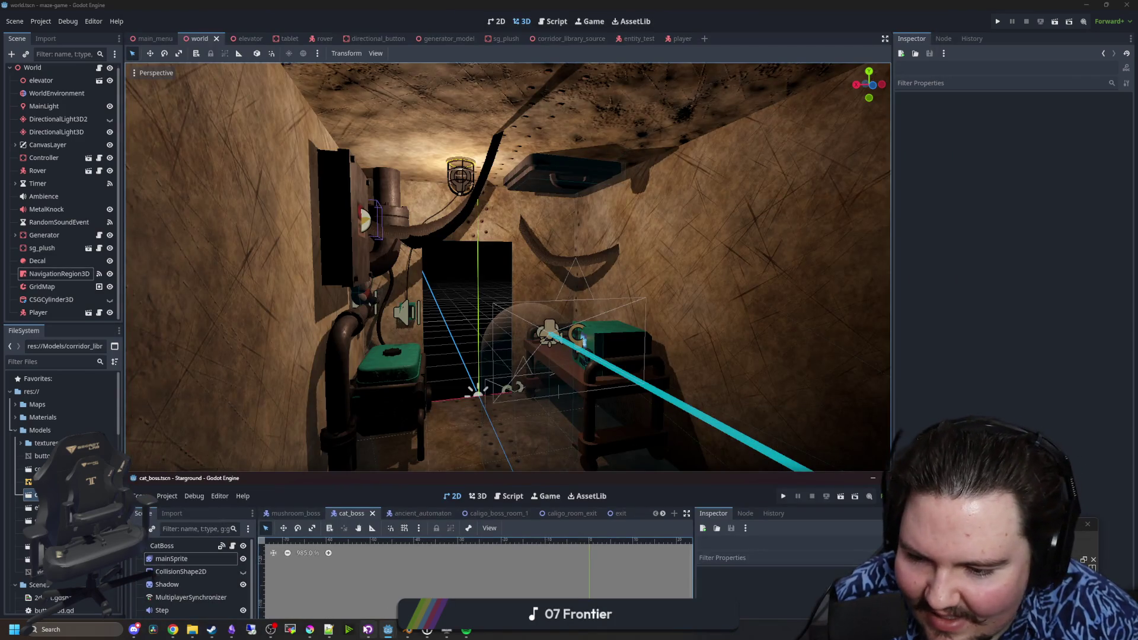
pyautogui.click(309, 629)
pyautogui.moveTo(445, 508); pyautogui.dragTo(468, 2)
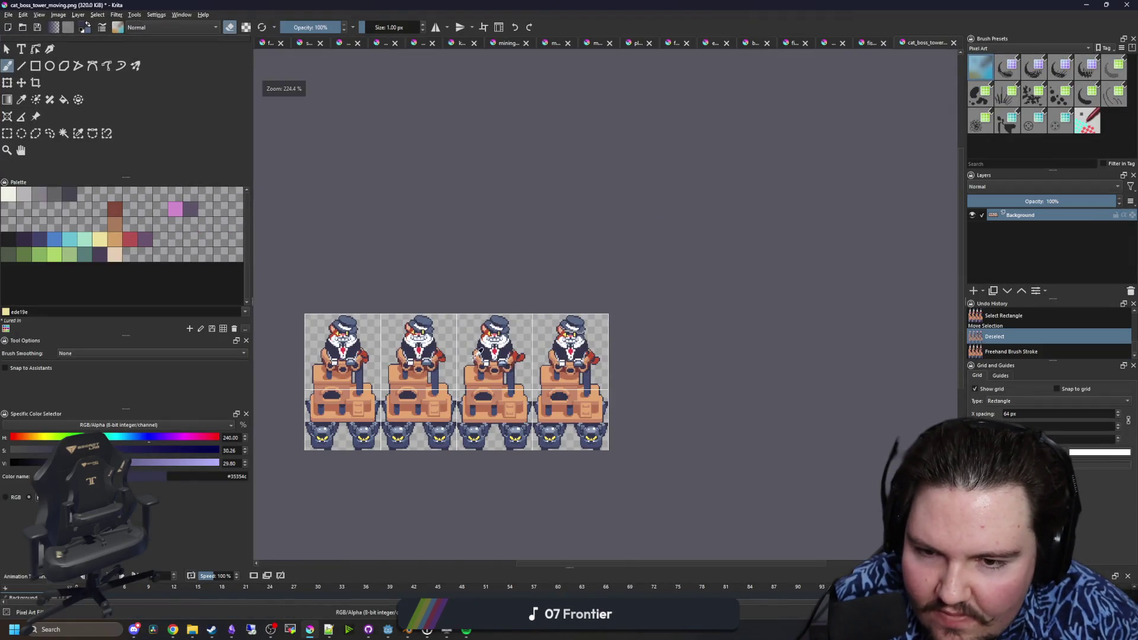
# - Undo and redo the middle cat's hat selection, then review all four frames at several zooms
pyautogui.hotkey('ctrl', 'z')
pyautogui.hotkey('ctrl', 'z')
pyautogui.hotkey('ctrl', 'z')
pyautogui.scroll(3, 533, 347)
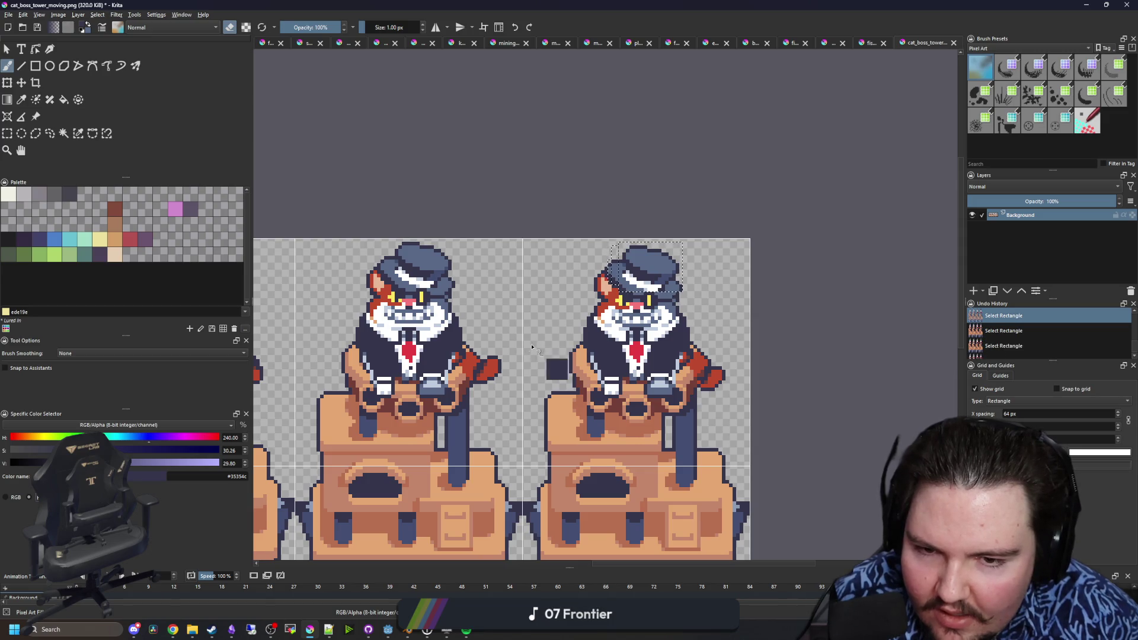
pyautogui.hotkey('ctrl', 'z')
pyautogui.hotkey('ctrl', 'z')
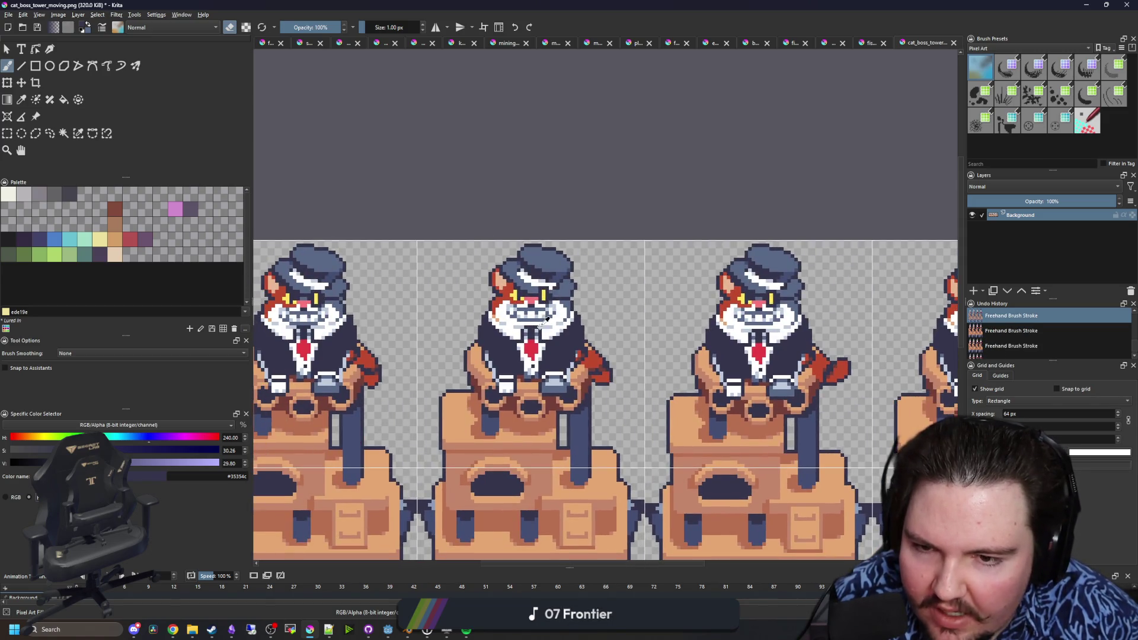
pyautogui.hotkey('ctrl', 'shift', 'z')
pyautogui.hotkey('ctrl', 'shift', 'z')
pyautogui.hotkey('ctrl', 'shift', 'z')
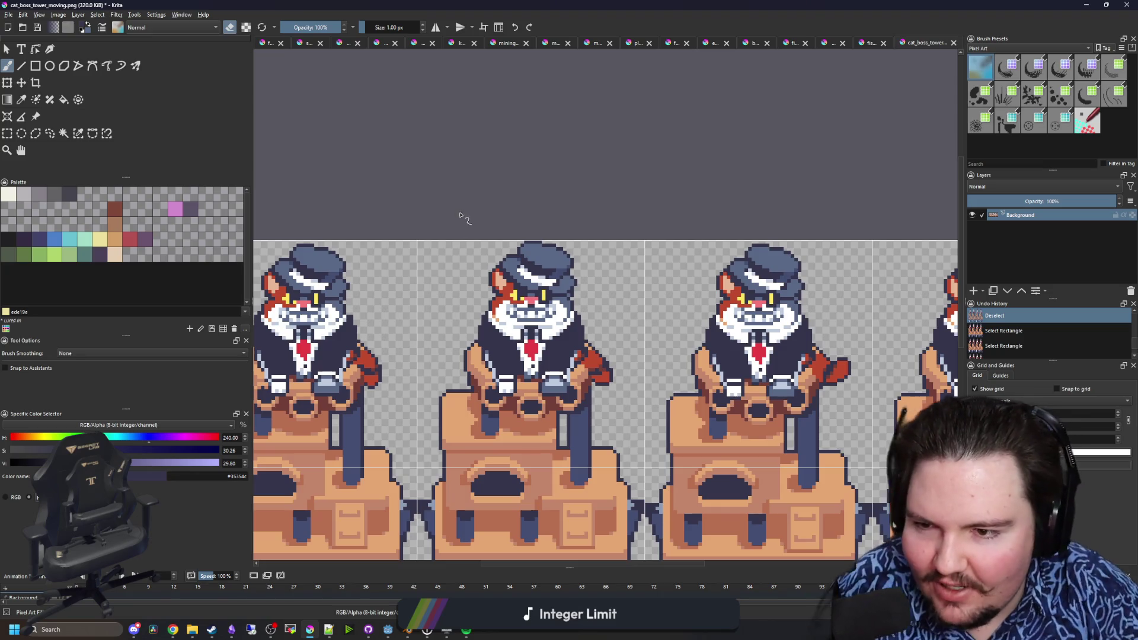
pyautogui.click(7, 132)
pyautogui.scroll(-1, 349, 256)
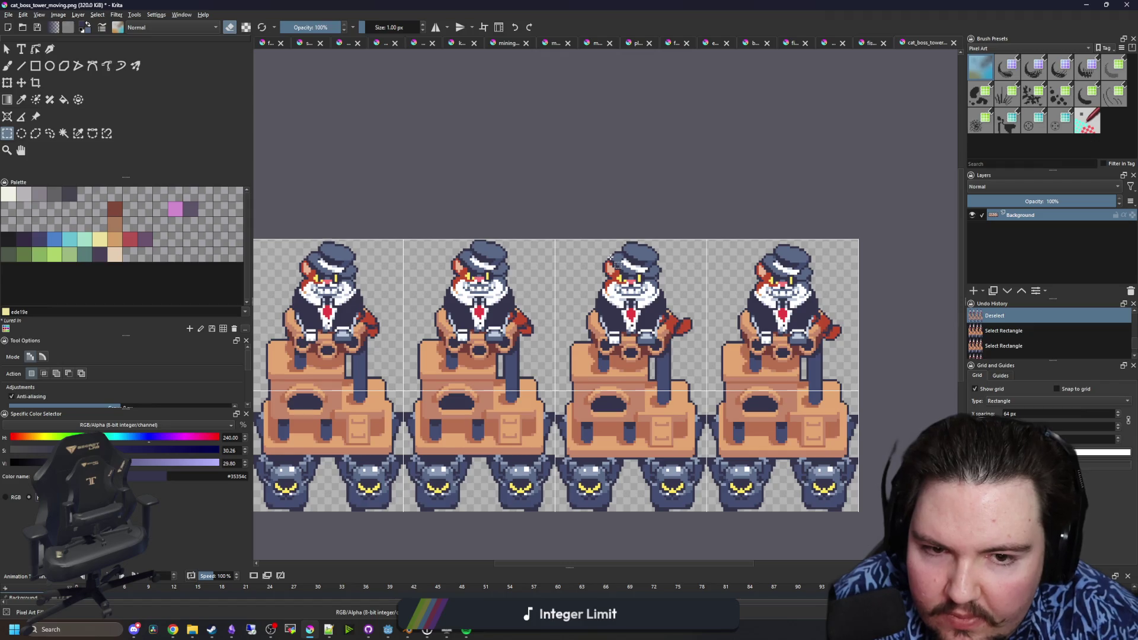
pyautogui.scroll(3, 443, 258)
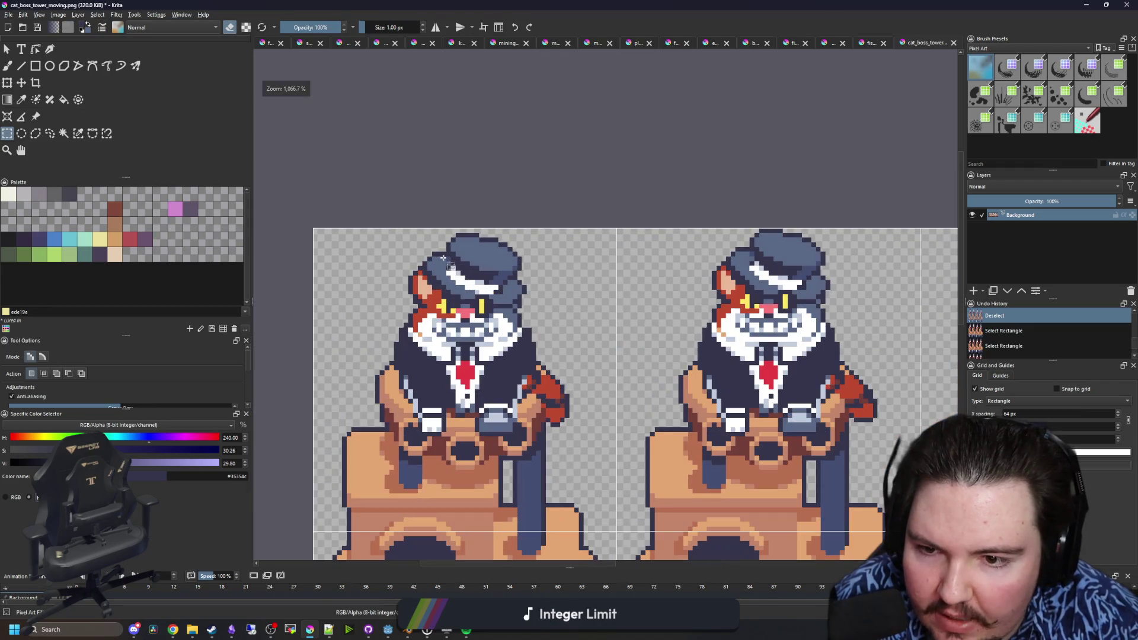
pyautogui.hscroll(5, 885, 283)
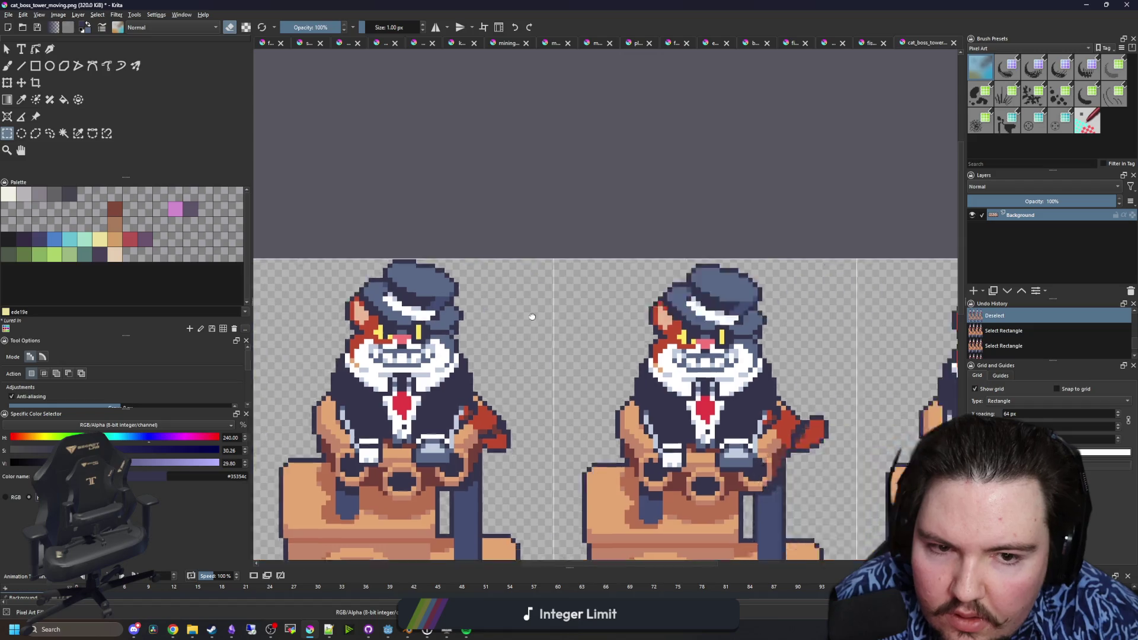
pyautogui.scroll(2, 885, 283)
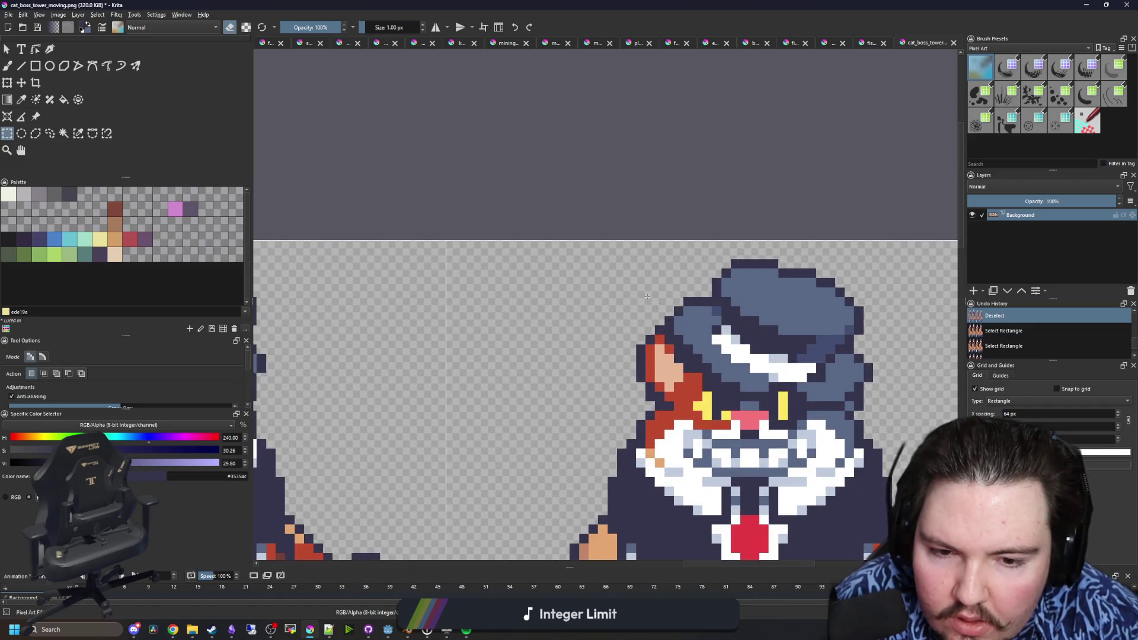
pyautogui.scroll(-4, 647, 297)
pyautogui.moveTo(490, 325); pyautogui.dragTo(667, 282)
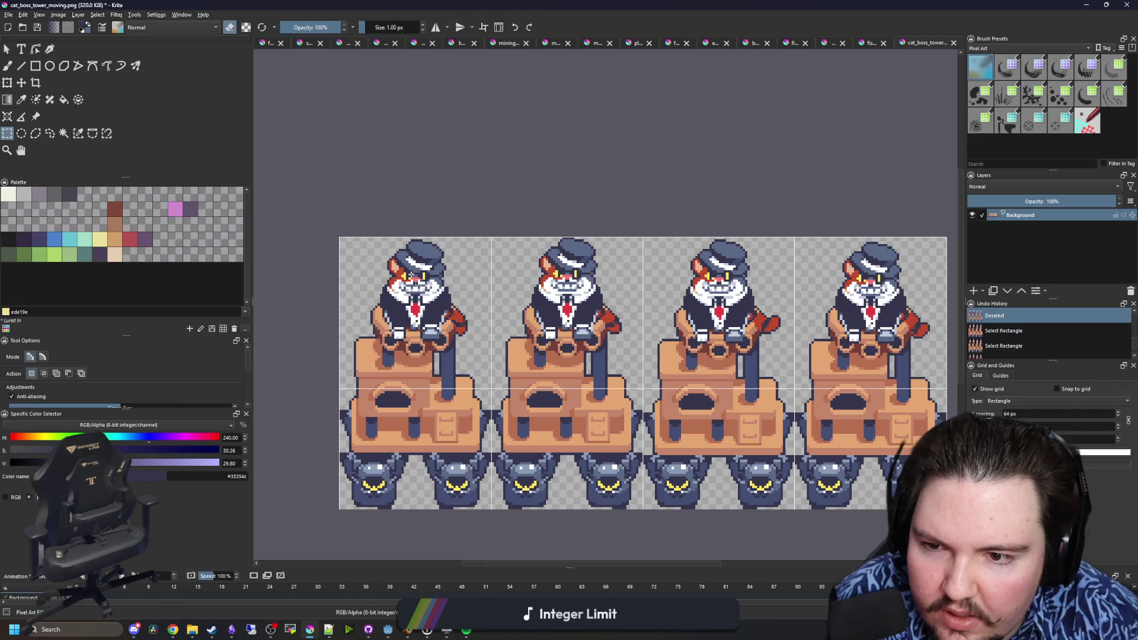
pyautogui.scroll(2, 666, 282)
pyautogui.scroll(-2, 683, 304)
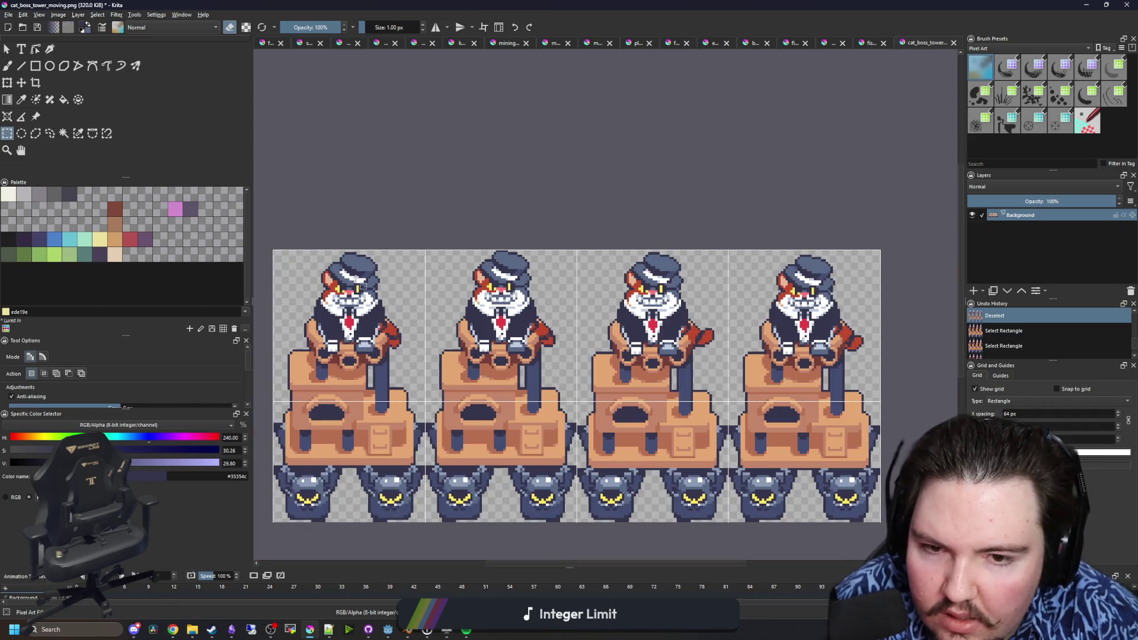
pyautogui.scroll(1, 353, 255)
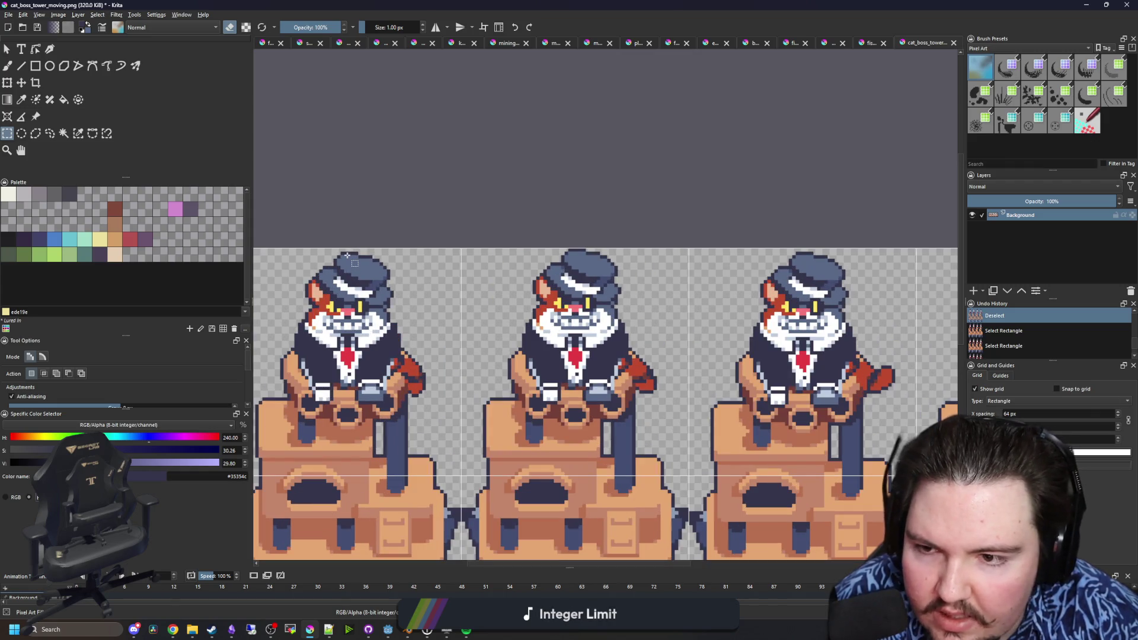
pyautogui.scroll(-1, 347, 255)
# - Save cat_boss_tower_moving.png as PNG, then switch away and minimize Godot
pyautogui.hotkey('ctrl', 's')
pyautogui.press('Return')
pyautogui.hotkey('alt', 'Tab')
pyautogui.click(1086, 4)
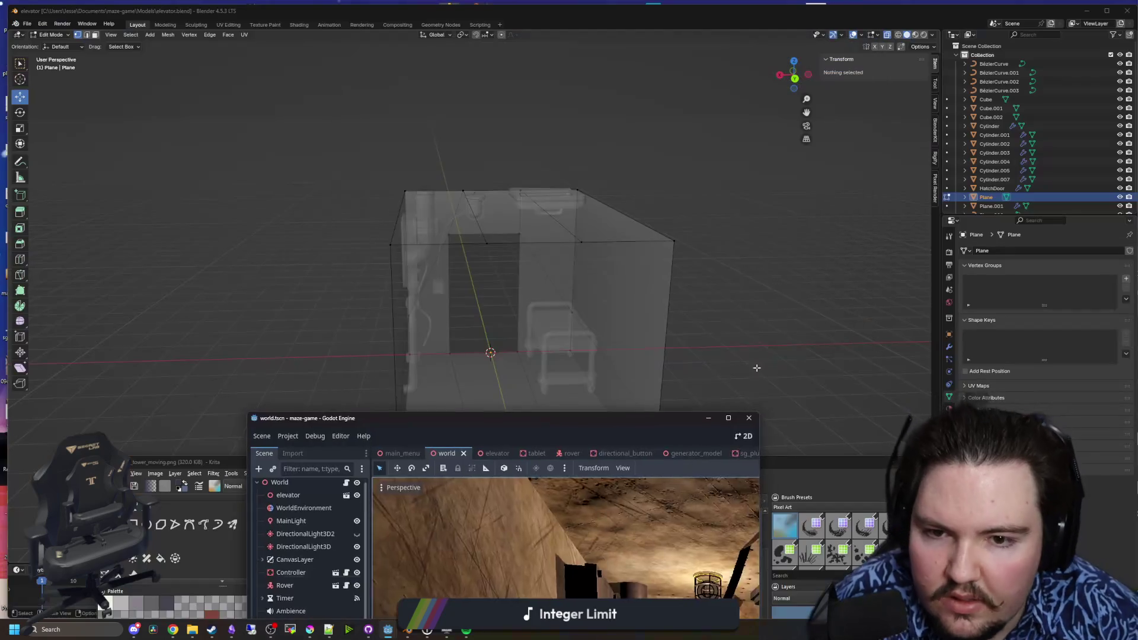
# - Minimize Blender and bring Godot's cat boss scene up full-screen
pyautogui.click(1086, 10)
pyautogui.click(387, 630)
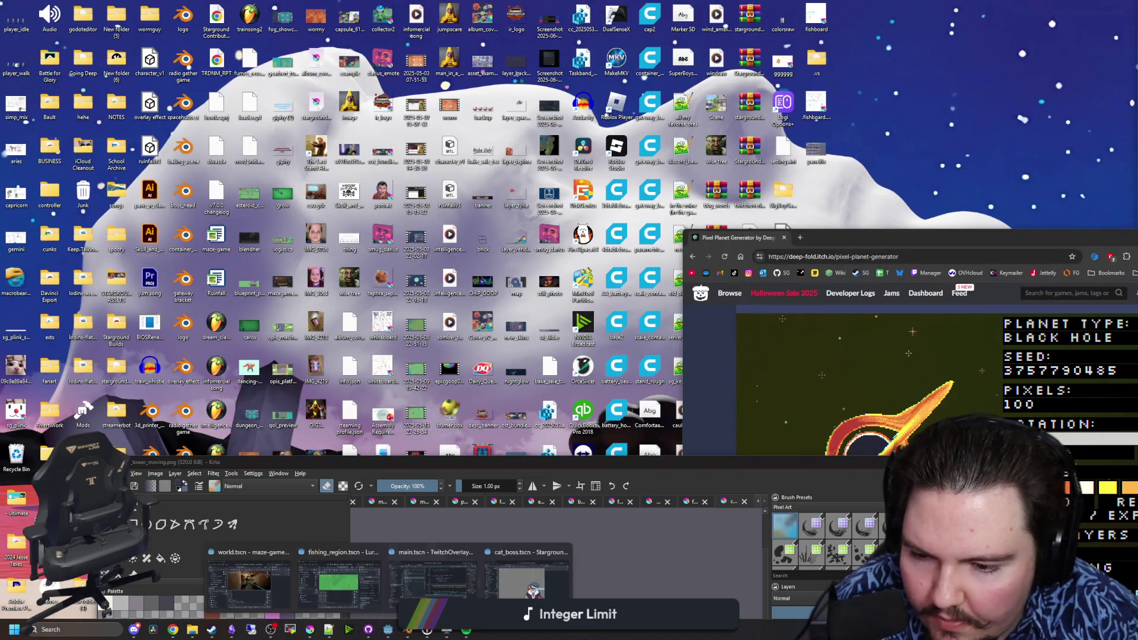
pyautogui.doubleClick(603, 479)
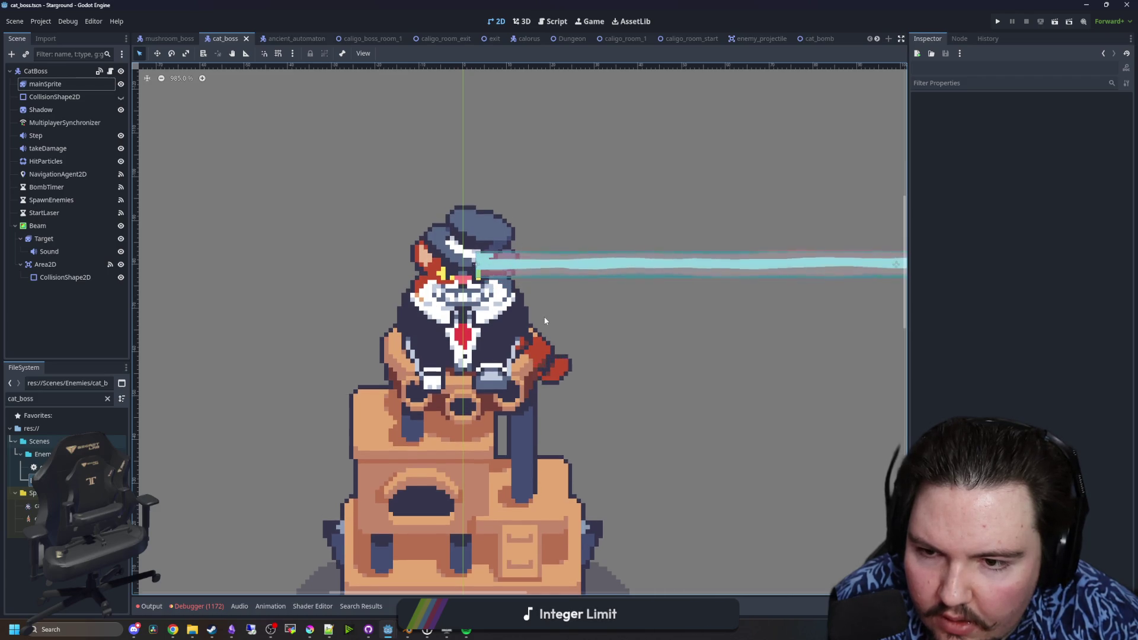
# - Shrink Krita to watch the cat boss animating in Godot, then restore Krita full-screen
pyautogui.moveTo(369, 633)
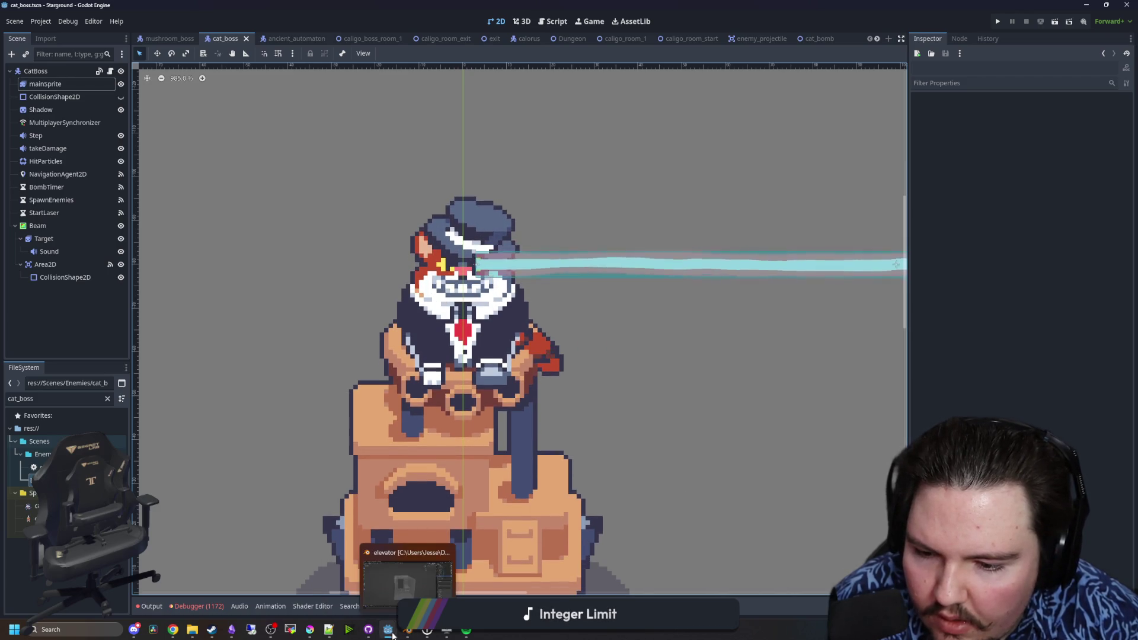
pyautogui.moveTo(308, 633)
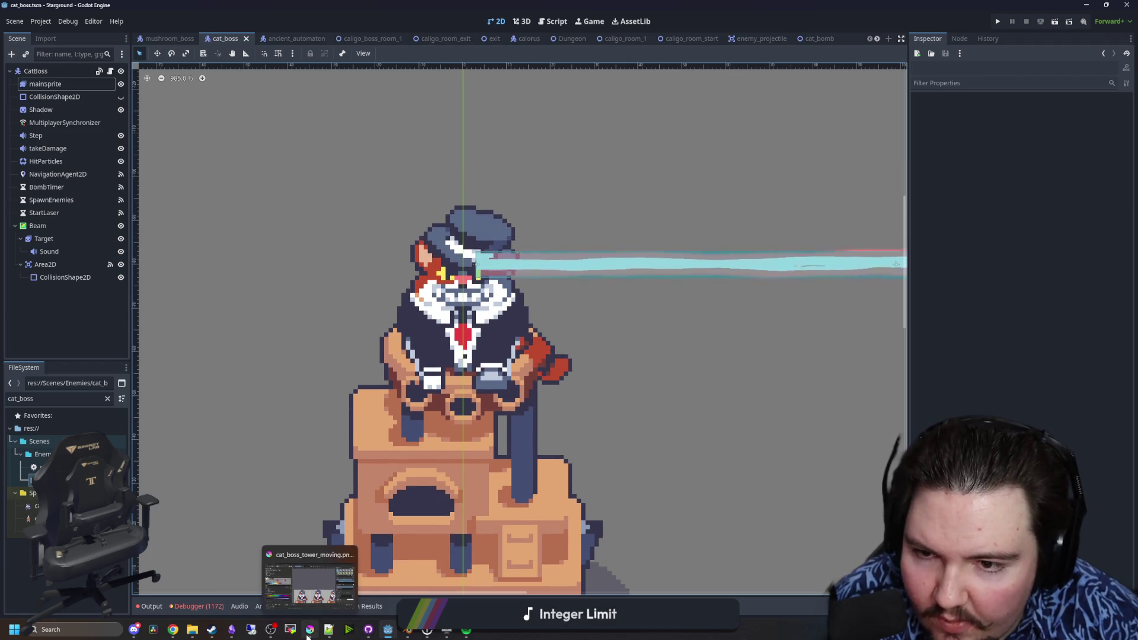
pyautogui.click(300, 592)
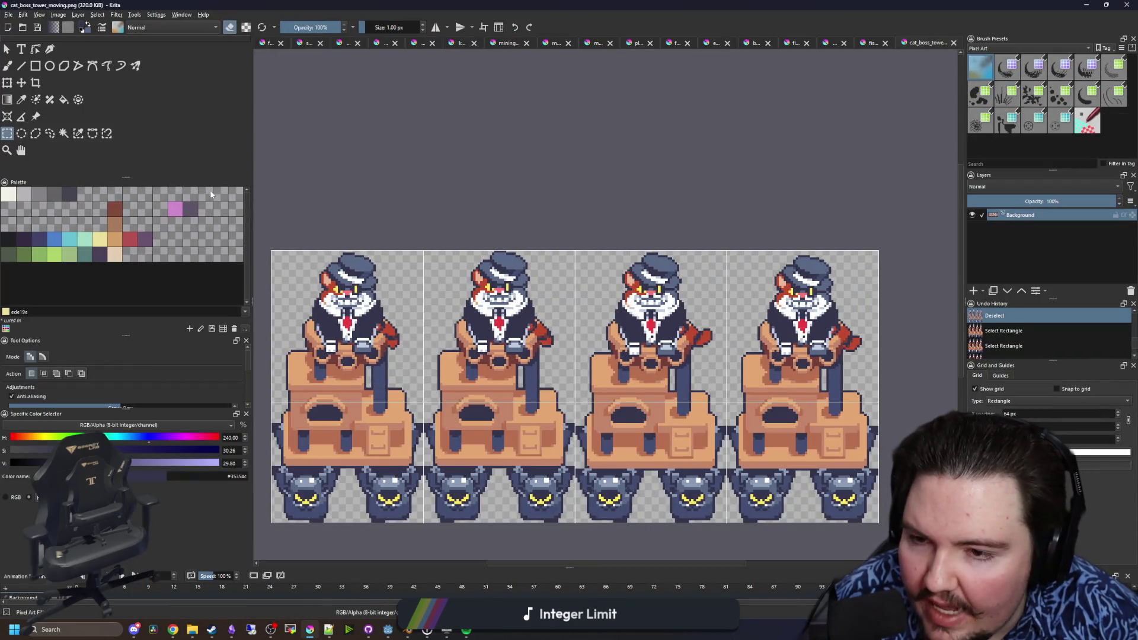
pyautogui.moveTo(524, 4); pyautogui.dragTo(658, 383)
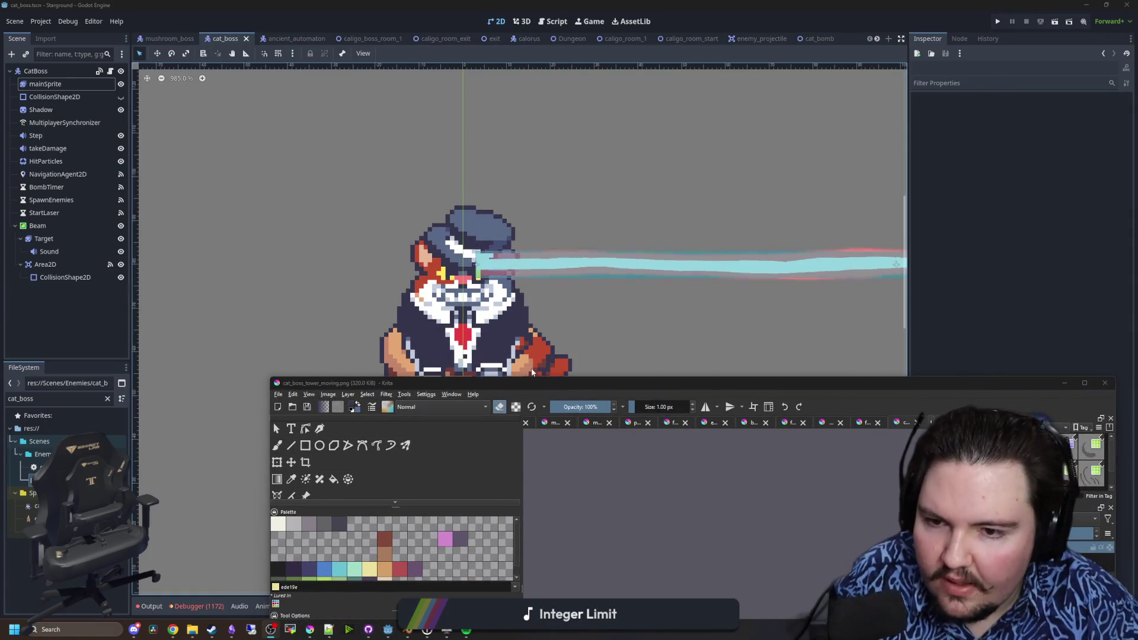
pyautogui.doubleClick(616, 387)
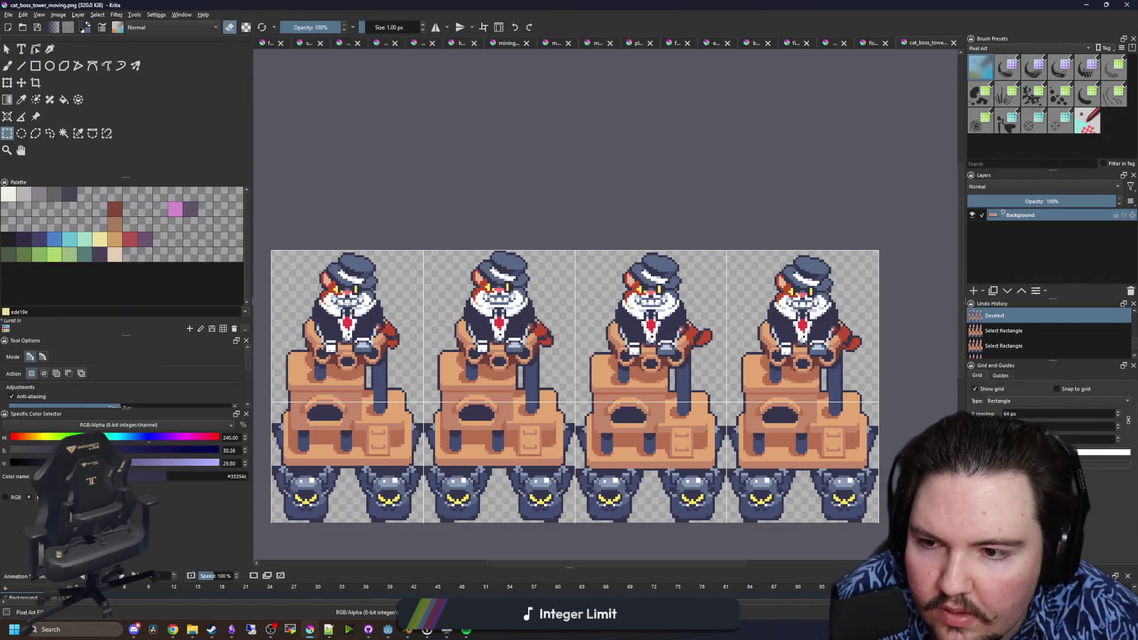
# - Zoom in and select the hat and upper head with four rectangle selections
pyautogui.scroll(3, 511, 263)
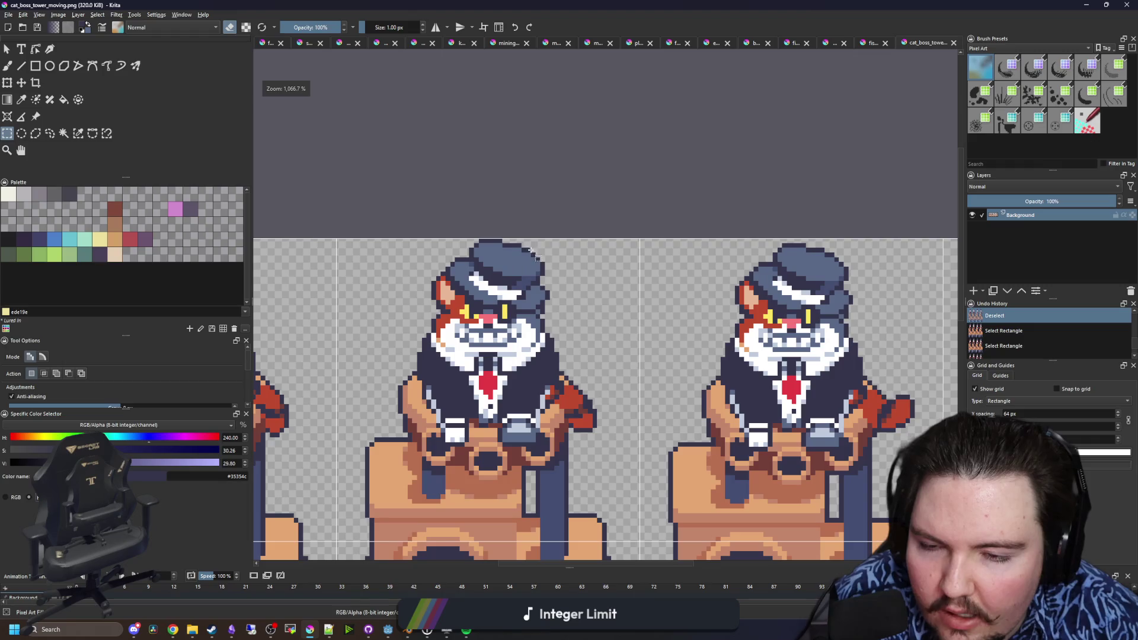
pyautogui.scroll(-5, 530, 259)
pyautogui.scroll(4, 531, 259)
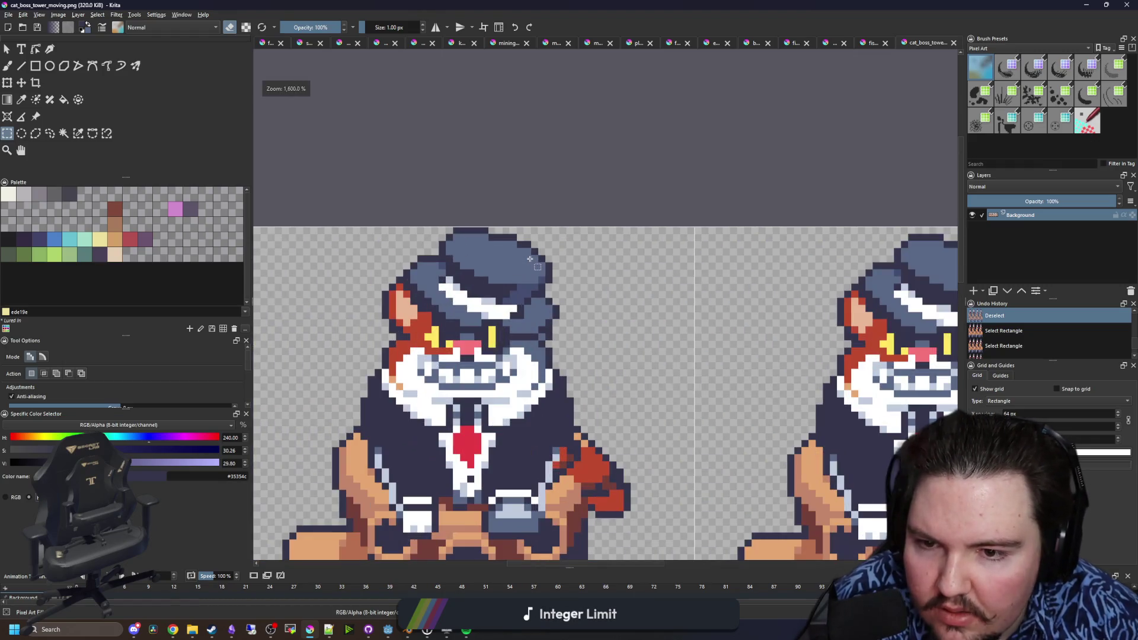
pyautogui.scroll(-4, 518, 262)
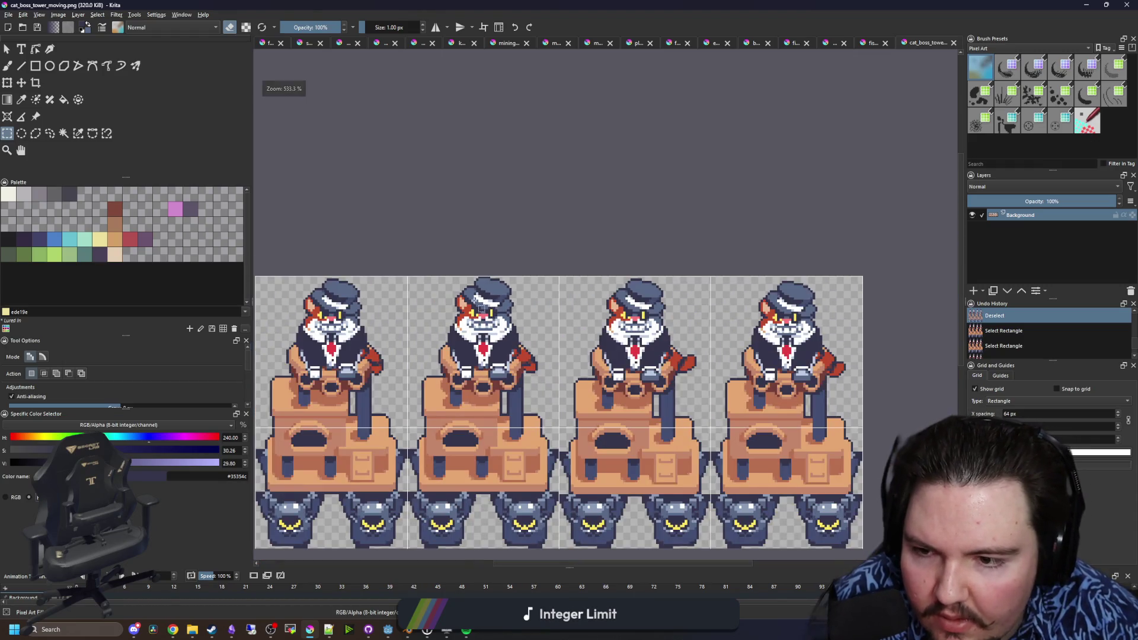
pyautogui.scroll(3, 485, 306)
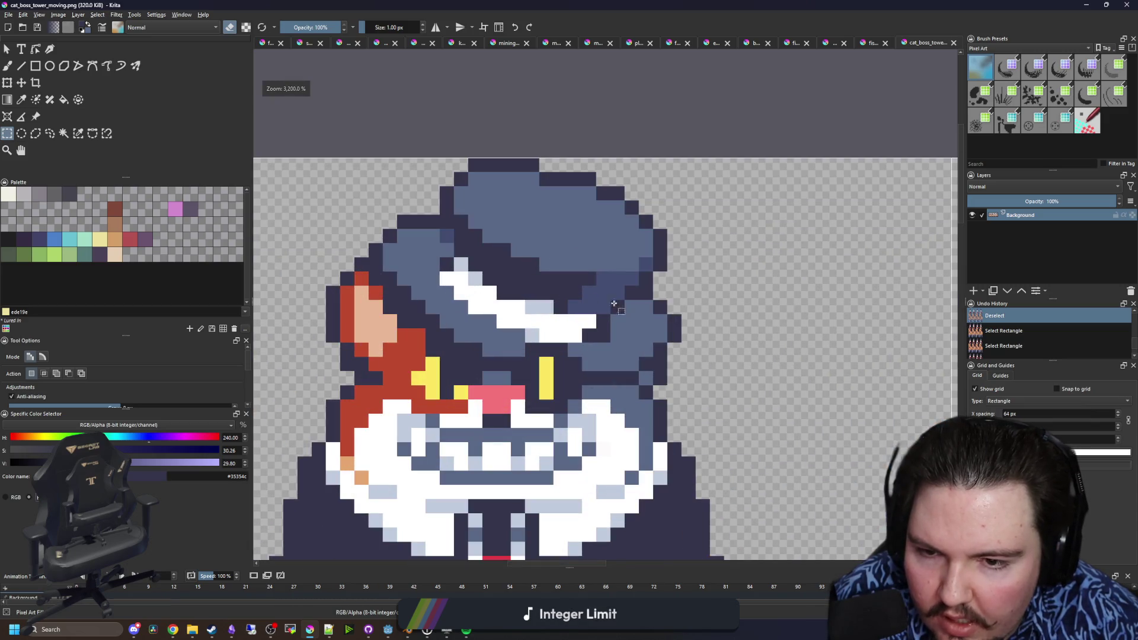
pyautogui.moveTo(681, 313); pyautogui.dragTo(381, 160)
pyautogui.moveTo(469, 288); pyautogui.dragTo(368, 185)
pyautogui.moveTo(526, 356)
pyautogui.mouseDown()
pyautogui.moveTo(463, 295)
pyautogui.moveTo(439, 315)
pyautogui.mouseUp()
pyautogui.moveTo(568, 314)
pyautogui.mouseDown()
pyautogui.moveTo(667, 357)
pyautogui.moveTo(608, 363)
pyautogui.moveTo(638, 371)
pyautogui.mouseUp()
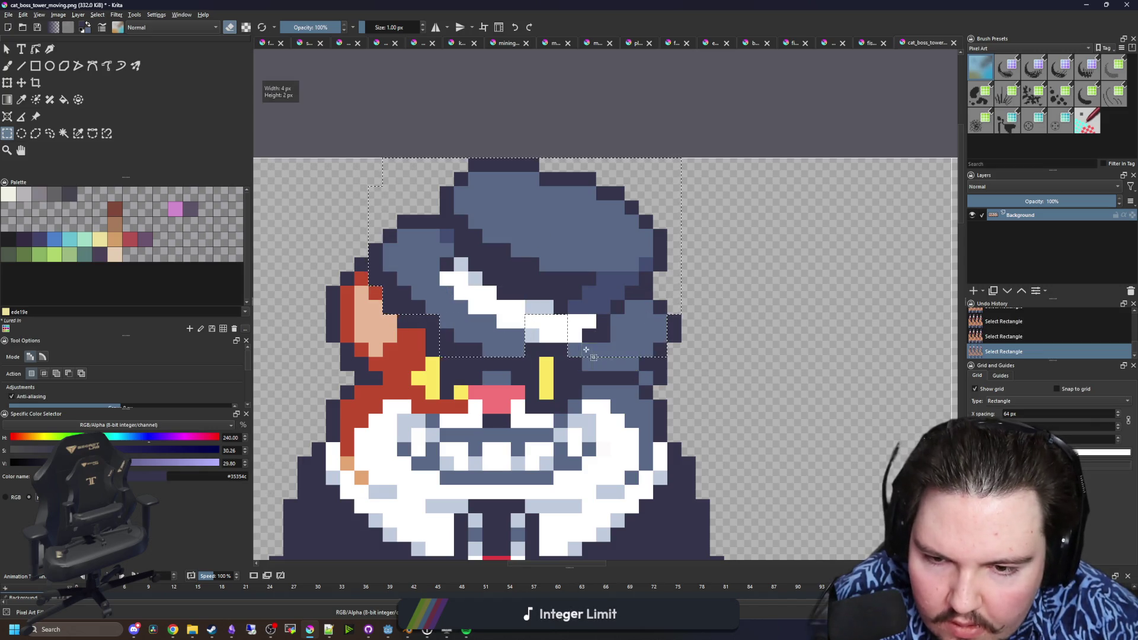
# - Nudge the selected hat pixels up one pixel with the Move tool and deselect
pyautogui.click(22, 84)
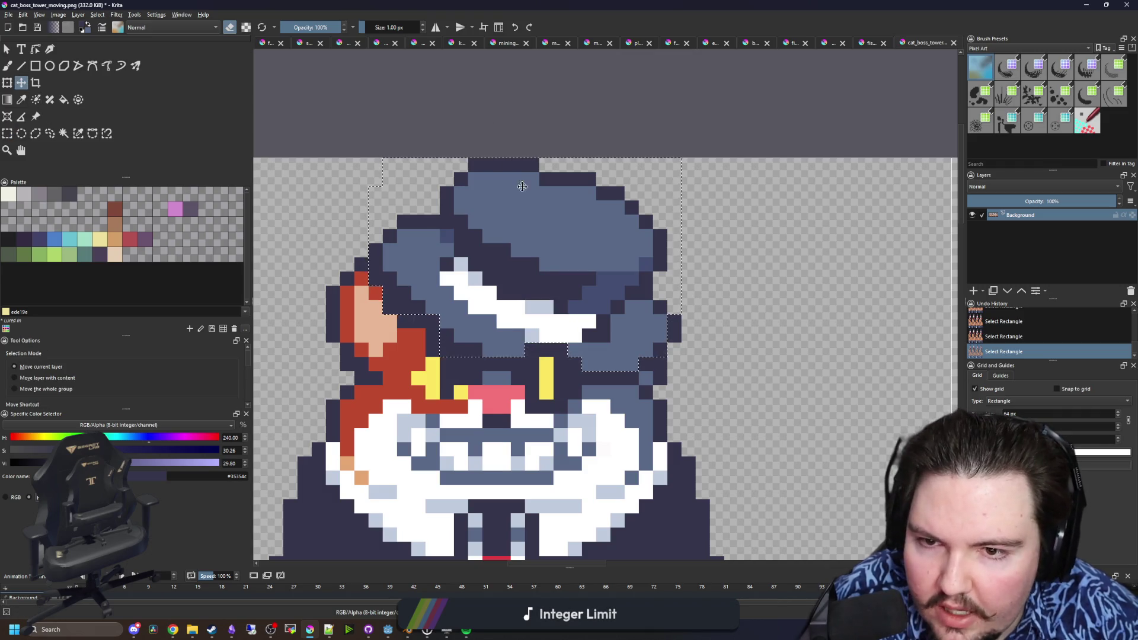
pyautogui.press('Up')
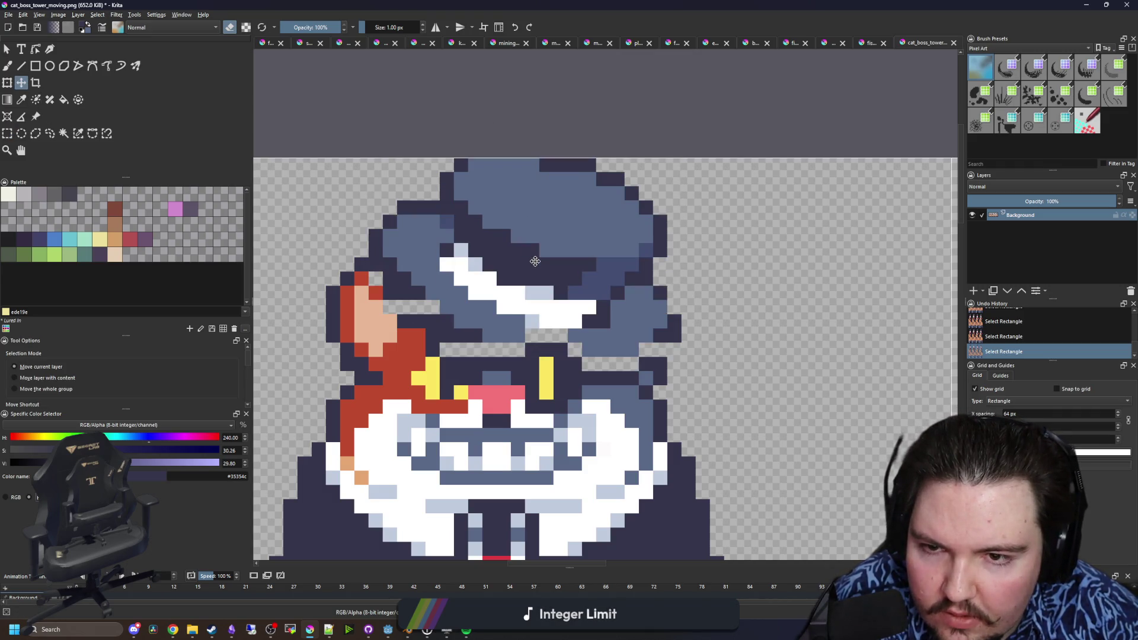
pyautogui.hotkey('ctrl', 'shift', 'a')
pyautogui.scroll(1, 543, 165)
# - Paint the hat's top row and edge dark, erasing one stray top-row pixel
pyautogui.press('b')
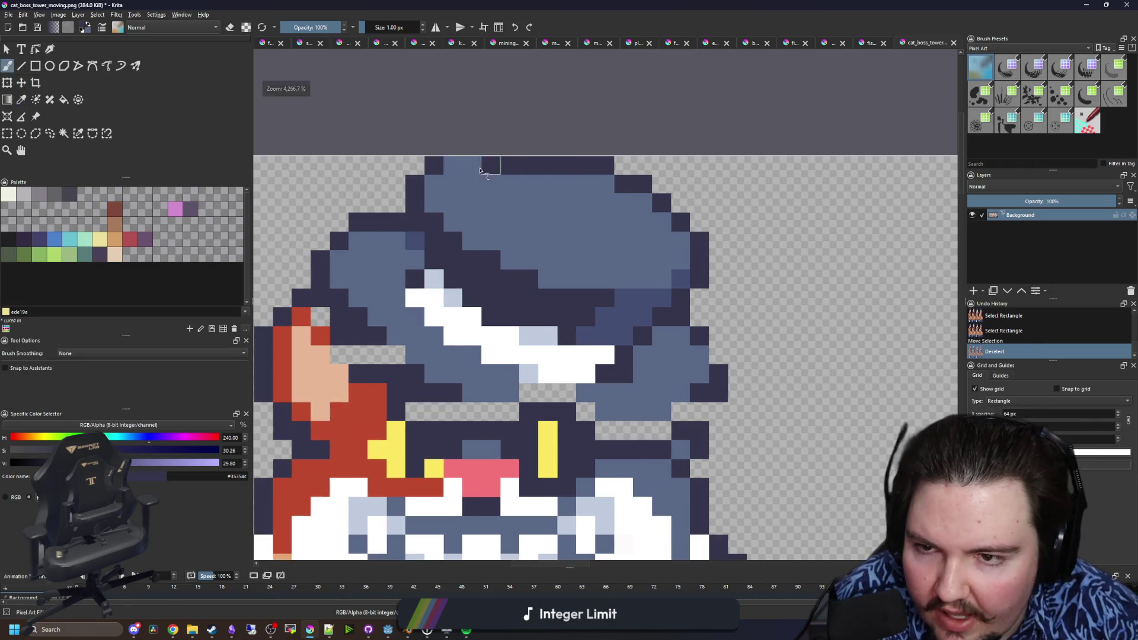
pyautogui.moveTo(492, 165); pyautogui.dragTo(433, 165)
pyautogui.click(434, 184)
pyautogui.click(587, 189)
pyautogui.press('e')
pyautogui.click(599, 169)
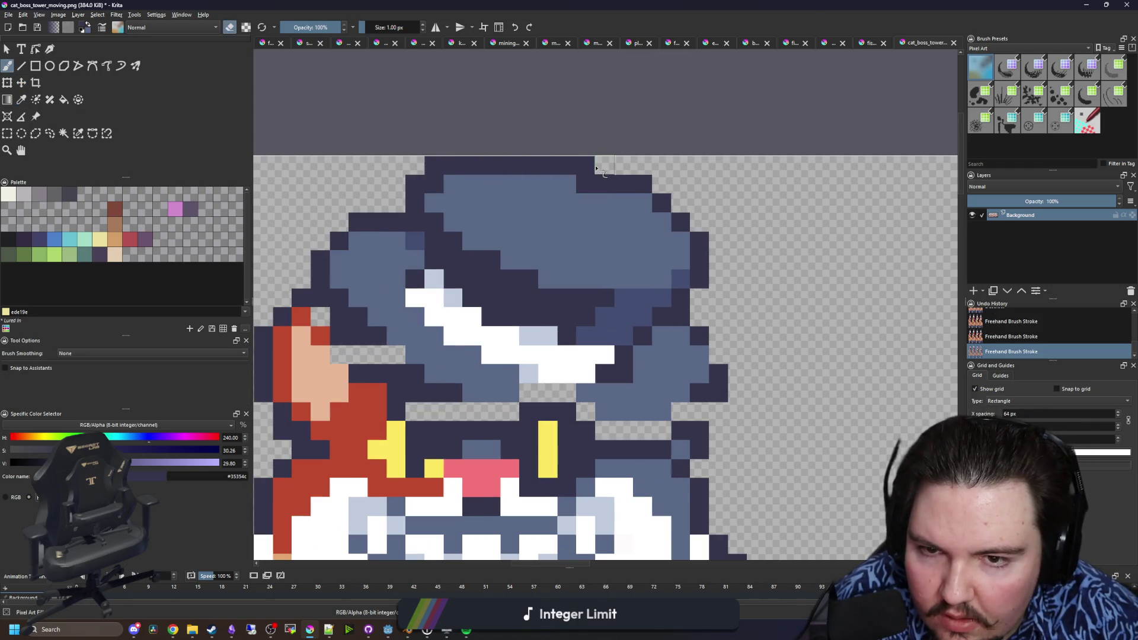
pyautogui.scroll(-3, 664, 231)
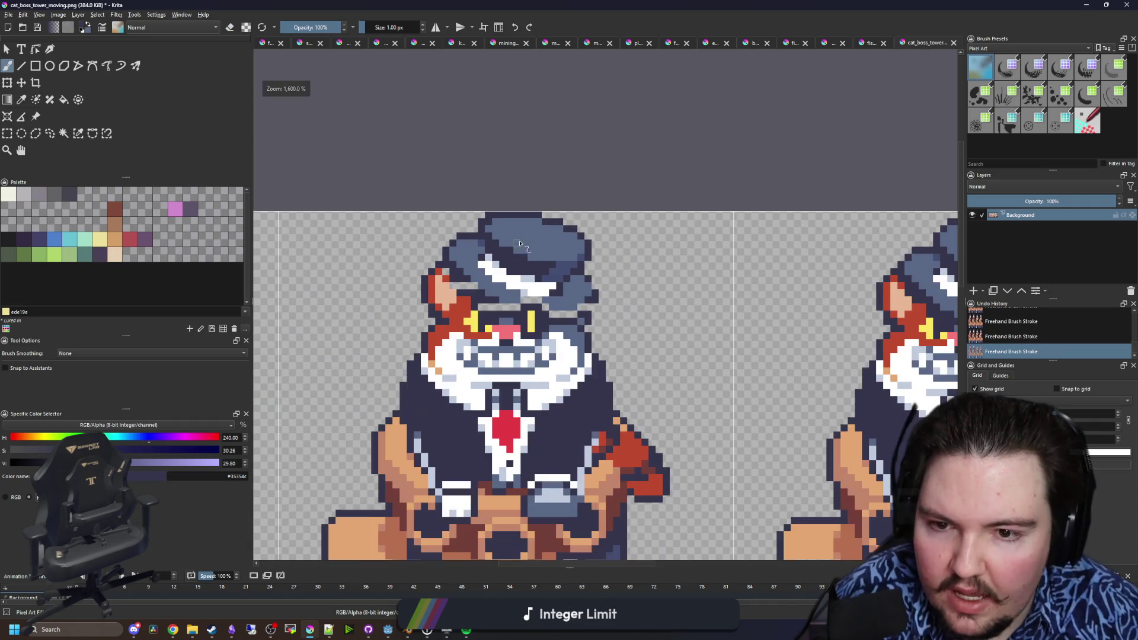
pyautogui.scroll(3, 457, 289)
# - Darken the outline under the hat brim and add slate blue pixels beside the right eye
pyautogui.press('p')
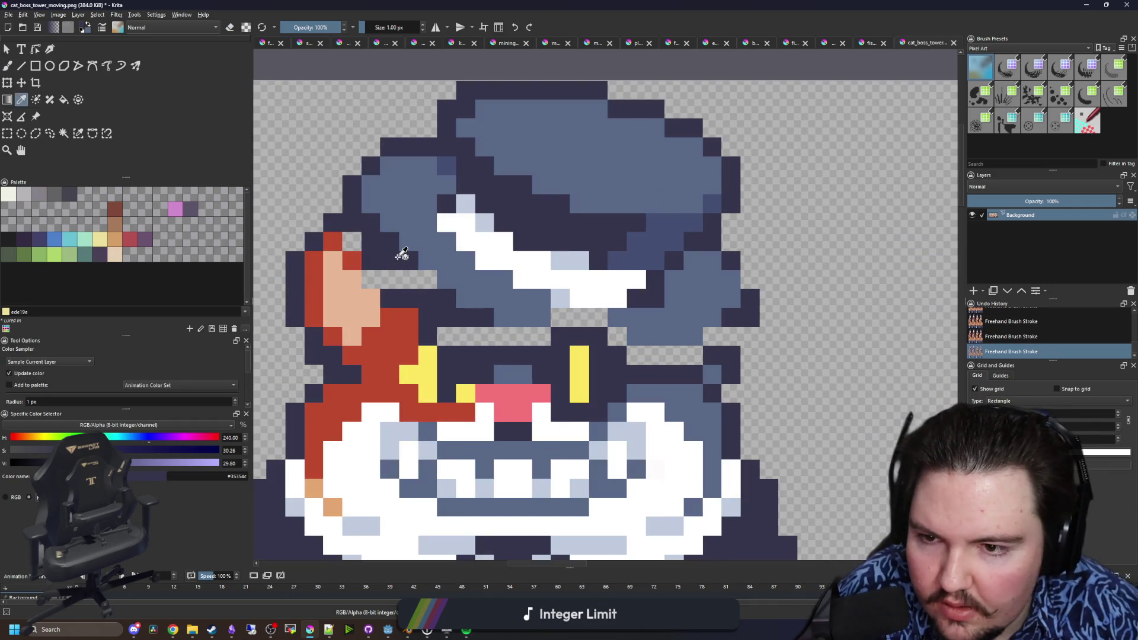
pyautogui.press('b')
pyautogui.click(415, 280)
pyautogui.moveTo(516, 335); pyautogui.dragTo(488, 339)
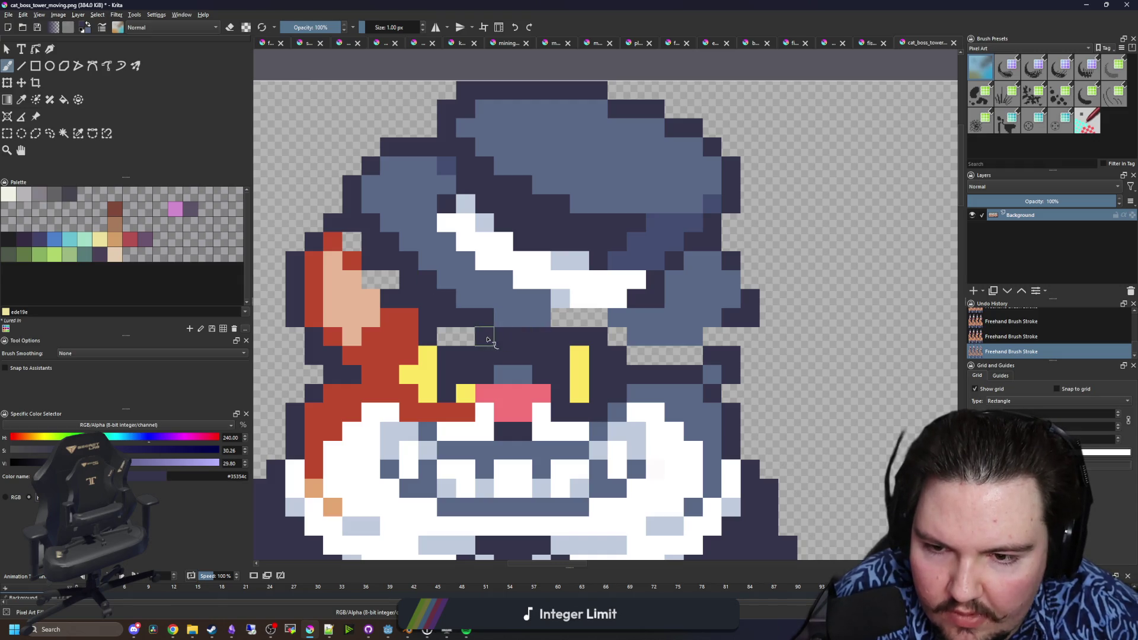
pyautogui.moveTo(566, 323)
pyautogui.mouseDown()
pyautogui.moveTo(664, 356)
pyautogui.moveTo(723, 346)
pyautogui.mouseUp()
pyautogui.keyDown('ctrl'); pyautogui.click(670, 404); pyautogui.keyUp('ctrl')
pyautogui.moveTo(676, 374); pyautogui.dragTo(636, 380)
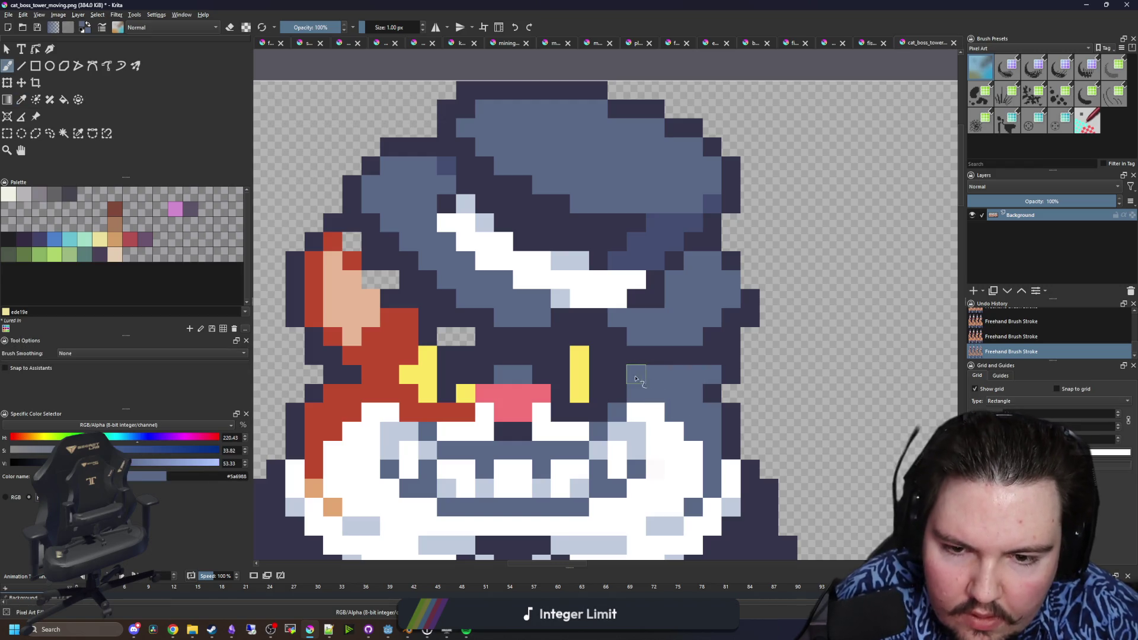
pyautogui.moveTo(521, 362); pyautogui.dragTo(485, 351)
# - Paint red fur pixels beside the ear, extending them up toward it
pyautogui.keyDown('ctrl'); pyautogui.click(399, 333); pyautogui.keyUp('ctrl')
pyautogui.click(453, 338)
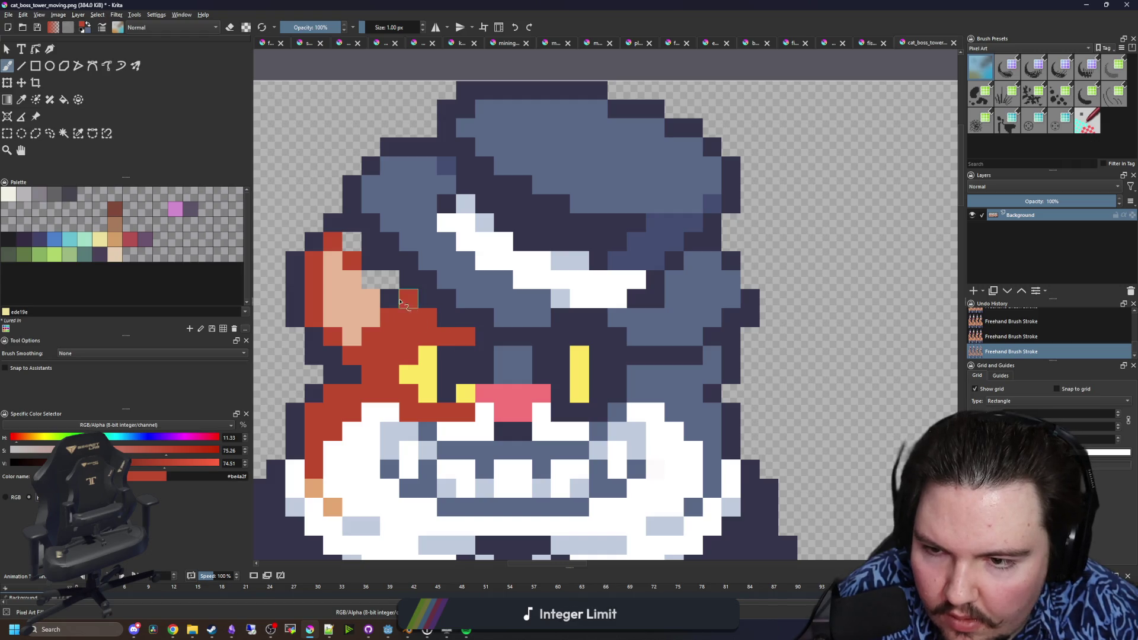
pyautogui.moveTo(401, 302); pyautogui.dragTo(373, 278)
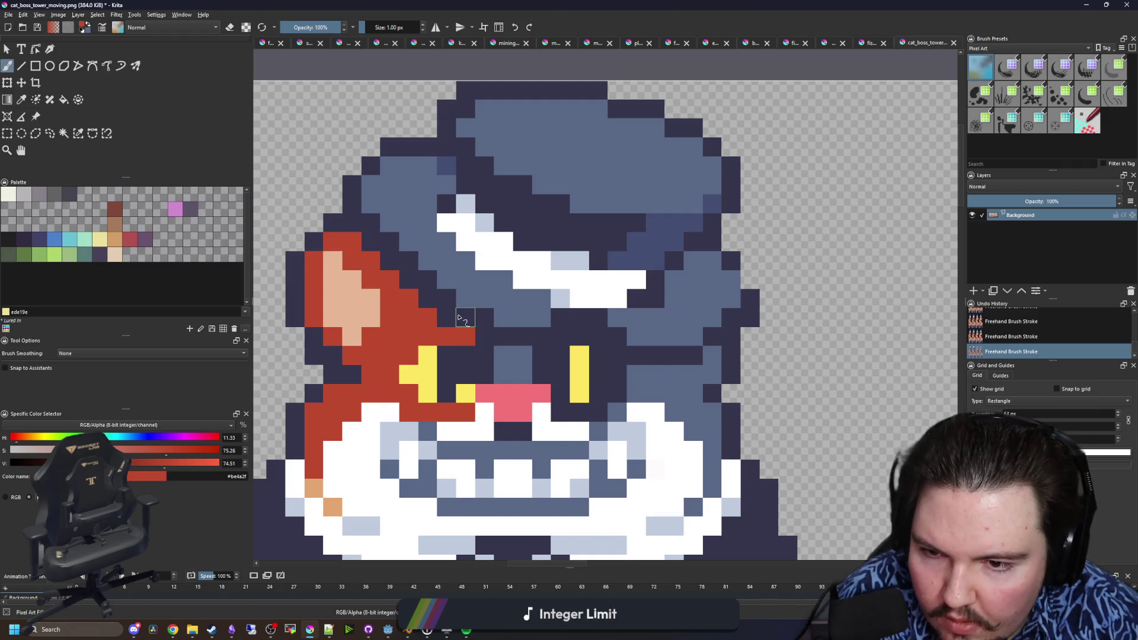
pyautogui.scroll(-4, 459, 318)
pyautogui.scroll(4, 524, 342)
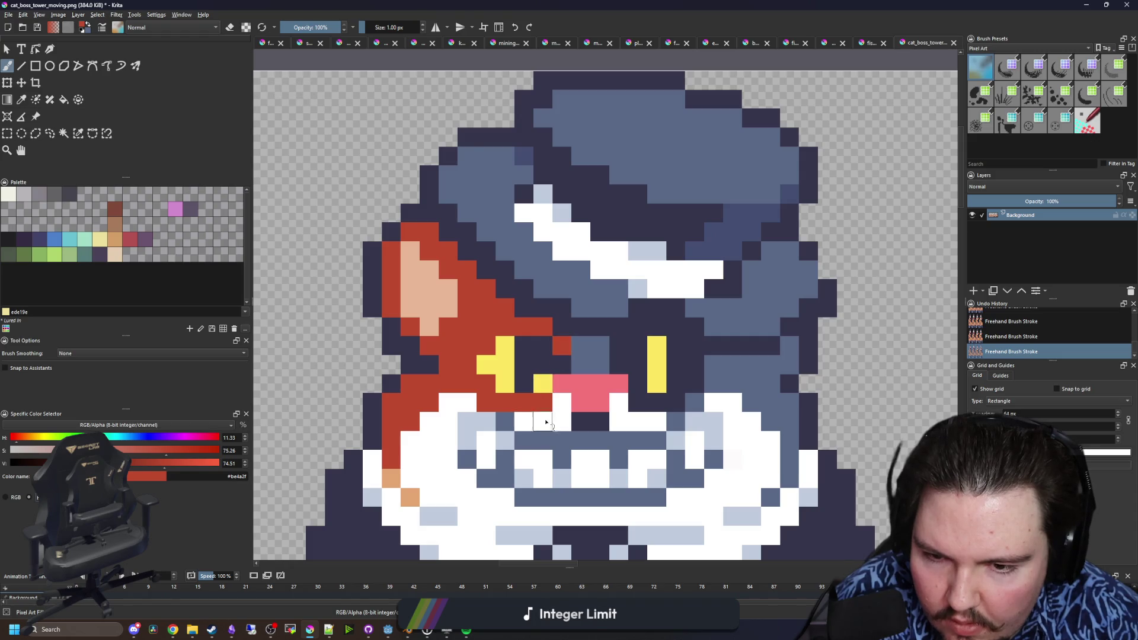
# - Sample the dark navy outline colour and paint the stray red pixel navy
pyautogui.press('p')
pyautogui.click(570, 321)
pyautogui.press('b')
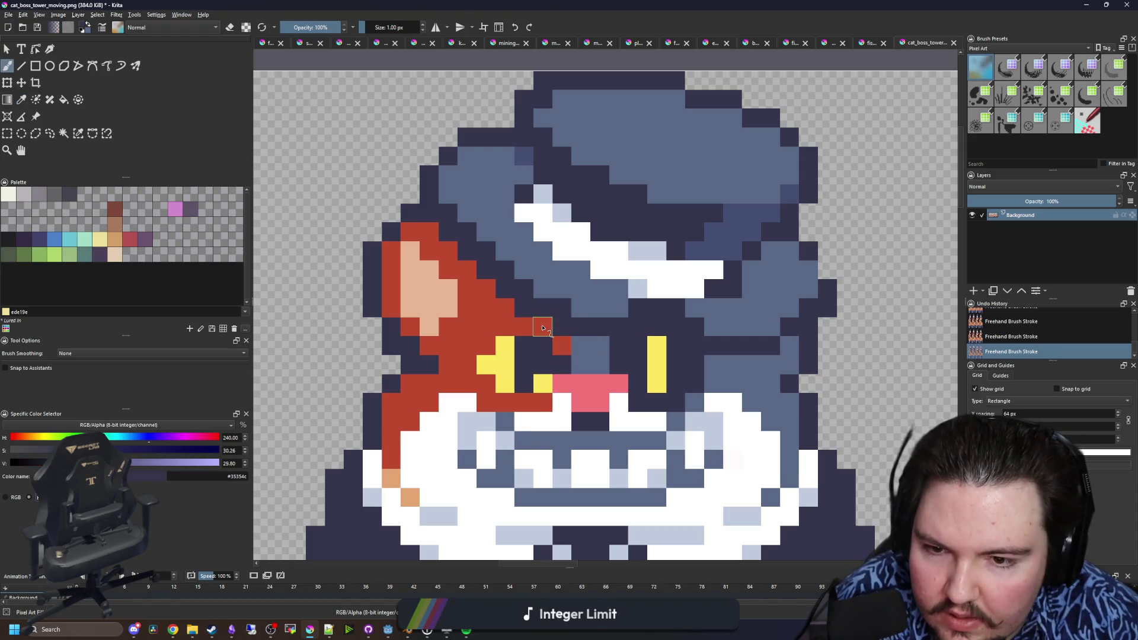
pyautogui.click(511, 309)
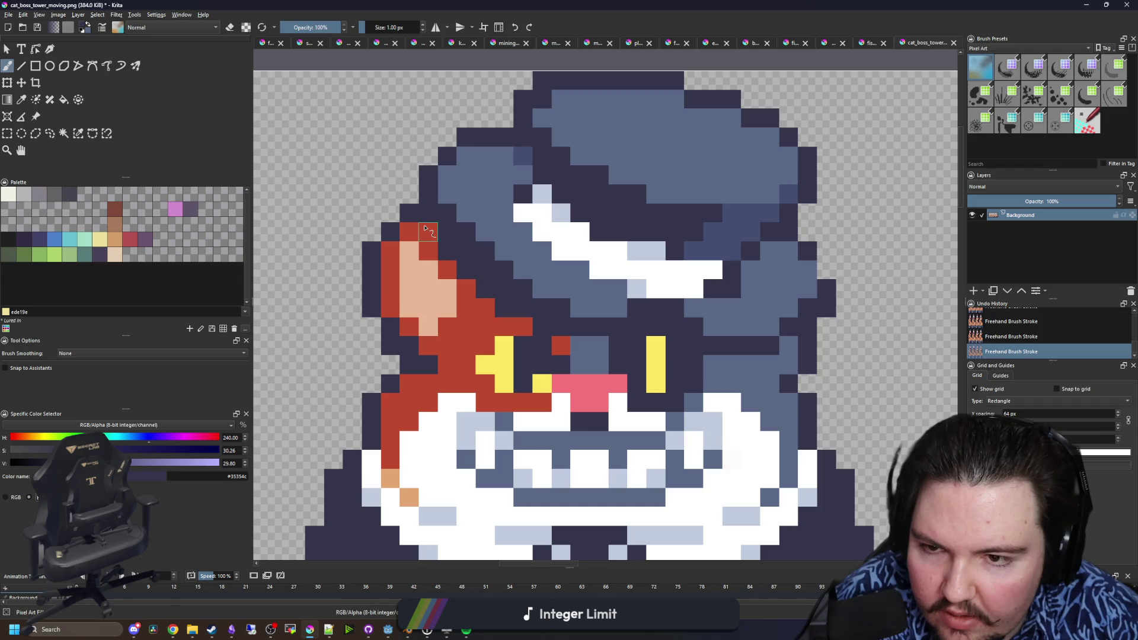
# - Save the sprite sheet as cat_boss_tower_moving.png, confirming the PNG export settings
pyautogui.scroll(-3, 472, 323)
pyautogui.scroll(1, 702, 307)
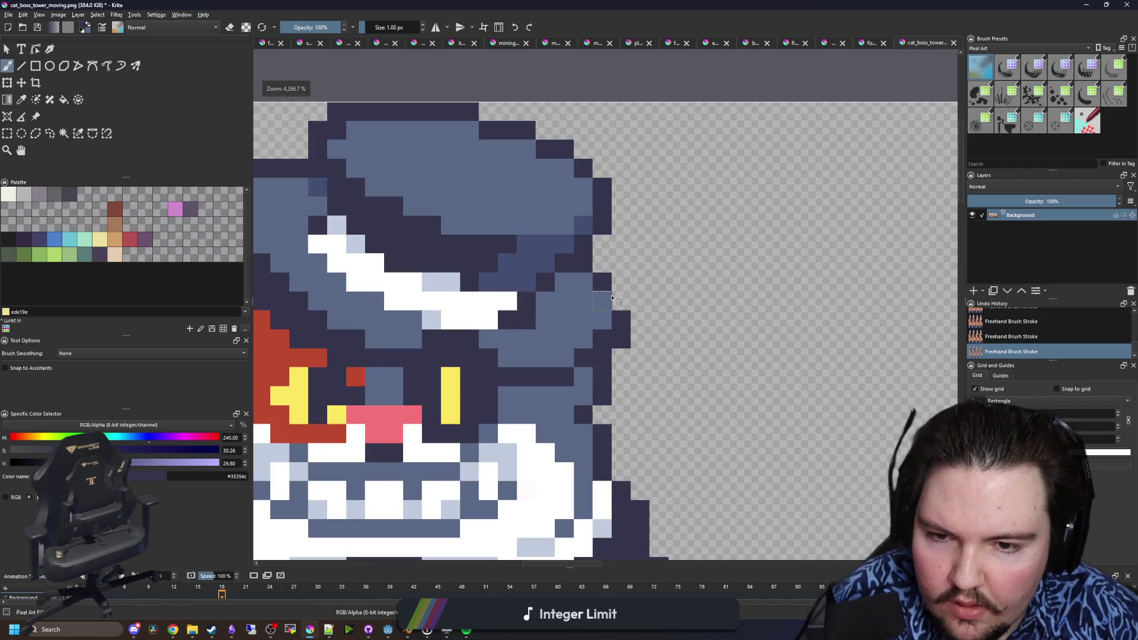
pyautogui.scroll(-4, 694, 356)
pyautogui.hotkey('ctrl', 's')
pyautogui.click(623, 416)
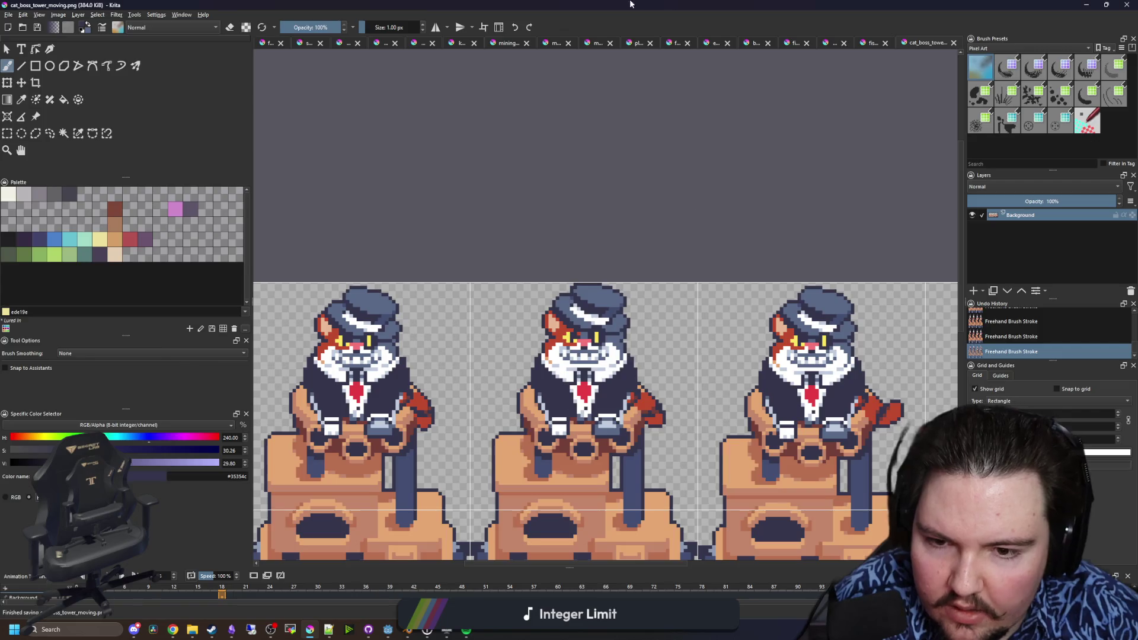
# - Check the updated cat boss in Godot, then return to Krita and sample the blue-grey hat colour
pyautogui.hotkey('alt', 'Tab')
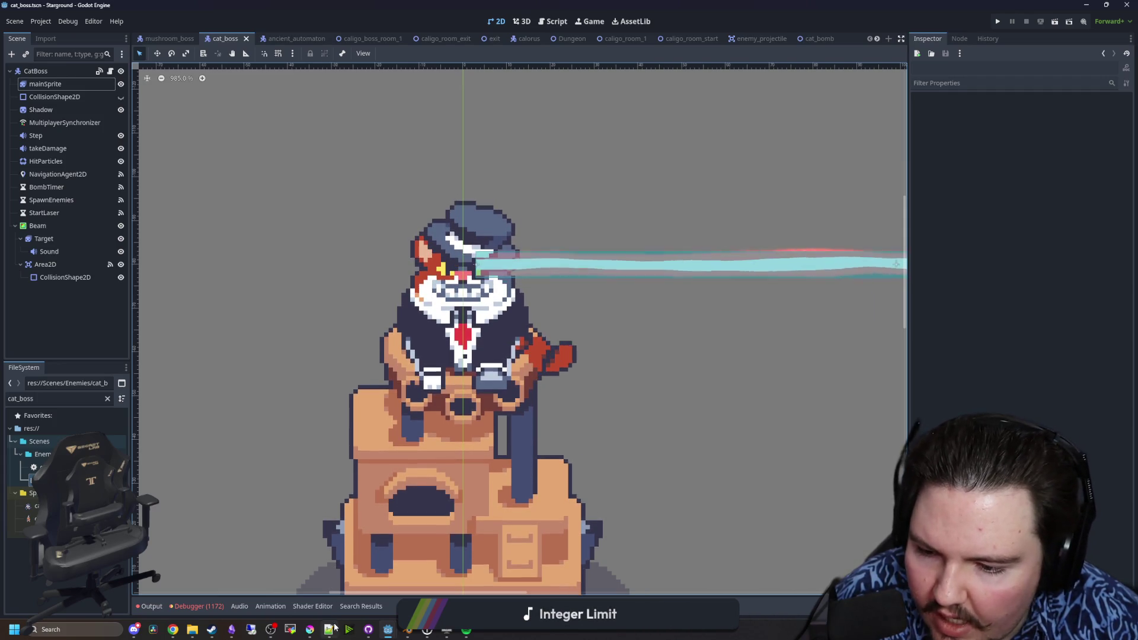
pyautogui.hotkey('alt', 'Tab')
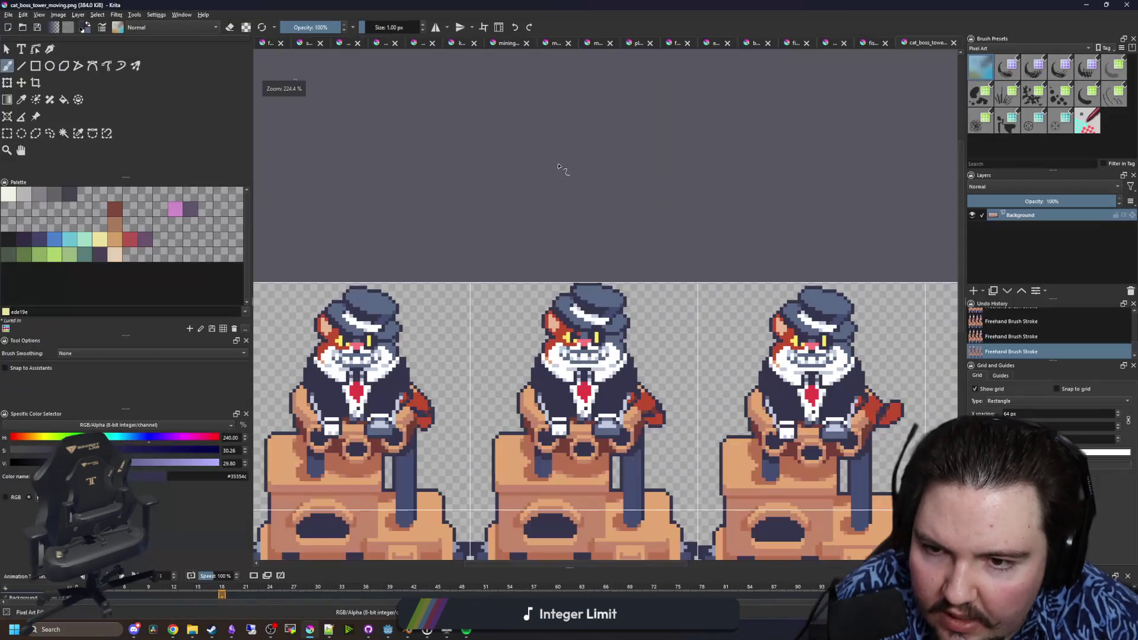
pyautogui.scroll(10, 692, 353)
pyautogui.click(673, 341)
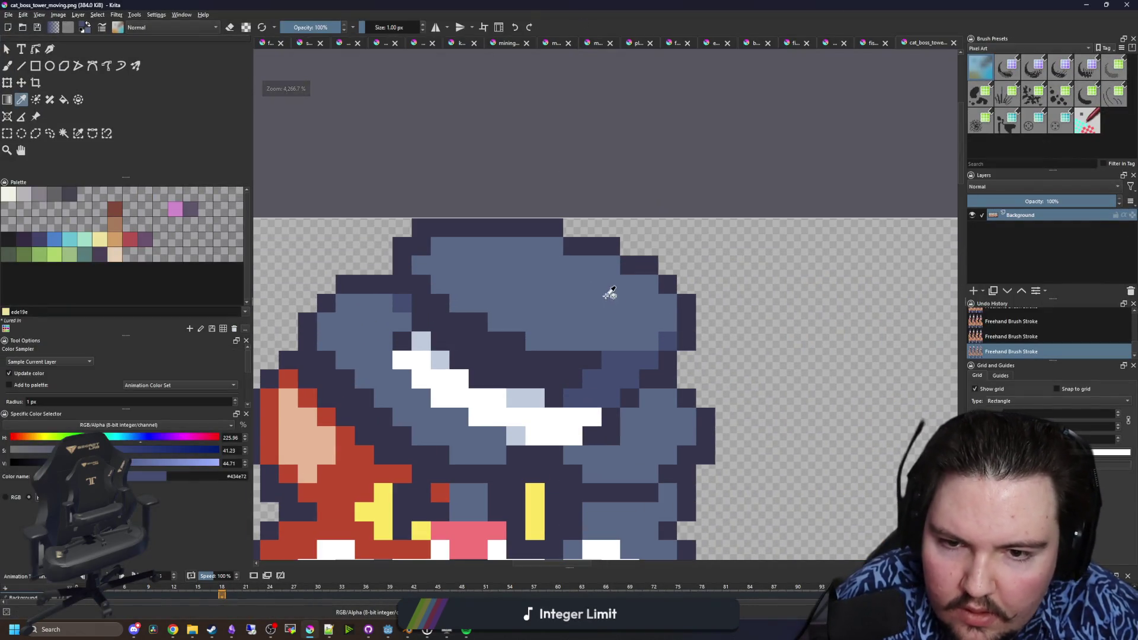
# - Paint the pixel beside the light-blue highlight and touch up the stripe top with dark navy
pyautogui.scroll(1, 610, 293)
pyautogui.press('b')
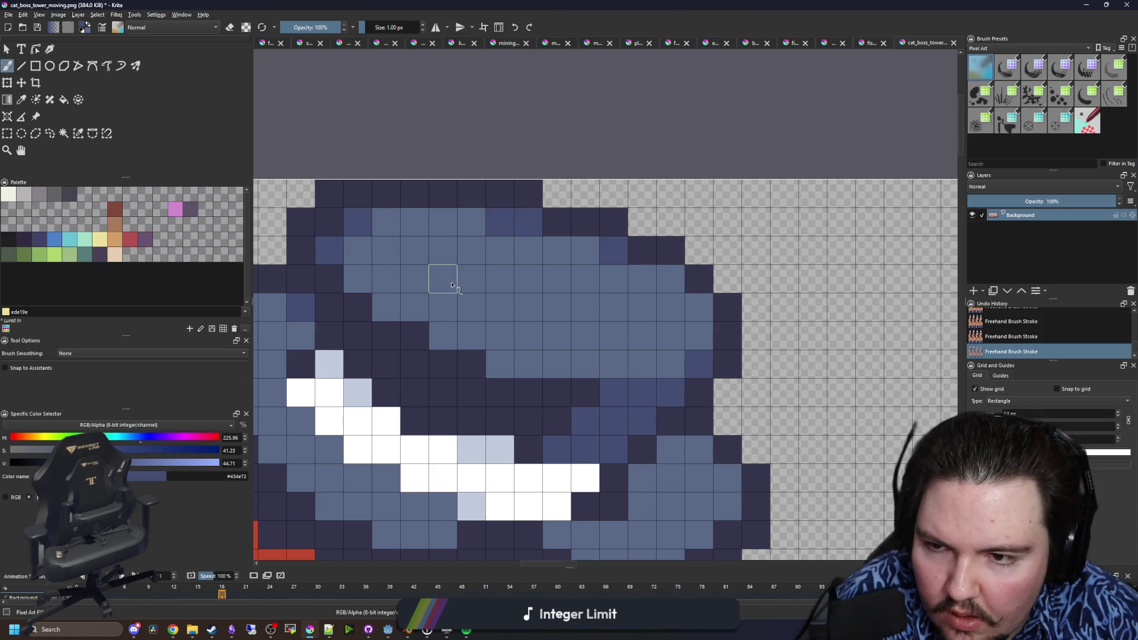
pyautogui.scroll(-12, 431, 275)
pyautogui.scroll(12, 539, 304)
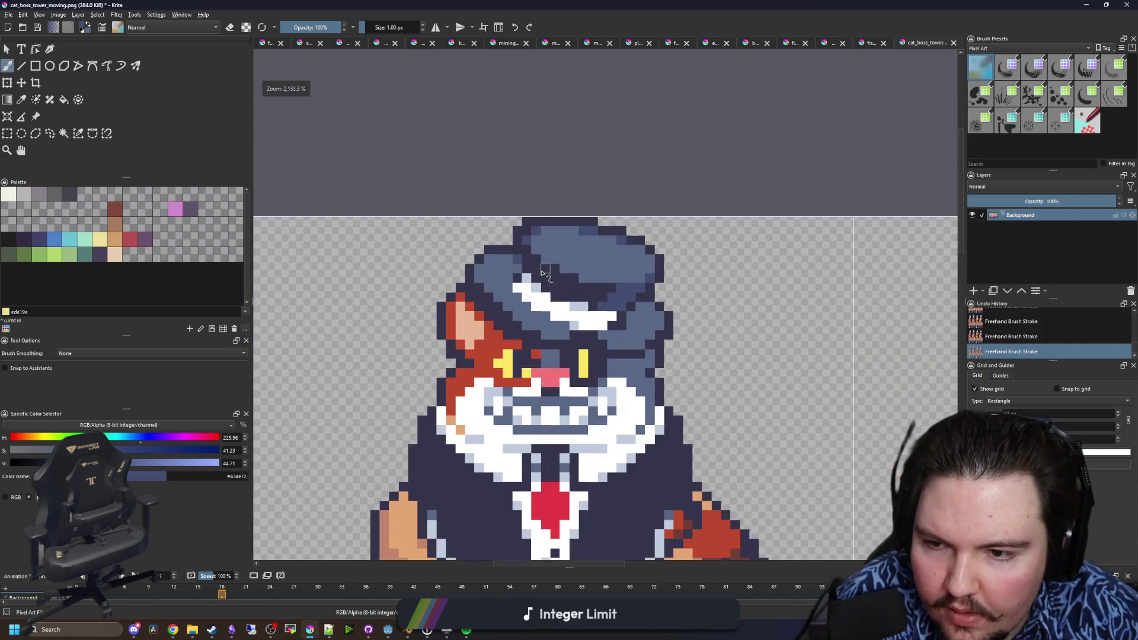
pyautogui.keyDown('ctrl'); pyautogui.click(510, 325); pyautogui.keyUp('ctrl')
pyautogui.click(529, 319)
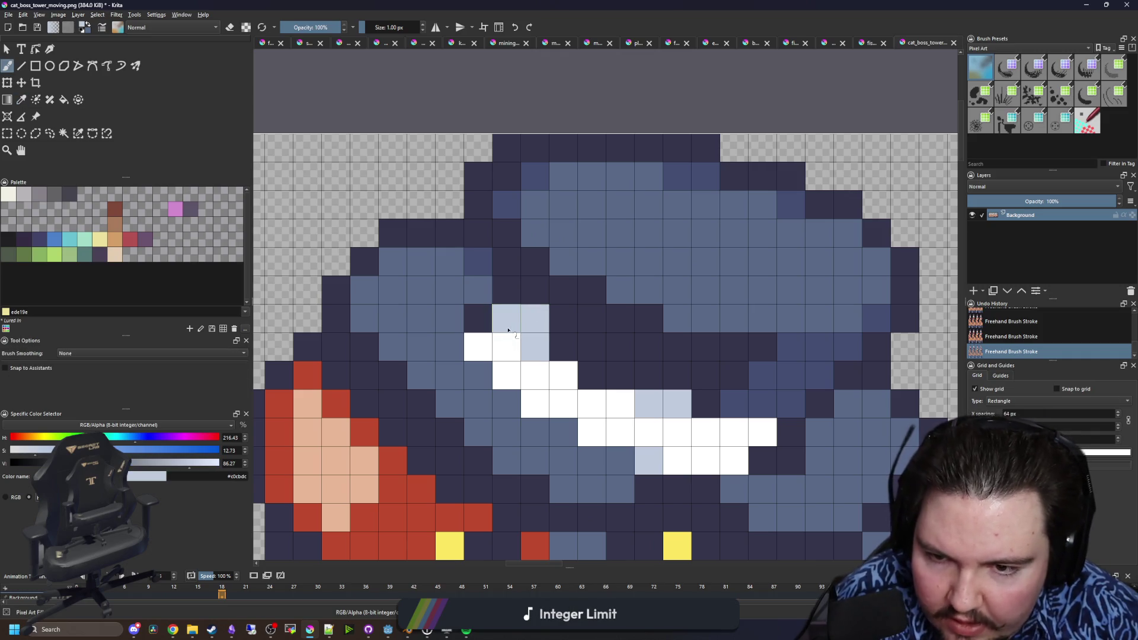
pyautogui.keyDown('ctrl'); pyautogui.click(486, 318); pyautogui.keyUp('ctrl')
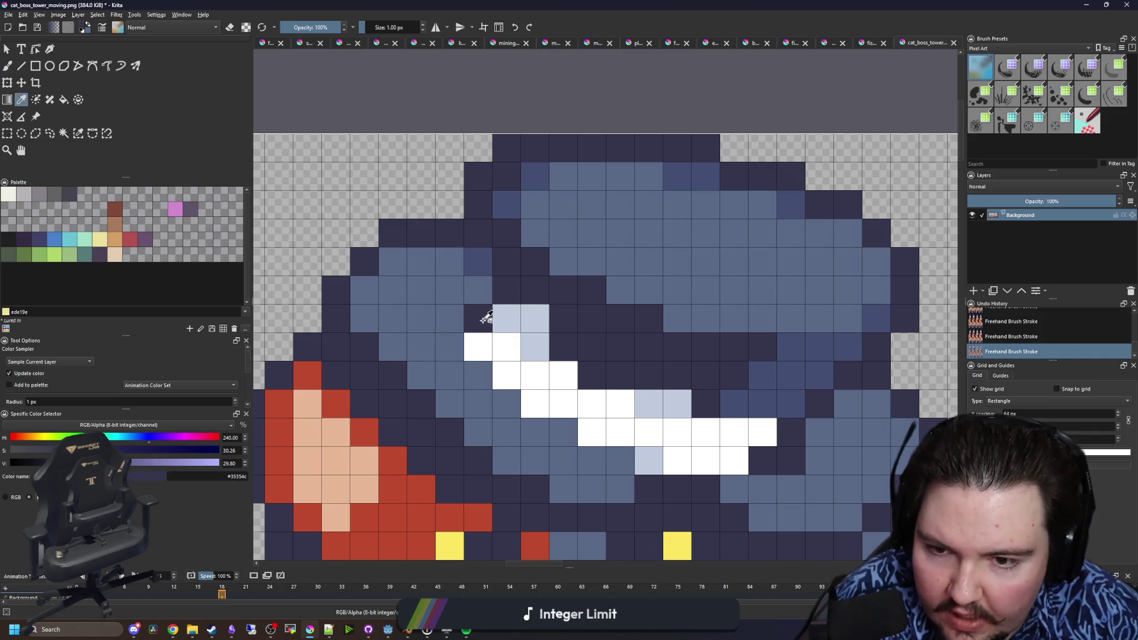
# - Paint another pixel at the top of the hat dark navy
pyautogui.keyDown('ctrl'); pyautogui.click(750, 402); pyautogui.keyUp('ctrl')
pyautogui.keyDown('ctrl'); pyautogui.click(508, 259); pyautogui.keyUp('ctrl')
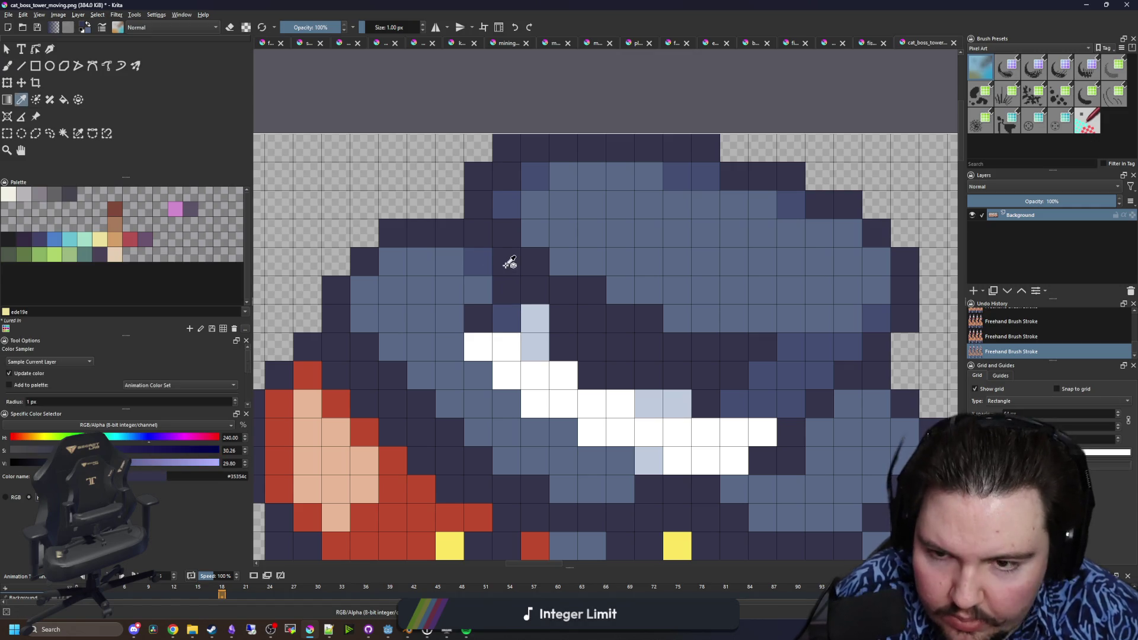
pyautogui.click(473, 256)
pyautogui.scroll(-1, 568, 293)
pyautogui.scroll(2, 748, 347)
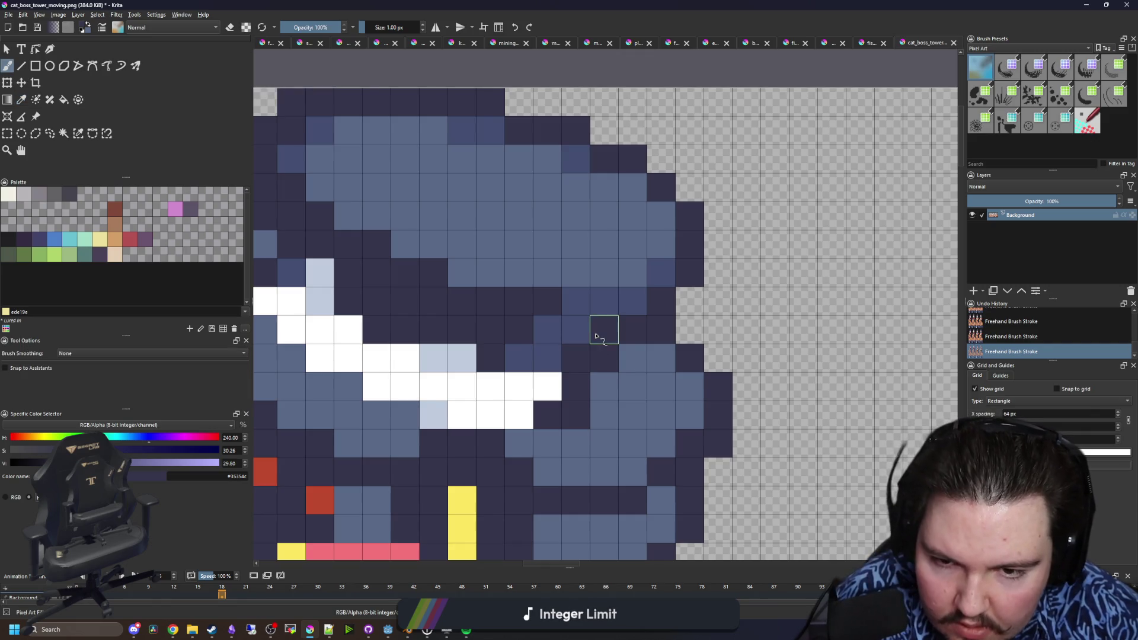
pyautogui.scroll(-7, 610, 373)
# - Save the sheet to its PNG, confirming the save settings
pyautogui.hotkey('ctrl', 's')
pyautogui.click(622, 413)
pyautogui.scroll(7, 593, 331)
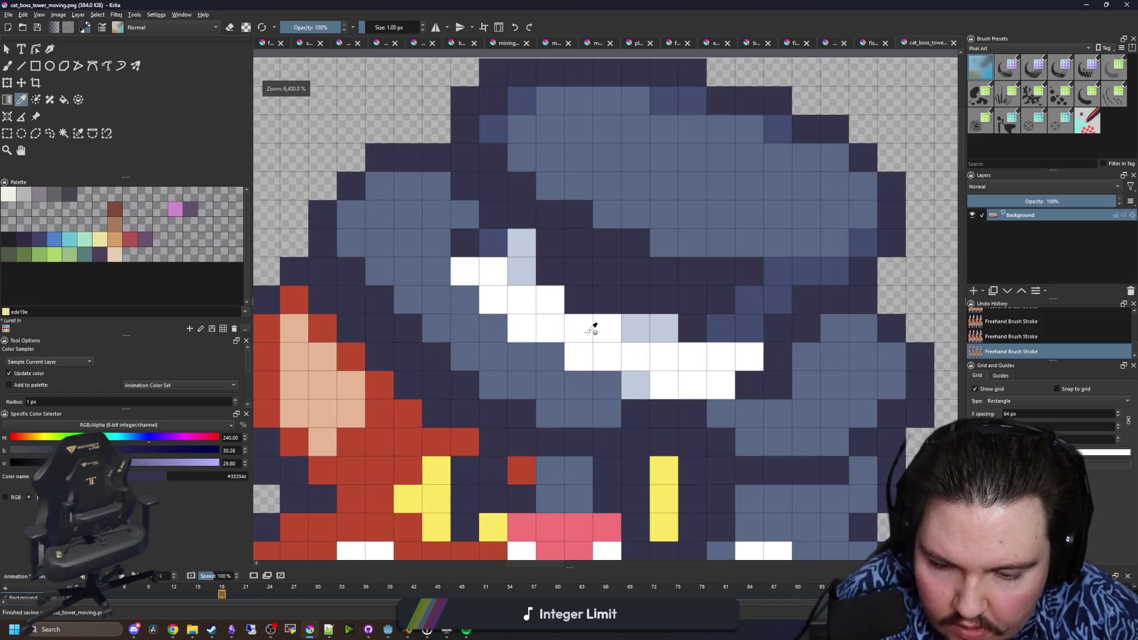
# - Sample the light blue-grey highlight colour and save the sprite sheet once more
pyautogui.click(644, 386)
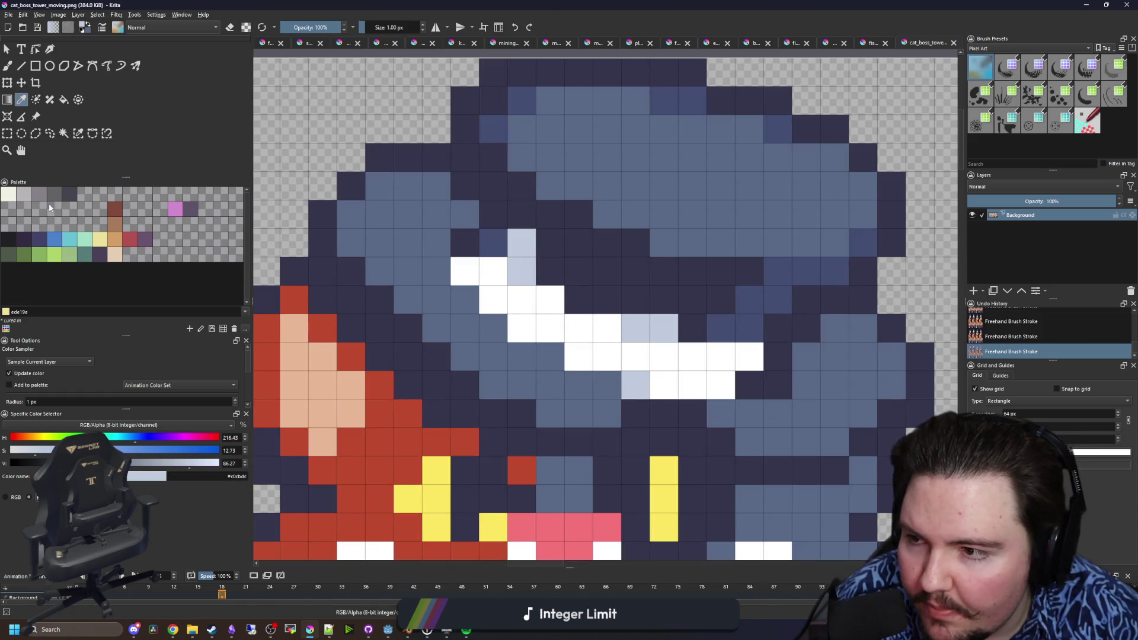
pyautogui.scroll(-4, 534, 418)
pyautogui.scroll(3, 534, 419)
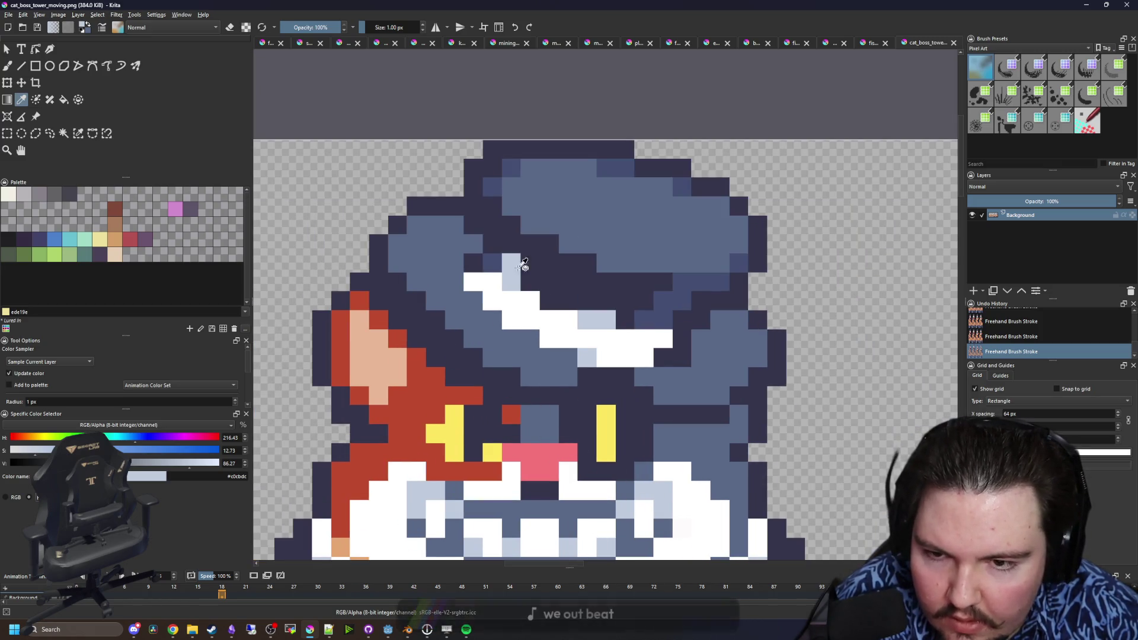
pyautogui.press('b')
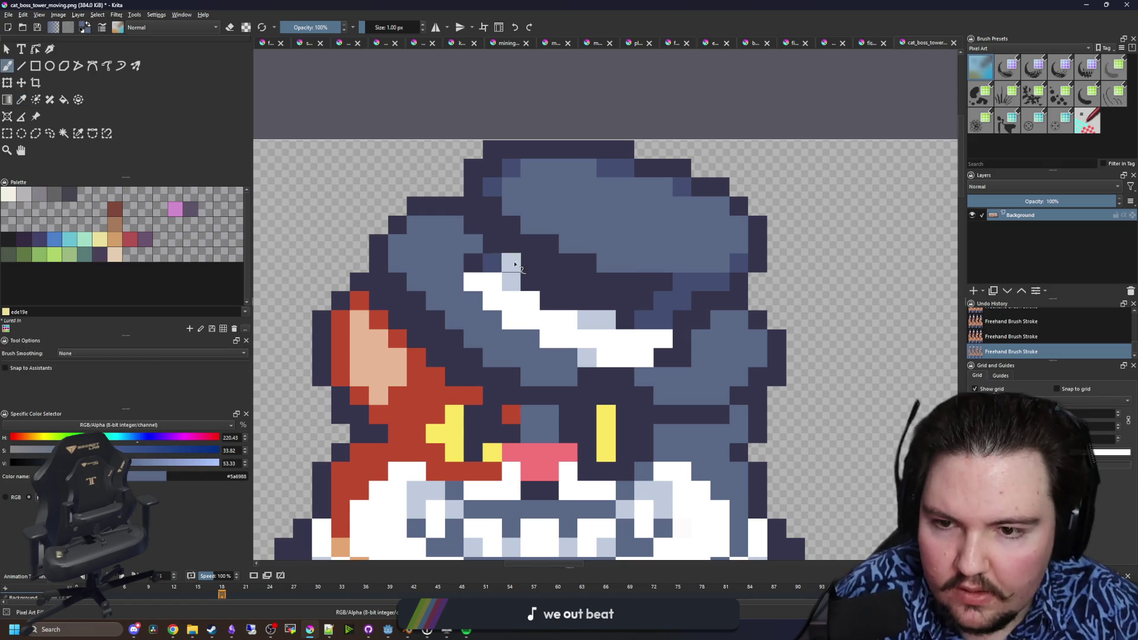
pyautogui.scroll(-3, 635, 246)
pyautogui.hotkey('ctrl', 's')
pyautogui.press('Return')
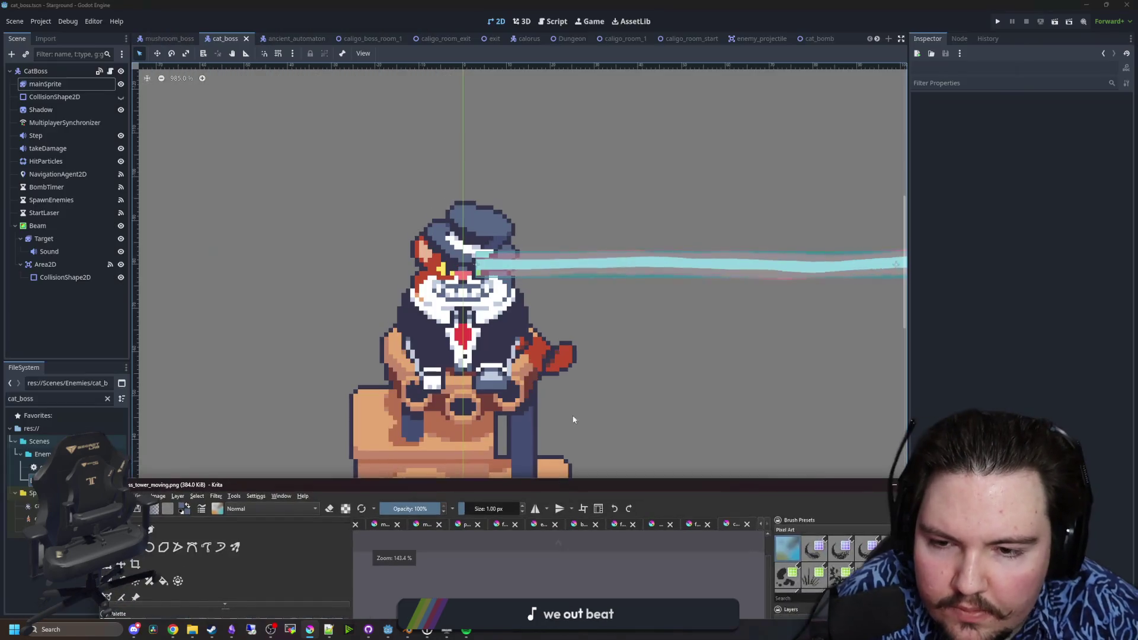
# - Zoom out in Godot's cat_boss scene to preview the retouched hat, then return to Krita
pyautogui.hotkey('alt', 'Tab')
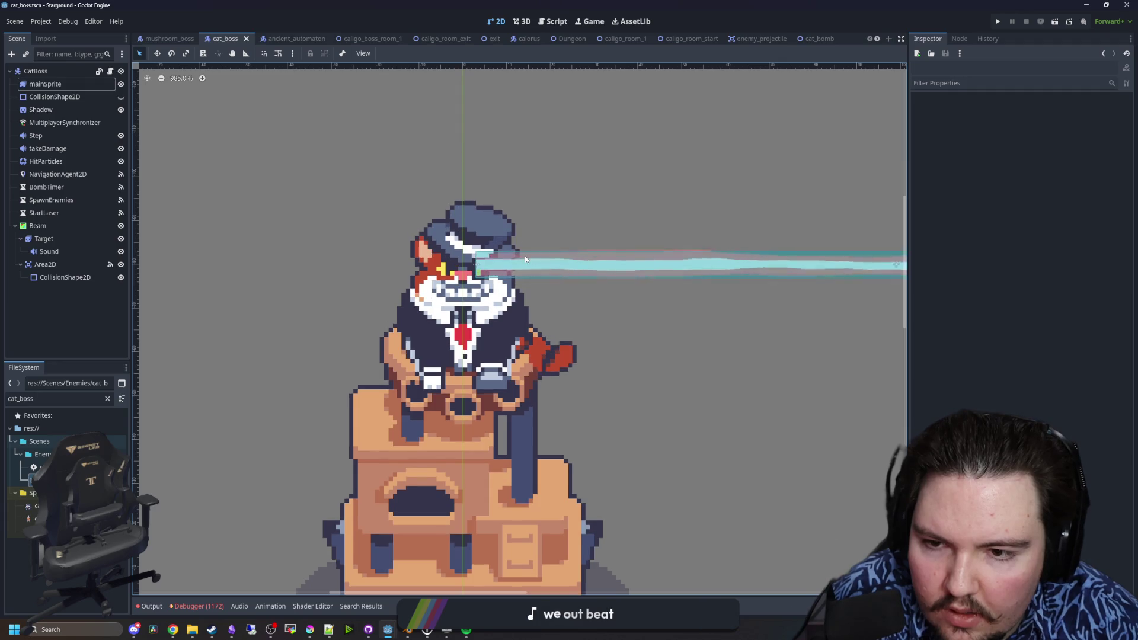
pyautogui.scroll(-2, 453, 225)
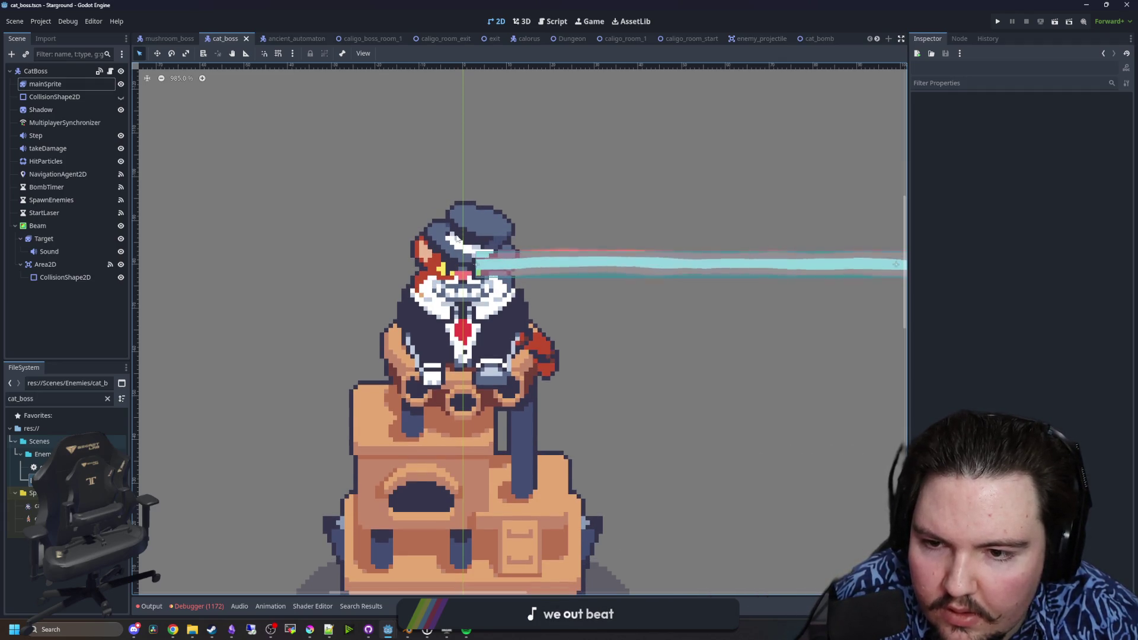
pyautogui.scroll(-2, 451, 229)
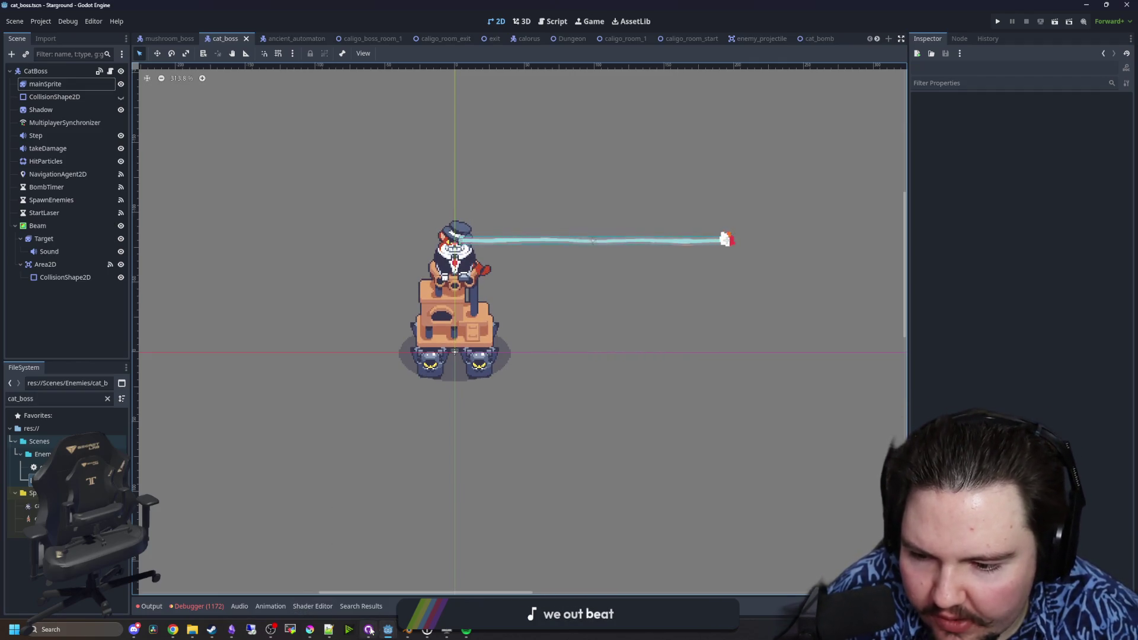
pyautogui.moveTo(314, 630)
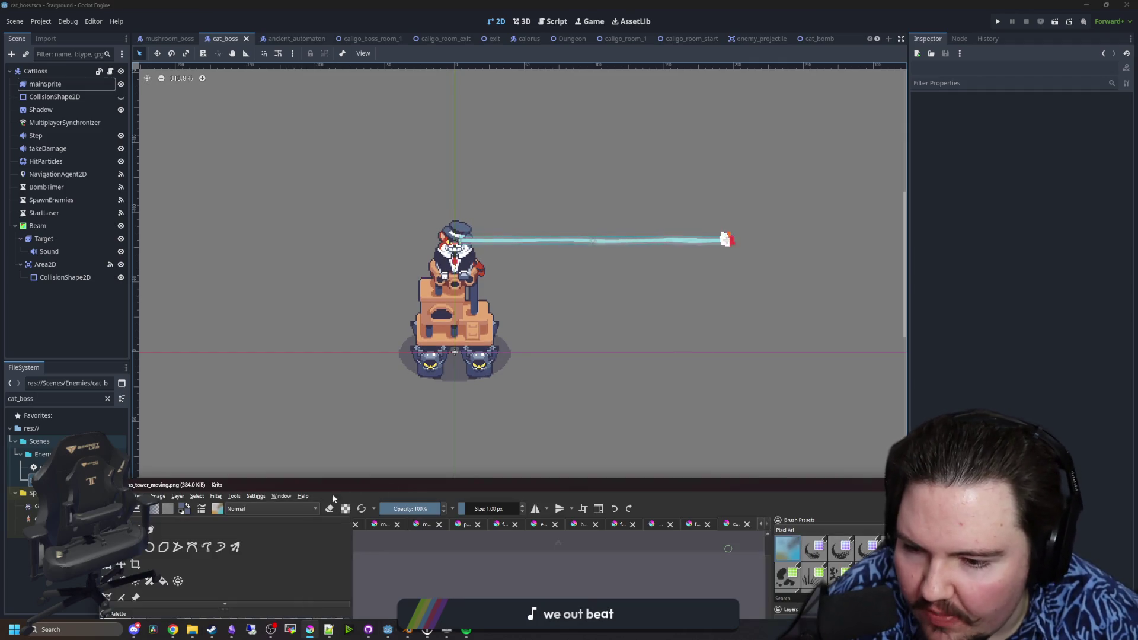
pyautogui.click(425, 486)
# - Rectangle-select the hat, head and area below the mouth in several combined blocks
pyautogui.scroll(-3, 492, 155)
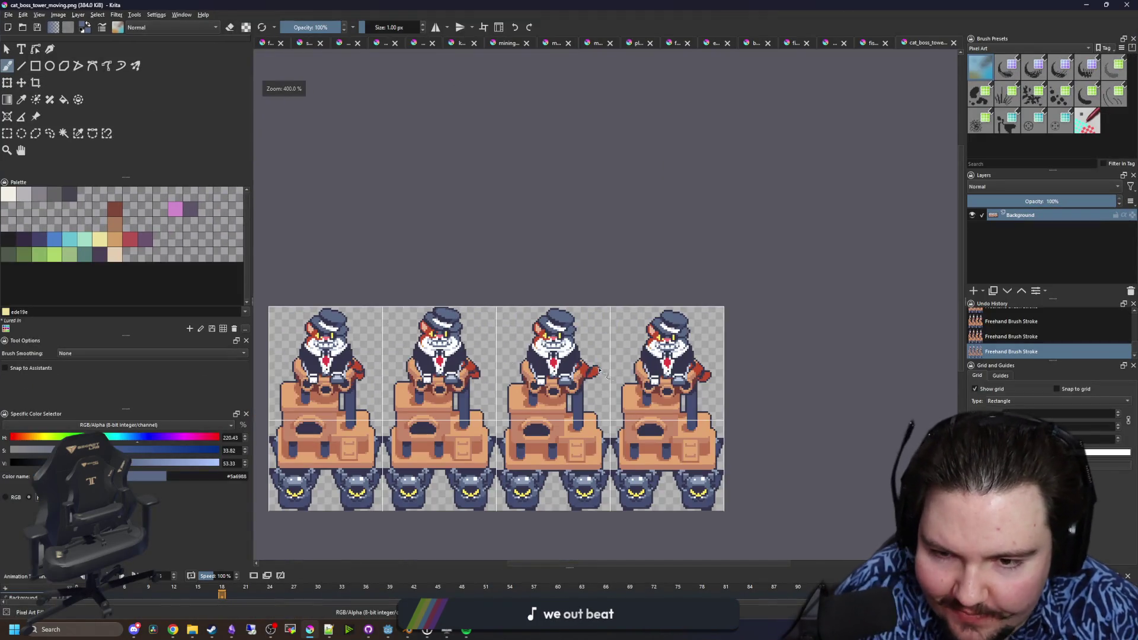
pyautogui.scroll(5, 768, 329)
pyautogui.scroll(-2, 768, 329)
pyautogui.scroll(6, 503, 328)
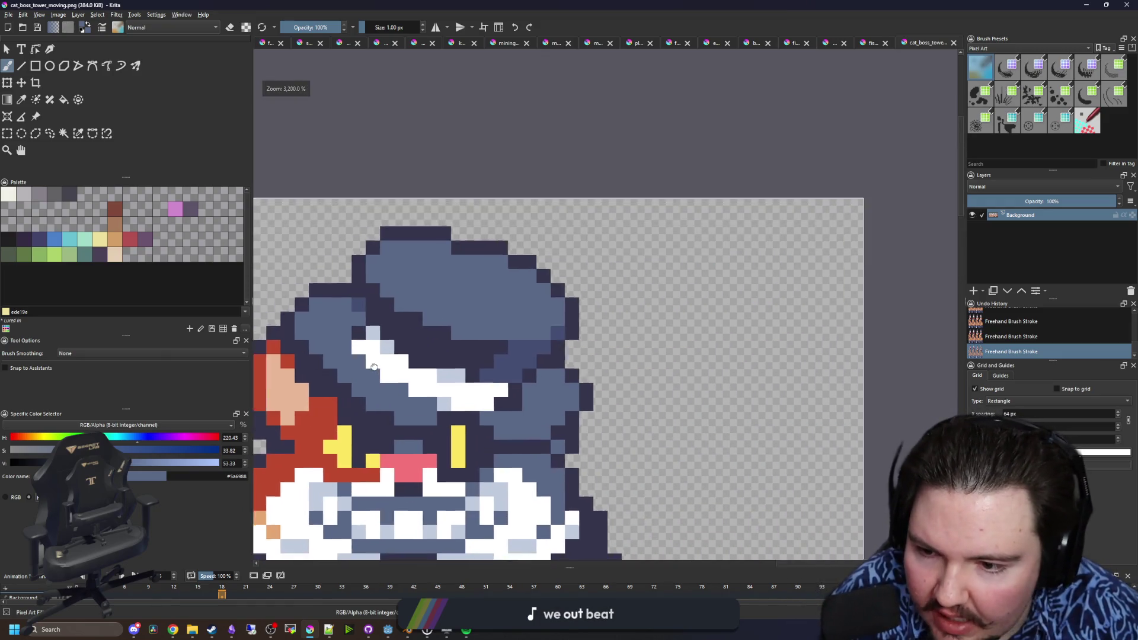
pyautogui.hotkey('ctrl', 'r')
pyautogui.scroll(1, 393, 372)
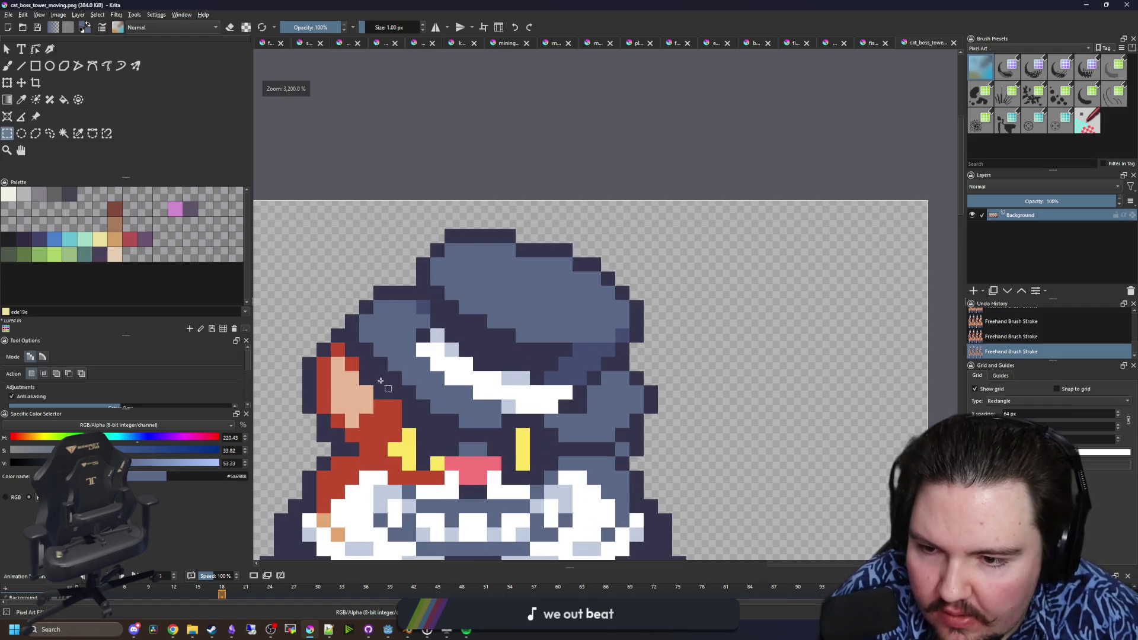
pyautogui.moveTo(382, 381); pyautogui.dragTo(672, 199)
pyautogui.scroll(1, 401, 411)
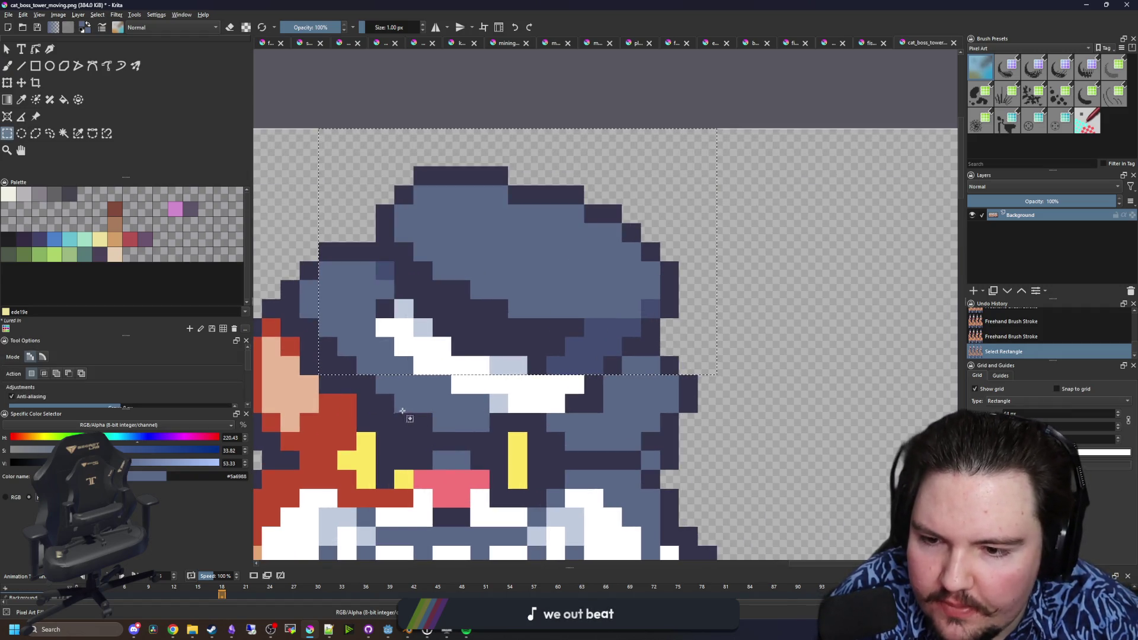
pyautogui.moveTo(765, 259); pyautogui.dragTo(424, 393)
pyautogui.moveTo(526, 352); pyautogui.dragTo(595, 393)
pyautogui.moveTo(689, 412)
pyautogui.mouseDown()
pyautogui.moveTo(576, 393)
pyautogui.moveTo(461, 393)
pyautogui.mouseUp()
pyautogui.moveTo(348, 298)
pyautogui.mouseDown()
pyautogui.moveTo(330, 274)
pyautogui.moveTo(327, 242)
pyautogui.mouseUp()
# - Shift the selected head and hat pixels down one pixel and clear the selection
pyautogui.press('t')
pyautogui.scroll(-1, 546, 270)
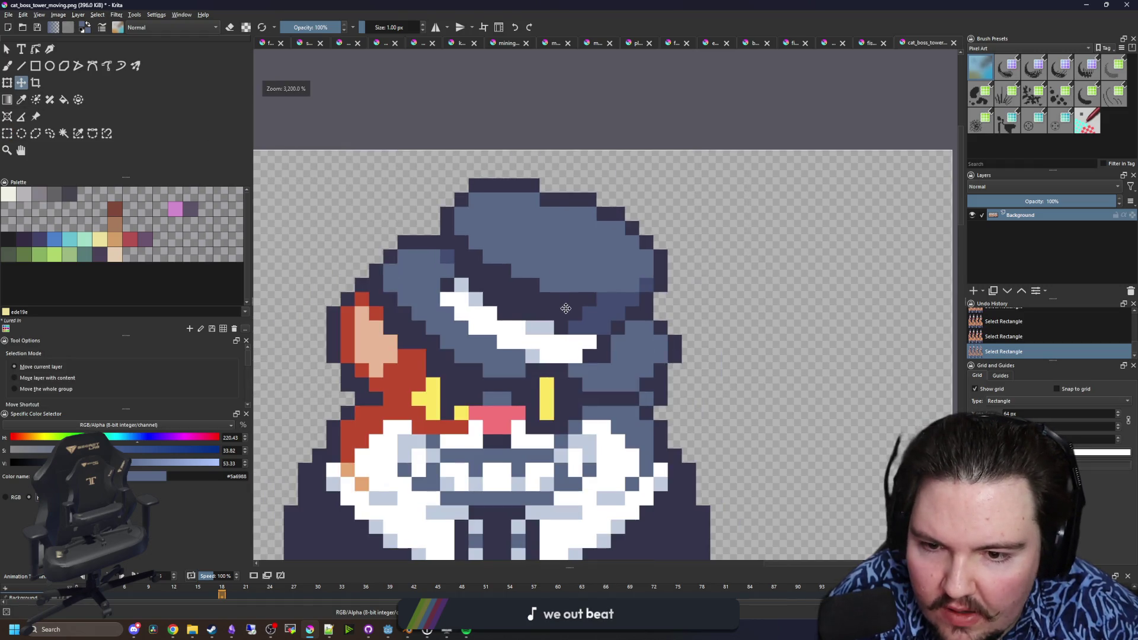
pyautogui.moveTo(565, 308); pyautogui.dragTo(564, 318)
pyautogui.scroll(1, 517, 394)
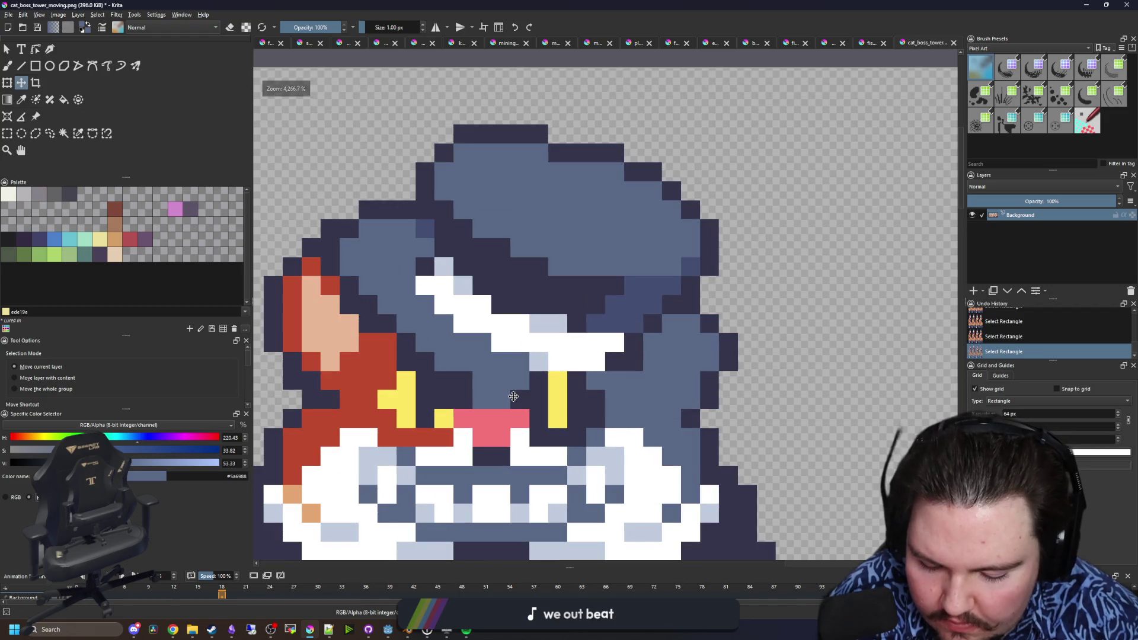
pyautogui.hotkey('ctrl', 'shift', 'a')
# - Paint a pixel to patch the gap left by the moved area
pyautogui.press('b')
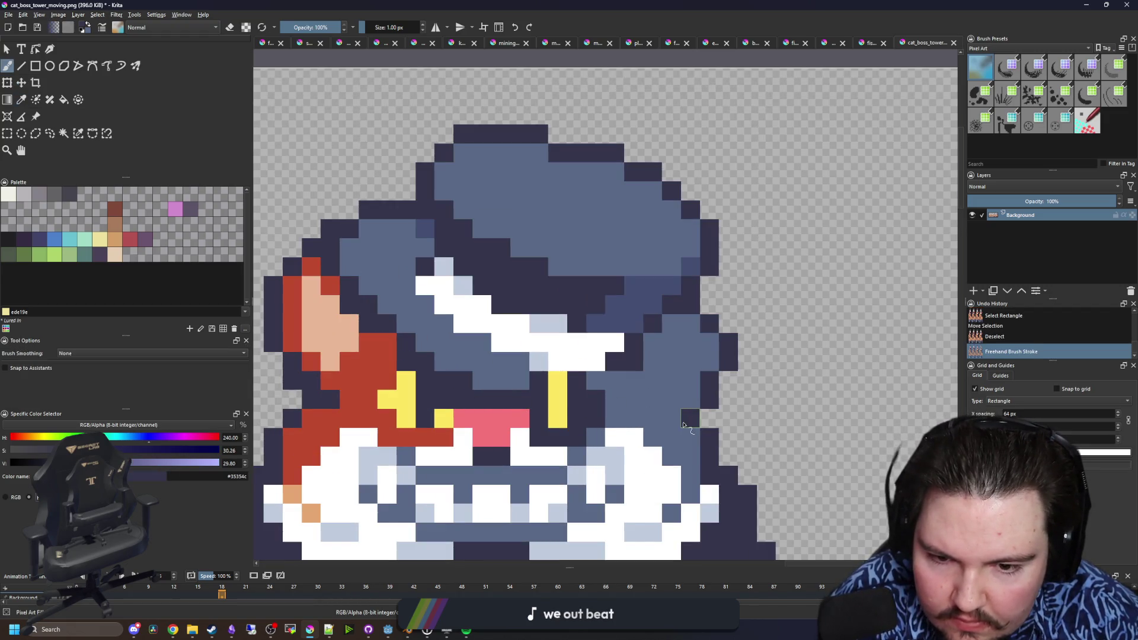
pyautogui.scroll(-5, 682, 424)
pyautogui.scroll(1, 635, 419)
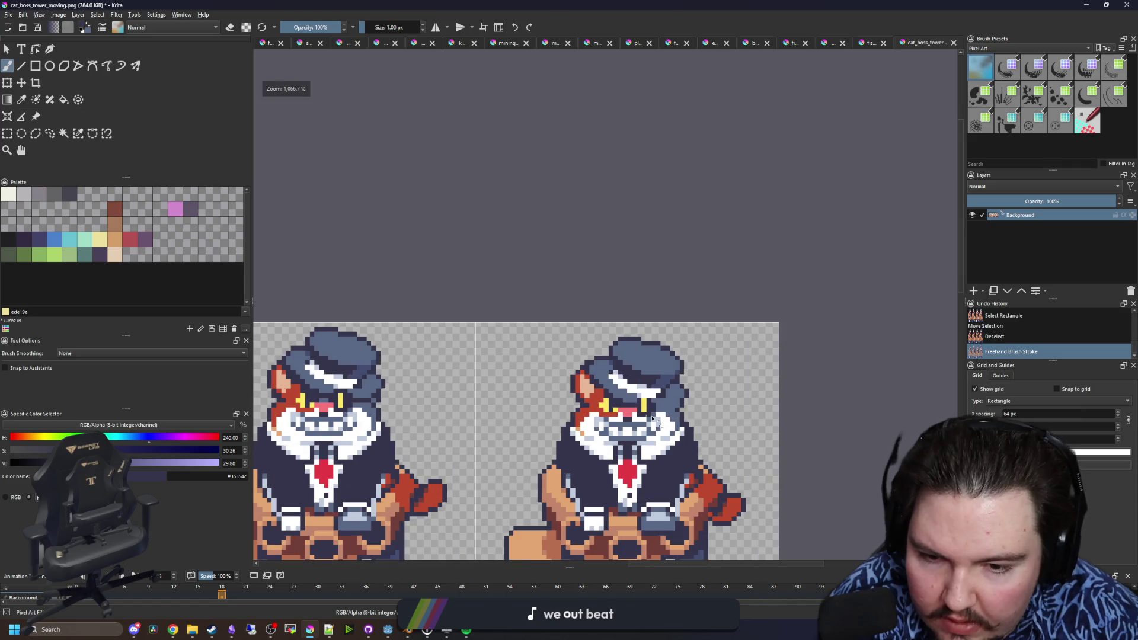
pyautogui.scroll(5, 661, 413)
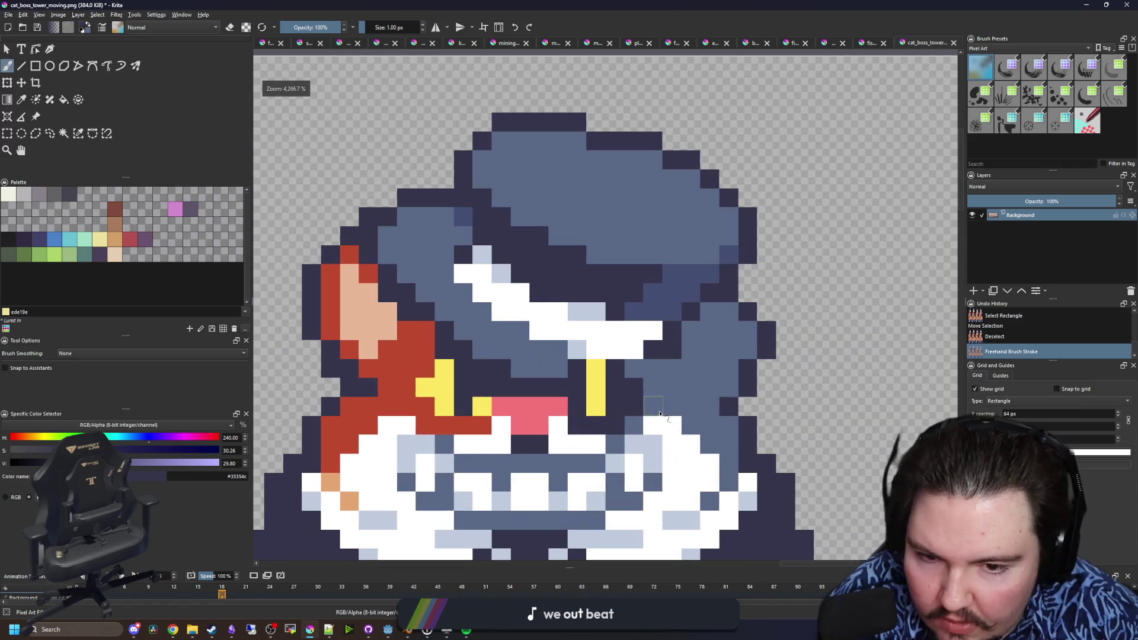
pyautogui.click(705, 402)
pyautogui.scroll(-5, 574, 378)
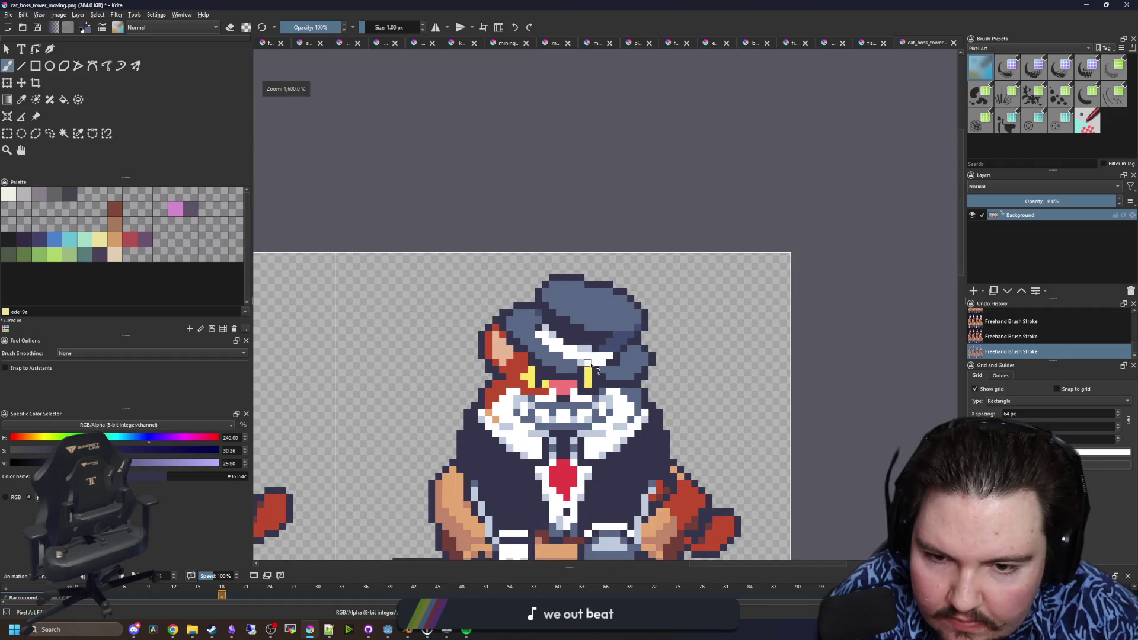
pyautogui.scroll(5, 575, 347)
pyautogui.scroll(-3, 586, 392)
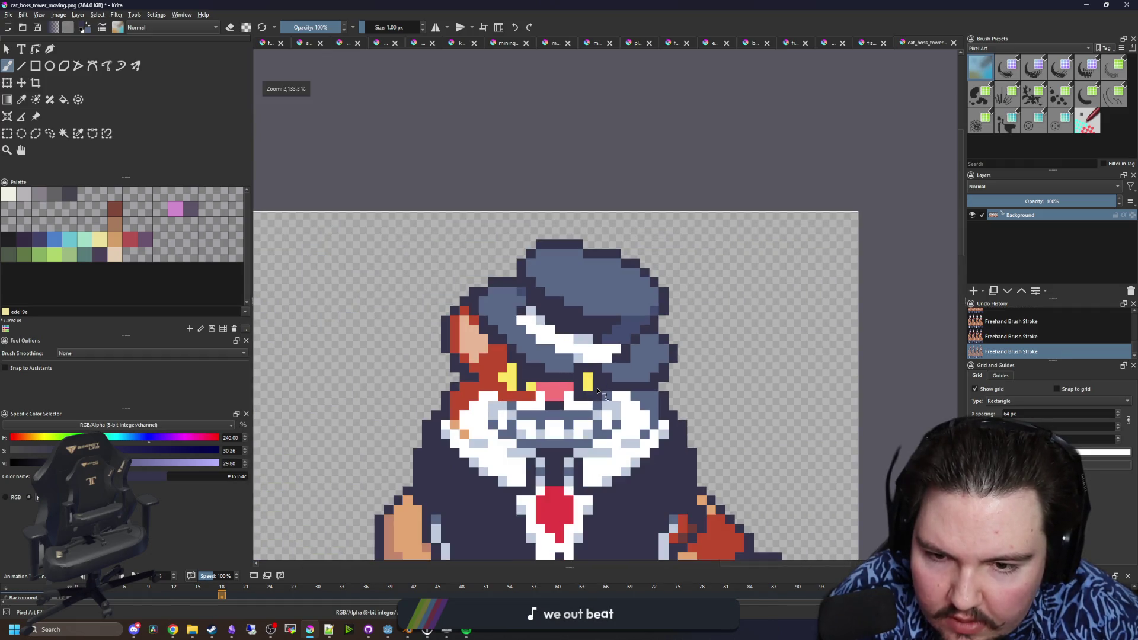
# - Undo and redo the patch stroke, then save cat_boss_tower_moving.png and switch to Godot
pyautogui.hotkey('ctrl', 'z')
pyautogui.scroll(-2, 601, 354)
pyautogui.scroll(3, 597, 377)
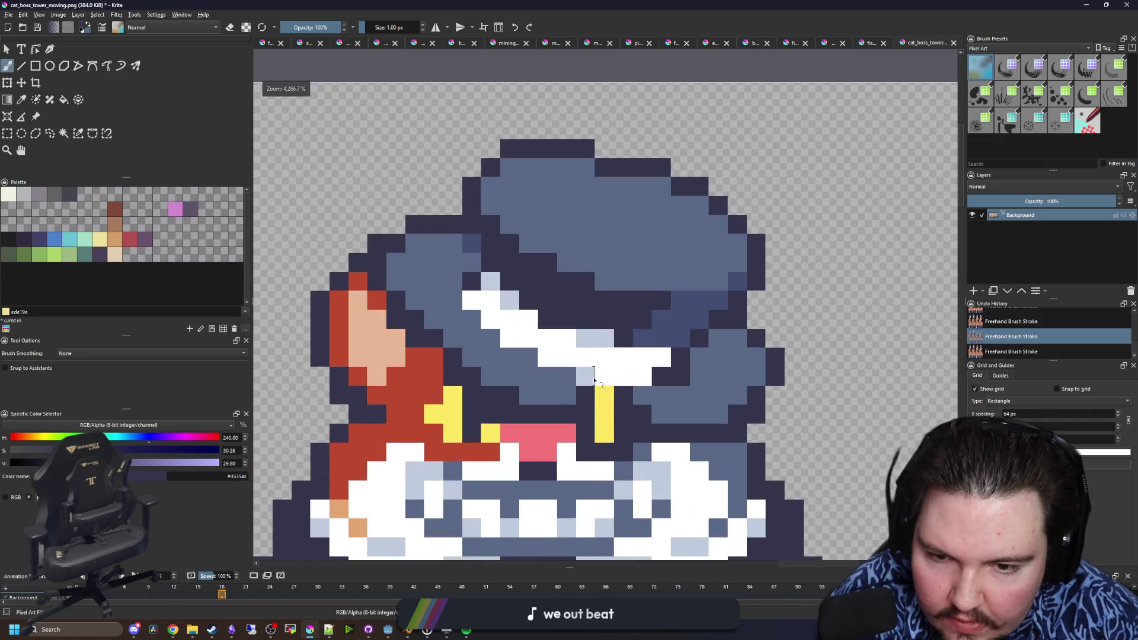
pyautogui.hotkey('ctrl', 'shift', 'z')
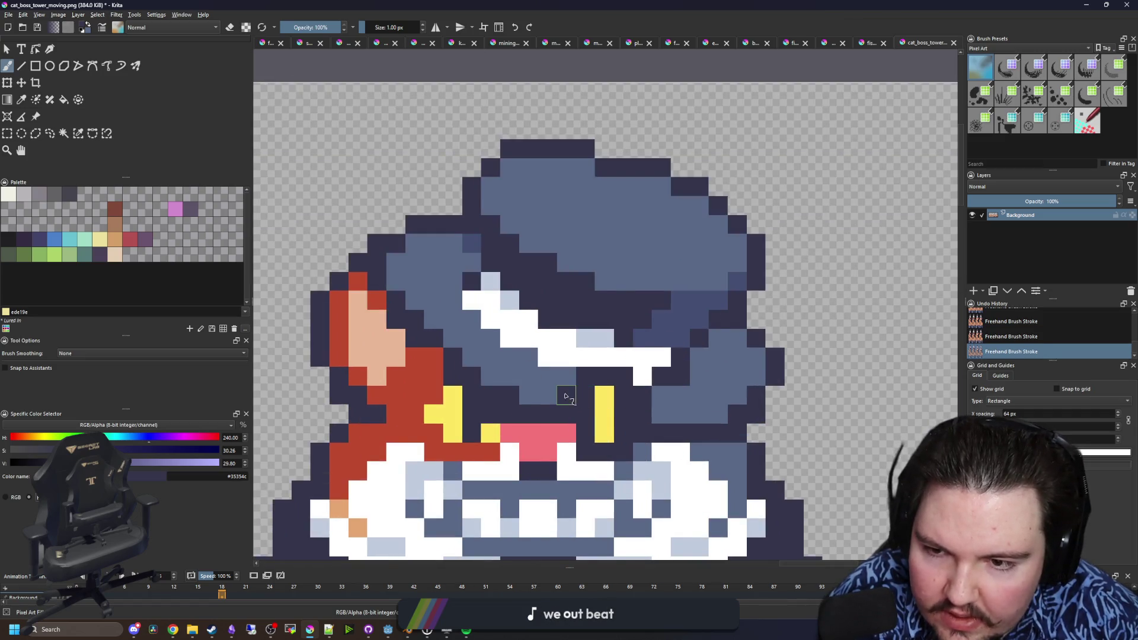
pyautogui.scroll(-5, 565, 396)
pyautogui.scroll(2, 569, 397)
pyautogui.hotkey('ctrl', 's')
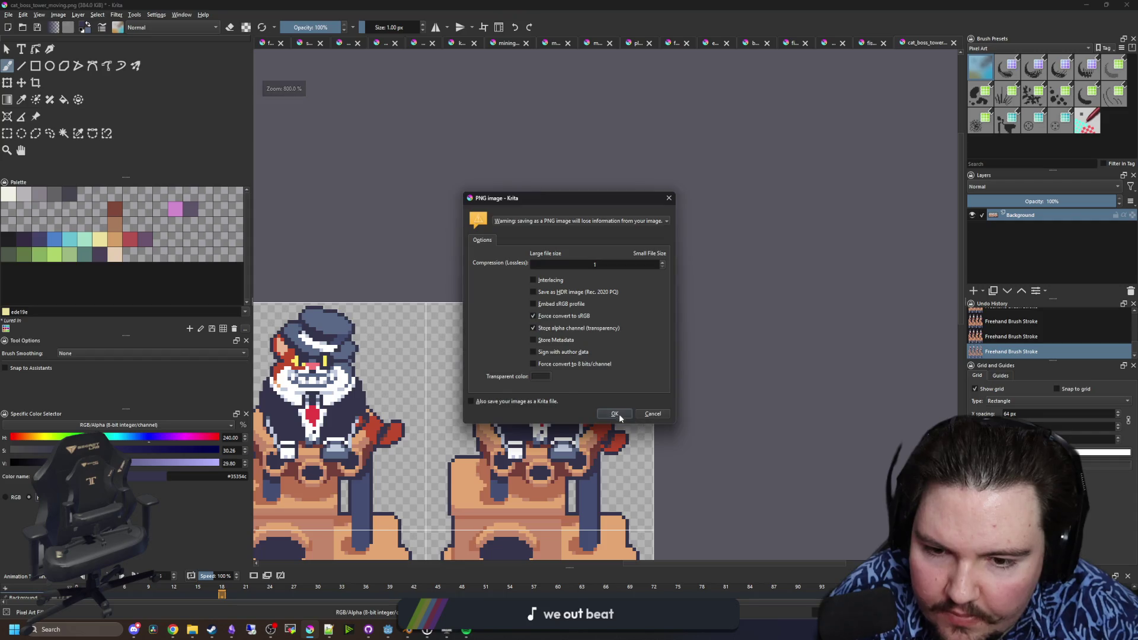
pyautogui.click(623, 415)
pyautogui.hotkey('alt', 'Tab')
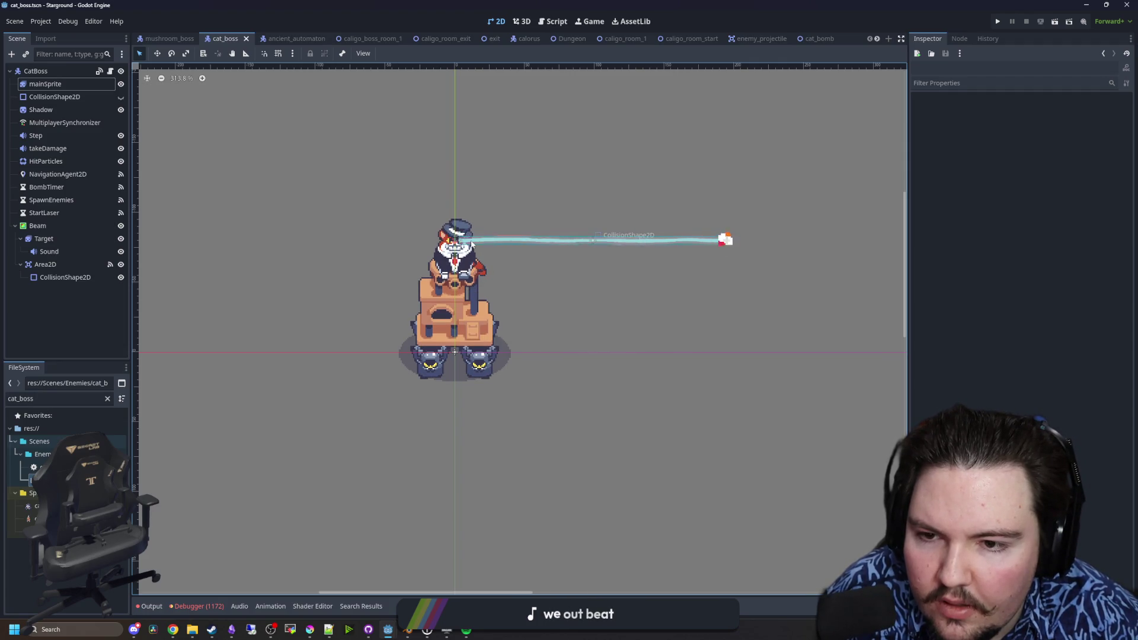
pyautogui.scroll(4, 454, 232)
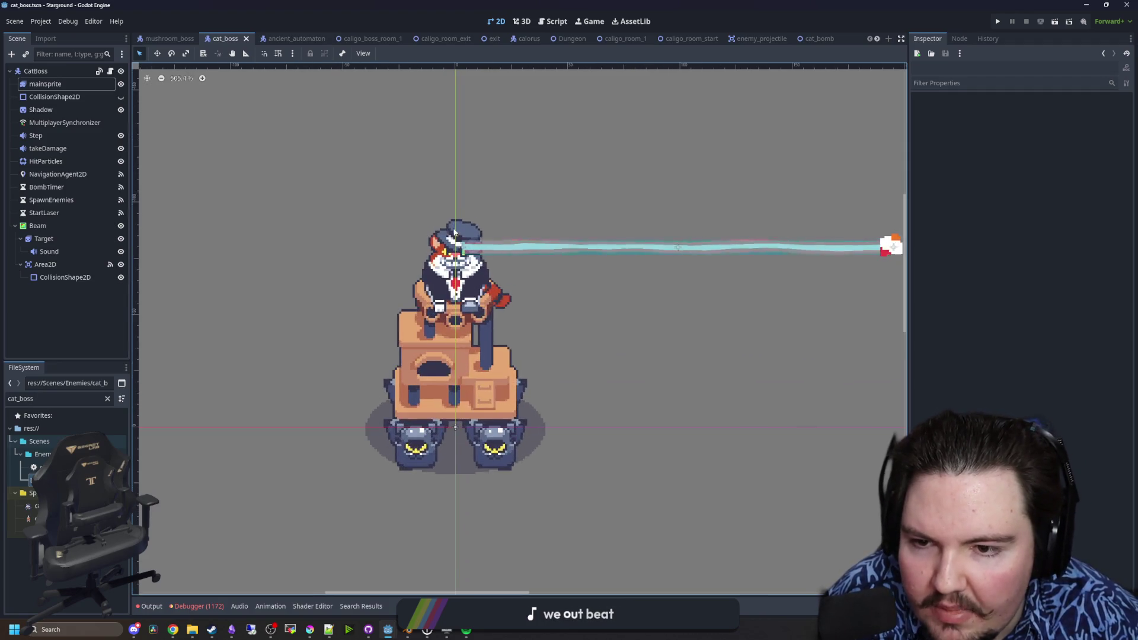
pyautogui.scroll(5, 454, 233)
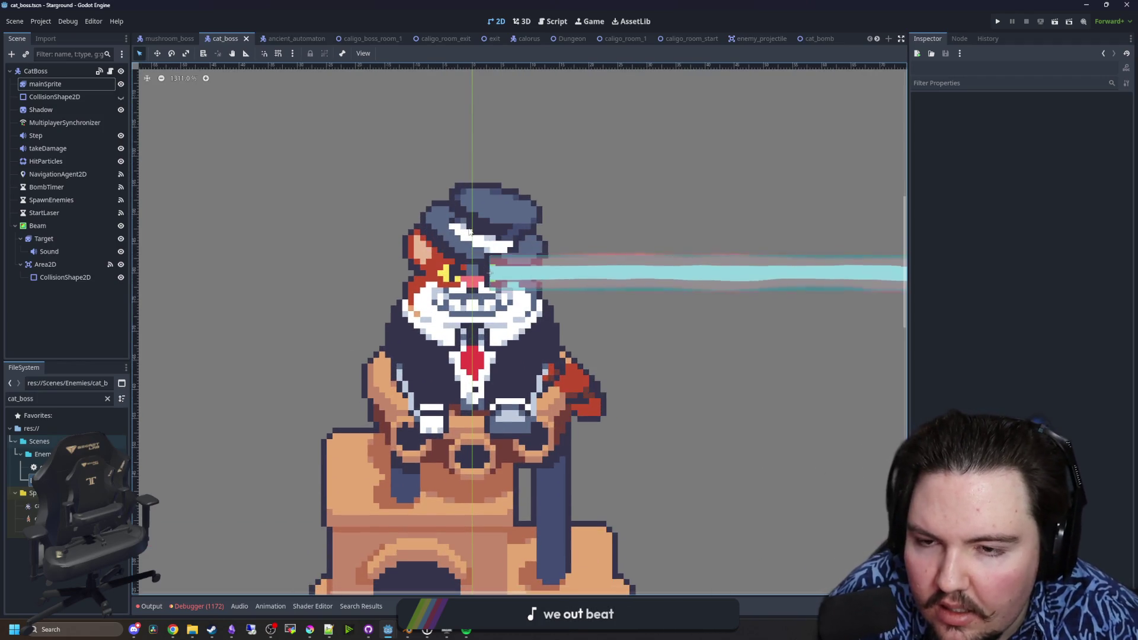
pyautogui.moveTo(311, 630)
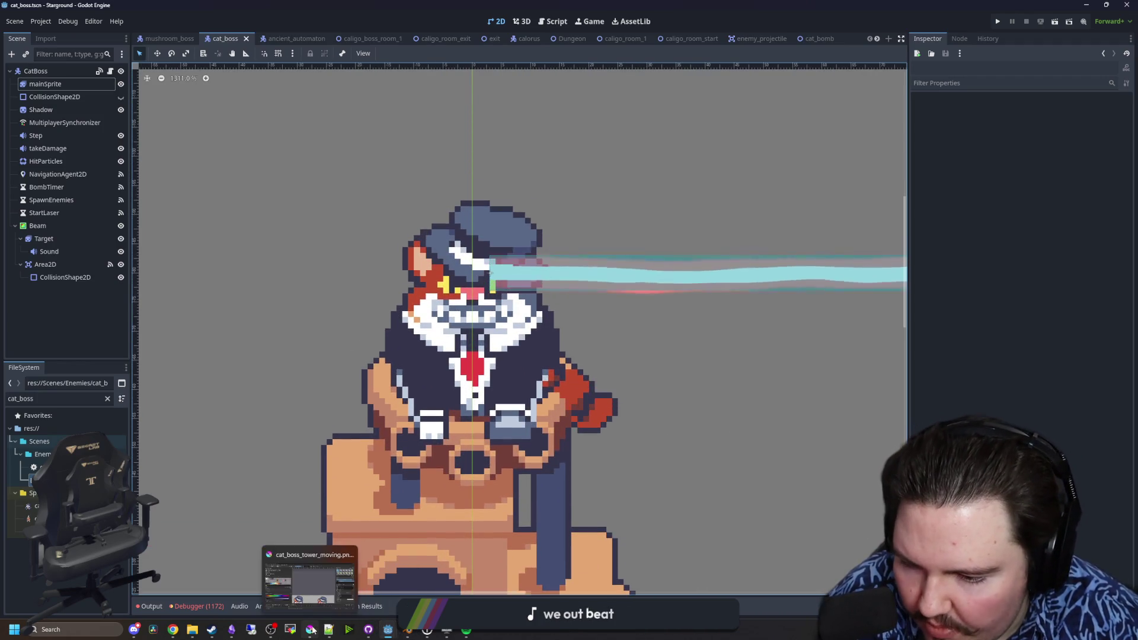
# - Back in Krita, paint two dark hat pixels a lighter blue
pyautogui.click(324, 582)
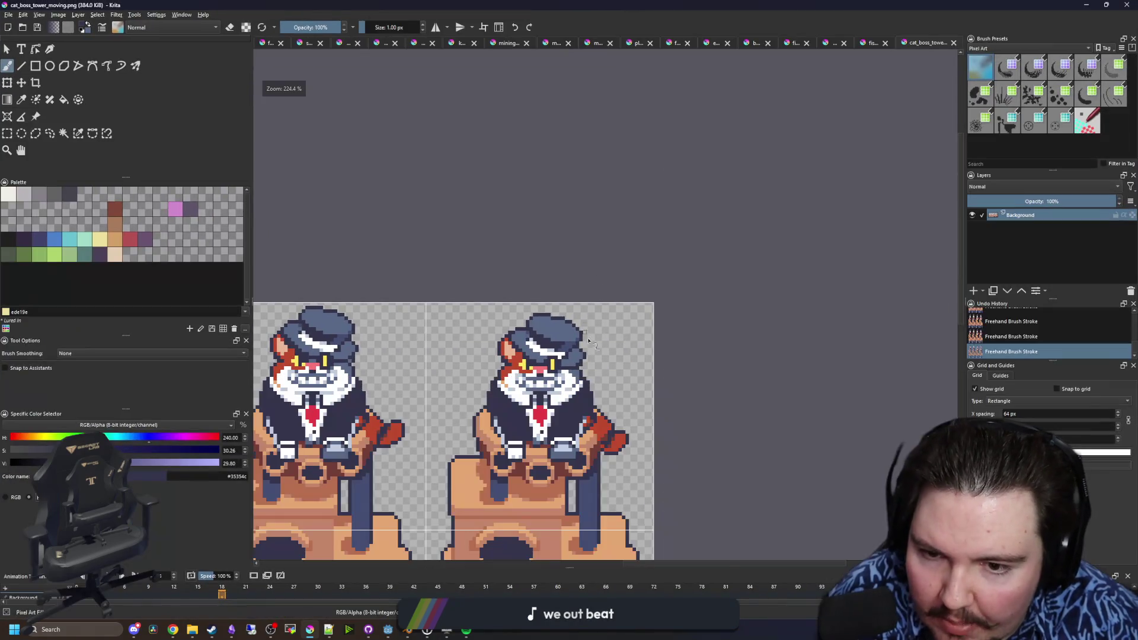
pyautogui.scroll(6, 587, 336)
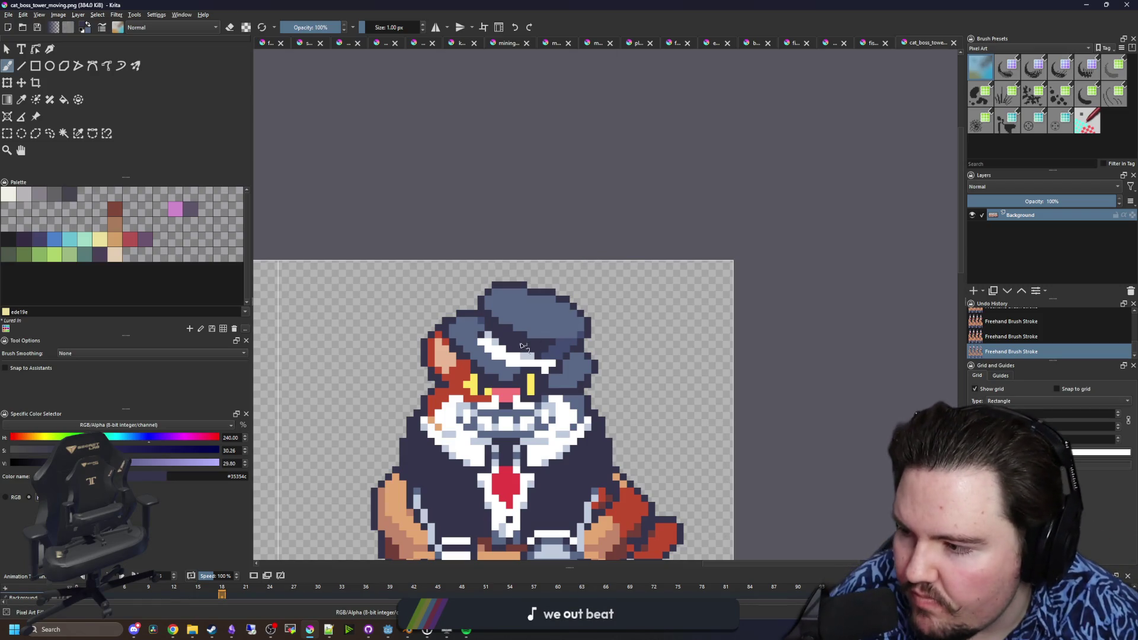
pyautogui.scroll(1, 467, 349)
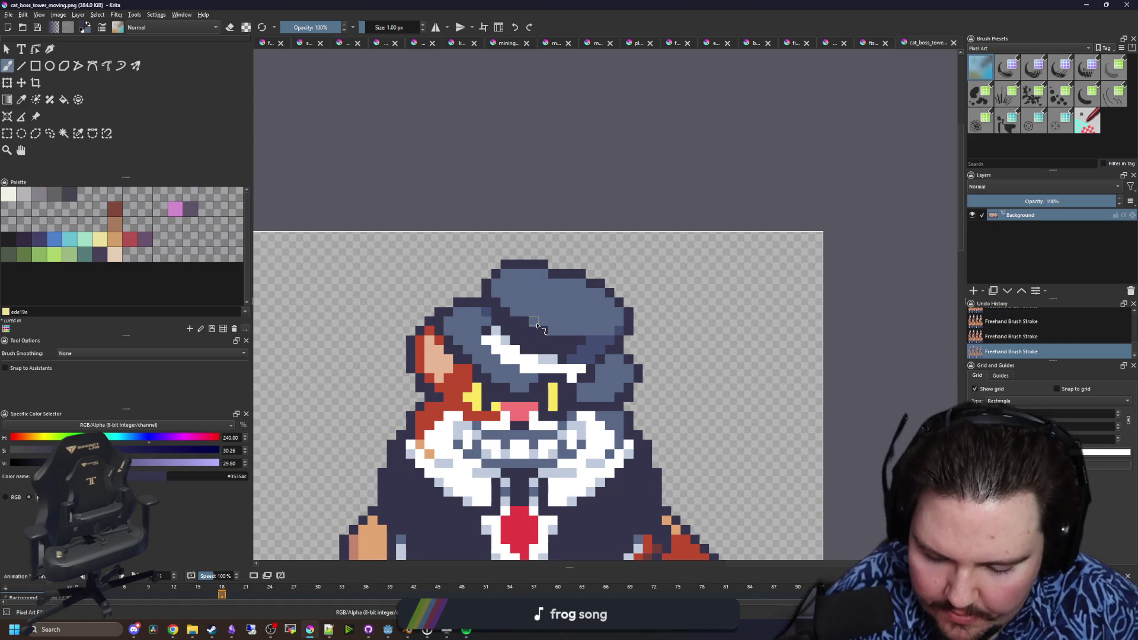
pyautogui.keyDown('ctrl'); pyautogui.scroll(3, 538, 326); pyautogui.keyUp('ctrl')
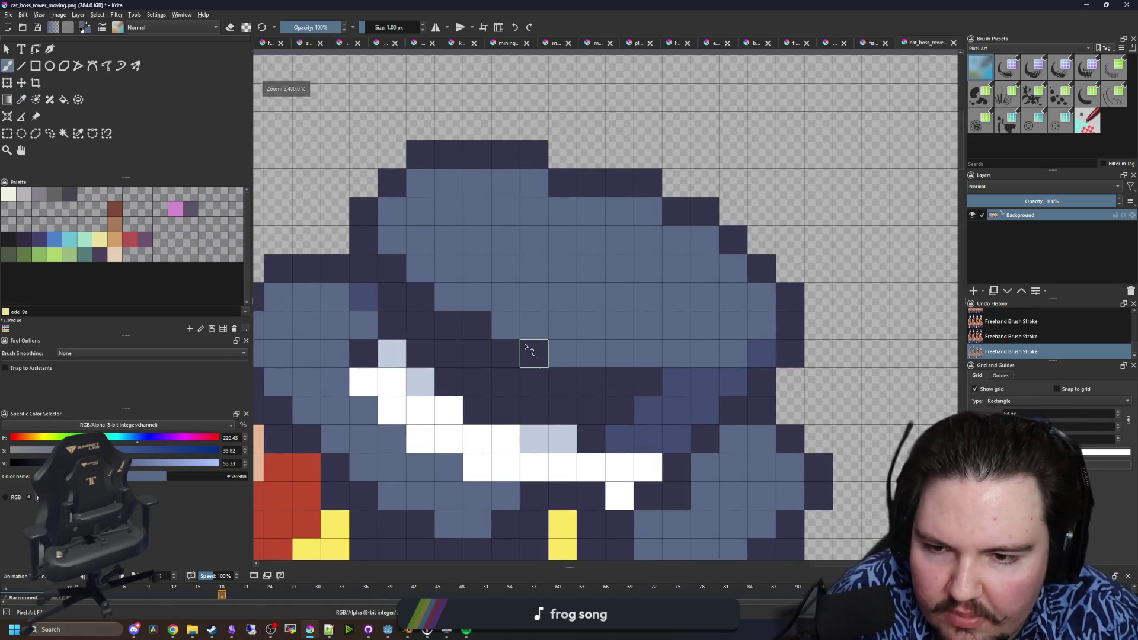
pyautogui.click(534, 354)
pyautogui.click(477, 325)
# - Sample the darker hat blue and paint a light hat cell with it
pyautogui.keyDown('ctrl'); pyautogui.click(721, 376); pyautogui.keyUp('ctrl')
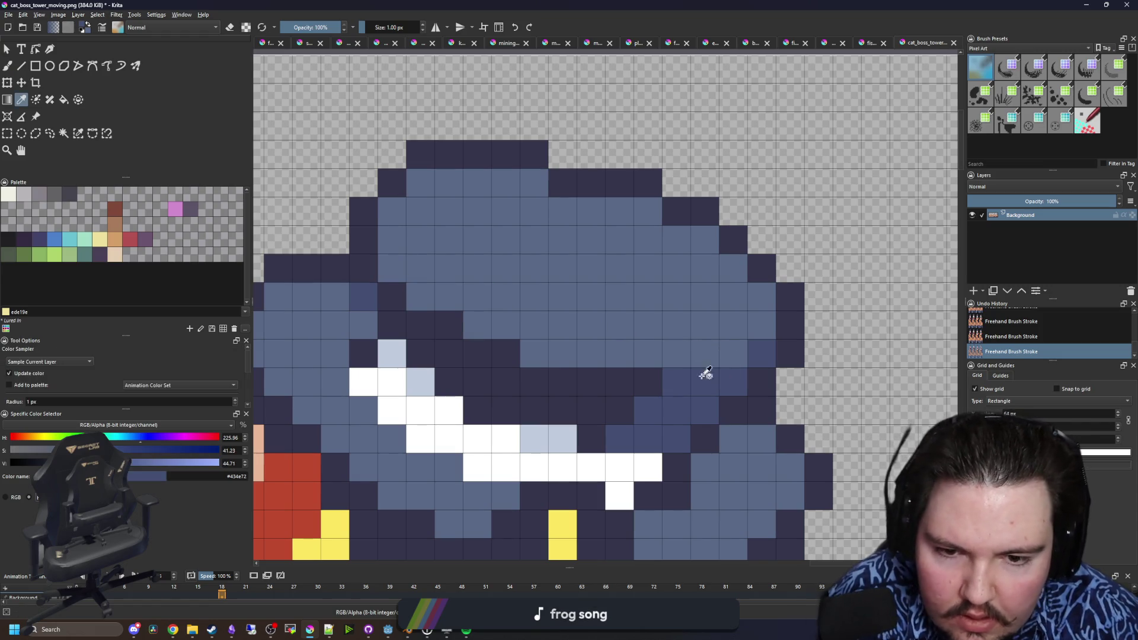
pyautogui.click(388, 270)
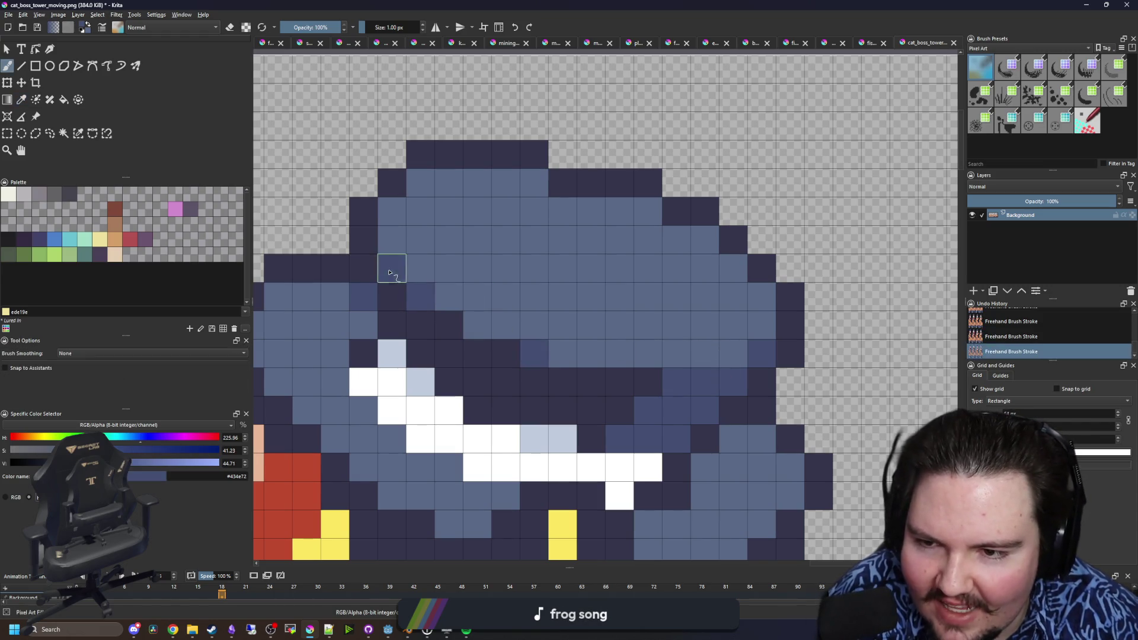
pyautogui.keyDown('ctrl'); pyautogui.scroll(-2, 563, 323); pyautogui.keyUp('ctrl')
pyautogui.keyDown('ctrl'); pyautogui.scroll(1, 538, 343); pyautogui.keyUp('ctrl')
pyautogui.keyDown('ctrl'); pyautogui.scroll(-1, 534, 353); pyautogui.keyUp('ctrl')
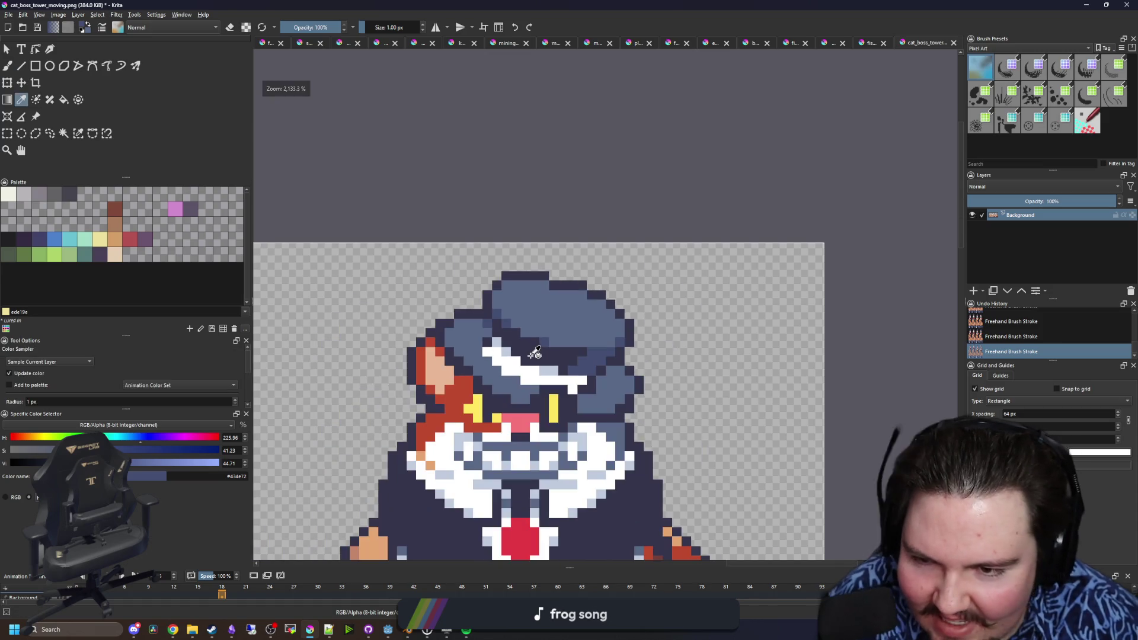
pyautogui.keyDown('ctrl'); pyautogui.scroll(-2, 574, 389); pyautogui.keyUp('ctrl')
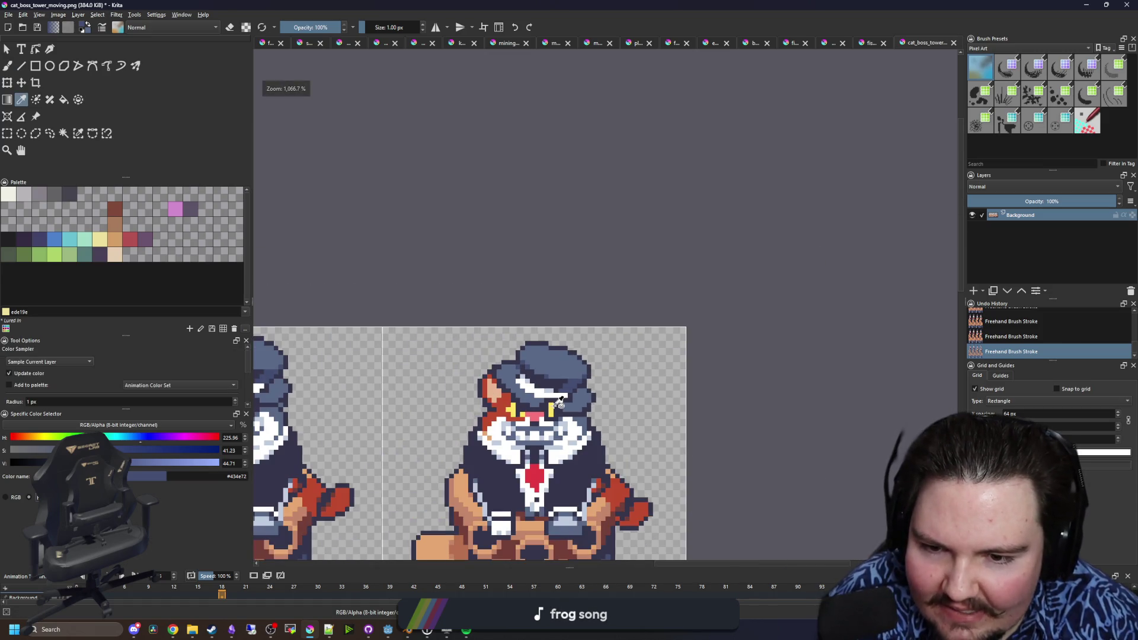
pyautogui.keyDown('ctrl'); pyautogui.scroll(3, 571, 373); pyautogui.keyUp('ctrl')
pyautogui.keyDown('ctrl'); pyautogui.scroll(1, 602, 374); pyautogui.keyUp('ctrl')
# - Save the sprite sheet over its PNG and switch to Godot to preview it
pyautogui.press('b')
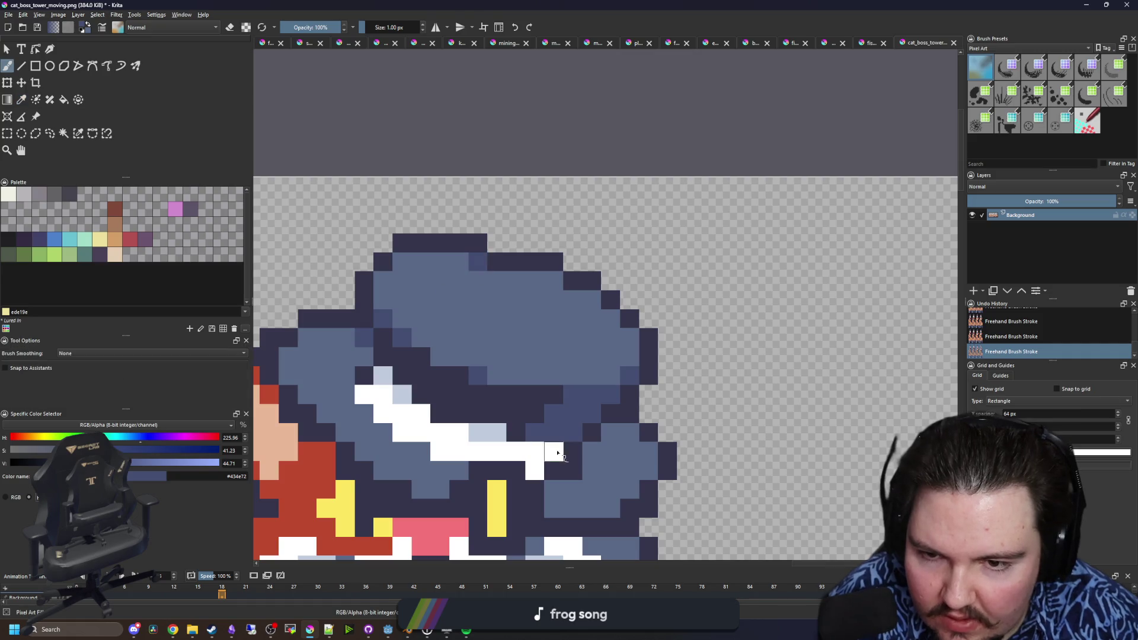
pyautogui.keyDown('ctrl'); pyautogui.scroll(-5, 556, 290); pyautogui.keyUp('ctrl')
pyautogui.hotkey('ctrl', 's')
pyautogui.click(618, 413)
pyautogui.hotkey('alt', 'Tab')
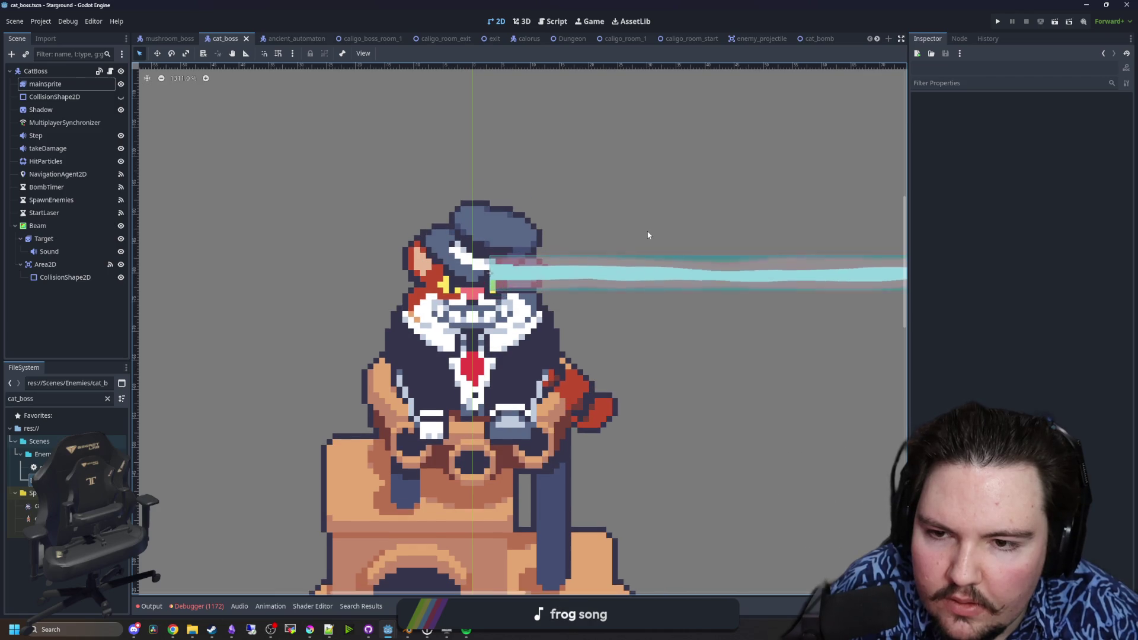
pyautogui.scroll(-8, 550, 218)
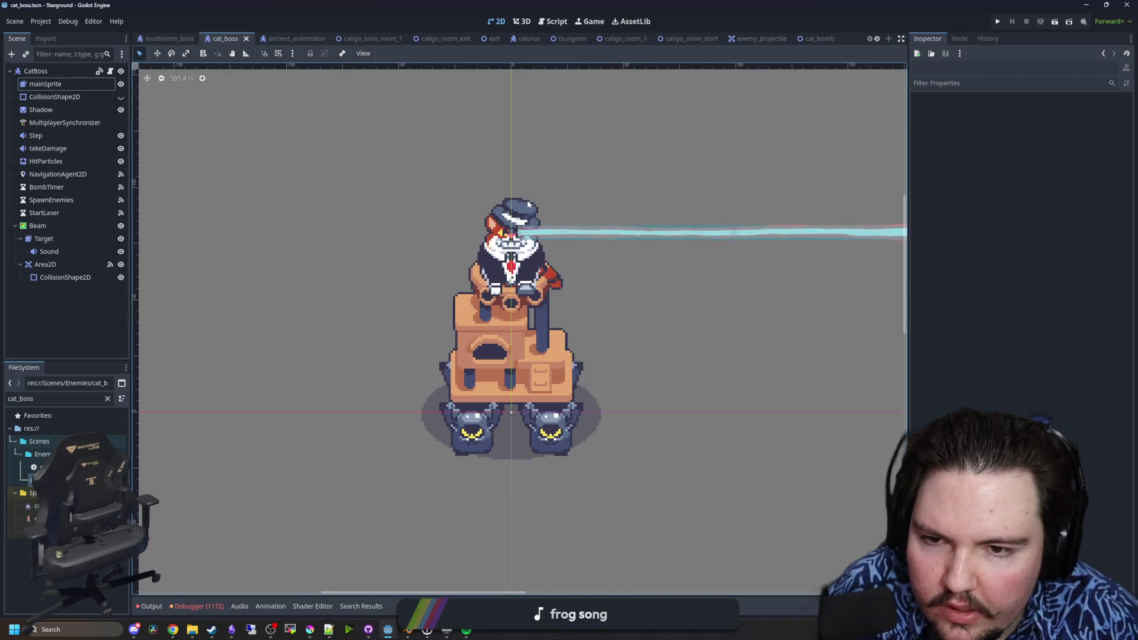
pyautogui.scroll(15, 505, 206)
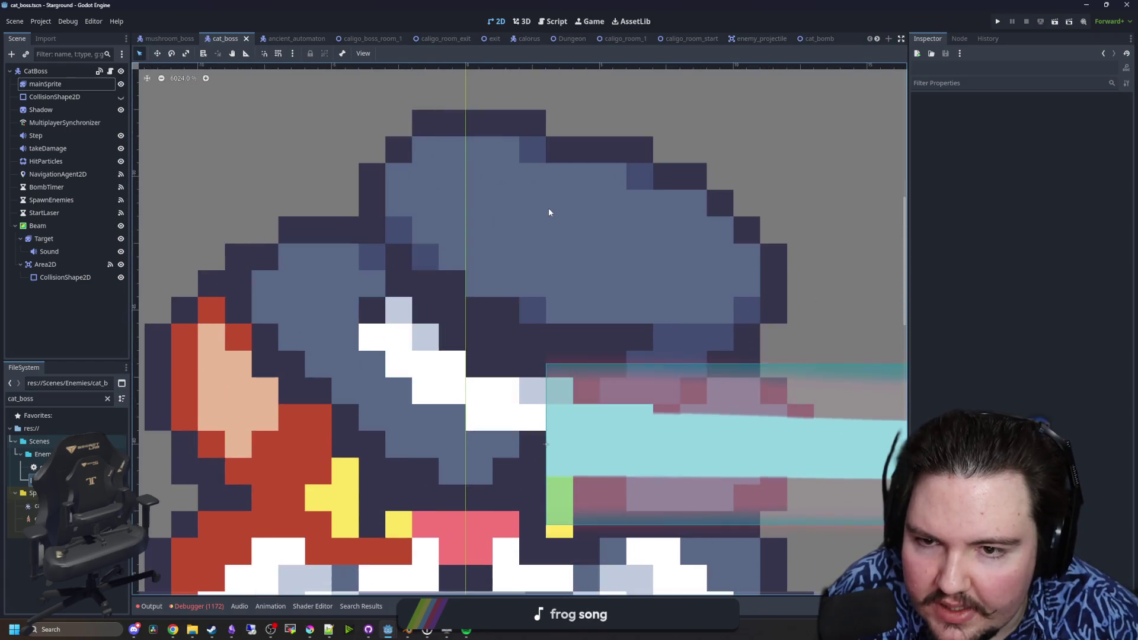
pyautogui.scroll(-8, 500, 337)
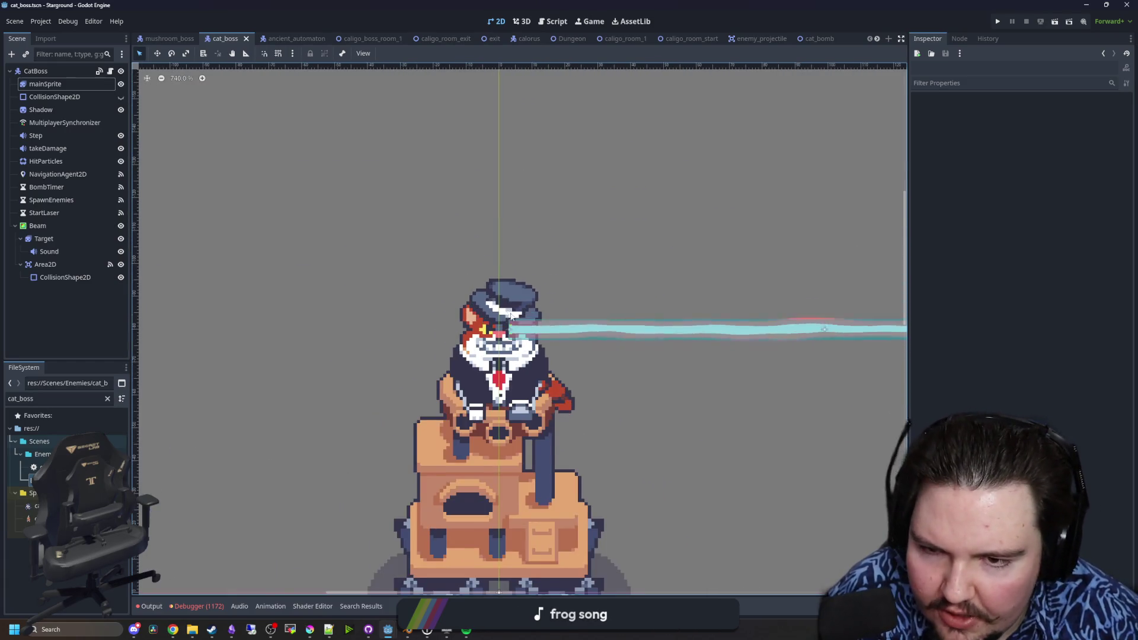
pyautogui.scroll(-7, 518, 313)
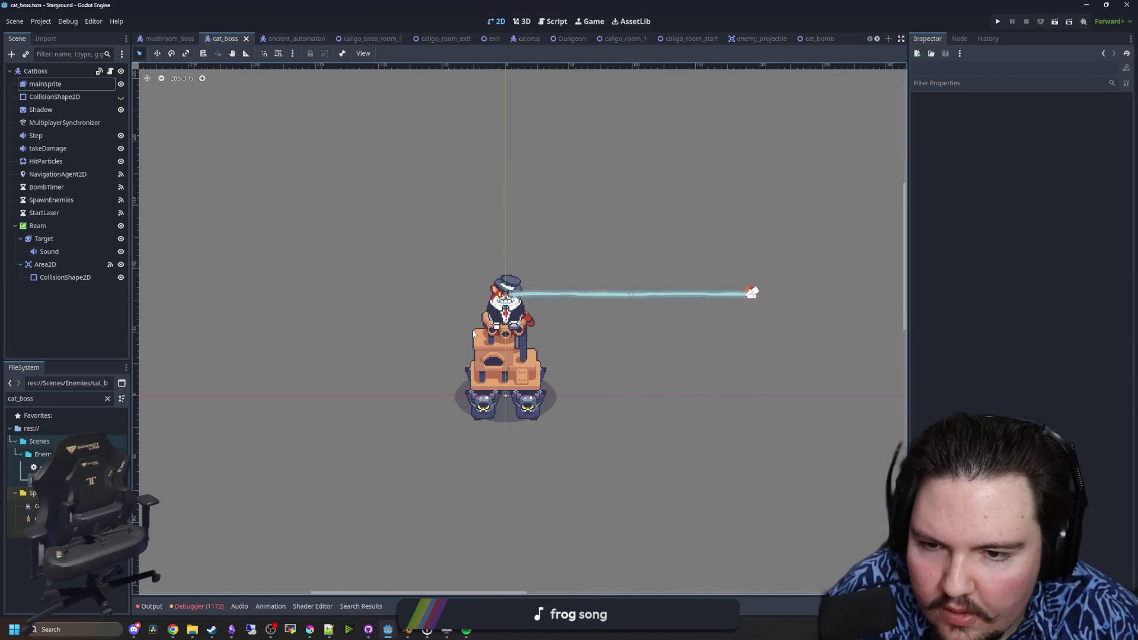
pyautogui.scroll(11, 503, 303)
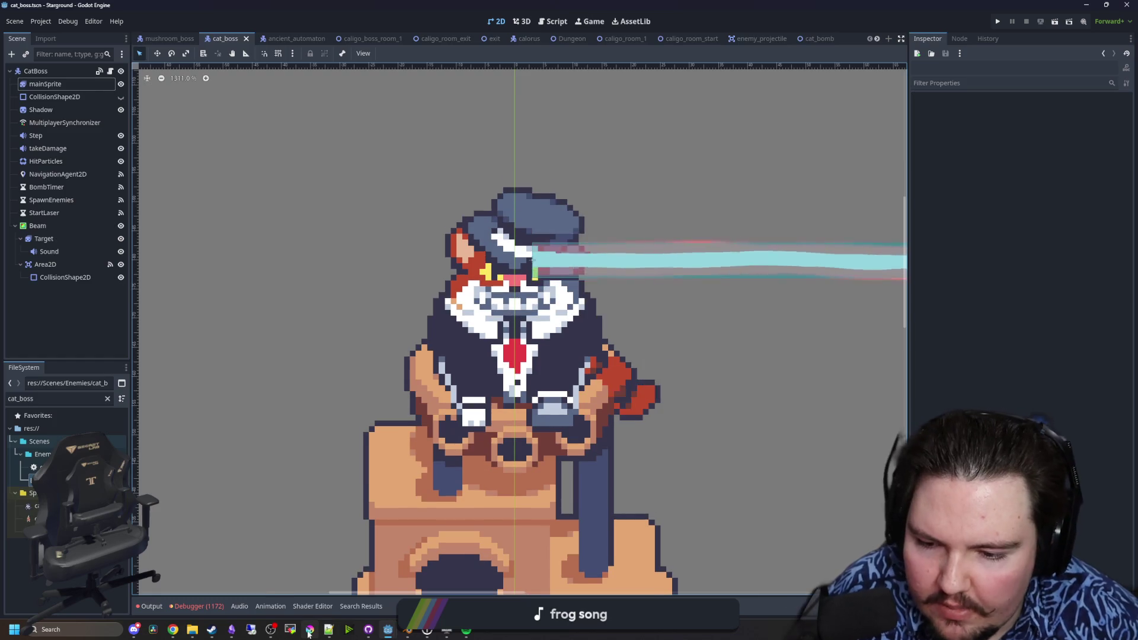
pyautogui.click(310, 630)
# - Maximize Krita and draw a small dark purple (4b4158) ring beside the cat
pyautogui.doubleClick(591, 369)
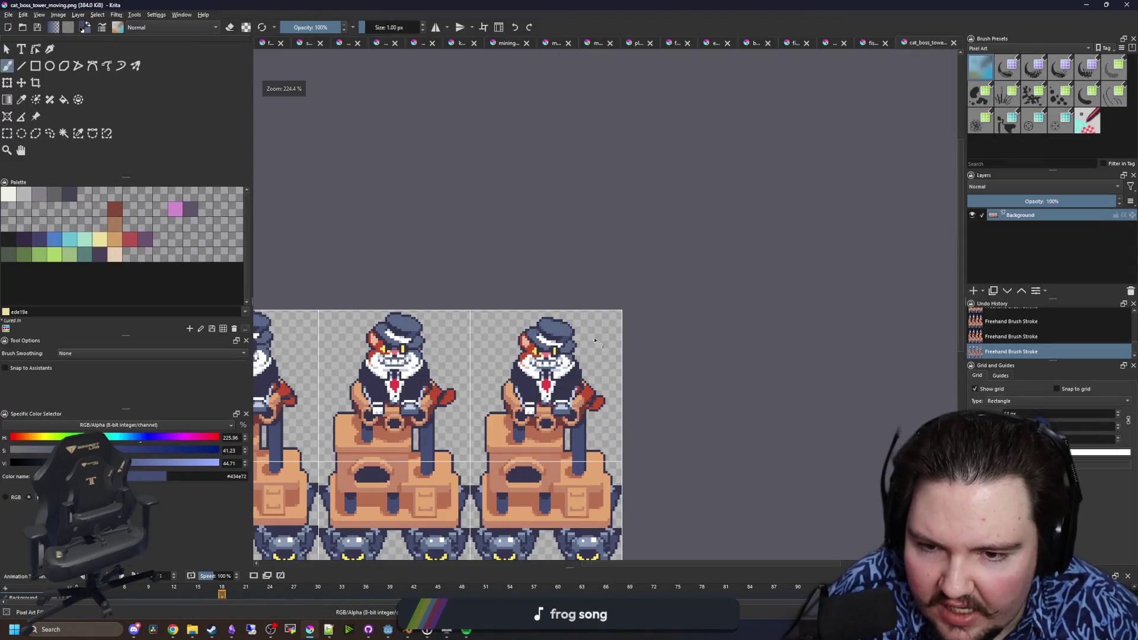
pyautogui.scroll(2, 669, 264)
pyautogui.scroll(5, 716, 262)
pyautogui.scroll(-3, 628, 271)
pyautogui.scroll(5, 652, 265)
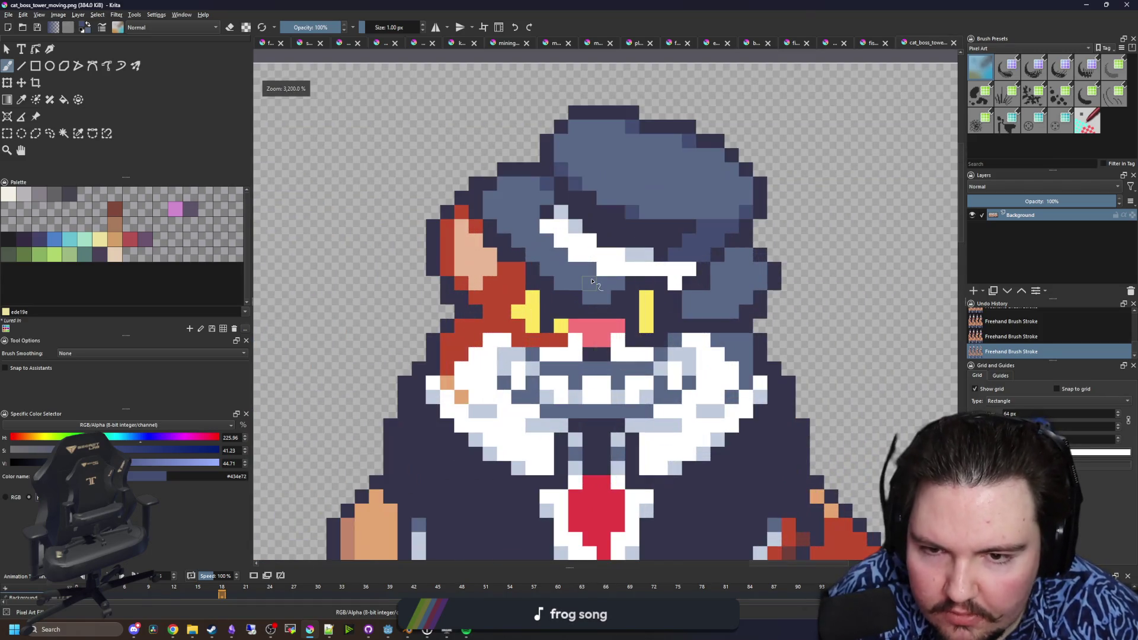
pyautogui.scroll(-3, 597, 276)
pyautogui.scroll(3, 442, 317)
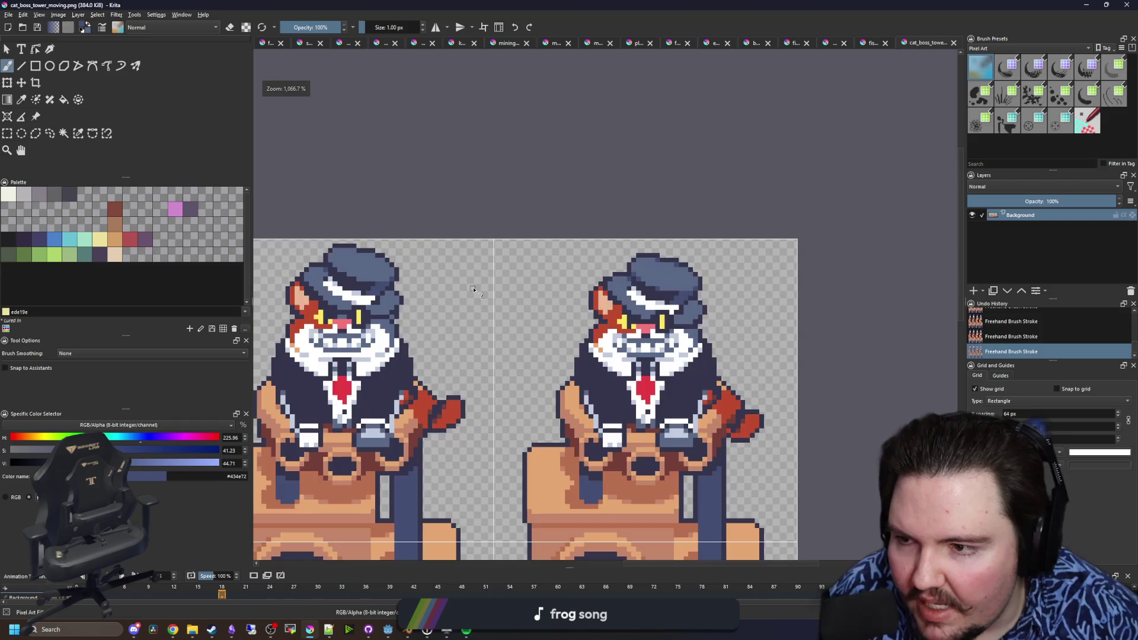
pyautogui.click(97, 254)
pyautogui.scroll(3, 348, 322)
pyautogui.moveTo(333, 276)
pyautogui.mouseDown()
pyautogui.moveTo(339, 323)
pyautogui.moveTo(415, 351)
pyautogui.moveTo(456, 256)
pyautogui.moveTo(386, 246)
pyautogui.mouseUp()
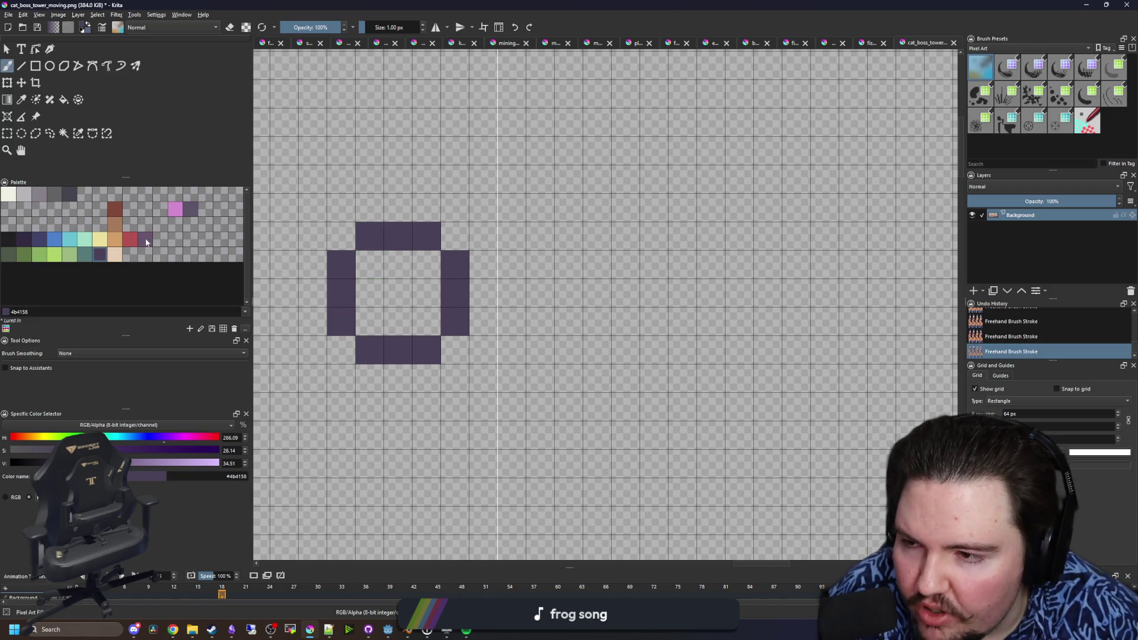
# - Fill the ring's centre with tan d3a068 and shade it with red b45252
pyautogui.click(118, 242)
pyautogui.scroll(-4, 427, 291)
pyautogui.scroll(4, 419, 290)
pyautogui.moveTo(428, 264)
pyautogui.mouseDown()
pyautogui.moveTo(453, 288)
pyautogui.moveTo(404, 279)
pyautogui.mouseUp()
pyautogui.click(131, 239)
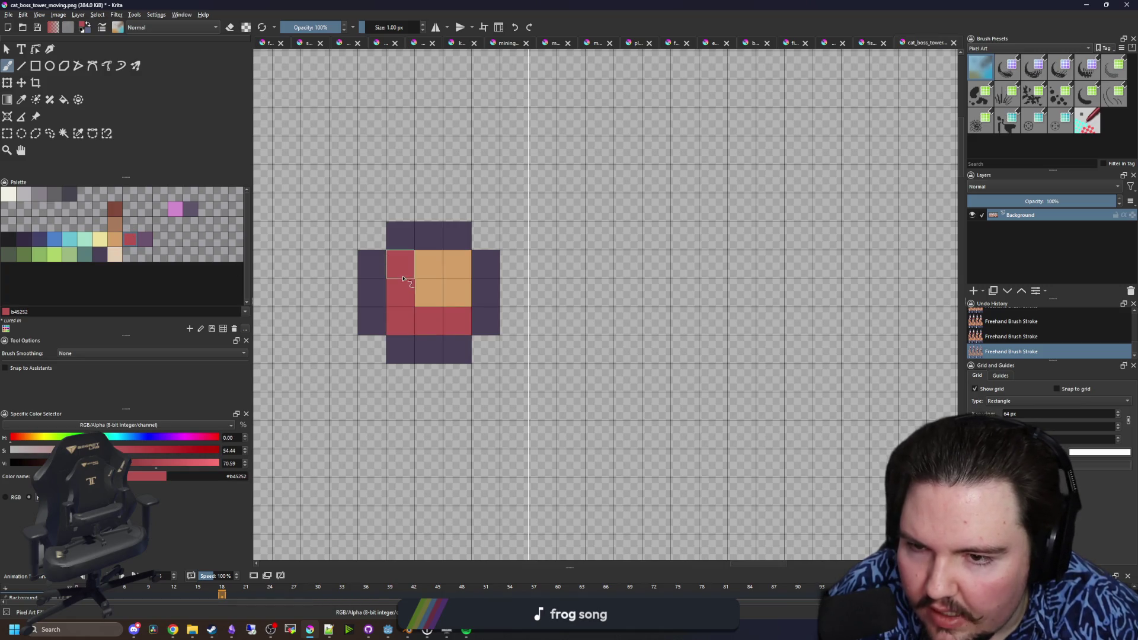
pyautogui.scroll(-4, 429, 327)
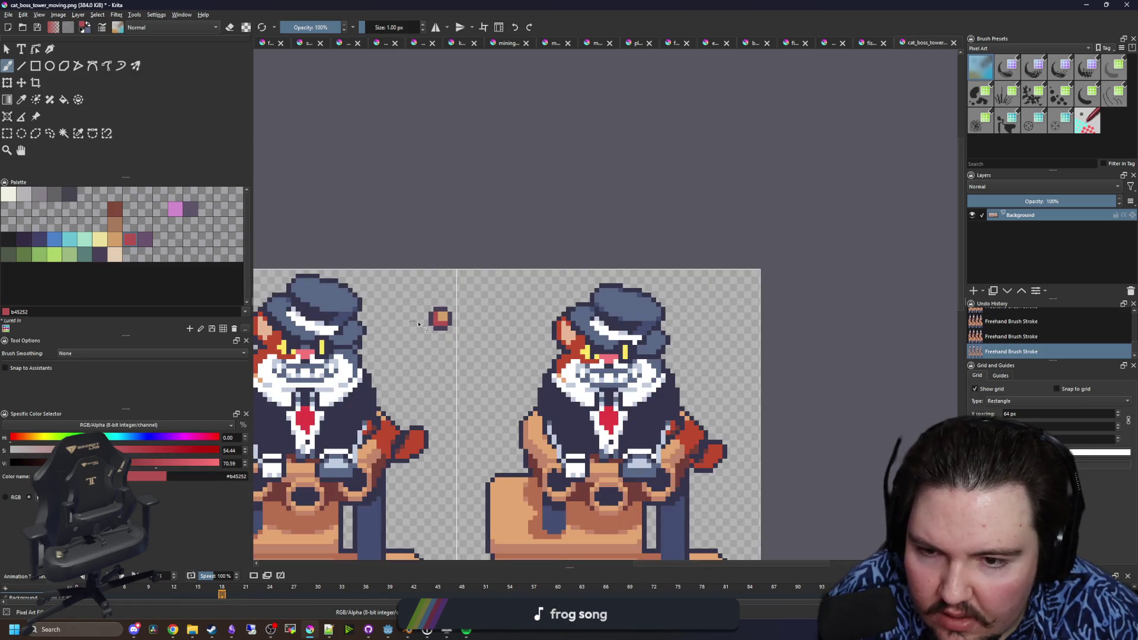
pyautogui.scroll(4, 431, 325)
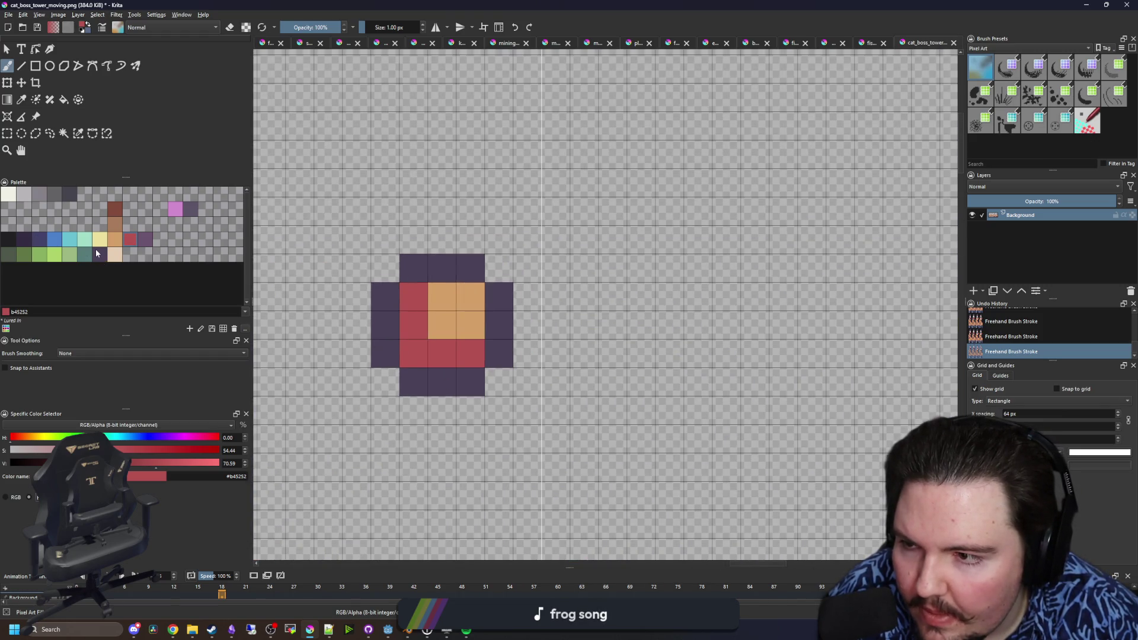
# - Save the Lured In palette, then switch the active palette to Starground
pyautogui.click(213, 329)
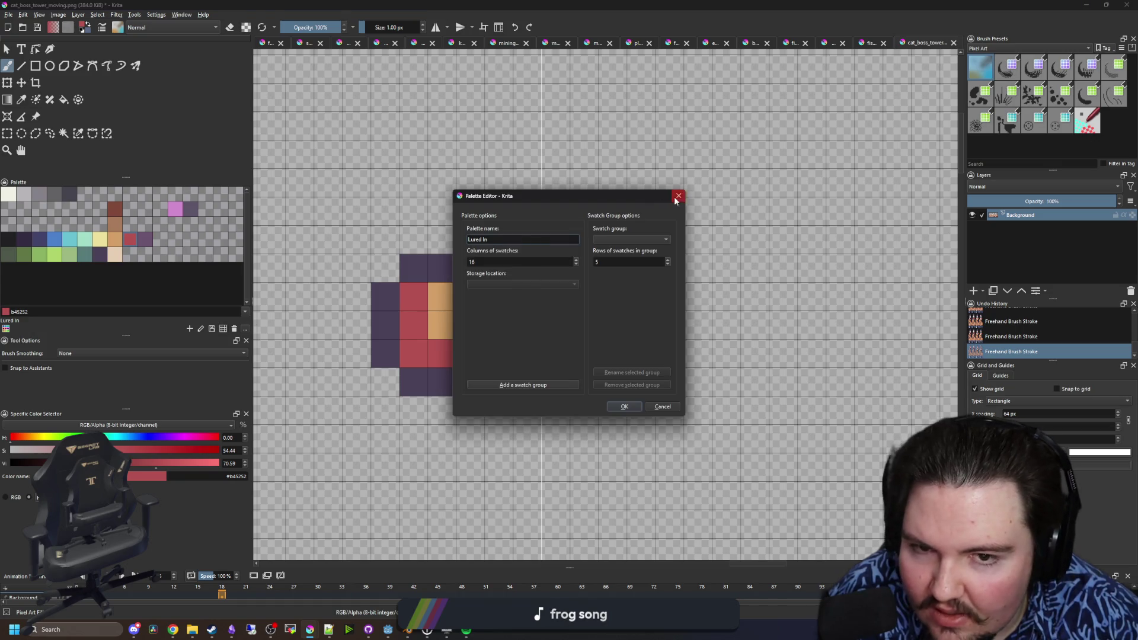
pyautogui.click(678, 196)
pyautogui.click(5, 330)
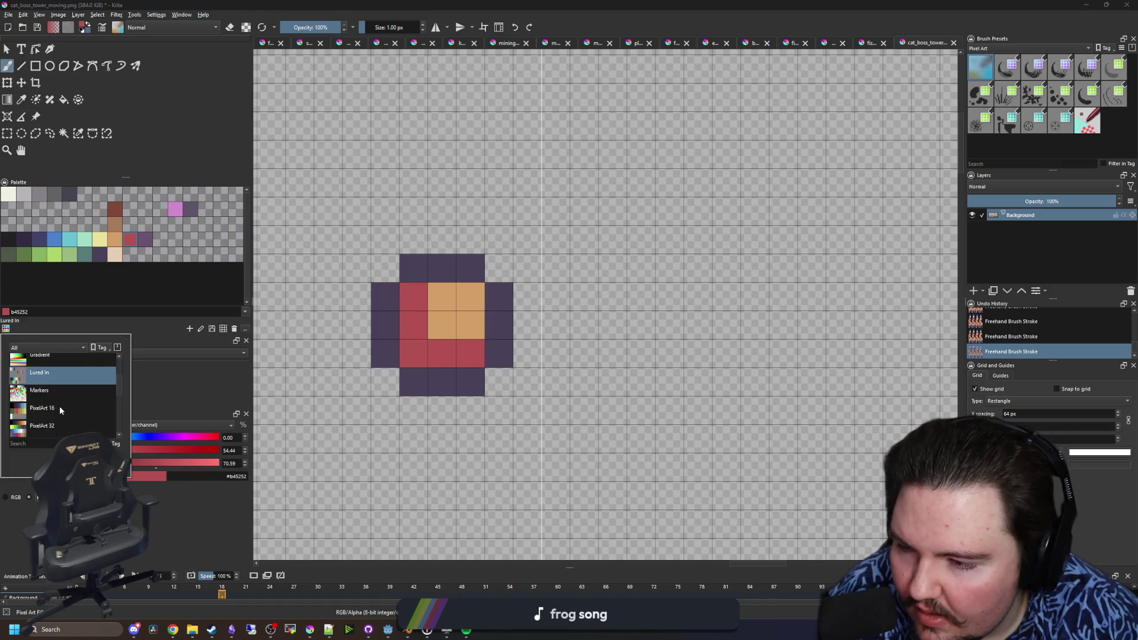
pyautogui.scroll(-2, 58, 401)
pyautogui.scroll(-2, 55, 401)
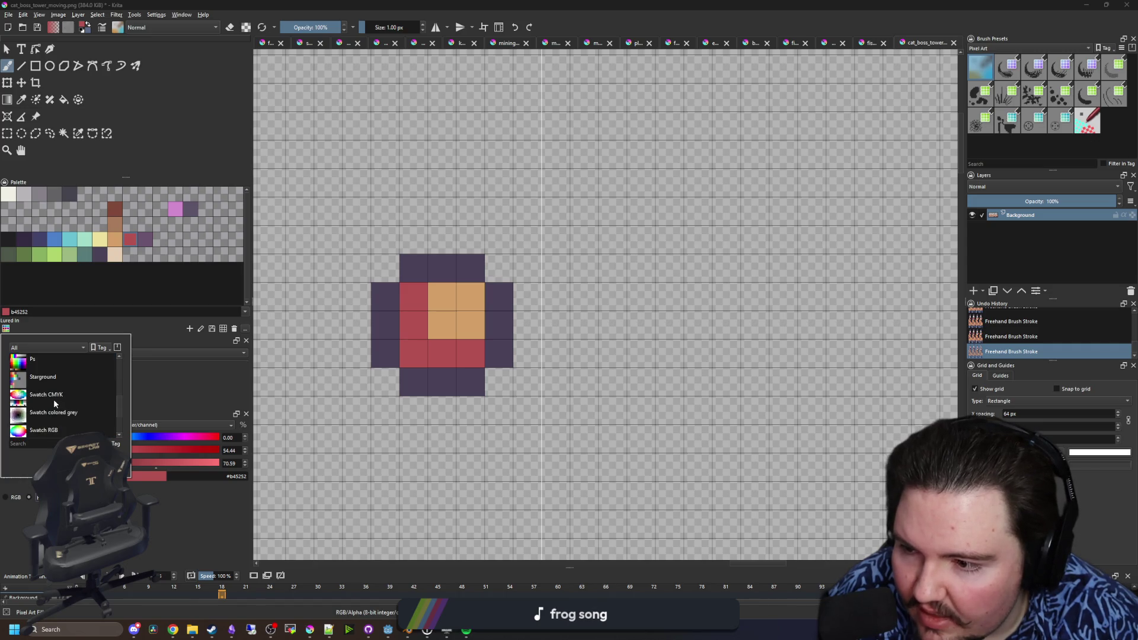
pyautogui.click(52, 386)
pyautogui.click(145, 230)
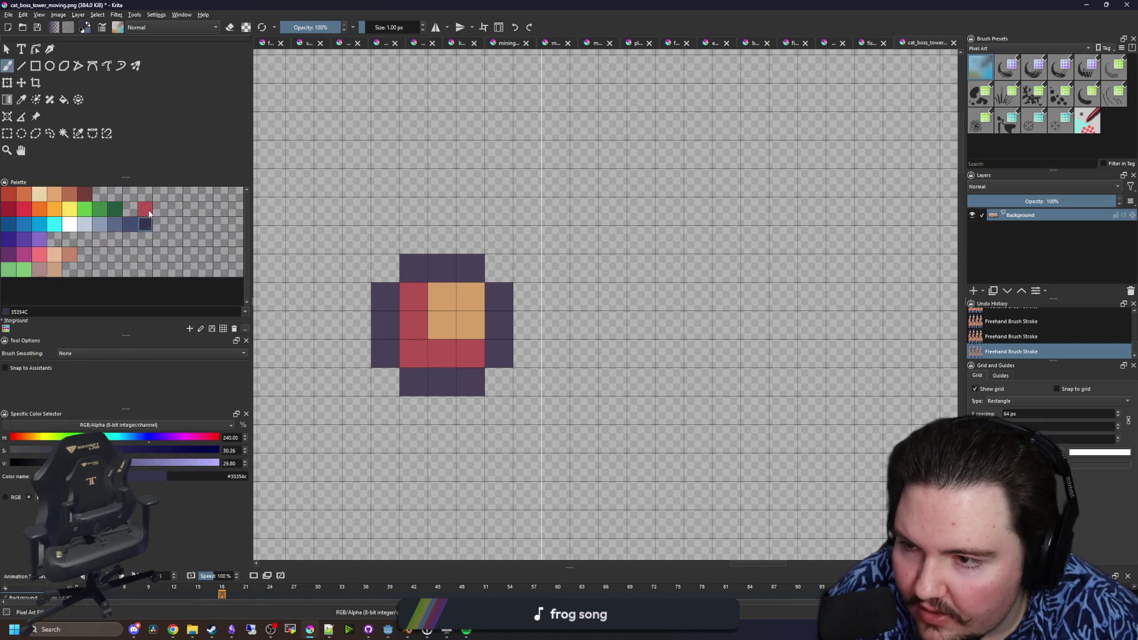
# - Repaint the orb outline navy #35354C, centre orange #f77622, one bottom-left cell dark red #a22633
pyautogui.click(146, 226)
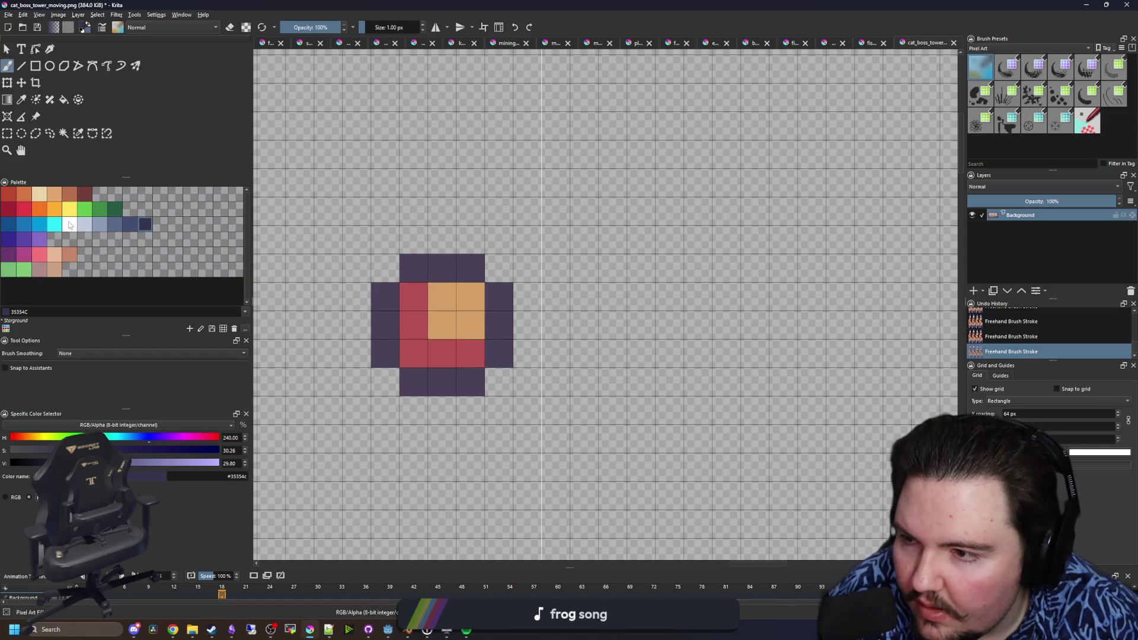
pyautogui.moveTo(382, 299)
pyautogui.mouseDown()
pyautogui.moveTo(427, 379)
pyautogui.moveTo(459, 384)
pyautogui.moveTo(474, 267)
pyautogui.moveTo(421, 274)
pyautogui.mouseUp()
pyautogui.click(27, 210)
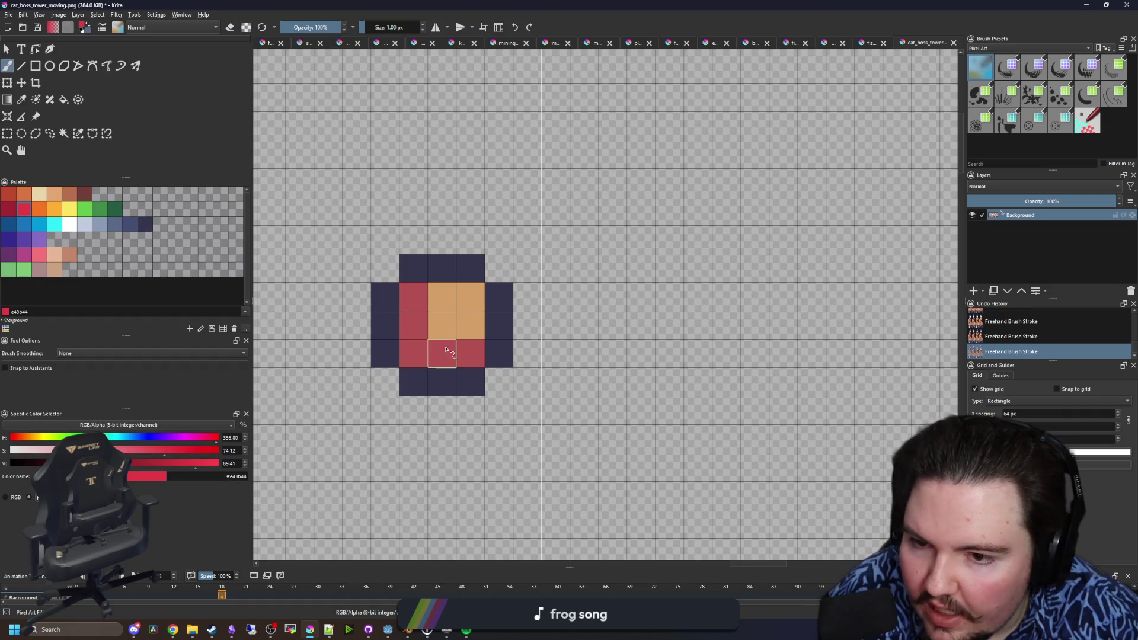
pyautogui.click(39, 210)
pyautogui.moveTo(471, 326)
pyautogui.mouseDown()
pyautogui.moveTo(442, 326)
pyautogui.moveTo(471, 296)
pyautogui.mouseUp()
pyautogui.click(8, 210)
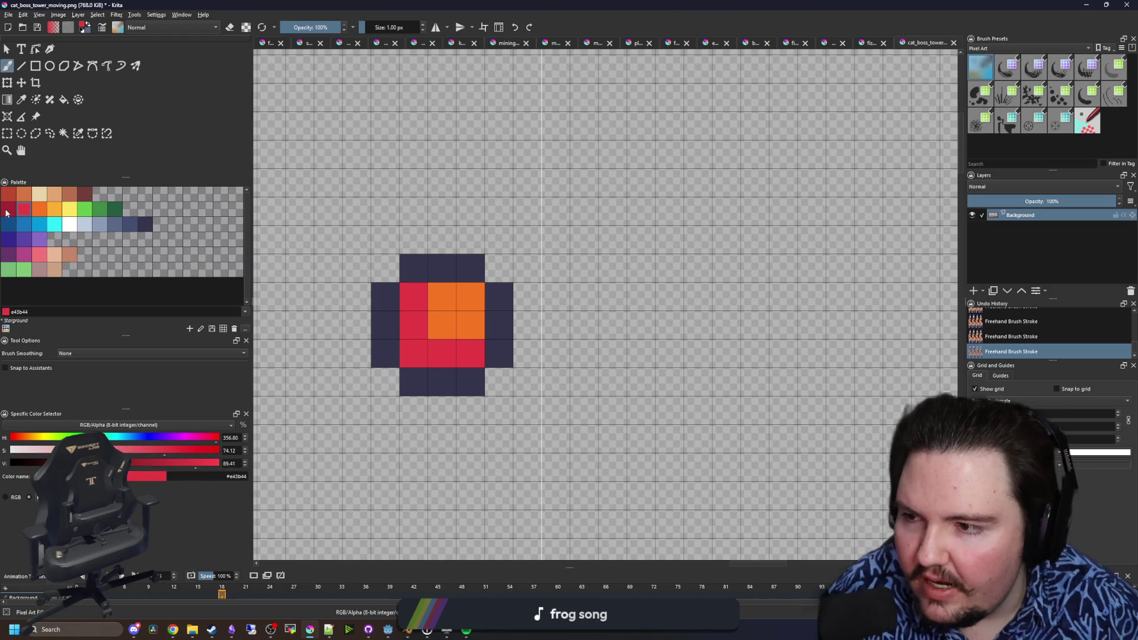
pyautogui.click(414, 353)
# - Using sampled orb colours, paint the third-row cells orange and the second-row cells red
pyautogui.scroll(-8, 445, 353)
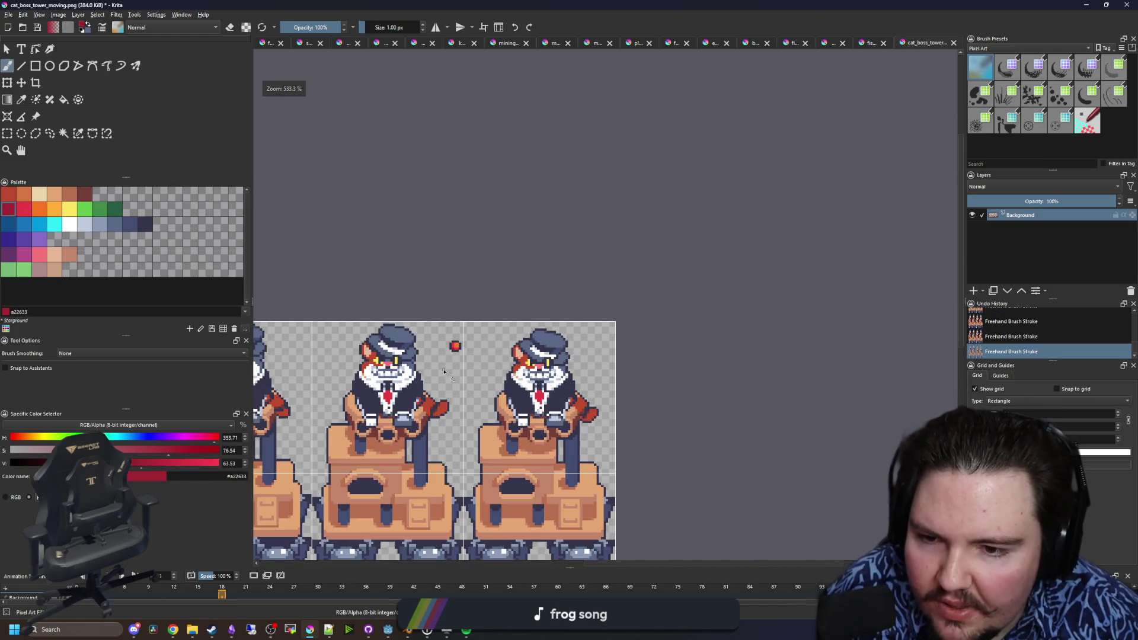
pyautogui.scroll(10, 444, 371)
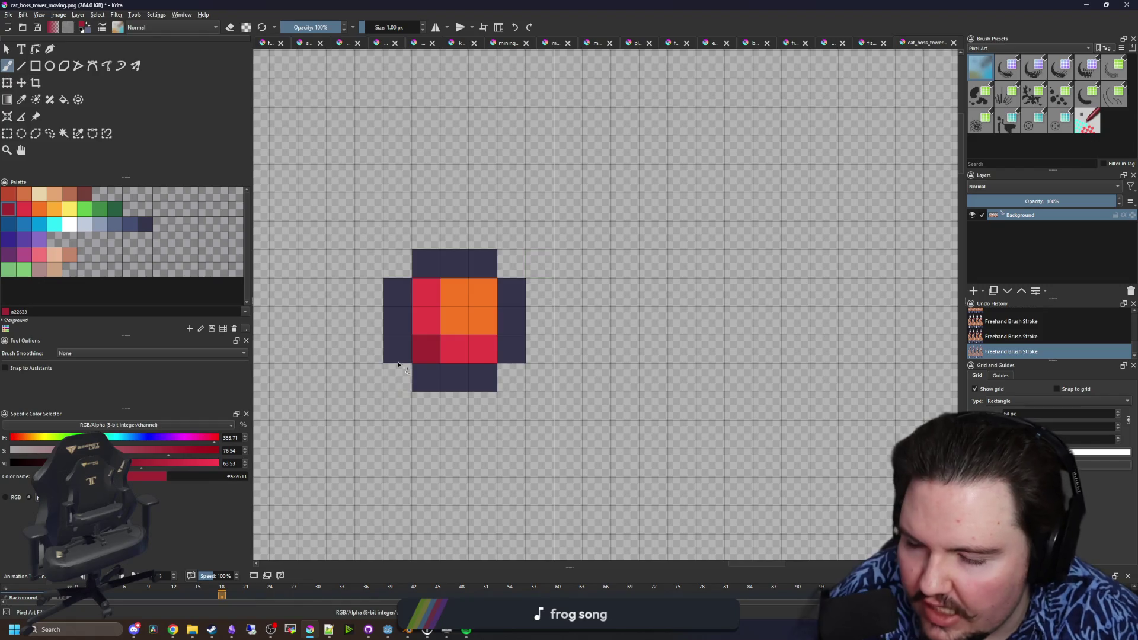
pyautogui.press('p')
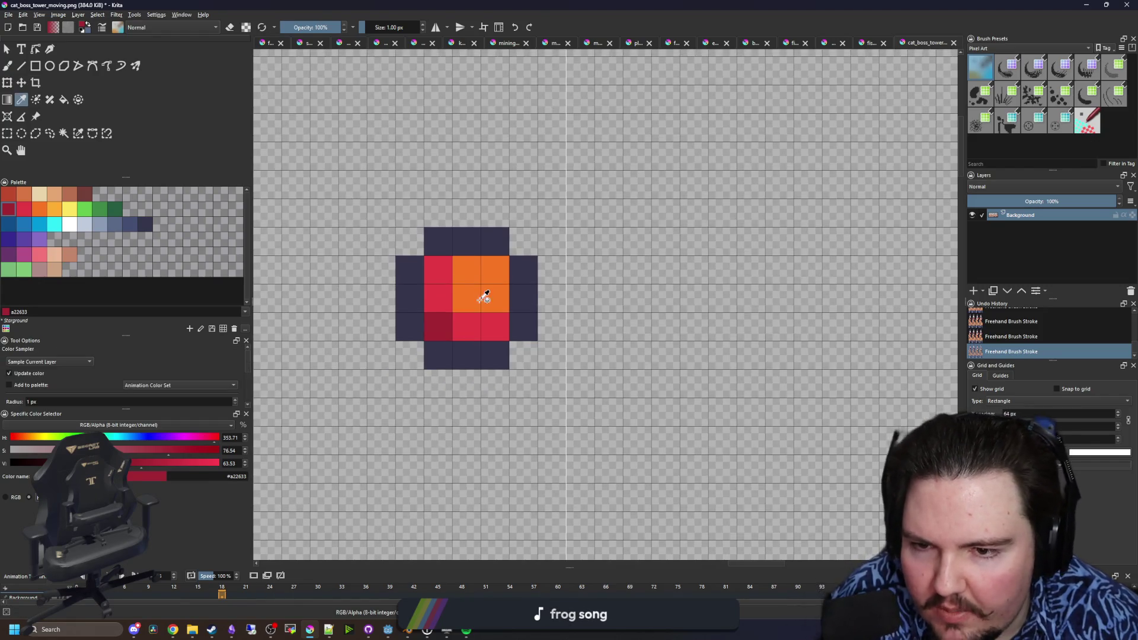
pyautogui.click(468, 288)
pyautogui.press('b')
pyautogui.moveTo(495, 328); pyautogui.dragTo(466, 326)
pyautogui.press('p')
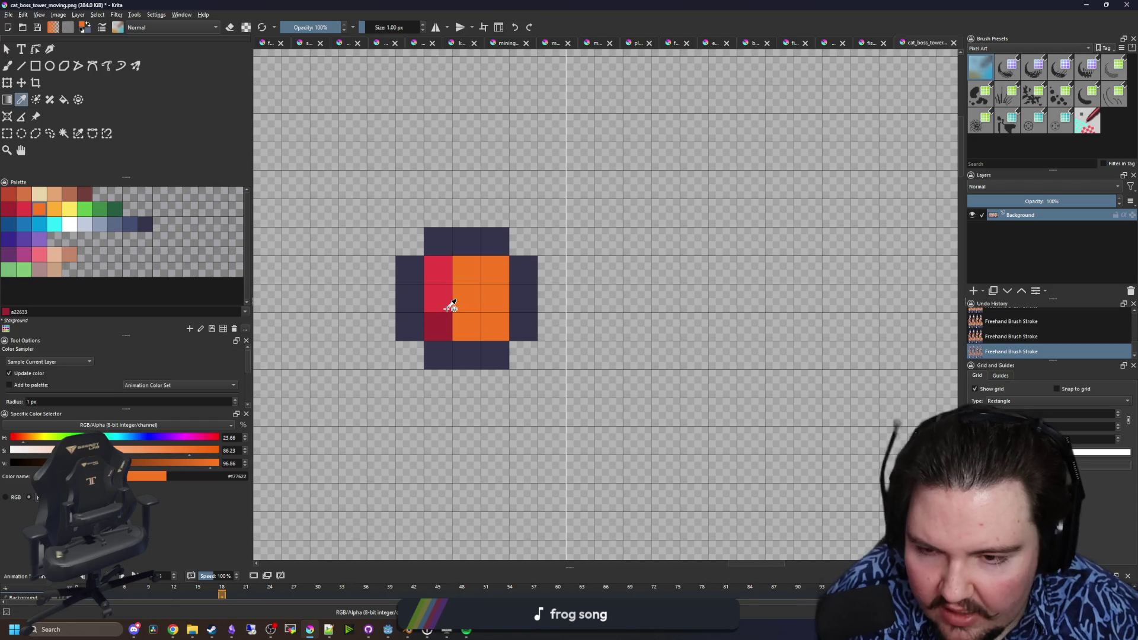
pyautogui.click(444, 302)
pyautogui.press('b')
pyautogui.moveTo(463, 277); pyautogui.dragTo(485, 270)
# - Paint the orb's top-left cell dark red and its bottom-left cell red with sampled colours
pyautogui.press('p')
pyautogui.click(449, 323)
pyautogui.press('b')
pyautogui.click(448, 277)
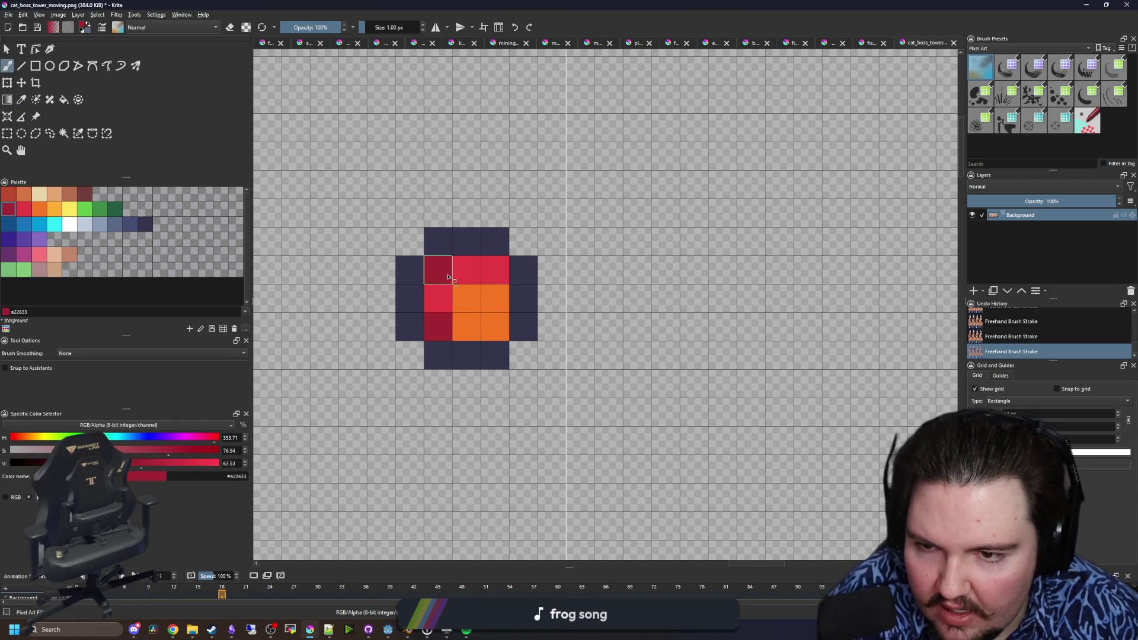
pyautogui.press('p')
pyautogui.click(461, 275)
pyautogui.press('b')
pyautogui.click(438, 327)
# - Rectangle-select the orb sprite, delete it and clear the selection
pyautogui.scroll(-5, 503, 335)
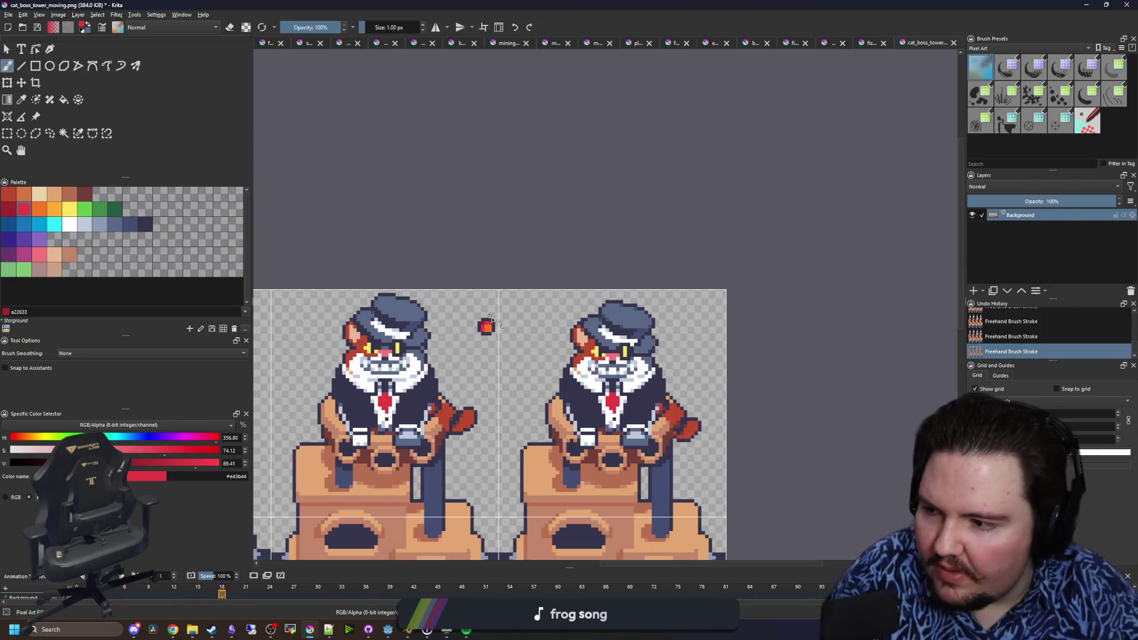
pyautogui.scroll(5, 488, 329)
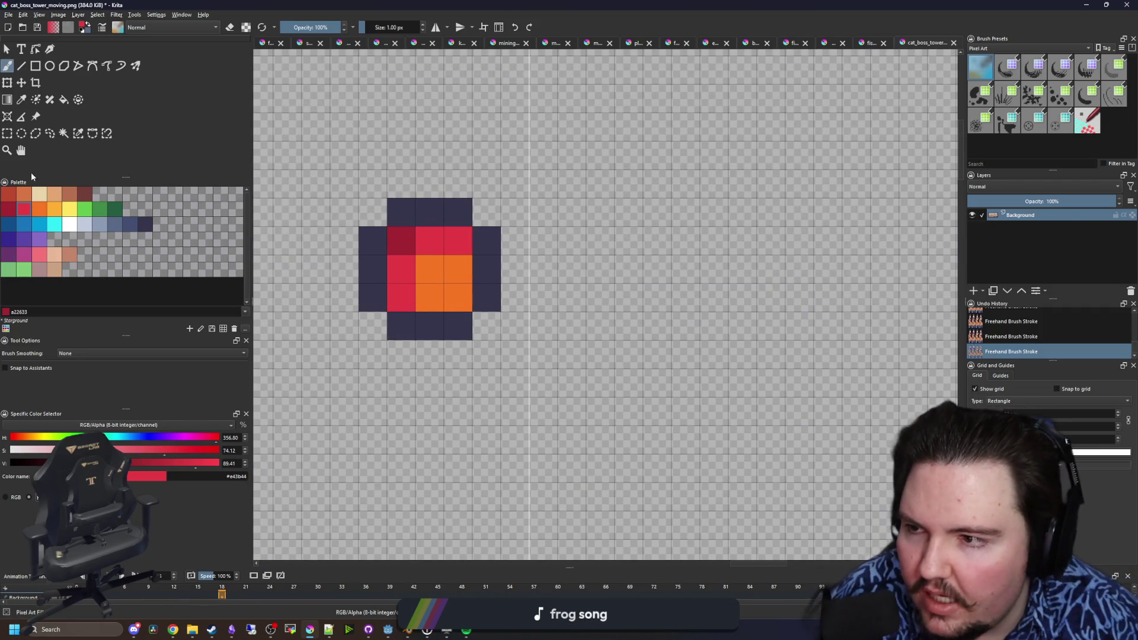
pyautogui.hotkey('ctrl', 'r')
pyautogui.scroll(-7, 421, 265)
pyautogui.moveTo(525, 349)
pyautogui.mouseDown()
pyautogui.moveTo(478, 324)
pyautogui.moveTo(390, 232)
pyautogui.mouseUp()
pyautogui.press('Delete')
pyautogui.hotkey('ctrl', 'shift', 'a')
# - Inspect the cat's hat, measuring a region of it with a temporary selection
pyautogui.scroll(-3, 653, 294)
pyautogui.scroll(2, 653, 295)
pyautogui.scroll(-3, 652, 295)
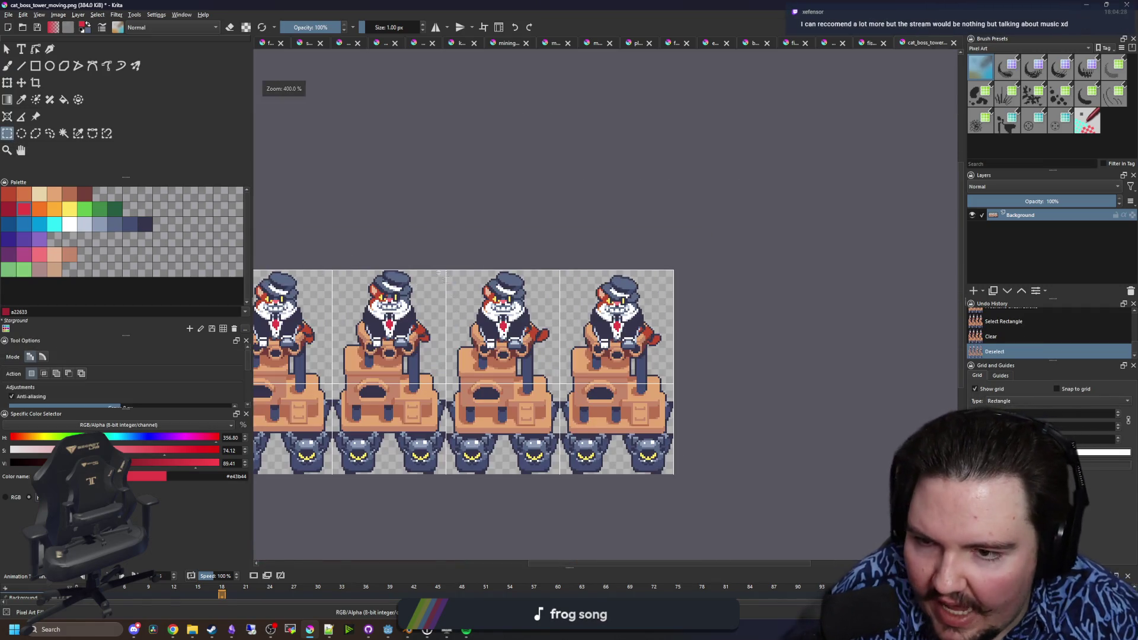
pyautogui.scroll(5, 454, 276)
pyautogui.scroll(-4, 454, 276)
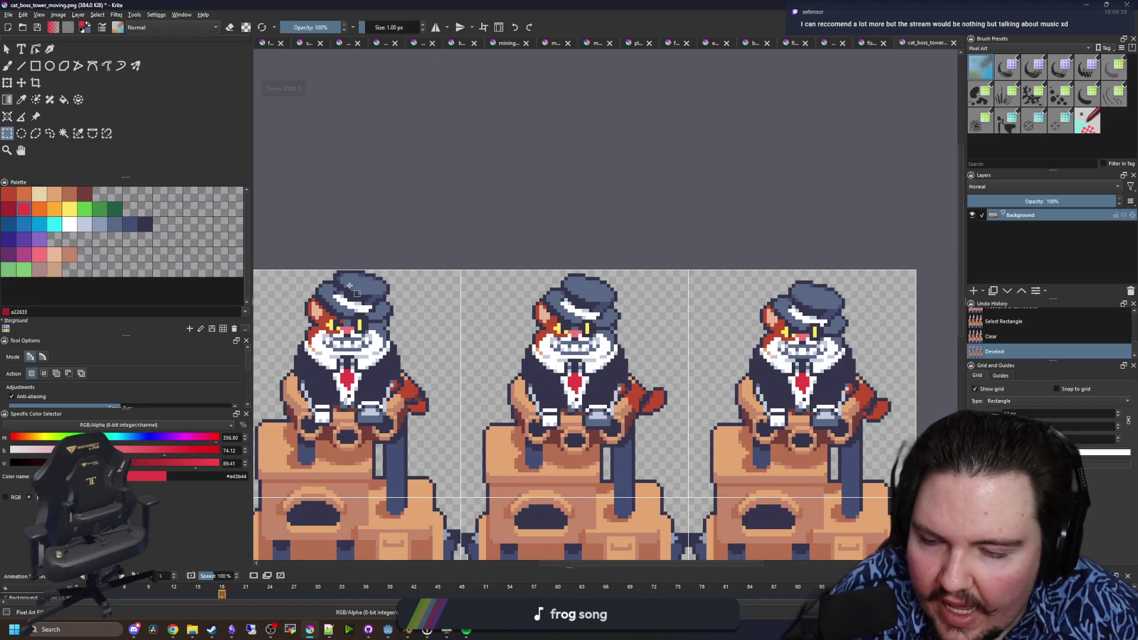
pyautogui.scroll(6, 530, 323)
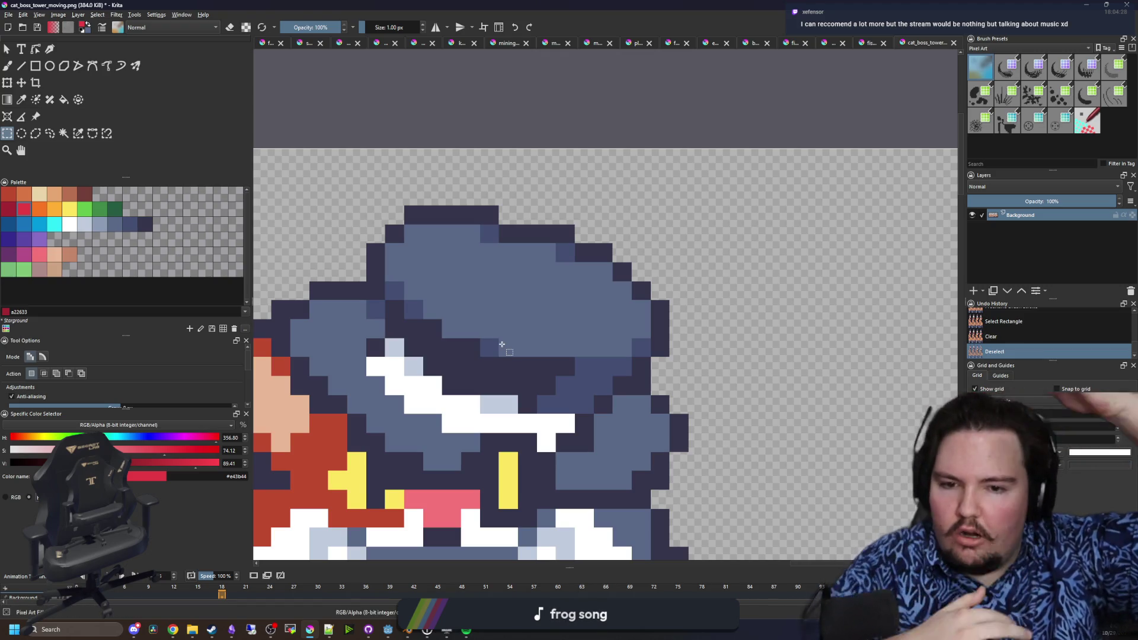
pyautogui.moveTo(401, 273); pyautogui.dragTo(468, 261)
pyautogui.click(467, 261)
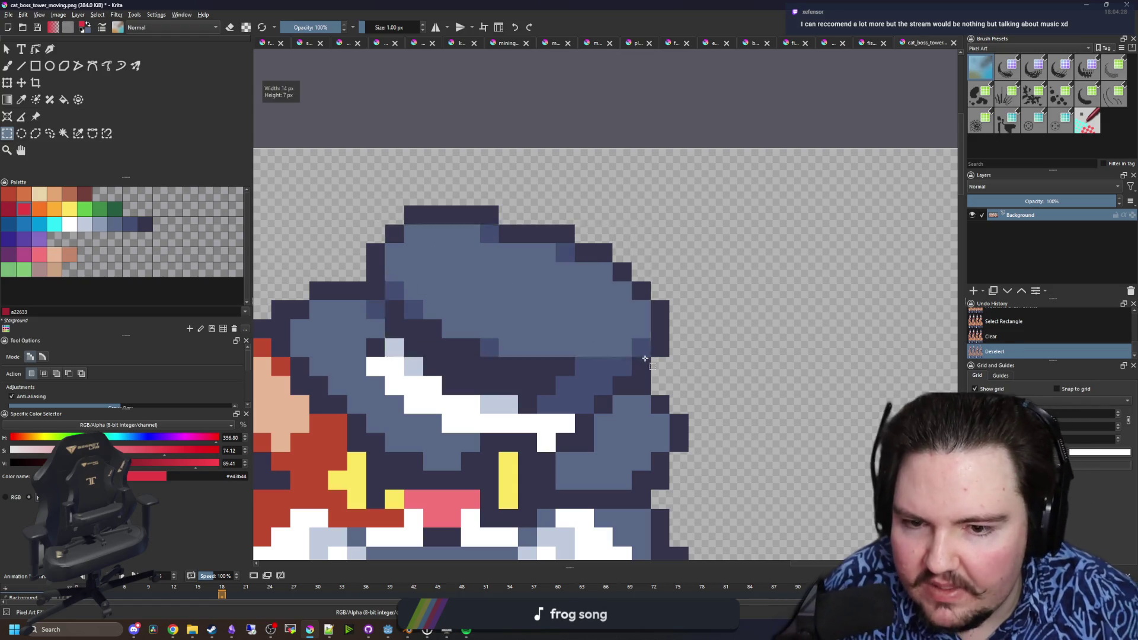
pyautogui.scroll(-5, 599, 322)
pyautogui.scroll(6, 614, 274)
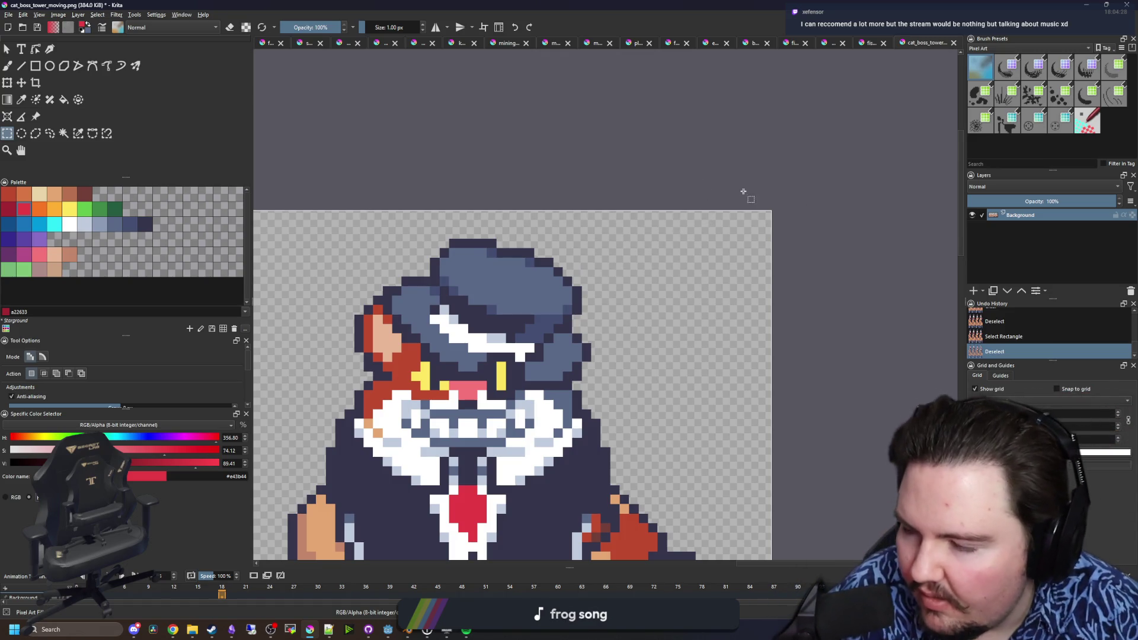
pyautogui.scroll(-5, 729, 190)
# - Save cat_boss_tower_moving.png with the default PNG options and return to Godot
pyautogui.hotkey('ctrl', 's')
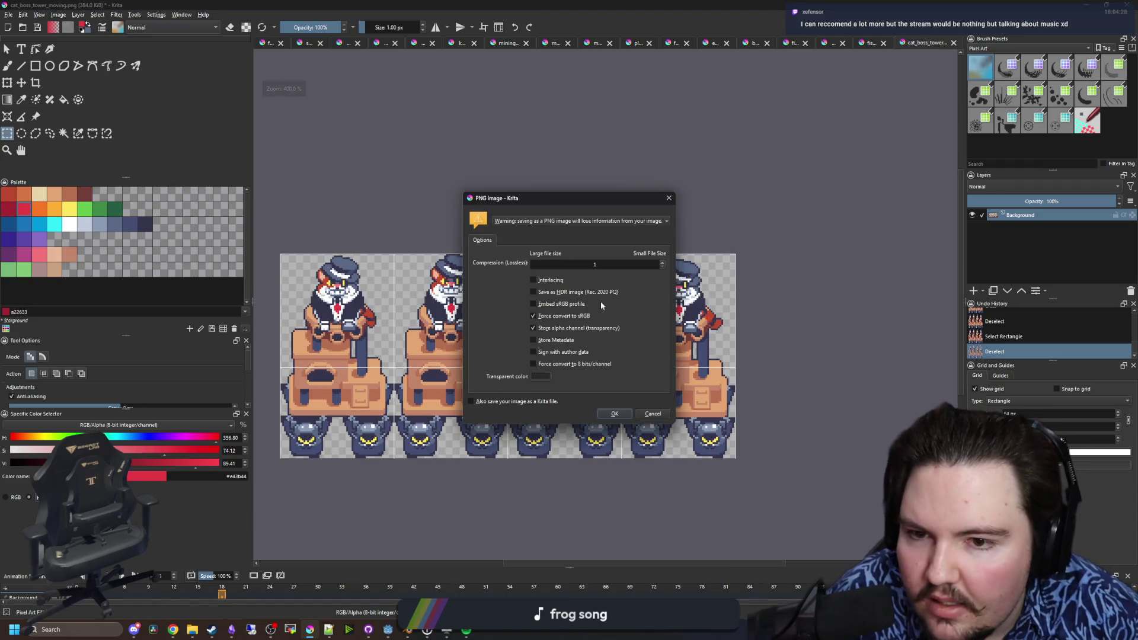
pyautogui.click(623, 417)
pyautogui.hotkey('alt', 'Tab')
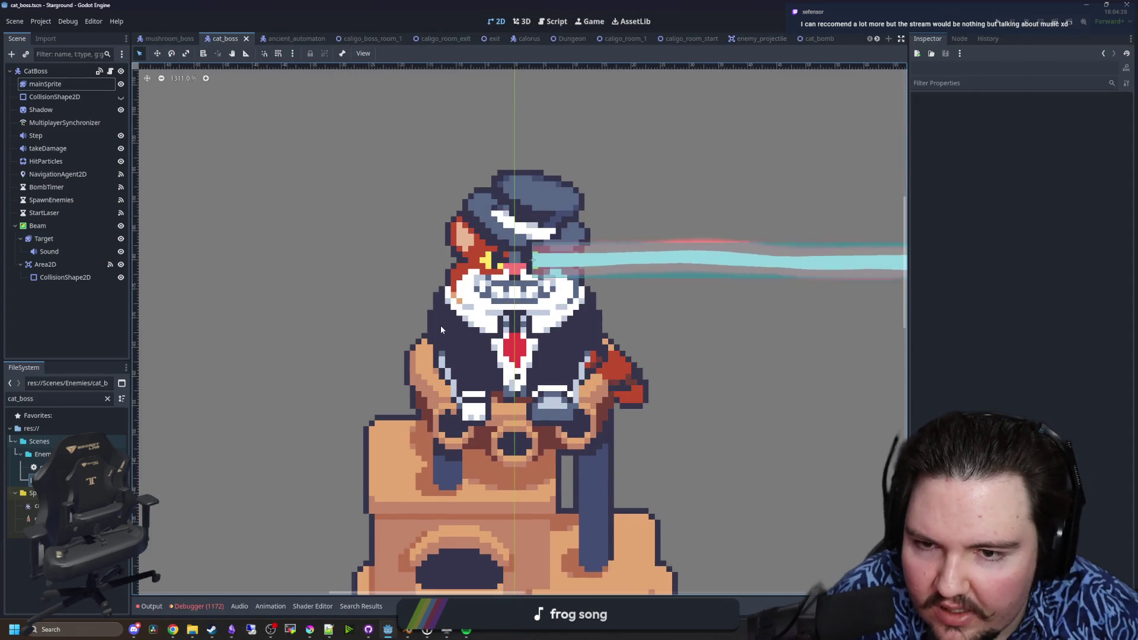
# - Zoom and pan Godot's 2D view to check the reimported cat boss, then return to Krita
pyautogui.scroll(-3, 513, 290)
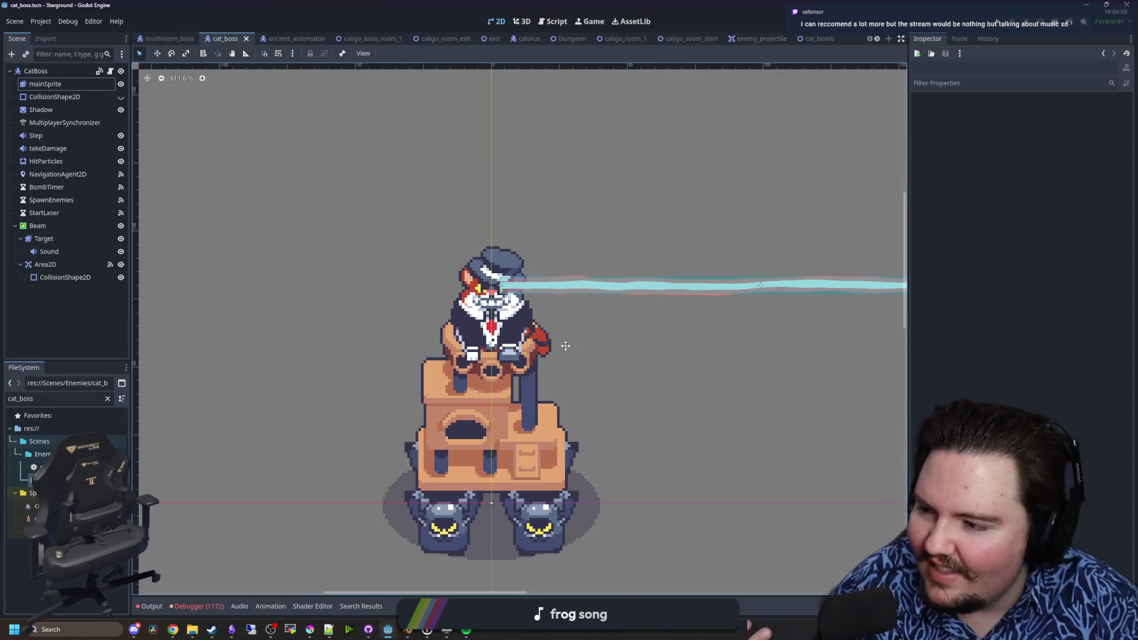
pyautogui.moveTo(566, 347); pyautogui.dragTo(569, 299)
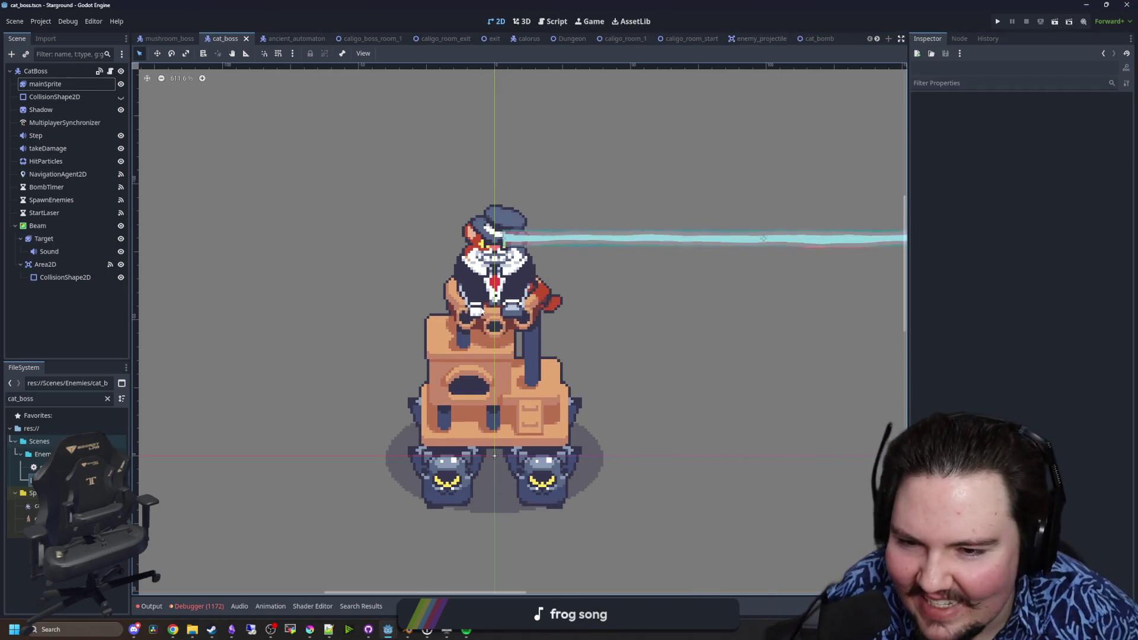
pyautogui.scroll(8, 481, 311)
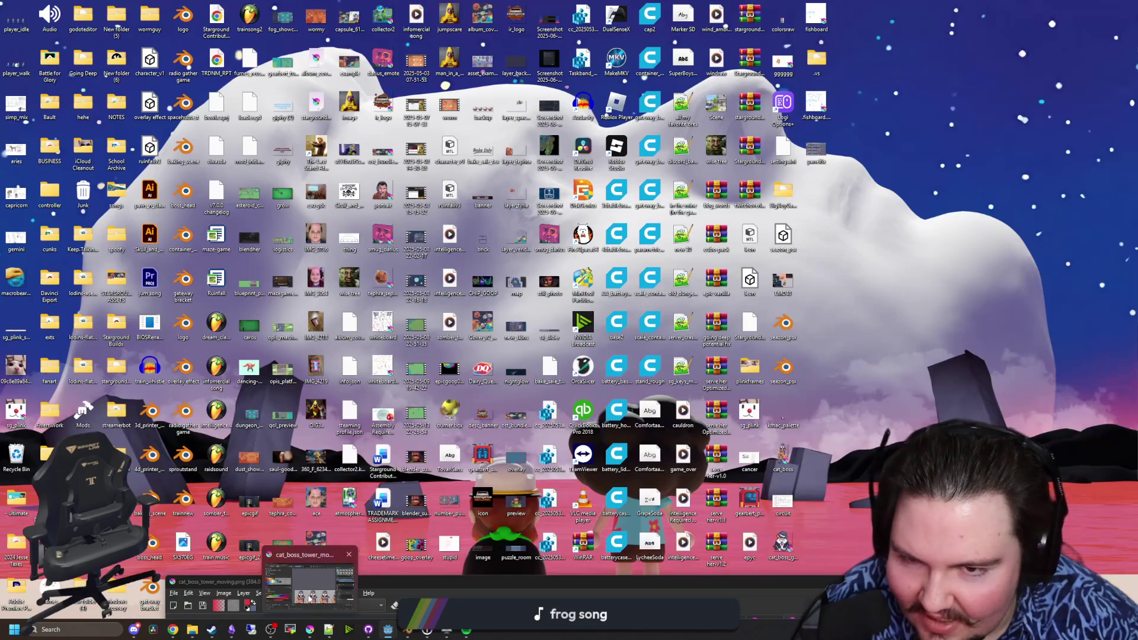
pyautogui.click(311, 584)
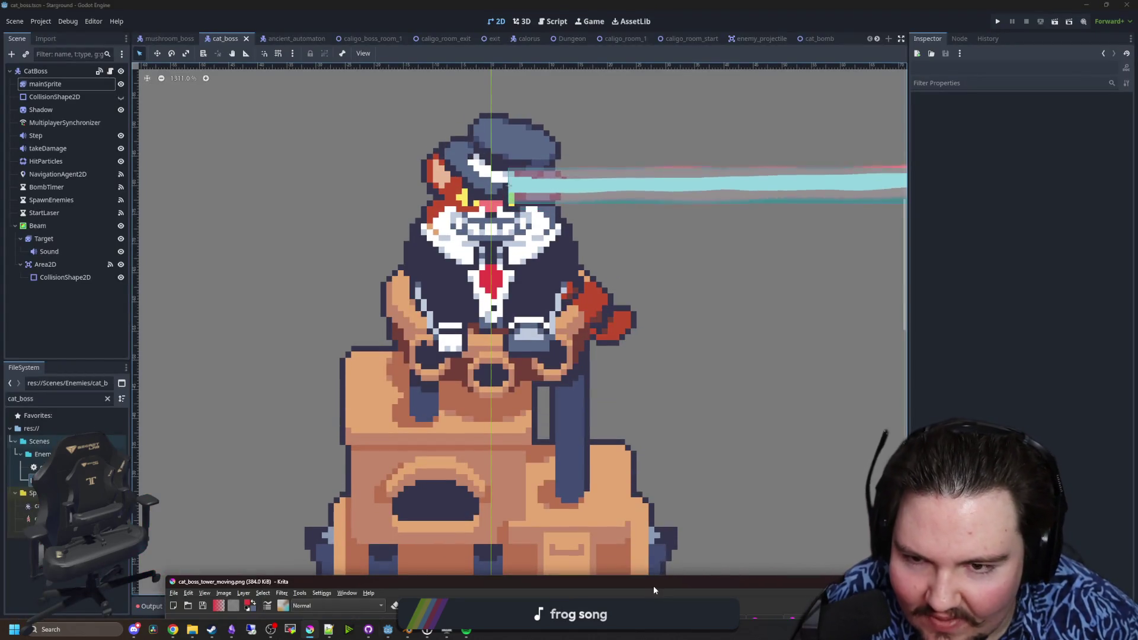
# - Select the cat's left and right paw pixels plus a thin strip and a small nearby area
pyautogui.scroll(5, 566, 313)
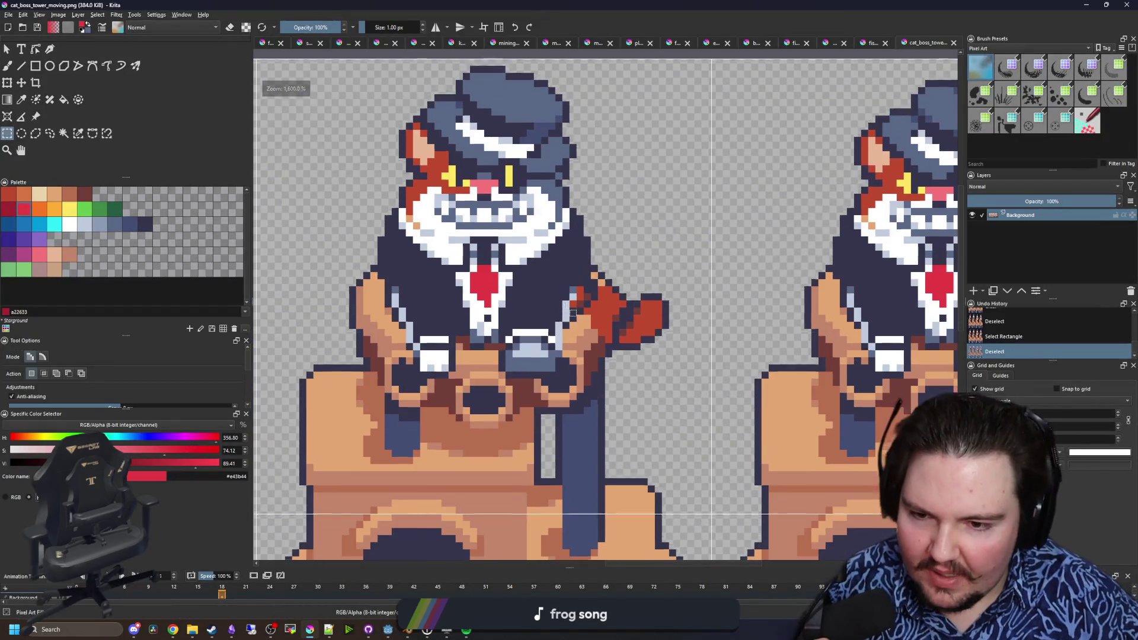
pyautogui.scroll(-6, 533, 331)
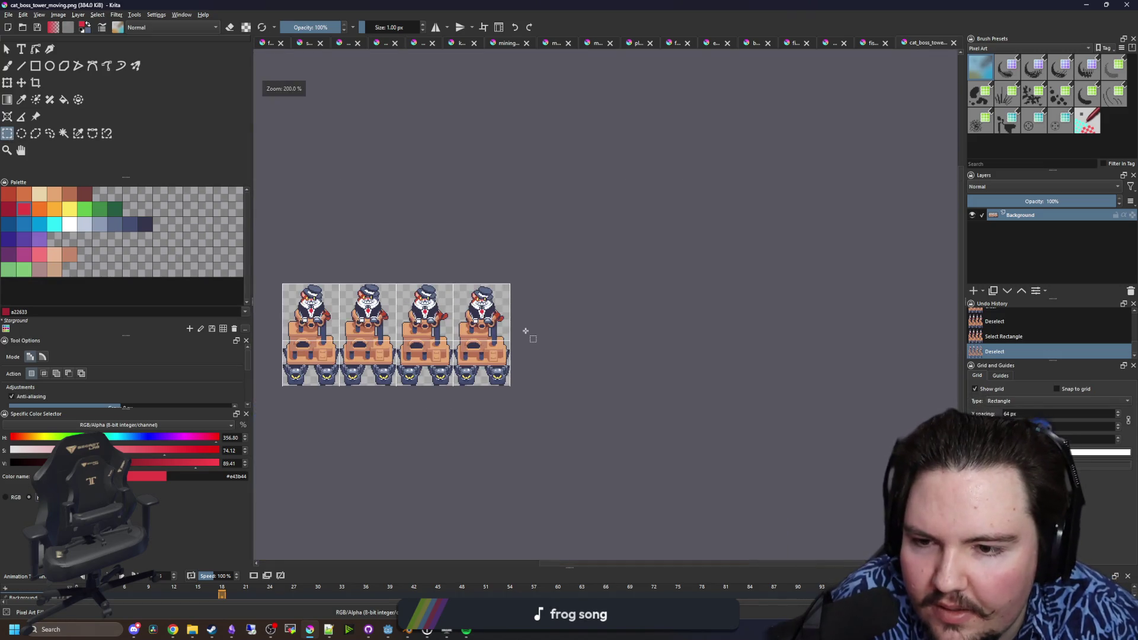
pyautogui.scroll(3, 417, 316)
pyautogui.scroll(1, 469, 325)
pyautogui.scroll(2, 514, 259)
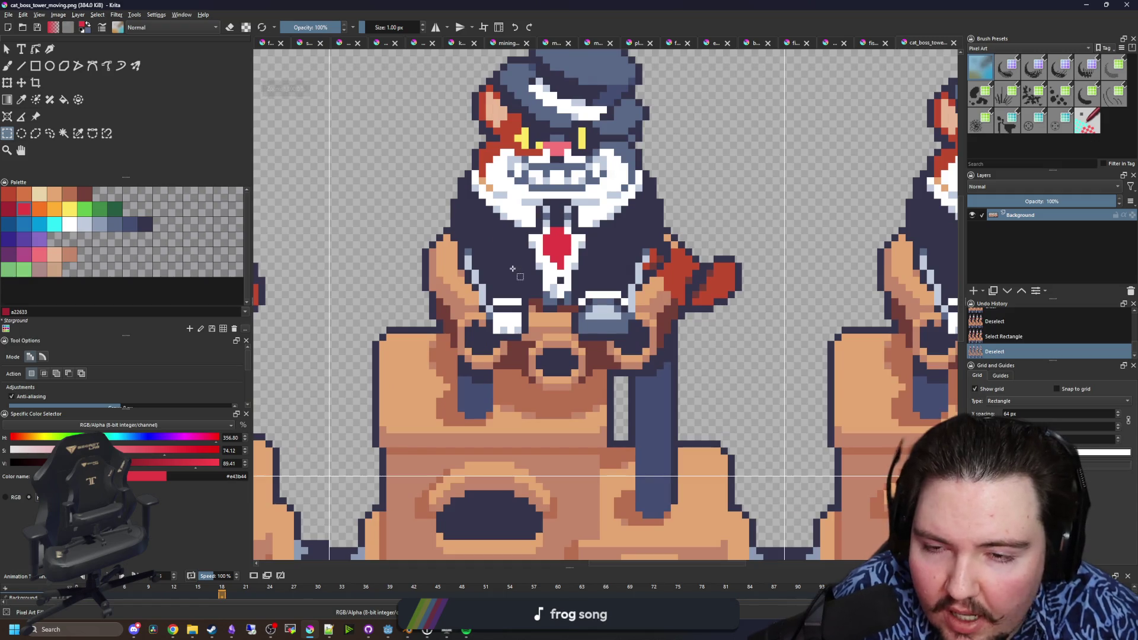
pyautogui.scroll(2, 540, 412)
pyautogui.moveTo(541, 412); pyautogui.dragTo(463, 322)
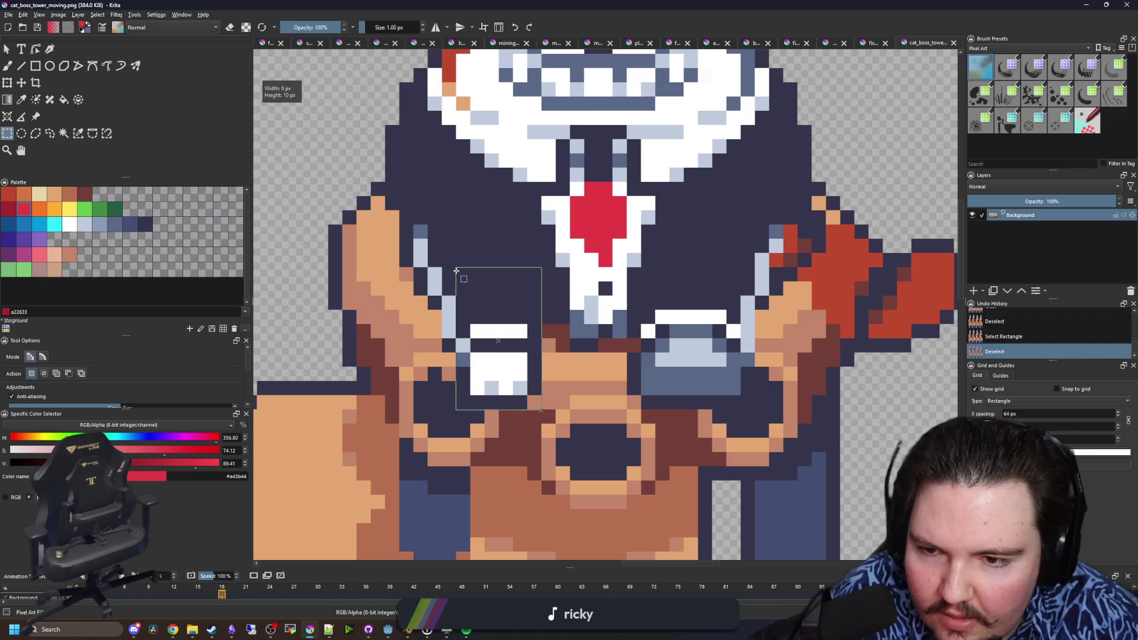
pyautogui.moveTo(467, 278); pyautogui.dragTo(468, 278)
pyautogui.moveTo(648, 407); pyautogui.dragTo(741, 268)
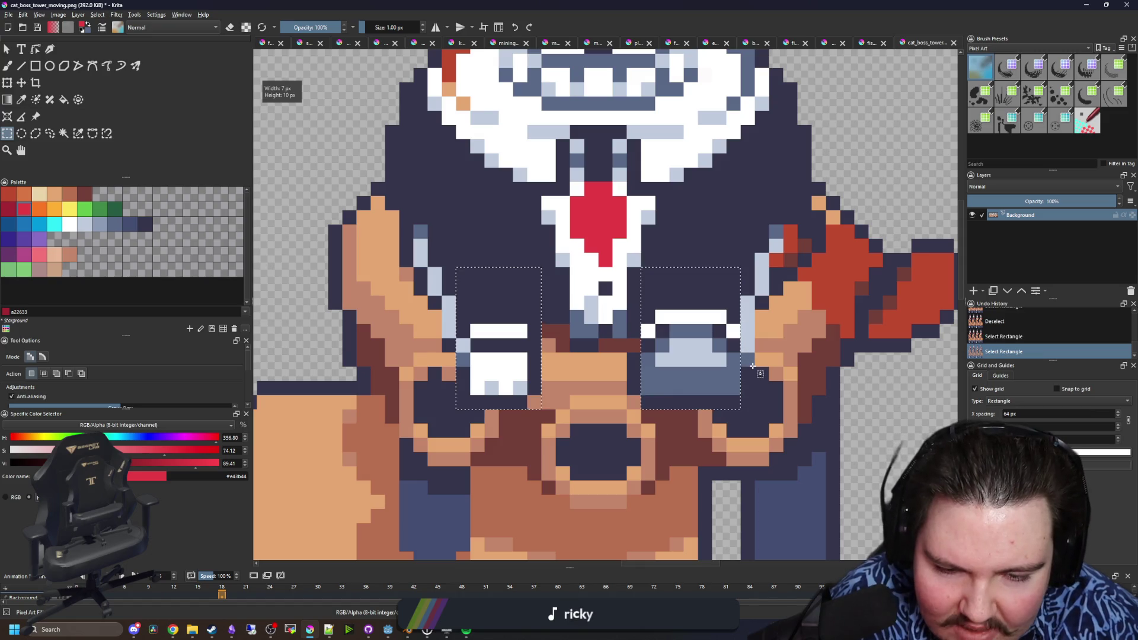
pyautogui.moveTo(754, 366); pyautogui.dragTo(632, 354)
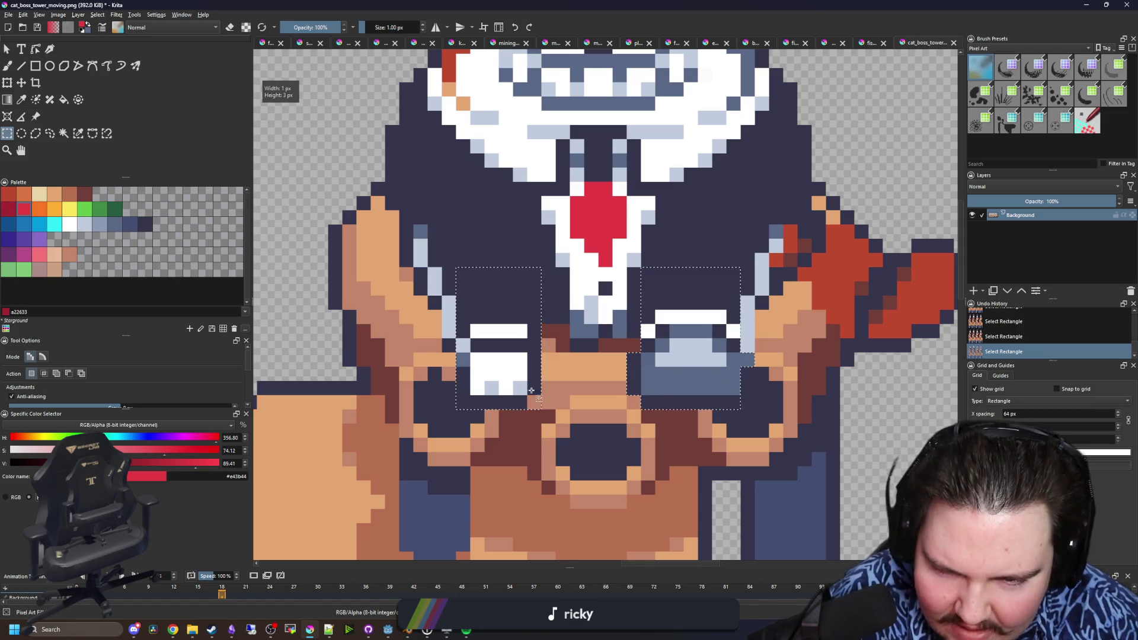
pyautogui.moveTo(440, 269); pyautogui.dragTo(411, 224)
pyautogui.scroll(-5, 518, 261)
pyautogui.press('t')
pyautogui.scroll(5, 518, 261)
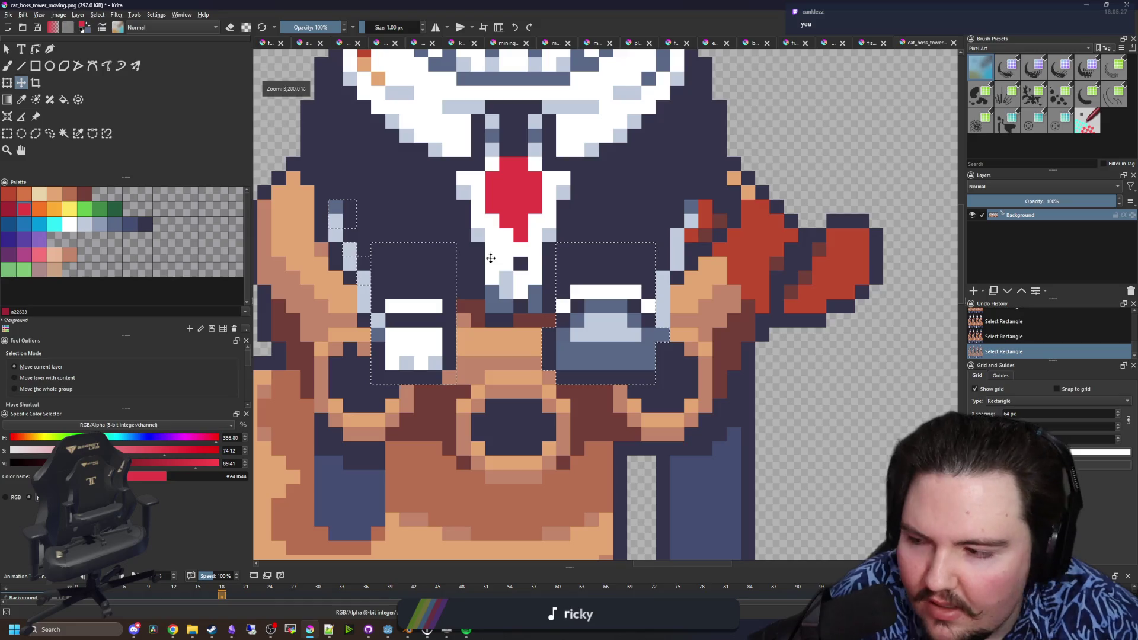
# - Add small pixel strips by both arms to the selection and nudge everything down one pixel
pyautogui.hotkey('ctrl', 'r')
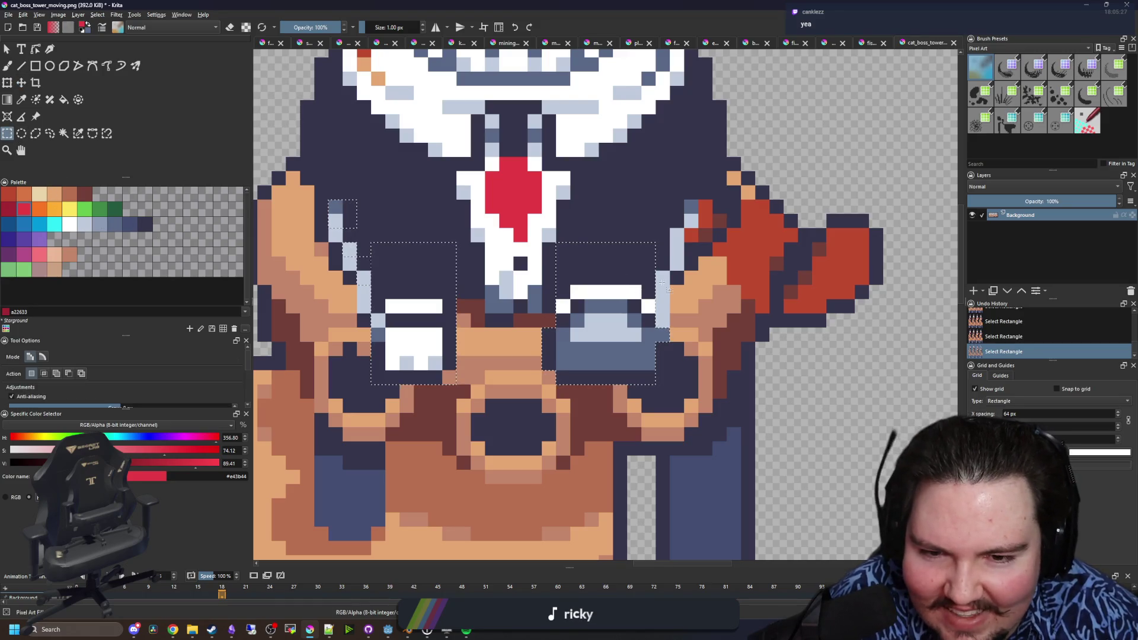
pyautogui.moveTo(668, 285); pyautogui.dragTo(639, 256)
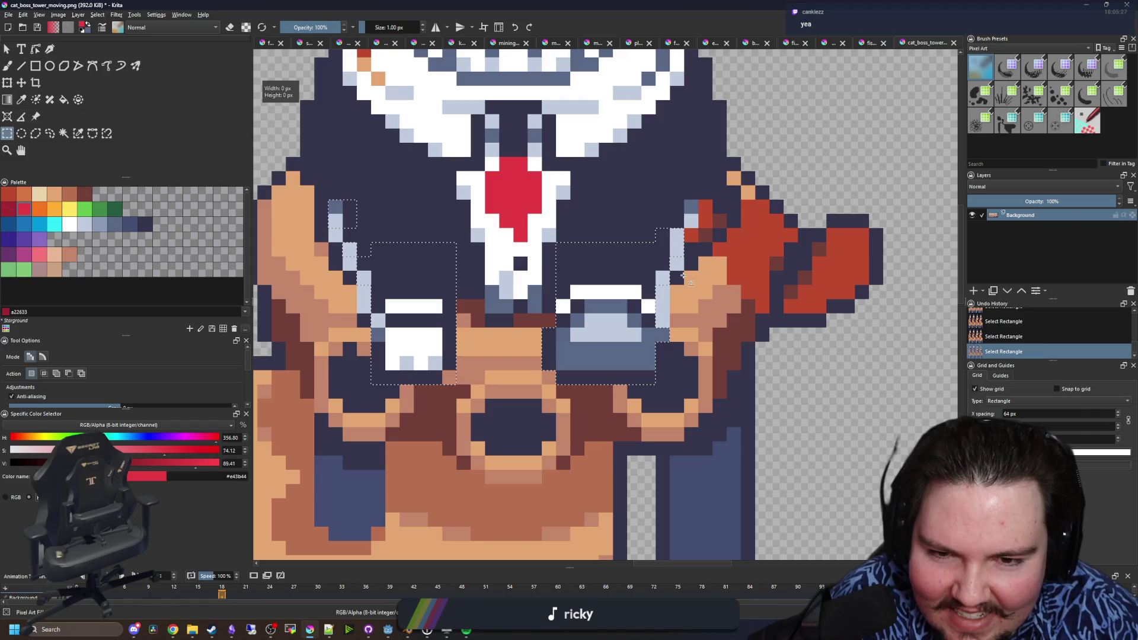
pyautogui.moveTo(692, 231); pyautogui.dragTo(692, 231)
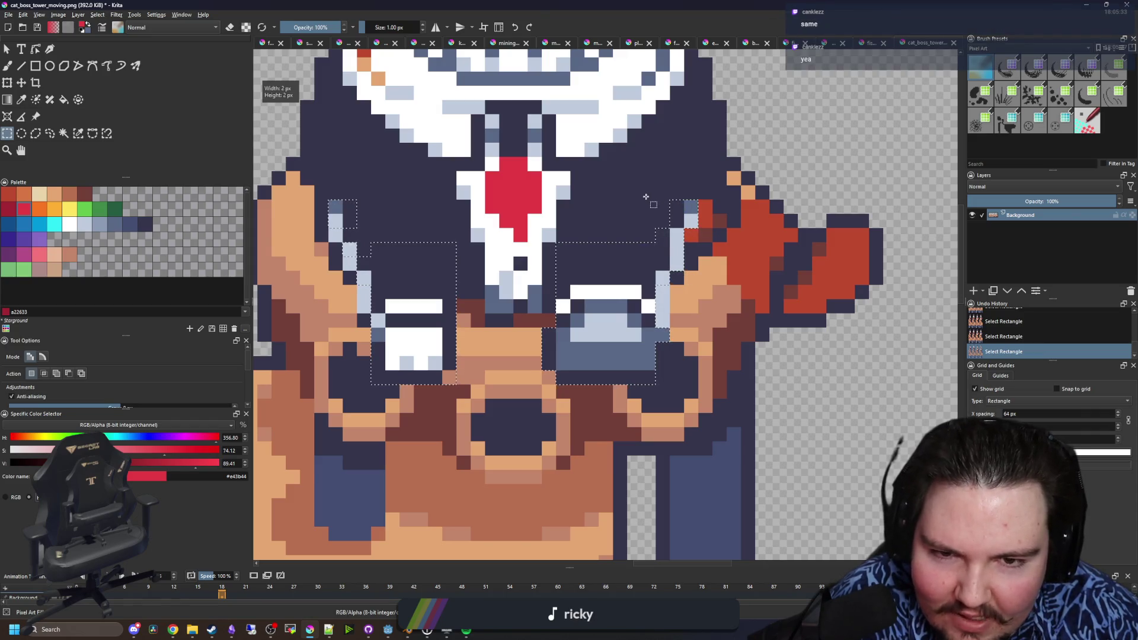
pyautogui.scroll(-5, 648, 198)
pyautogui.scroll(4, 617, 213)
pyautogui.scroll(-1, 652, 279)
pyautogui.scroll(2, 652, 278)
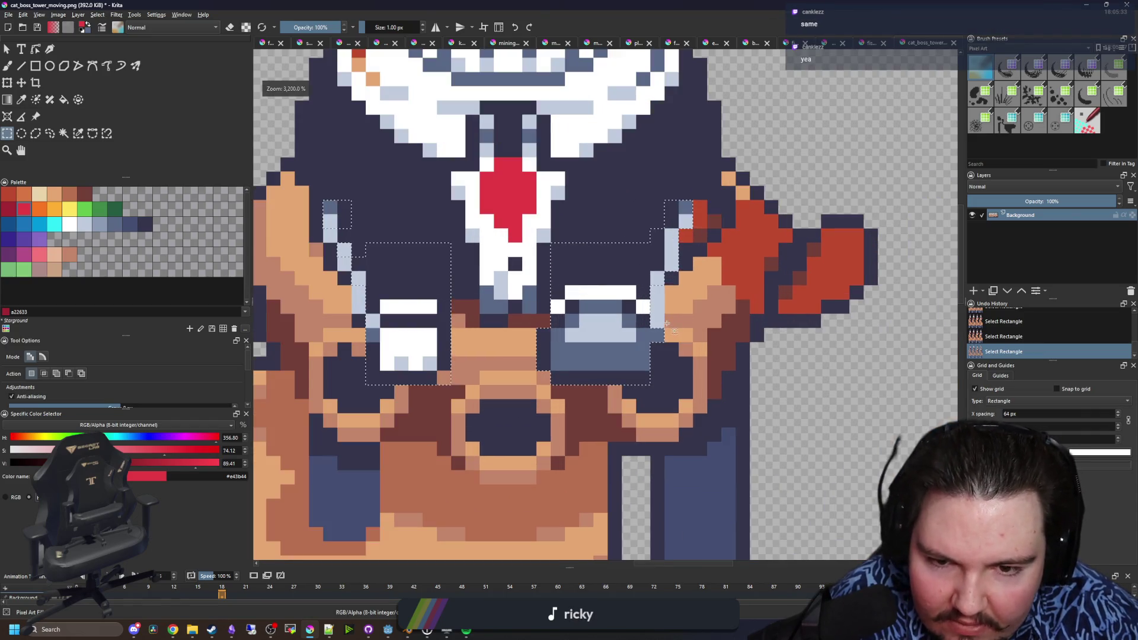
pyautogui.moveTo(659, 305); pyautogui.dragTo(657, 283)
pyautogui.moveTo(356, 284); pyautogui.dragTo(375, 240)
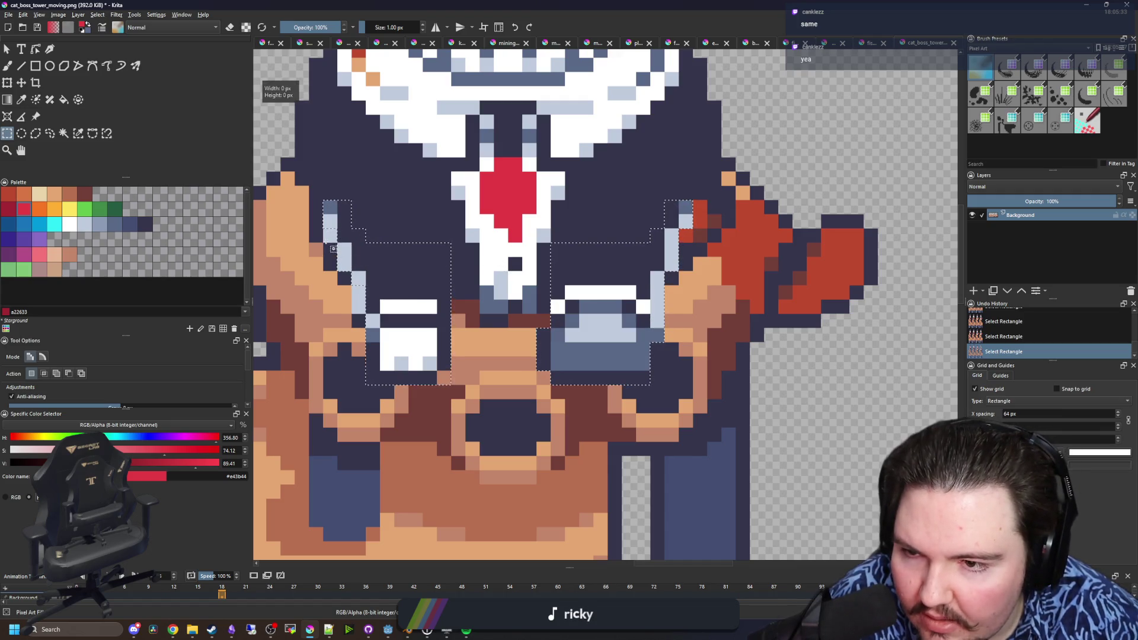
pyautogui.press('t')
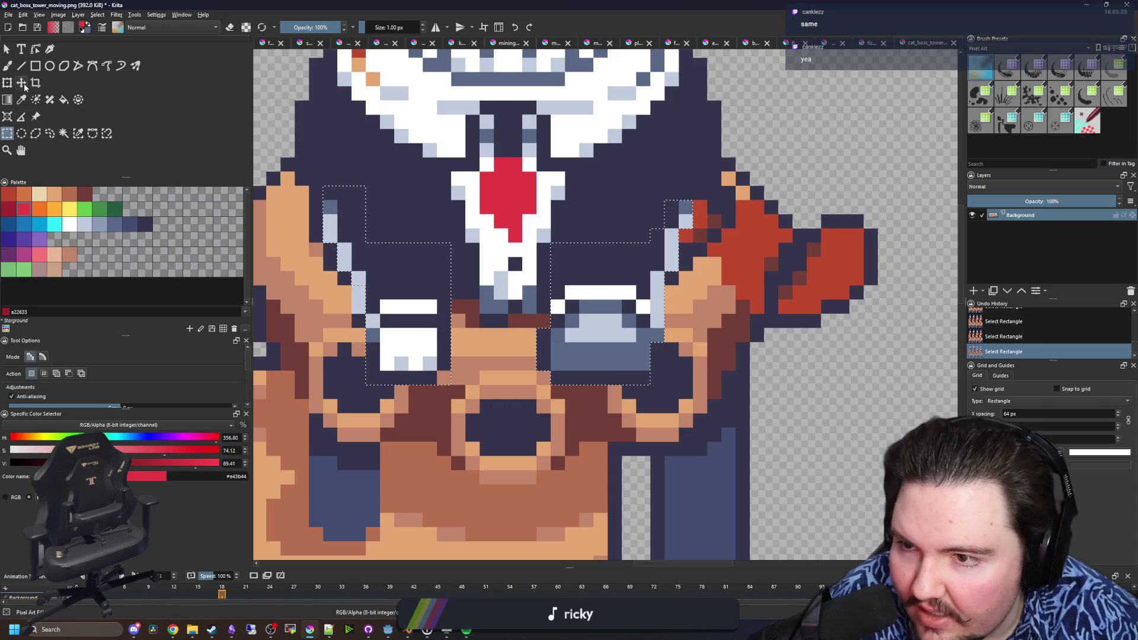
pyautogui.press('Down')
pyautogui.press('Up')
pyautogui.press('Down')
pyautogui.scroll(1, 455, 256)
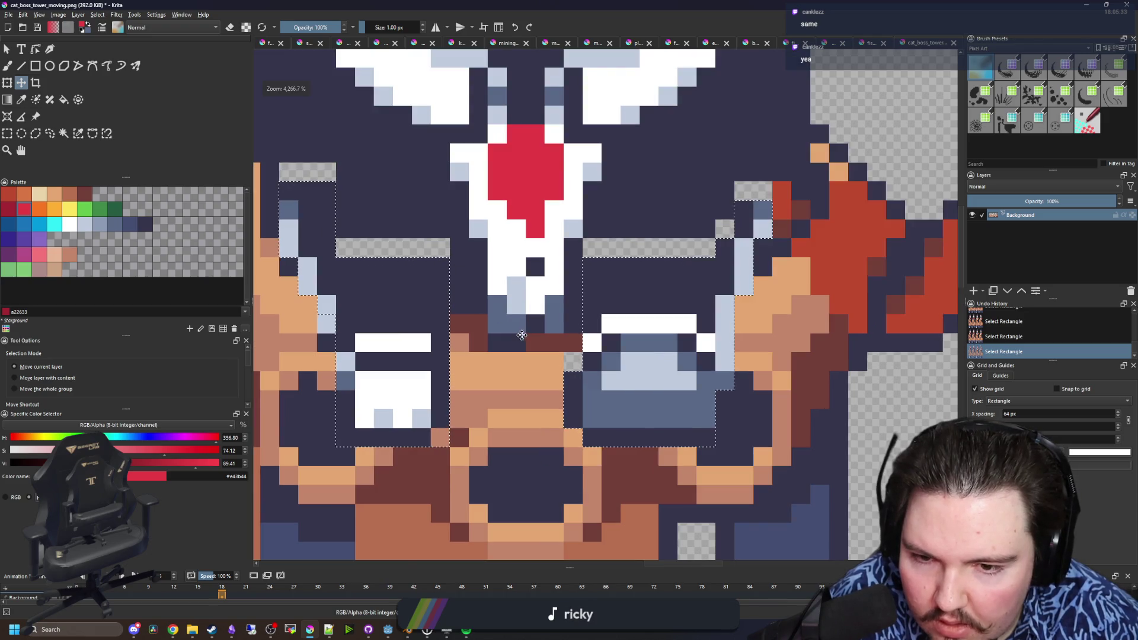
# - Paint orange fur pixels into the gaps left by lowering the paws
pyautogui.press('b')
pyautogui.keyDown('ctrl'); pyautogui.click(559, 365); pyautogui.keyUp('ctrl')
pyautogui.click(566, 367)
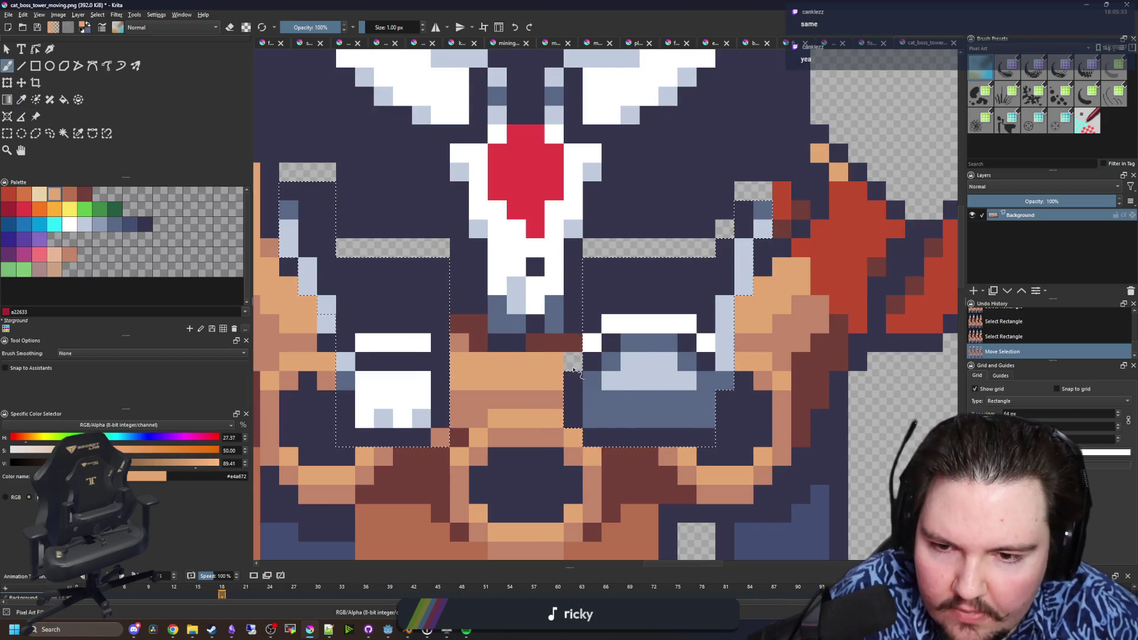
pyautogui.scroll(-1, 566, 368)
pyautogui.hotkey('ctrl', 'shift', 'a')
pyautogui.click(566, 367)
# - Flood-fill the left and right transparent gaps with the dark suit colour
pyautogui.press('f')
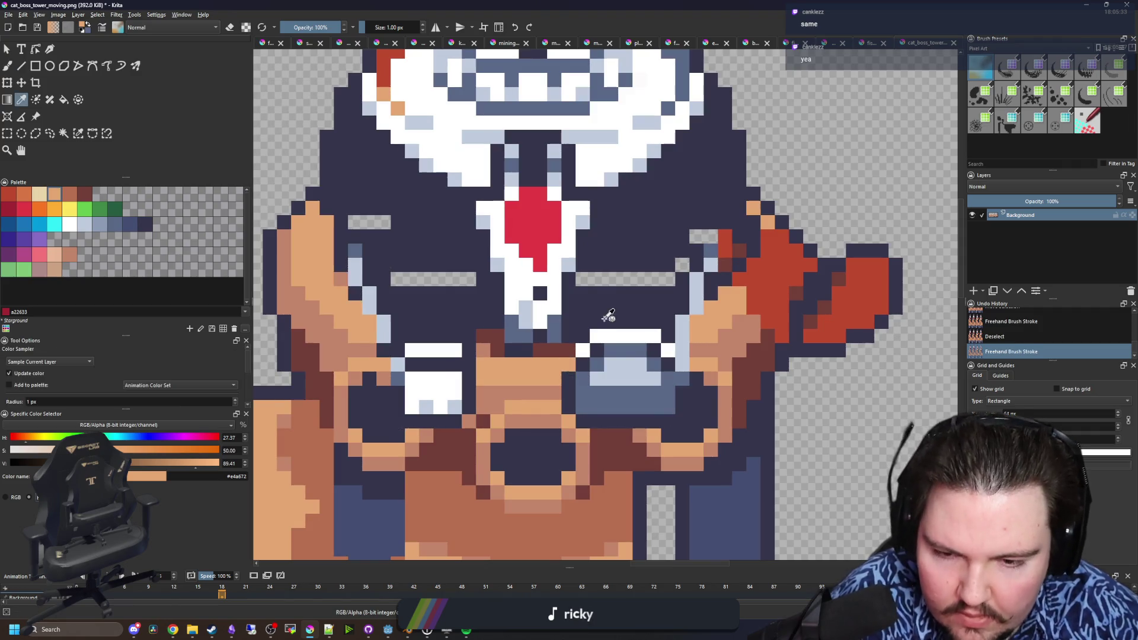
pyautogui.keyDown('ctrl'); pyautogui.click(605, 320); pyautogui.keyUp('ctrl')
pyautogui.click(606, 281)
pyautogui.click(682, 264)
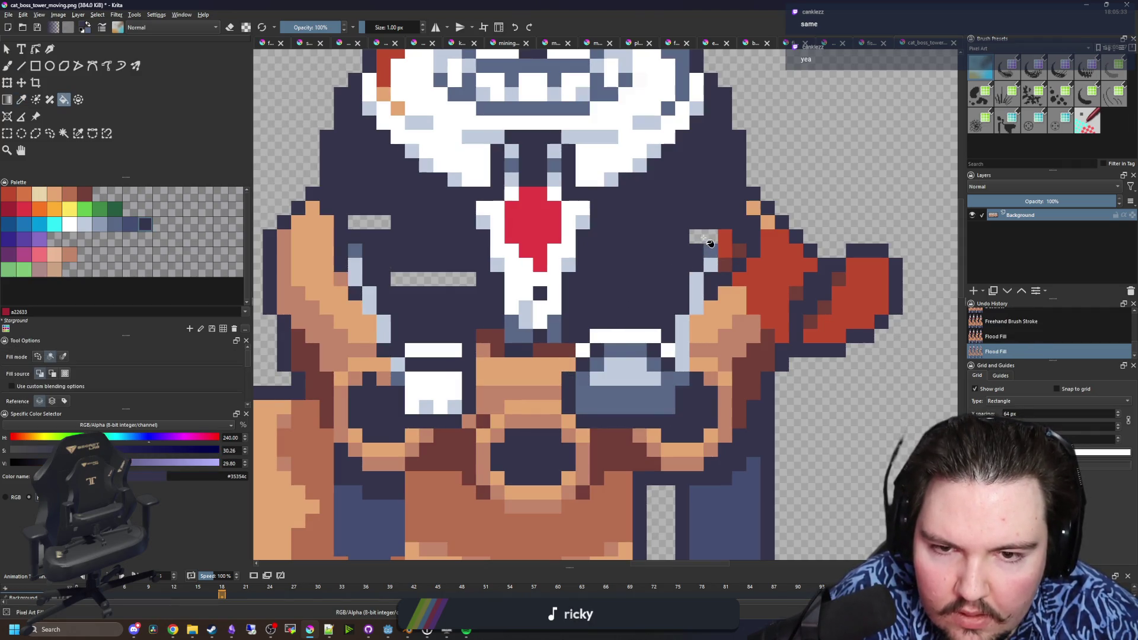
pyautogui.click(704, 236)
pyautogui.click(439, 280)
pyautogui.scroll(-2, 433, 274)
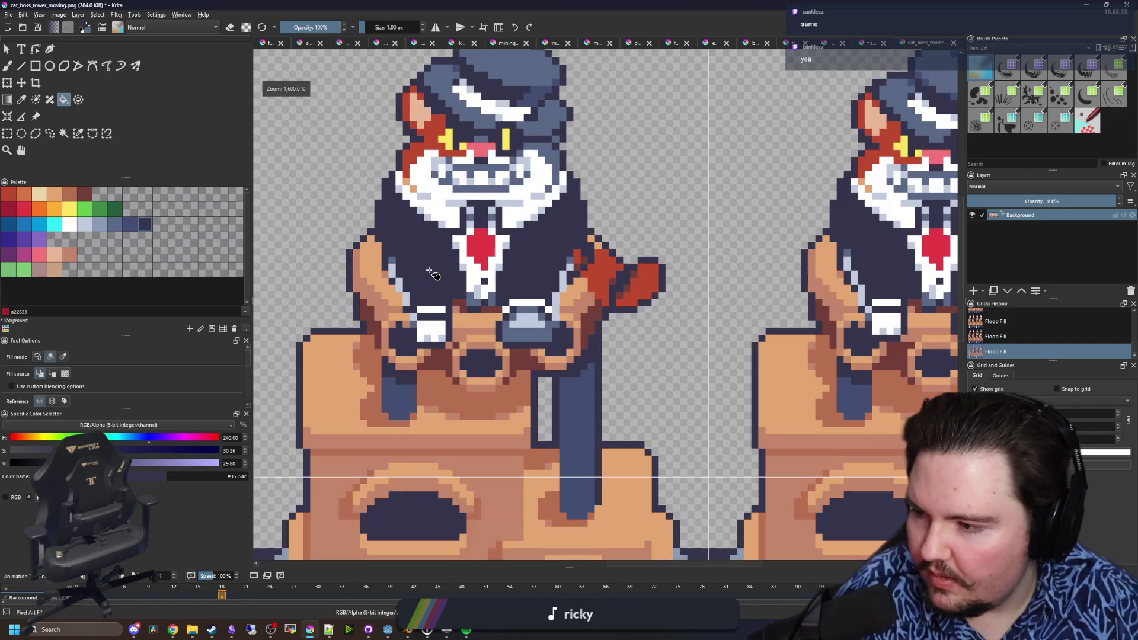
pyautogui.scroll(-3, 569, 275)
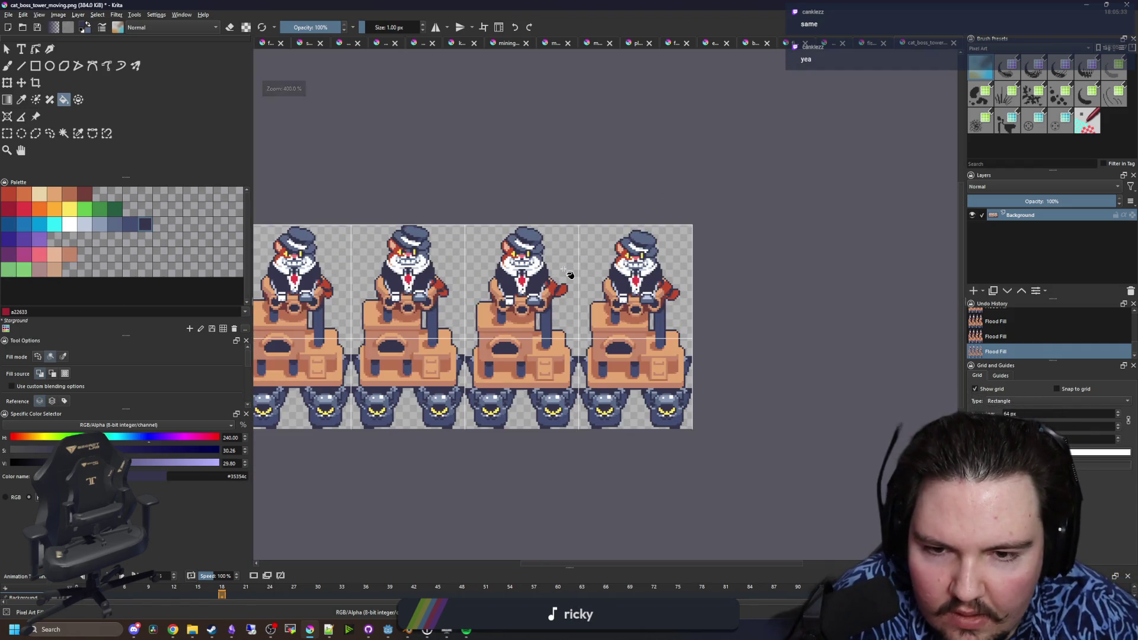
# - Sample the light blue outline colour and paint one missing outline pixel
pyautogui.click(7, 133)
pyautogui.scroll(4, 444, 361)
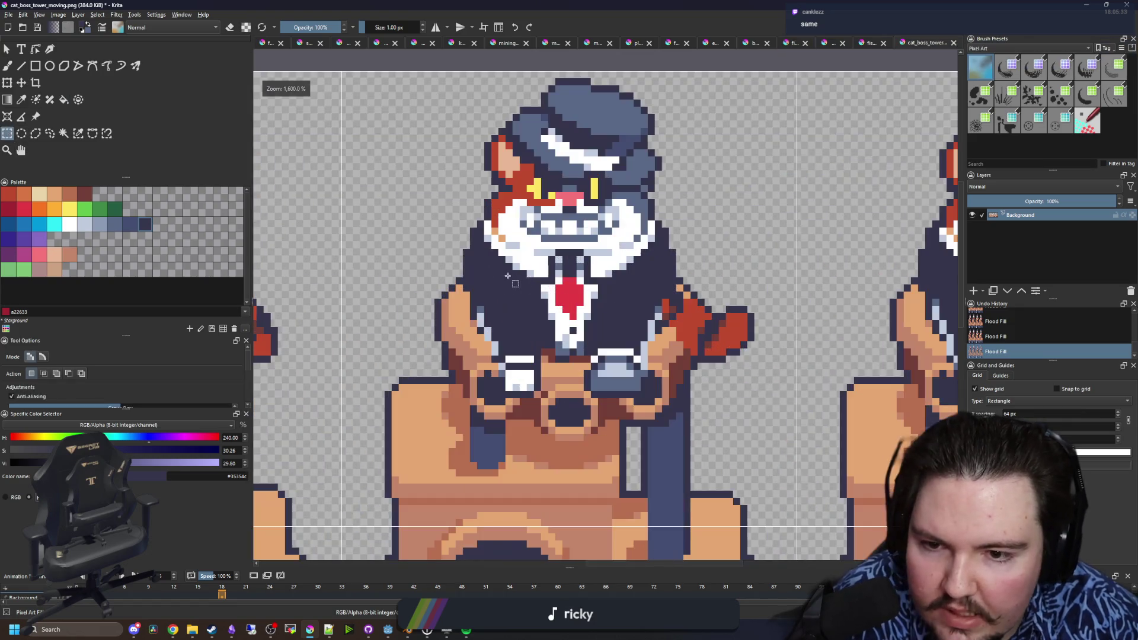
pyautogui.scroll(-2, 444, 361)
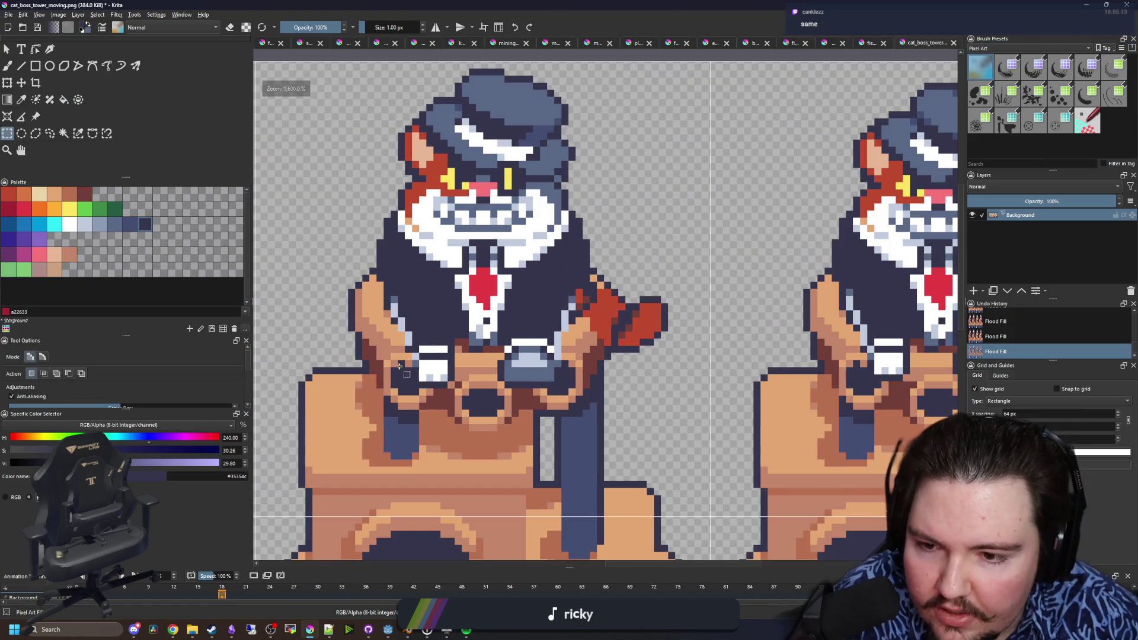
pyautogui.scroll(4, 444, 361)
pyautogui.press('p')
pyautogui.click(320, 329)
pyautogui.press('b')
pyautogui.click(345, 361)
pyautogui.scroll(-4, 345, 362)
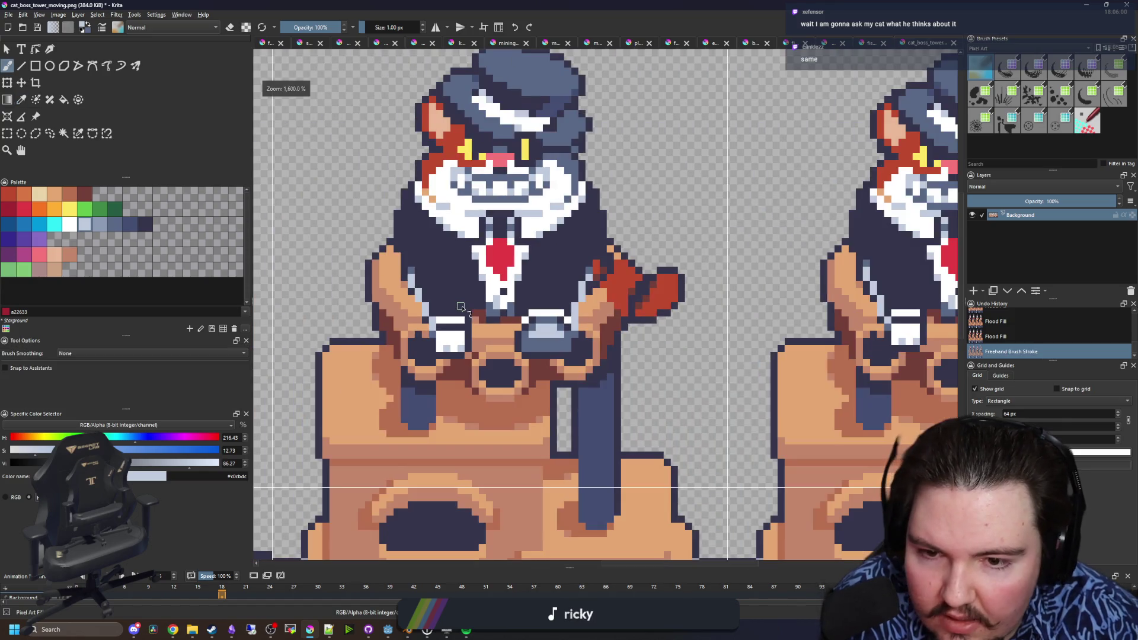
# - Select and copy the cat's lap and paws region
pyautogui.hotkey('ctrl', 'r')
pyautogui.moveTo(642, 266)
pyautogui.mouseDown()
pyautogui.moveTo(494, 395)
pyautogui.moveTo(336, 395)
pyautogui.mouseUp()
pyautogui.click(580, 353)
pyautogui.moveTo(597, 361)
pyautogui.mouseDown()
pyautogui.moveTo(407, 264)
pyautogui.moveTo(628, 296)
pyautogui.moveTo(567, 287)
pyautogui.moveTo(565, 271)
pyautogui.moveTo(565, 286)
pyautogui.mouseUp()
pyautogui.scroll(-1, 324, 289)
pyautogui.hotkey('ctrl', 'c')
# - Paste the lap region, place it onto the next frame and commit
pyautogui.hotkey('ctrl', 't')
pyautogui.scroll(5, 628, 296)
pyautogui.scroll(-3, 502, 311)
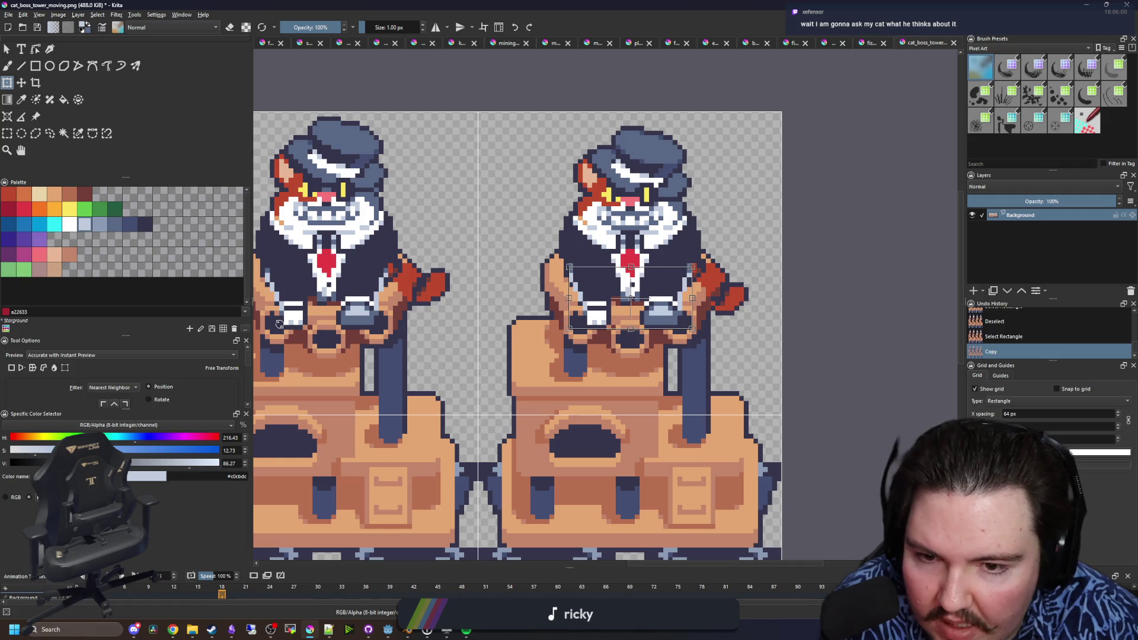
pyautogui.scroll(5, 547, 310)
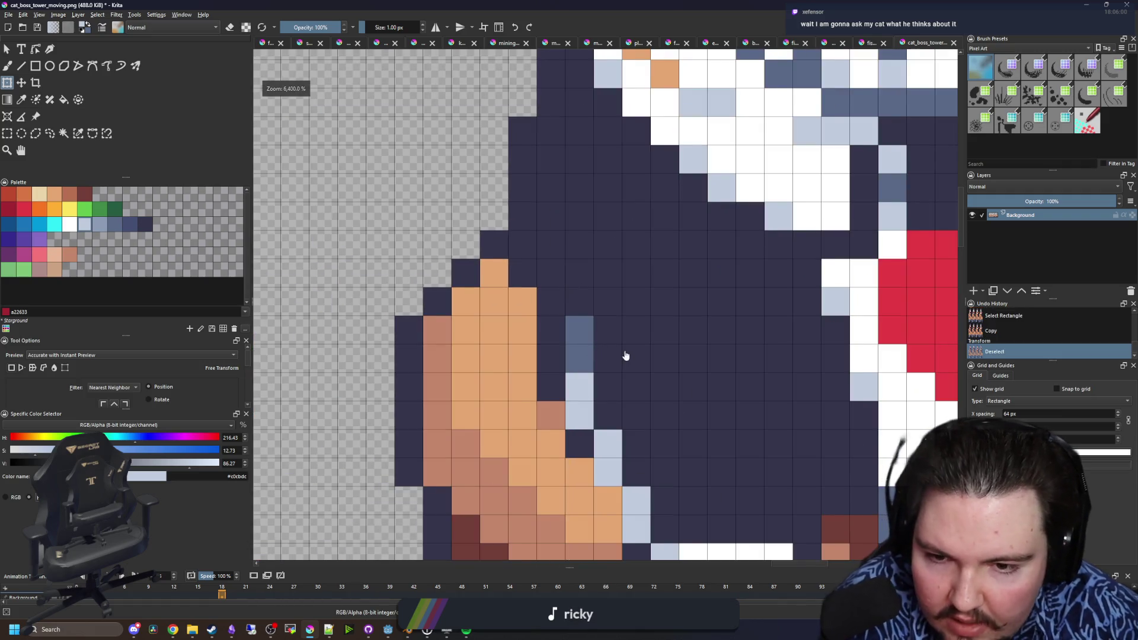
pyautogui.hotkey('ctrl', 'shift', 'a')
# - Touch up two pixels with the brush and save cat_boss_tower_moving.png as PNG
pyautogui.press('b')
pyautogui.click(410, 309)
pyautogui.scroll(-3, 410, 308)
pyautogui.click(754, 305)
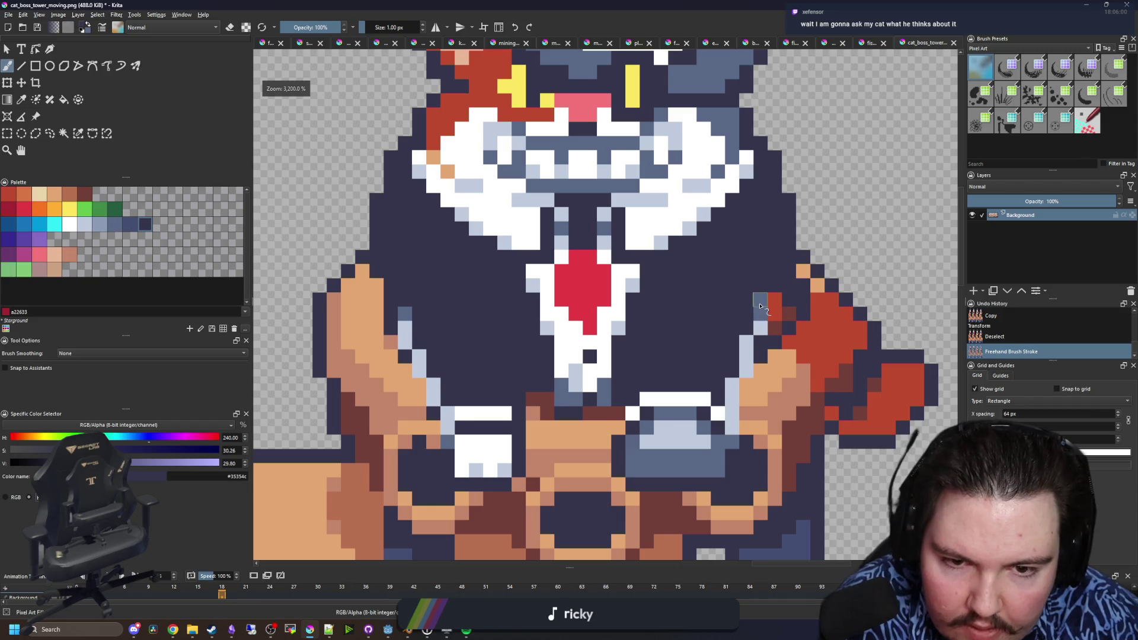
pyautogui.scroll(-3, 652, 332)
pyautogui.hotkey('ctrl', 's')
pyautogui.press('Return')
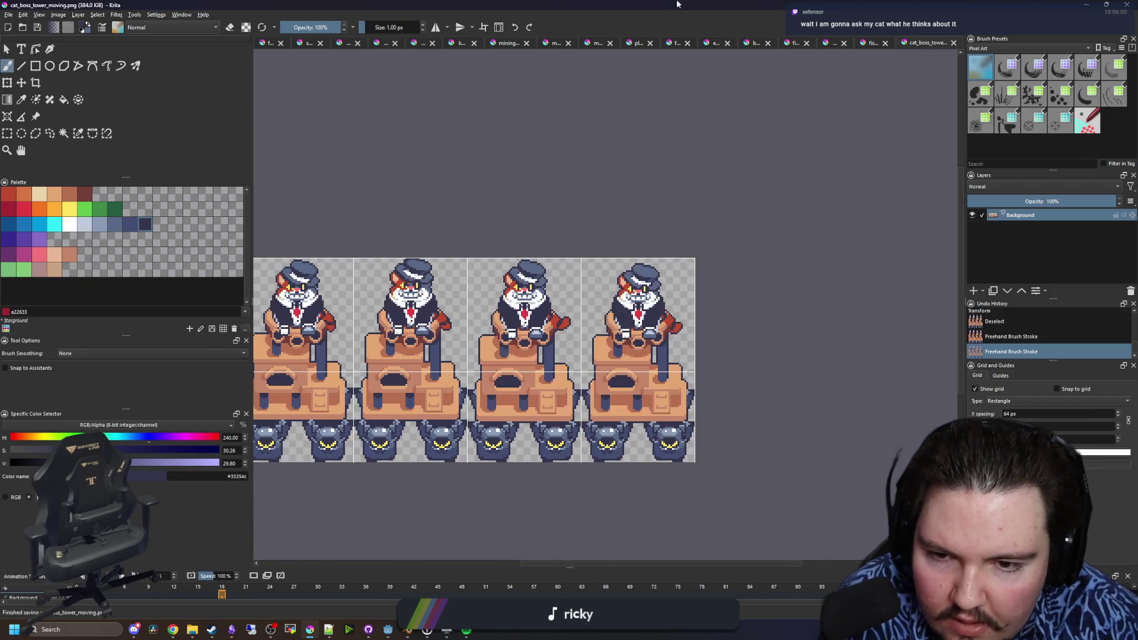
# - Switch to Godot and zoom in on the reimported cat boss sprite's lowered paws
pyautogui.hotkey('alt', 'Tab')
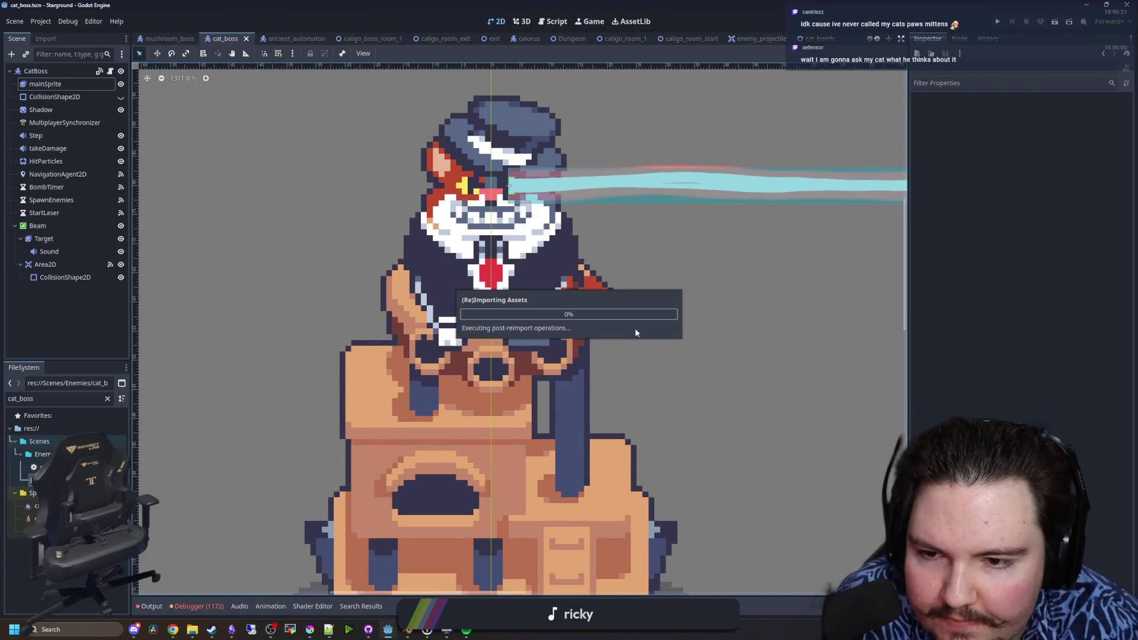
pyautogui.scroll(-10, 460, 286)
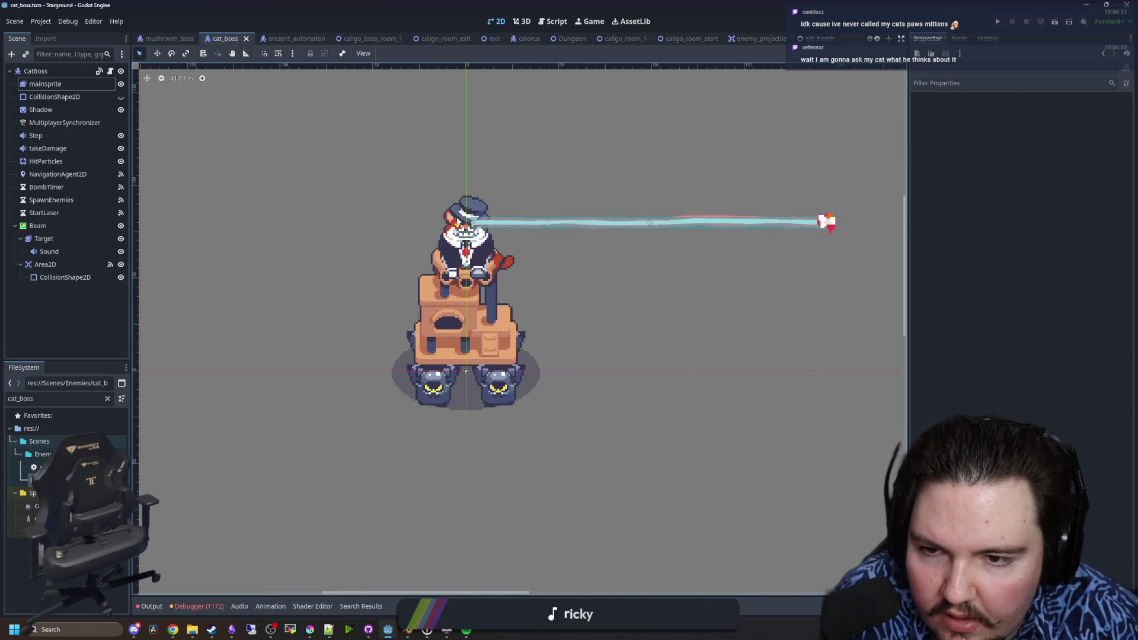
pyautogui.scroll(2, 461, 240)
pyautogui.scroll(1, 462, 240)
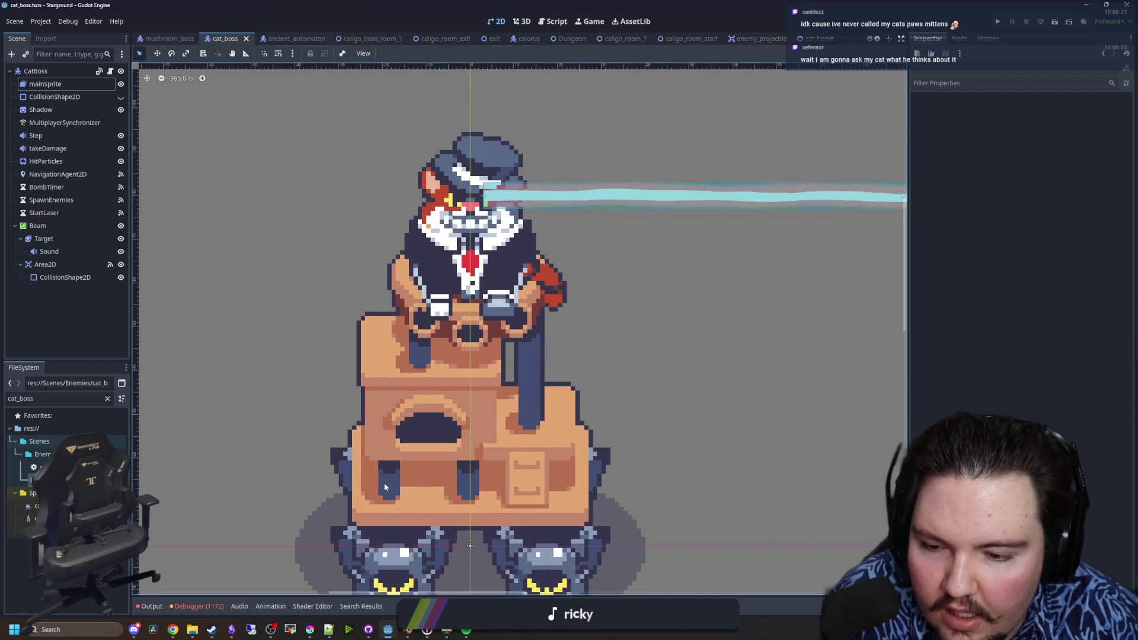
# - Bring Krita back from the taskbar, recentre the sprite sheet and pick the Color Sampler
pyautogui.moveTo(346, 636)
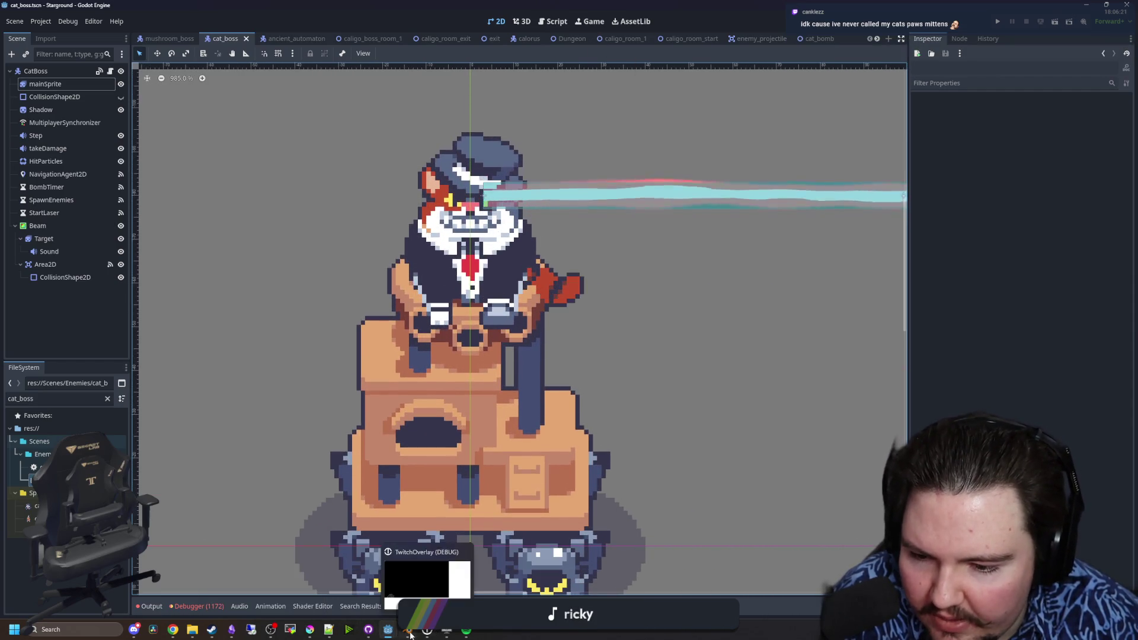
pyautogui.moveTo(307, 636)
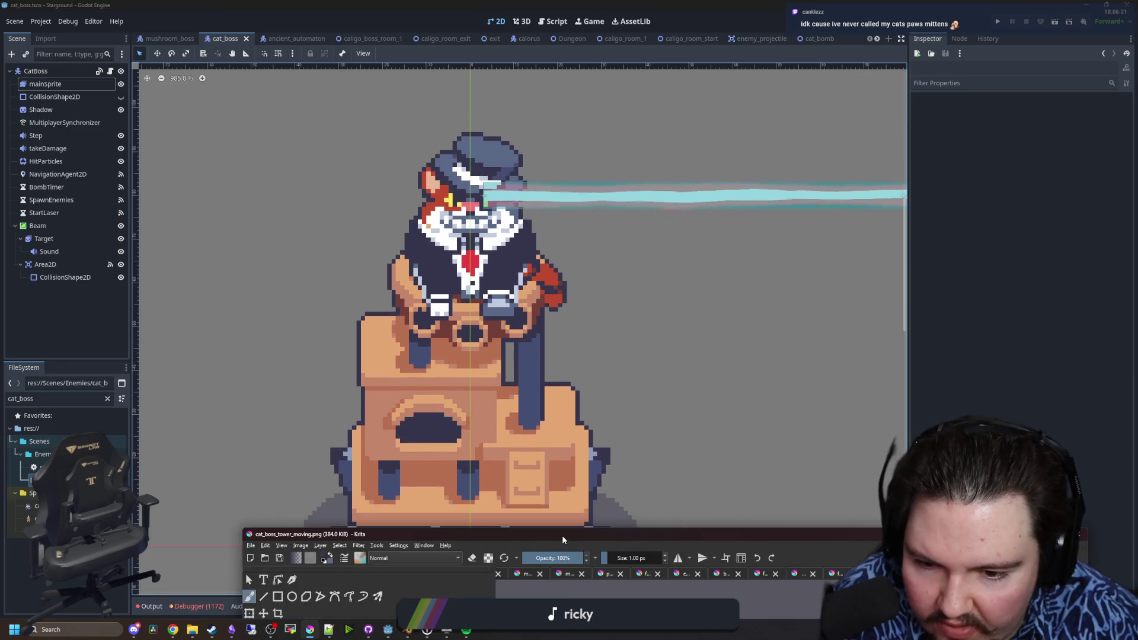
pyautogui.click(562, 535)
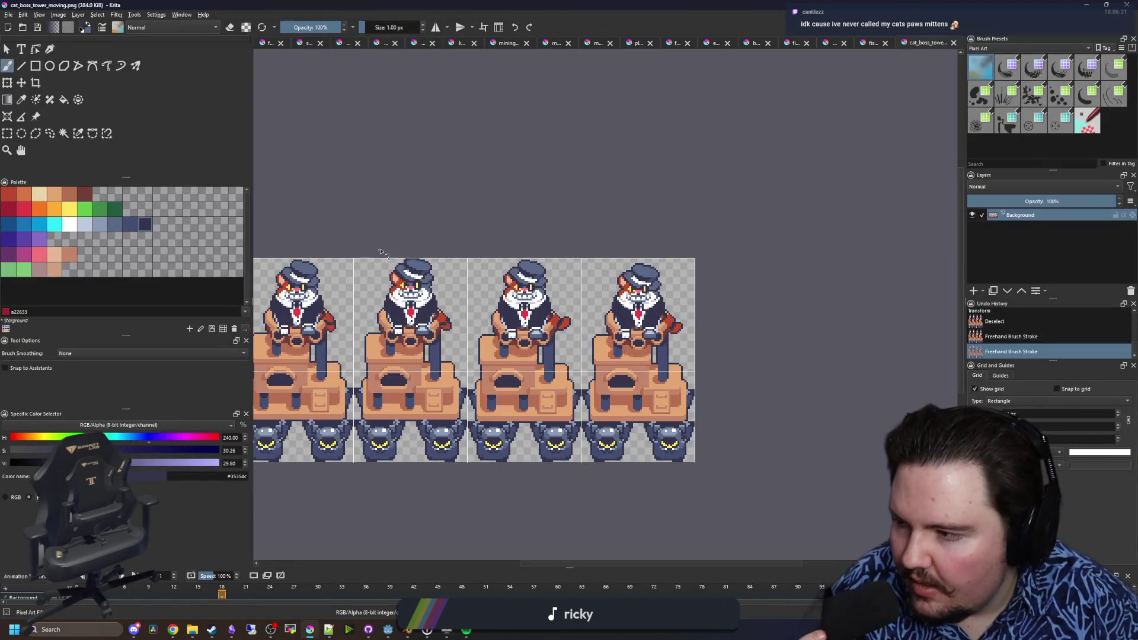
pyautogui.middleClick(430, 242)
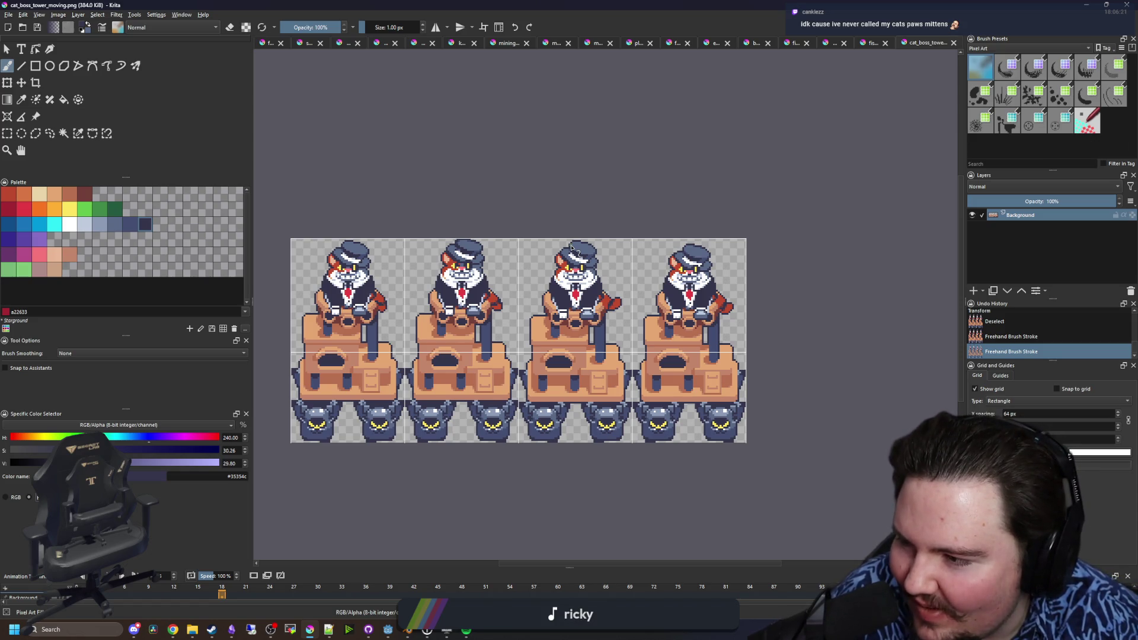
pyautogui.scroll(3, 640, 314)
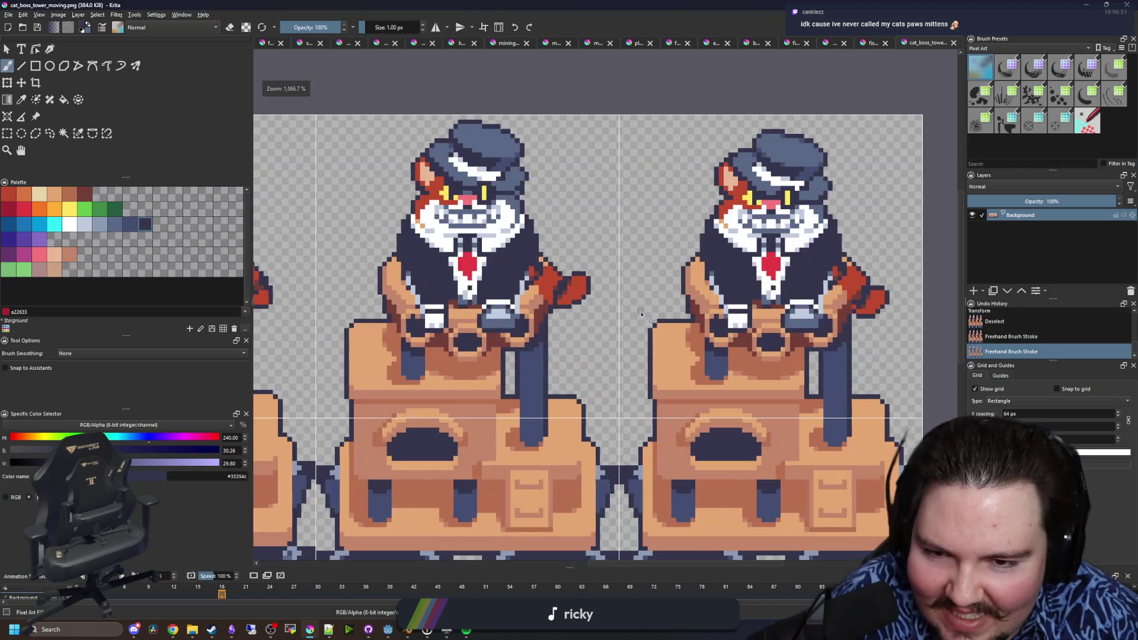
pyautogui.press('p')
pyautogui.scroll(-1, 566, 320)
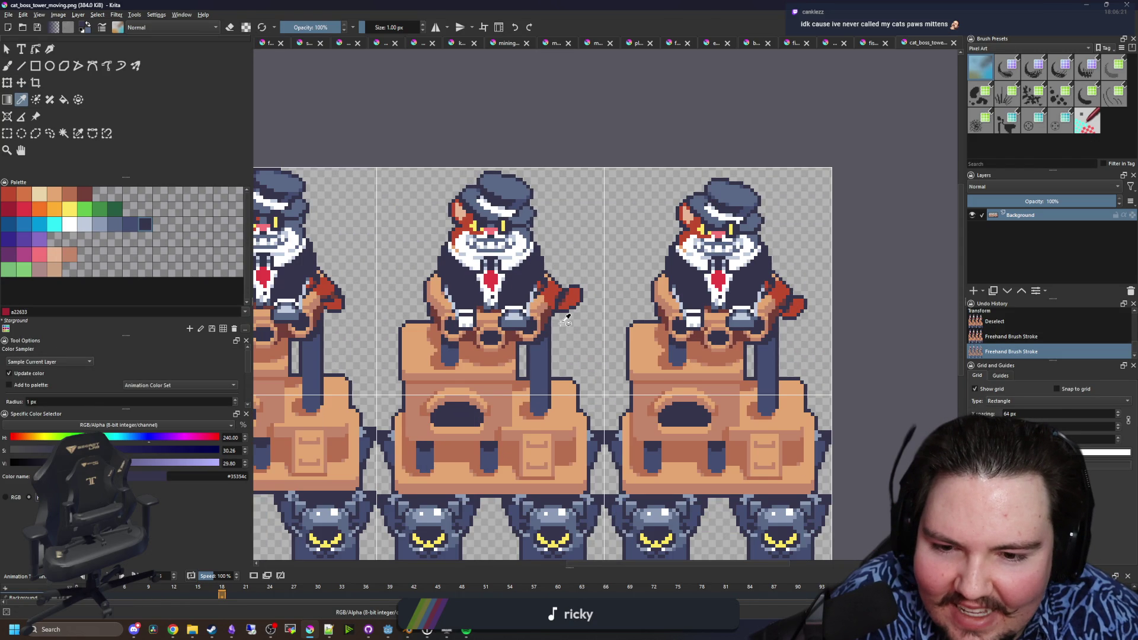
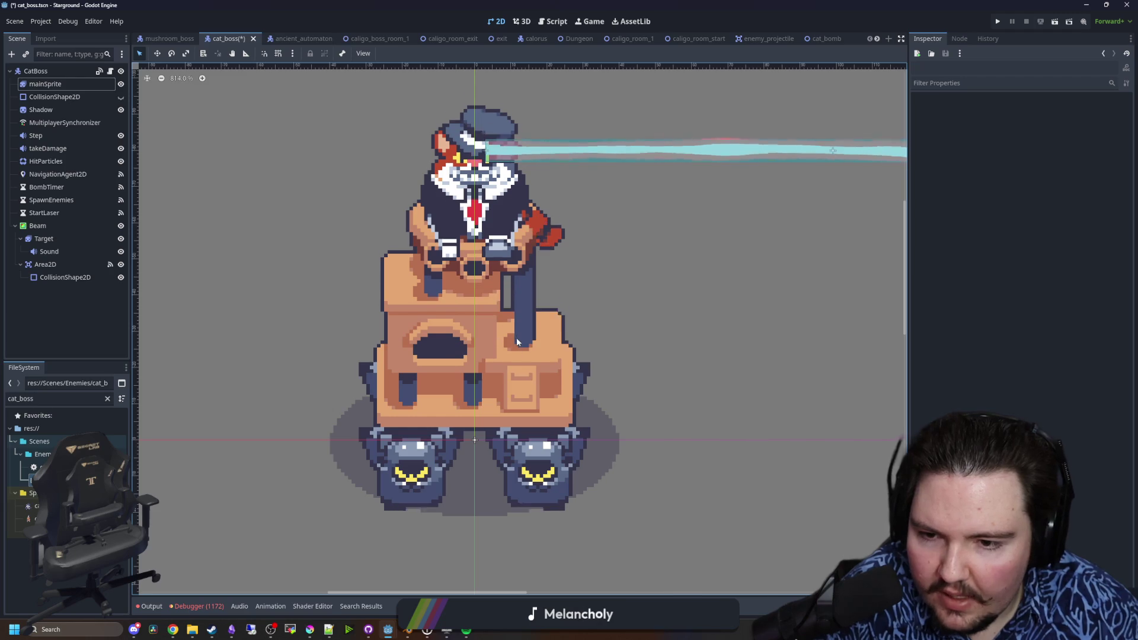
# - Zoom around the laser-firing cat boss in the 2D viewport and save the cat_boss scene
pyautogui.scroll(-5, 504, 344)
pyautogui.scroll(-9, 433, 357)
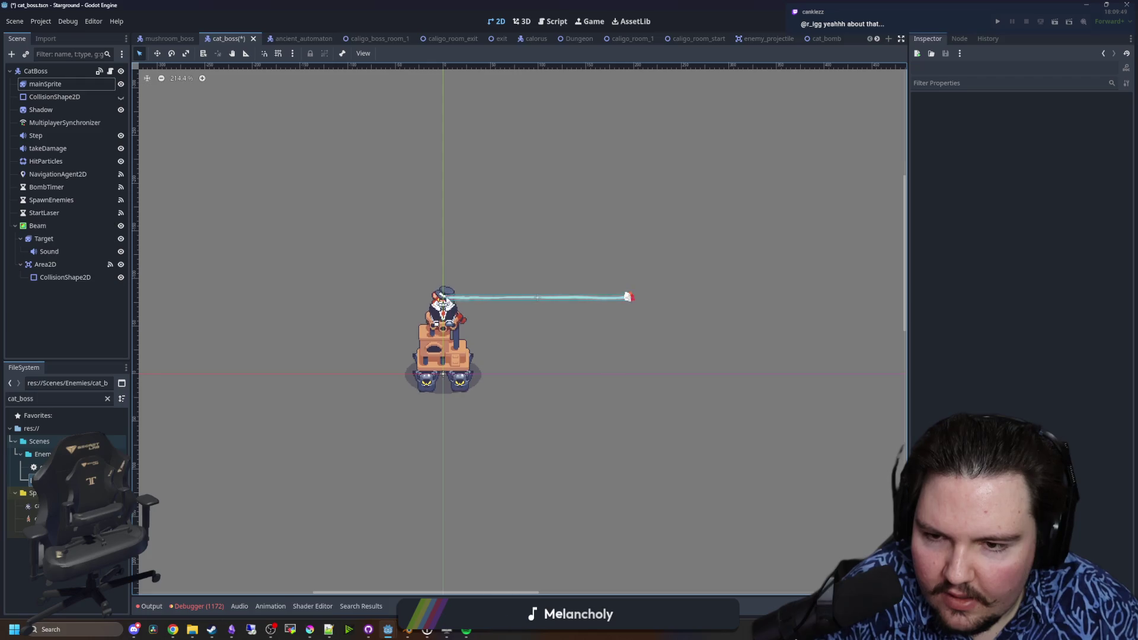
pyautogui.scroll(12, 445, 347)
pyautogui.hotkey('ctrl', 's')
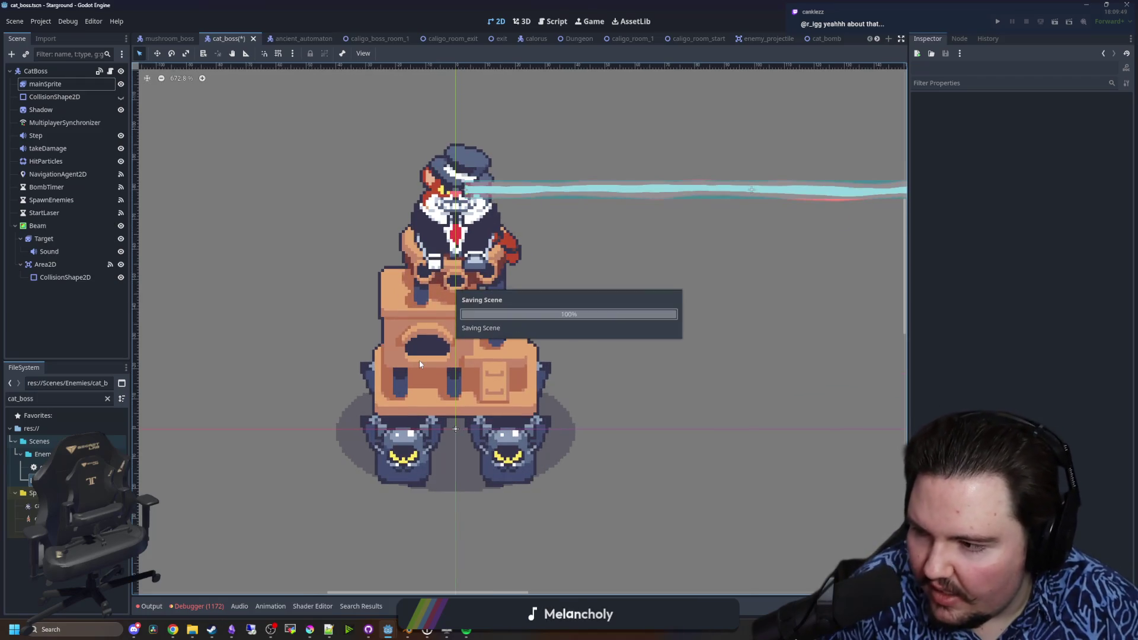
pyautogui.scroll(-6, 420, 364)
pyautogui.scroll(3, 532, 339)
pyautogui.hotkey('ctrl', 's')
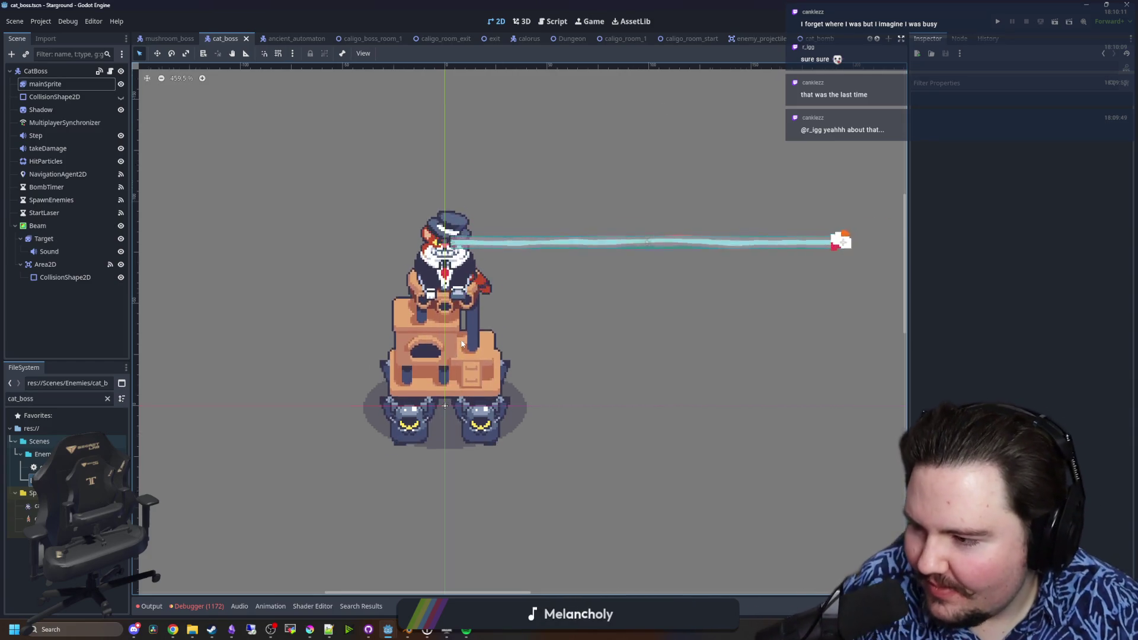
# - Re-inspect the boss sprite, save once more, and switch to Krita to edit it
pyautogui.scroll(2, 475, 302)
pyautogui.scroll(2, 475, 302)
pyautogui.scroll(2, 360, 232)
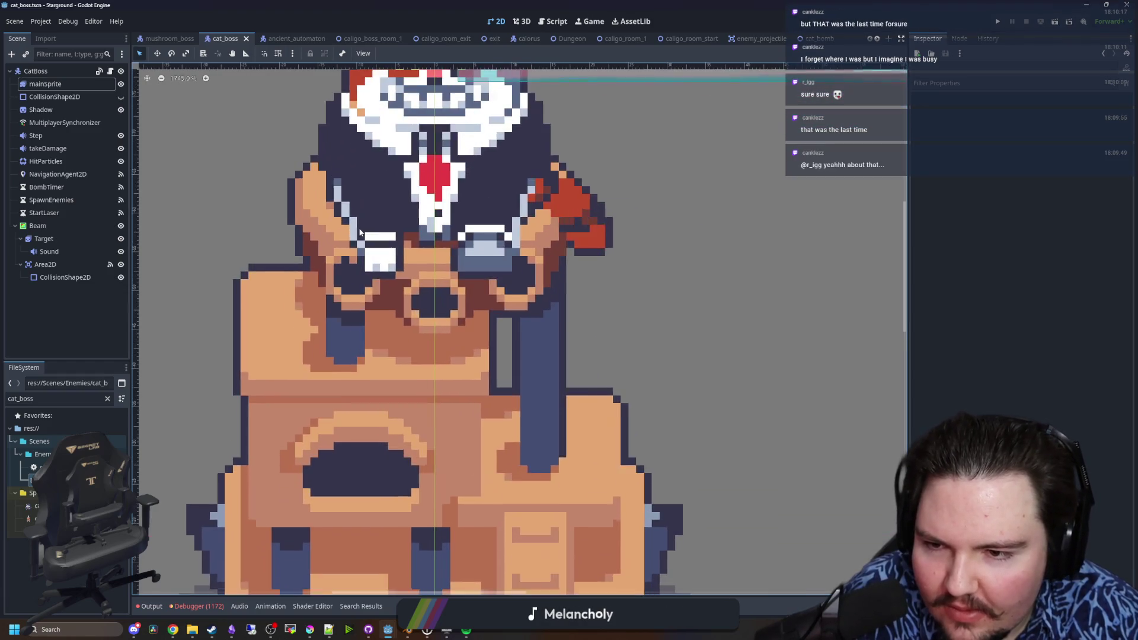
pyautogui.scroll(-4, 359, 232)
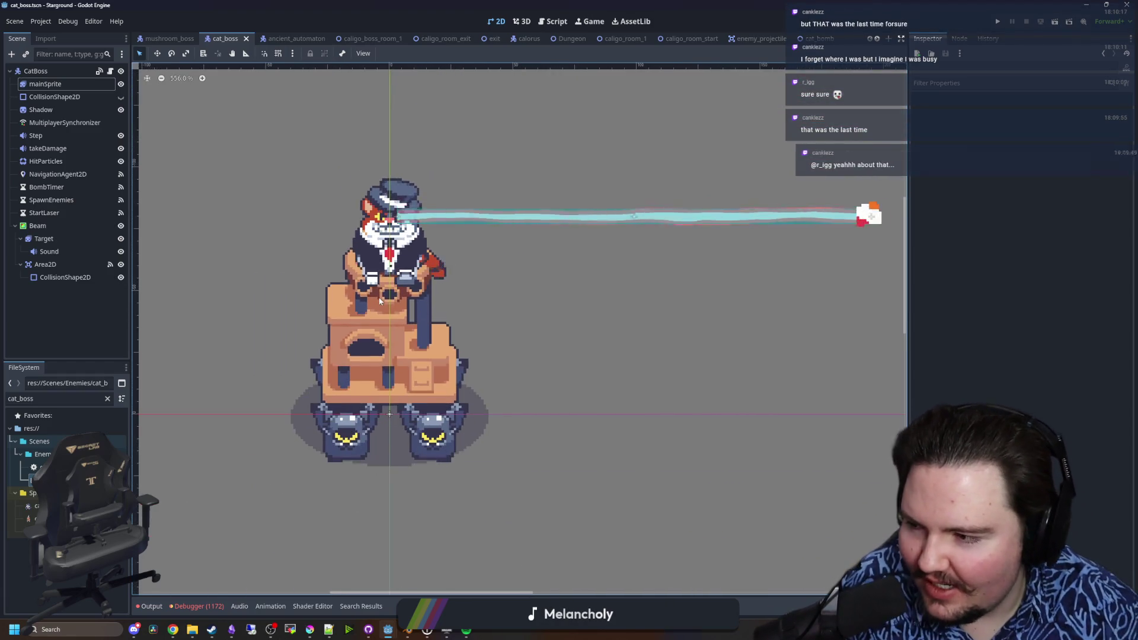
pyautogui.scroll(3, 482, 336)
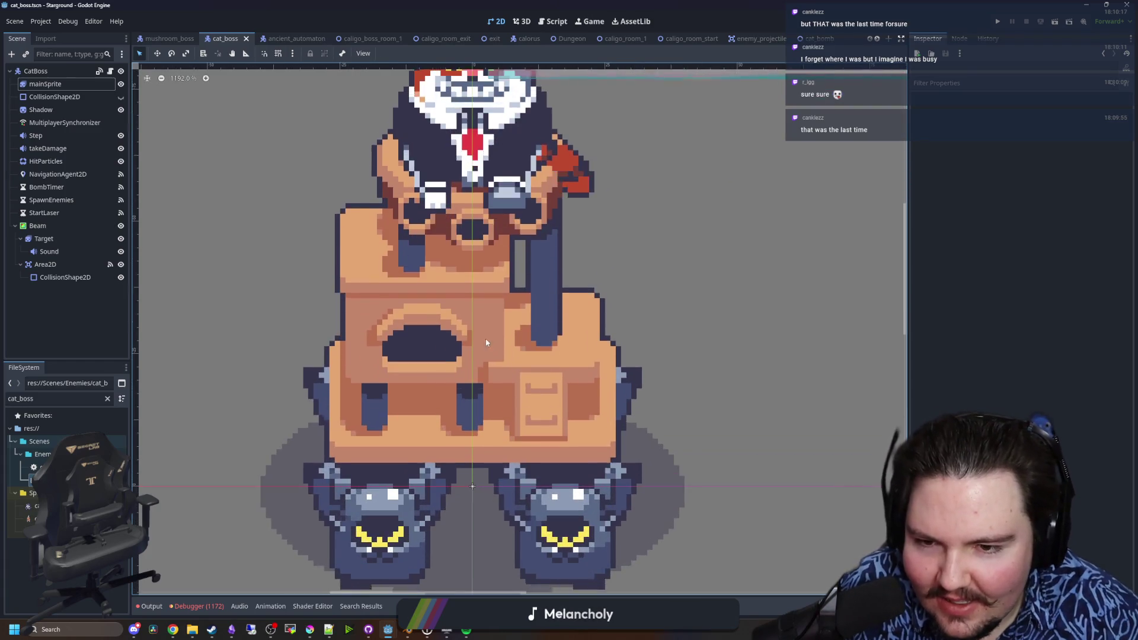
pyautogui.scroll(-2, 486, 338)
pyautogui.scroll(1, 486, 338)
pyautogui.scroll(-1, 361, 341)
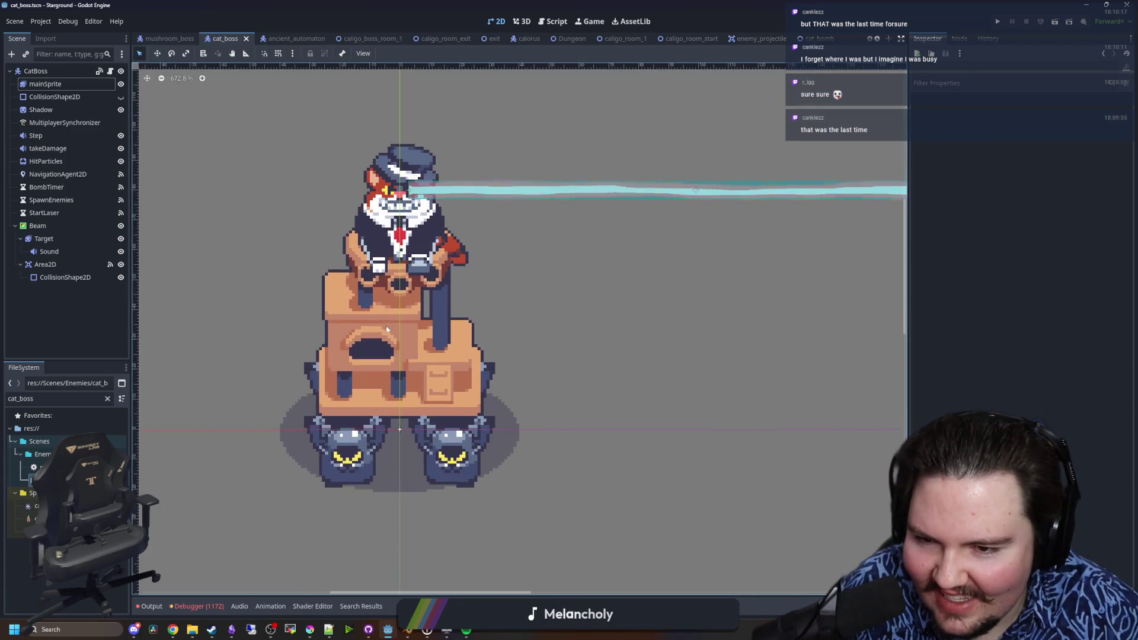
pyautogui.hotkey('ctrl', 's')
pyautogui.click(310, 630)
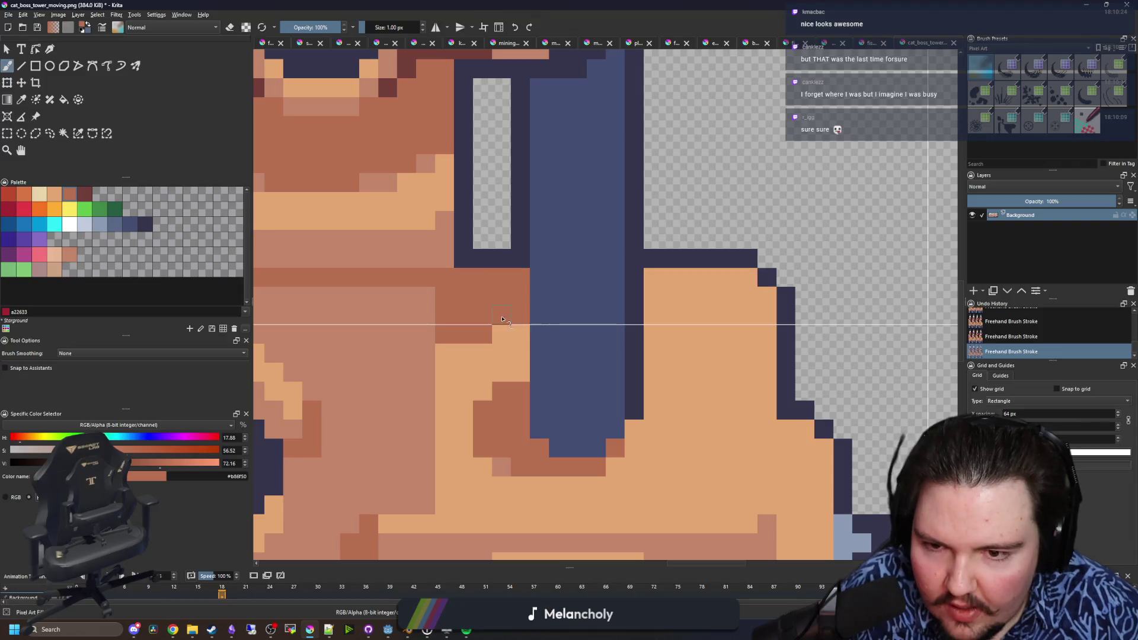
# - With the Freehand Brush, paint two tower pixels dark brown and sample a lighter brown
pyautogui.scroll(-5, 468, 316)
pyautogui.scroll(10, 676, 300)
pyautogui.press('b')
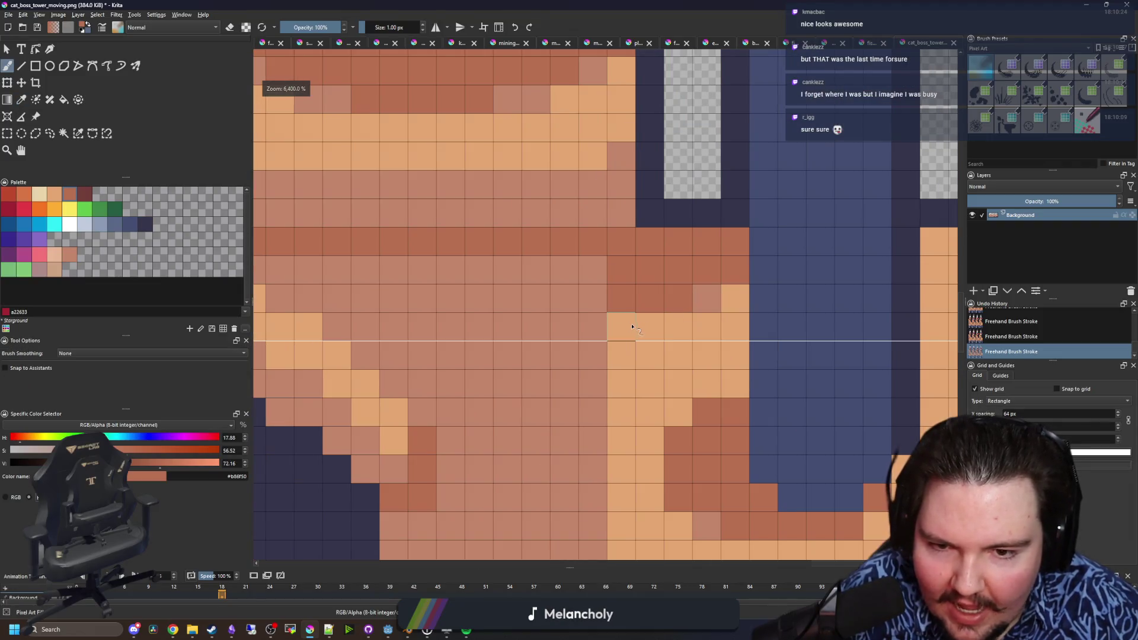
pyautogui.click(735, 298)
pyautogui.click(706, 298)
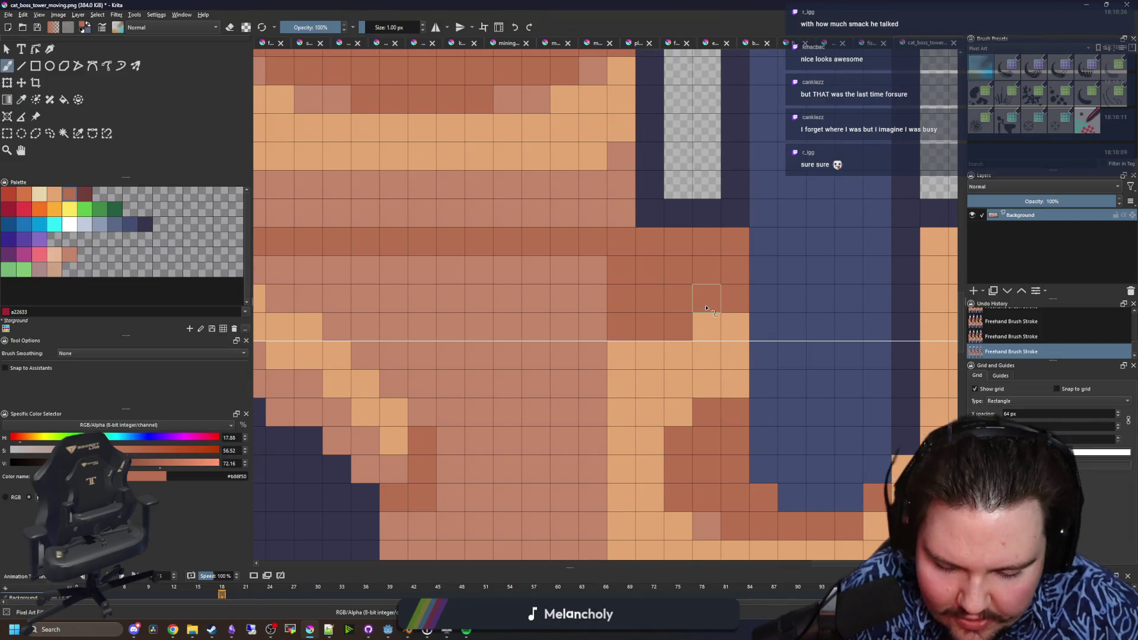
pyautogui.keyDown('ctrl'); pyautogui.click(709, 522); pyautogui.keyUp('ctrl')
# - Export cat_boss_lower_moving.png as PNG and return to Godot
pyautogui.scroll(-5, 726, 328)
pyautogui.scroll(4, 458, 300)
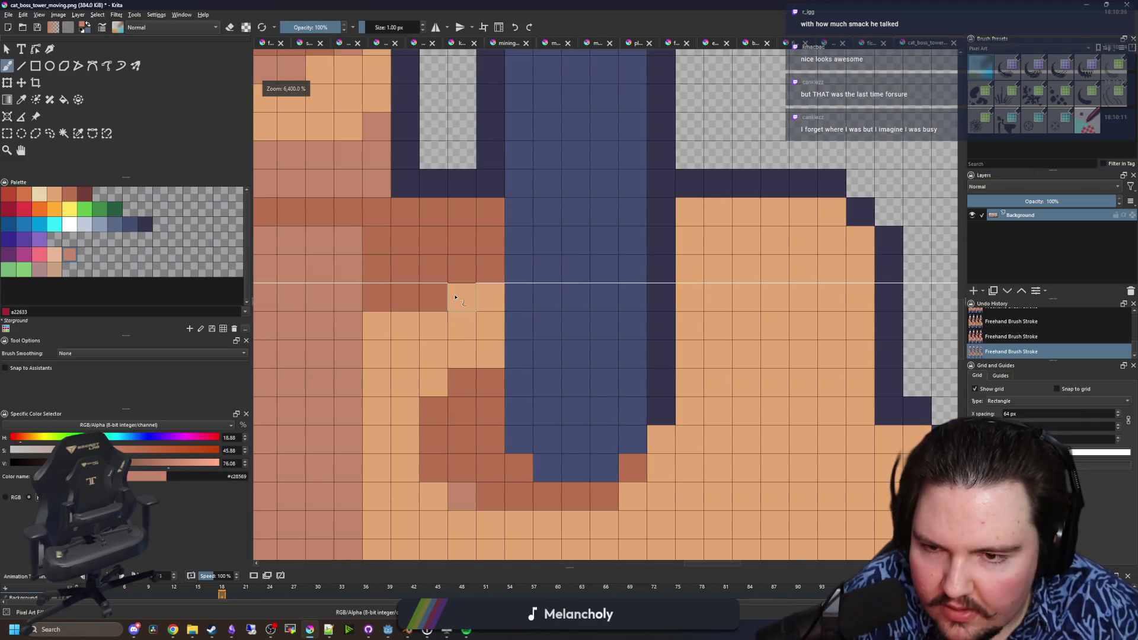
pyautogui.scroll(-3, 542, 366)
pyautogui.scroll(-2, 541, 366)
pyautogui.hotkey('ctrl', 's')
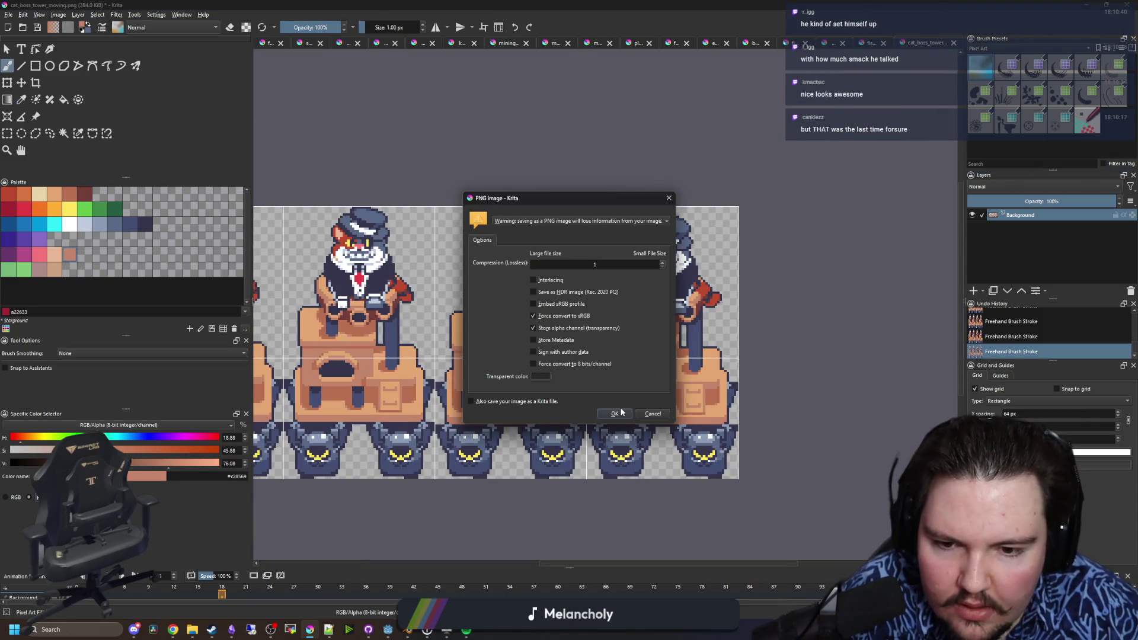
pyautogui.click(615, 413)
pyautogui.hotkey('alt', 'Tab')
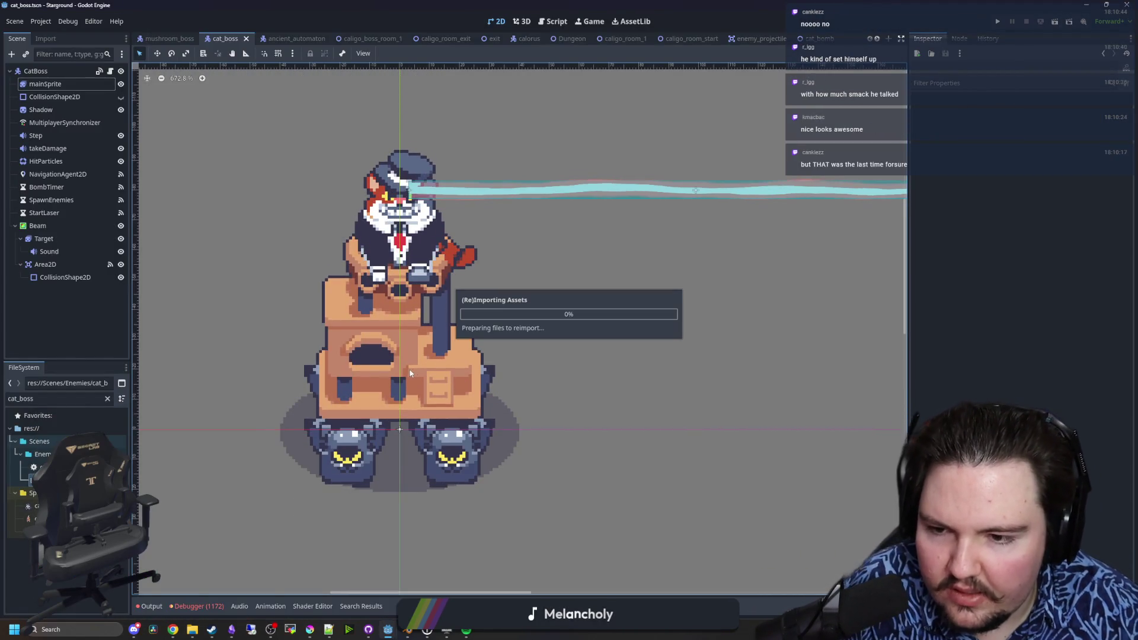
# - After the retouched sprite reimports, save the cat_boss scene and open cat_boss.gd
pyautogui.scroll(-2, 400, 373)
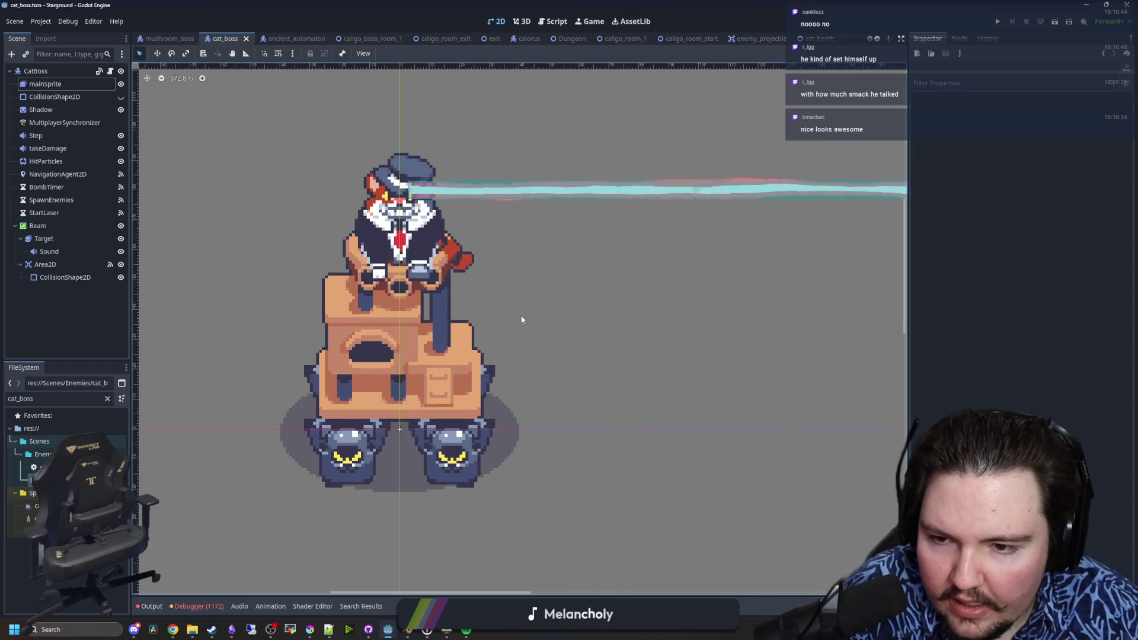
pyautogui.scroll(-1, 521, 317)
pyautogui.scroll(-4, 511, 318)
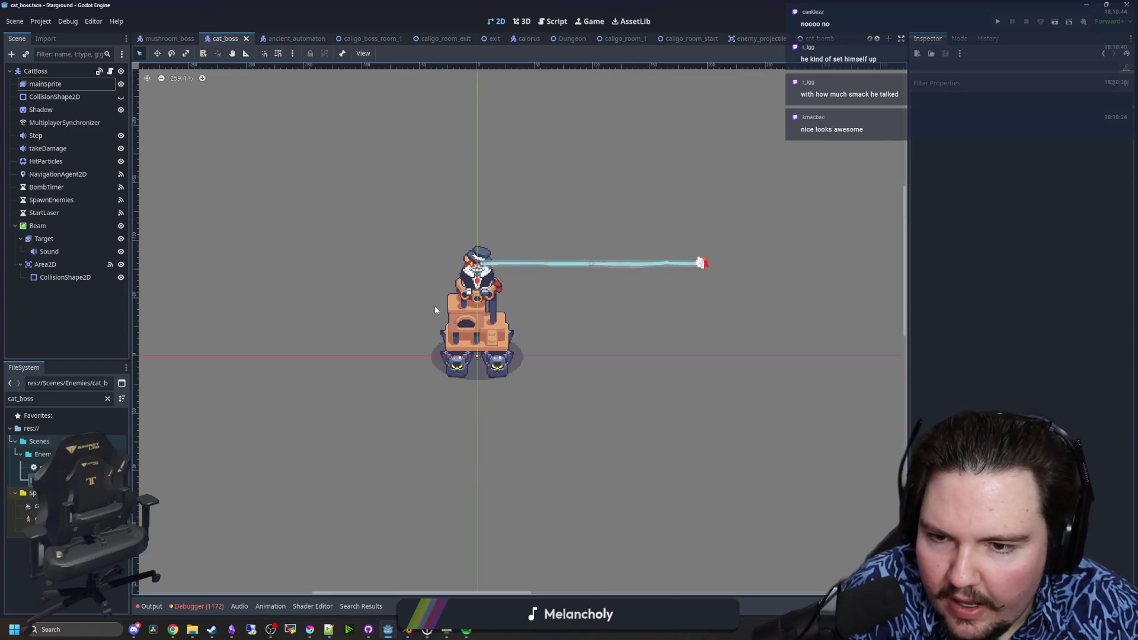
pyautogui.scroll(5, 450, 305)
pyautogui.hotkey('ctrl', 's')
pyautogui.scroll(3, 493, 259)
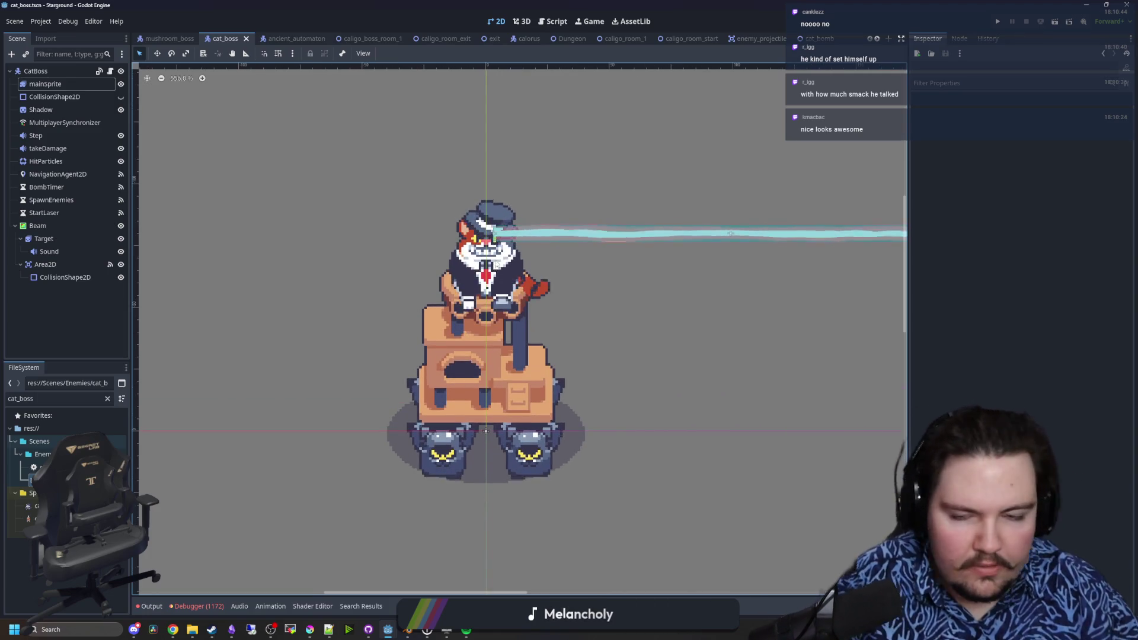
pyautogui.hotkey('ctrl', 's')
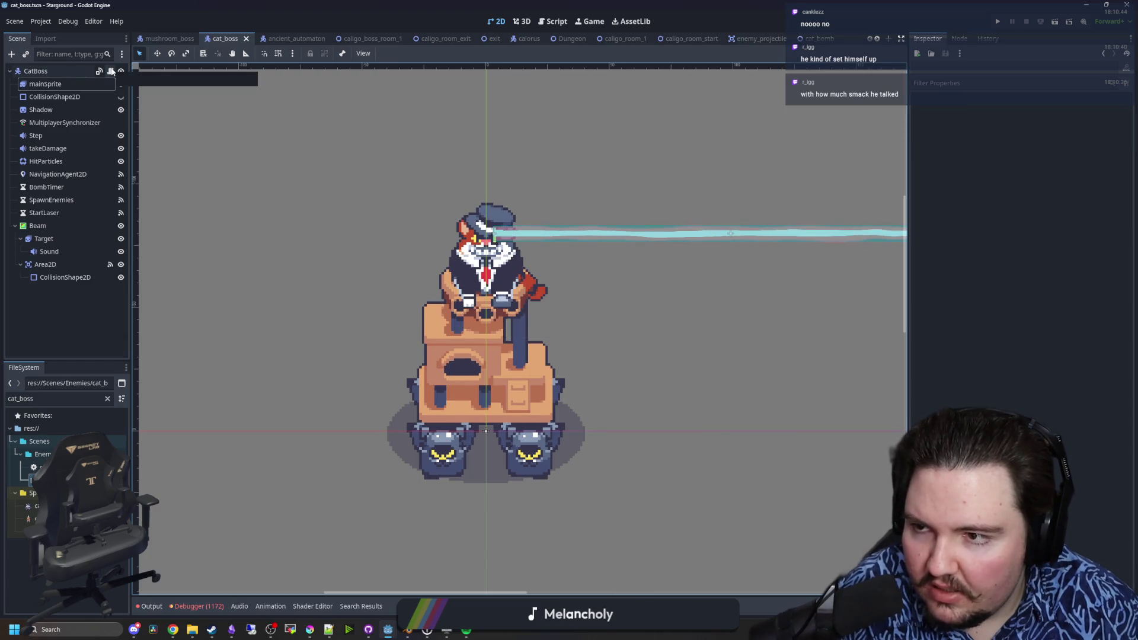
pyautogui.click(110, 70)
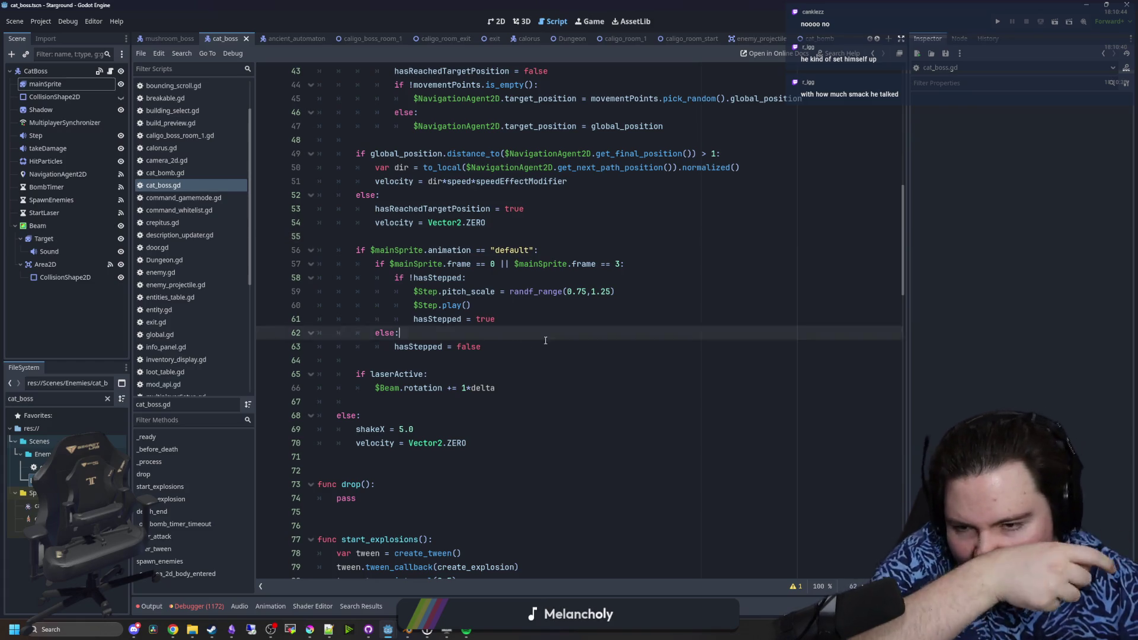
# - Review the footstep sound block in cat_boss.gd, from the pitch_scale line to empty line 55
pyautogui.moveTo(545, 340); pyautogui.dragTo(332, 236)
pyautogui.click(473, 291)
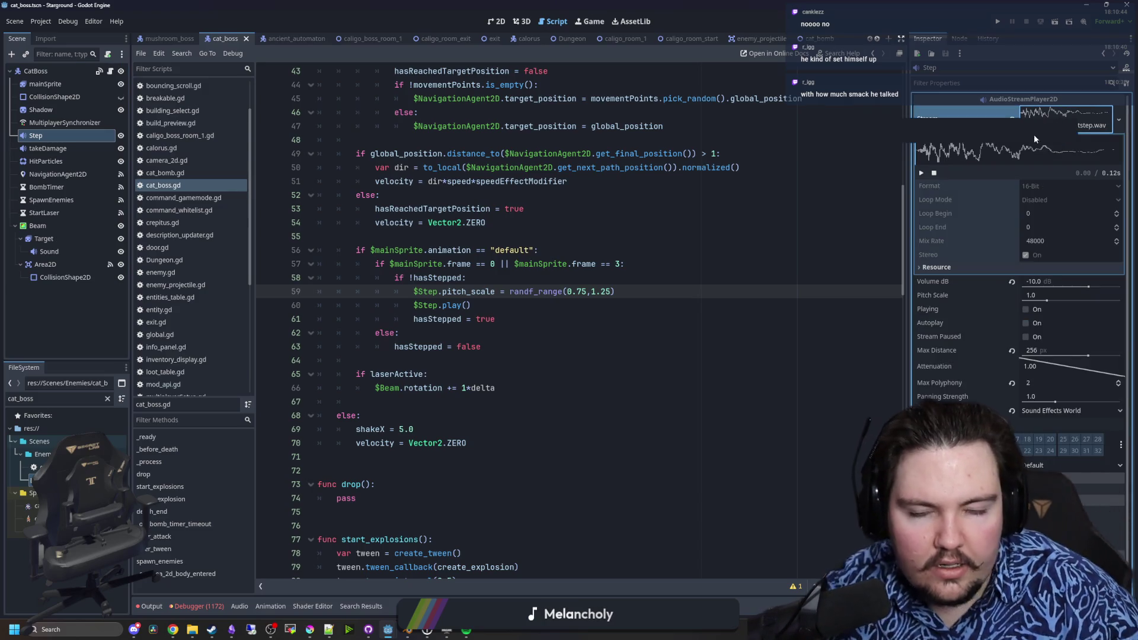
pyautogui.click(535, 231)
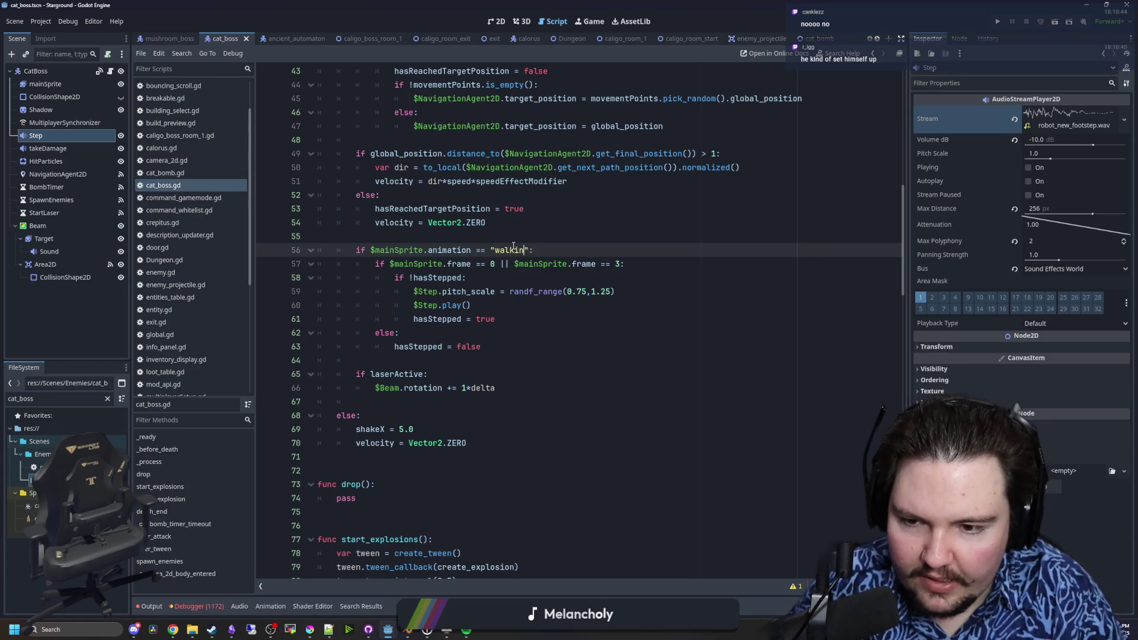
pyautogui.scroll(7, 546, 225)
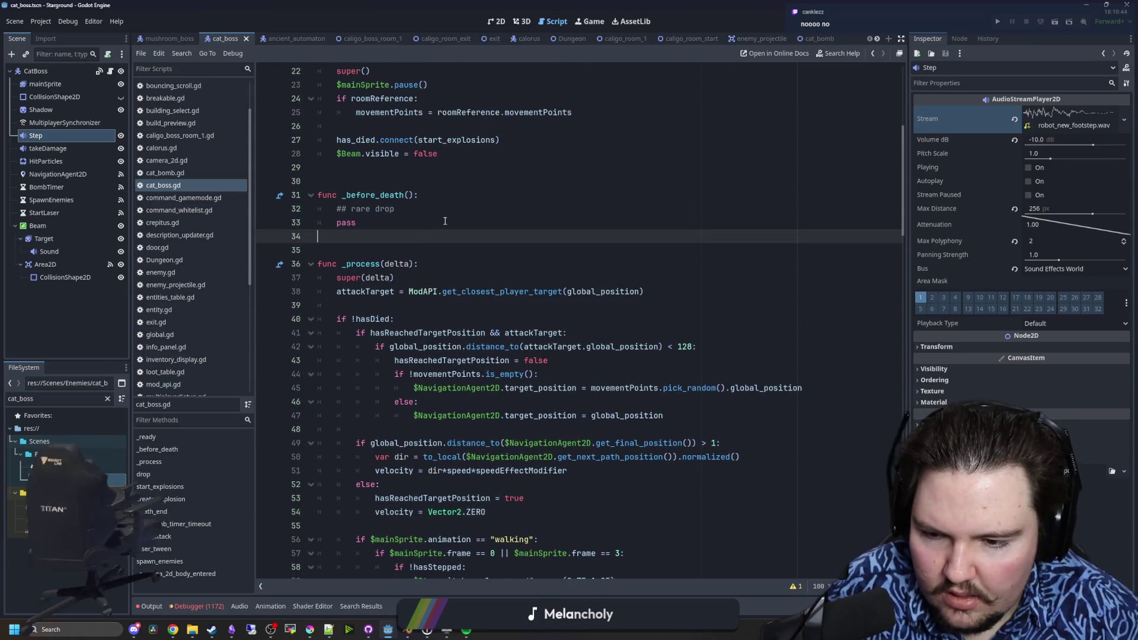
pyautogui.scroll(-4, 445, 221)
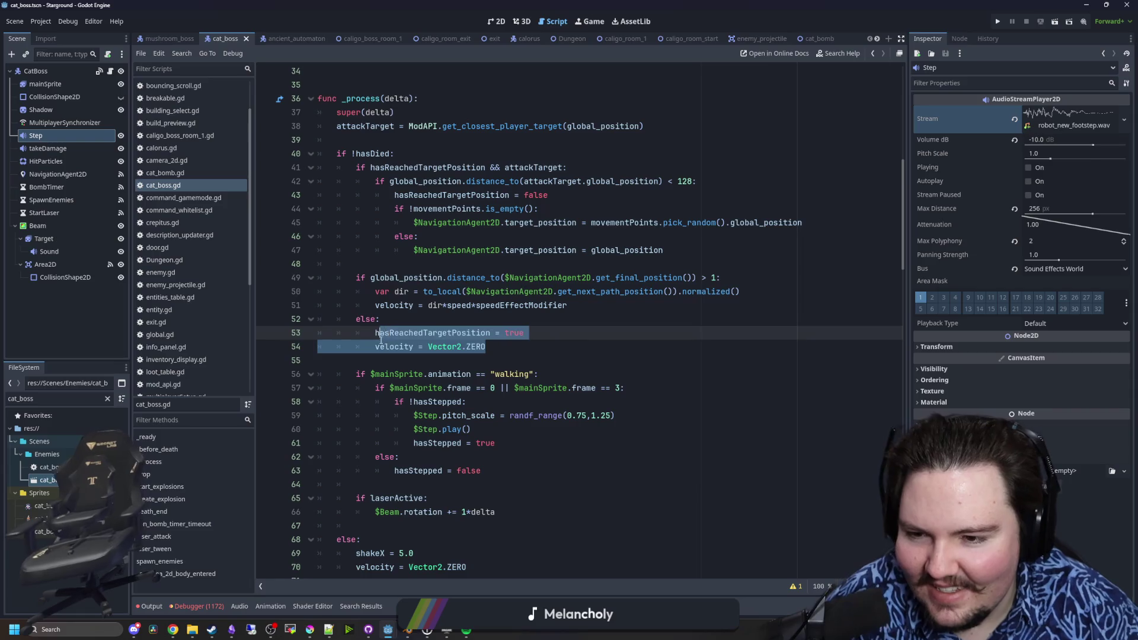
pyautogui.scroll(-8, 486, 277)
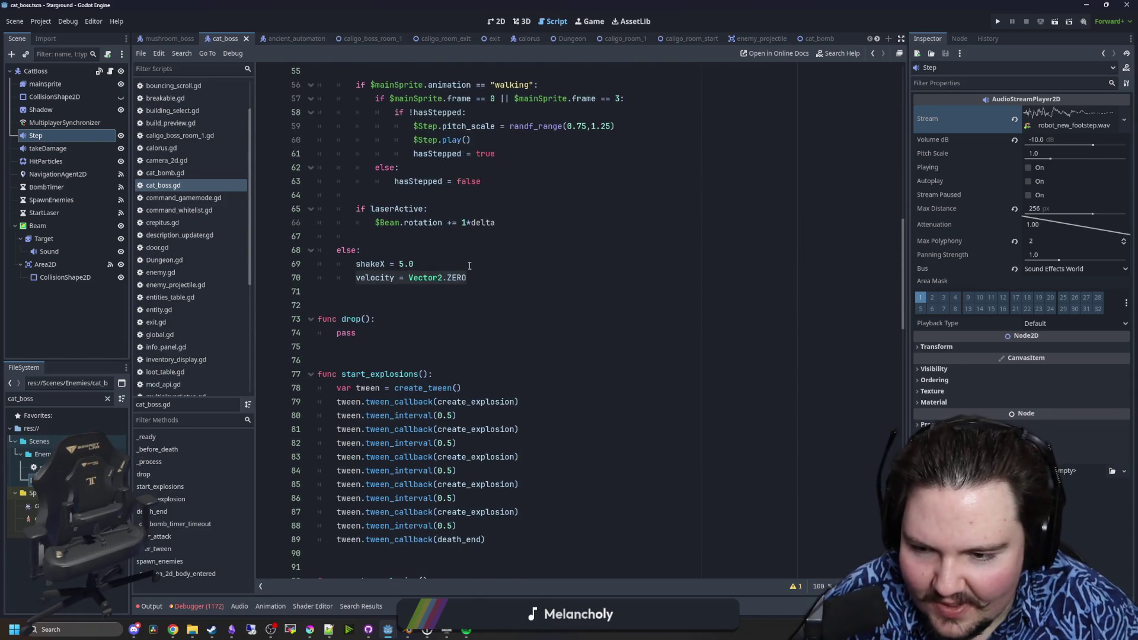
pyautogui.scroll(12, 486, 276)
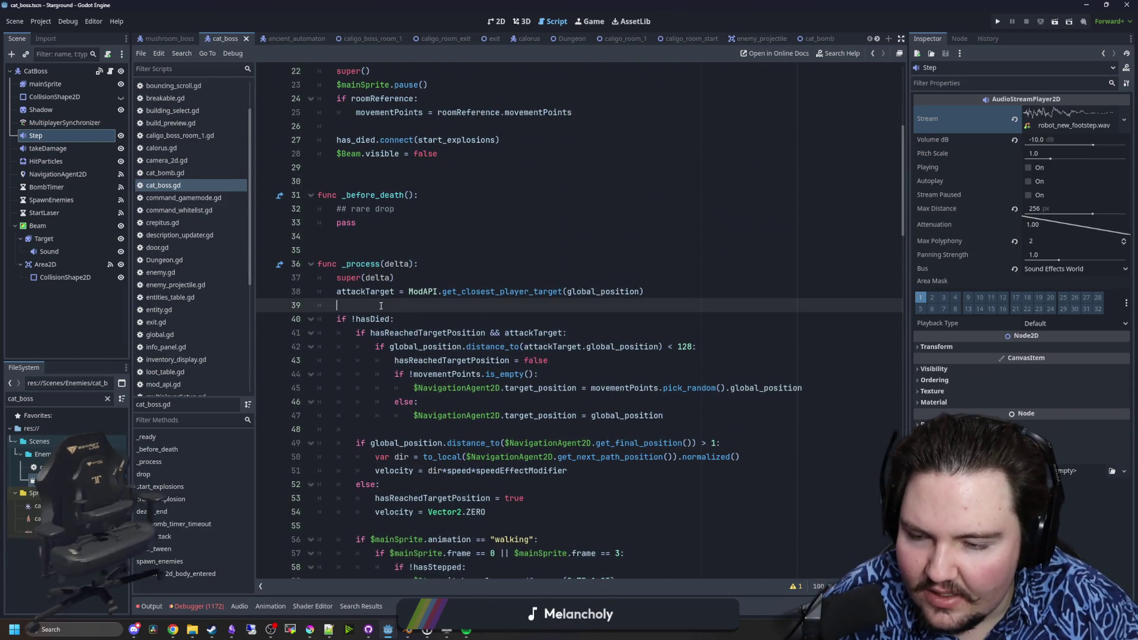
# - Rearrange blank lines around the hasDied check and the attackTarget line in _process
pyautogui.scroll(-1, 397, 307)
pyautogui.scroll(-1, 415, 307)
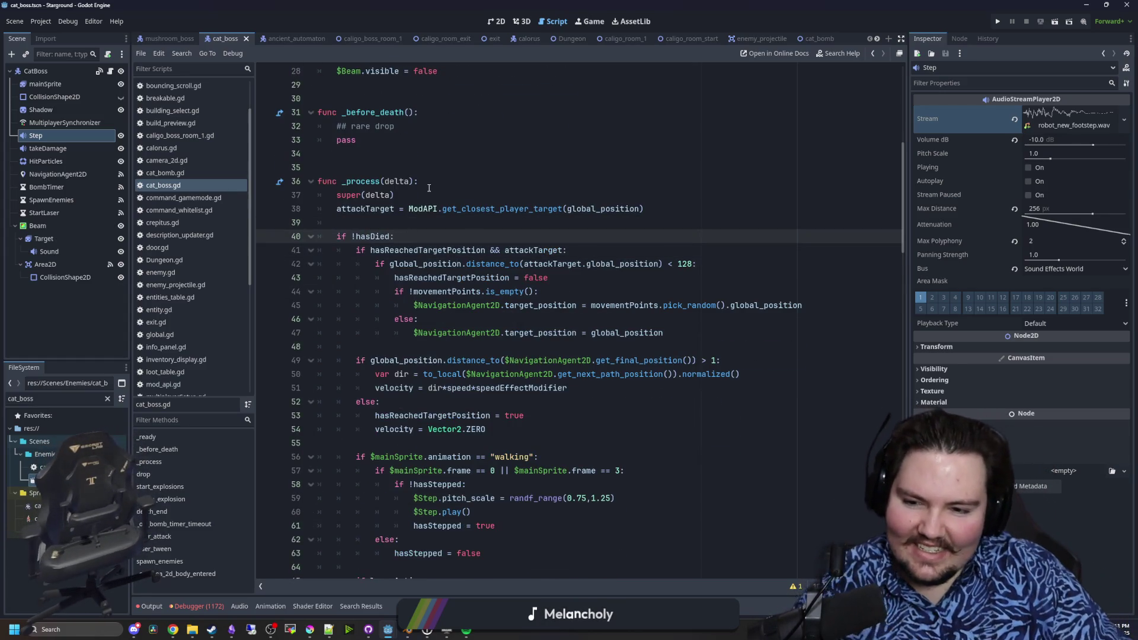
pyautogui.press('Return')
pyautogui.press('Return')
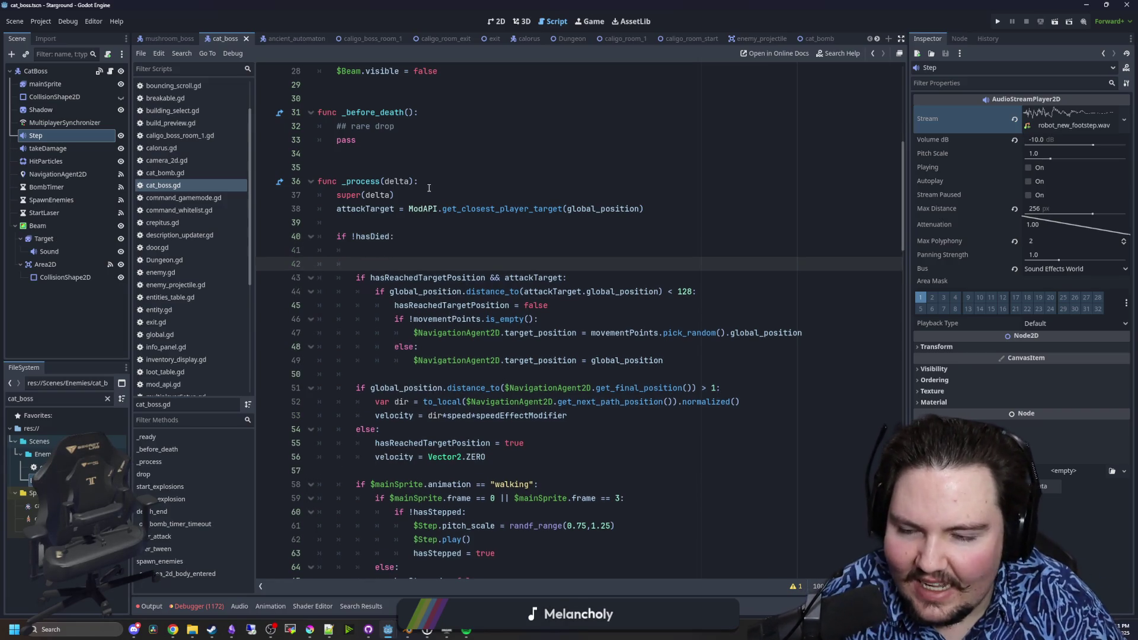
pyautogui.press('BackSpace')
pyautogui.press('BackSpace')
pyautogui.hotkey('ctrl', 'shift', 'Return')
pyautogui.hotkey('ctrl', 'shift', 'Return')
pyautogui.hotkey('ctrl', 'shift', 'Return')
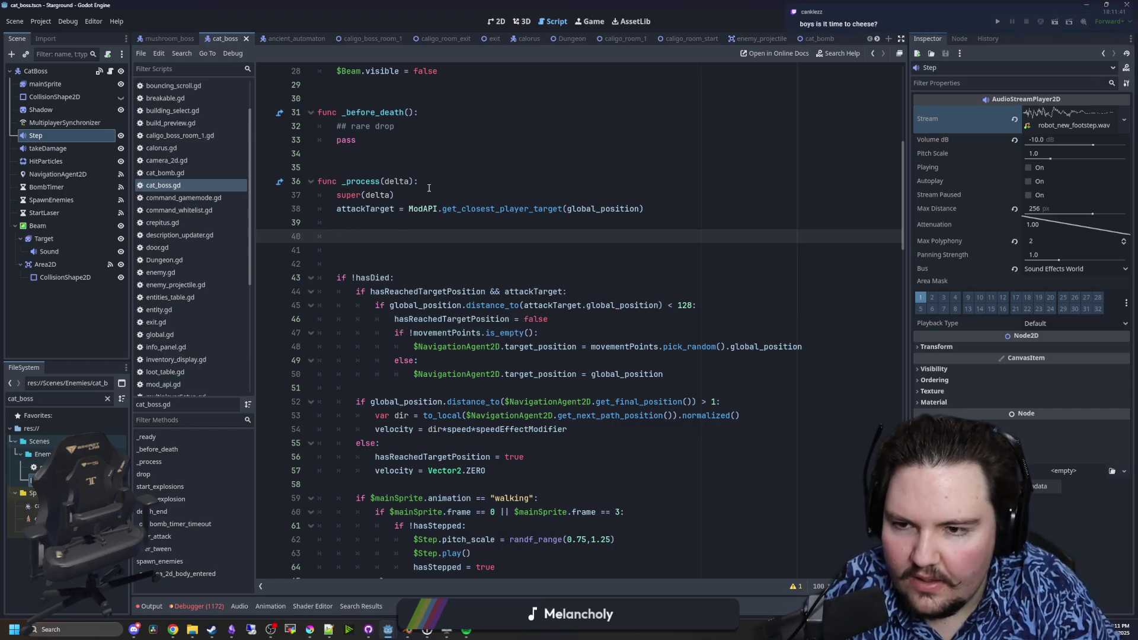
pyautogui.write('velocity = Vector2.ZERO')
pyautogui.press('Return')
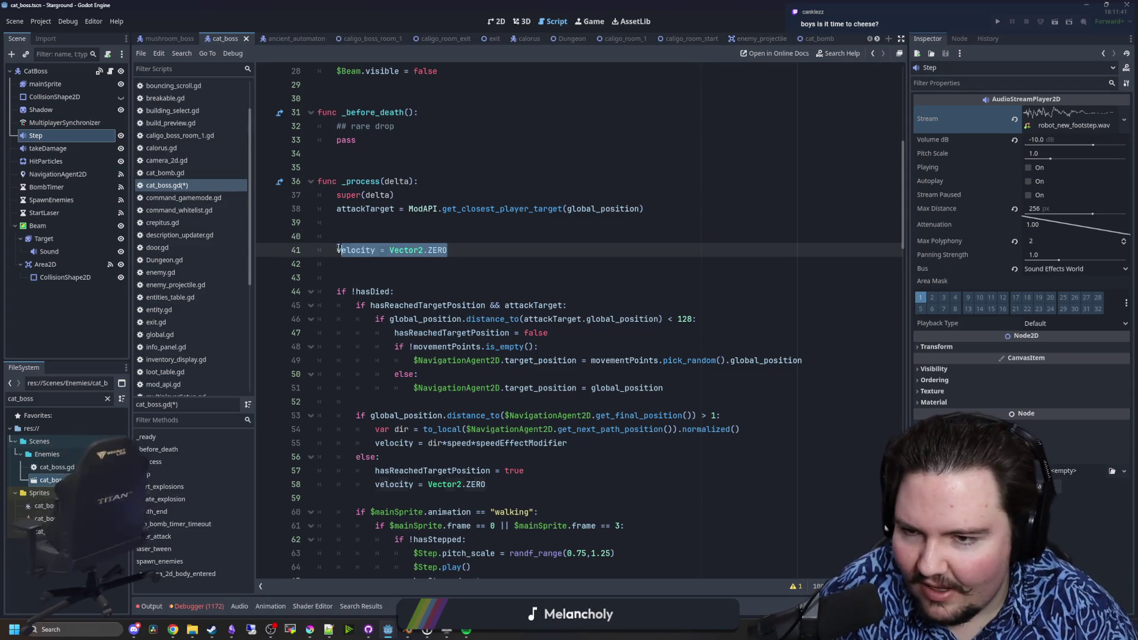
pyautogui.press('BackSpace')
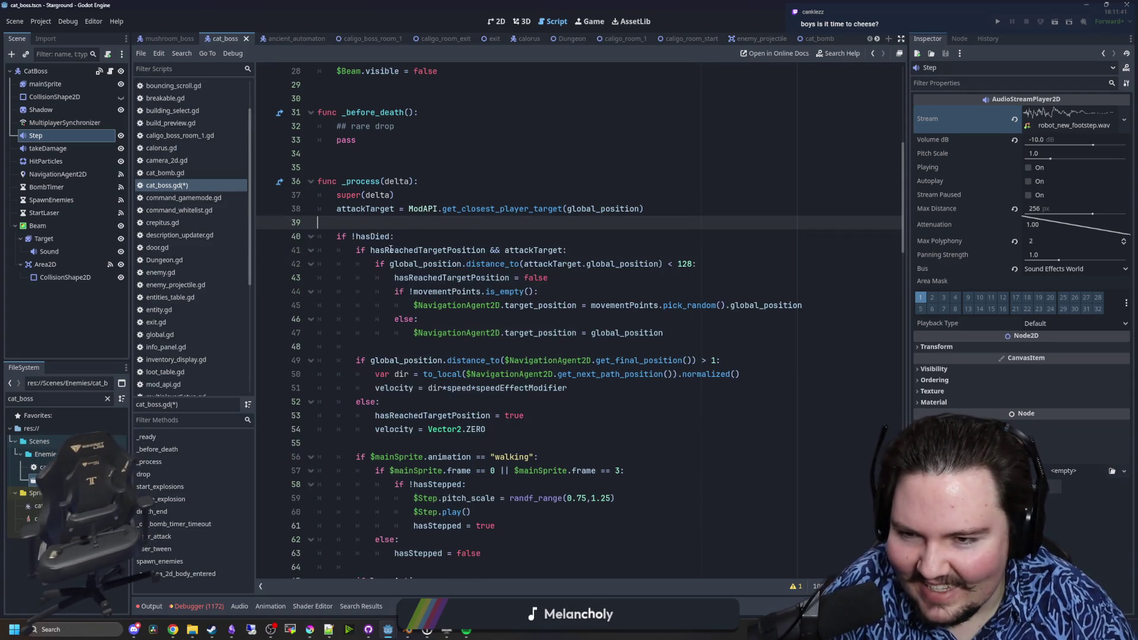
pyautogui.press('Return')
pyautogui.hotkey('ctrl', 'shift', 'Return')
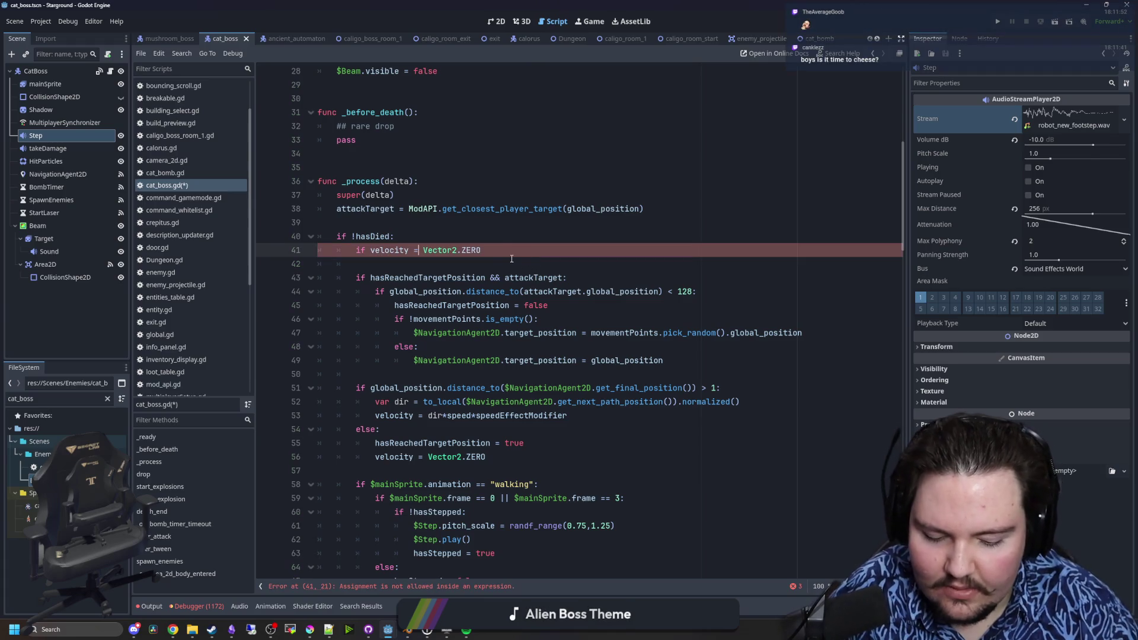
# - Close the velocity check with ':' and add an else: branch that plays "walking" below the idle call
pyautogui.write(':')
pyautogui.press('Return')
pyautogui.write('mainSprite.play("idle")')
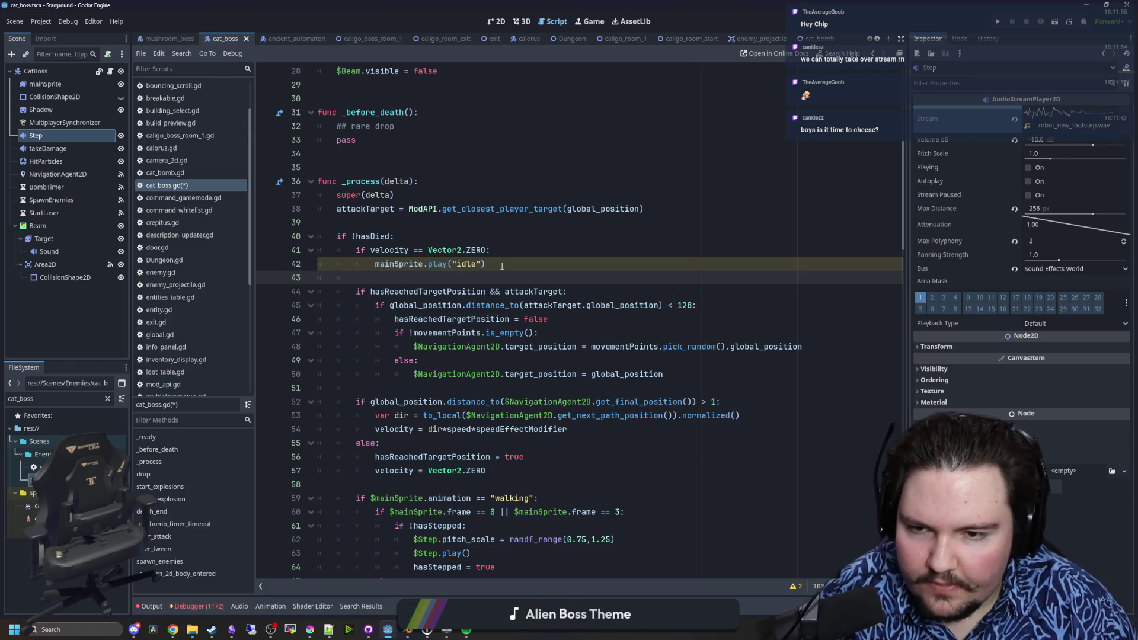
pyautogui.click(503, 270)
pyautogui.press('Return')
pyautogui.write('el')
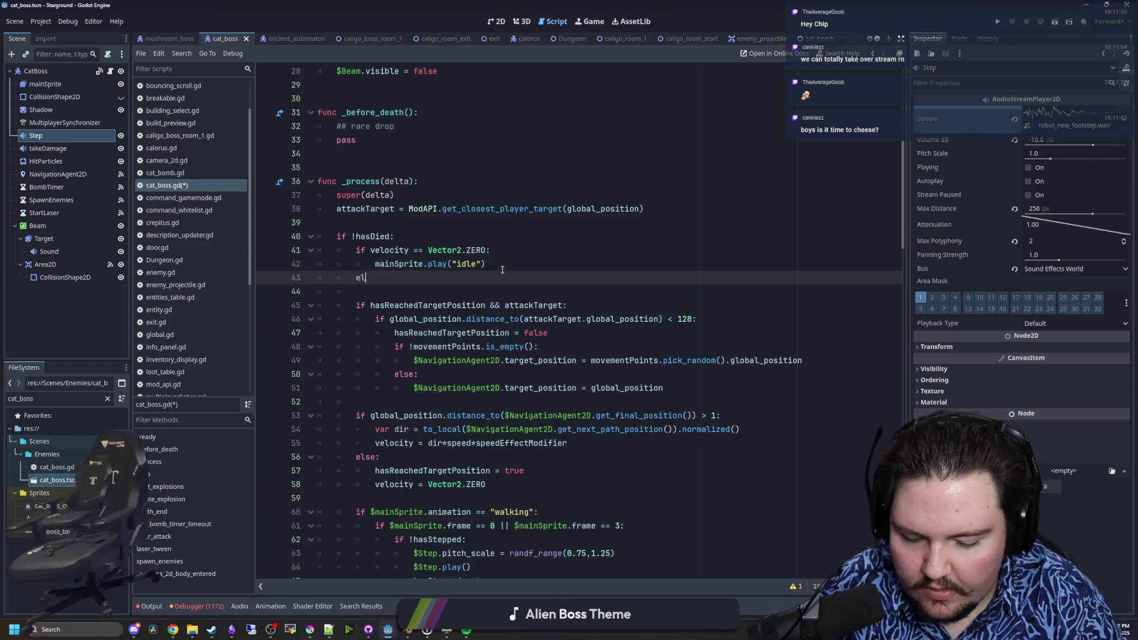
pyautogui.write('se:')
pyautogui.press('Return')
pyautogui.write('mainSprite.play("idle")')
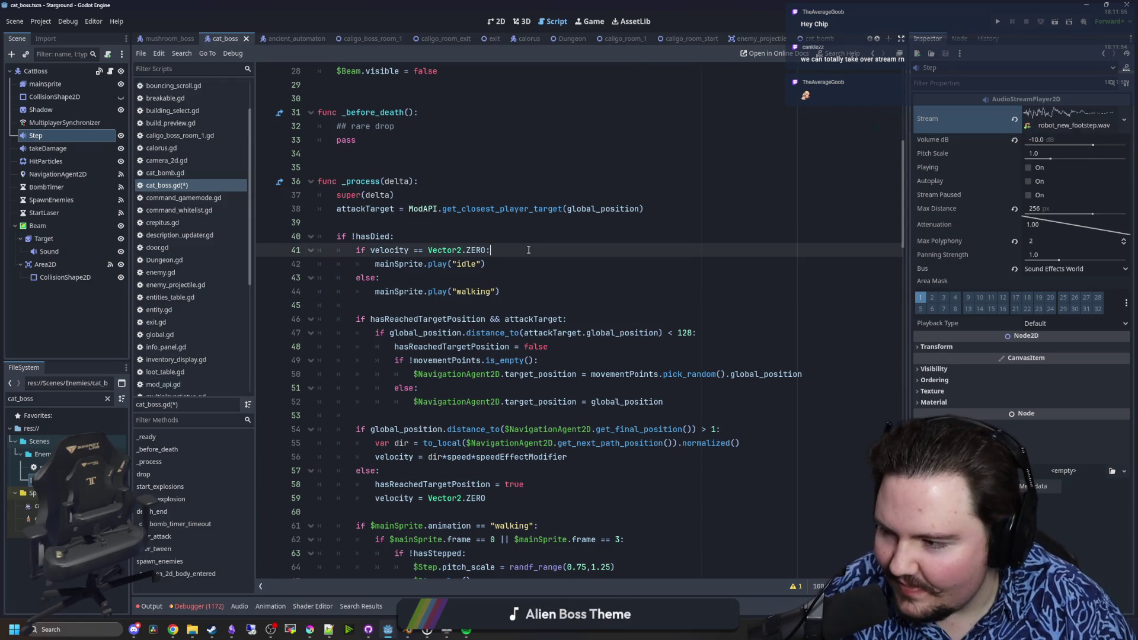
# - Select the mainSprite node and save the cat boss scene and script
pyautogui.click(45, 84)
pyautogui.press('Down')
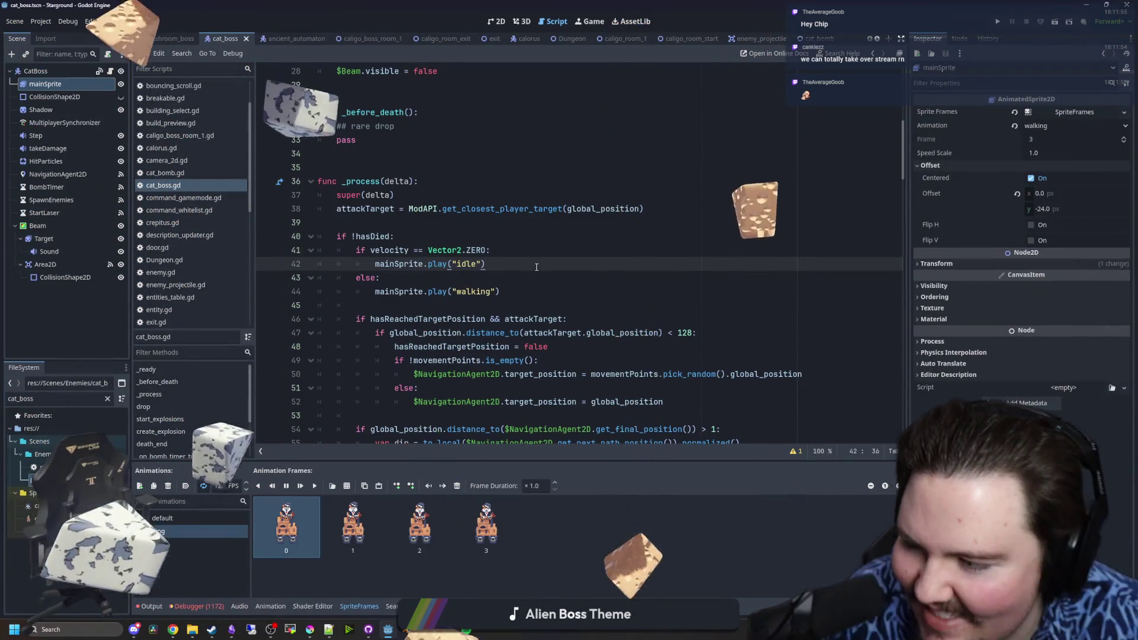
pyautogui.hotkey('ctrl', 's')
pyautogui.press('Down')
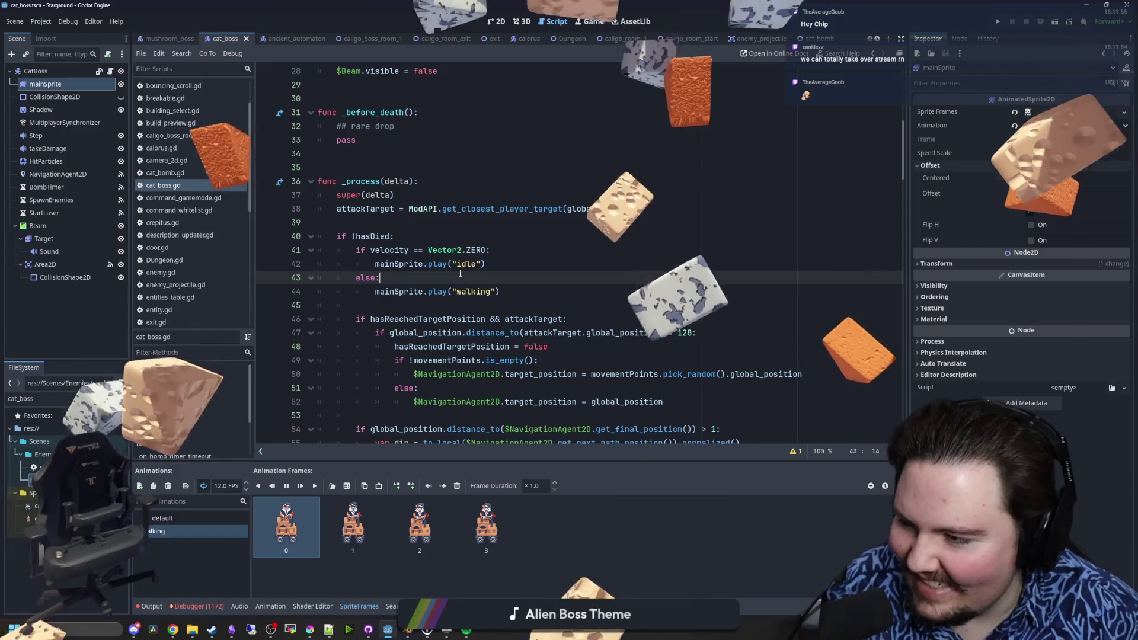
# - Add mainSprite.play("death") under the death branch's else
pyautogui.moveTo(510, 261); pyautogui.dragTo(375, 264)
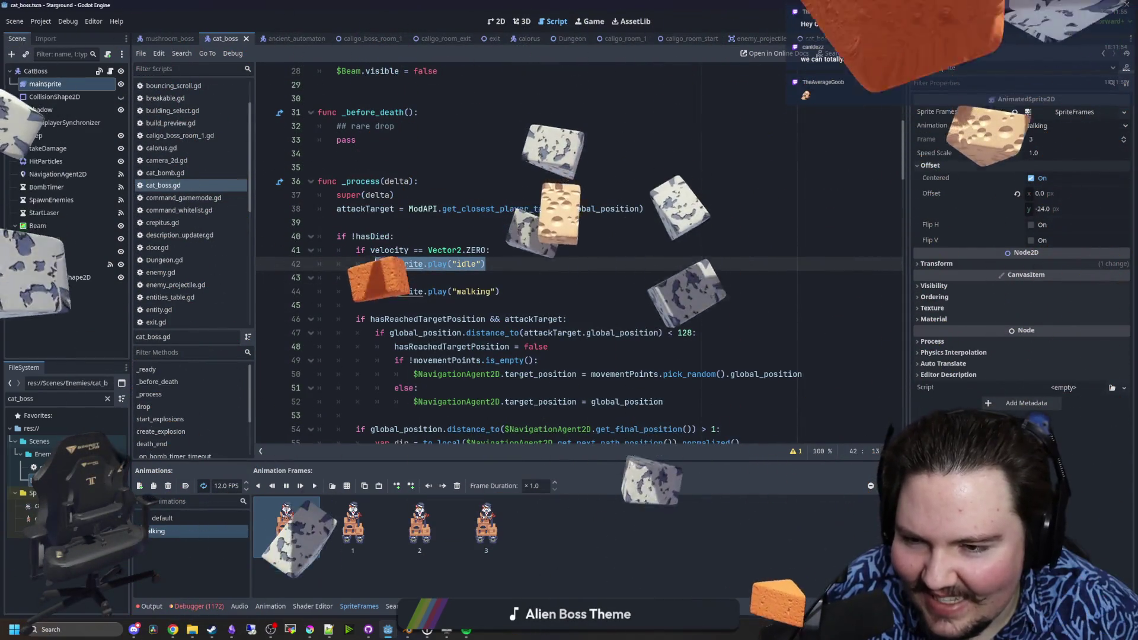
pyautogui.scroll(-2, 376, 274)
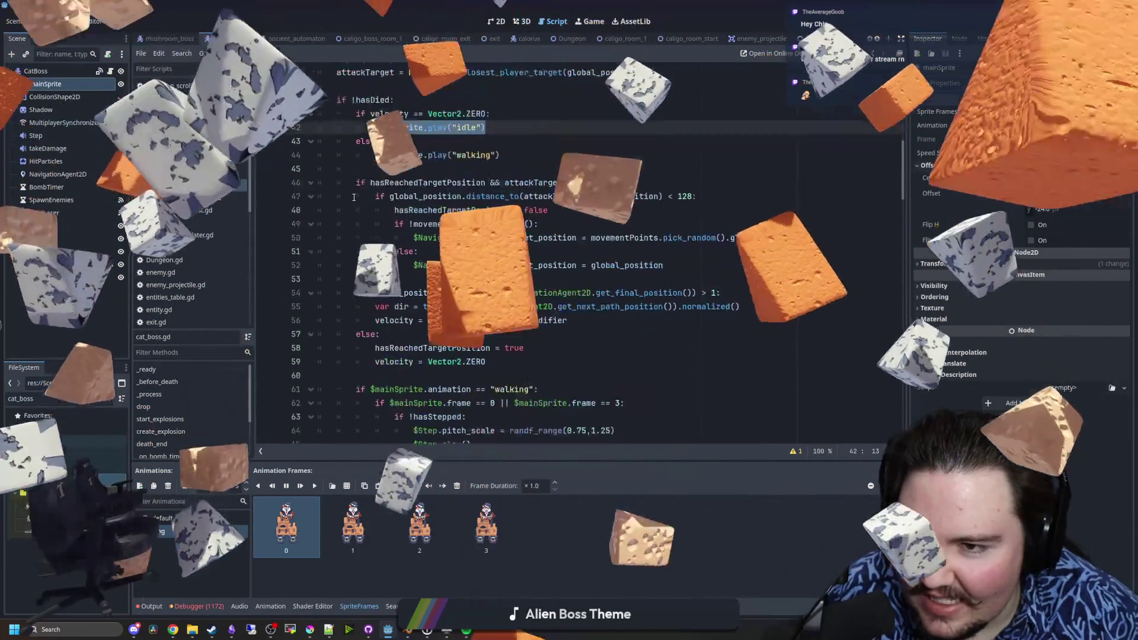
pyautogui.scroll(-5, 354, 198)
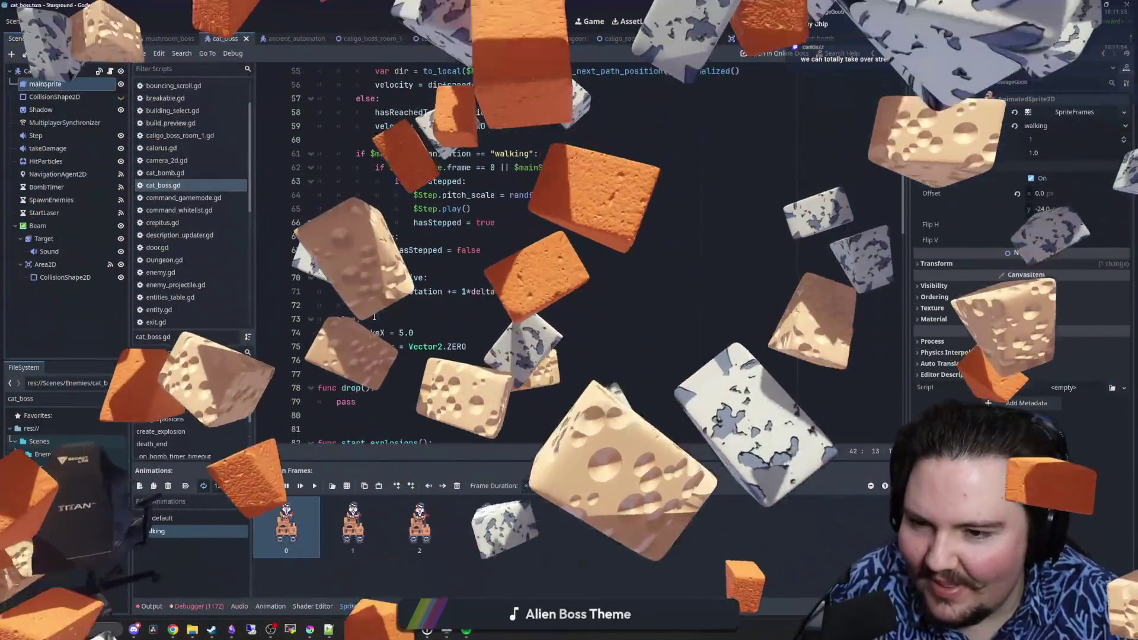
pyautogui.click(371, 319)
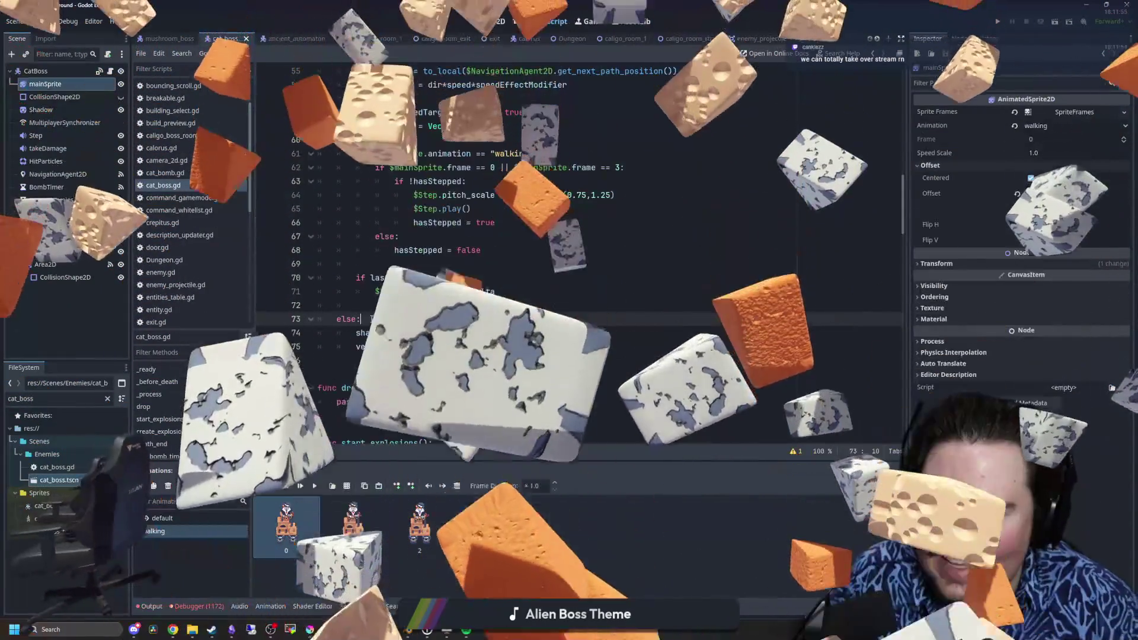
pyautogui.press('Return')
pyautogui.hotkey('ctrl', 'v')
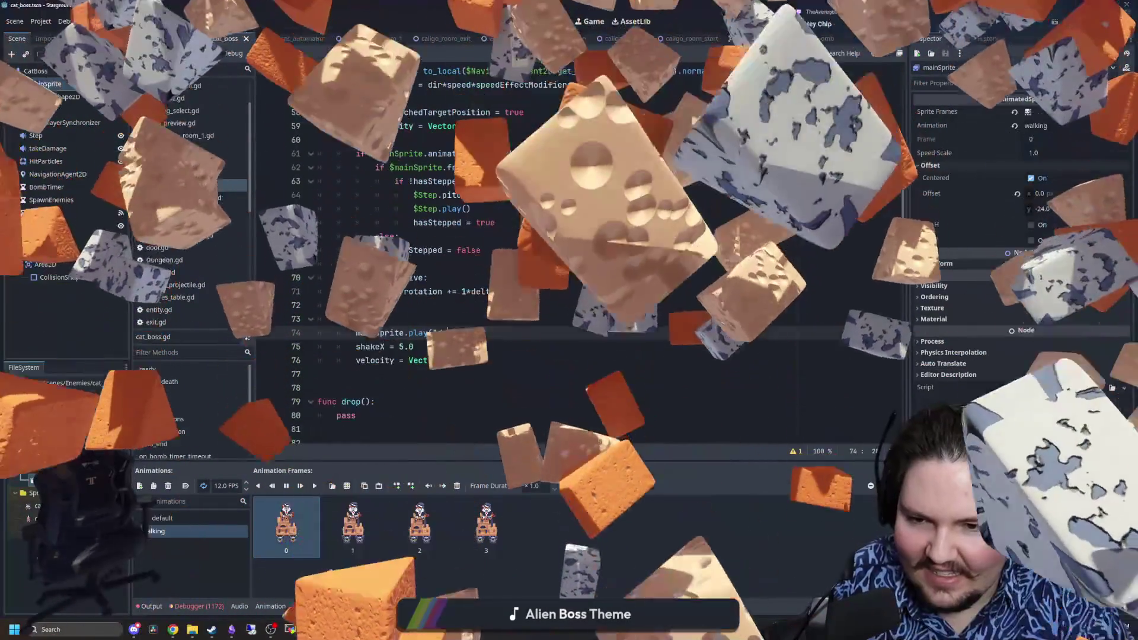
pyautogui.write('death')
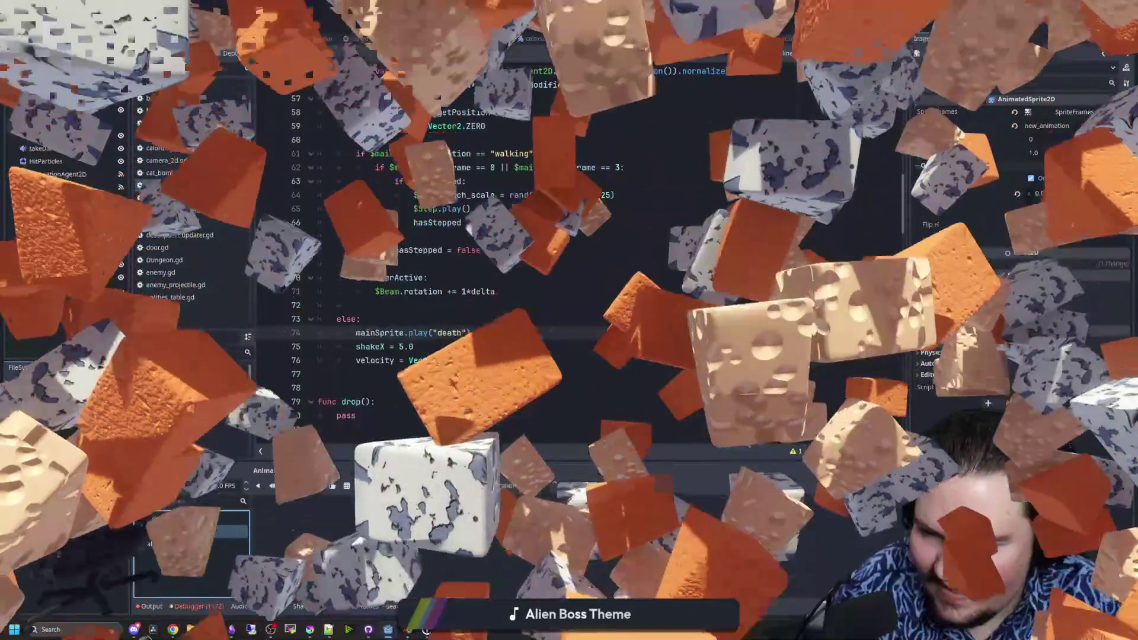
# - Add a new SpriteFrames animation named 'deat' and save the project
pyautogui.click(152, 531)
pyautogui.write('deat')
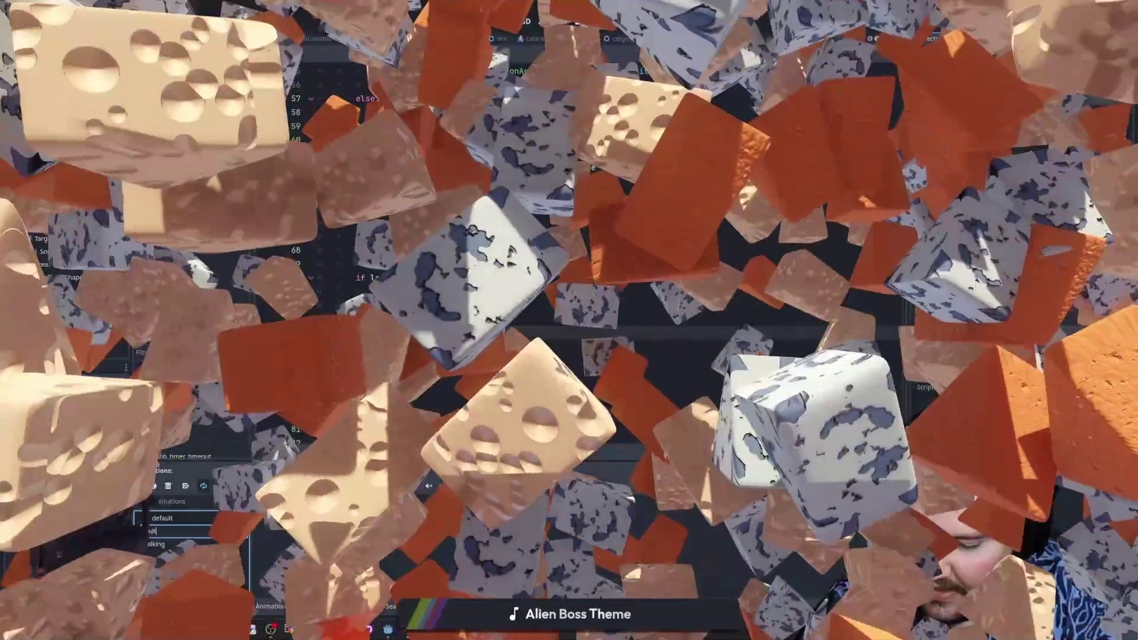
pyautogui.hotkey('ctrl', 's')
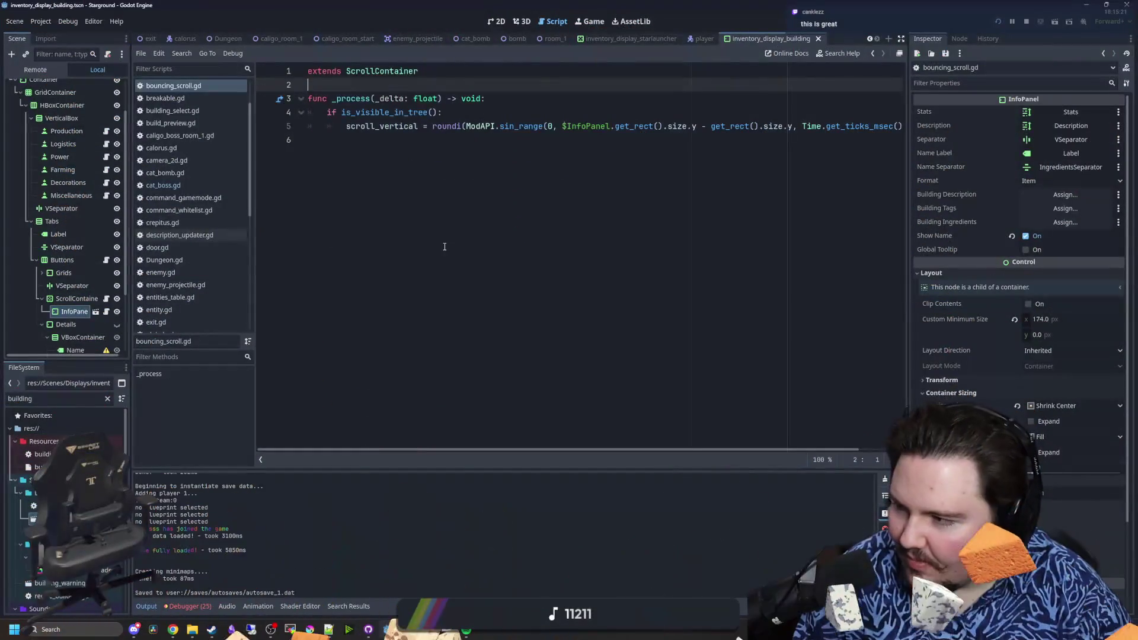
# - Save the scene, then in the running game pick a building from the Building Menu and walk up
pyautogui.click(453, 217)
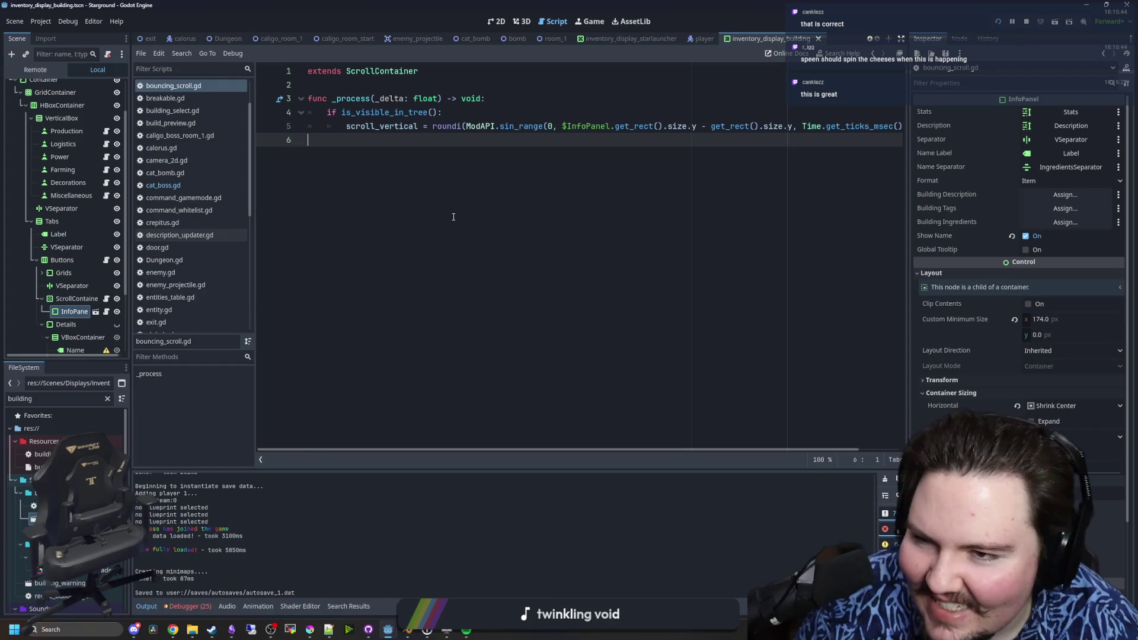
pyautogui.hotkey('ctrl', 's')
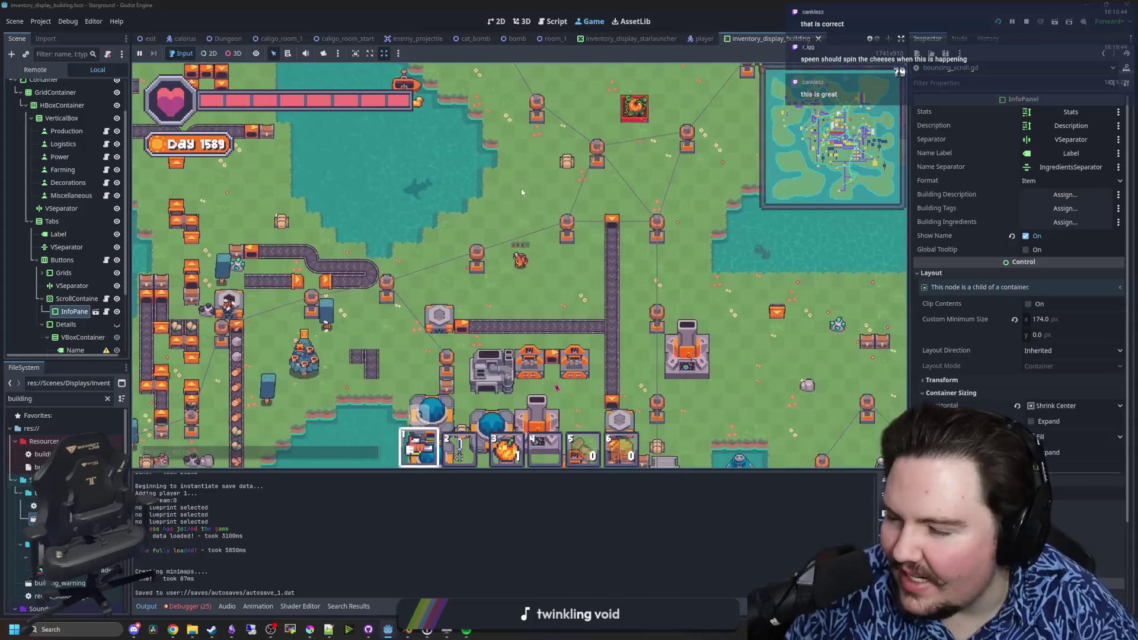
pyautogui.press('b')
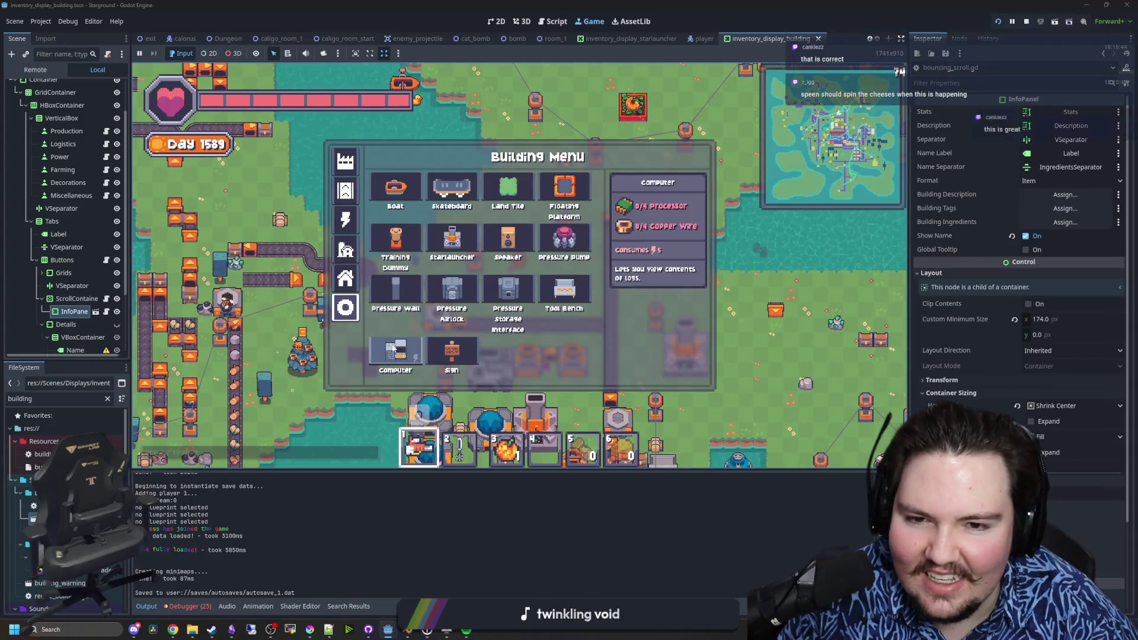
pyautogui.click(452, 353)
pyautogui.press('w')
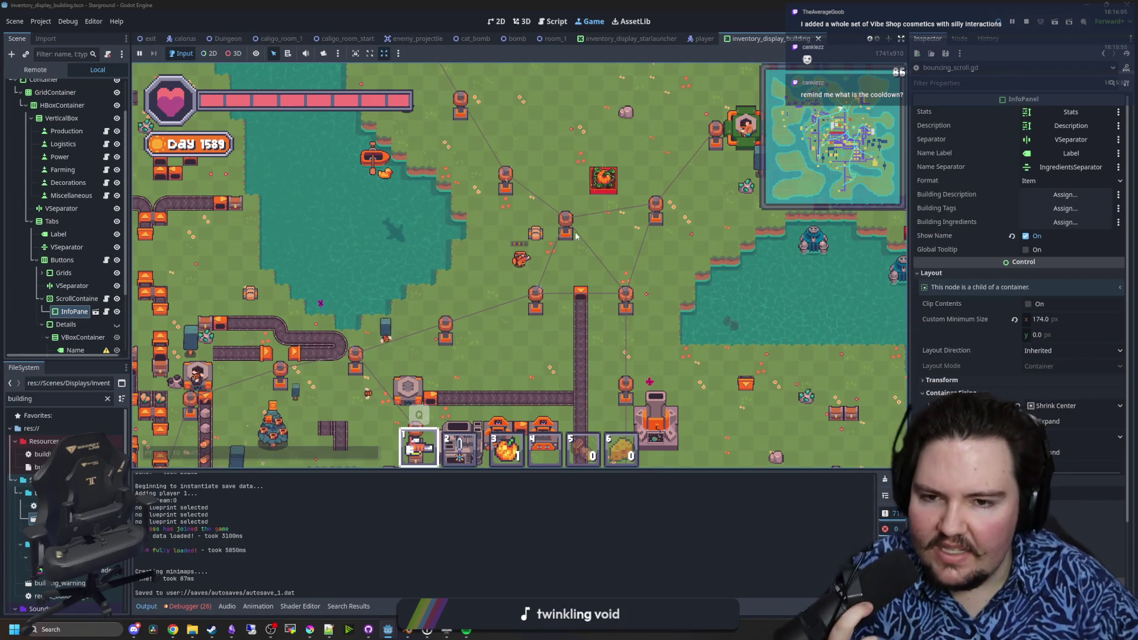
pyautogui.press('w')
pyautogui.press('w')
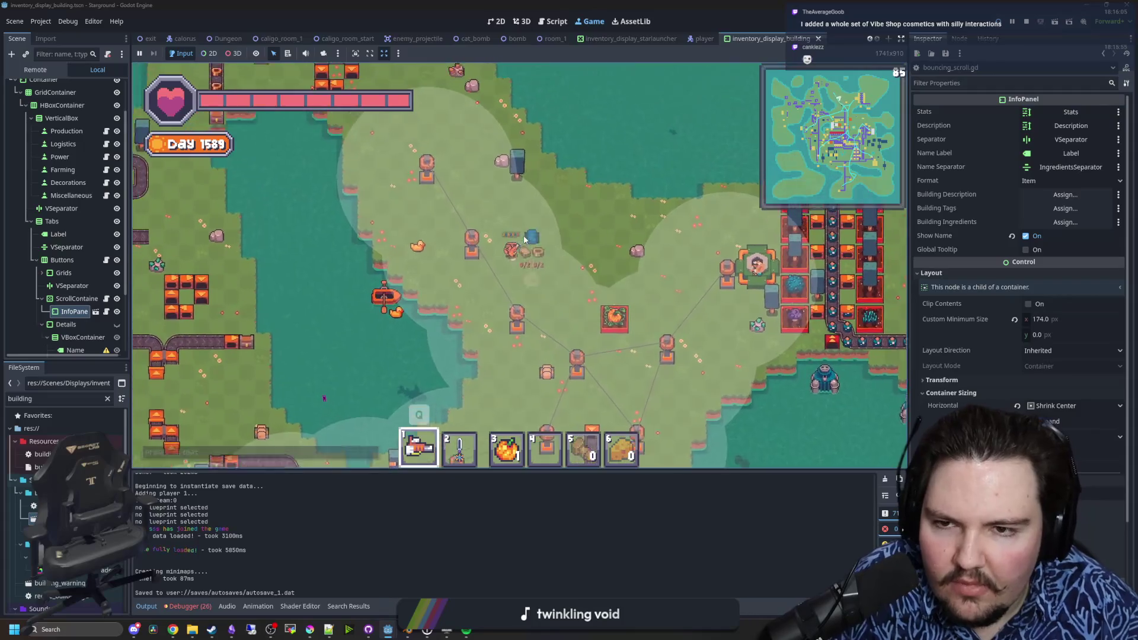
pyautogui.press('w')
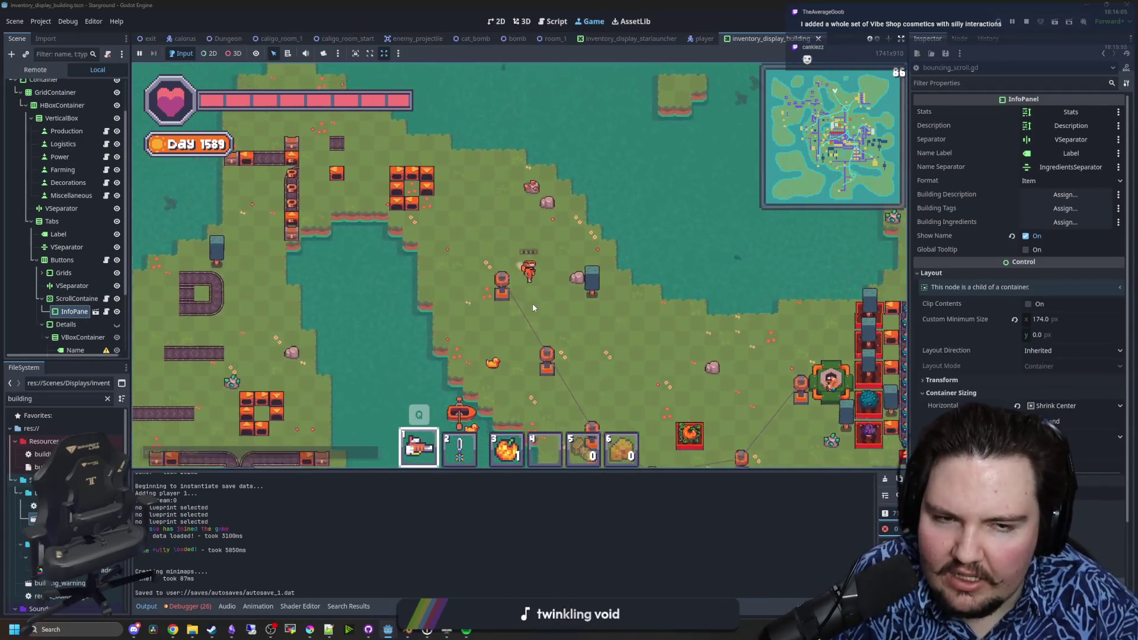
pyautogui.press('s')
pyautogui.press('d')
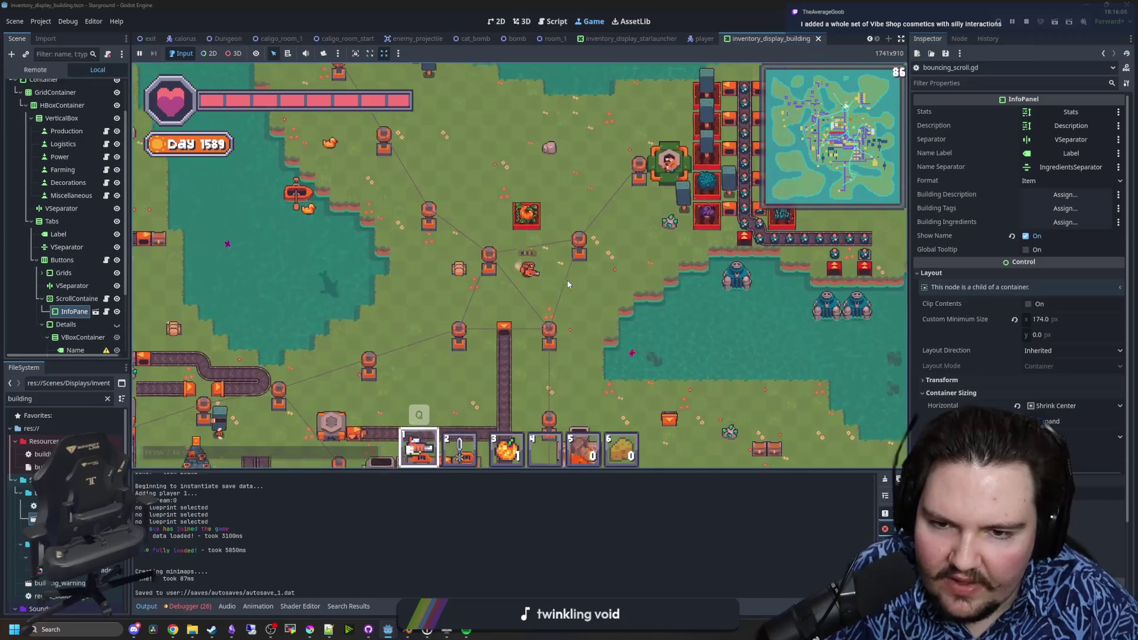
pyautogui.press('s')
pyautogui.press('d')
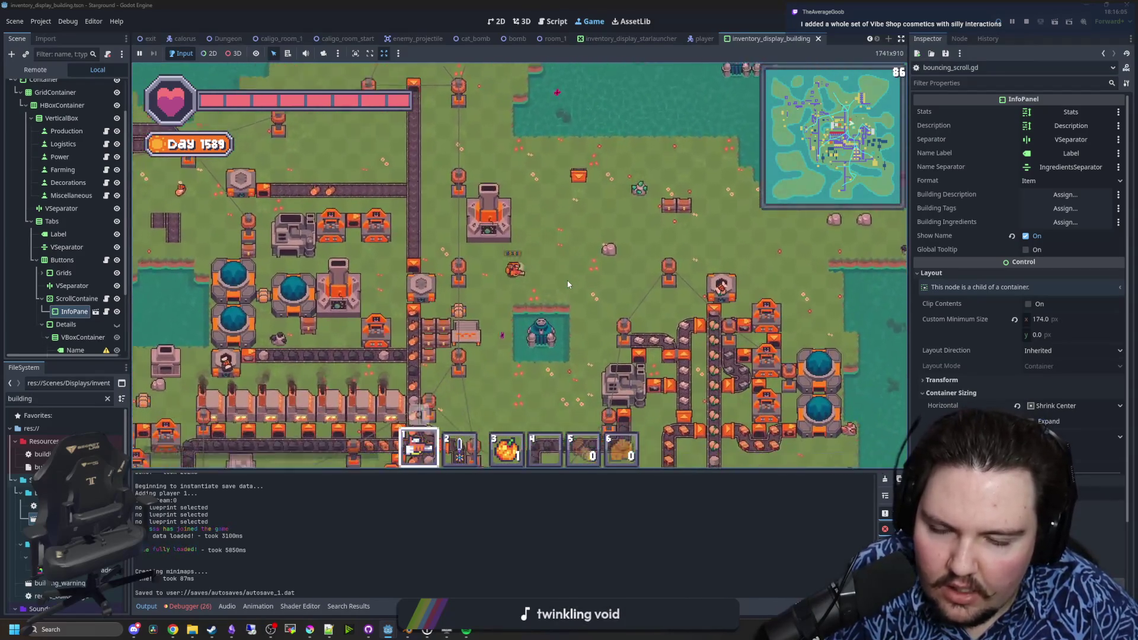
pyautogui.press('s')
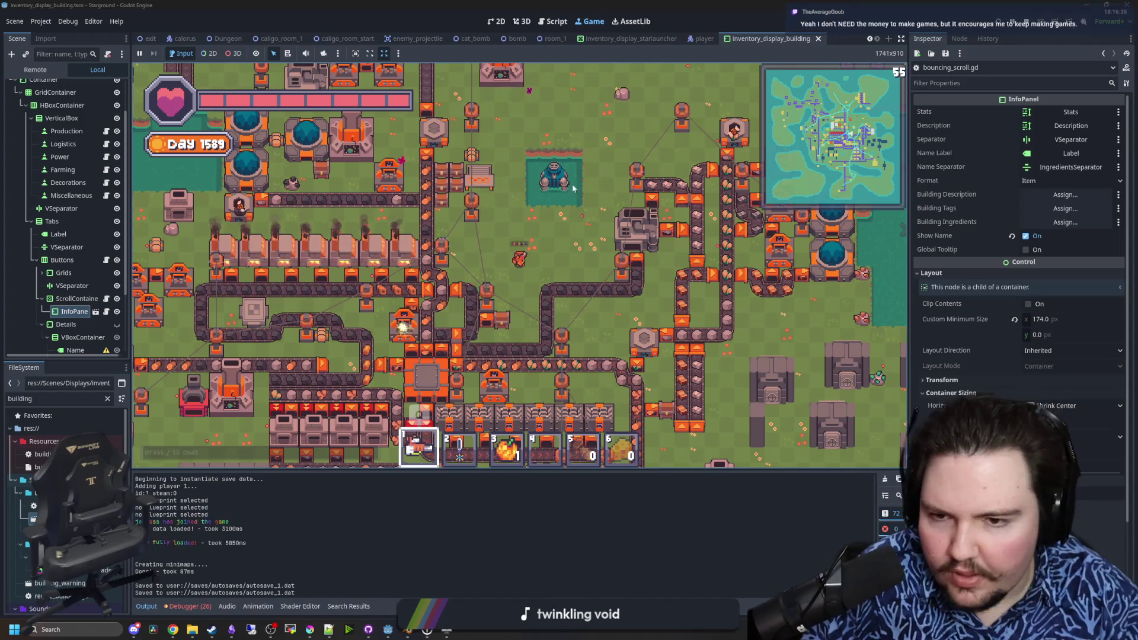
pyautogui.press('e')
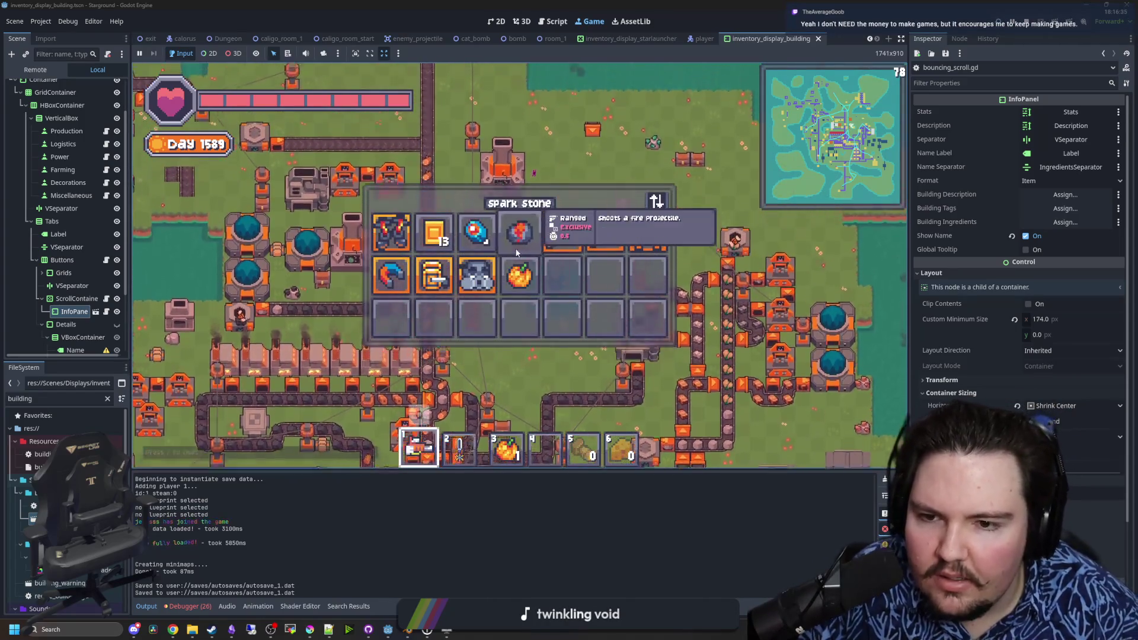
pyautogui.press('e')
pyautogui.press('b')
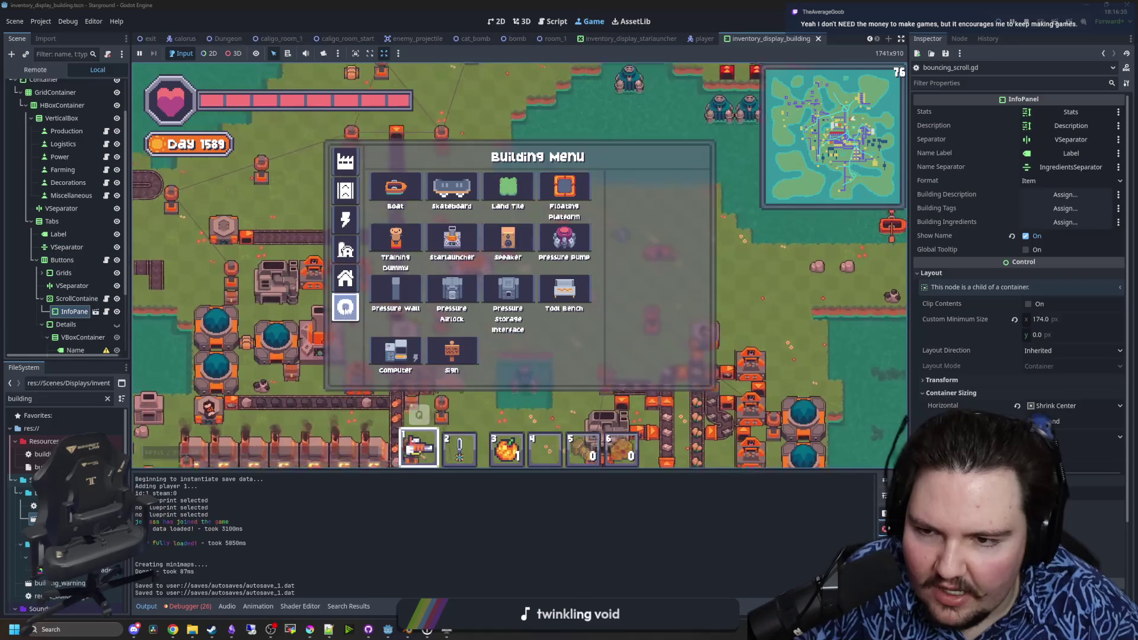
pyautogui.scroll(3, 460, 317)
pyautogui.scroll(2, 635, 256)
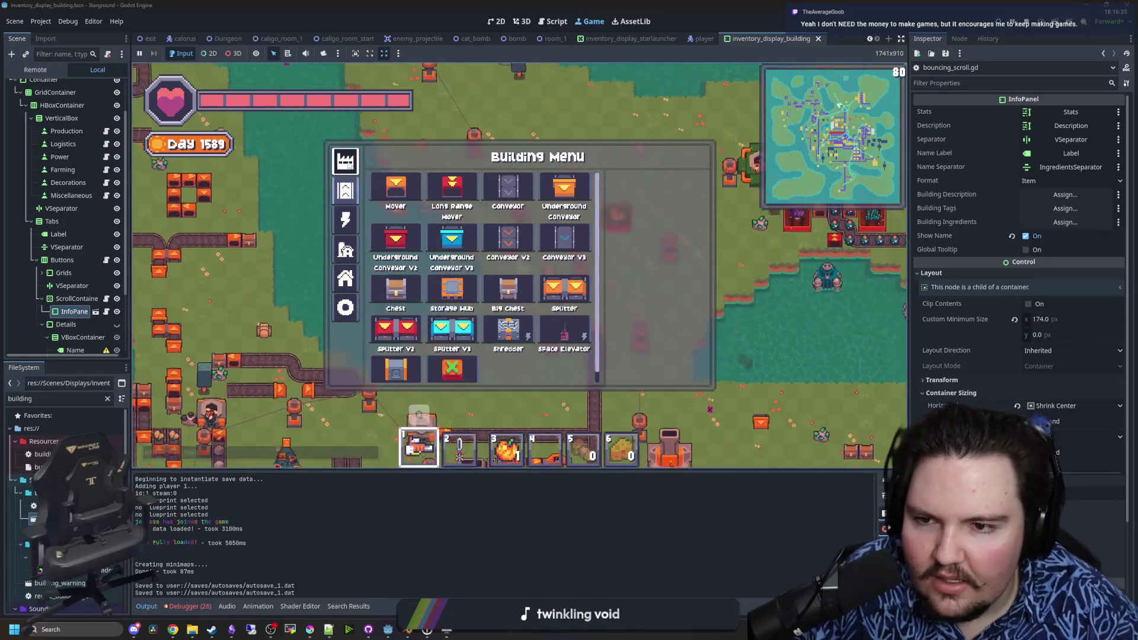
pyautogui.press('e')
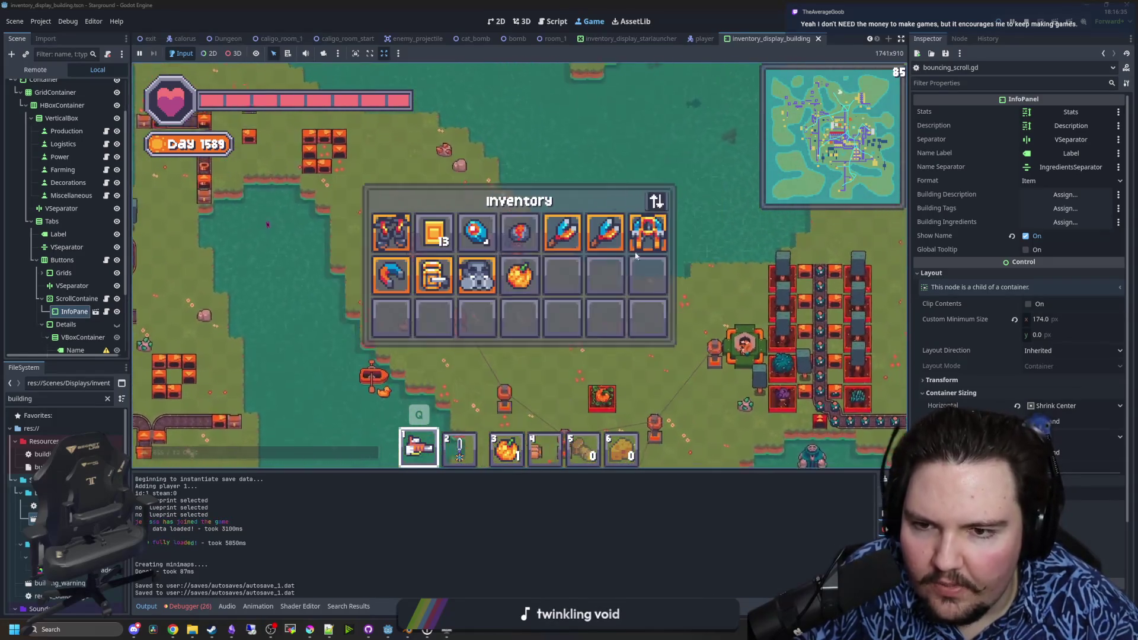
pyautogui.press('e')
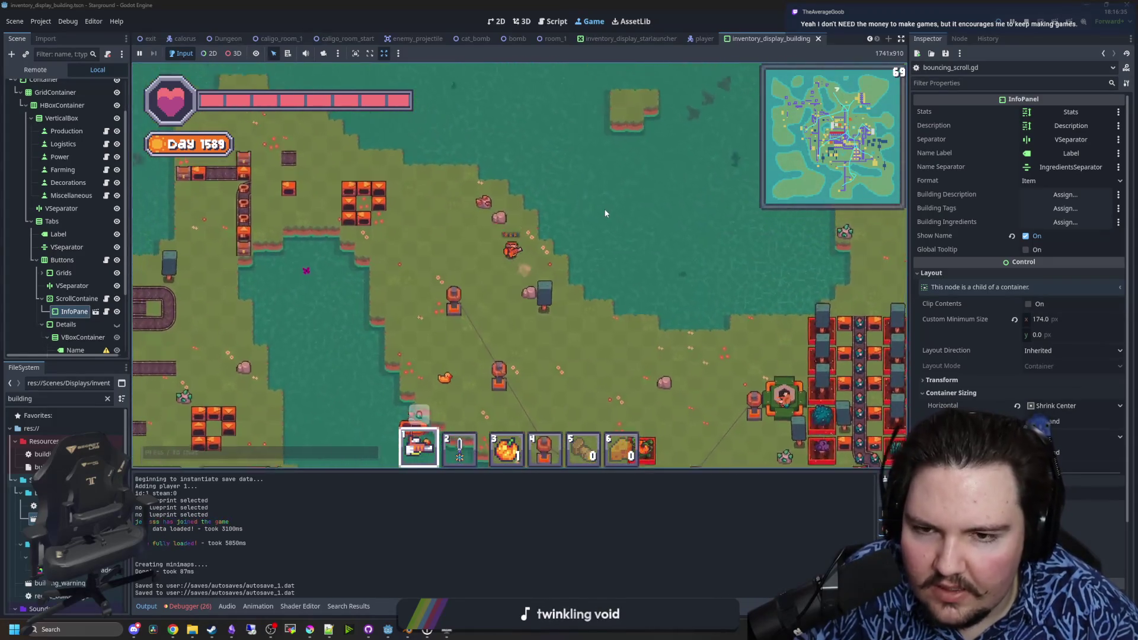
pyautogui.press('e')
pyautogui.press('e')
pyautogui.press('a')
pyautogui.press('s')
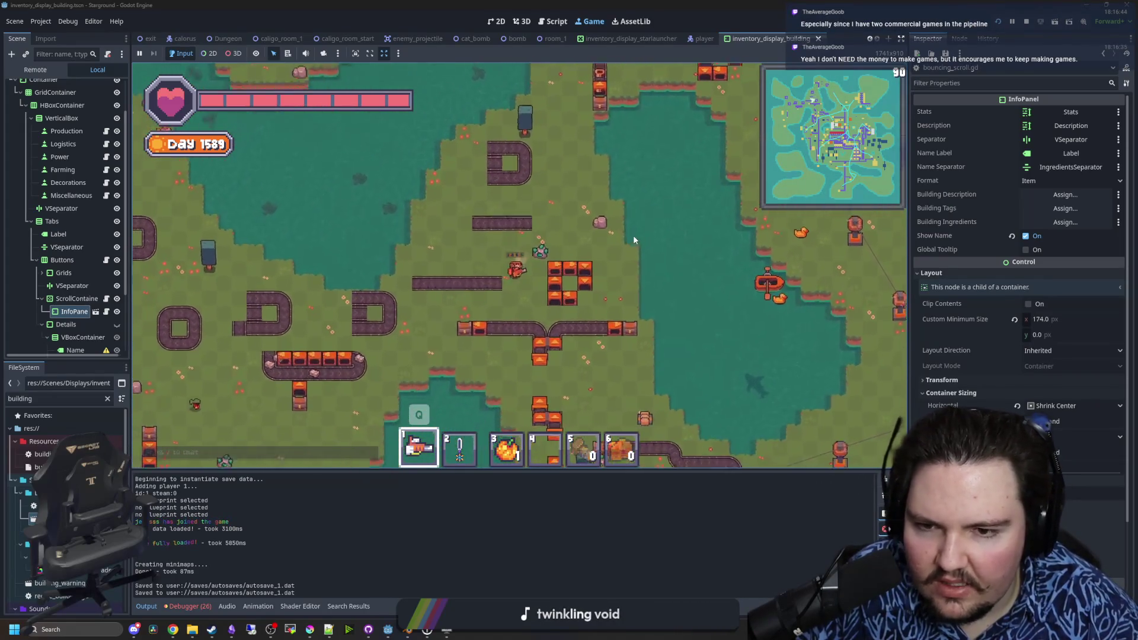
pyautogui.press('s')
pyautogui.press('d')
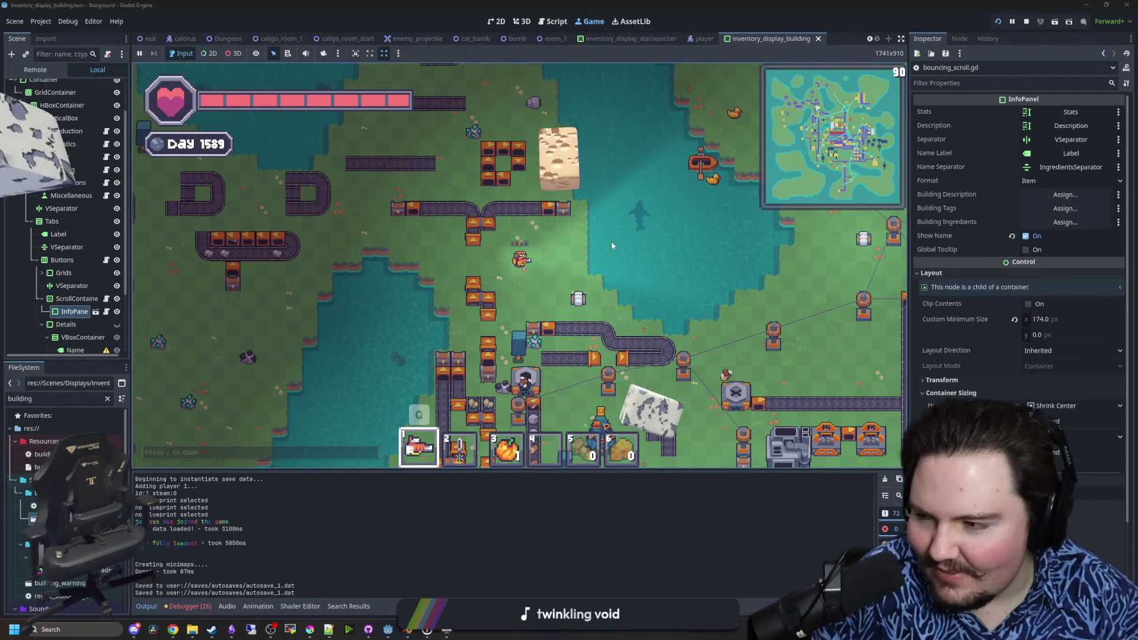
# - Toggle the building menu open and closed, then walk the player right
pyautogui.press('b')
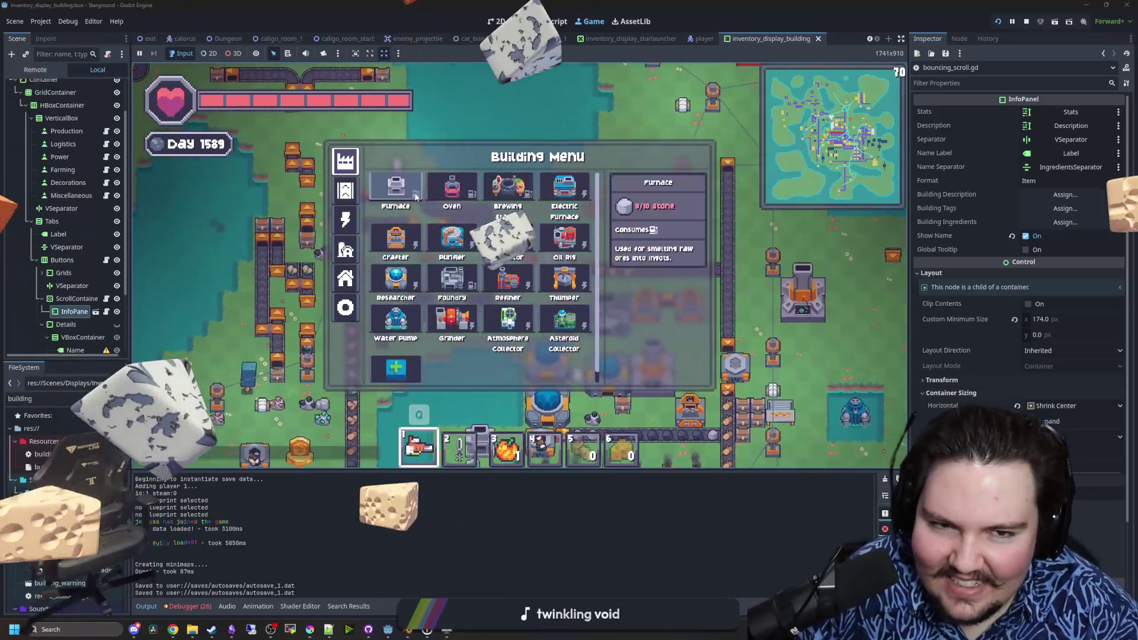
pyautogui.press('b')
pyautogui.press('d')
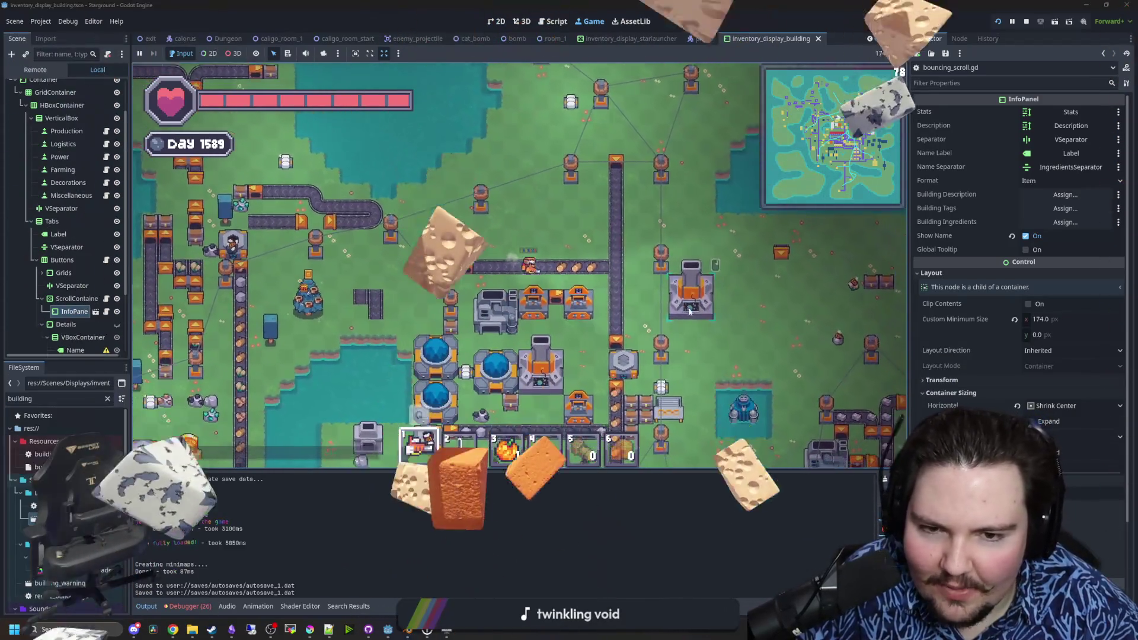
# - From the Starlauncher, send the 'ddemode creative' game mode chat command
pyautogui.click(689, 311)
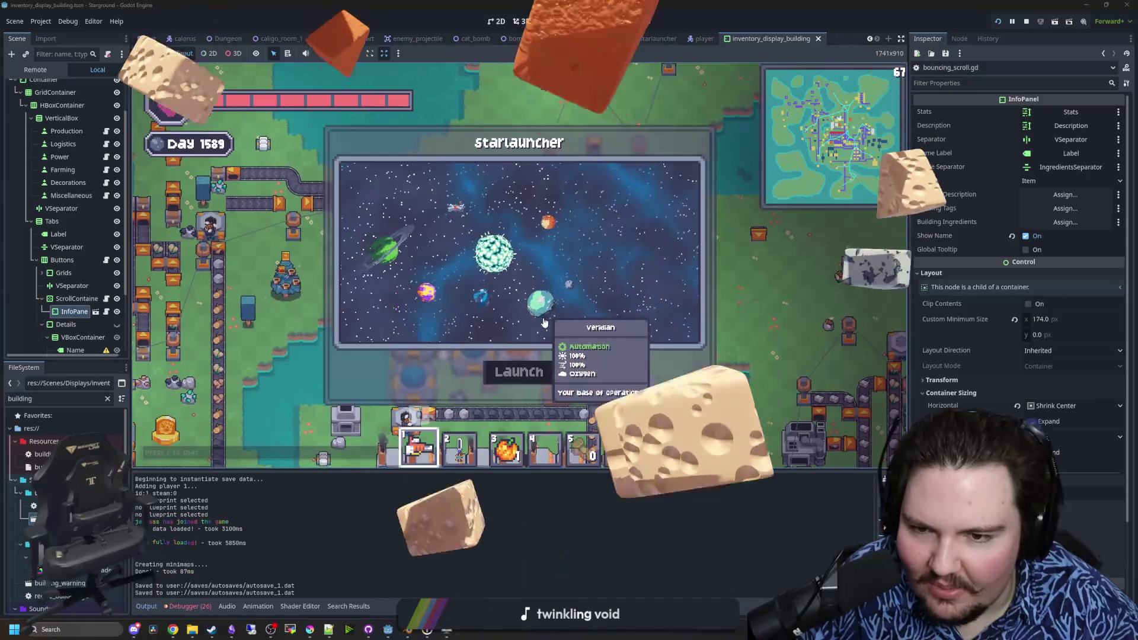
pyautogui.write('d')
pyautogui.write('d')
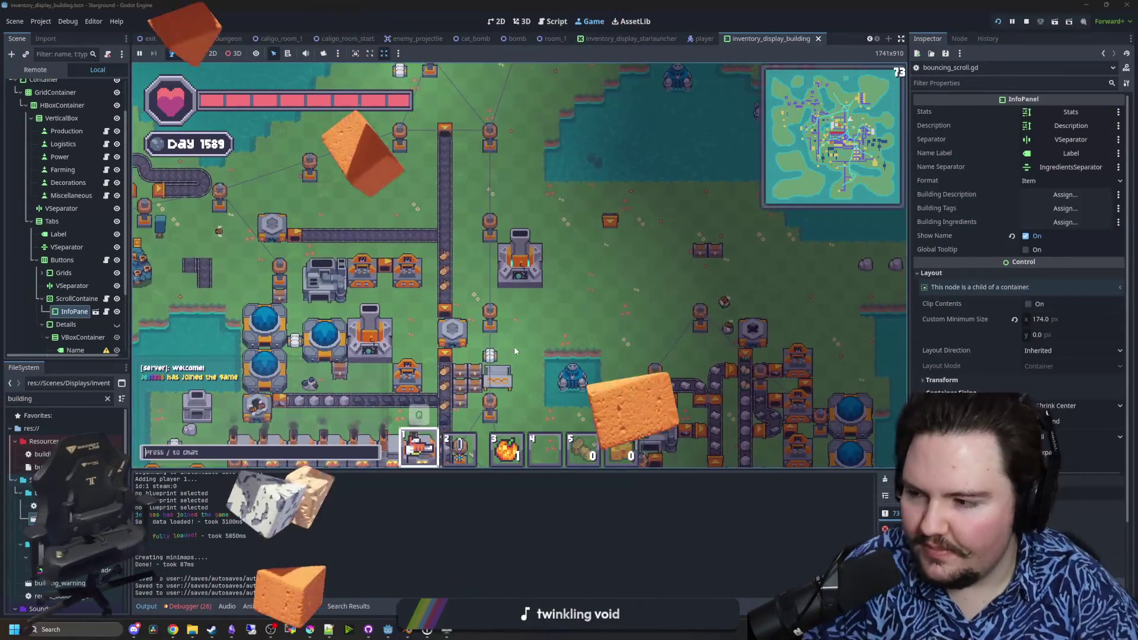
pyautogui.write('emode creative')
pyautogui.press('Return')
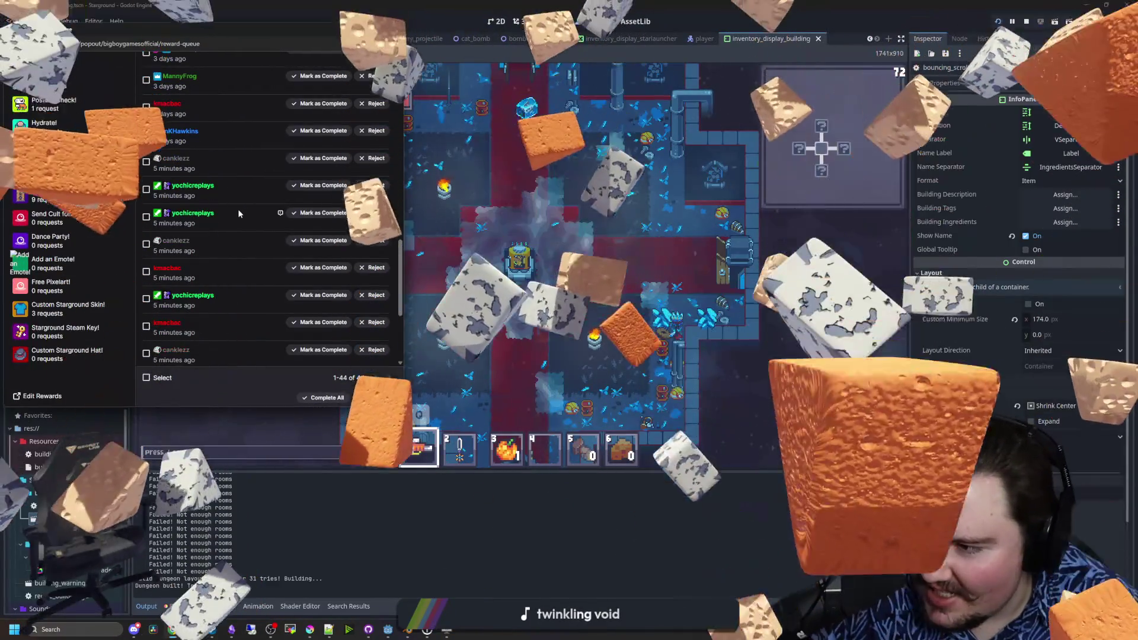
# - Reject the last request in the Twitch reward queue and close the popup
pyautogui.scroll(-4, 237, 208)
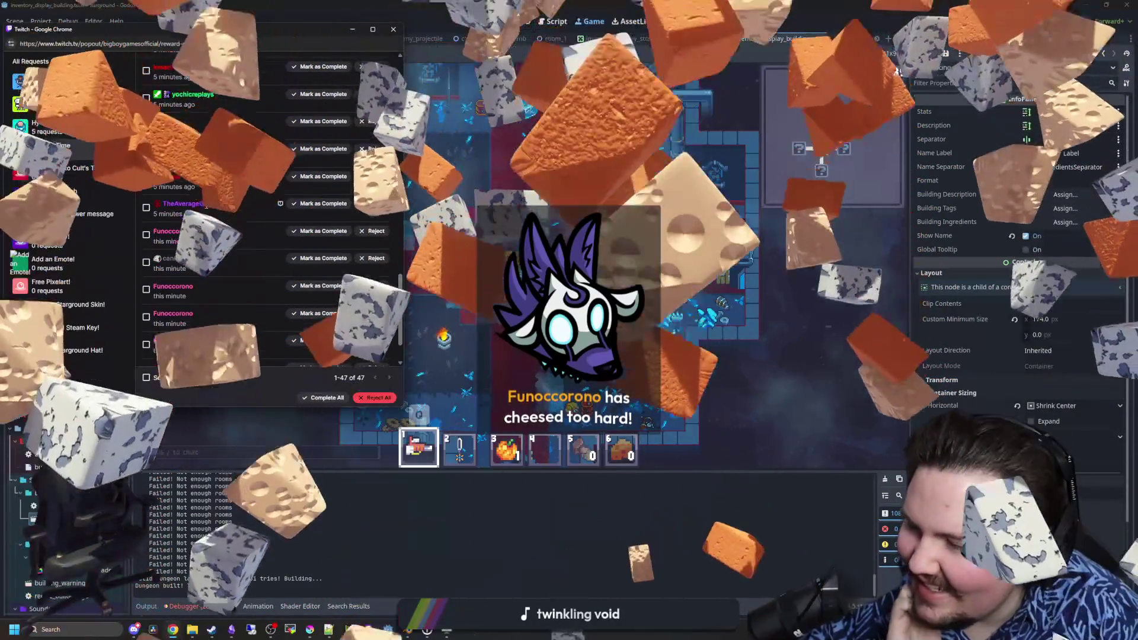
pyautogui.scroll(-2, 264, 344)
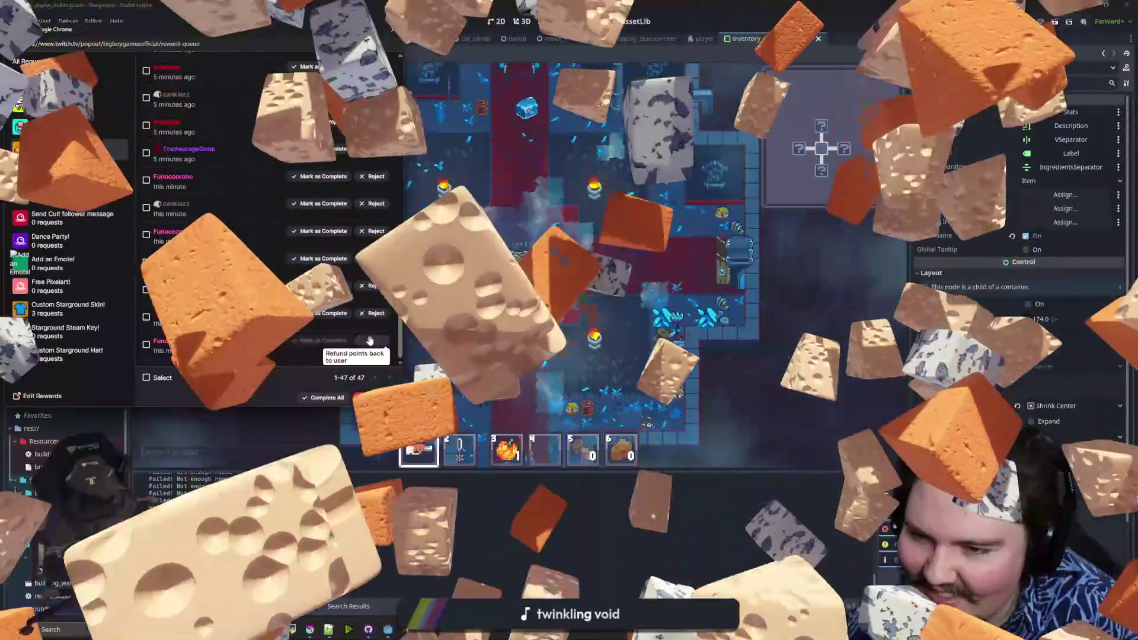
pyautogui.click(374, 341)
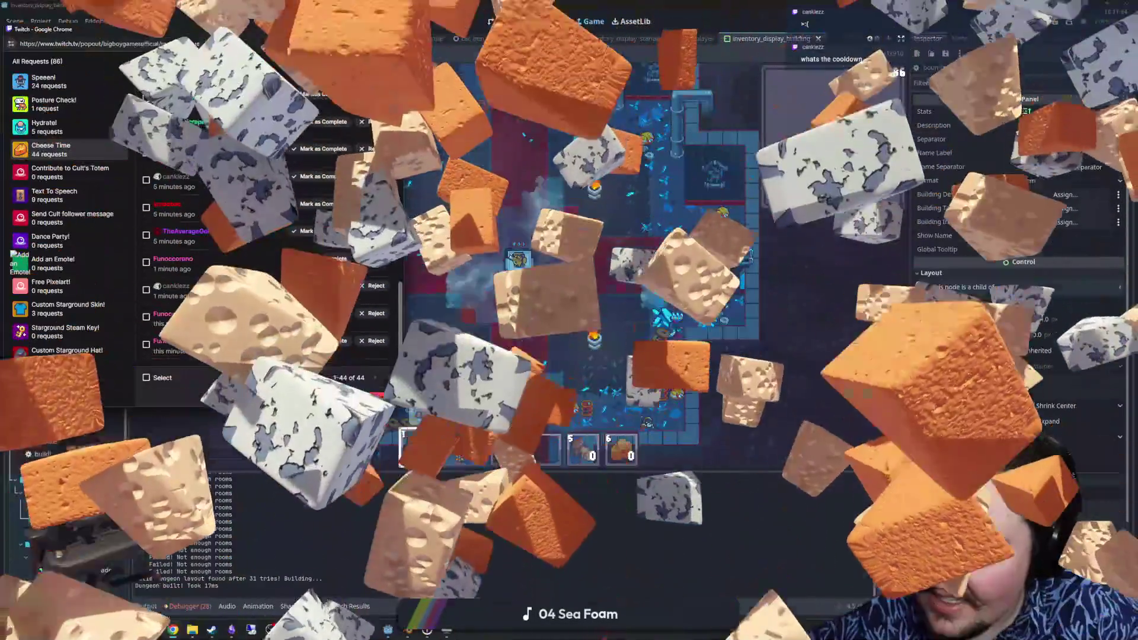
pyautogui.click(469, 505)
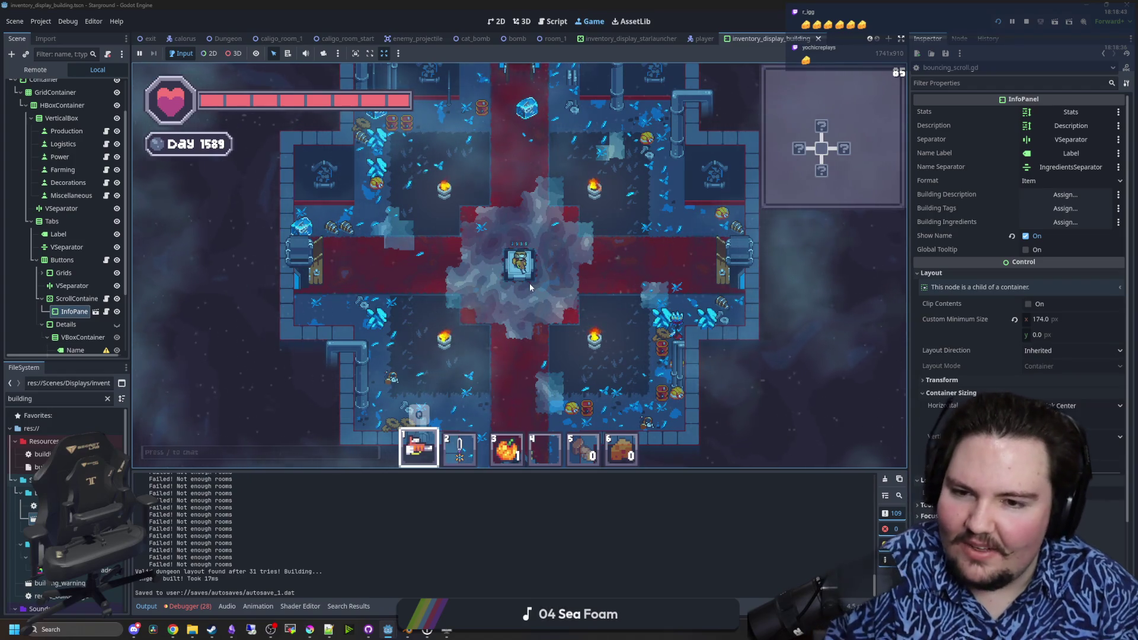
# - Walk right and enable god mode with the '/god true' chat command
pyautogui.press('d')
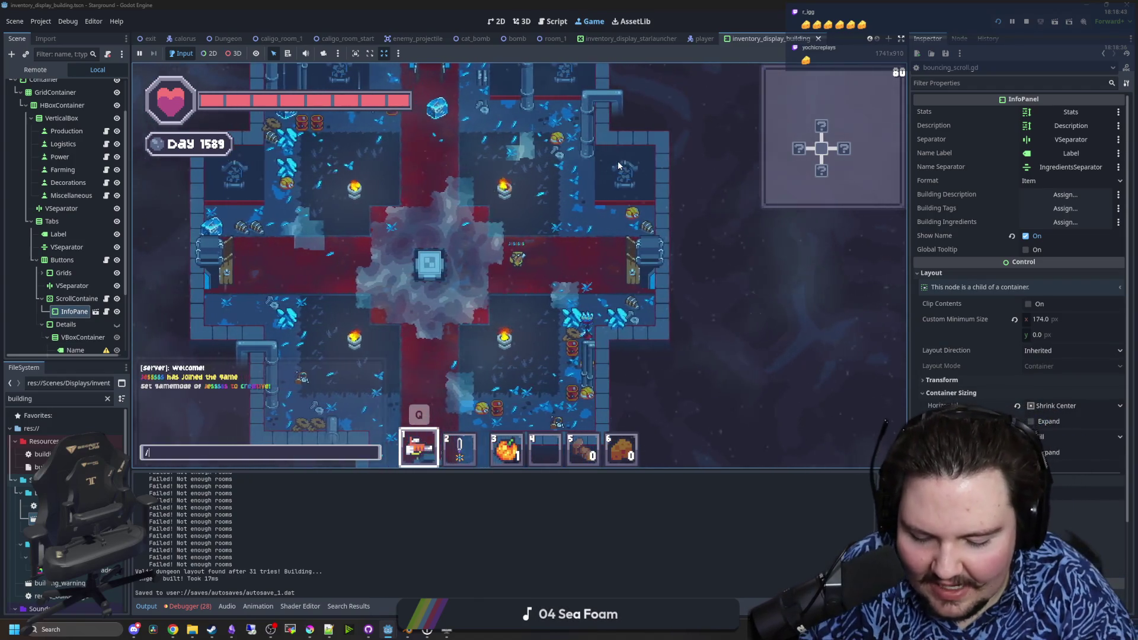
pyautogui.write('/god true')
pyautogui.press('Return')
pyautogui.scroll(-5, 593, 178)
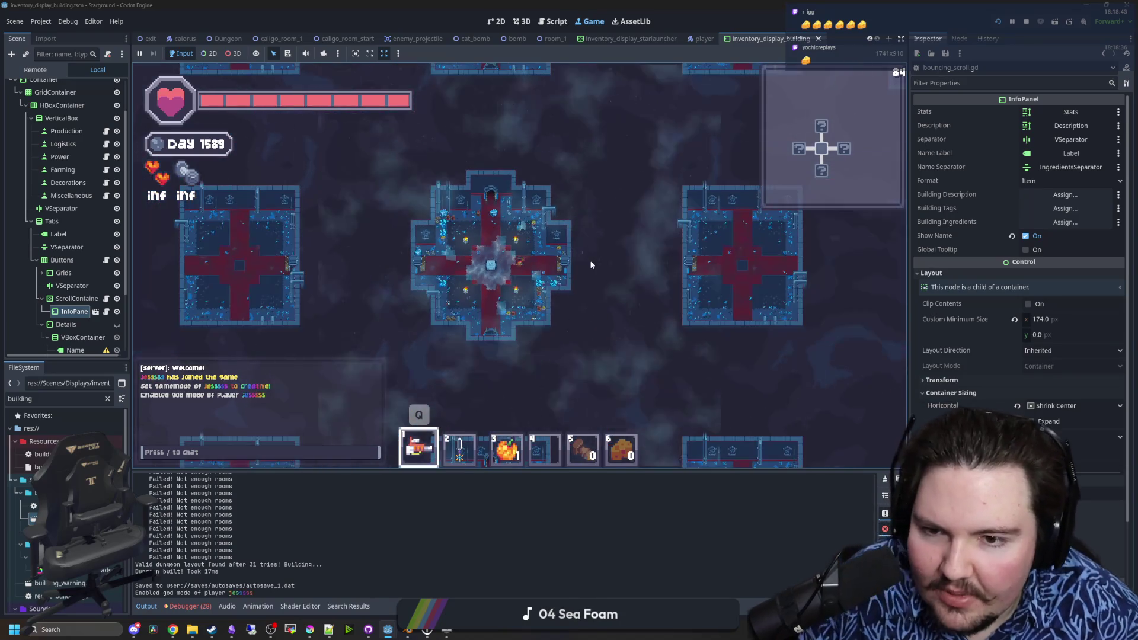
pyautogui.scroll(5, 577, 226)
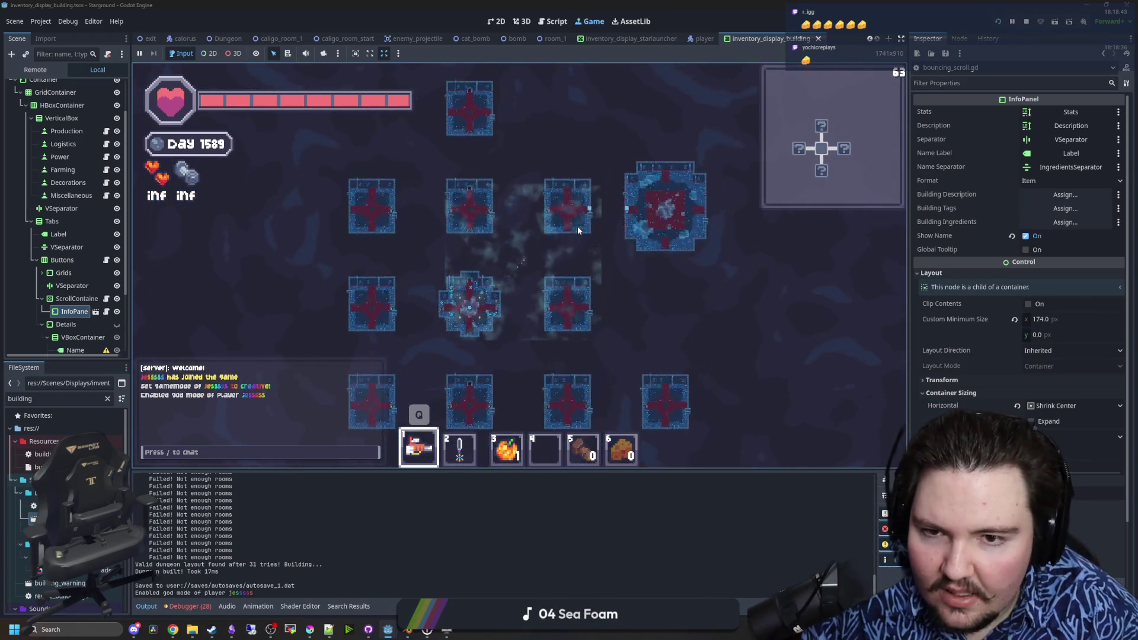
# - Walk into the boss room and dodge around Dreadcap, Harbinger of Decay with WASD
pyautogui.press('d')
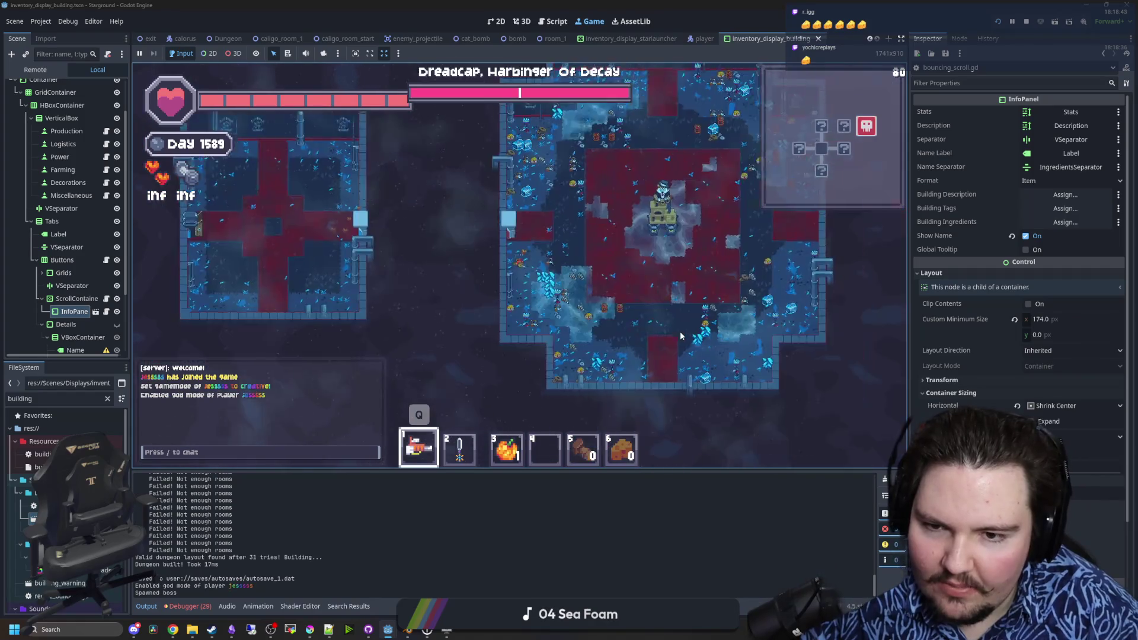
pyautogui.press('d')
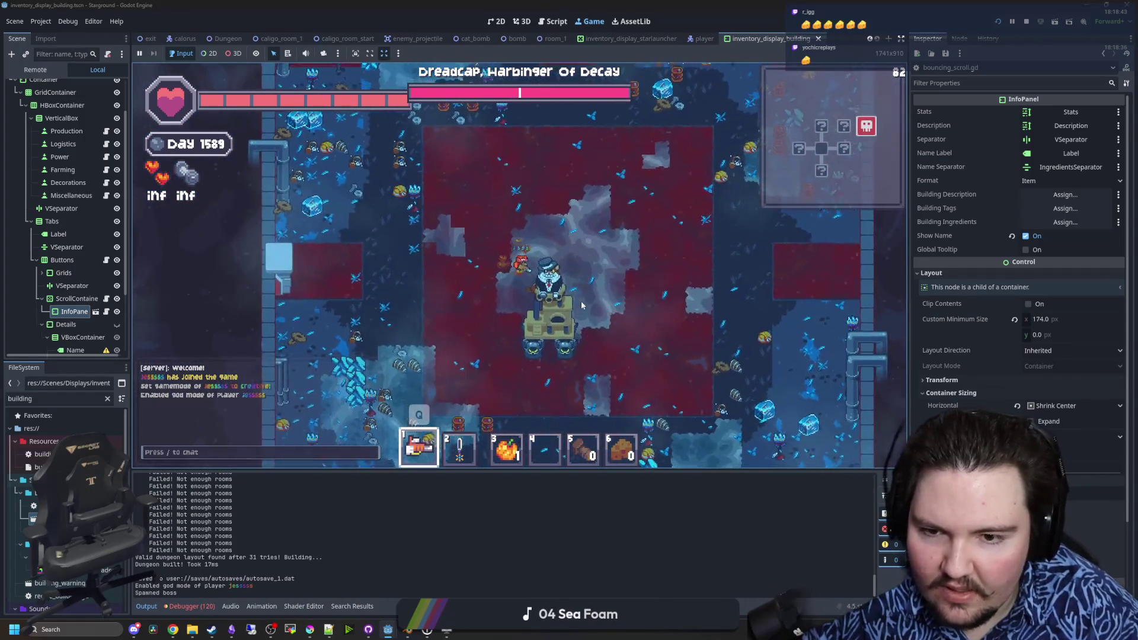
pyautogui.press('w')
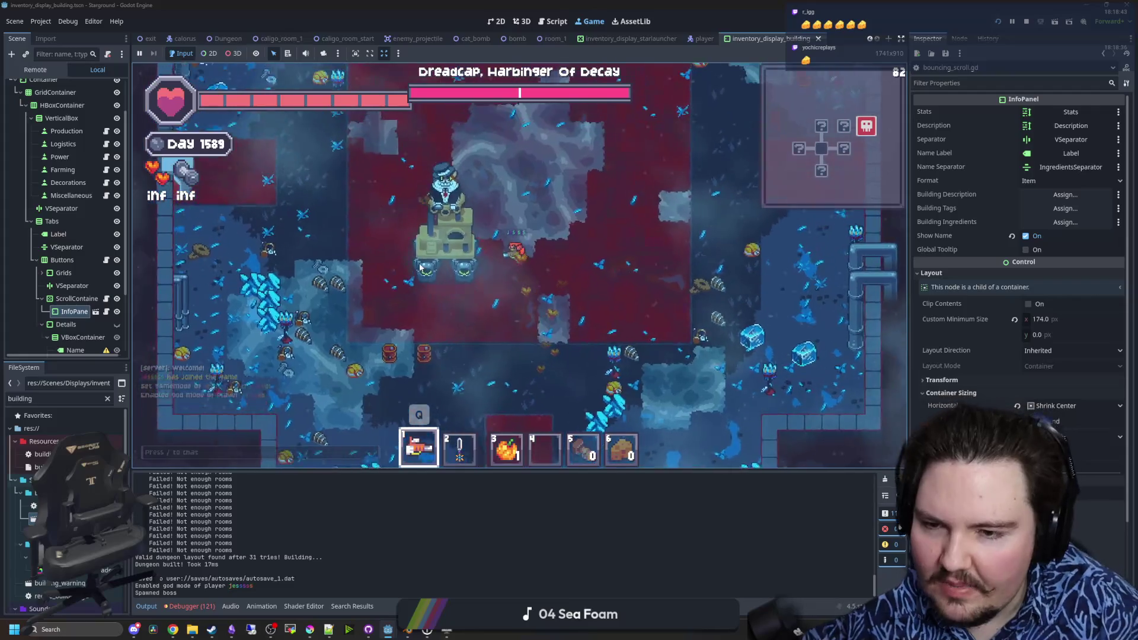
pyautogui.press('w')
pyautogui.press('a')
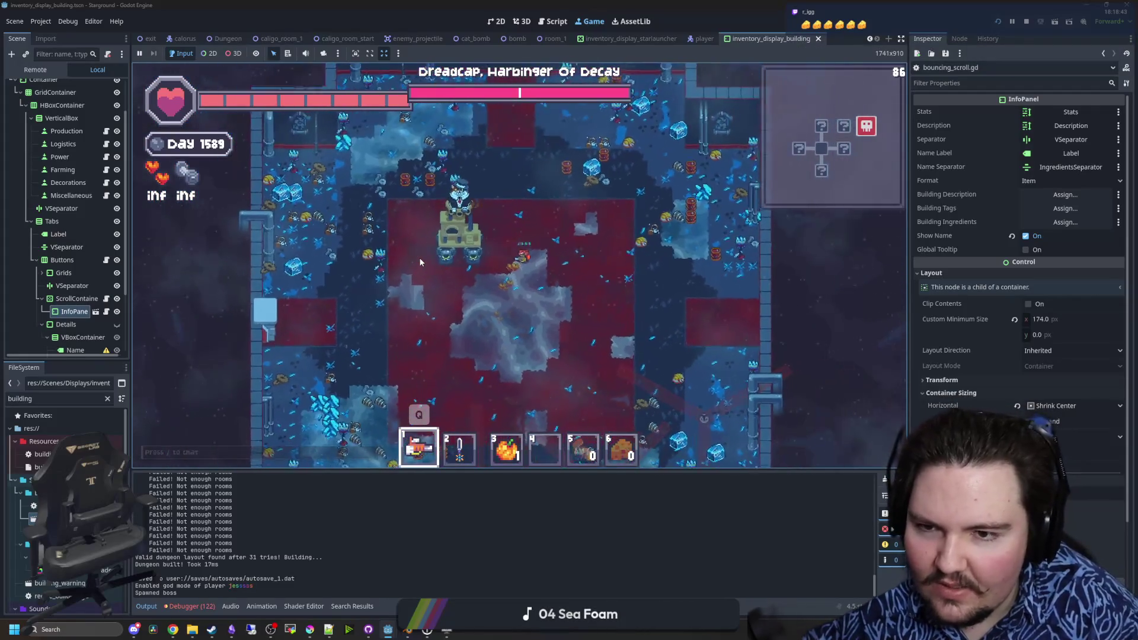
pyautogui.press('s')
pyautogui.press('d')
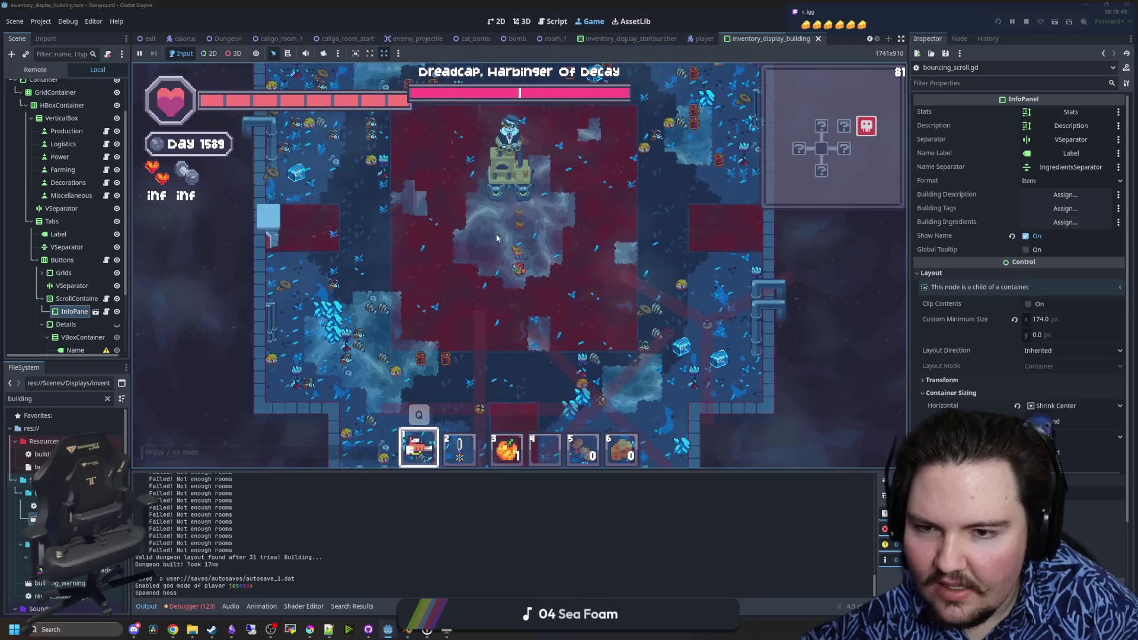
pyautogui.press('s')
pyautogui.press('d')
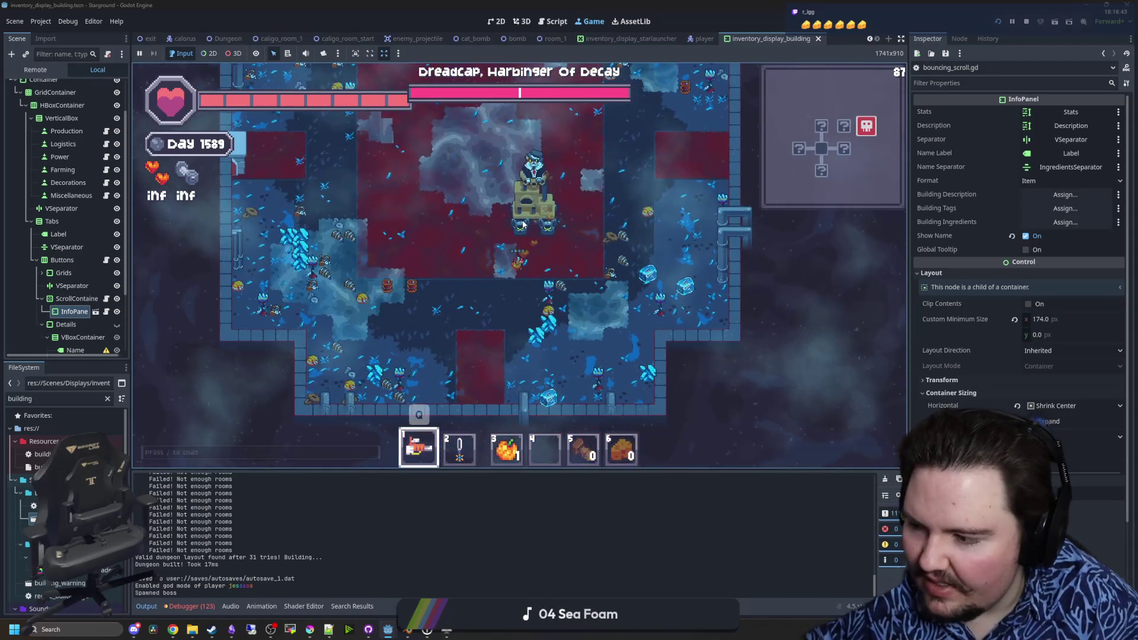
pyautogui.press('w')
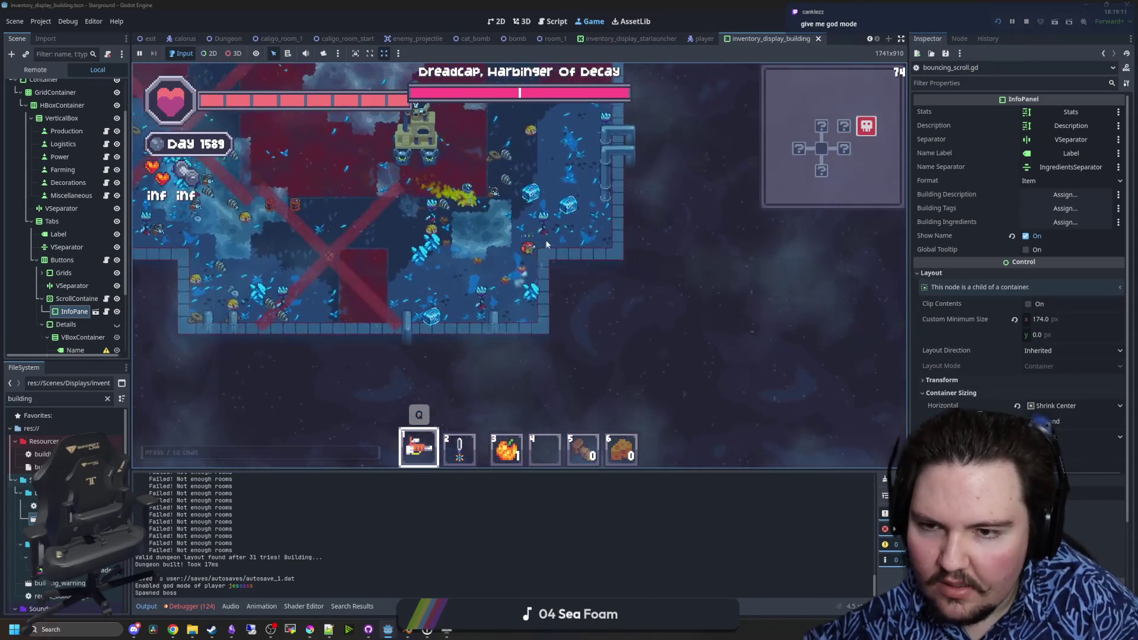
pyautogui.press('w')
pyautogui.press('a')
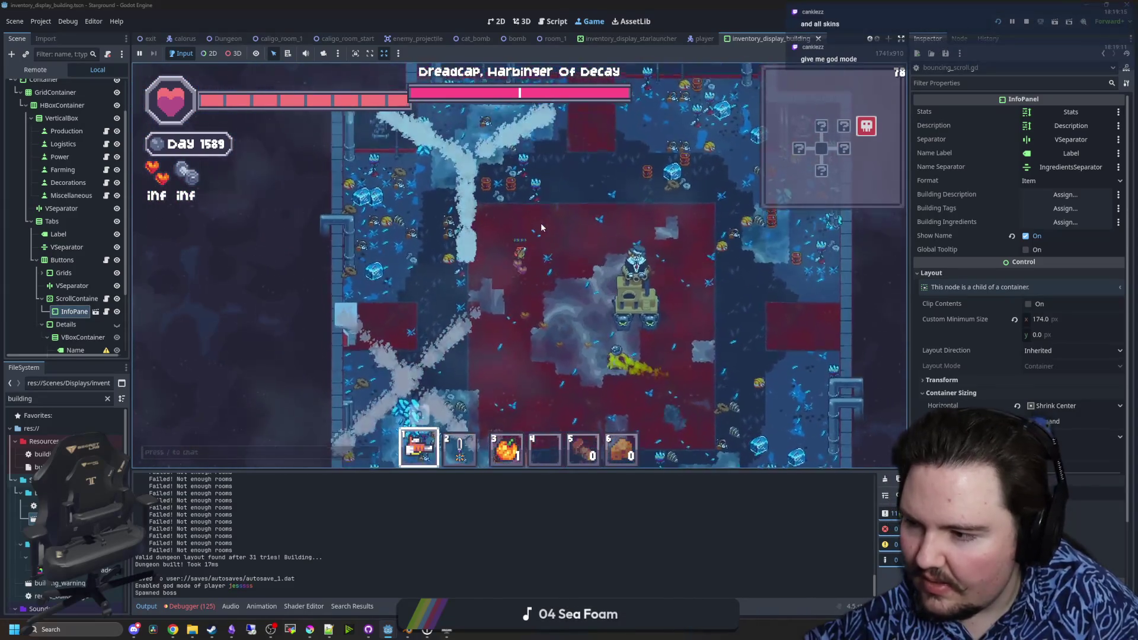
pyautogui.press('s')
pyautogui.press('d')
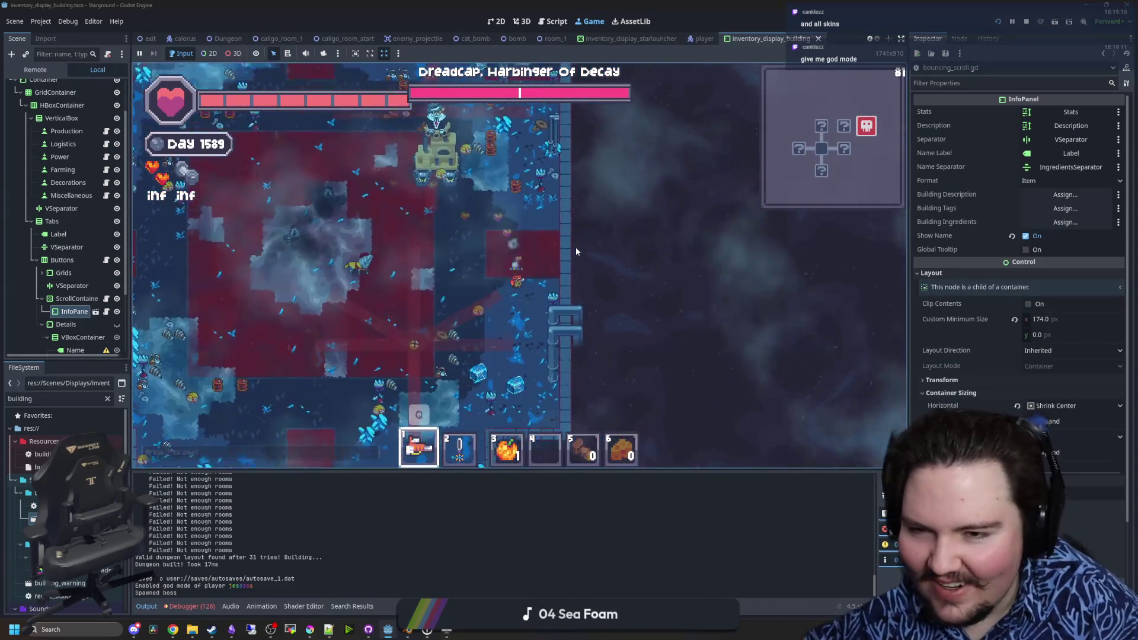
pyautogui.write('wa')
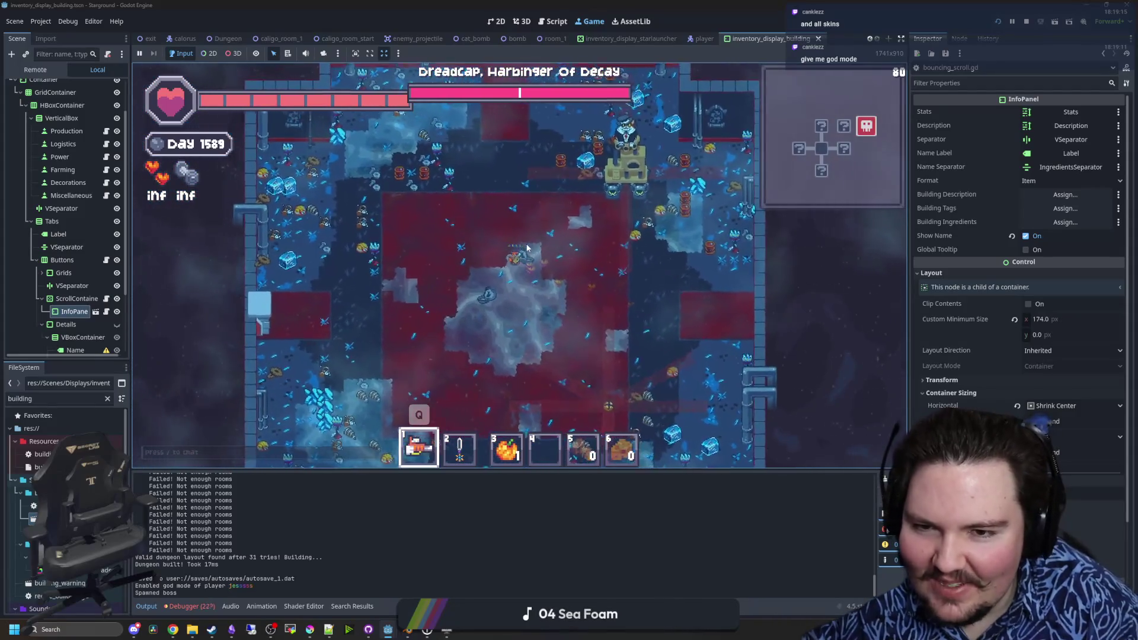
pyautogui.write('/go')
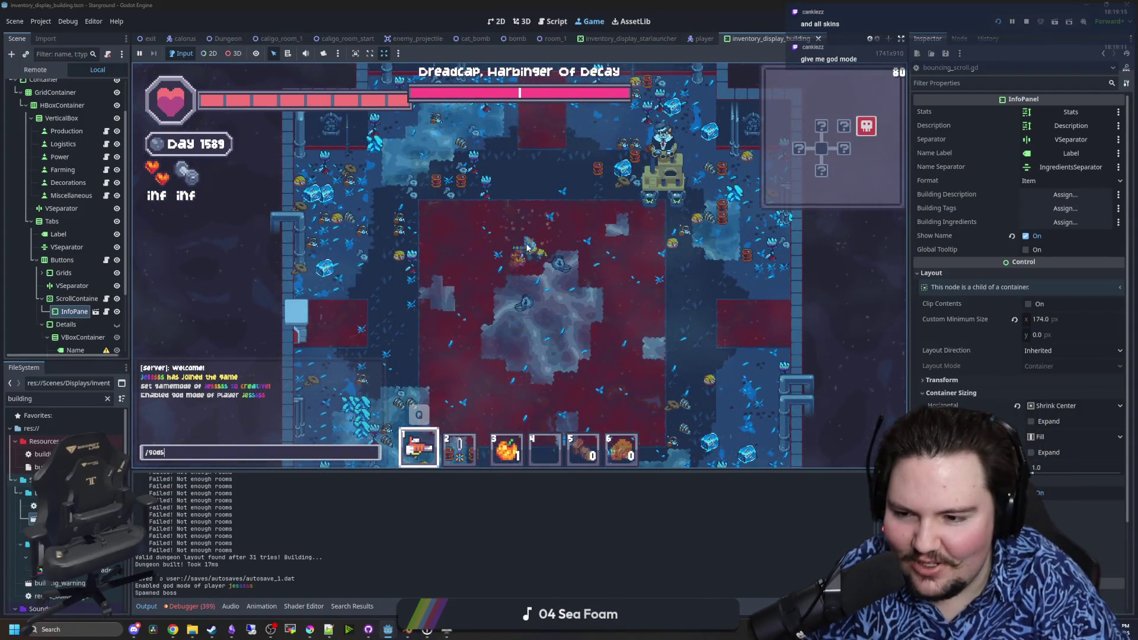
pyautogui.write('d')
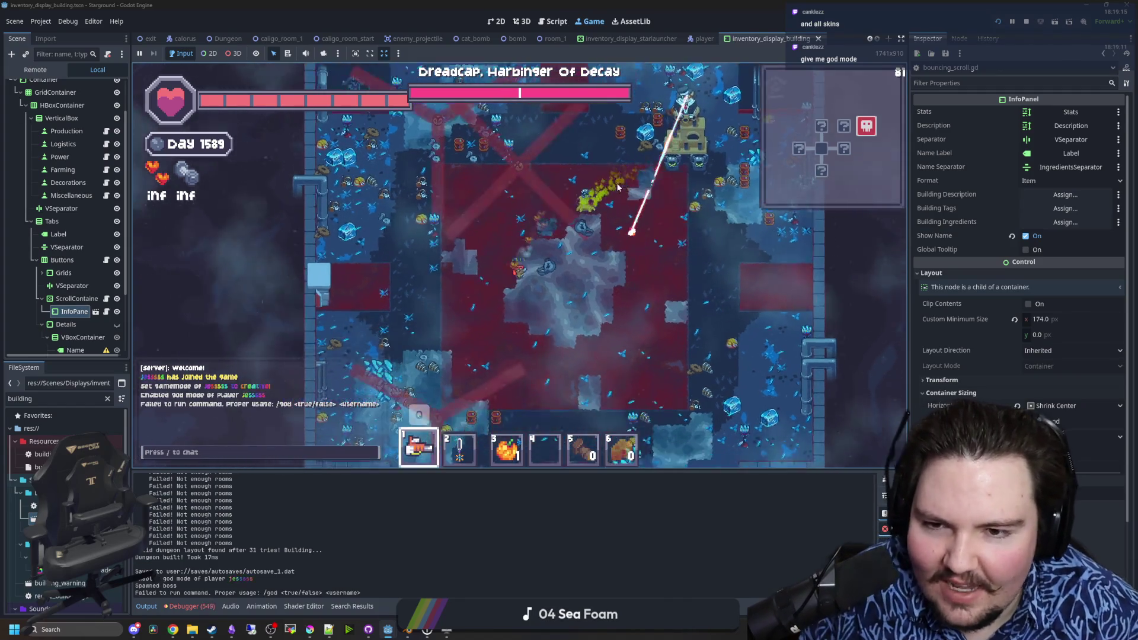
pyautogui.write('s')
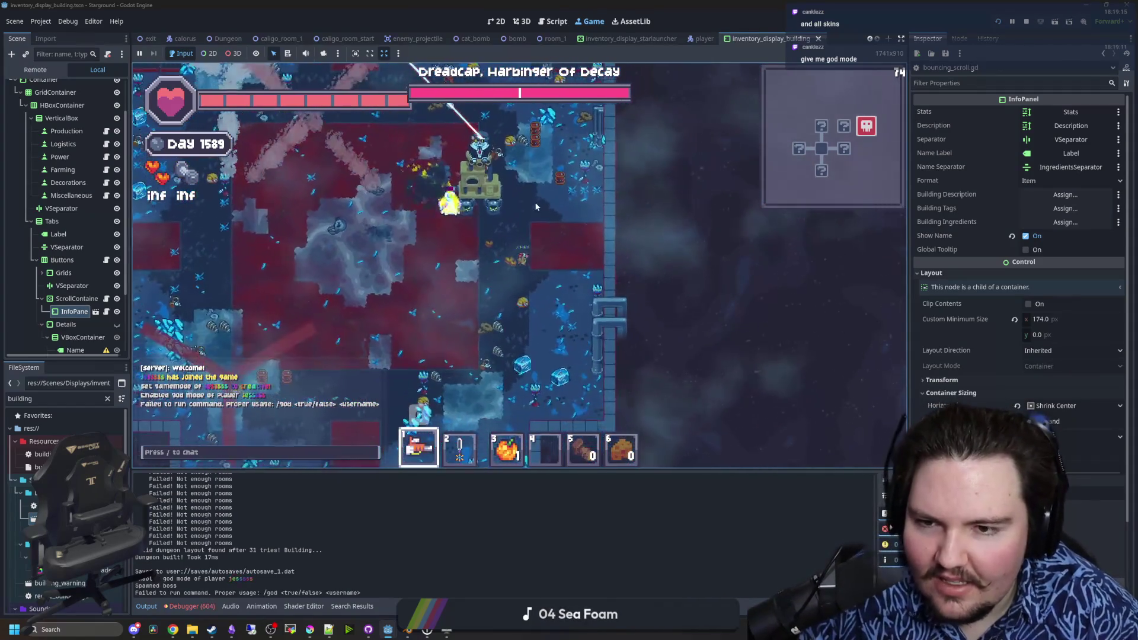
pyautogui.write('asa')
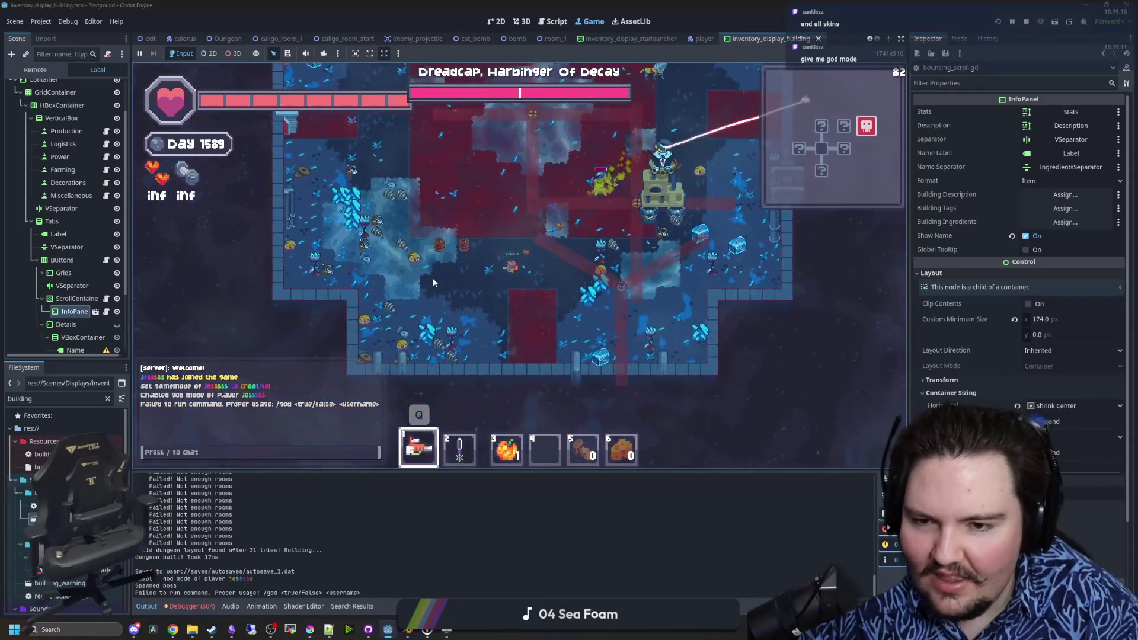
pyautogui.write('d')
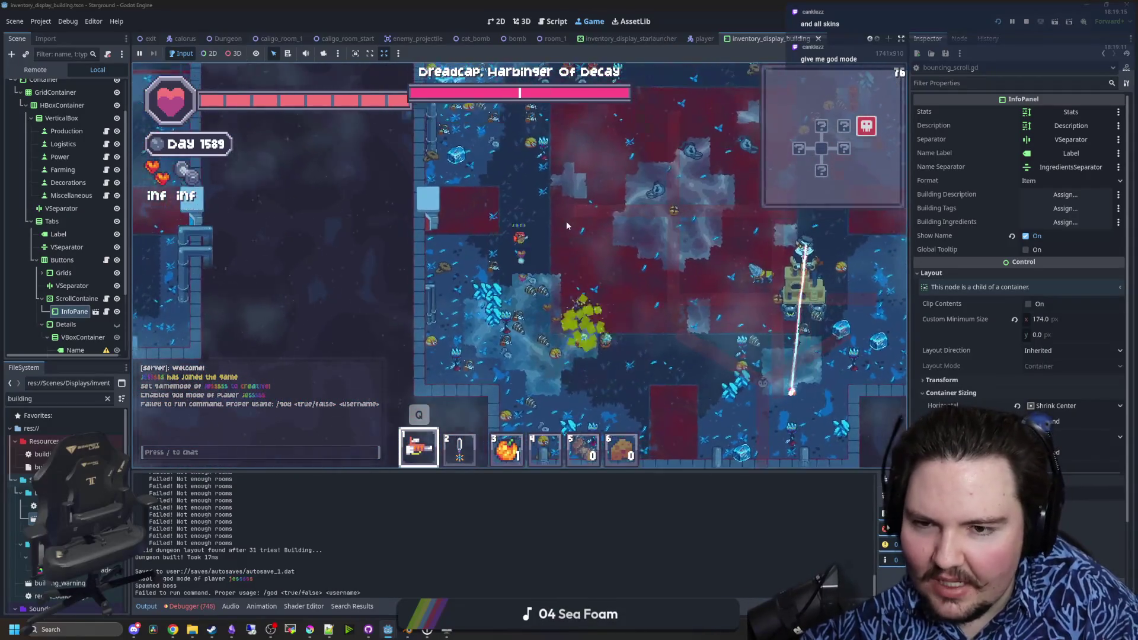
pyautogui.write('s')
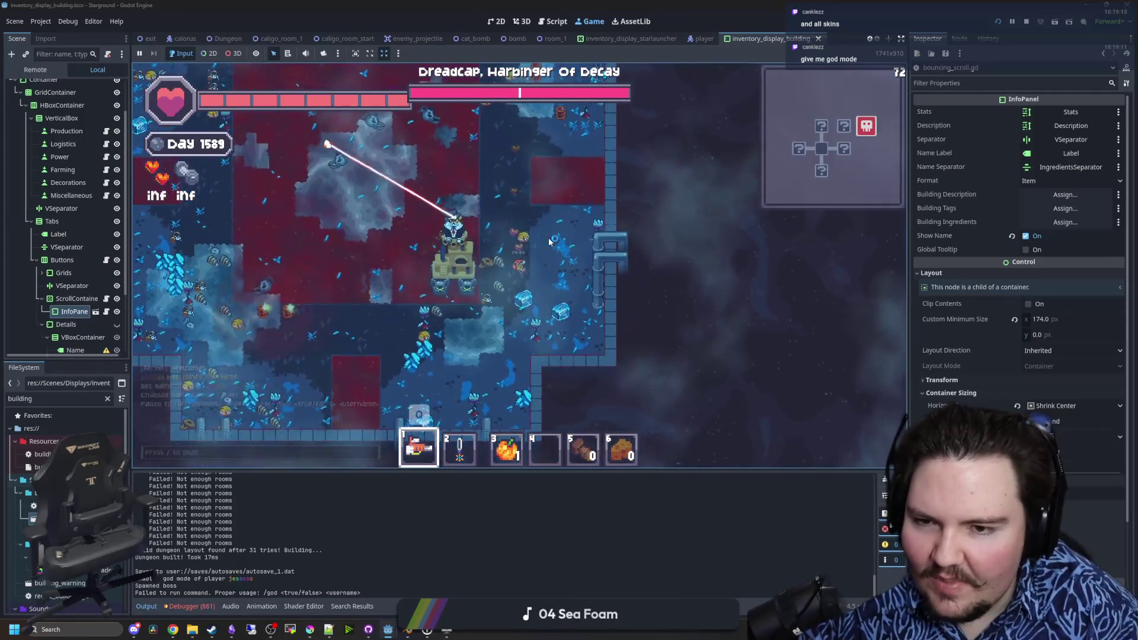
pyautogui.write('w')
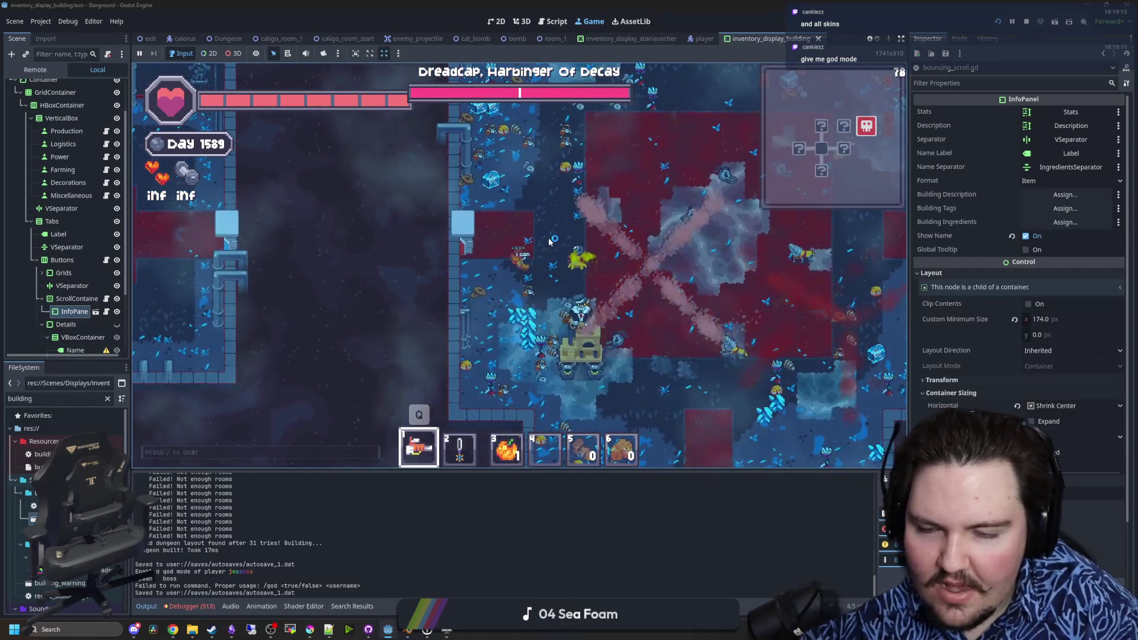
pyautogui.write('a')
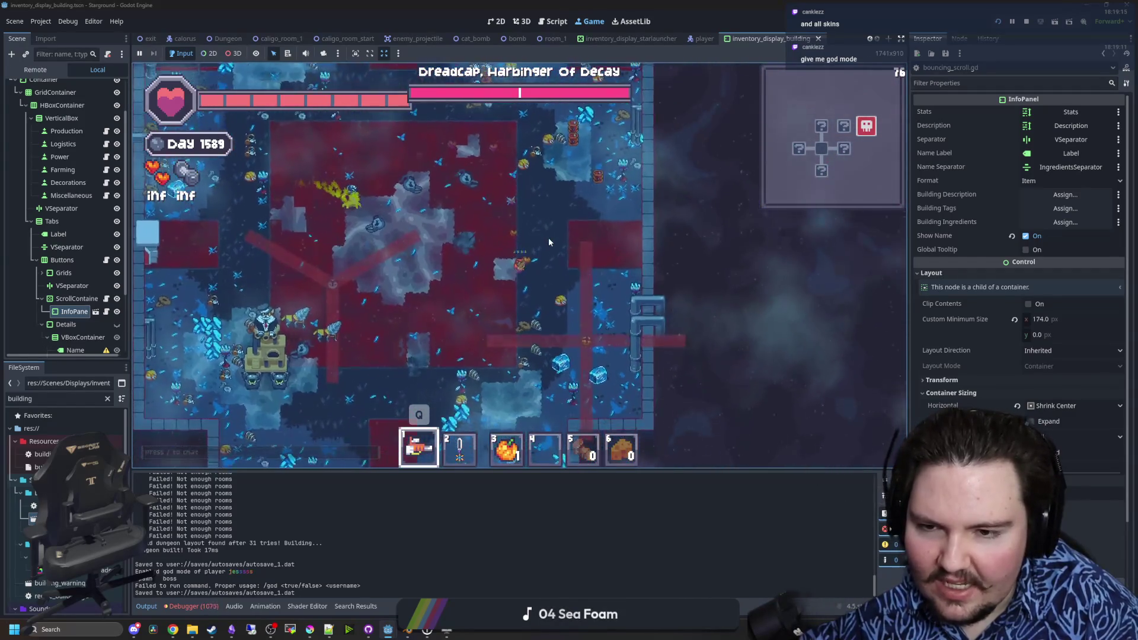
pyautogui.write('w')
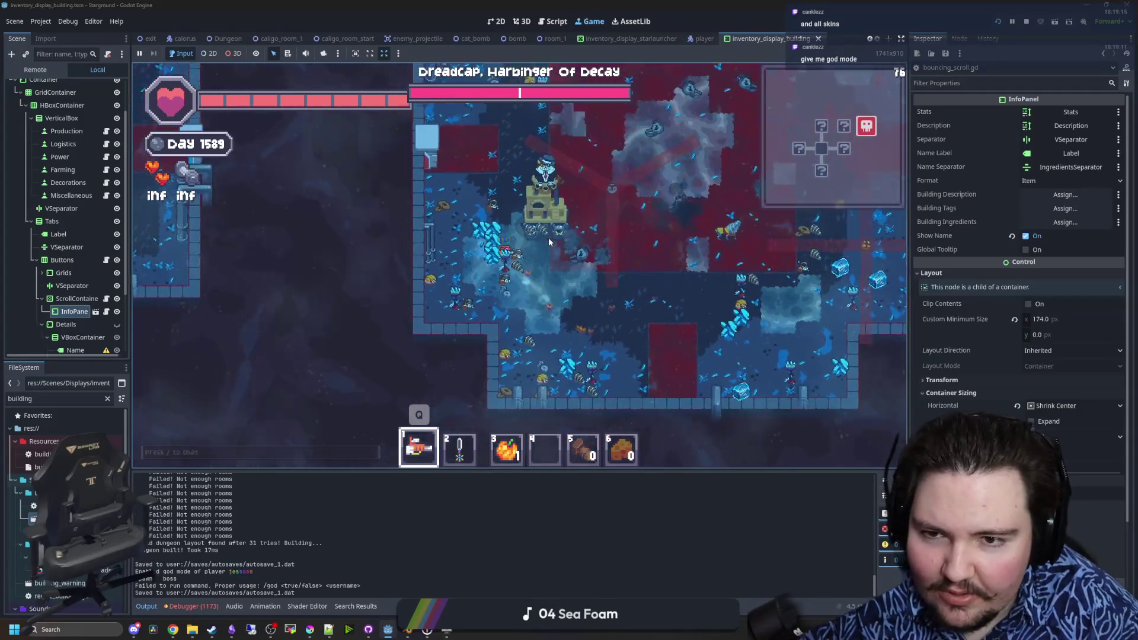
pyautogui.write('w')
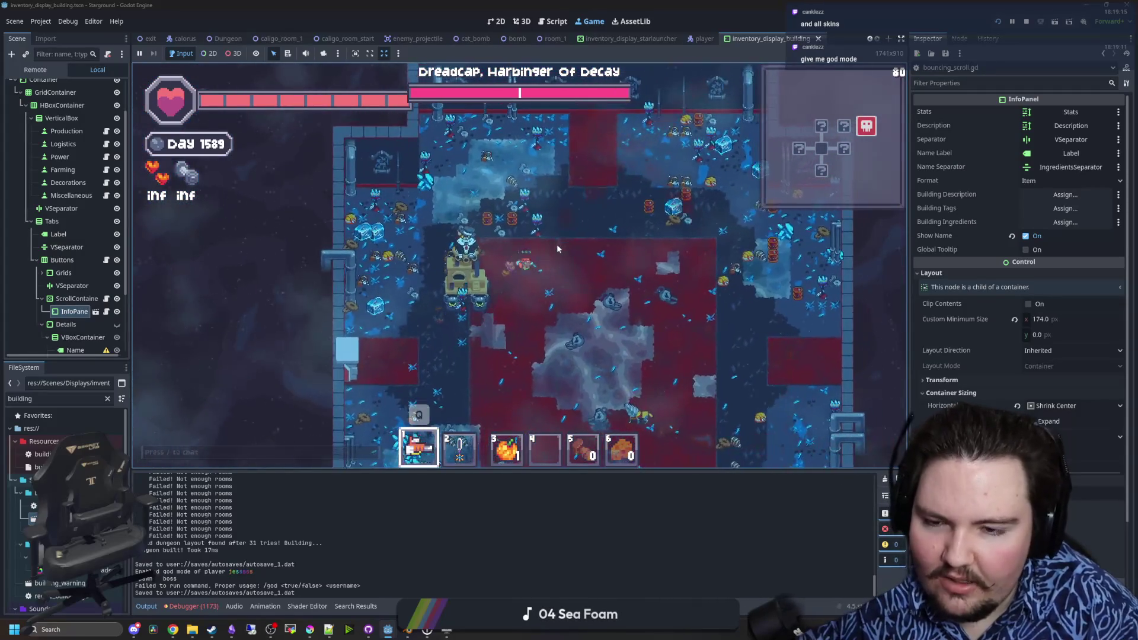
pyautogui.write('w')
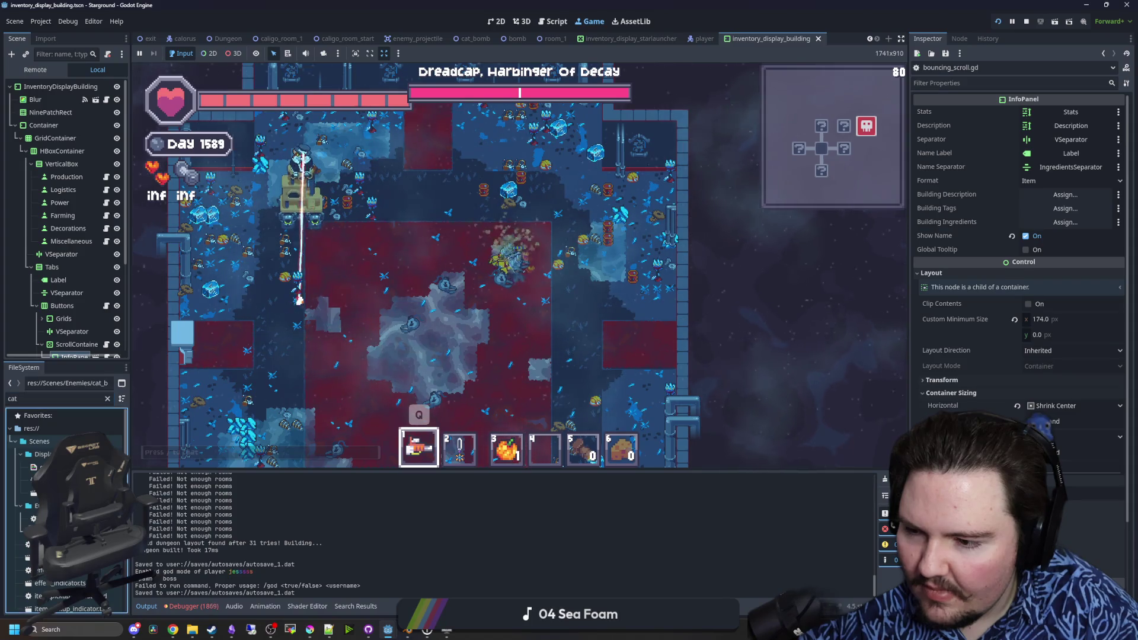
# - Open the cat_boss scene and its cat_boss.gd script, showing the sprite's death, default and walking animations
pyautogui.doubleClick(107, 480)
pyautogui.hotkey('ctrl', 'F3')
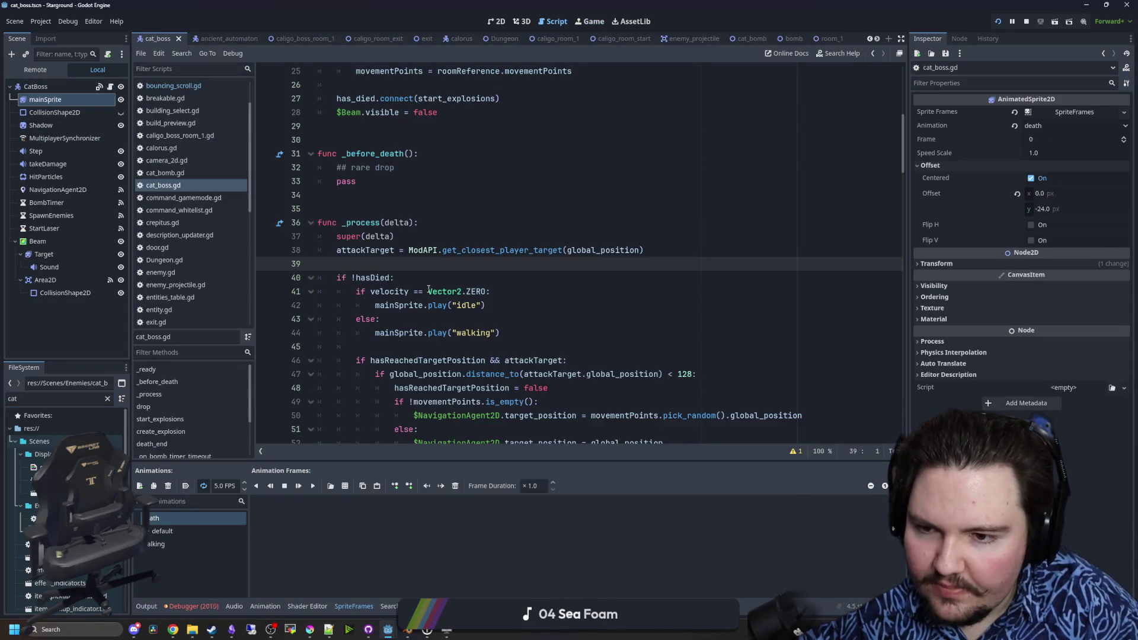
pyautogui.scroll(-1, 428, 289)
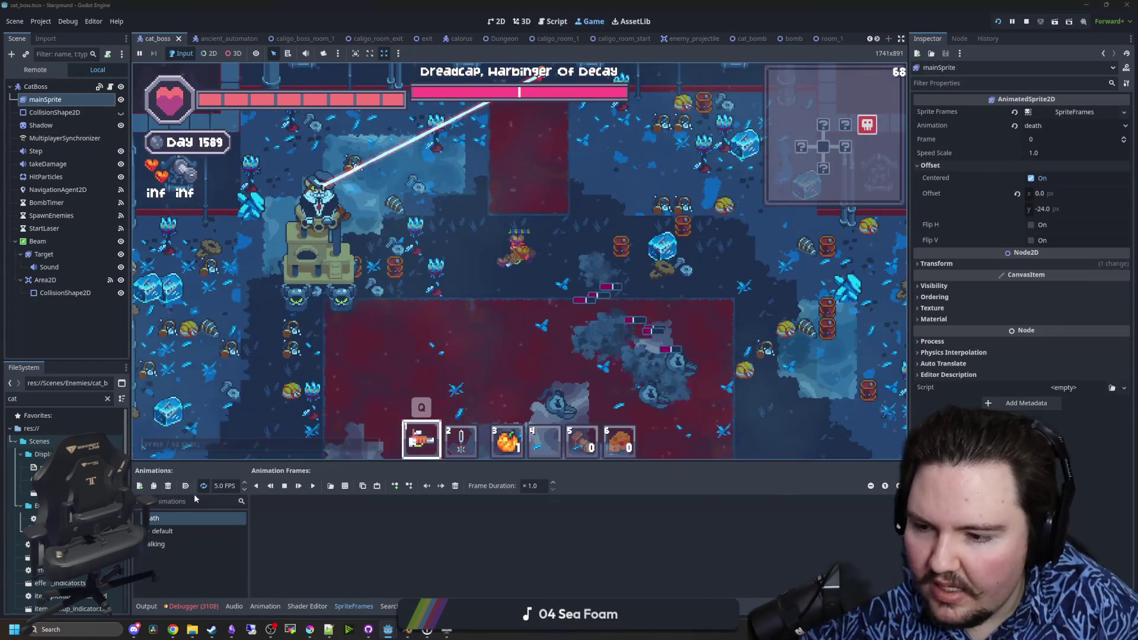
# - Rename the default sprite animation to idle, then equip hotbar item 2 and swing at the boss
pyautogui.doubleClick(168, 531)
pyautogui.write('idle')
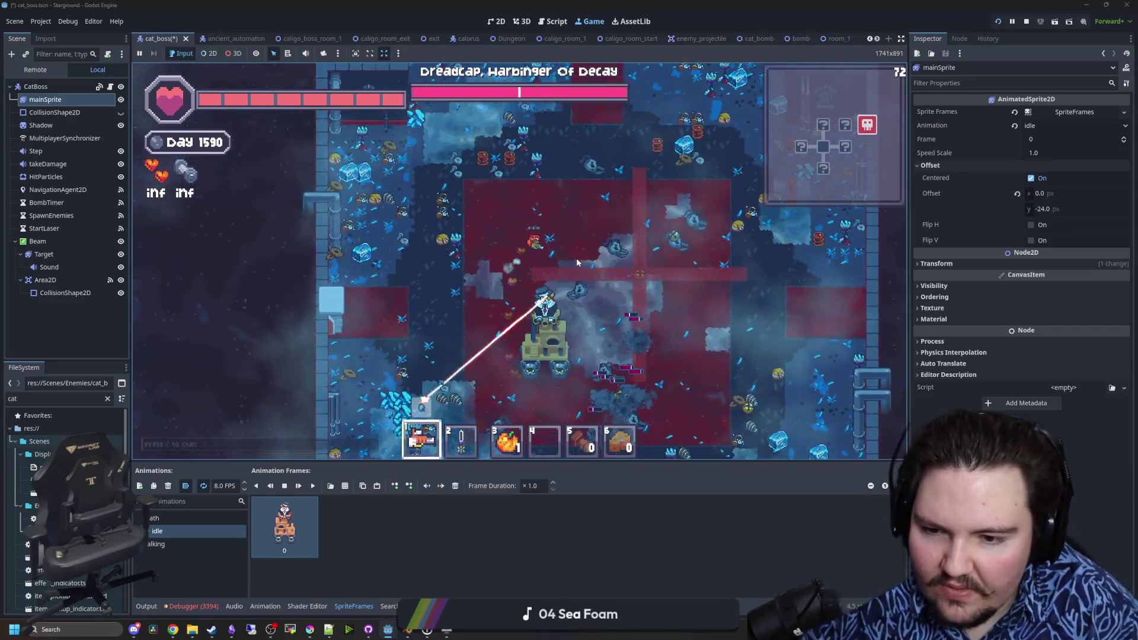
pyautogui.press('2')
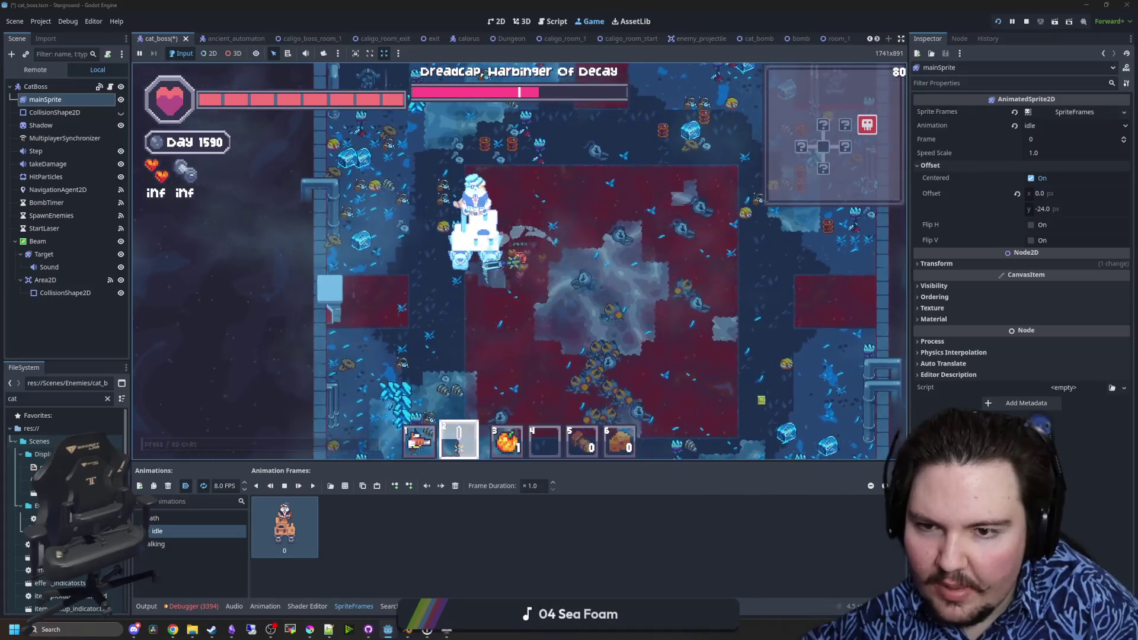
pyautogui.press('d')
pyautogui.click(506, 209)
# - Move the player around the boss room, dodging the laser and closing in on the boss
pyautogui.press('d')
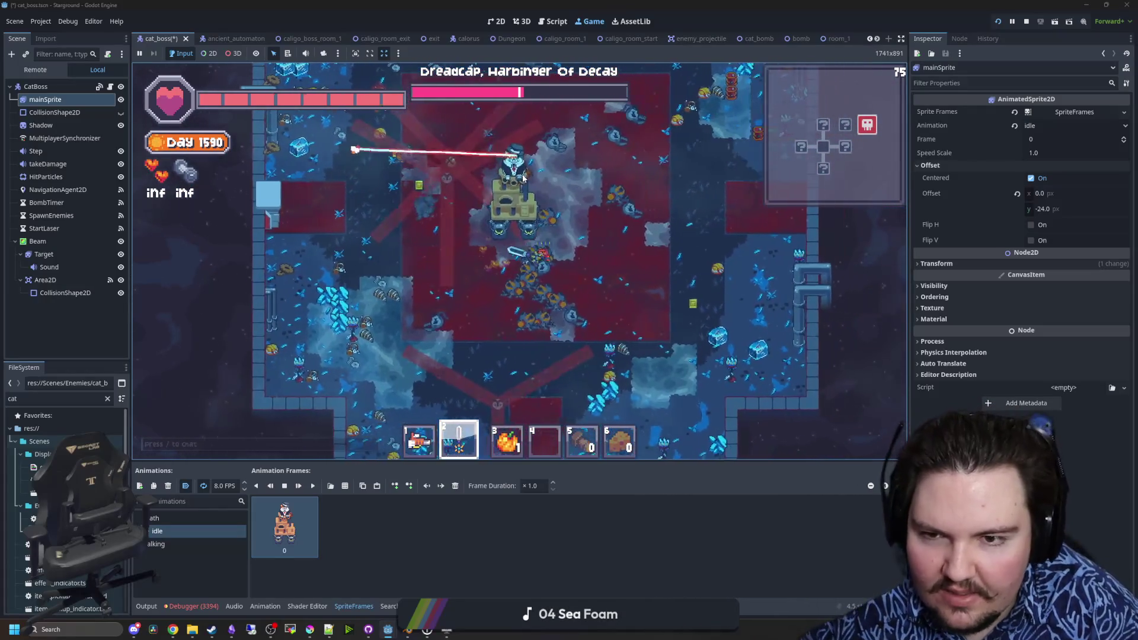
pyautogui.press('s')
pyautogui.press('w')
pyautogui.press('a')
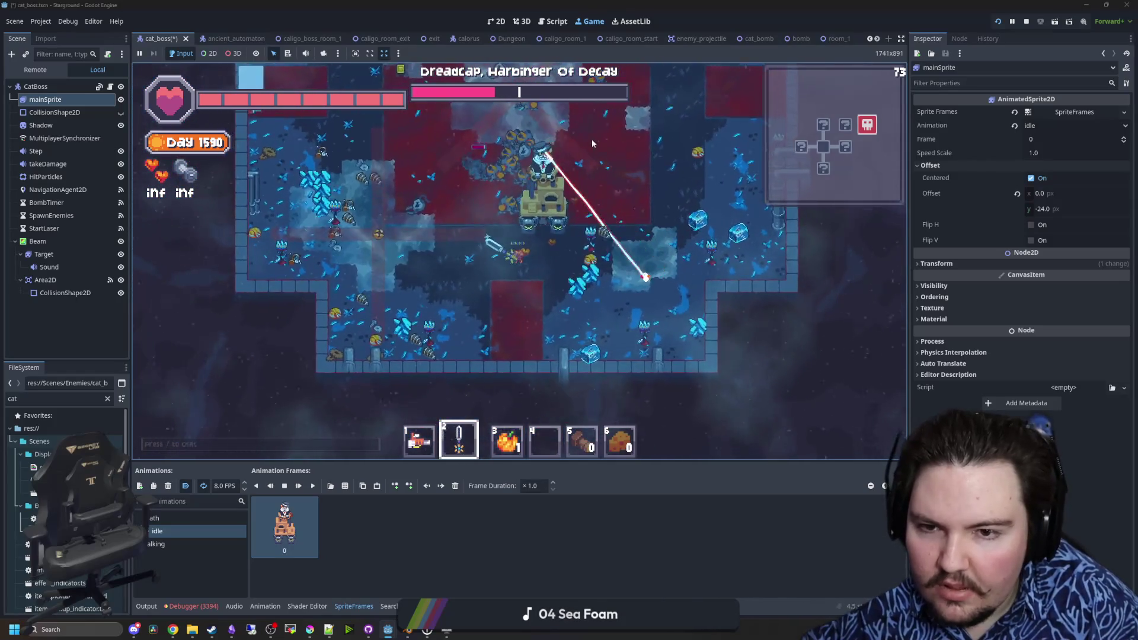
pyautogui.press('a')
pyautogui.press('w')
pyautogui.press('a')
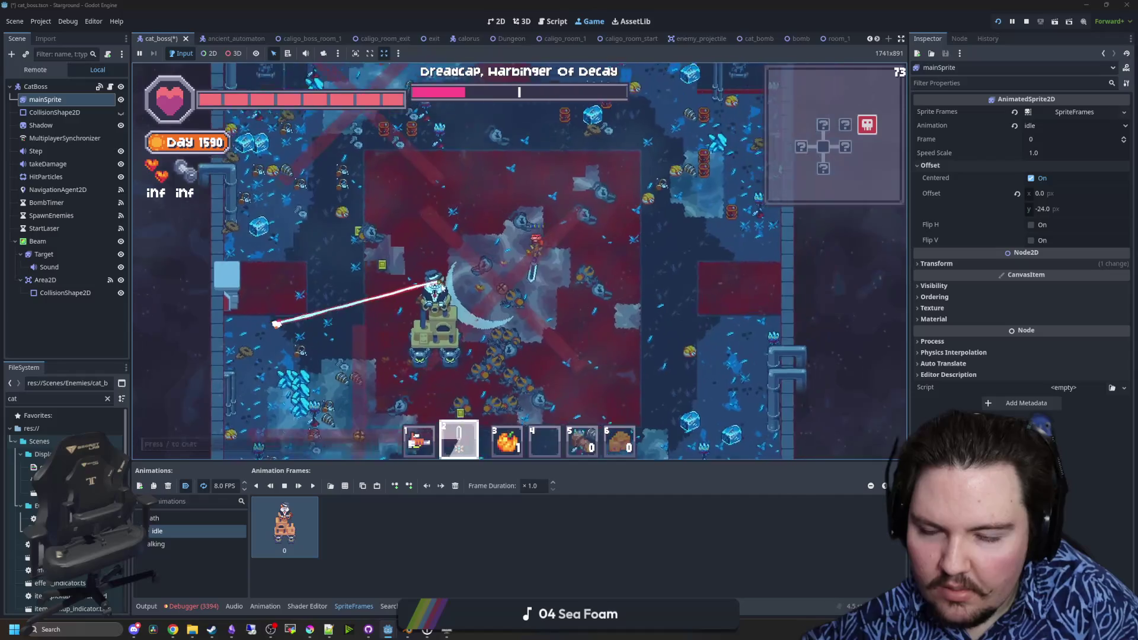
pyautogui.press('w')
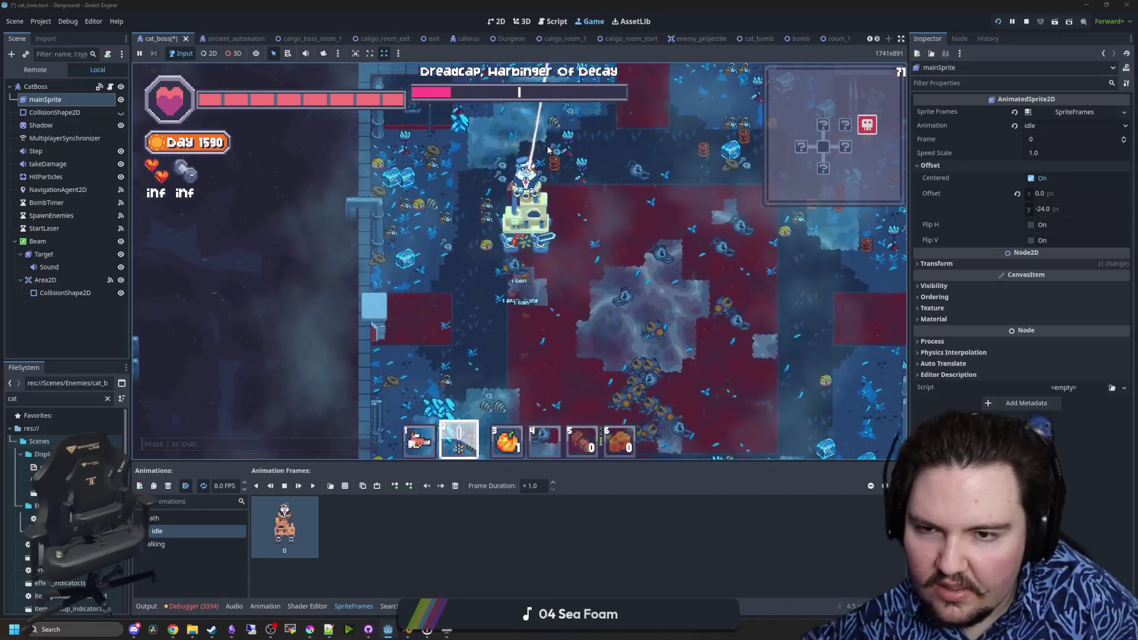
pyautogui.press('d')
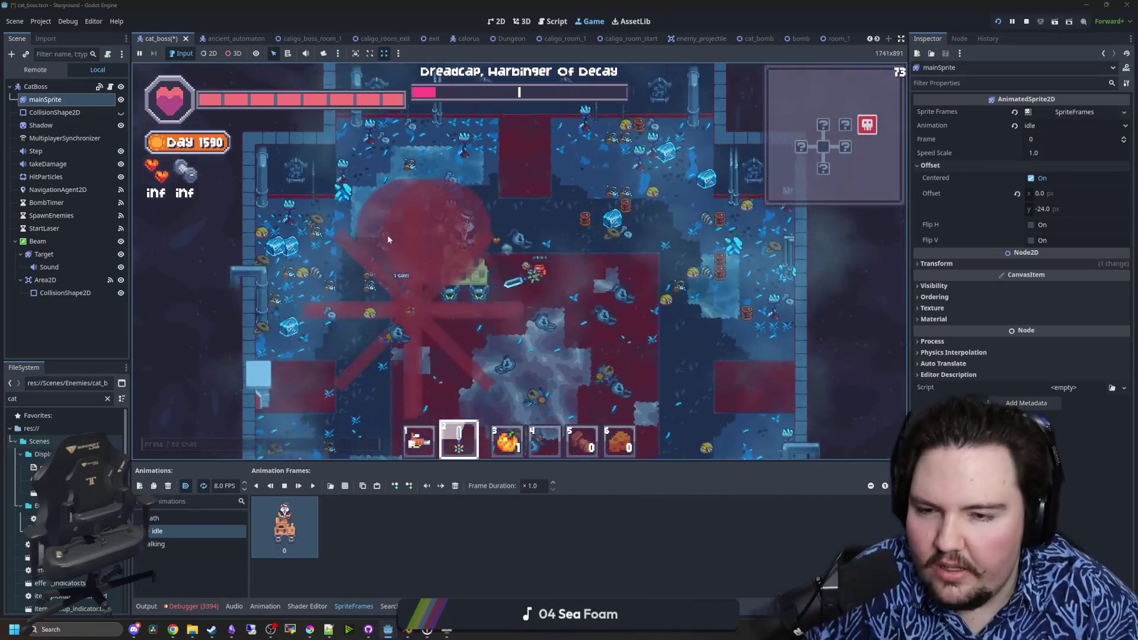
pyautogui.press('s')
pyautogui.press('d')
pyautogui.press('w')
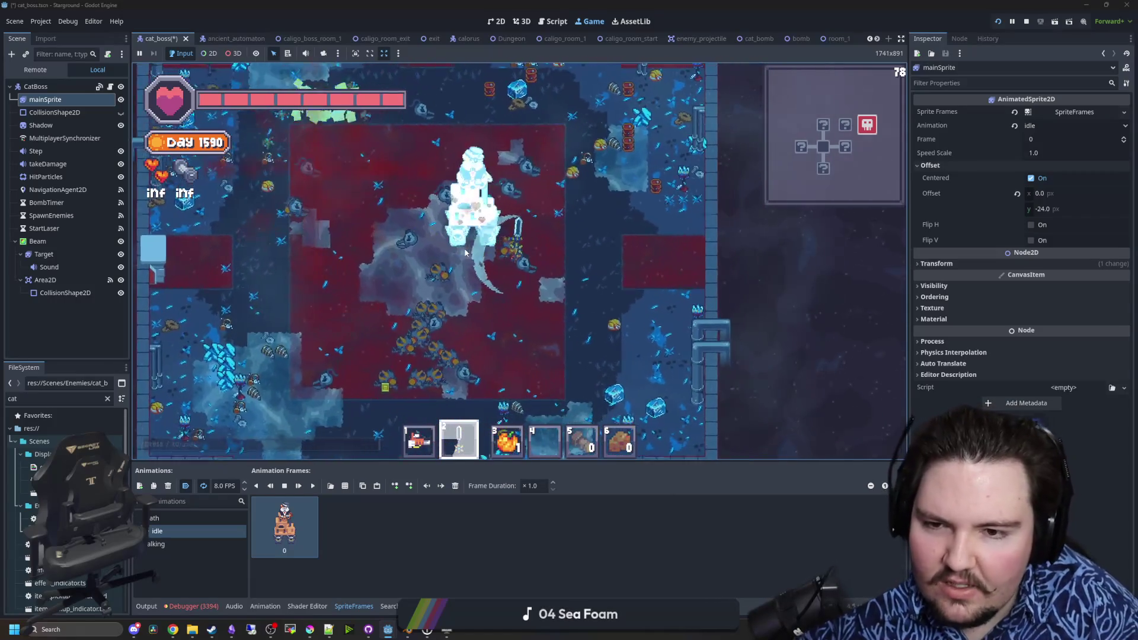
pyautogui.press('a')
pyautogui.press('w')
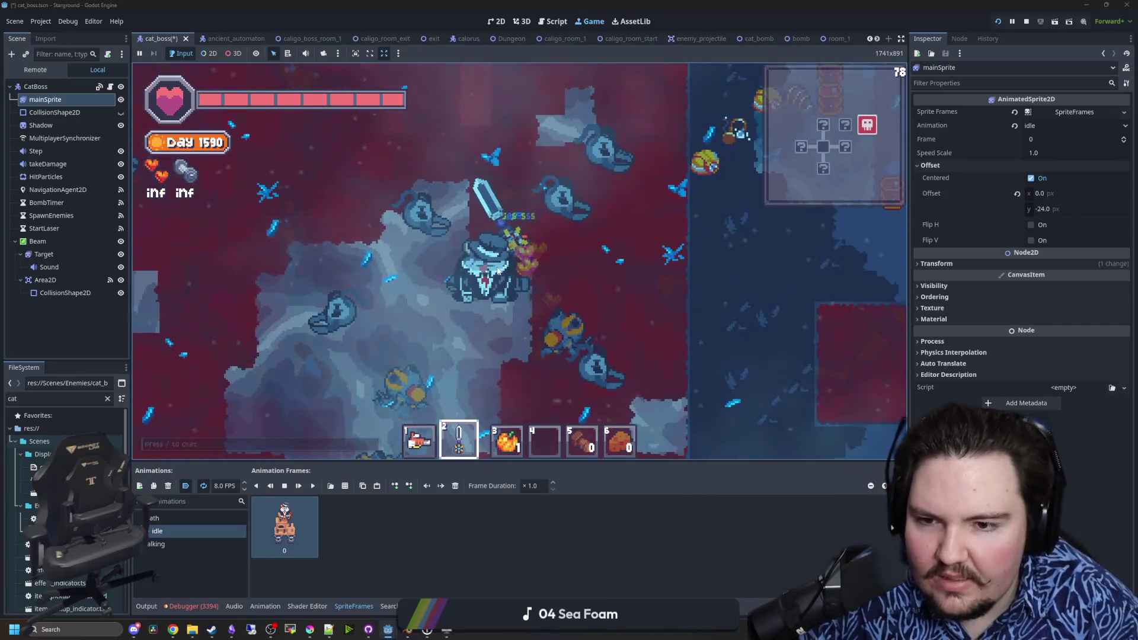
# - Return to the cat_boss.gd code and save the scene changes
pyautogui.scroll(2, 495, 259)
pyautogui.scroll(-3, 471, 270)
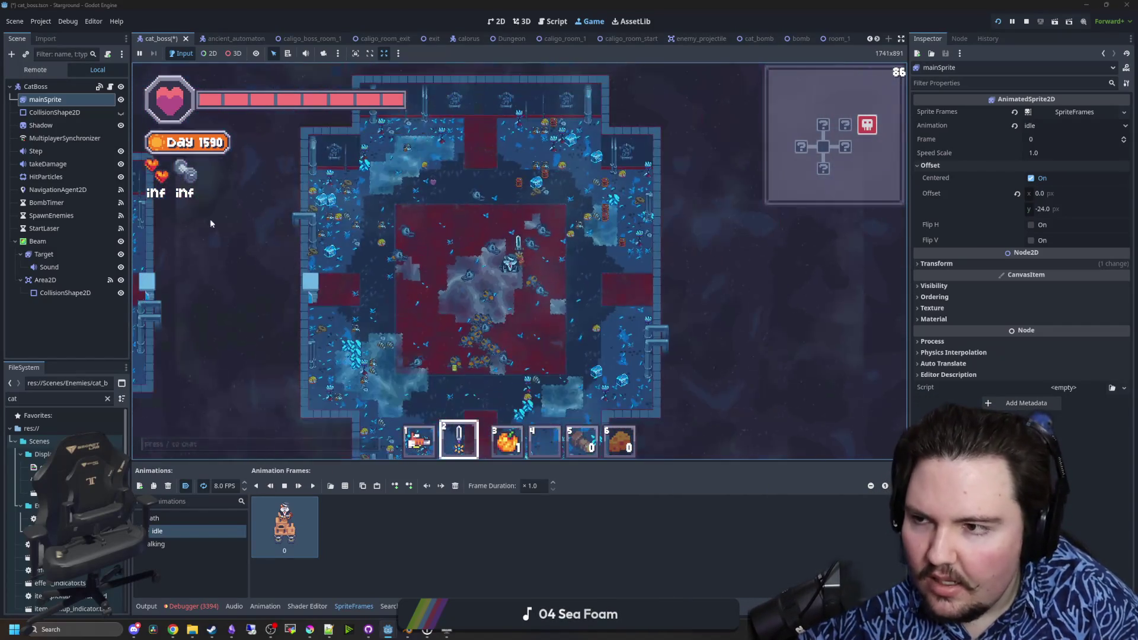
pyautogui.click(111, 87)
pyautogui.click(457, 228)
pyautogui.hotkey('ctrl', 's')
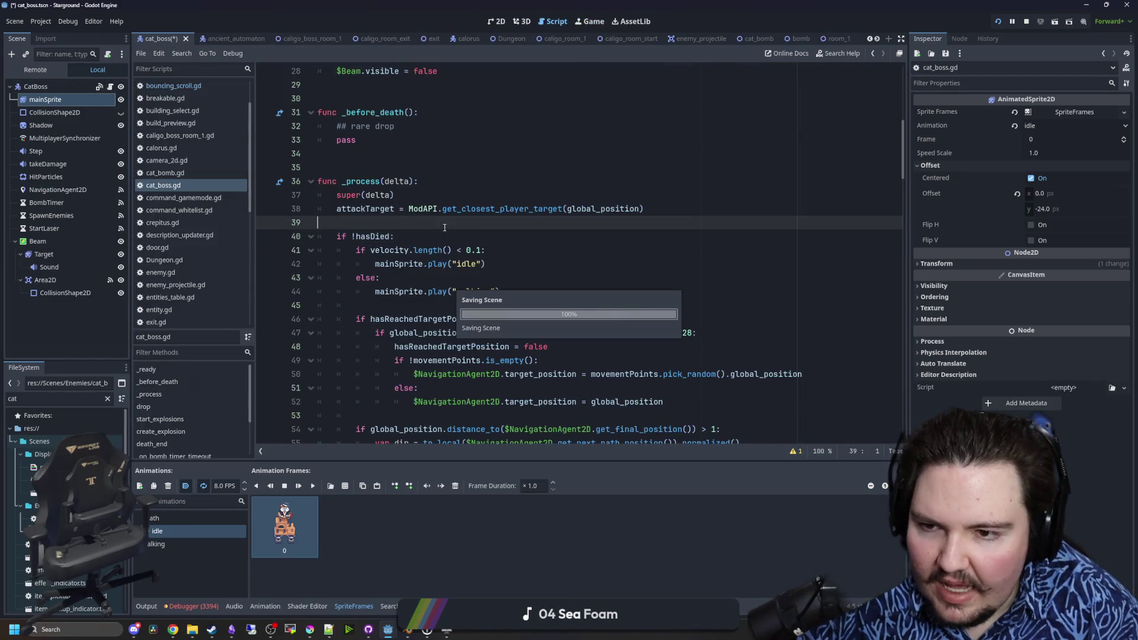
# - Filter the FileSystem dock for 'mushroom', review the hasDied check in _process, and save
pyautogui.doubleClick(102, 399)
pyautogui.write('mushroom')
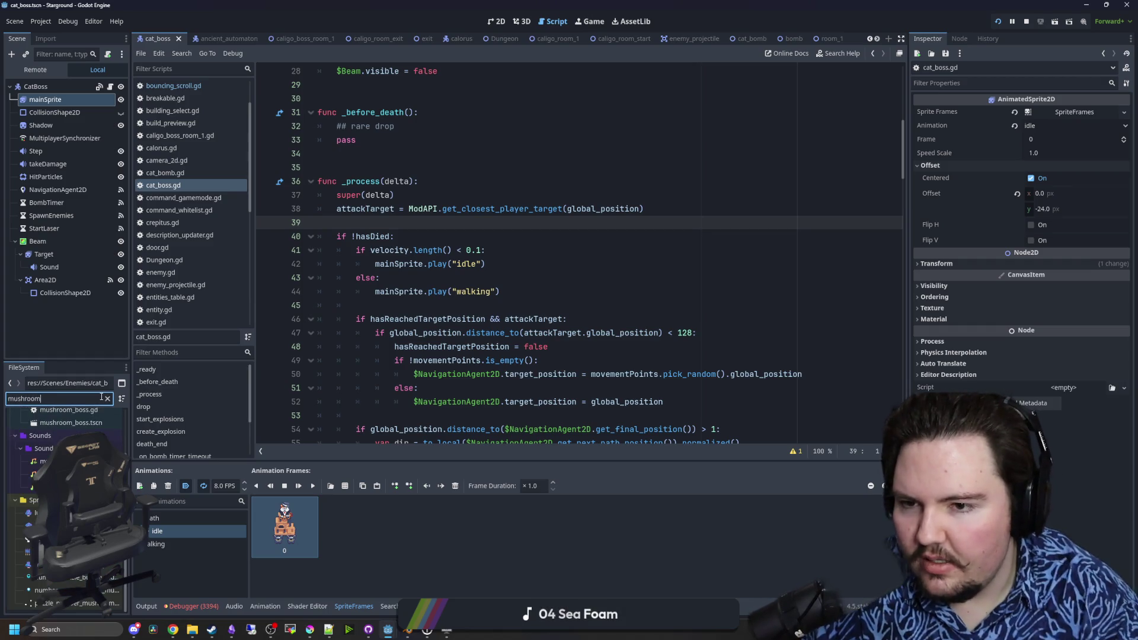
pyautogui.doubleClick(378, 236)
pyautogui.scroll(-10, 377, 236)
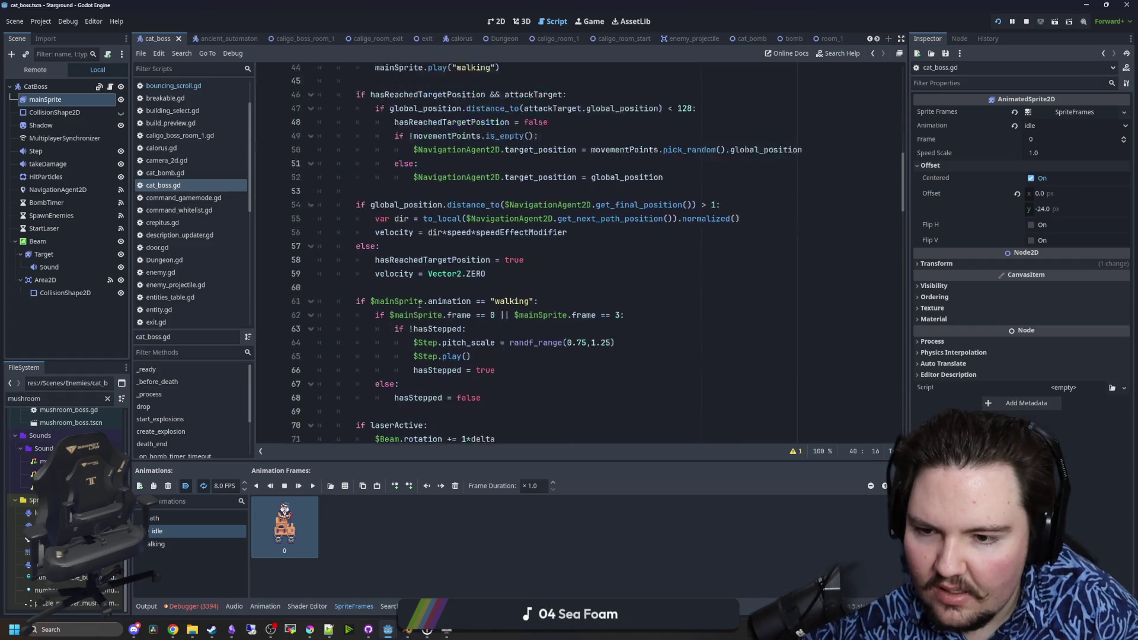
pyautogui.click(440, 287)
pyautogui.scroll(-5, 440, 287)
pyautogui.scroll(-8, 440, 287)
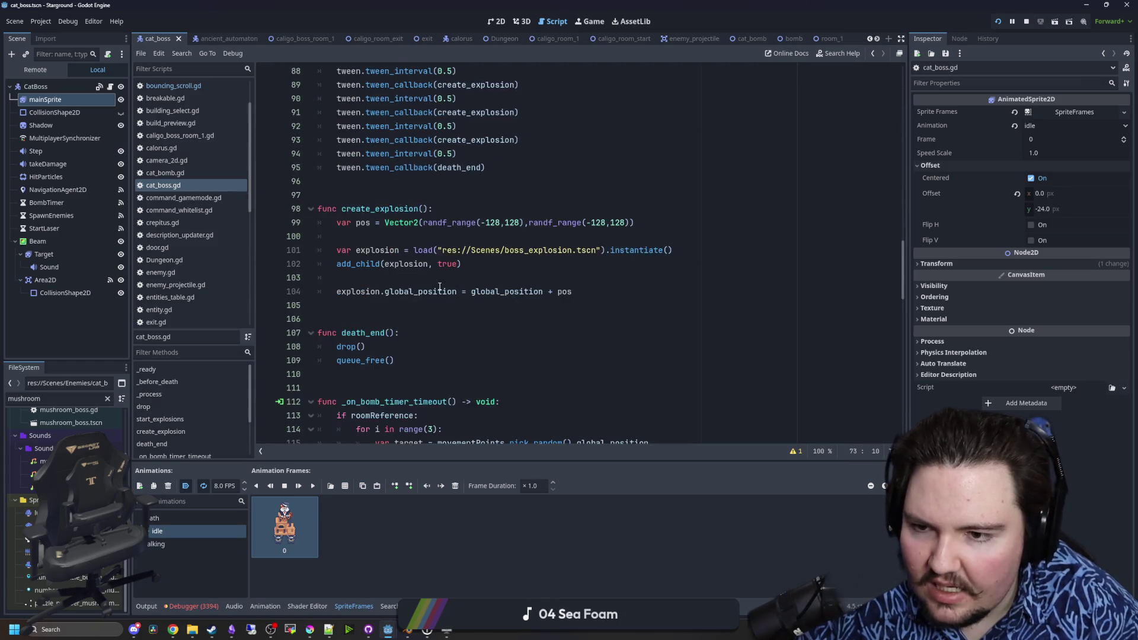
pyautogui.click(419, 278)
pyautogui.scroll(-5, 419, 277)
pyautogui.scroll(-9, 419, 273)
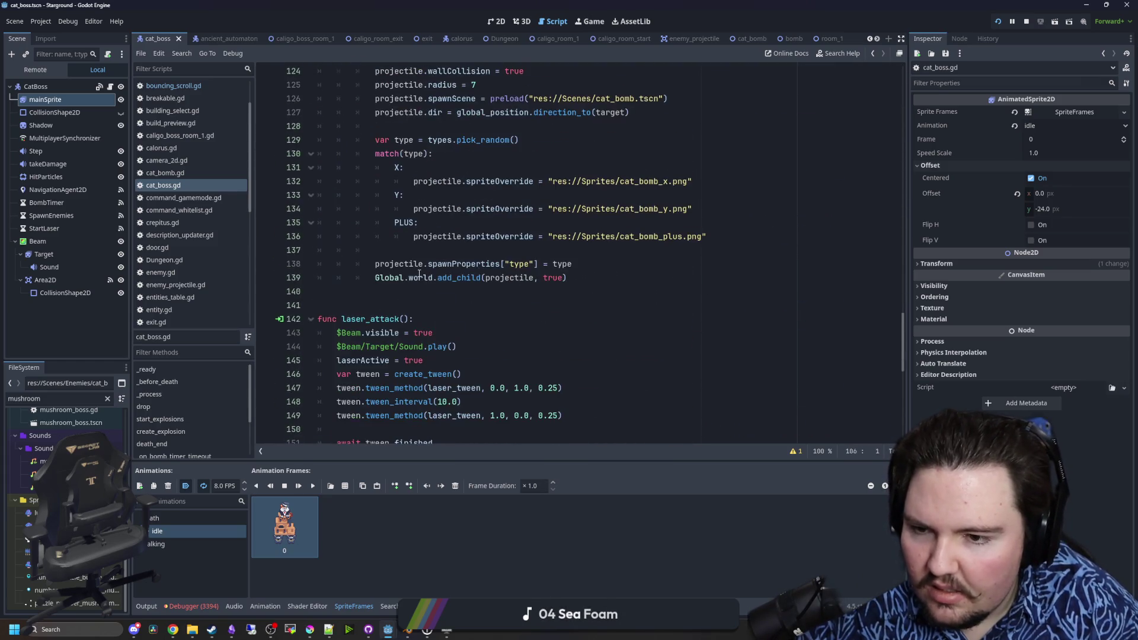
pyautogui.hotkey('ctrl', 's')
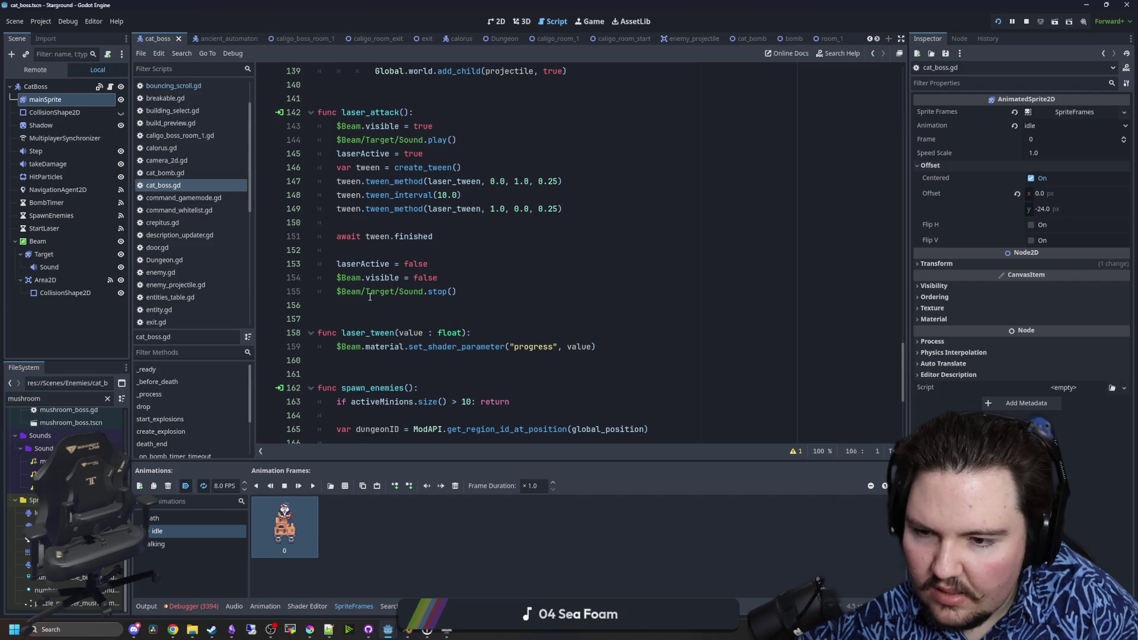
# - Add 'if hasDied: return' as start_explosions()'s first line, save, and check the game's debugger errors
pyautogui.scroll(-6, 419, 274)
pyautogui.scroll(2, 879, 401)
pyautogui.moveTo(902, 409); pyautogui.dragTo(902, 108)
pyautogui.scroll(-3, 415, 299)
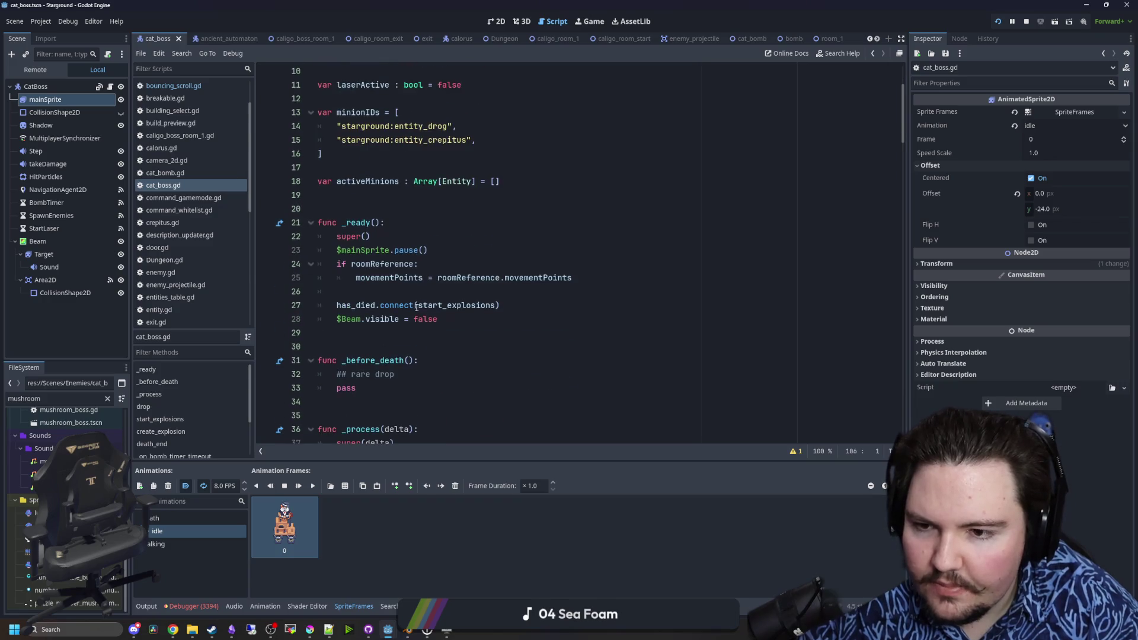
pyautogui.click(420, 287)
pyautogui.keyDown('ctrl'); pyautogui.click(419, 287); pyautogui.keyUp('ctrl')
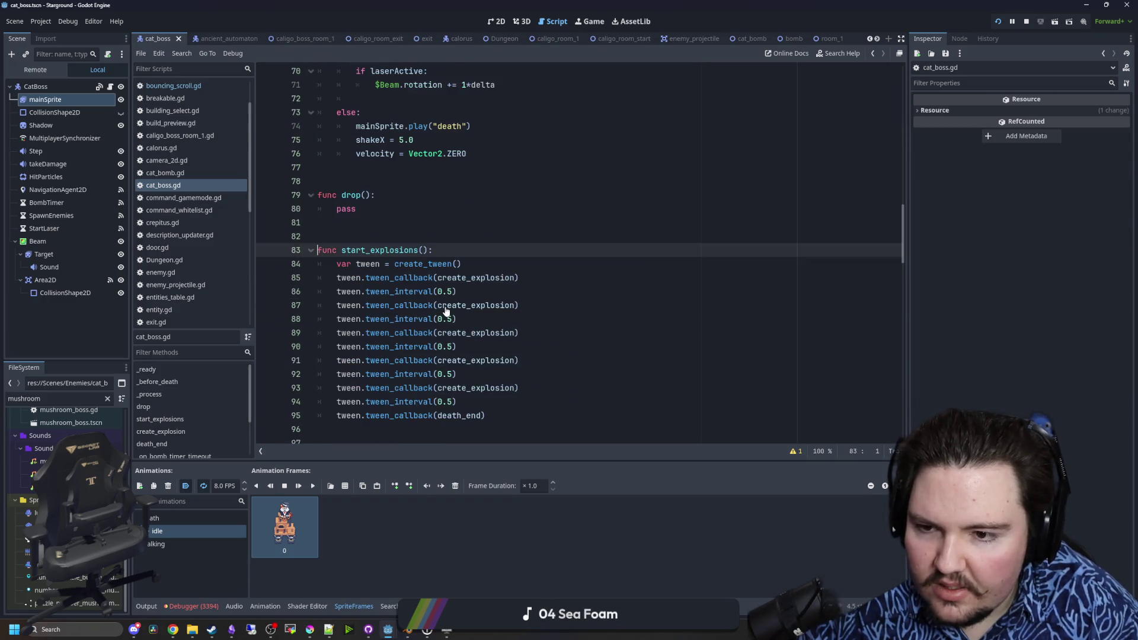
pyautogui.click(501, 251)
pyautogui.press('Return')
pyautogui.write('if hasDied')
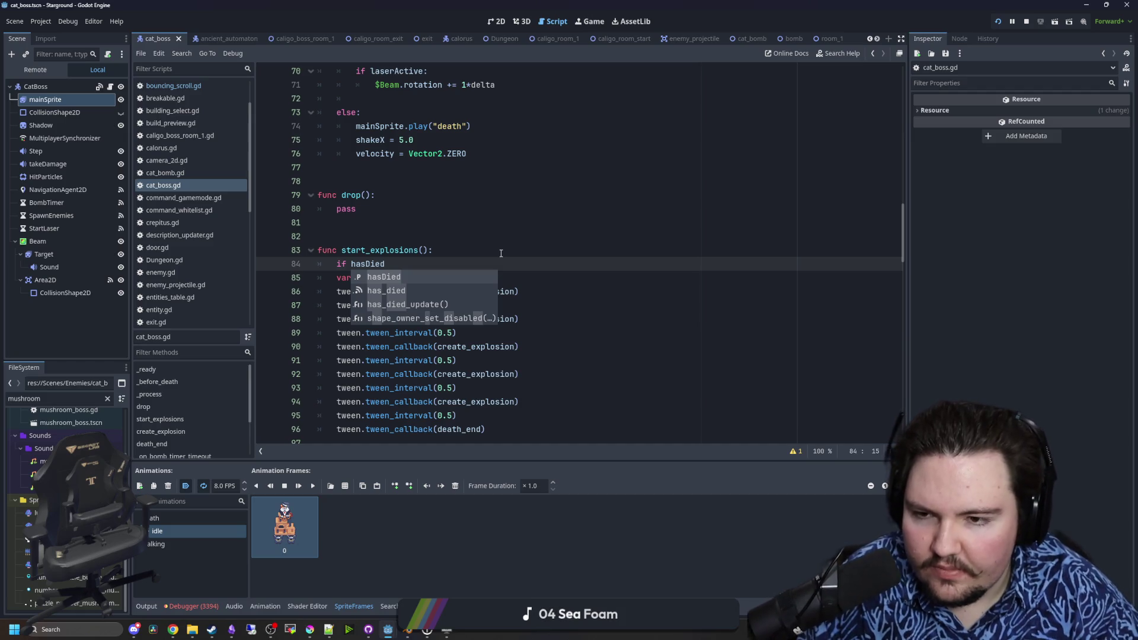
pyautogui.write(': return')
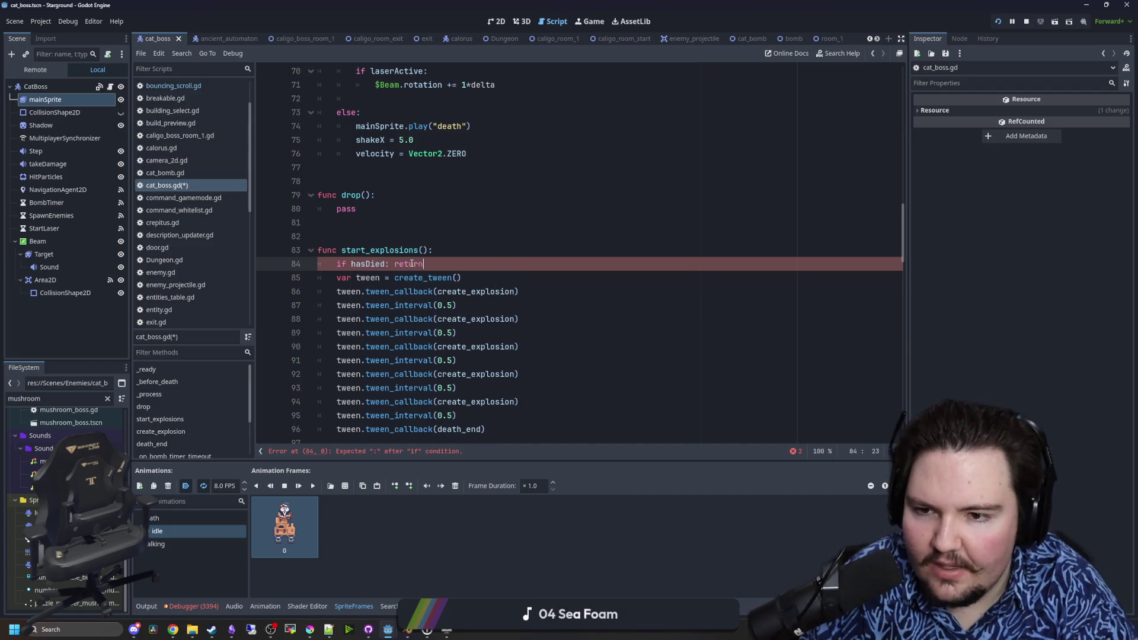
pyautogui.press('Return')
pyautogui.click(425, 236)
pyautogui.hotkey('ctrl', 's')
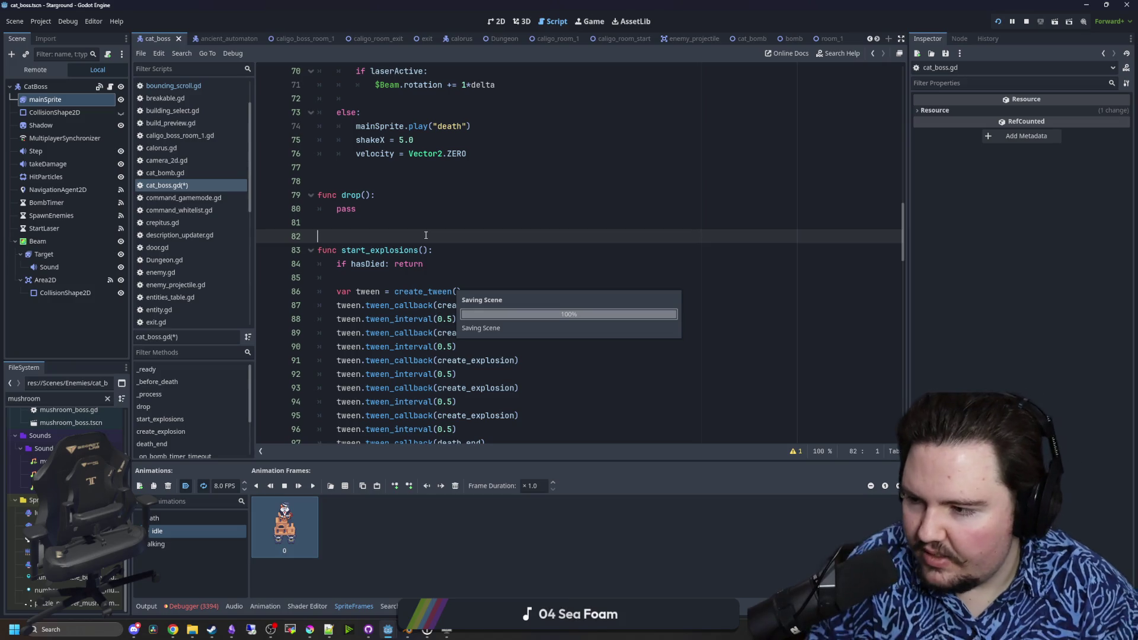
pyautogui.click(592, 22)
pyautogui.click(188, 606)
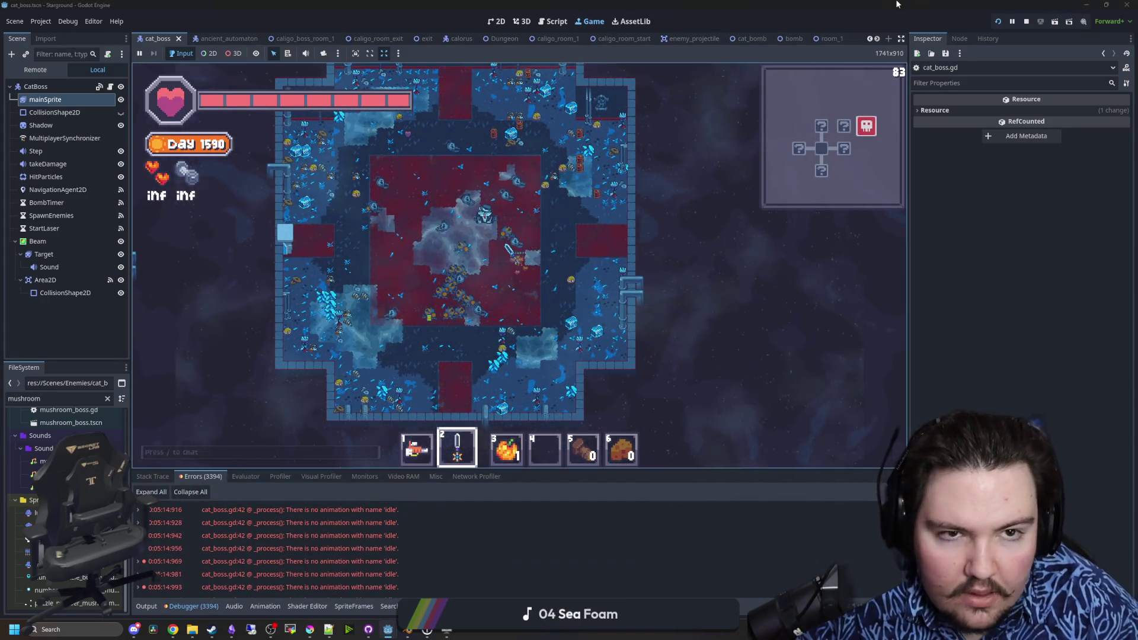
# - Stop the game and leave a drop() stub containing only pass above start_explosions, saved
pyautogui.click(1026, 21)
pyautogui.click(541, 220)
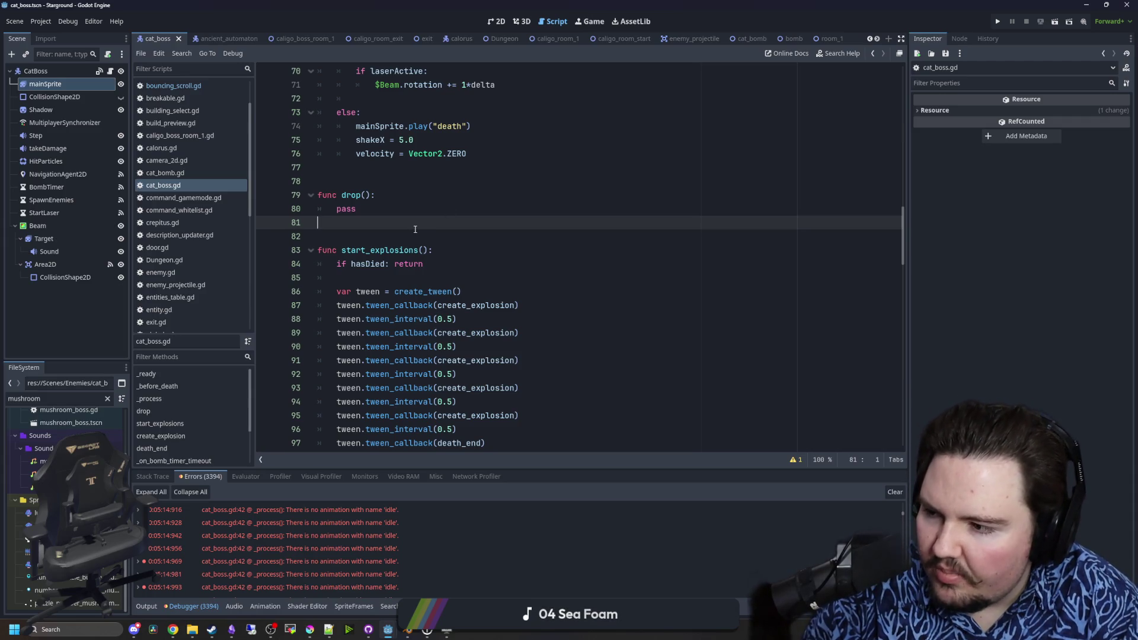
pyautogui.press('Down')
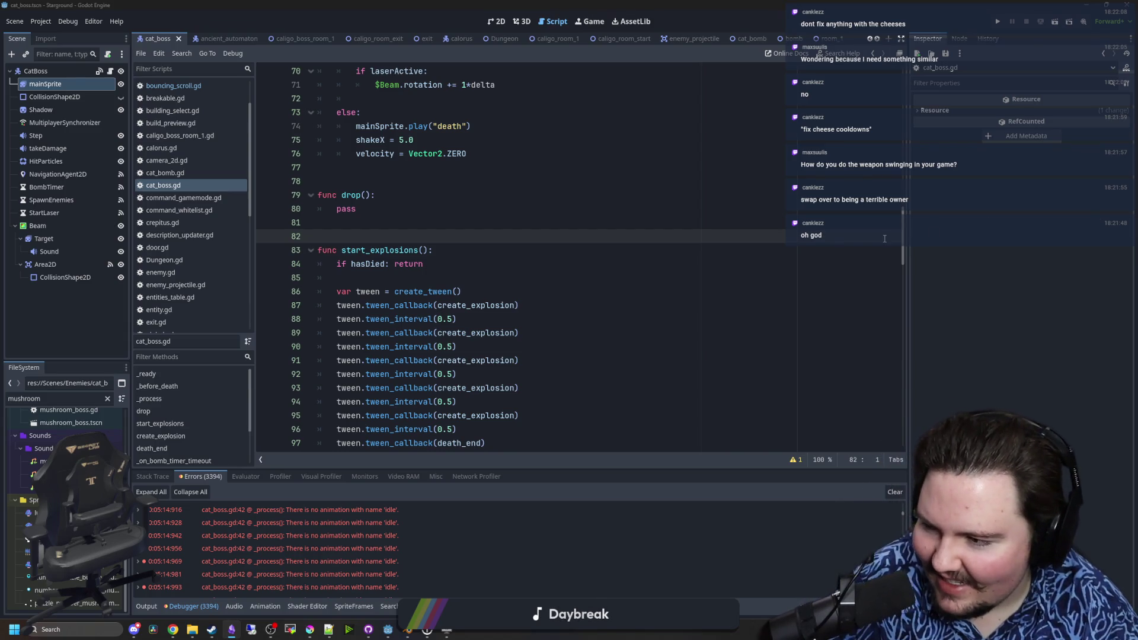
pyautogui.click(445, 221)
pyautogui.hotkey('ctrl', 's')
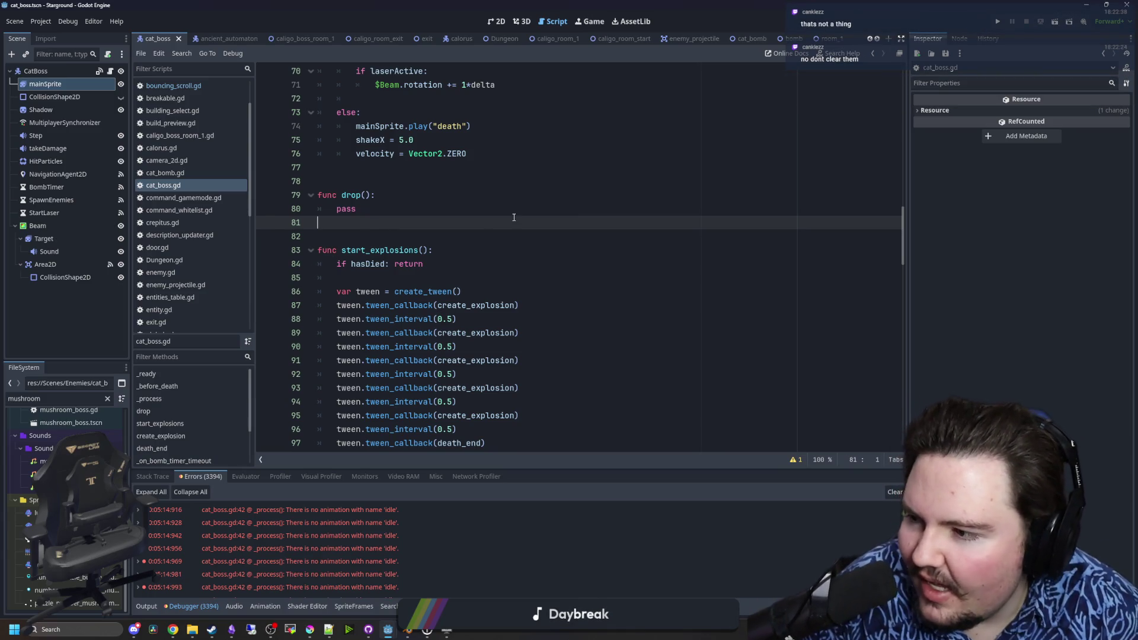
pyautogui.click(564, 207)
pyautogui.hotkey('ctrl', 's')
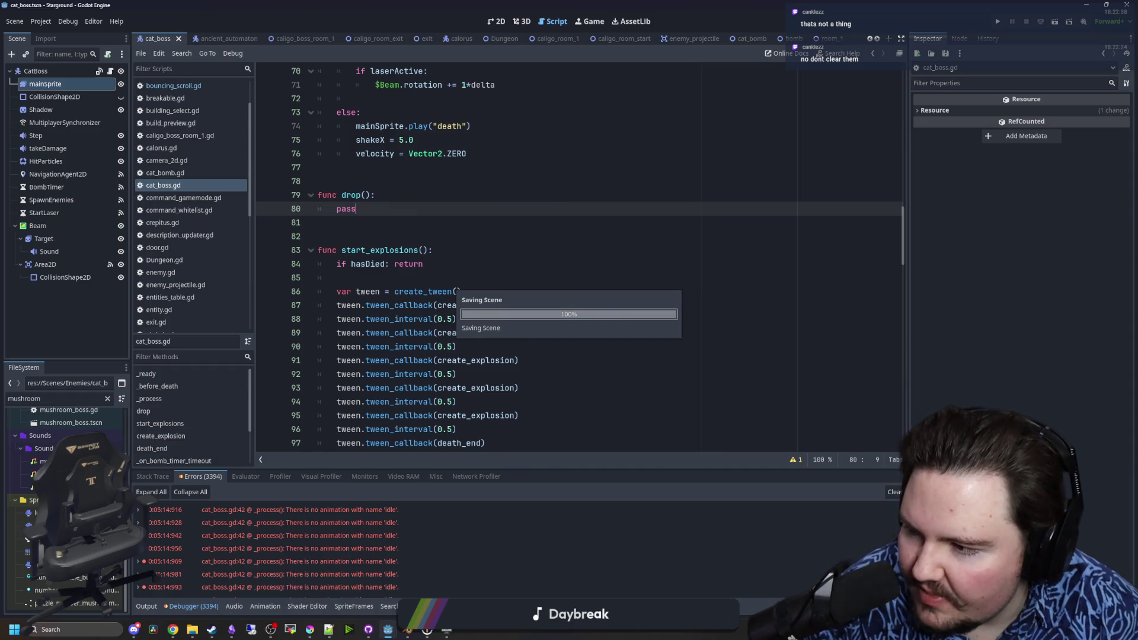
pyautogui.click(507, 228)
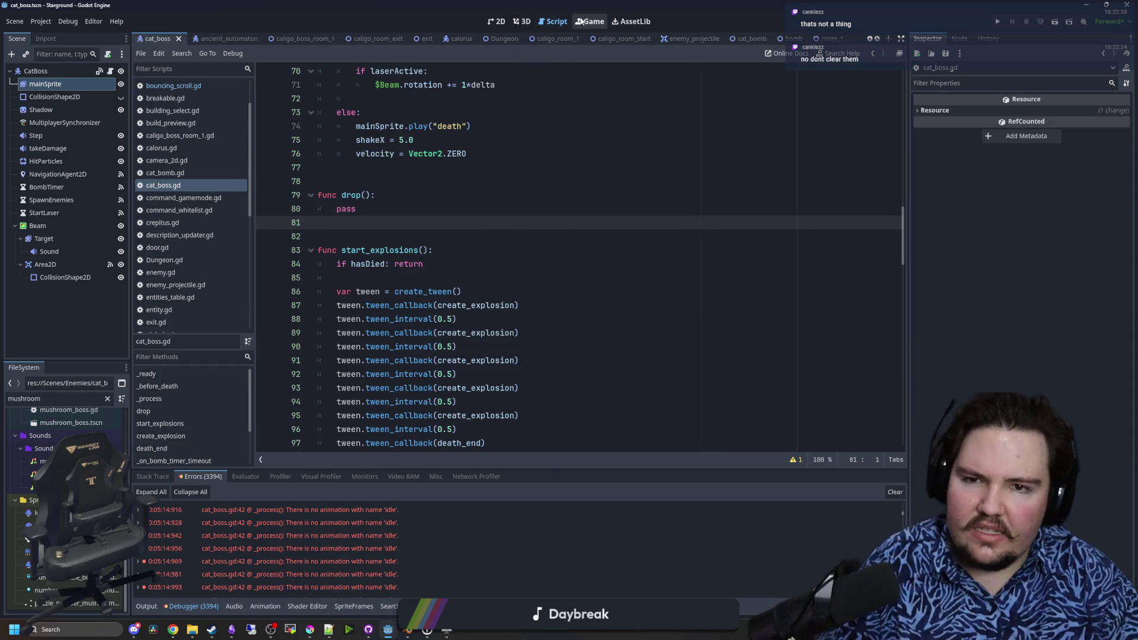
# - Open cat_boss.gd from the script icon on the CatBoss node in the Scene dock
pyautogui.click(589, 21)
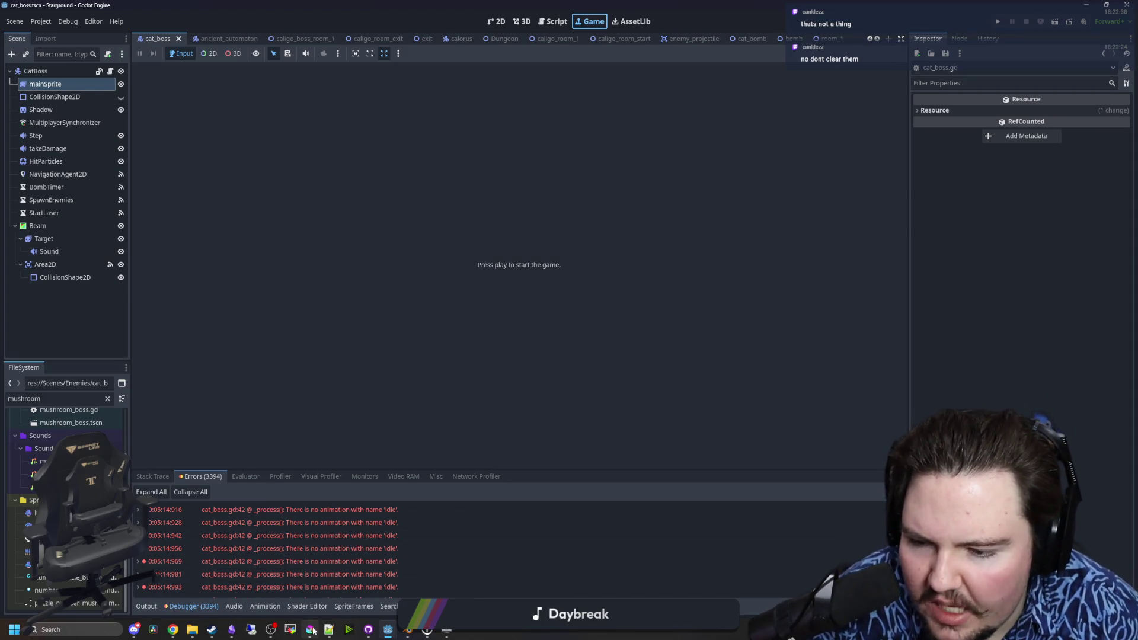
pyautogui.click(111, 72)
pyautogui.click(111, 72)
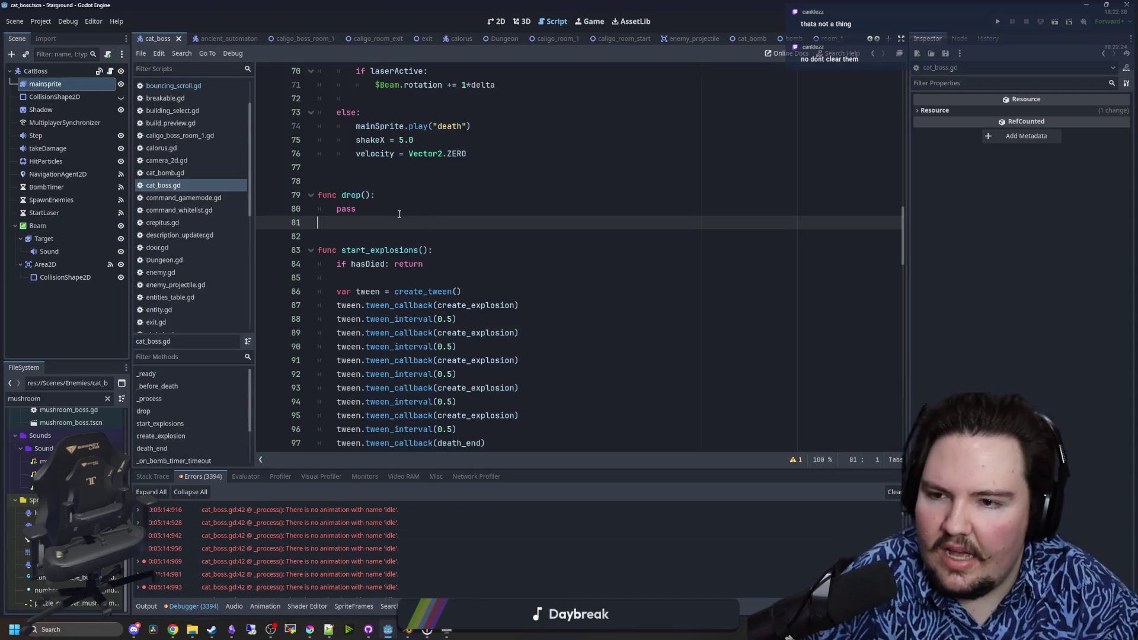
# - Write global_position.angle_to(get_global_mouse_position()) in drop() and check the angle_to documentation
pyautogui.press('Return')
pyautogui.press('Return')
pyautogui.press('Return')
pyautogui.press('Up')
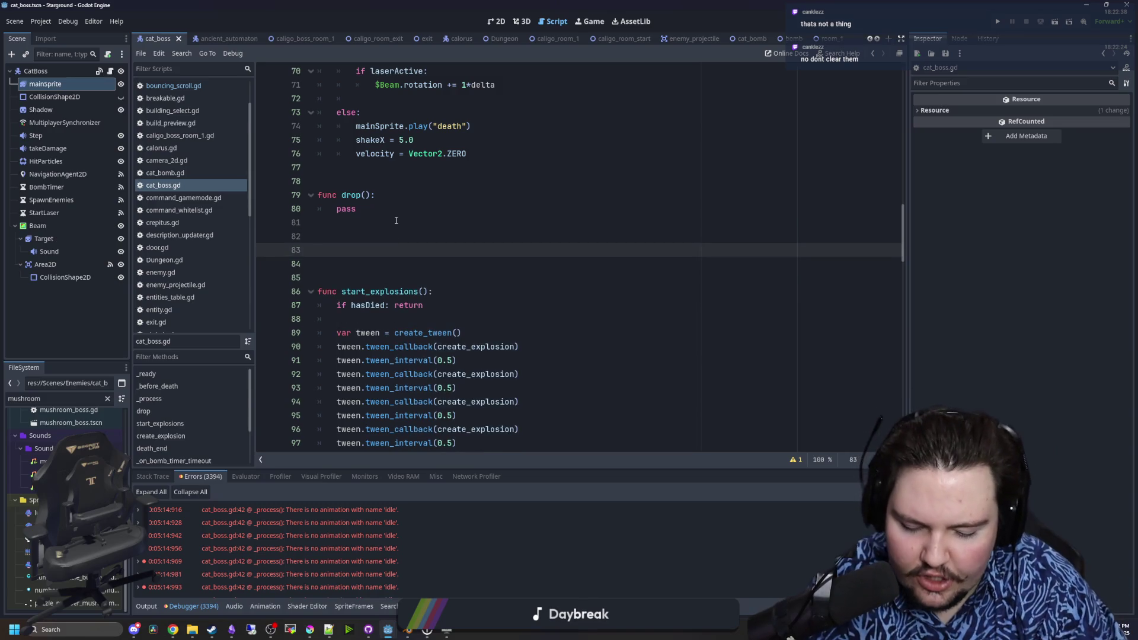
pyautogui.write('global_positi')
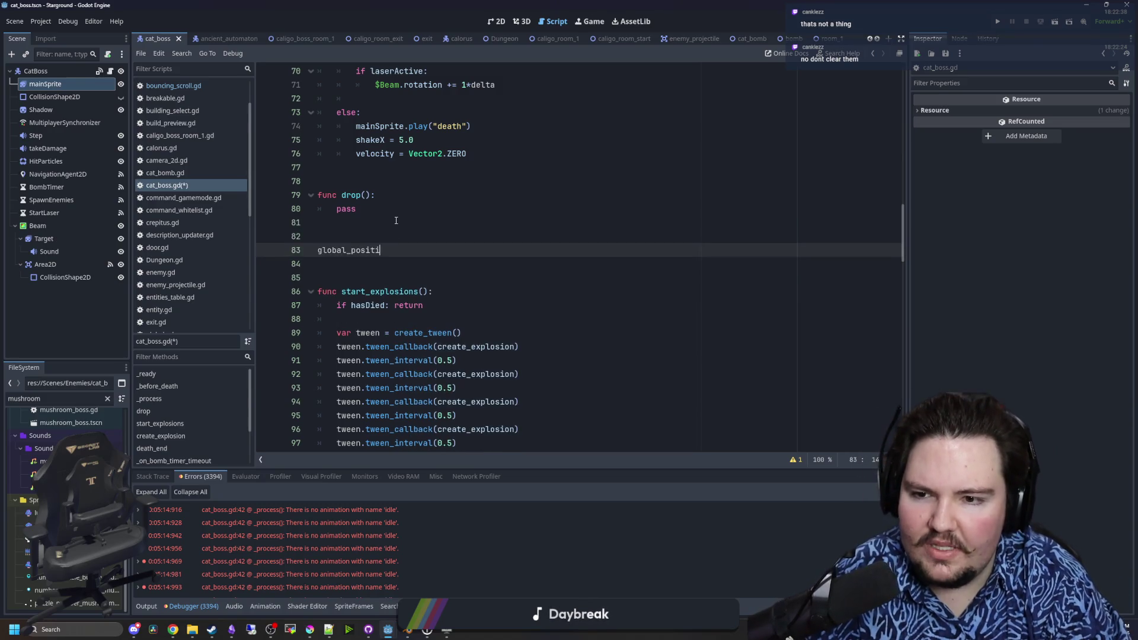
pyautogui.write('di')
pyautogui.write('gle_to(')
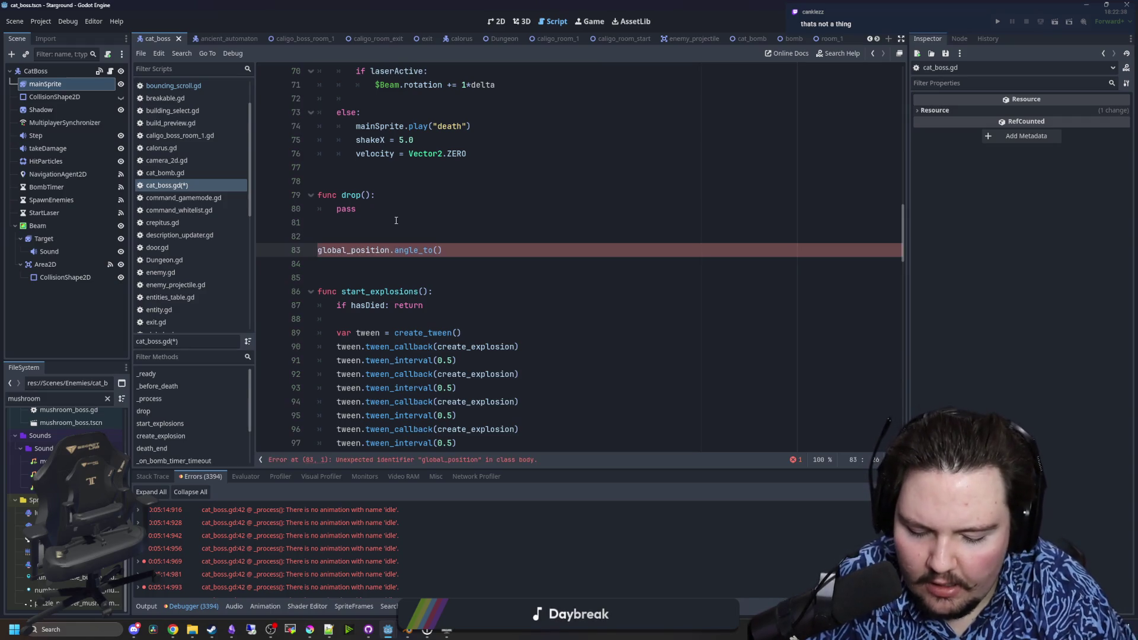
pyautogui.write('get_global_')
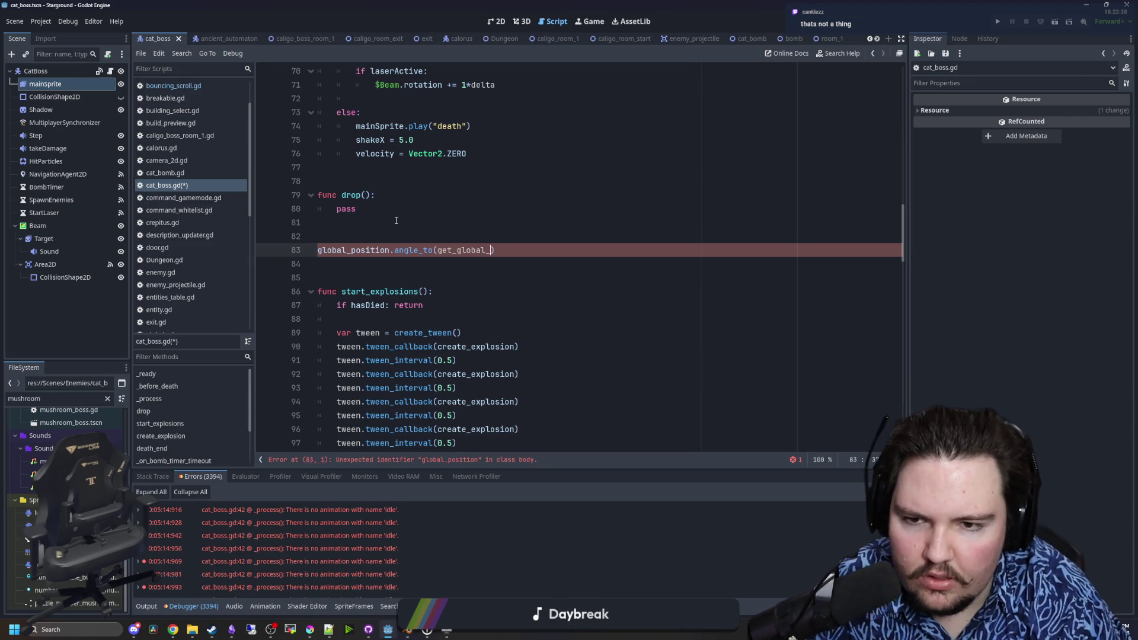
pyautogui.write('mouse_position')
pyautogui.press('Return')
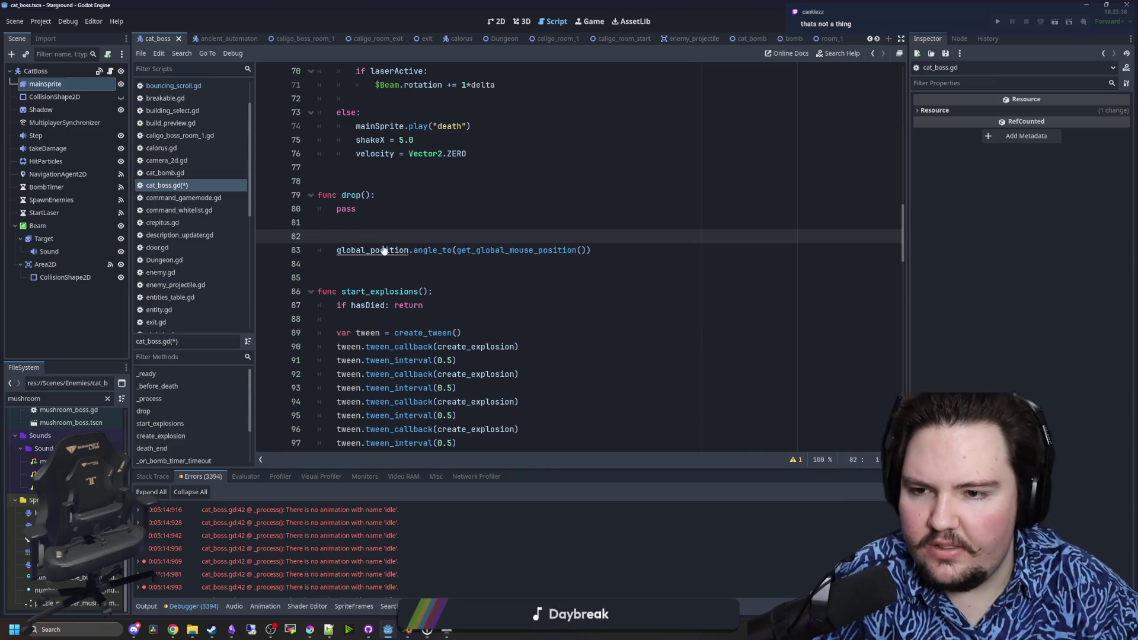
pyautogui.keyDown('ctrl'); pyautogui.click(425, 252); pyautogui.keyUp('ctrl')
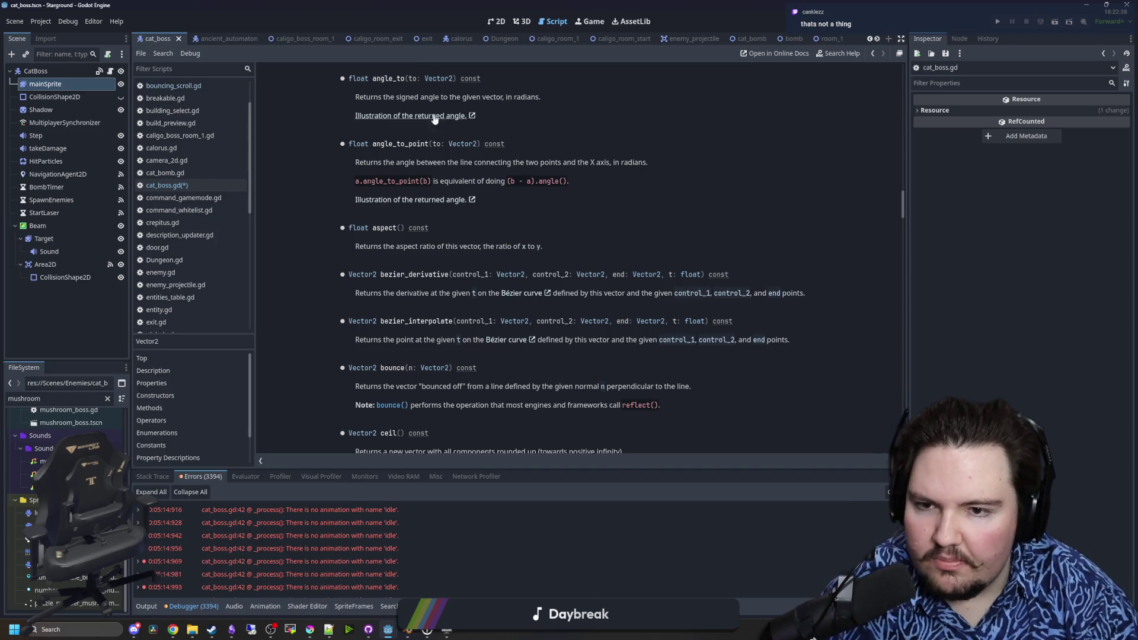
pyautogui.hotkey('alt', 'Left')
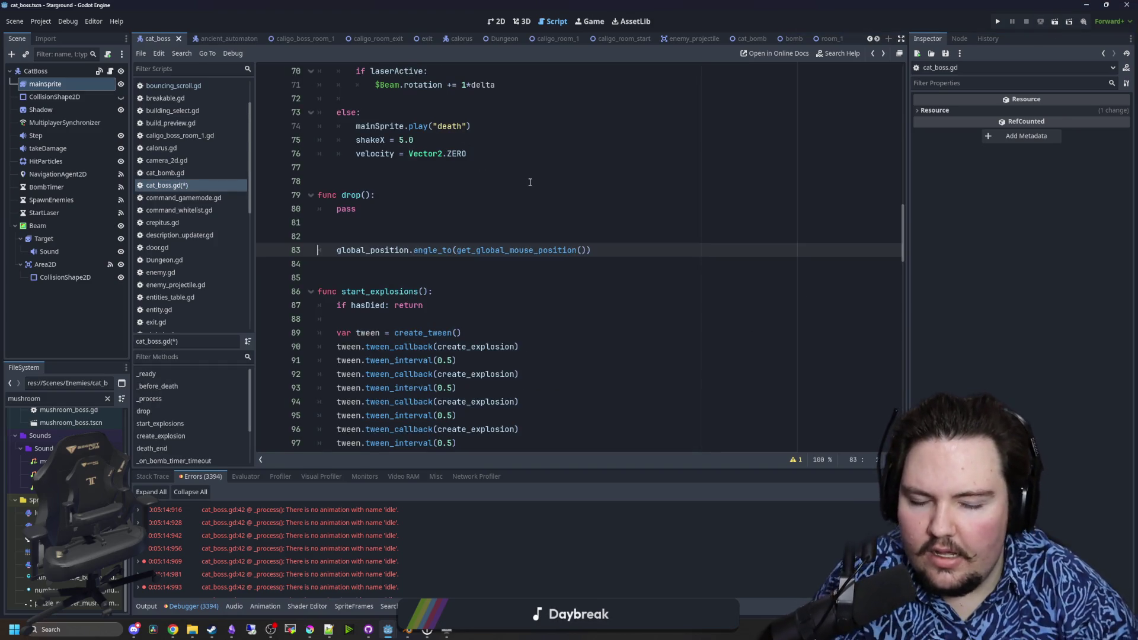
# - Make $Weapon.rotation a plain assignment equal to the angle_to expression
pyautogui.click(363, 238)
pyautogui.write('$Weapon.rotation -=')
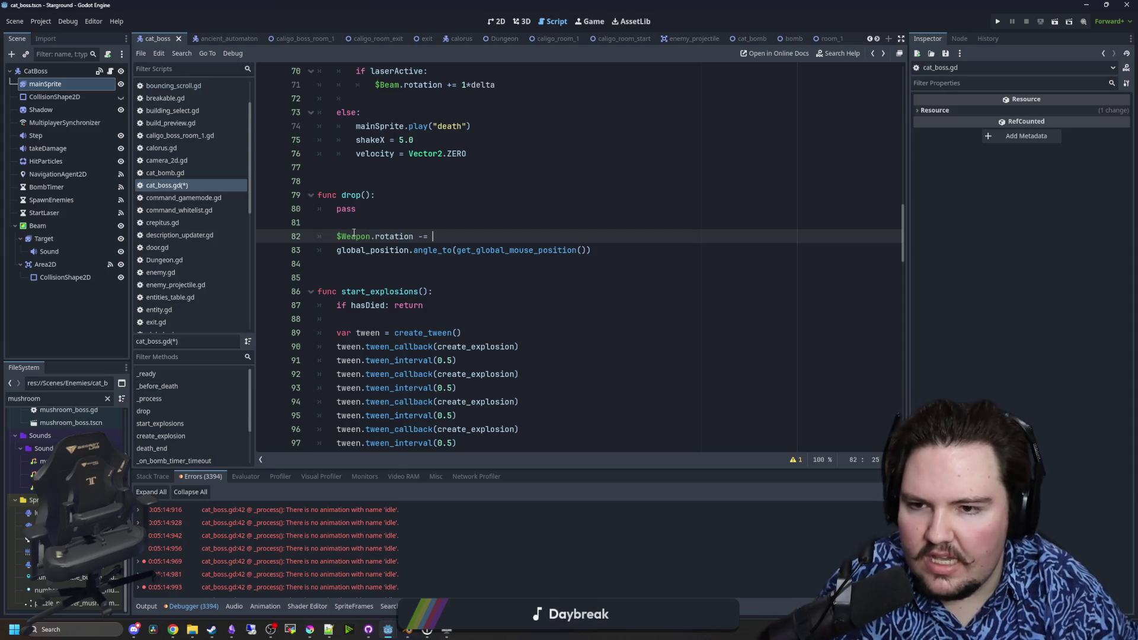
pyautogui.press('BackSpace')
pyautogui.press('BackSpace')
pyautogui.press('BackSpace')
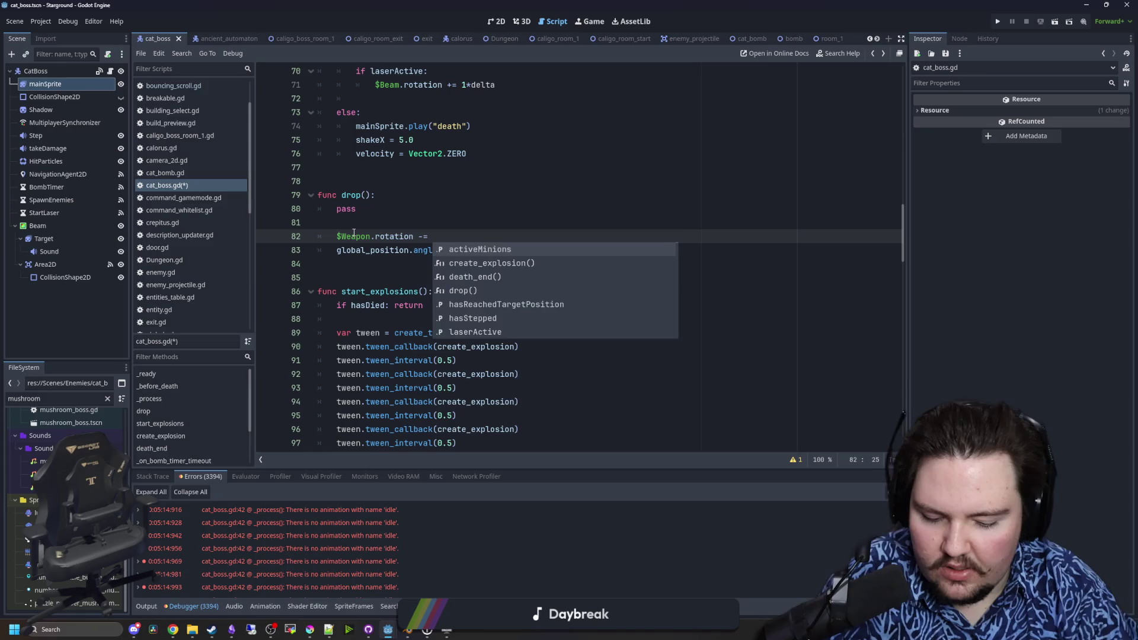
pyautogui.write('=')
pyautogui.moveTo(337, 250); pyautogui.dragTo(591, 251)
pyautogui.hotkey('ctrl', 'x')
pyautogui.click(495, 236)
pyautogui.hotkey('ctrl', 'v')
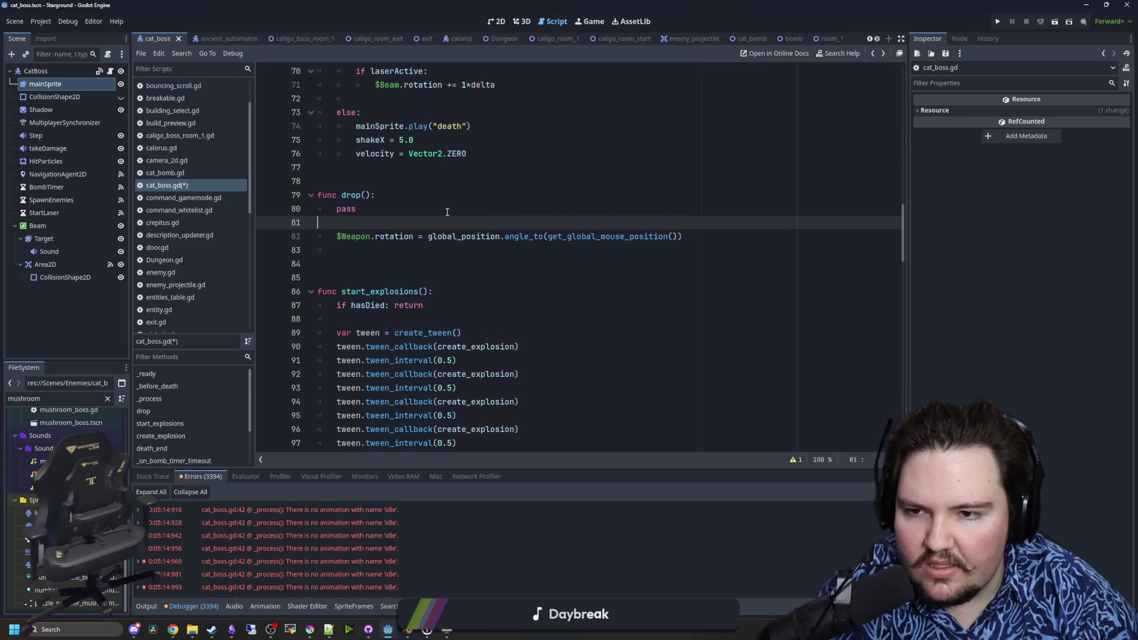
# - Declare var attackOffset = 0.0 and add attackOffset to the $Weapon.rotation expression
pyautogui.click(468, 210)
pyautogui.click(444, 220)
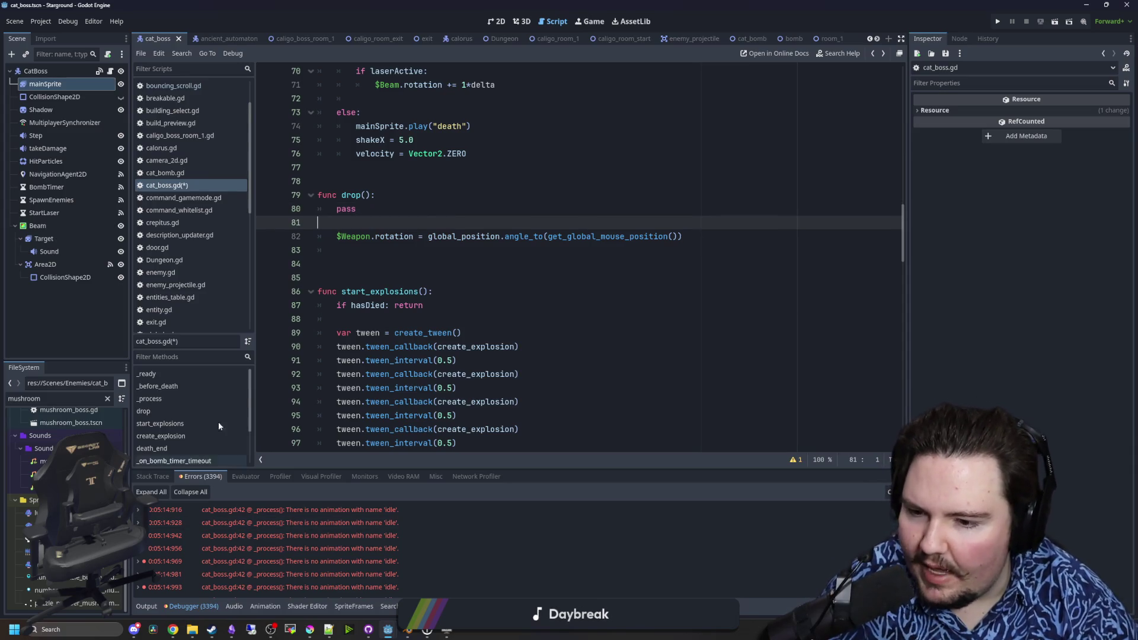
pyautogui.click(692, 235)
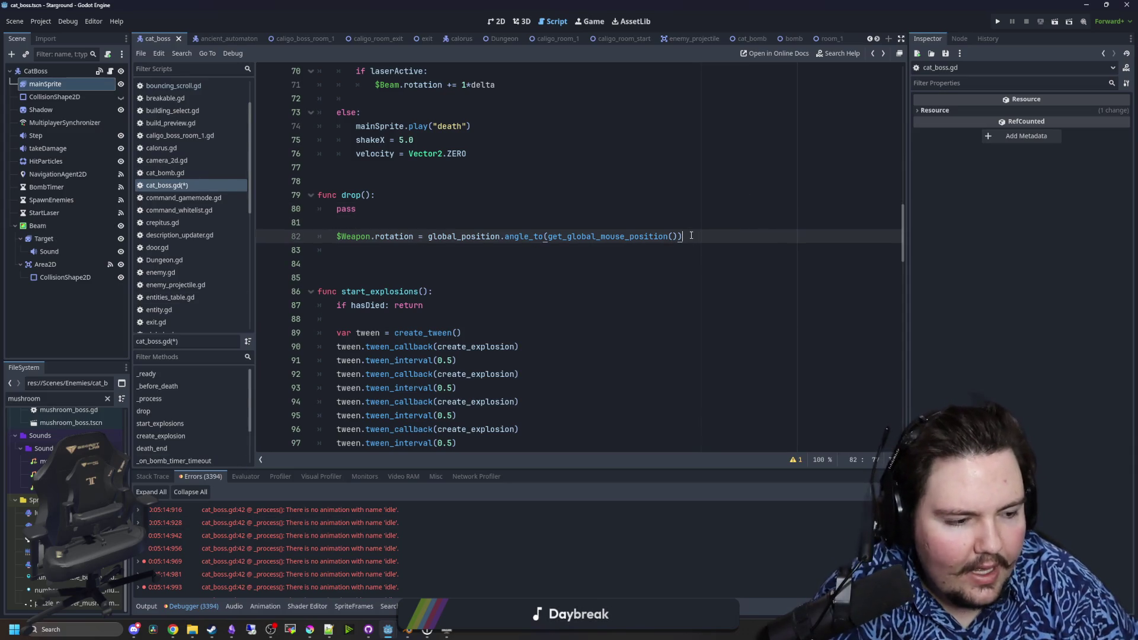
pyautogui.press('Return')
pyautogui.press('Return')
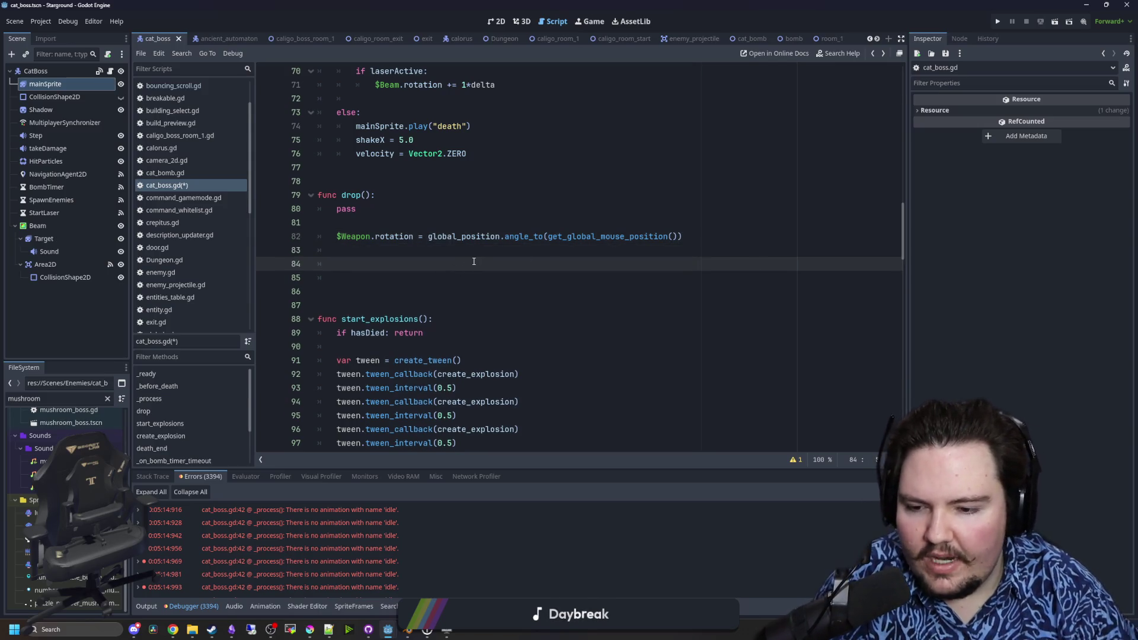
pyautogui.click(377, 224)
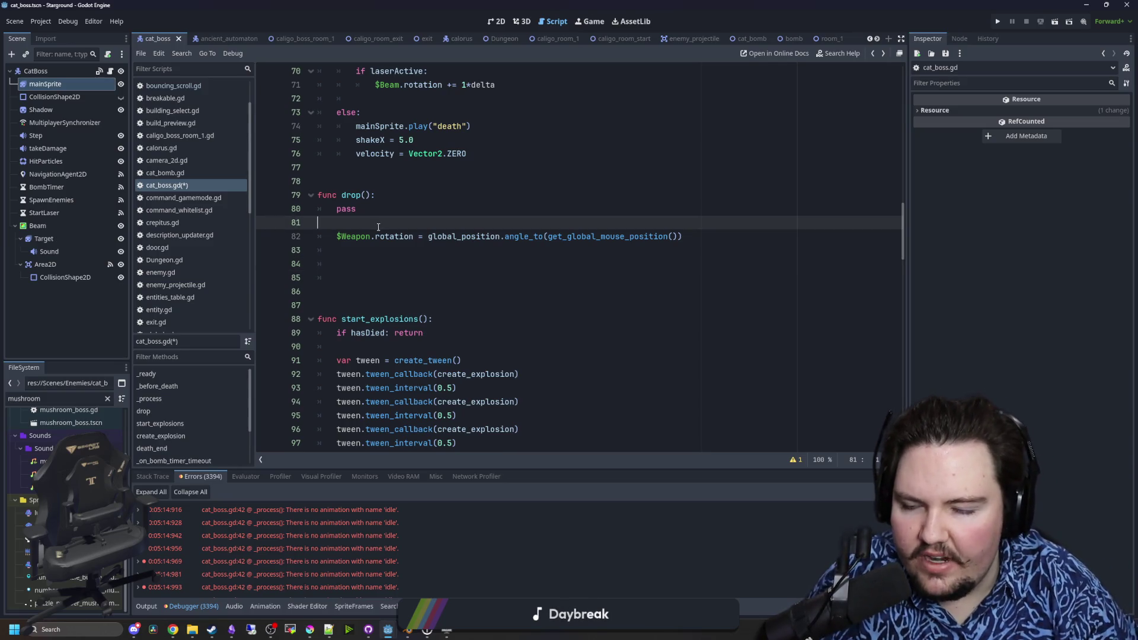
pyautogui.press('Return')
pyautogui.press('Return')
pyautogui.write('a')
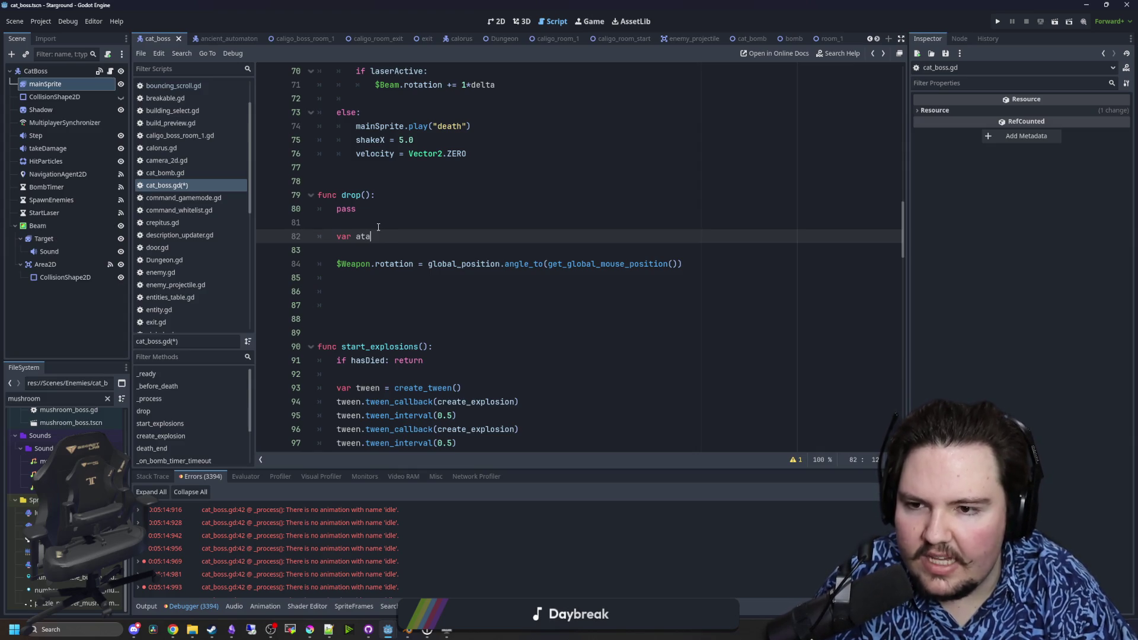
pyautogui.write('r weapoOffset = 0.0')
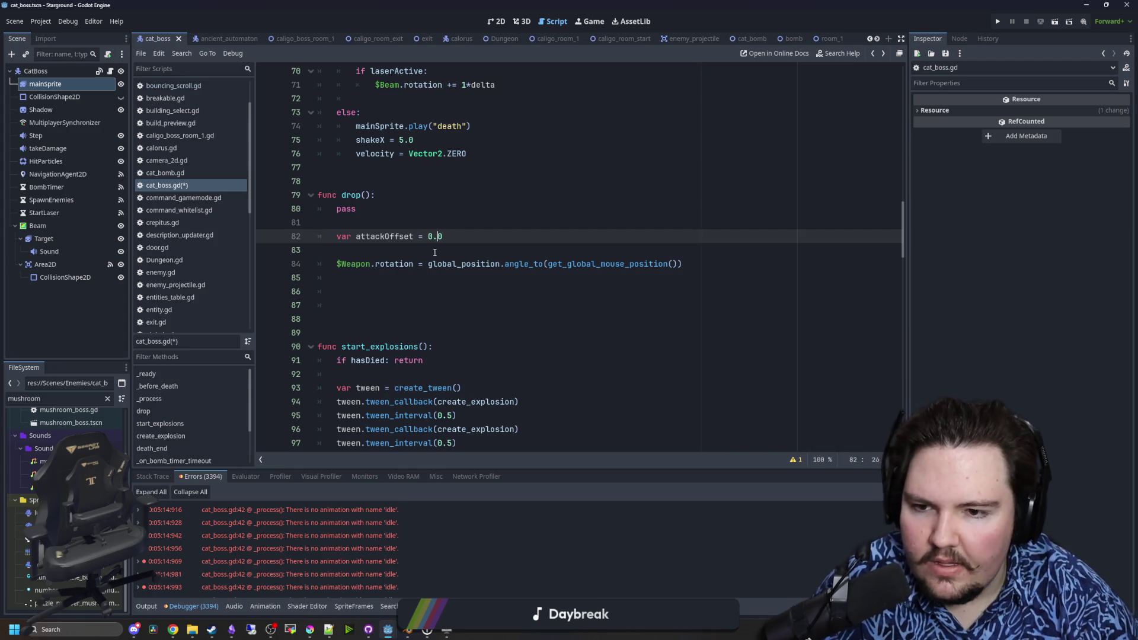
pyautogui.doubleClick(435, 264)
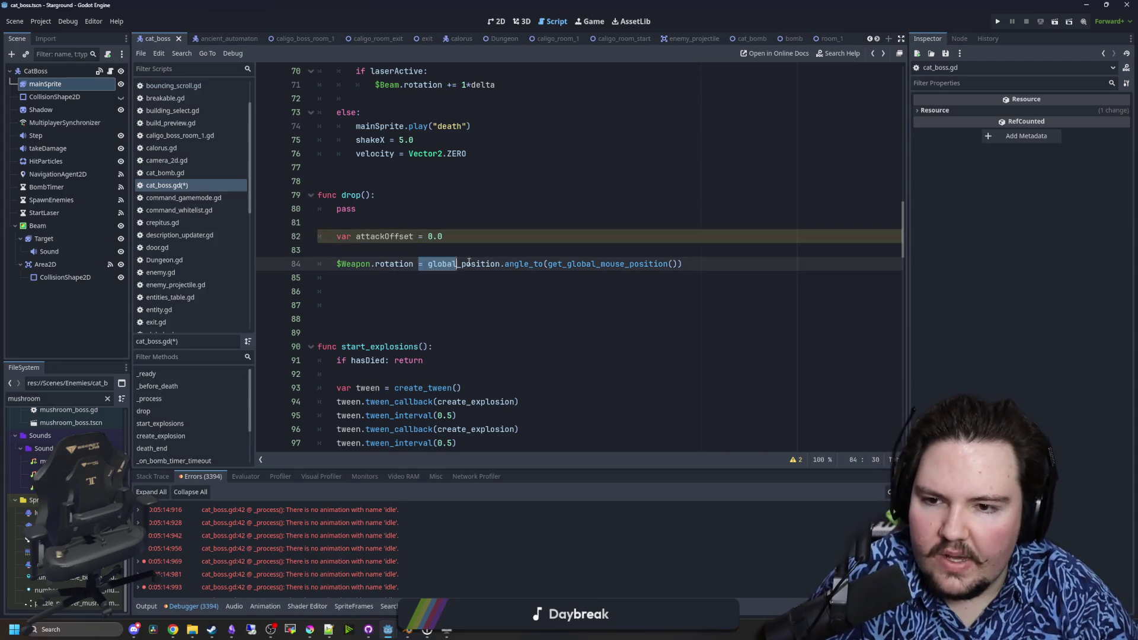
pyautogui.click(664, 263)
pyautogui.write('+ wea')
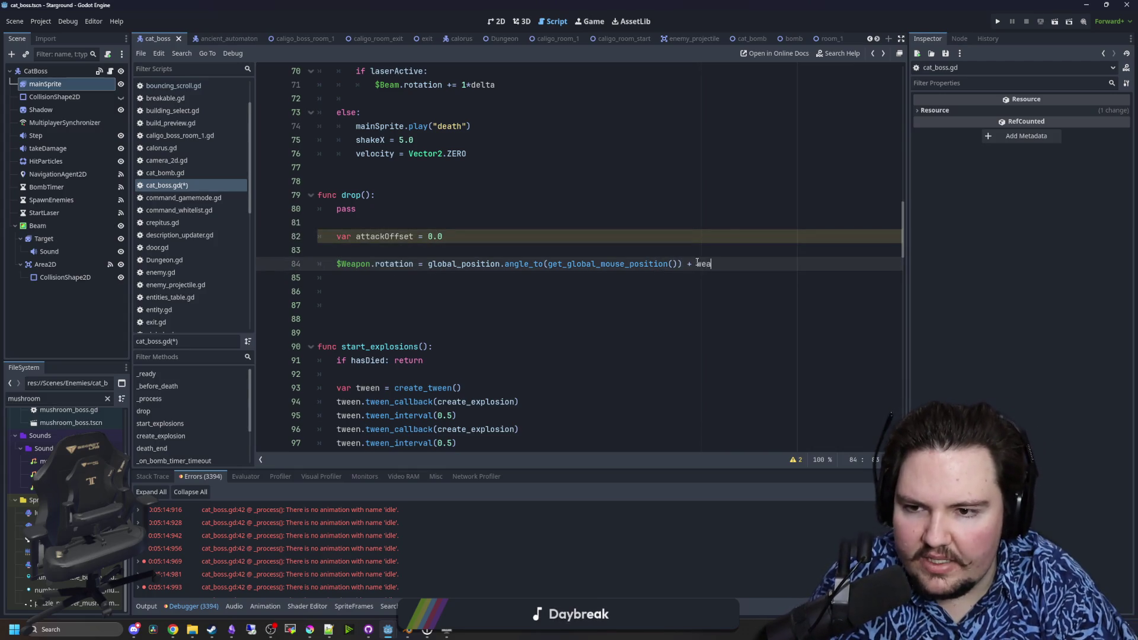
pyautogui.press('BackSpace')
pyautogui.press('BackSpace')
pyautogui.press('BackSpace')
pyautogui.write('ackOffset')
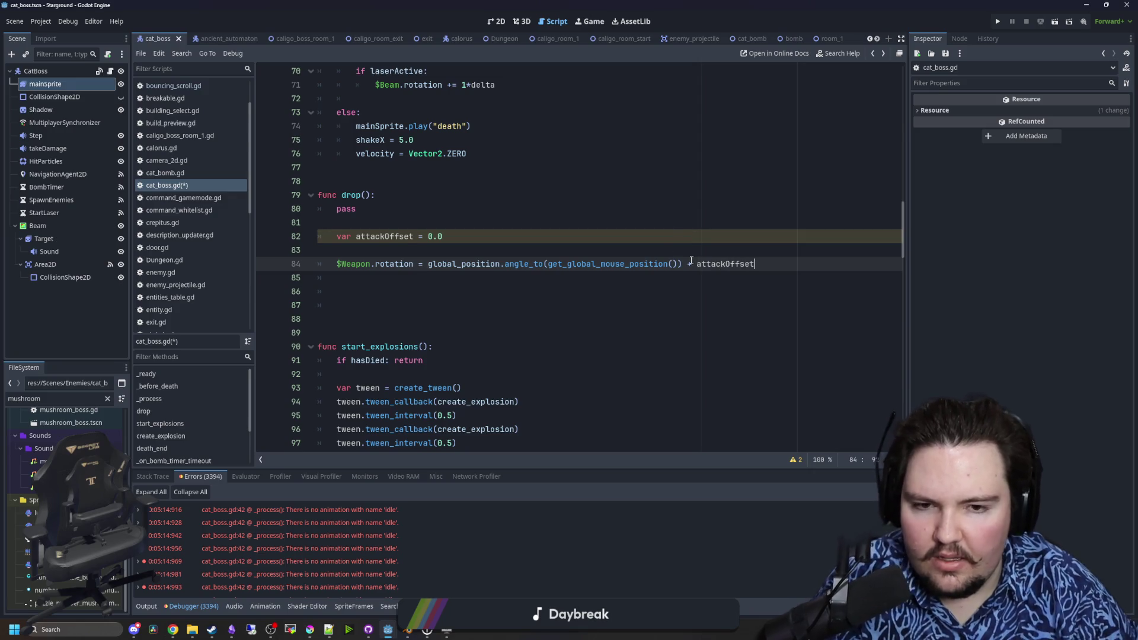
pyautogui.press('Up')
pyautogui.press('Up')
pyautogui.press('Up')
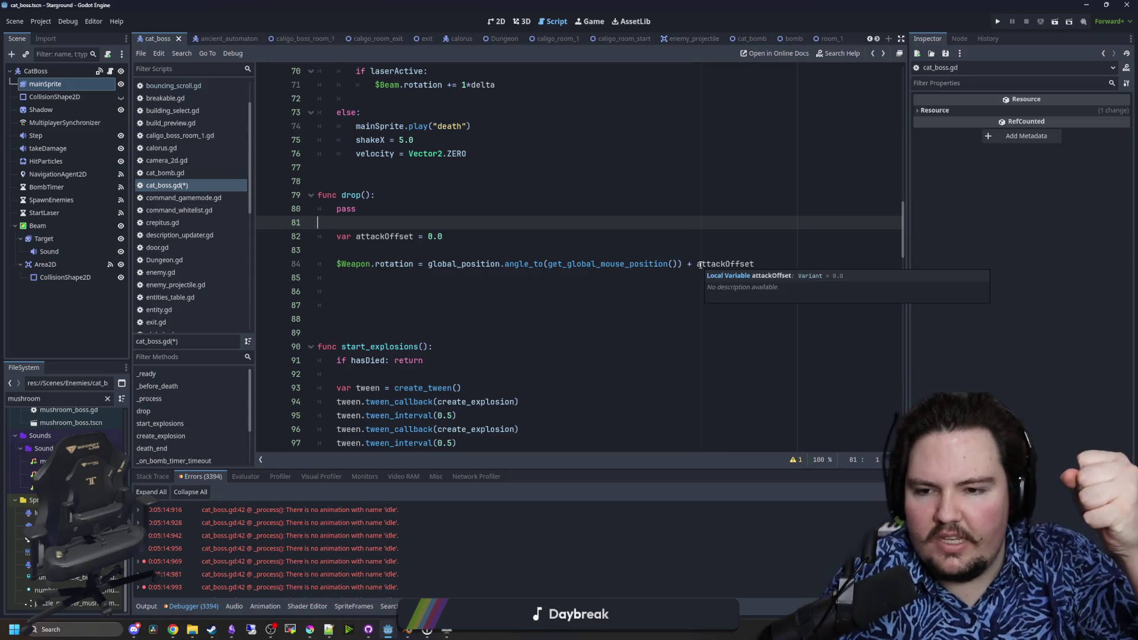
# - Add an 'if attack:' block that sets attackOffset = PI/2
pyautogui.click(386, 303)
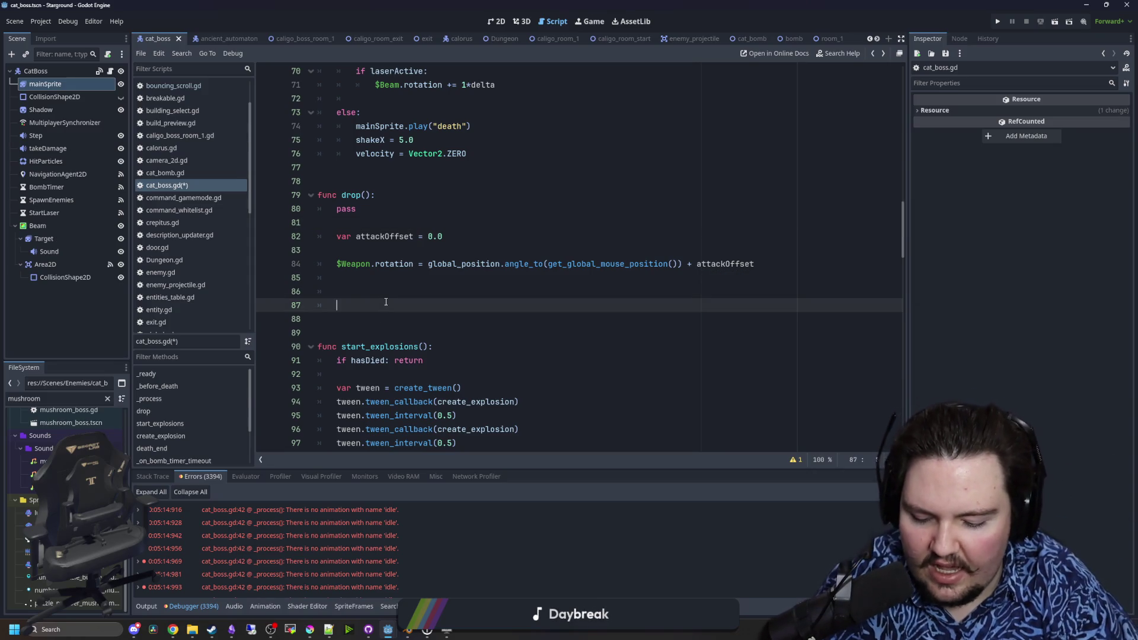
pyautogui.write('if attack():')
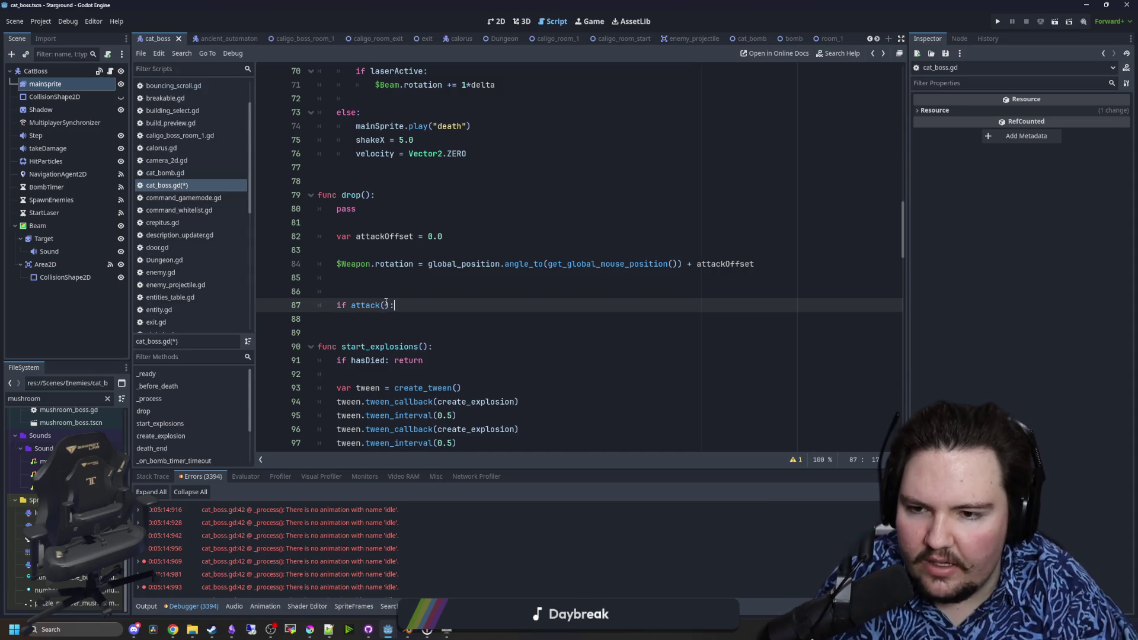
pyautogui.press('BackSpace')
pyautogui.write(':')
pyautogui.press('Return')
pyautogui.write('attackOffset =')
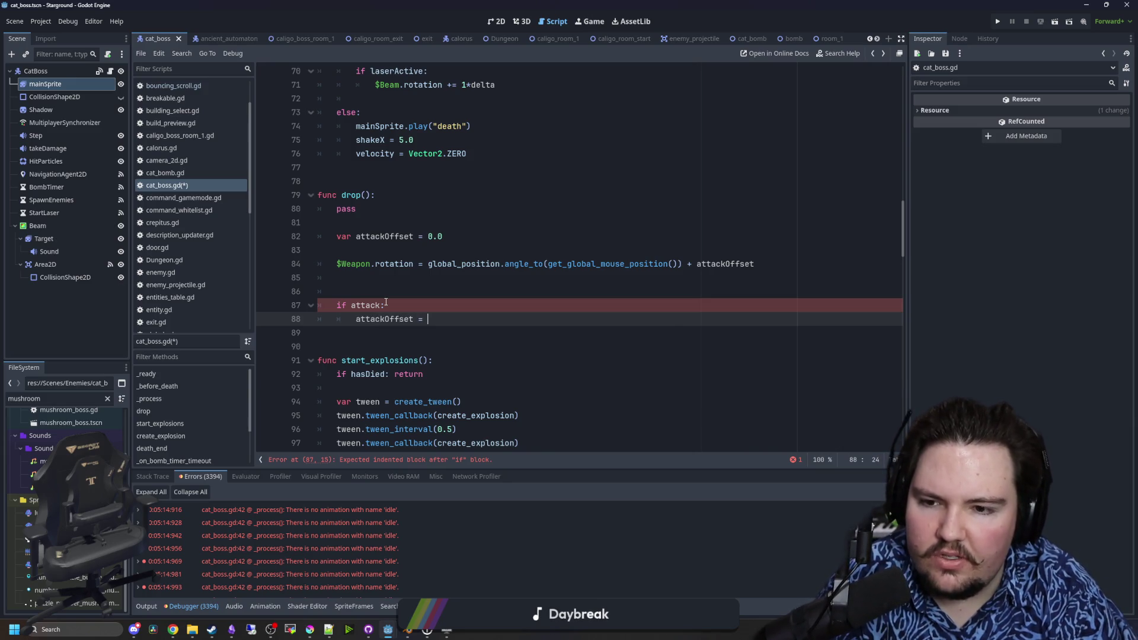
pyautogui.write('PI/2')
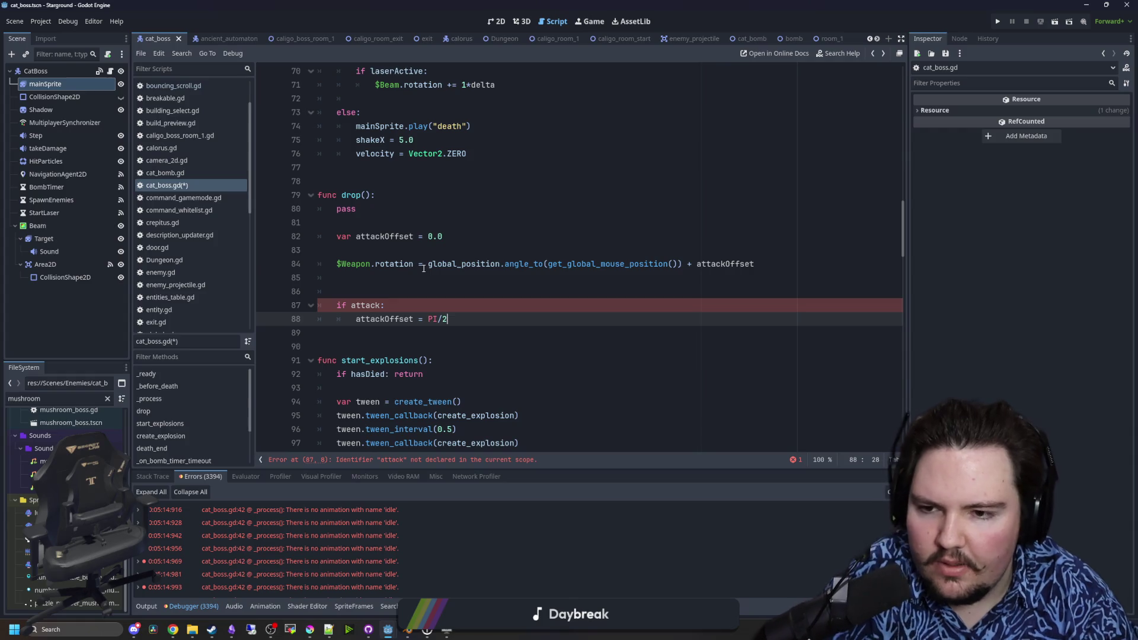
pyautogui.click(423, 266)
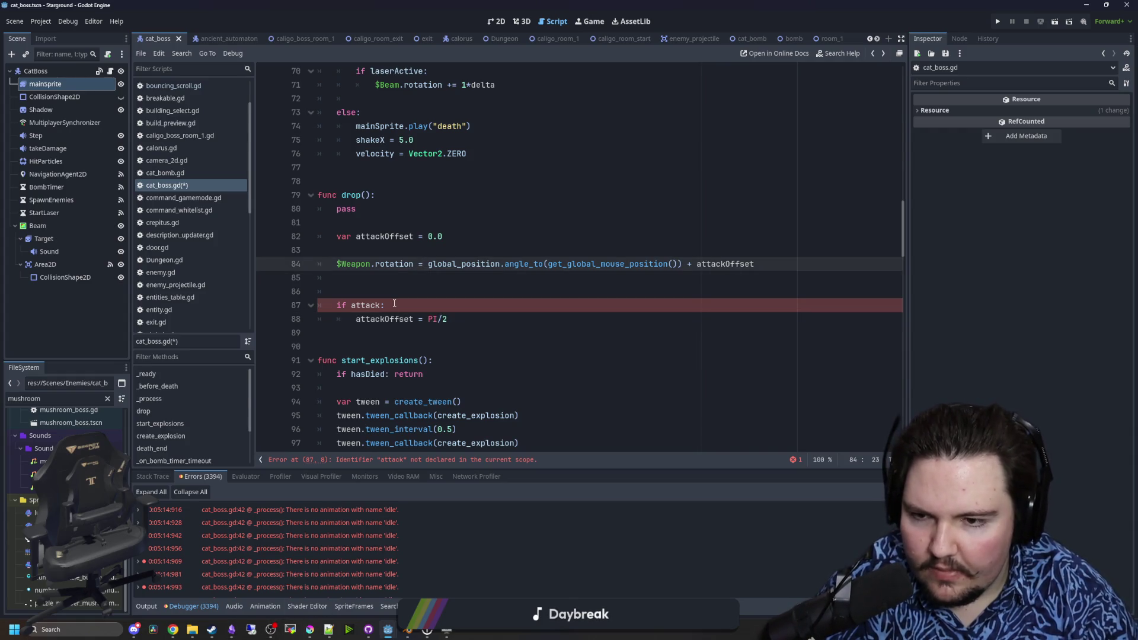
pyautogui.click(309, 630)
# - On the fishboard planning document in Krita, paint a green player dot and a navy blob
pyautogui.doubleClick(485, 428)
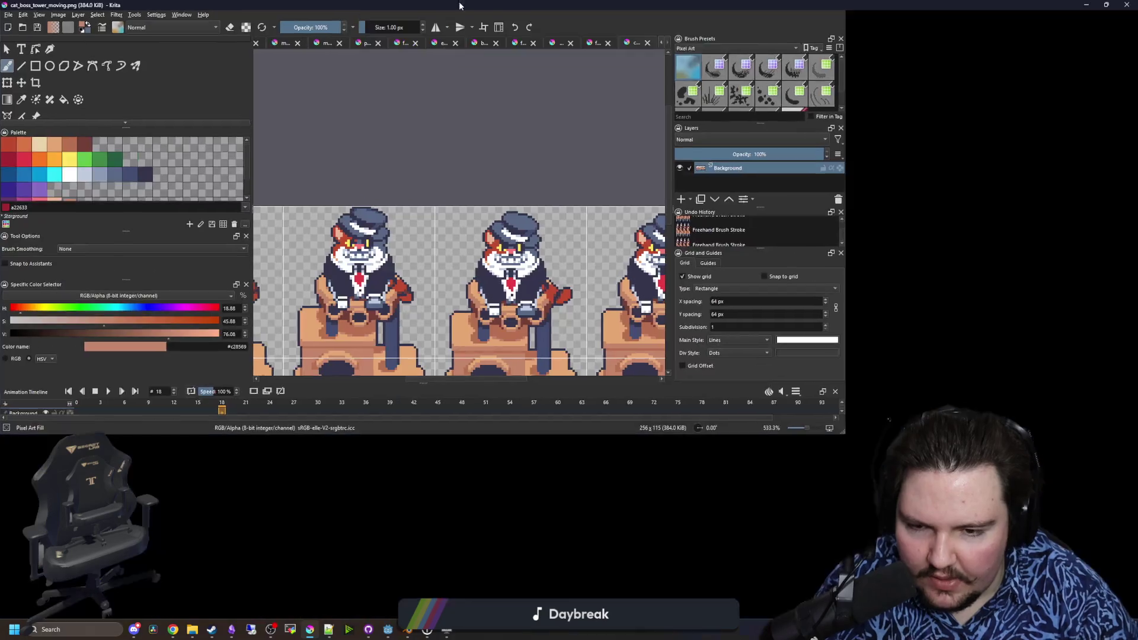
pyautogui.click(270, 43)
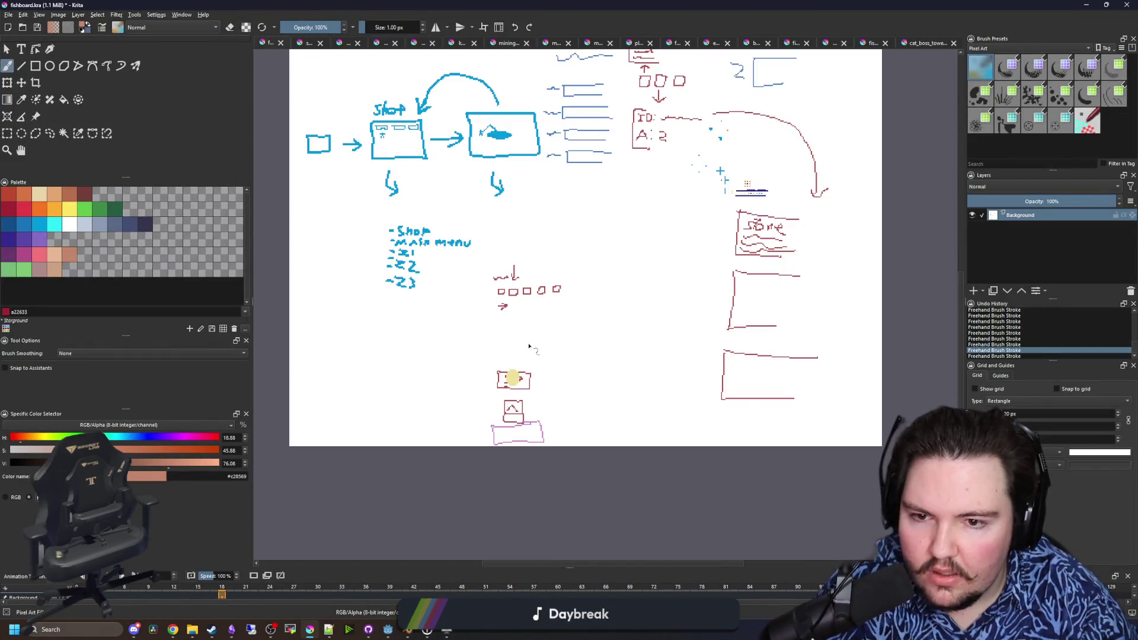
pyautogui.scroll(8, 562, 337)
pyautogui.click(100, 209)
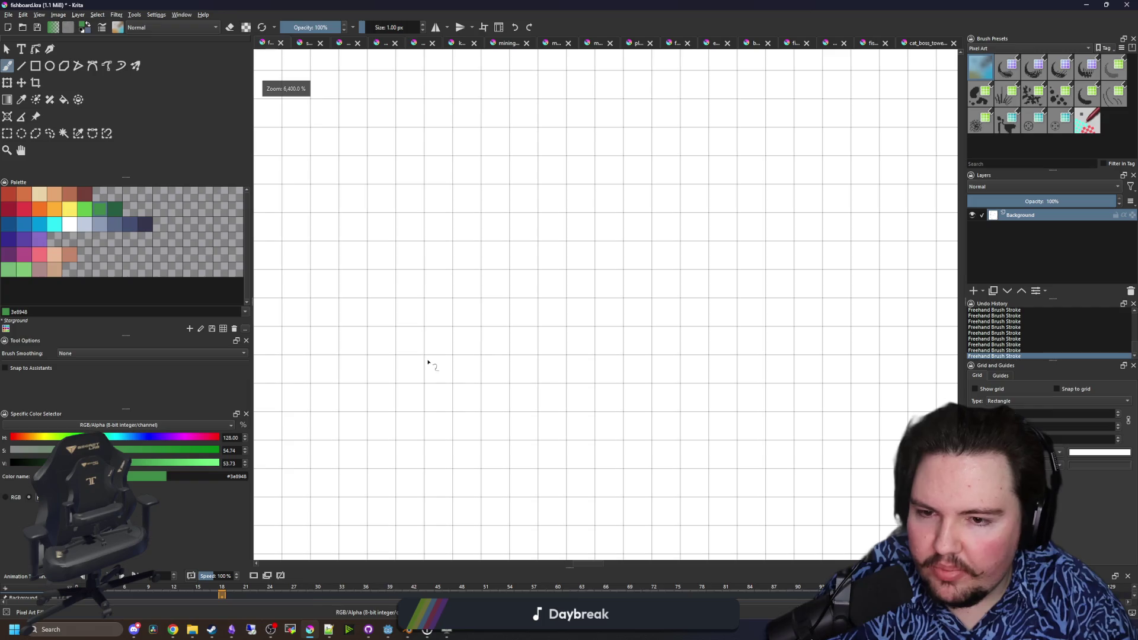
pyautogui.moveTo(427, 364); pyautogui.dragTo(392, 296)
pyautogui.scroll(-1, 488, 288)
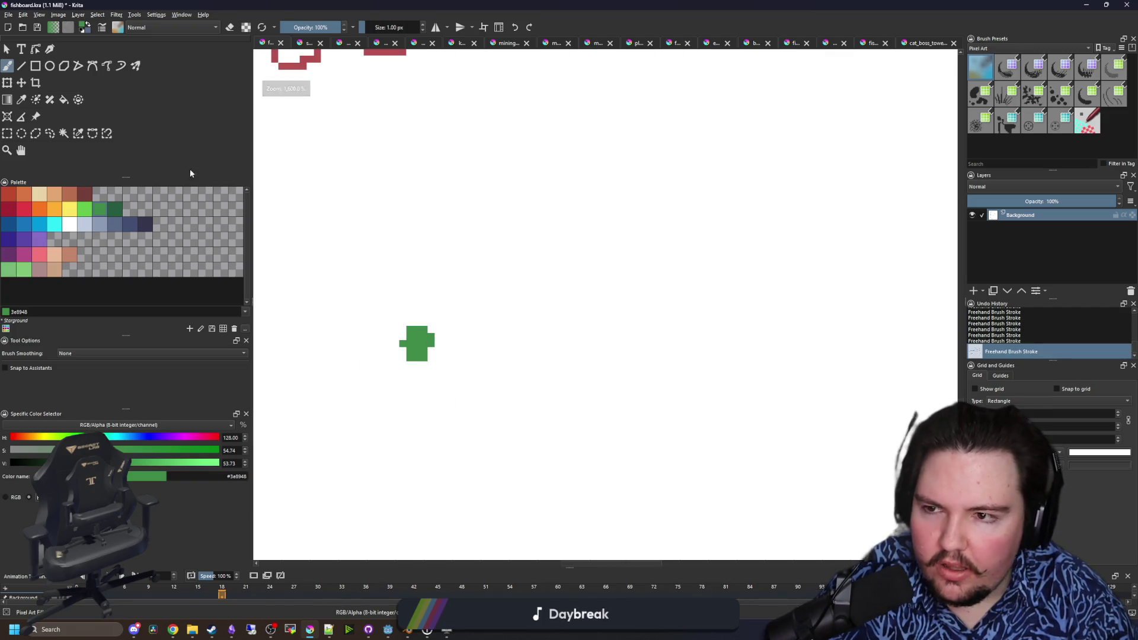
pyautogui.click(145, 224)
pyautogui.moveTo(600, 189)
pyautogui.mouseDown()
pyautogui.moveTo(598, 173)
pyautogui.moveTo(630, 171)
pyautogui.mouseUp()
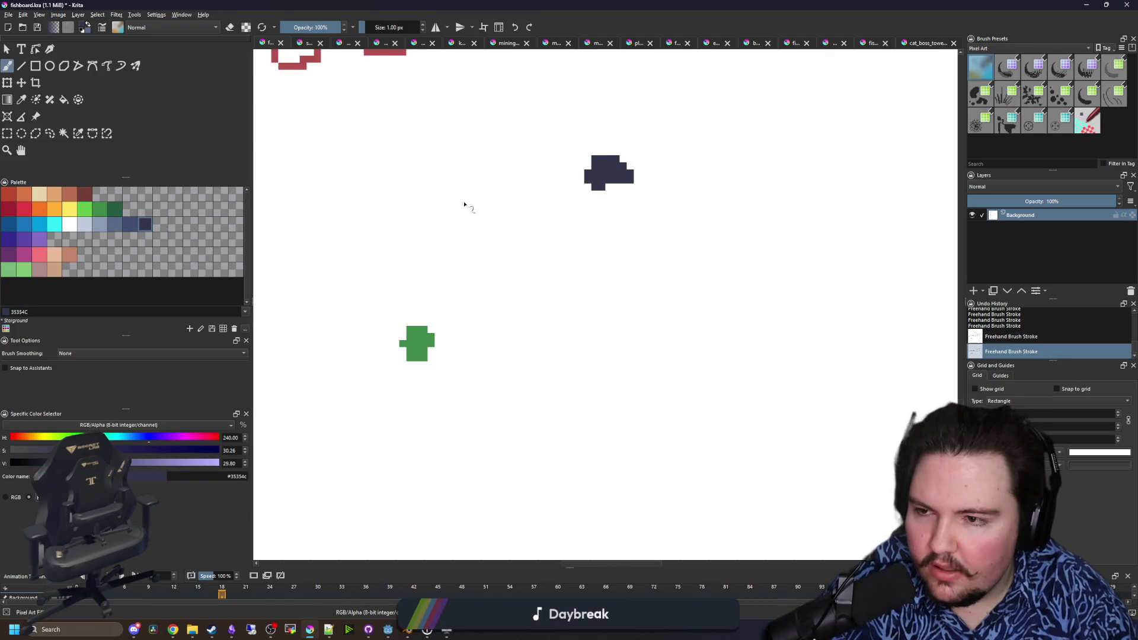
# - Draw a blue arrow from player to blob and a curved green arrow back down
pyautogui.click(41, 226)
pyautogui.moveTo(460, 322)
pyautogui.mouseDown()
pyautogui.moveTo(579, 207)
pyautogui.moveTo(583, 261)
pyautogui.mouseUp()
pyautogui.scroll(-4, 489, 300)
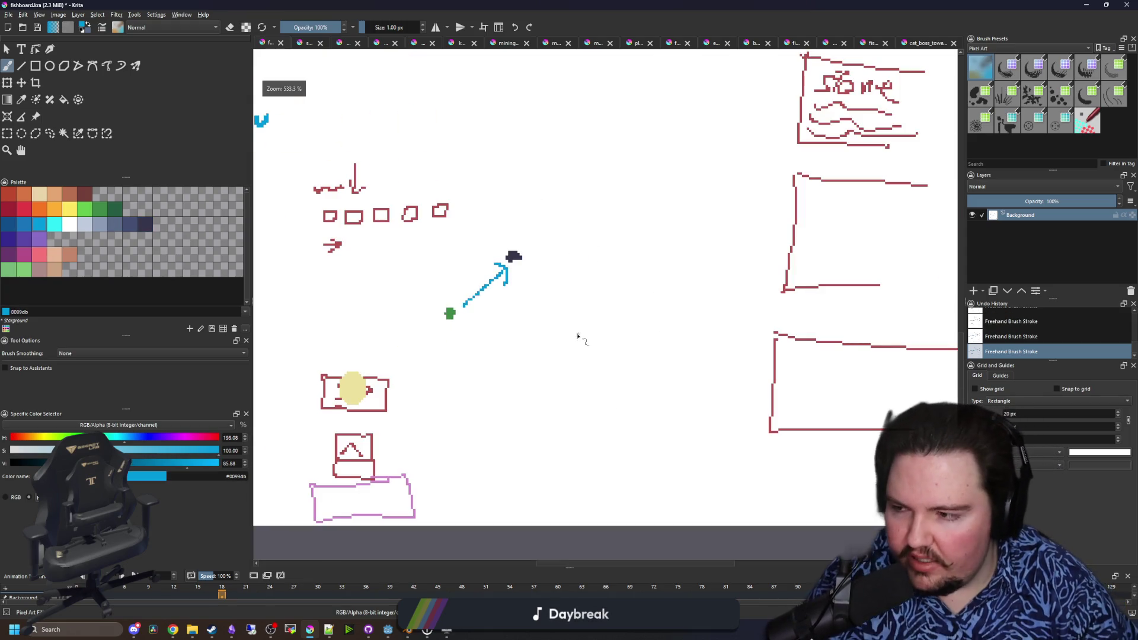
pyautogui.scroll(4, 600, 272)
pyautogui.click(100, 208)
pyautogui.scroll(-2, 300, 322)
pyautogui.moveTo(297, 320); pyautogui.dragTo(303, 325)
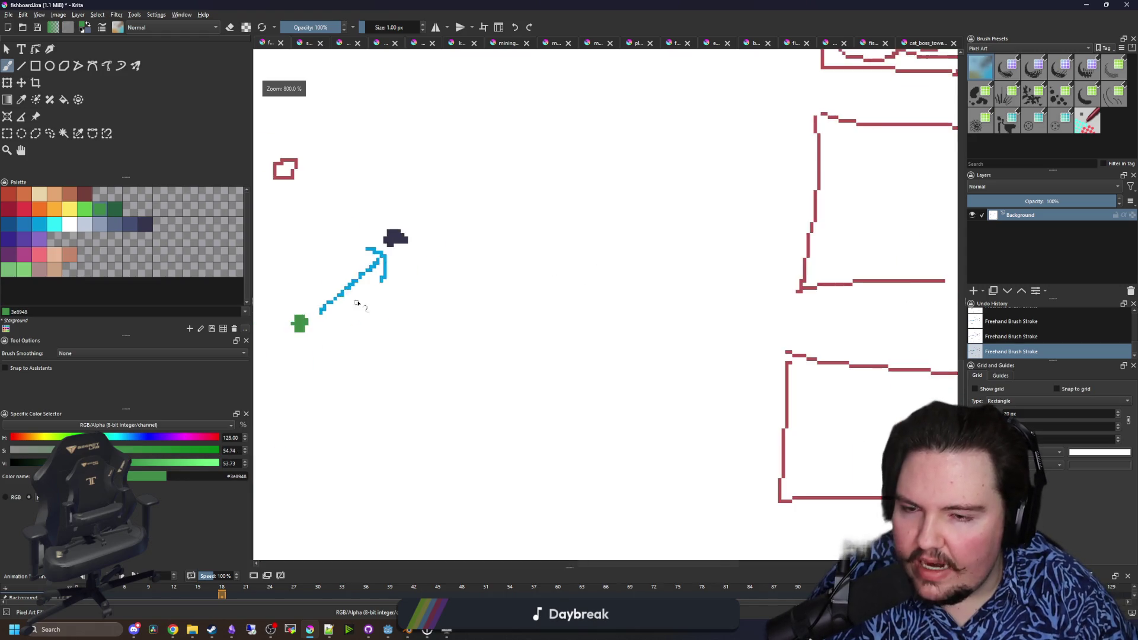
pyautogui.scroll(2, 494, 265)
pyautogui.moveTo(505, 200); pyautogui.dragTo(566, 324)
pyautogui.moveTo(536, 290)
pyautogui.mouseDown()
pyautogui.moveTo(560, 342)
pyautogui.moveTo(596, 313)
pyautogui.mouseUp()
# - Draw a yellow arrow from the player rightward, then bring Godot's script editor forward
pyautogui.click(69, 209)
pyautogui.moveTo(368, 328); pyautogui.dragTo(566, 419)
pyautogui.moveTo(567, 420); pyautogui.dragTo(521, 373)
pyautogui.scroll(-5, 521, 374)
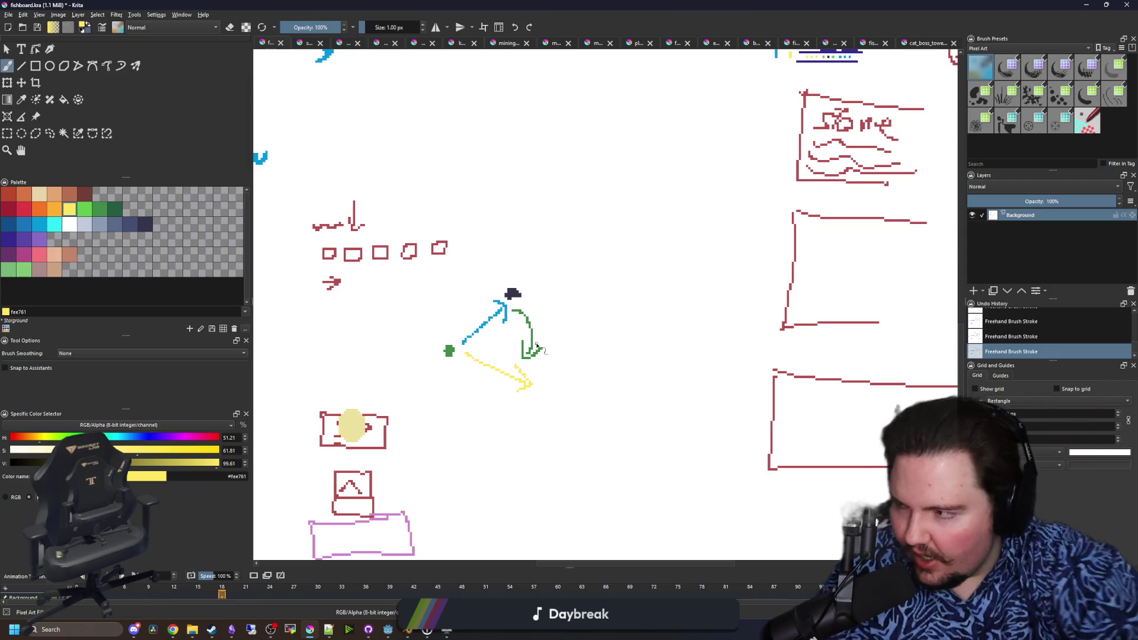
pyautogui.scroll(4, 537, 345)
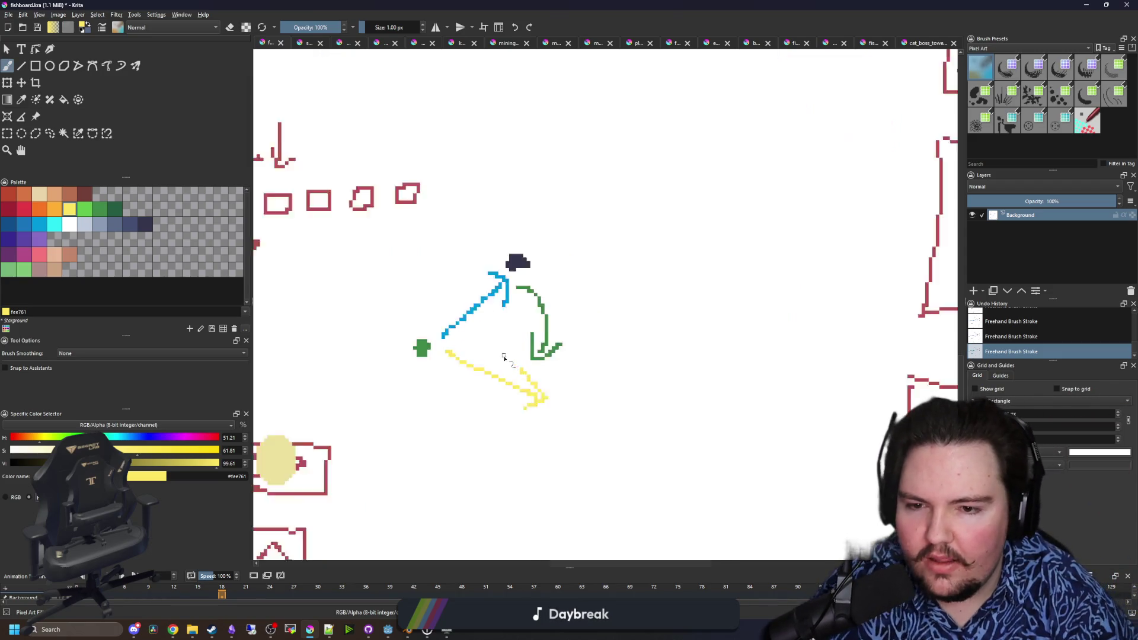
pyautogui.scroll(-4, 542, 398)
pyautogui.moveTo(613, 5); pyautogui.dragTo(612, 476)
pyautogui.click(415, 347)
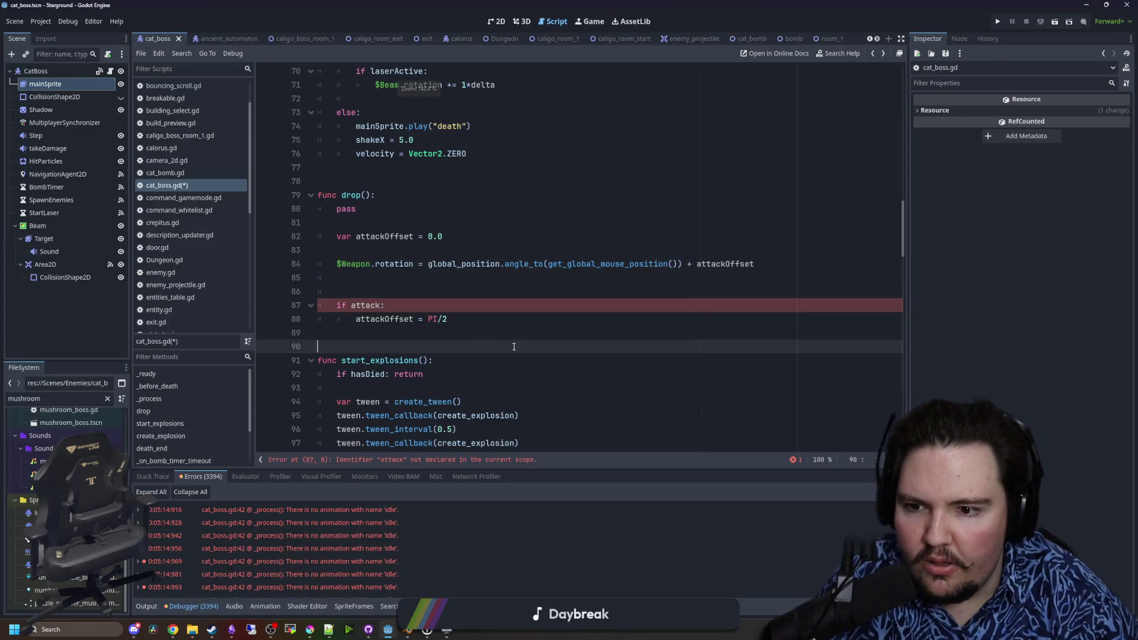
# - Add 'attackOffset = lerpf(attackOffset, 0.0, 1*delta)' below the if attack block
pyautogui.click(399, 319)
pyautogui.click(479, 318)
pyautogui.press('Return')
pyautogui.press('Return')
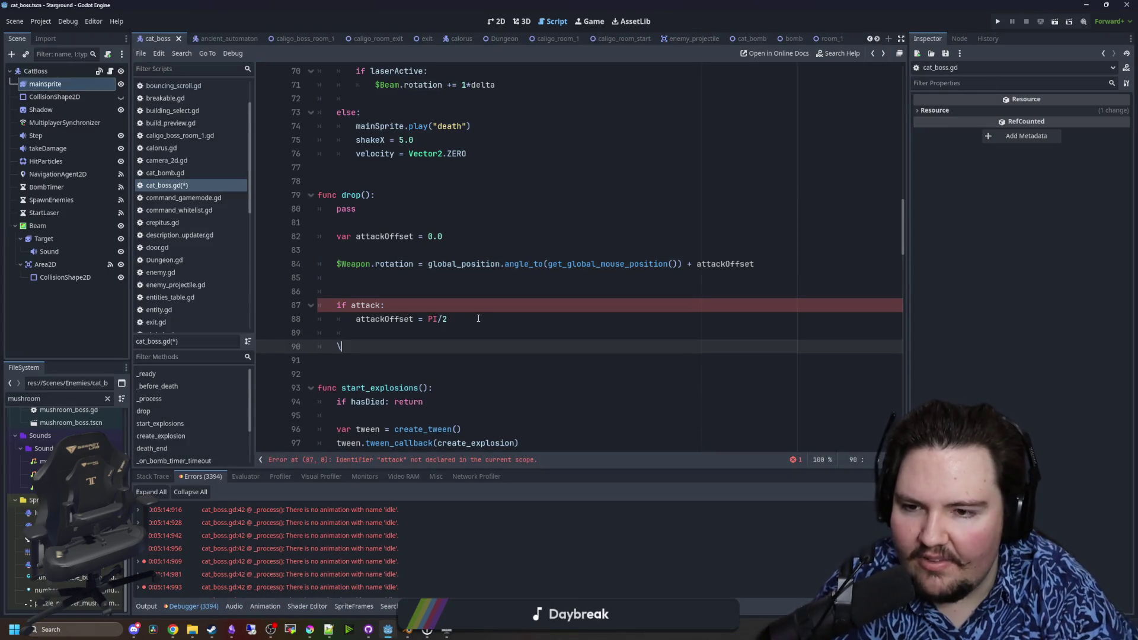
pyautogui.write('attac')
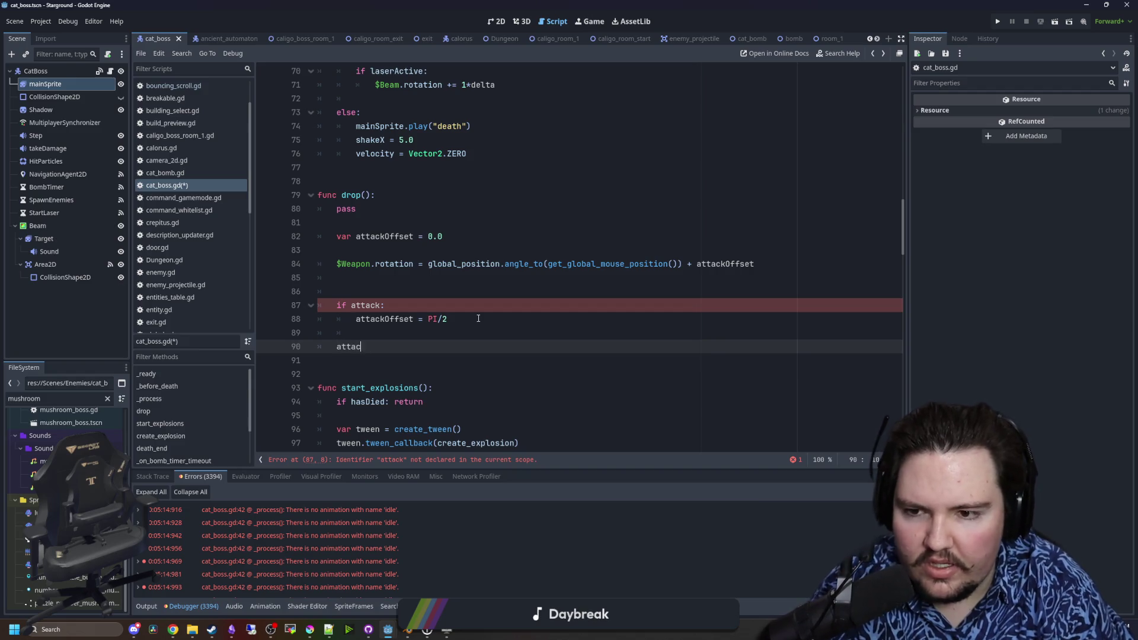
pyautogui.write('kOffset = lerpf(attackOffse')
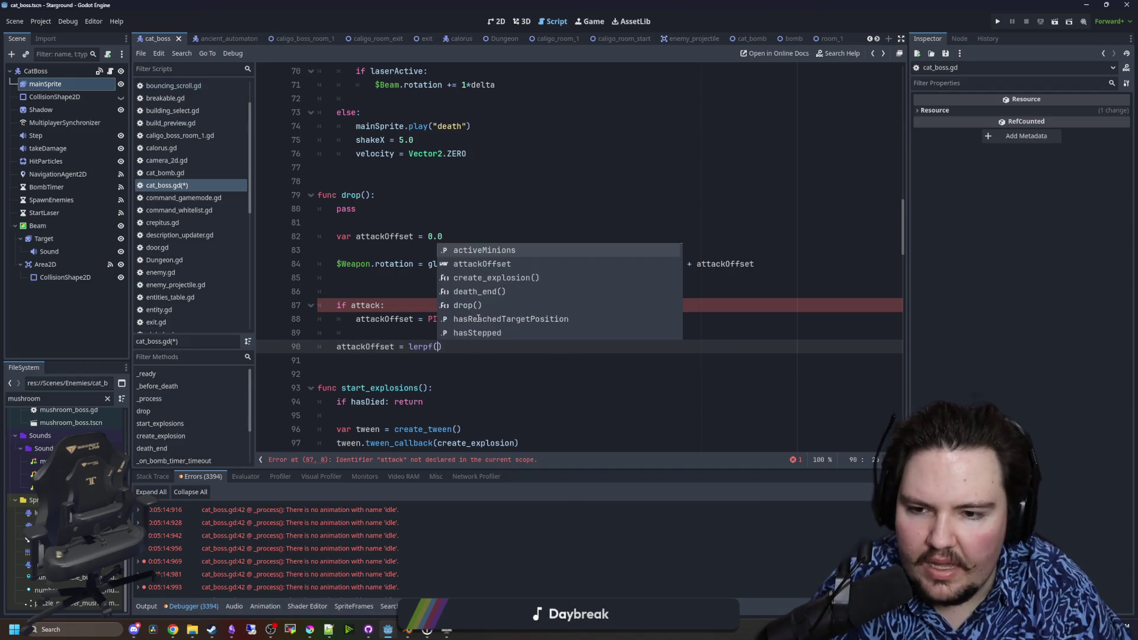
pyautogui.write('t, 0.0, 1*delta')
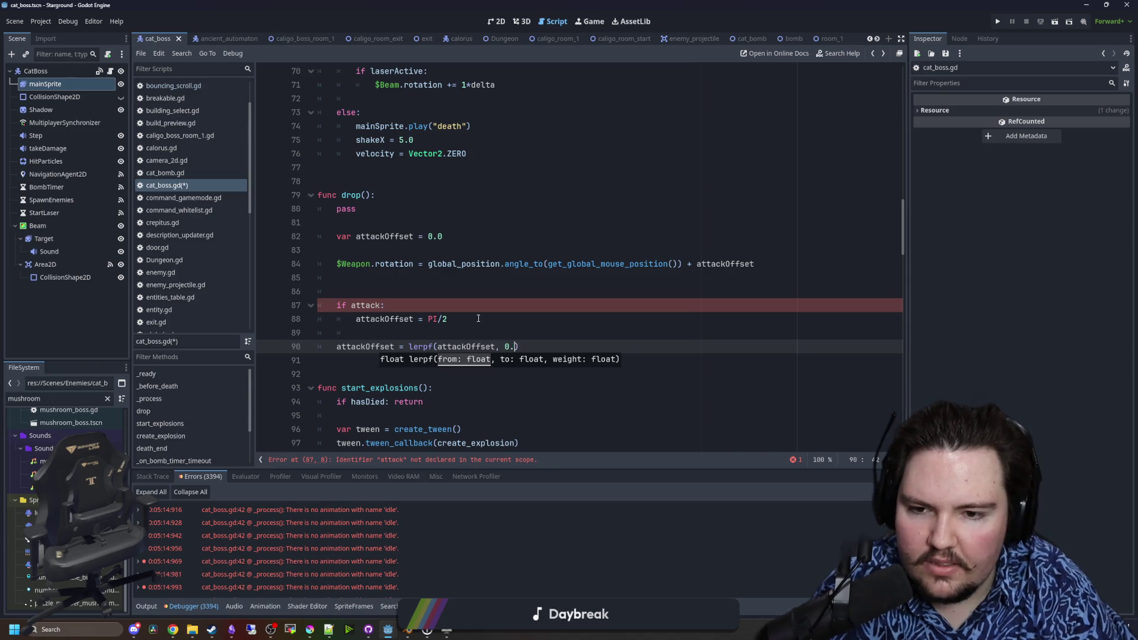
pyautogui.click(478, 318)
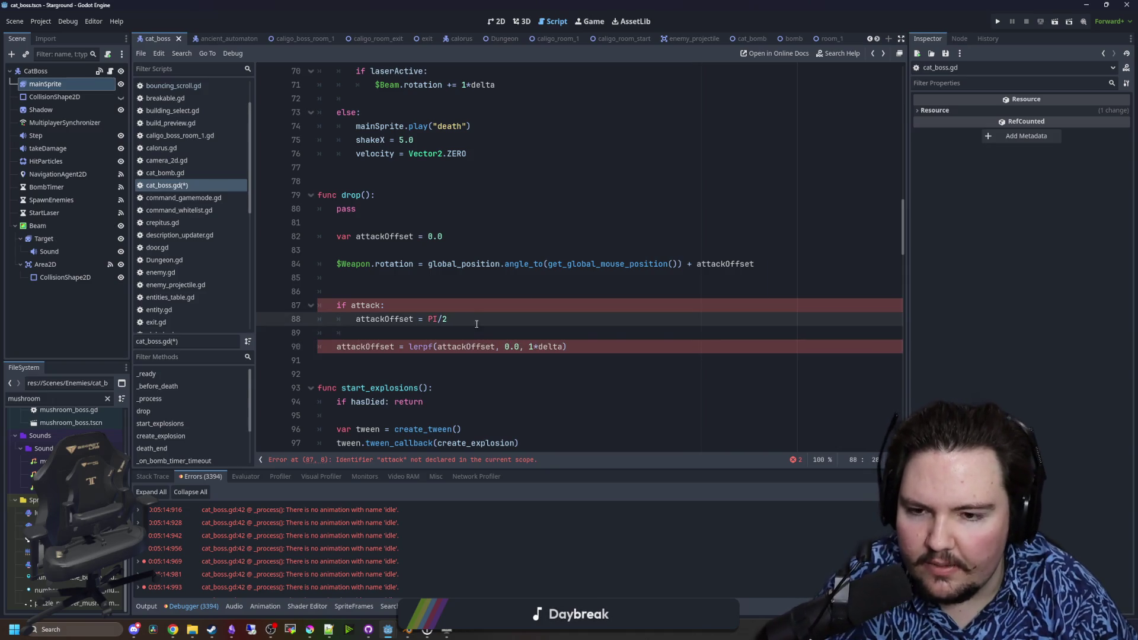
# - Start replacing 'attack' in the if condition with Input.is_action_j…
pyautogui.press('Up')
pyautogui.press('Up')
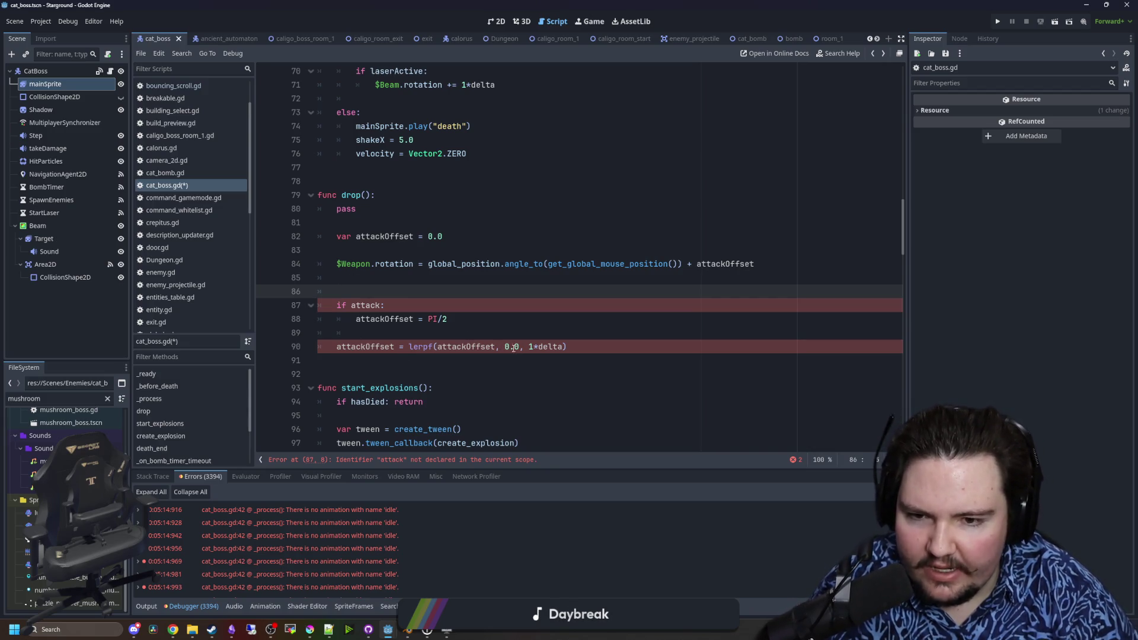
pyautogui.click(545, 320)
pyautogui.click(386, 305)
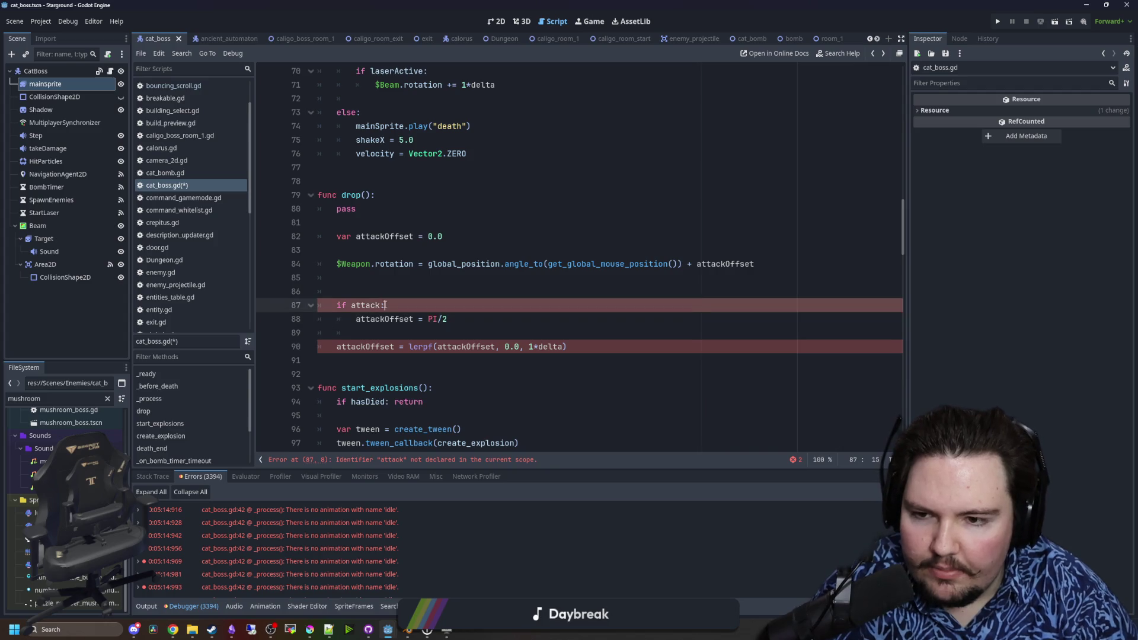
pyautogui.moveTo(382, 305); pyautogui.dragTo(352, 306)
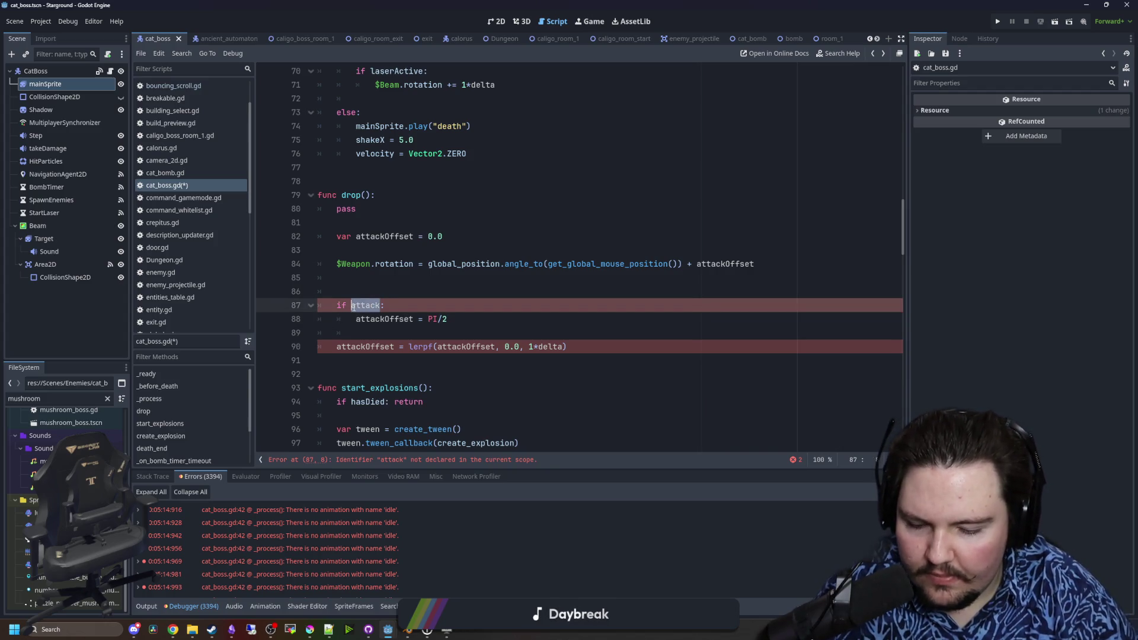
pyautogui.write('Input.')
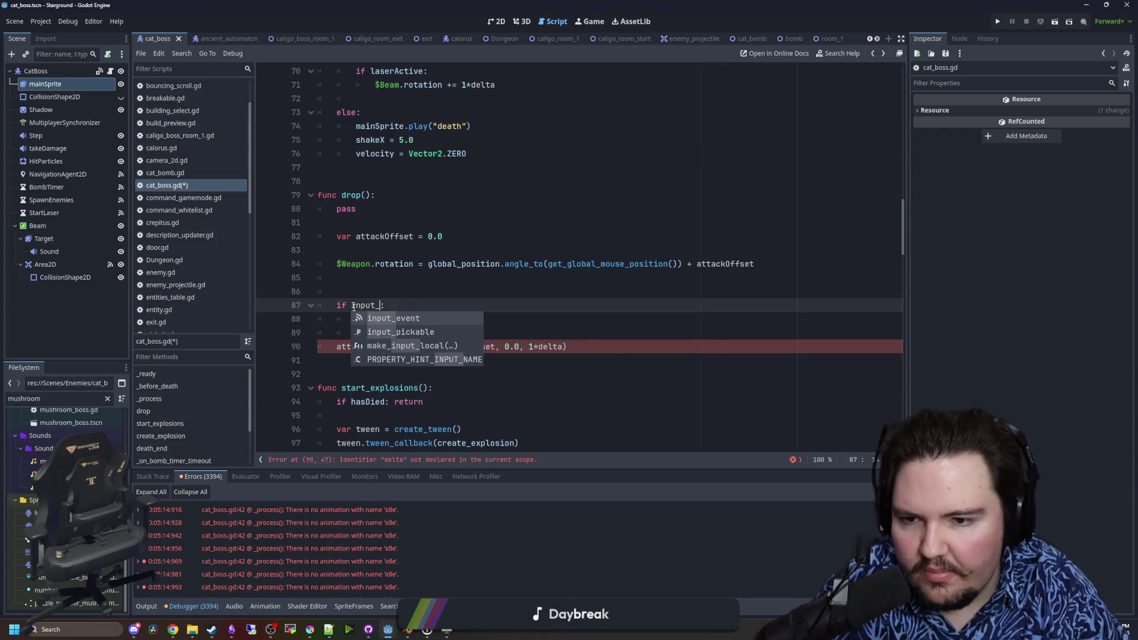
pyautogui.write('is_actio')
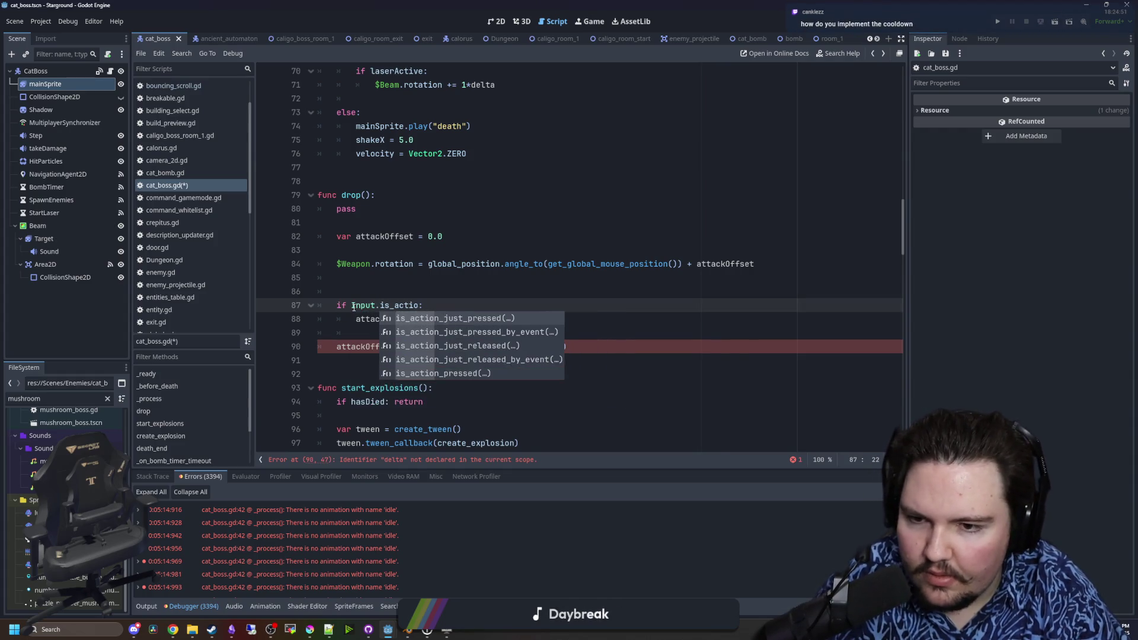
pyautogui.write('n_j')
# - Complete the condition as Input.is_action_just_pressed("attack") and remove the extra blank lines around it
pyautogui.press('Return')
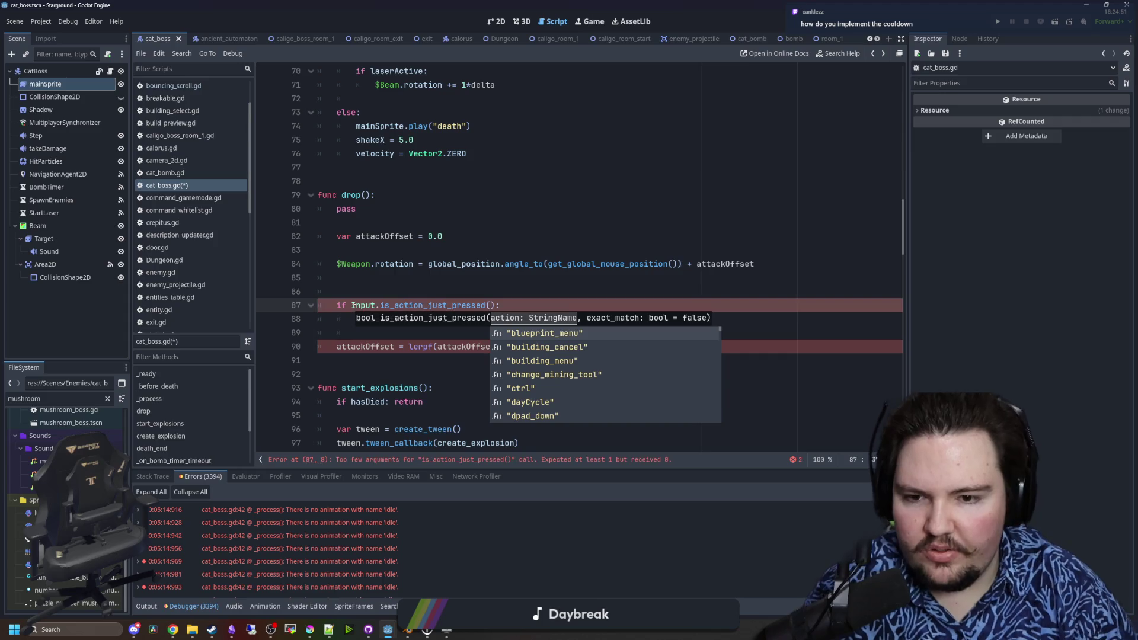
pyautogui.write('"attack"')
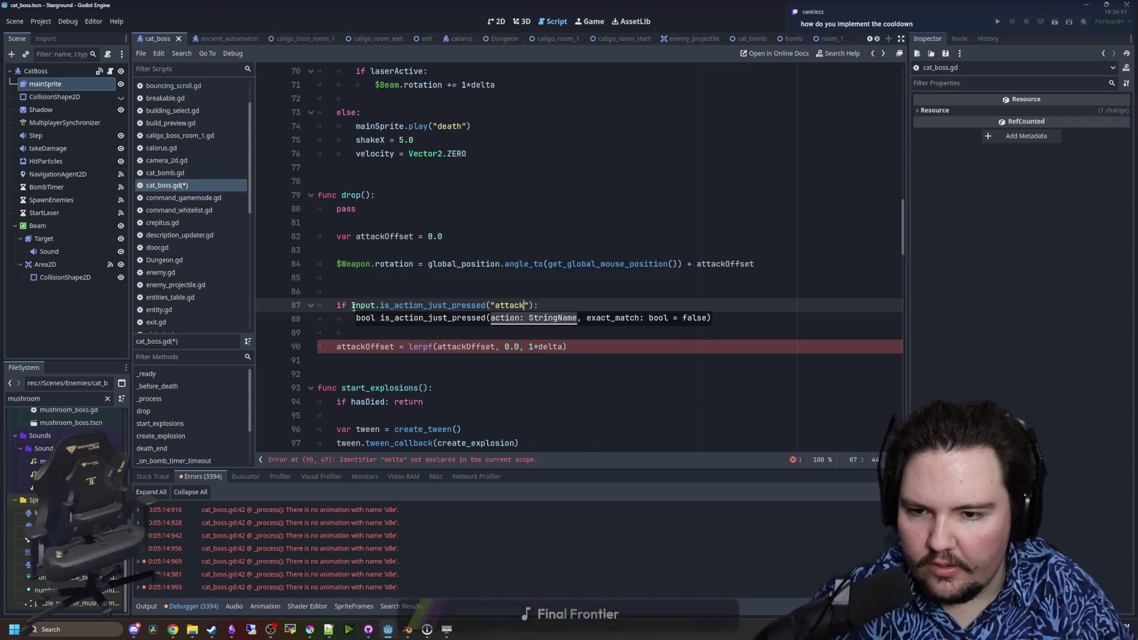
pyautogui.click(507, 287)
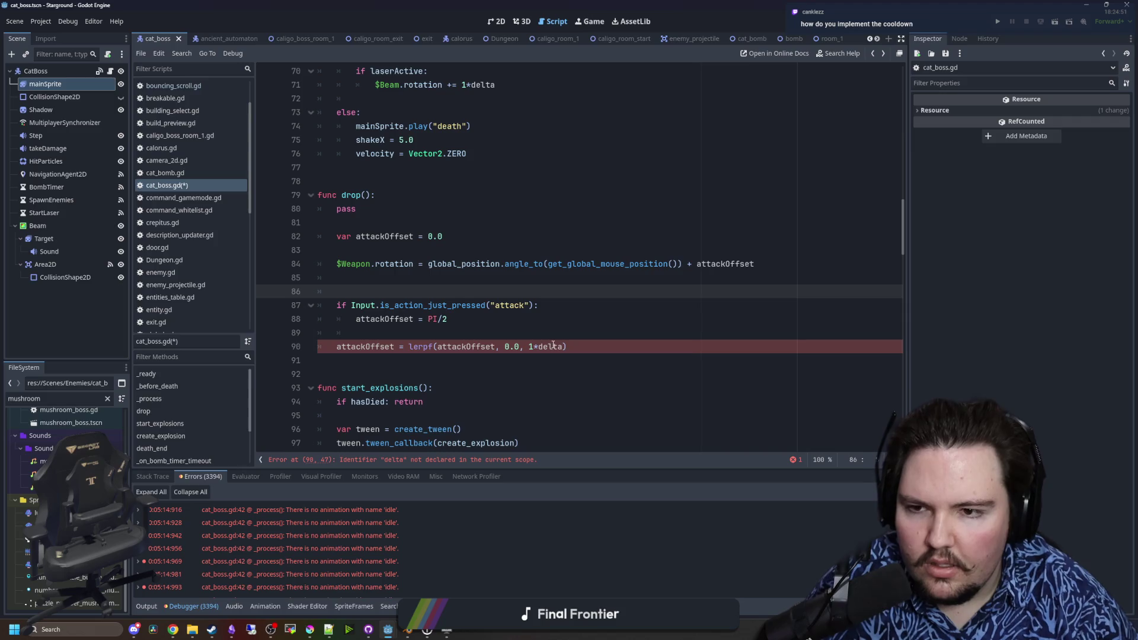
pyautogui.click(553, 346)
pyautogui.click(331, 291)
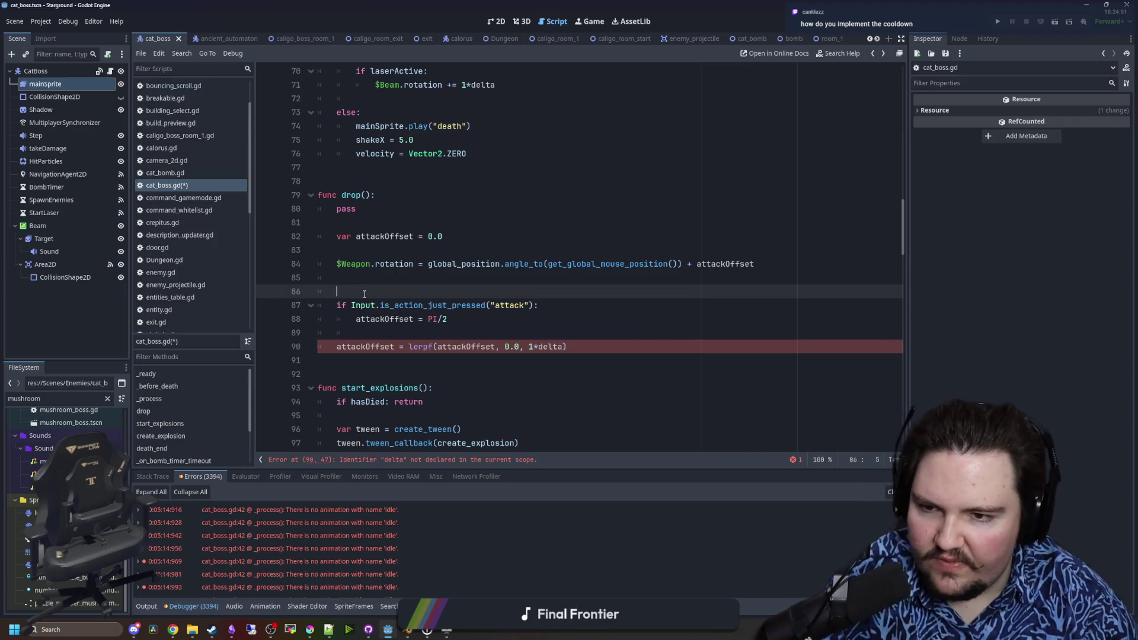
pyautogui.press('BackSpace')
pyautogui.press('BackSpace')
pyautogui.click(368, 250)
pyautogui.press('BackSpace')
pyautogui.press('BackSpace')
pyautogui.press('BackSpace')
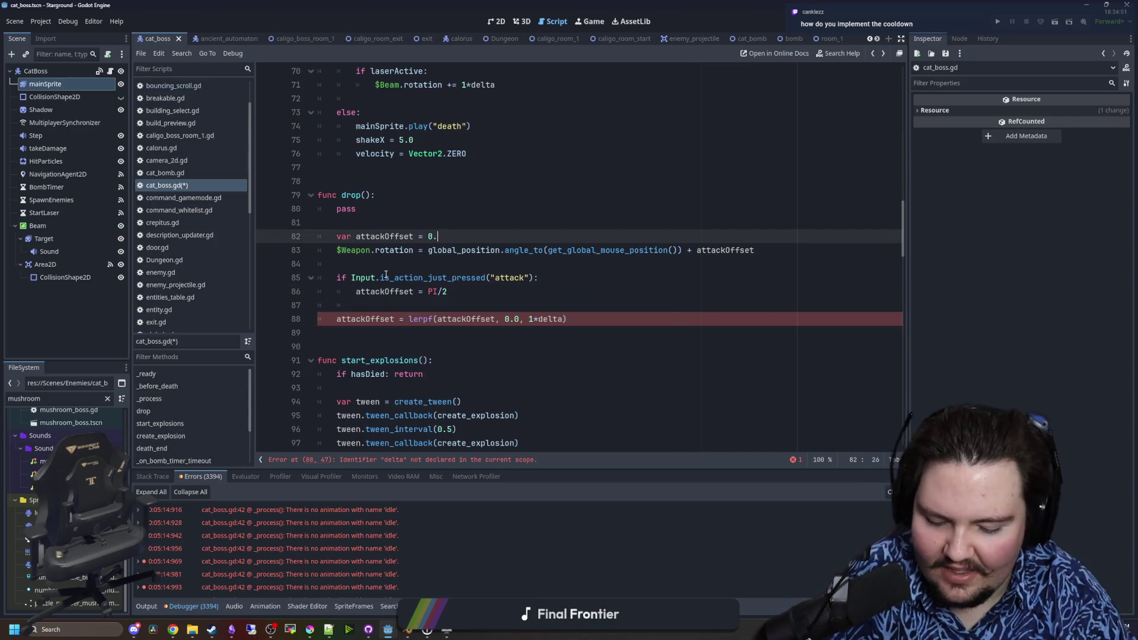
pyautogui.write('0')
pyautogui.click(409, 264)
pyautogui.press('BackSpace')
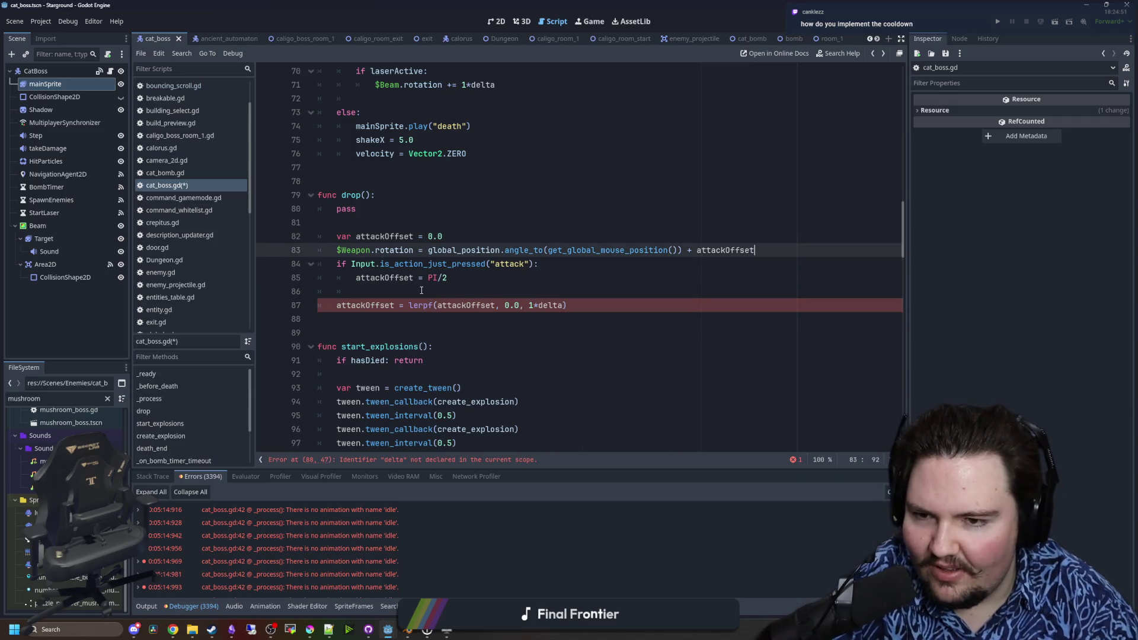
pyautogui.click(422, 290)
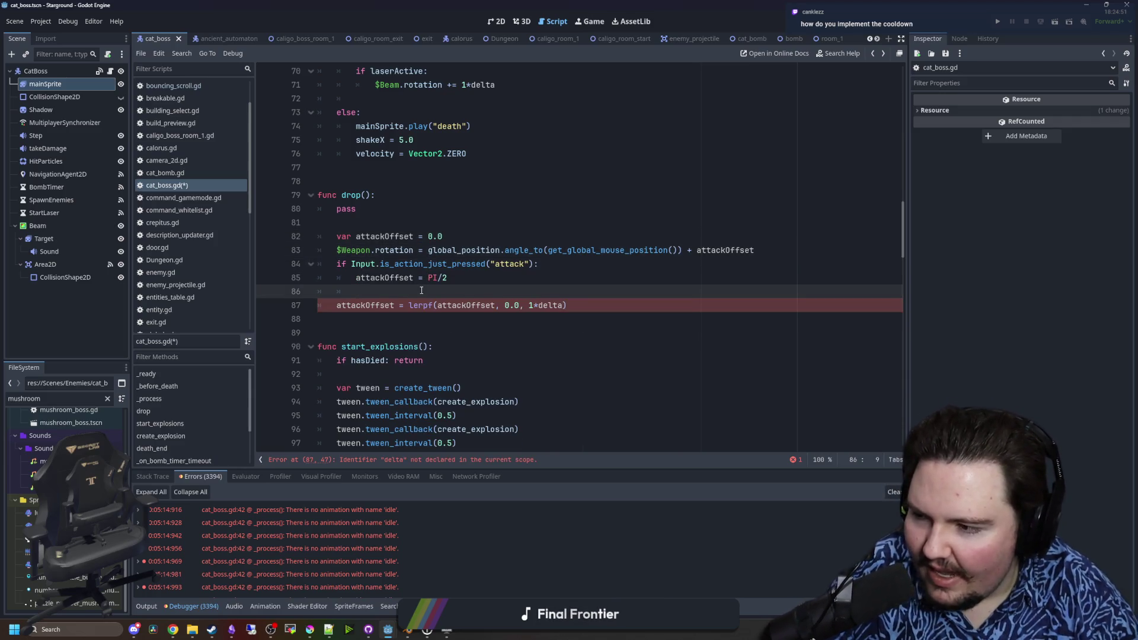
# - Add '&& canAttack' to the attack condition and set canAttack = false inside the branch
pyautogui.scroll(1, 457, 325)
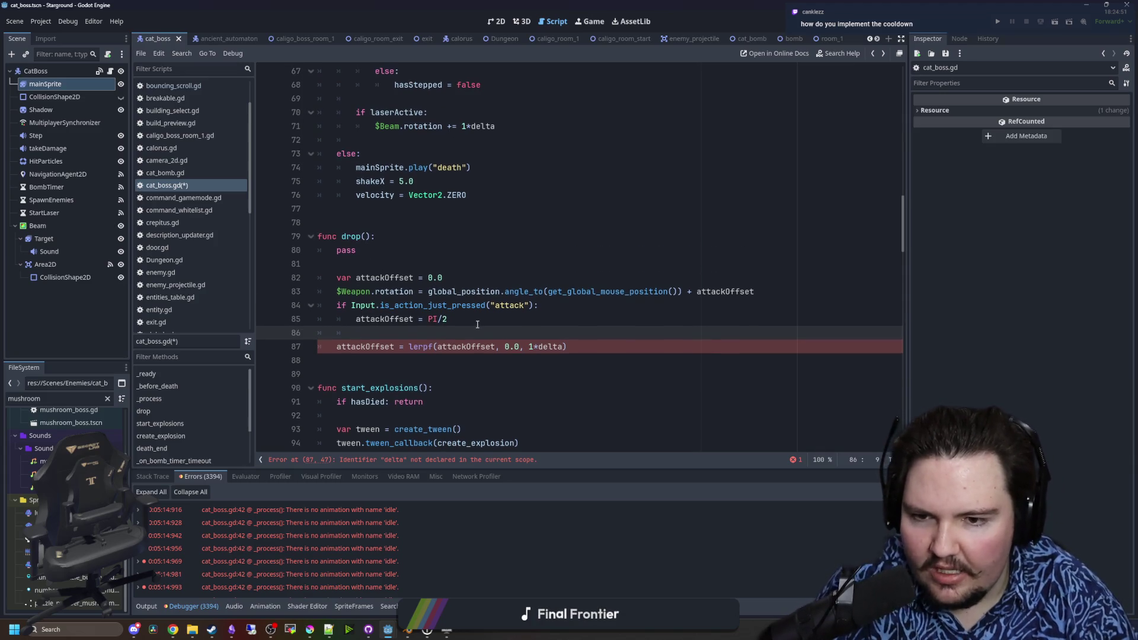
pyautogui.click(759, 291)
pyautogui.press('Return')
pyautogui.click(538, 320)
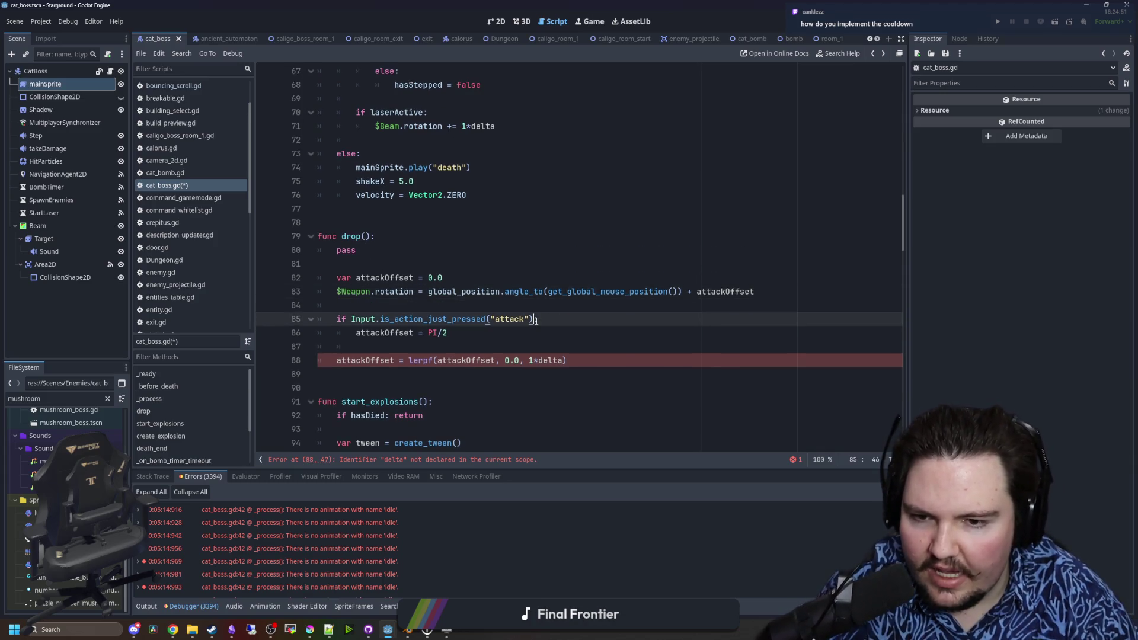
pyautogui.write('&& canAttack')
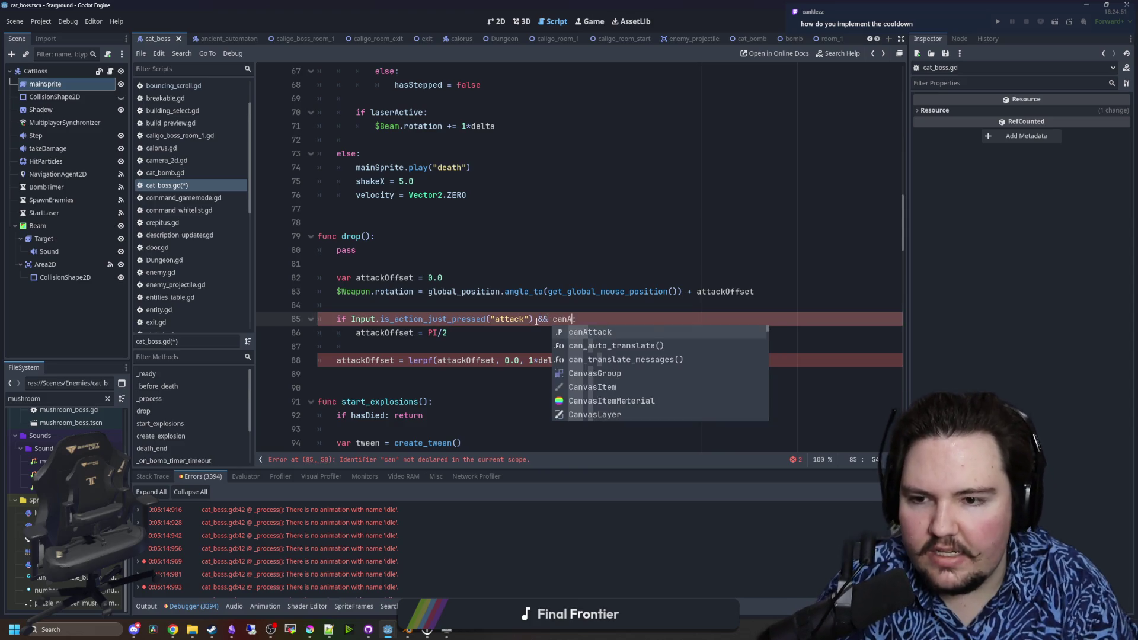
pyautogui.click(492, 333)
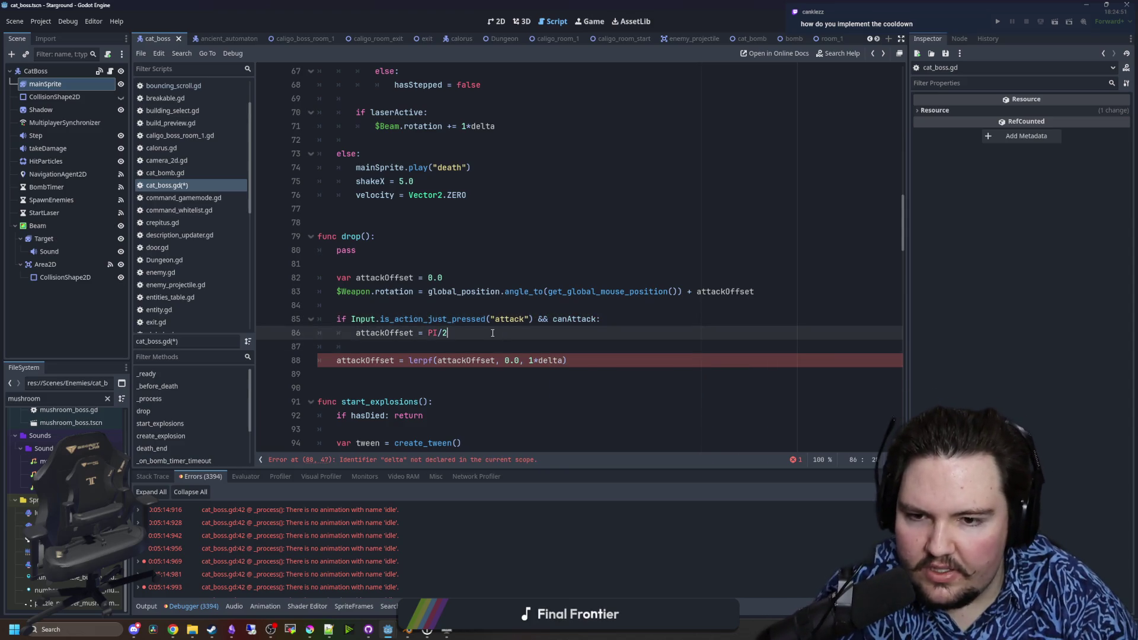
pyautogui.press('Return')
pyautogui.write('canAt')
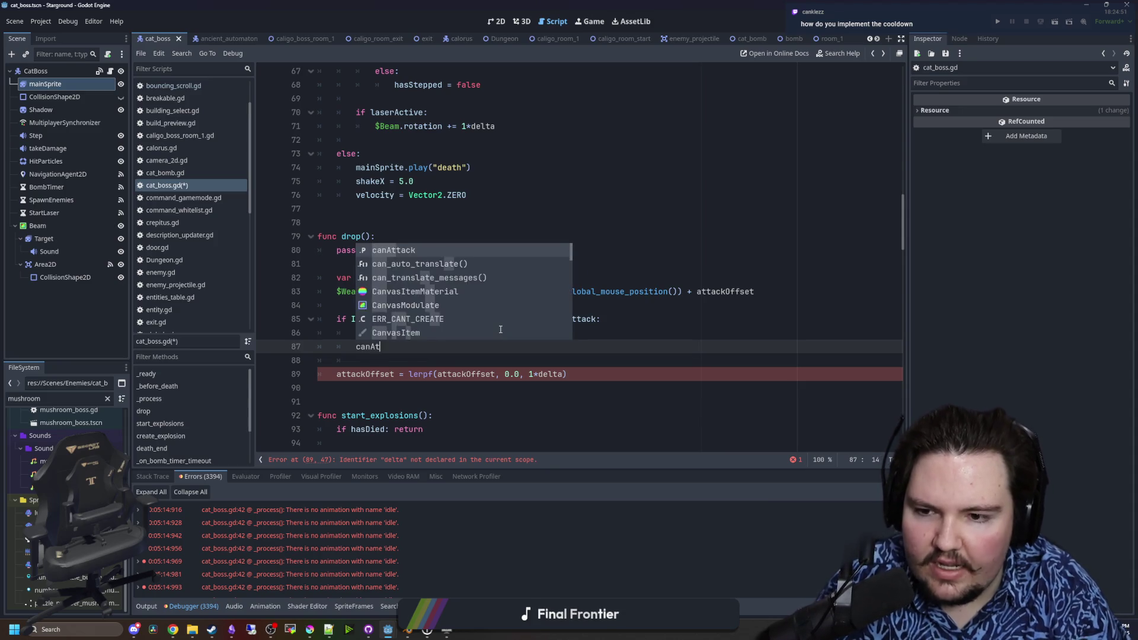
pyautogui.write('tack = false')
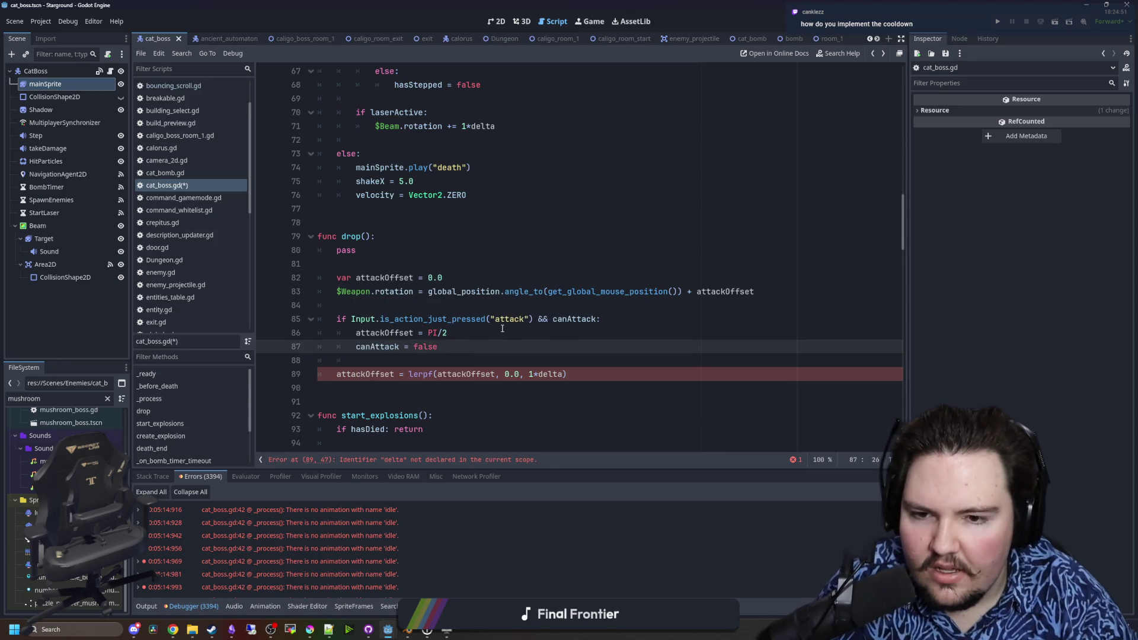
# - Change the guard to cooldown <= 0.0 and the reset line to cooldown = 5.0
pyautogui.doubleClick(569, 318)
pyautogui.write('cooldown')
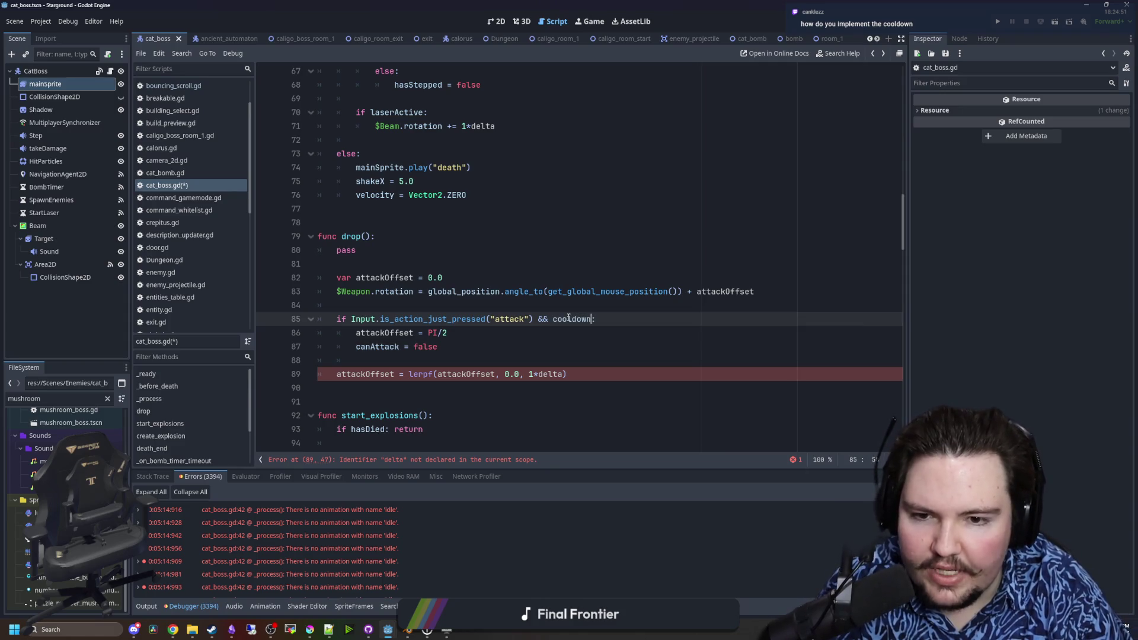
pyautogui.write(' <= 0.0')
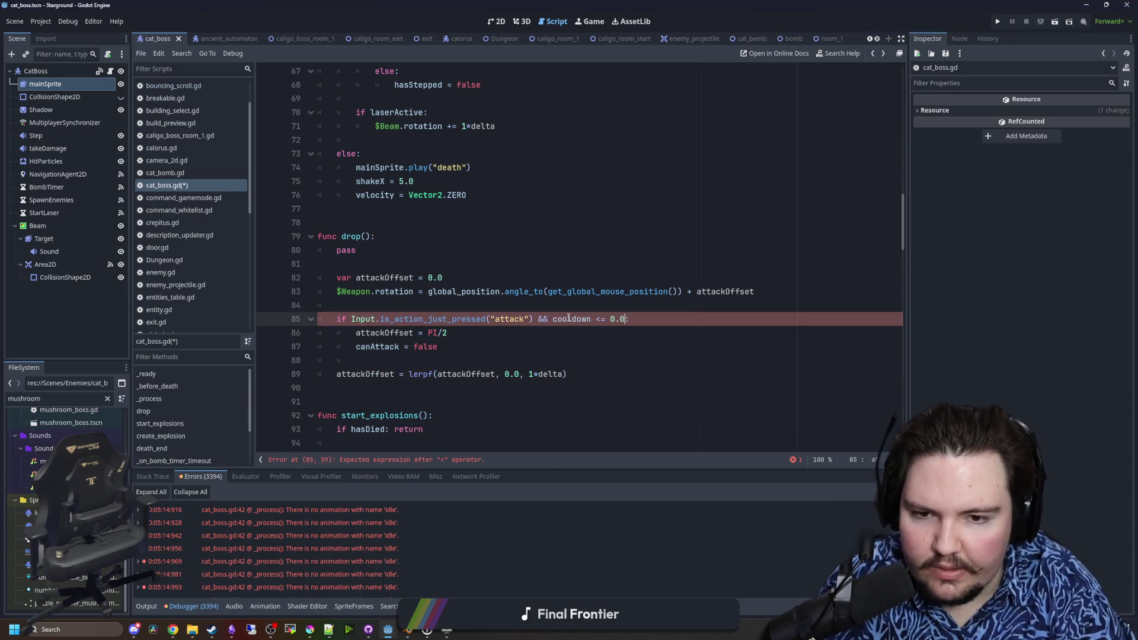
pyautogui.moveTo(440, 347); pyautogui.dragTo(356, 348)
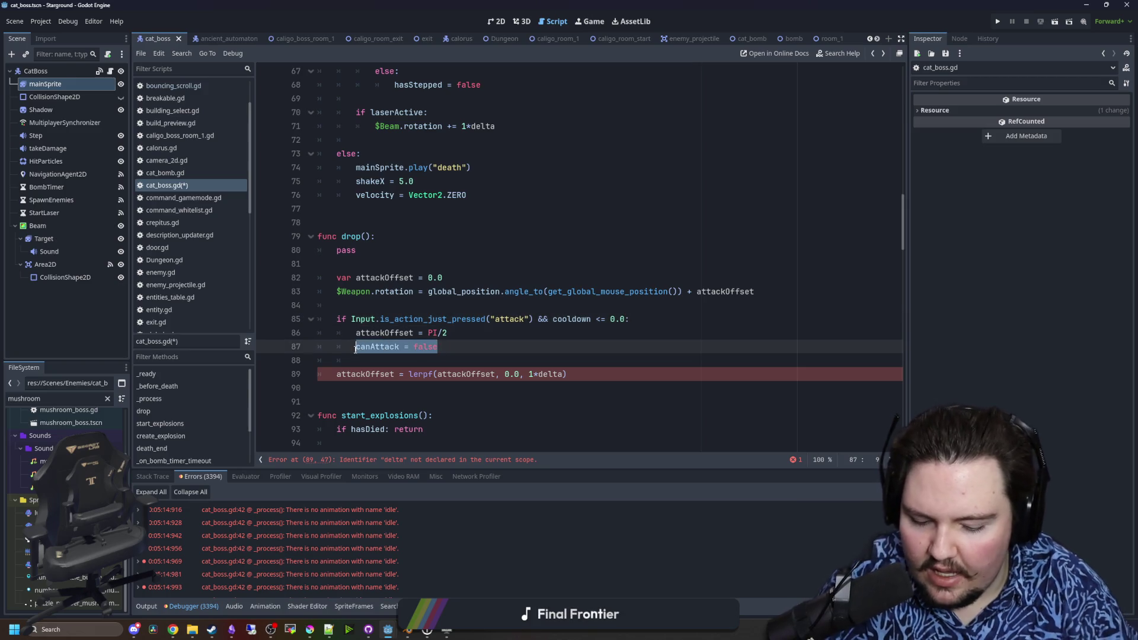
pyautogui.write('cooldown = ')
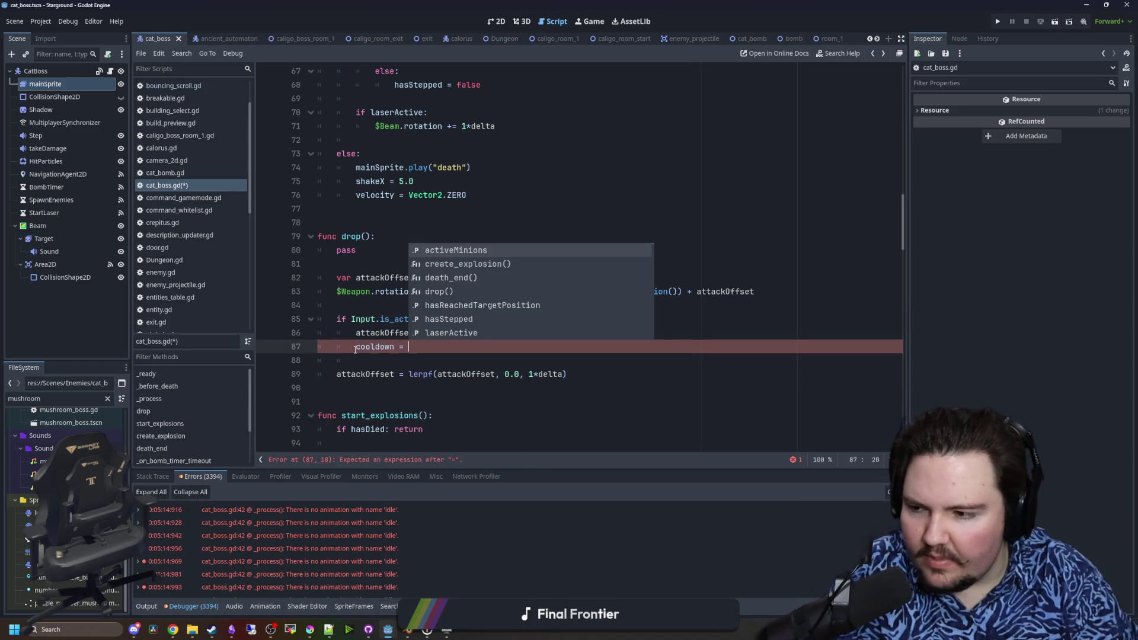
pyautogui.write('5.0')
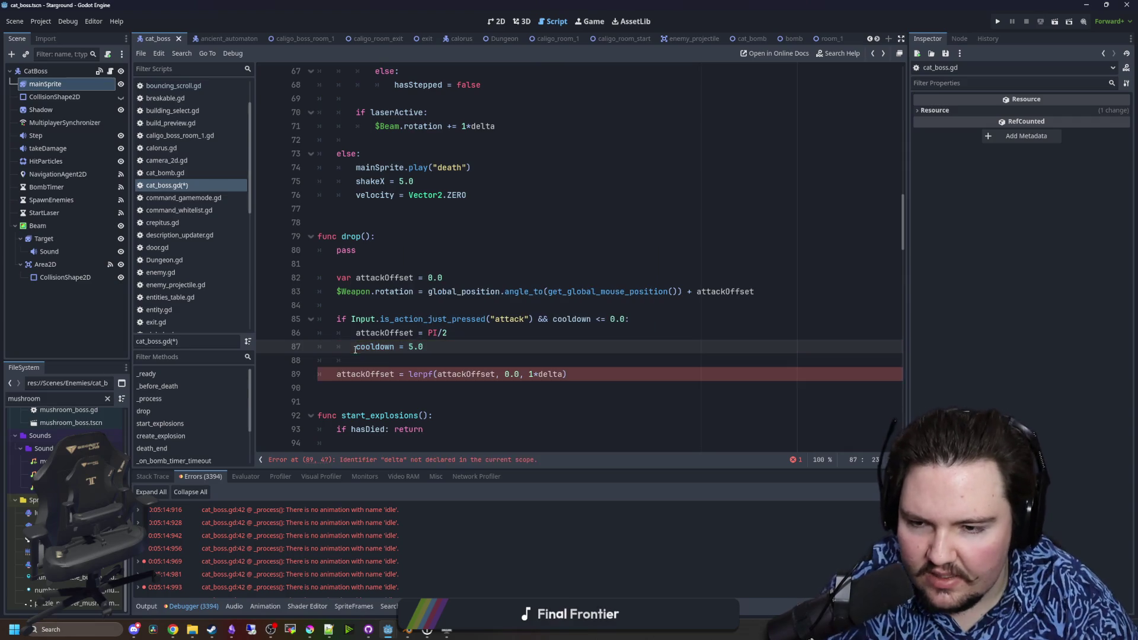
# - Add a 'cooldown -= delta' countdown line below the attack branch
pyautogui.click(388, 361)
pyautogui.press('Return')
pyautogui.press('Return')
pyautogui.press('Up')
pyautogui.write('cooldown')
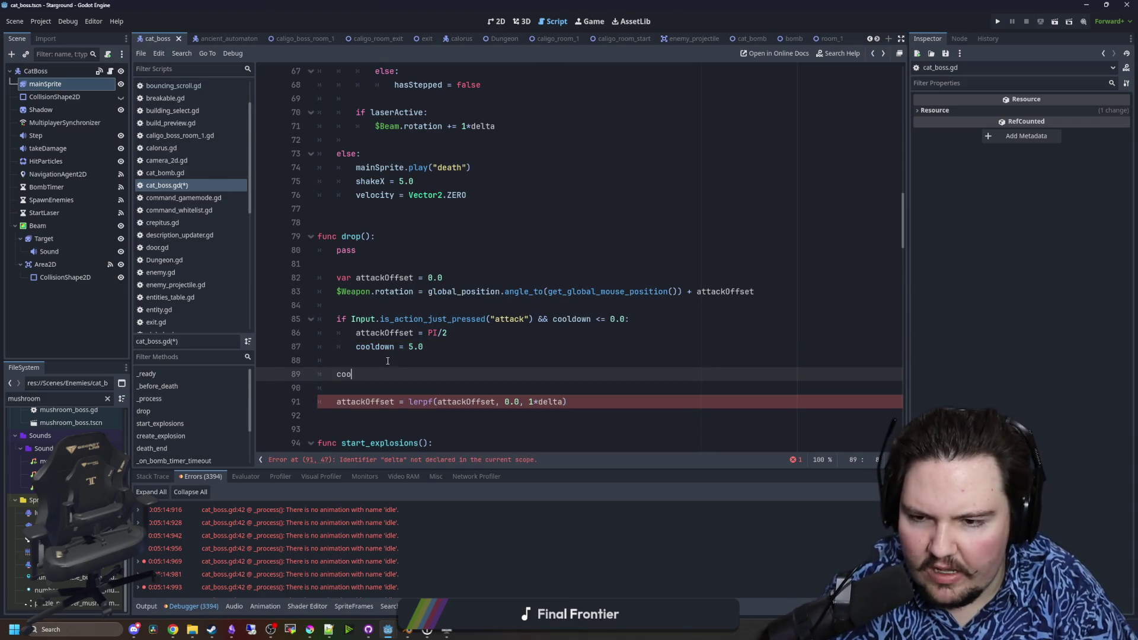
pyautogui.press('BackSpace')
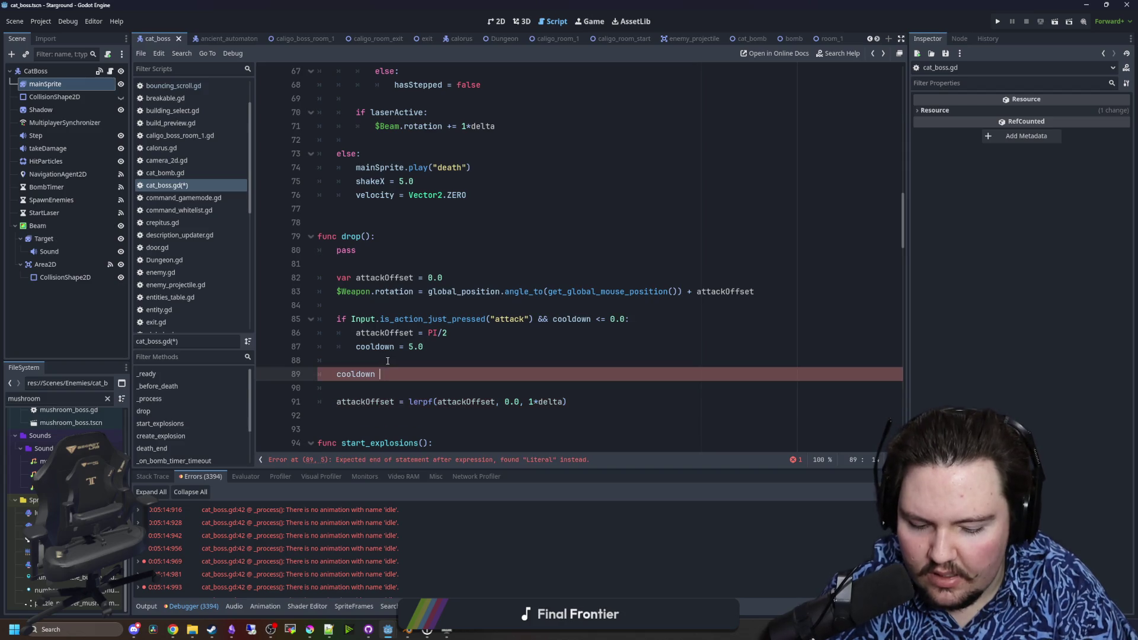
pyautogui.write('-= delta')
pyautogui.click(387, 361)
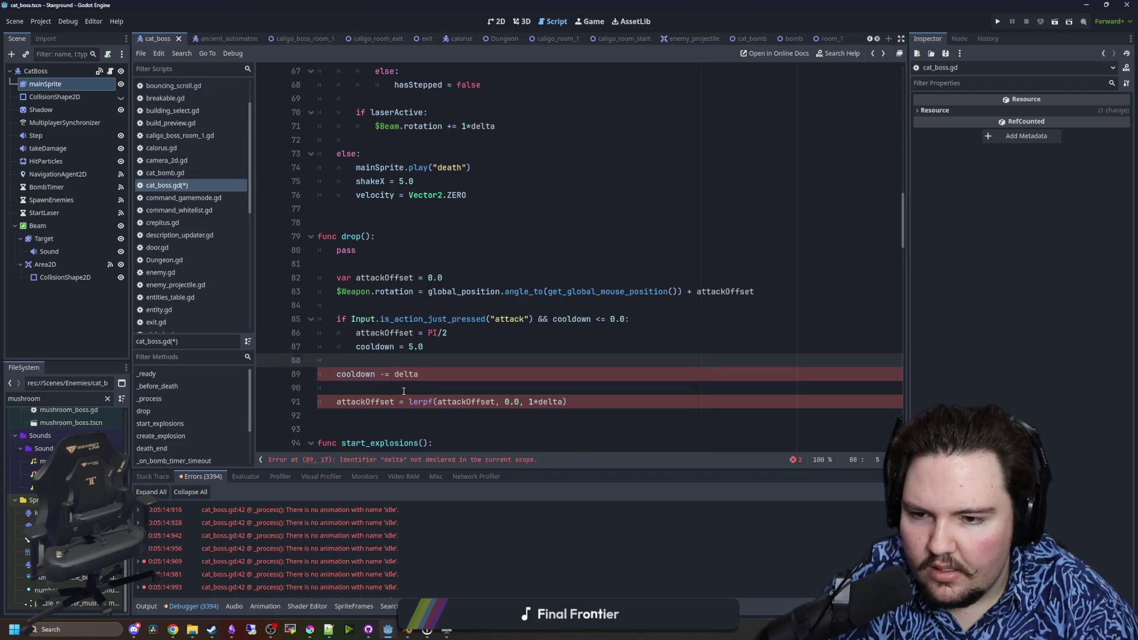
pyautogui.click(348, 383)
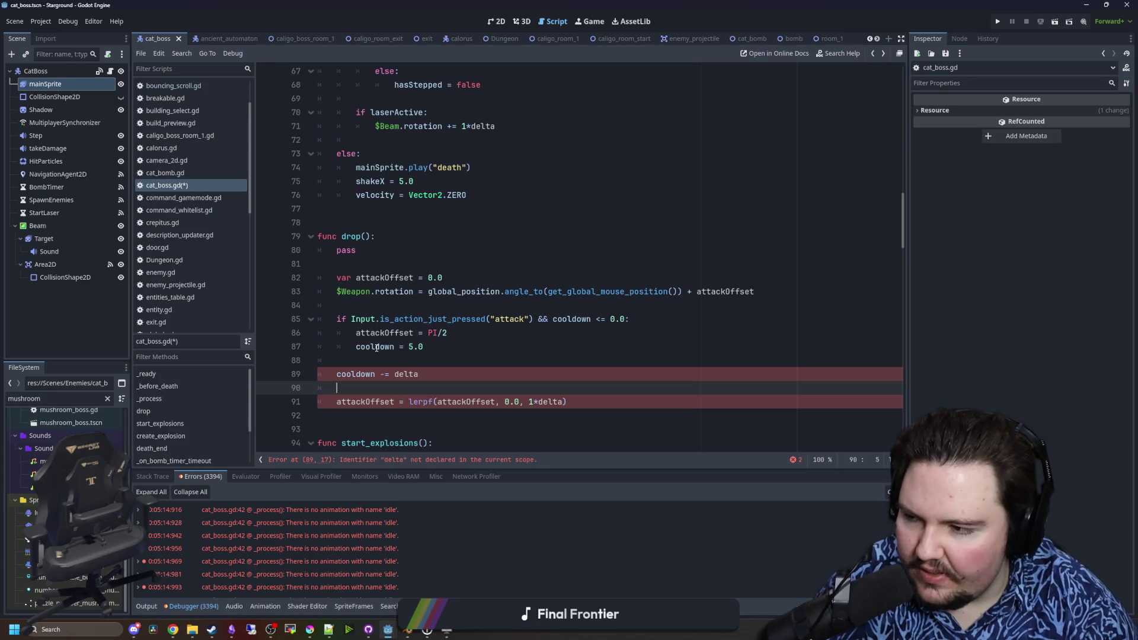
# - Declare var cooldown = 0.0 at the top of drop()
pyautogui.click(344, 210)
pyautogui.click(374, 265)
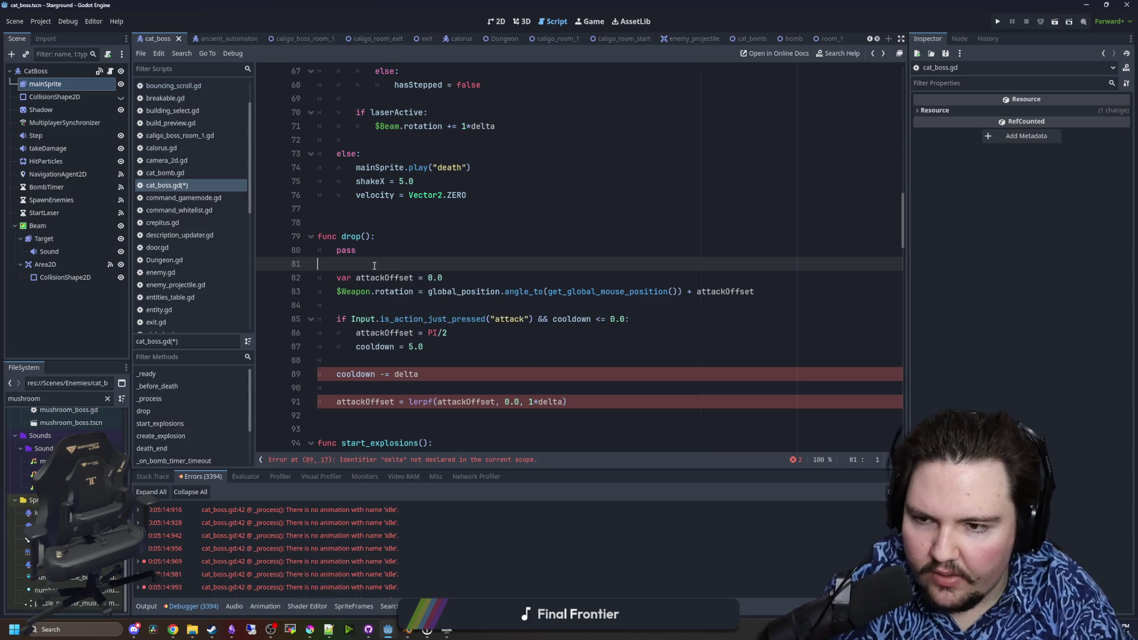
pyautogui.write('var cooldown = ')
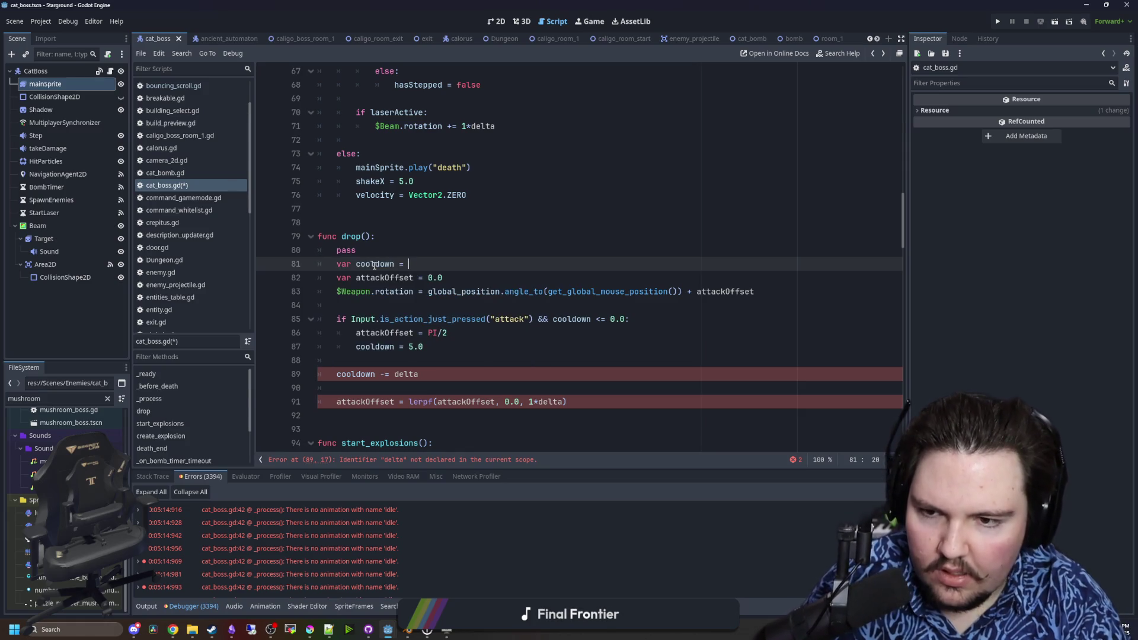
pyautogui.write('0.0')
# - Review drop()'s declarations and attack branch, opening a new line after cooldown = 5.0
pyautogui.moveTo(500, 292); pyautogui.dragTo(319, 277)
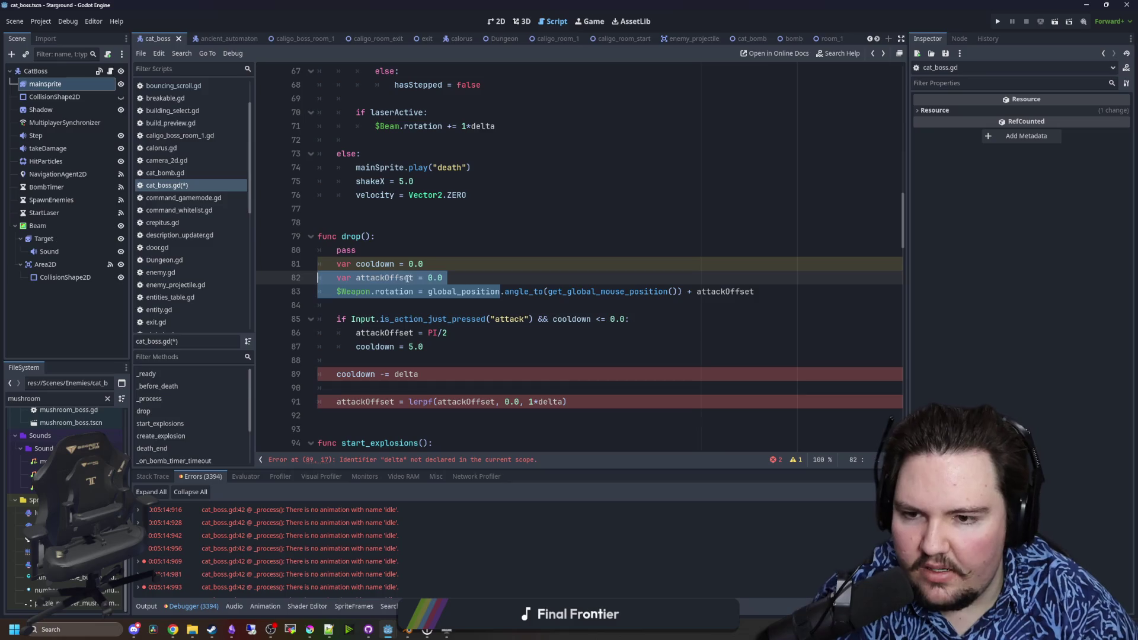
pyautogui.moveTo(443, 277); pyautogui.dragTo(268, 267)
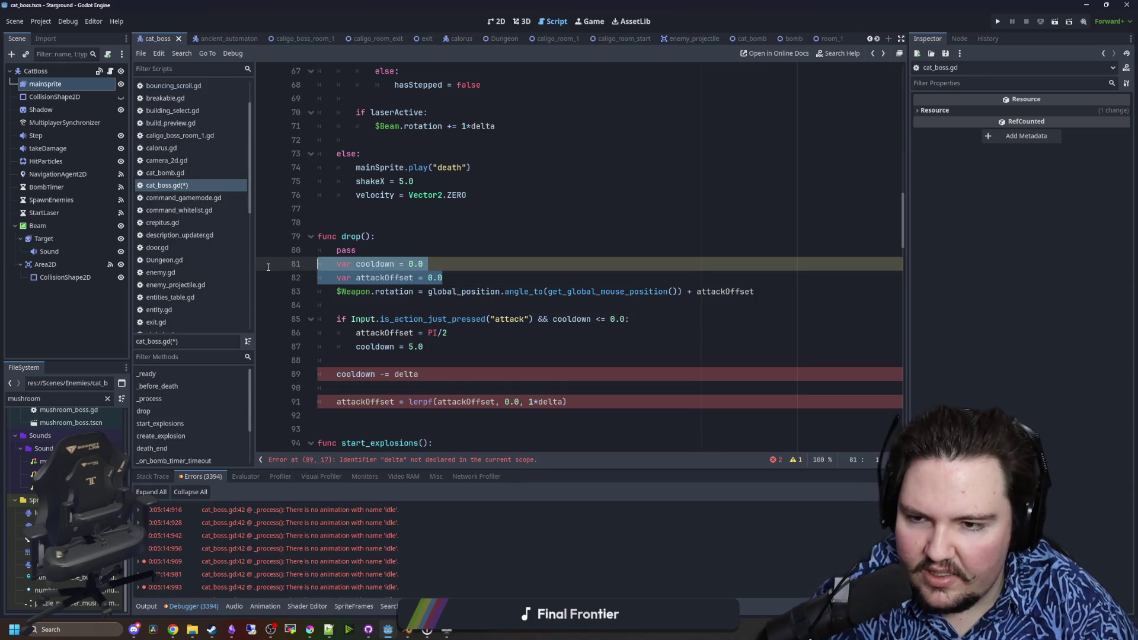
pyautogui.click(394, 237)
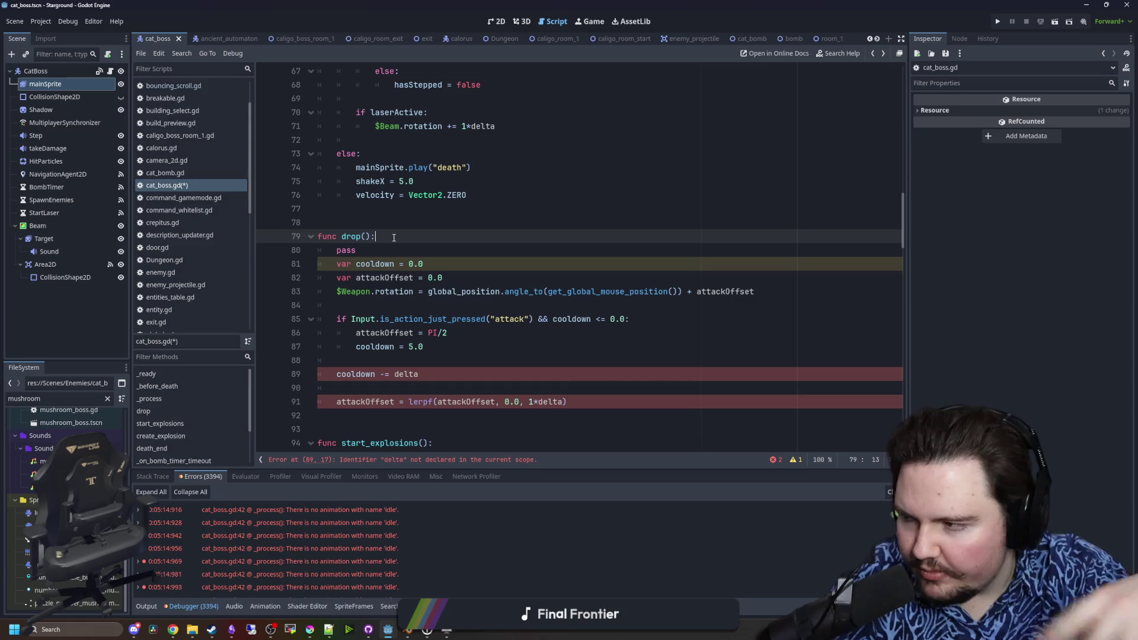
pyautogui.scroll(-1, 433, 269)
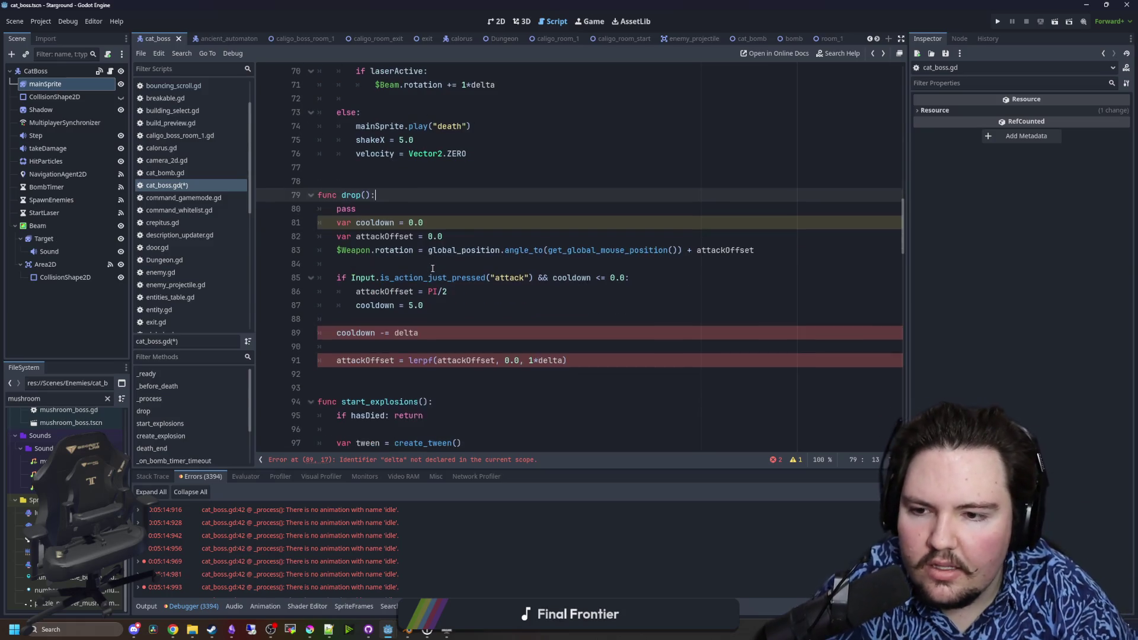
pyautogui.moveTo(436, 323); pyautogui.dragTo(457, 304)
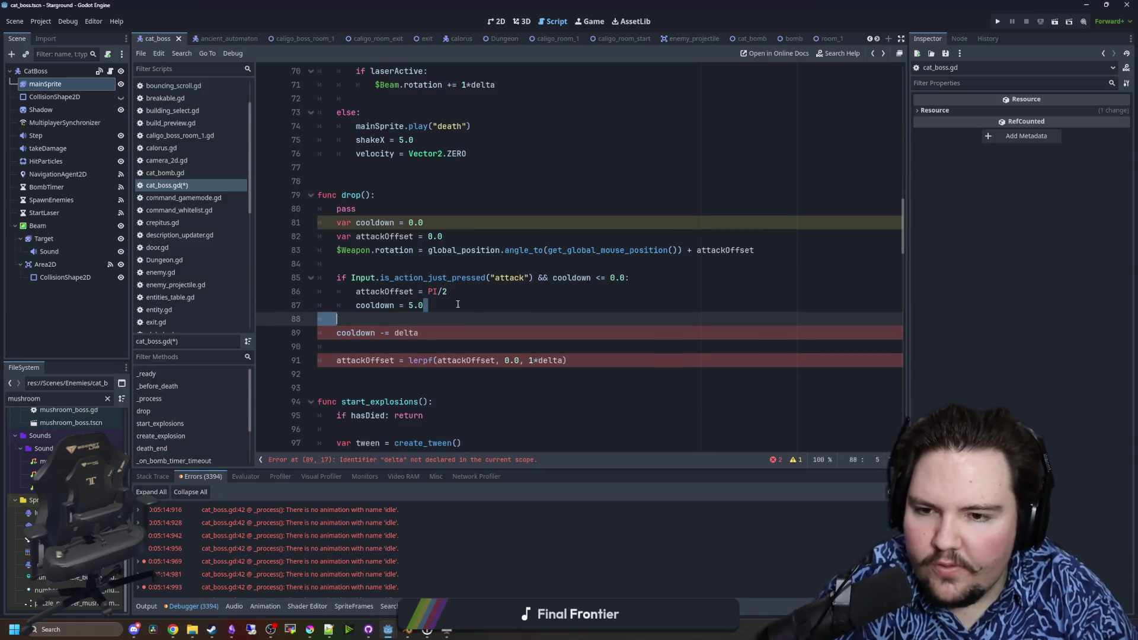
pyautogui.moveTo(555, 317); pyautogui.dragTo(318, 290)
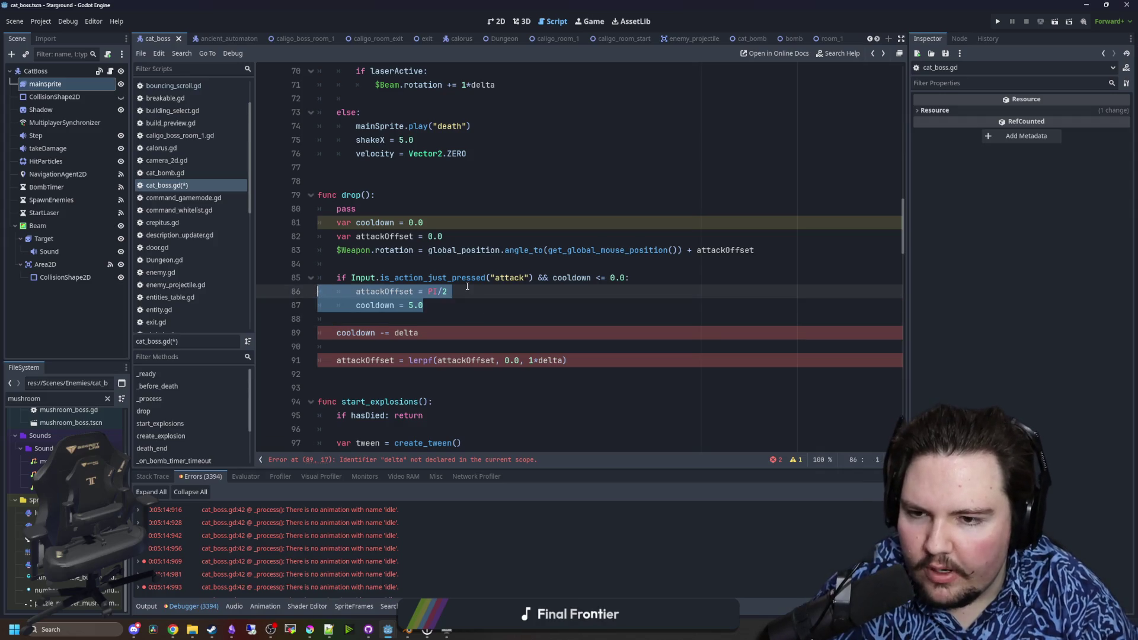
pyautogui.click(456, 306)
pyautogui.press('Return')
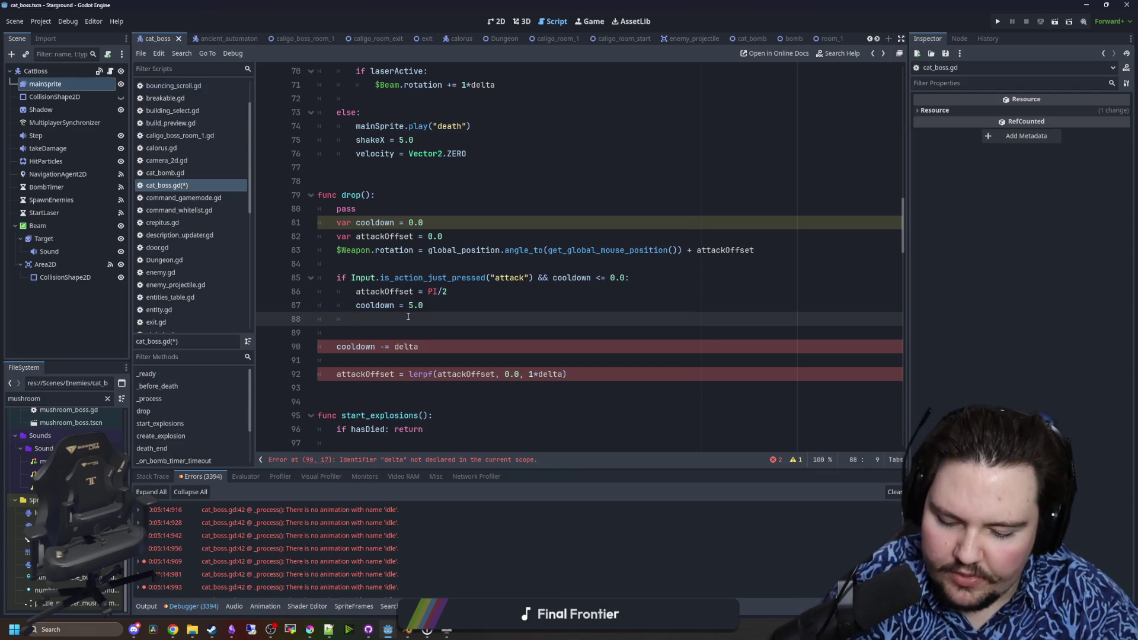
# - Write the loop header 'for i in ray.get_collision_count():' in the attack branch
pyautogui.write('for ')
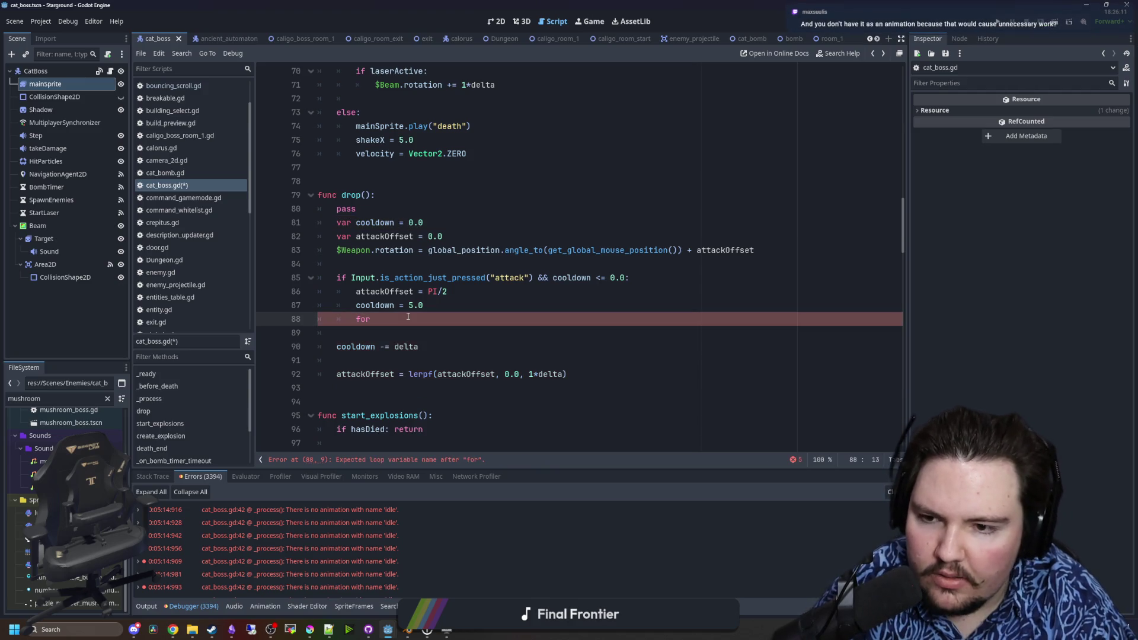
pyautogui.write('get_collision_count()')
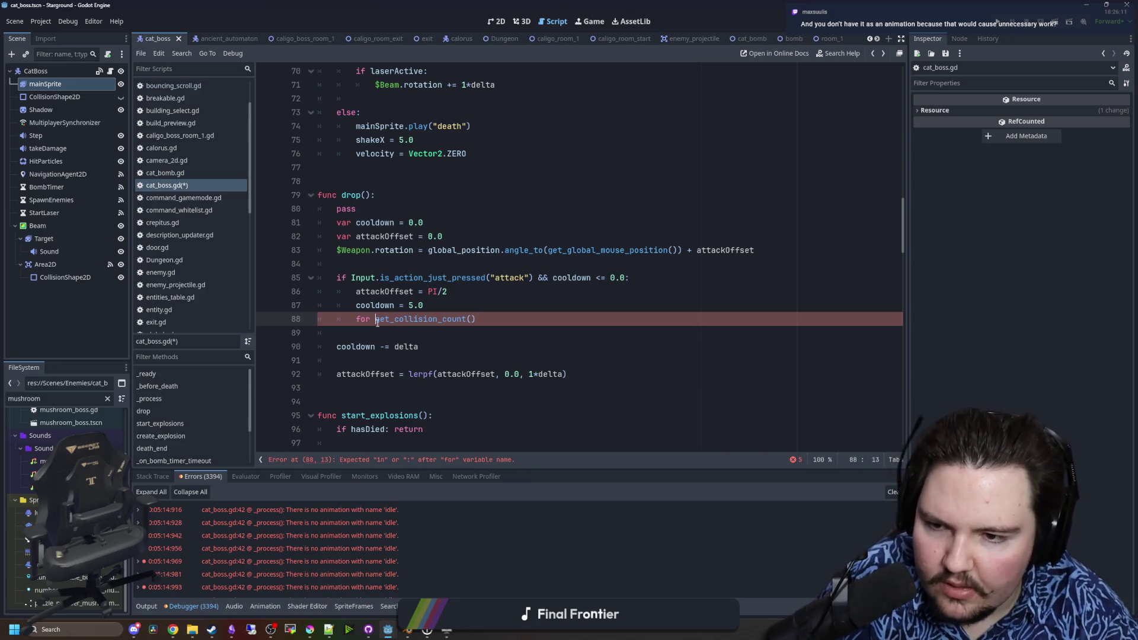
pyautogui.write('ray.')
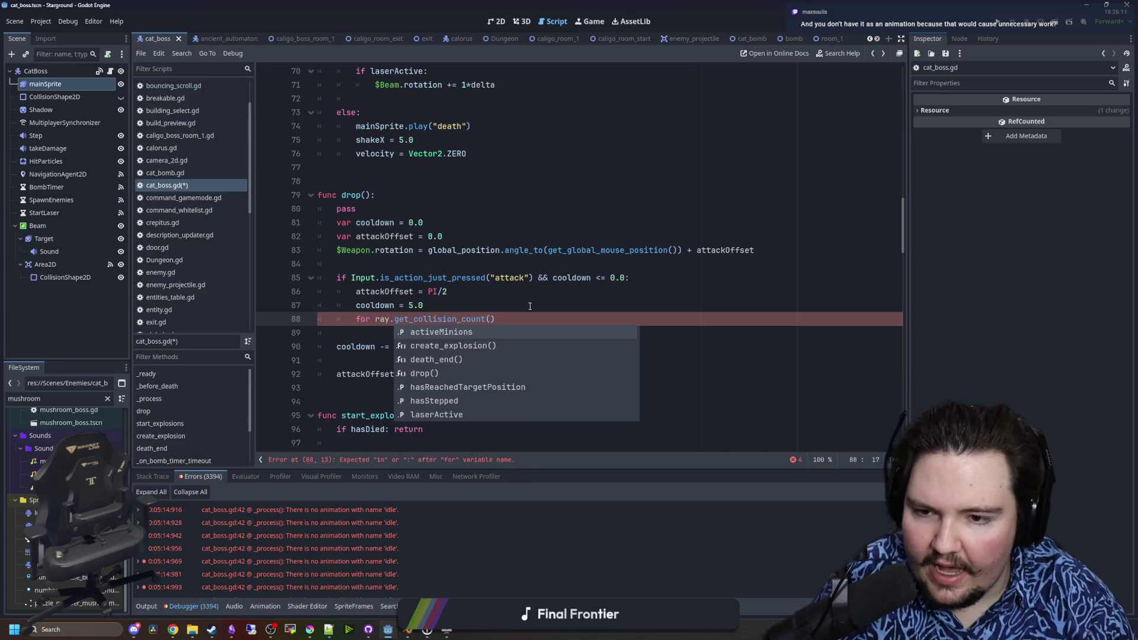
pyautogui.click(519, 321)
pyautogui.write(':')
pyautogui.press('Return')
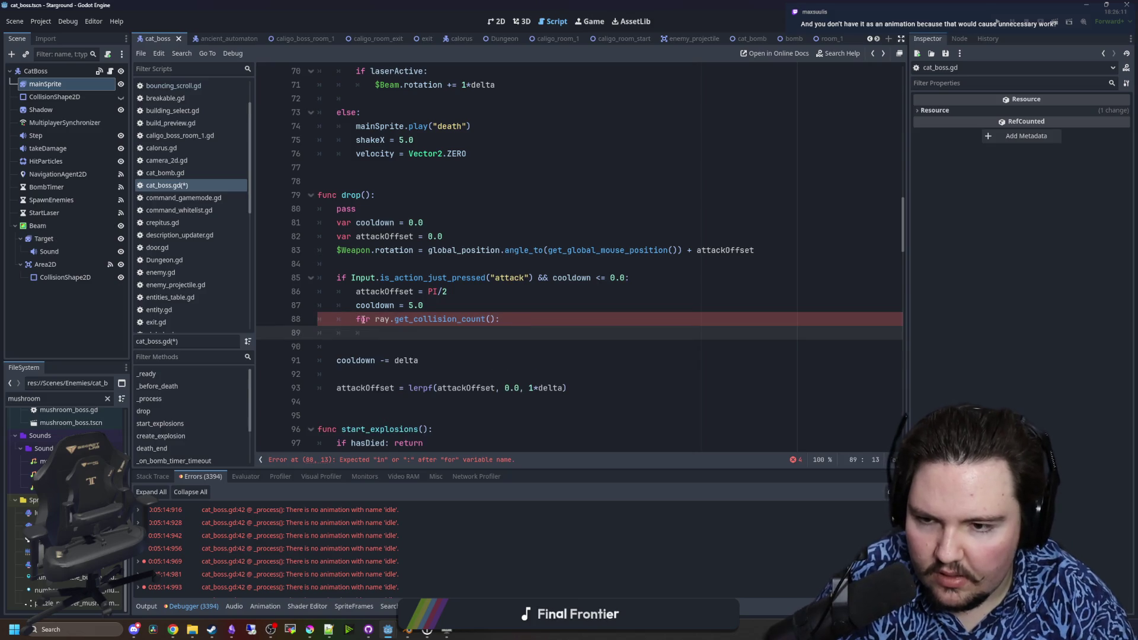
pyautogui.click(371, 319)
pyautogui.hotkey('ctrl', 'Left')
pyautogui.hotkey('ctrl', 'Left')
pyautogui.hotkey('ctrl', 'Left')
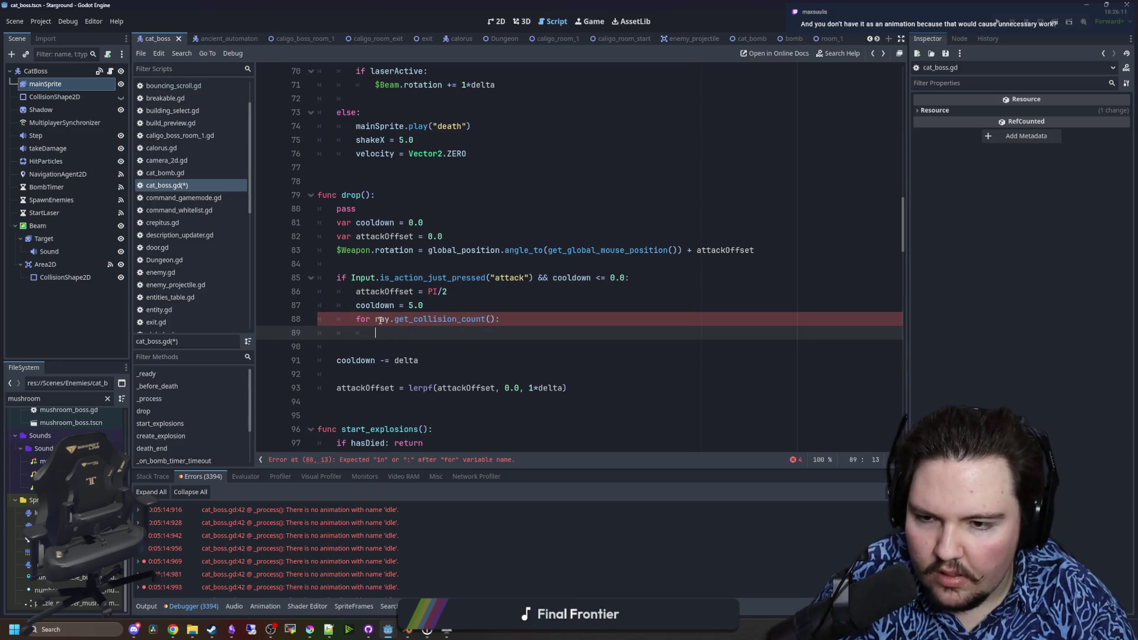
pyautogui.write('i in')
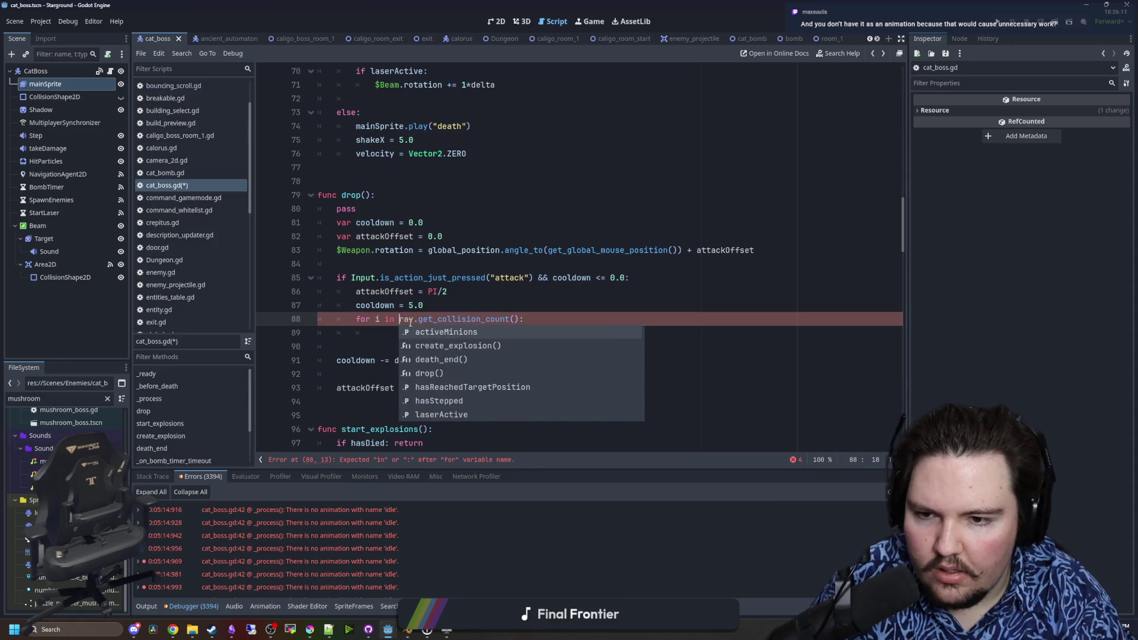
# - In the loop body, get each collider with ray.get_collider(i) and call collider.take_damage(1)
pyautogui.click(448, 328)
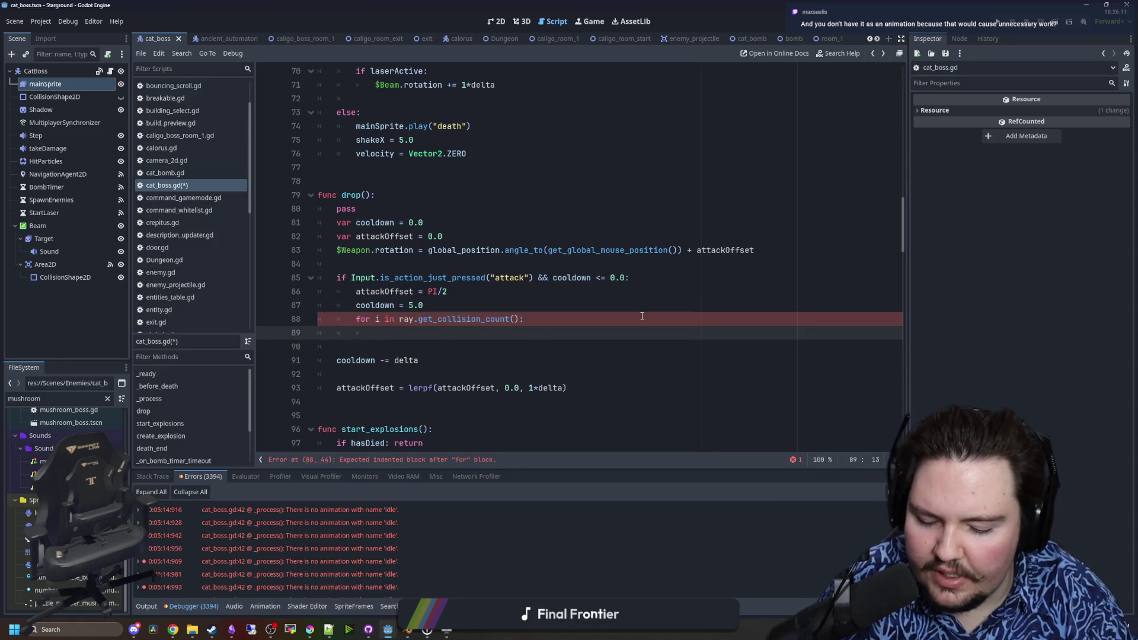
pyautogui.write('var collider = r')
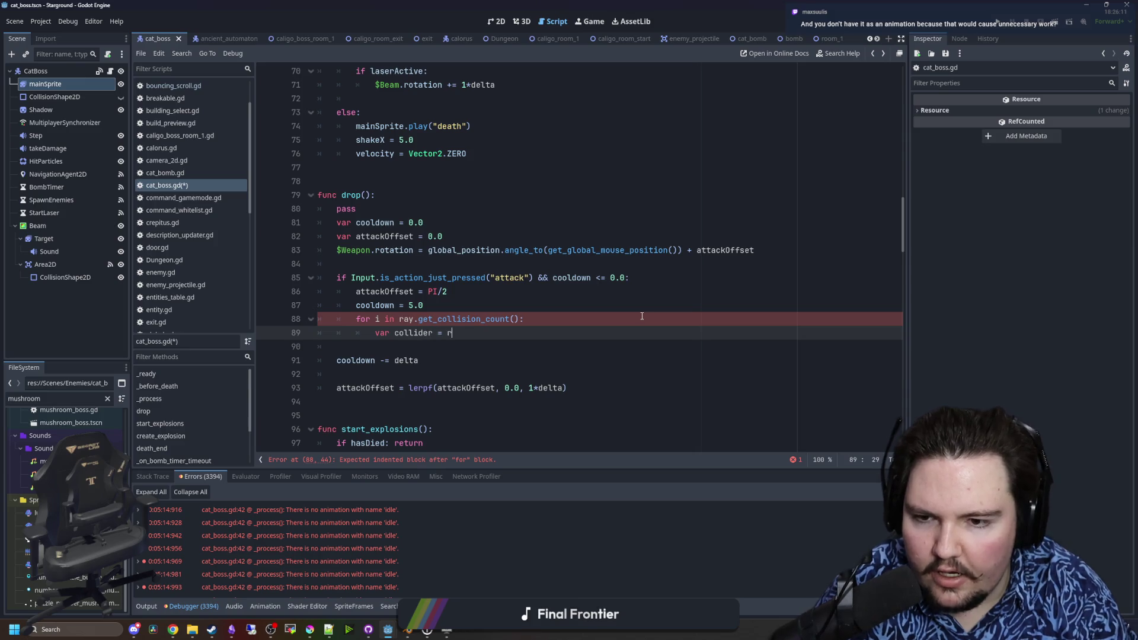
pyautogui.write('ay.get_colider(i')
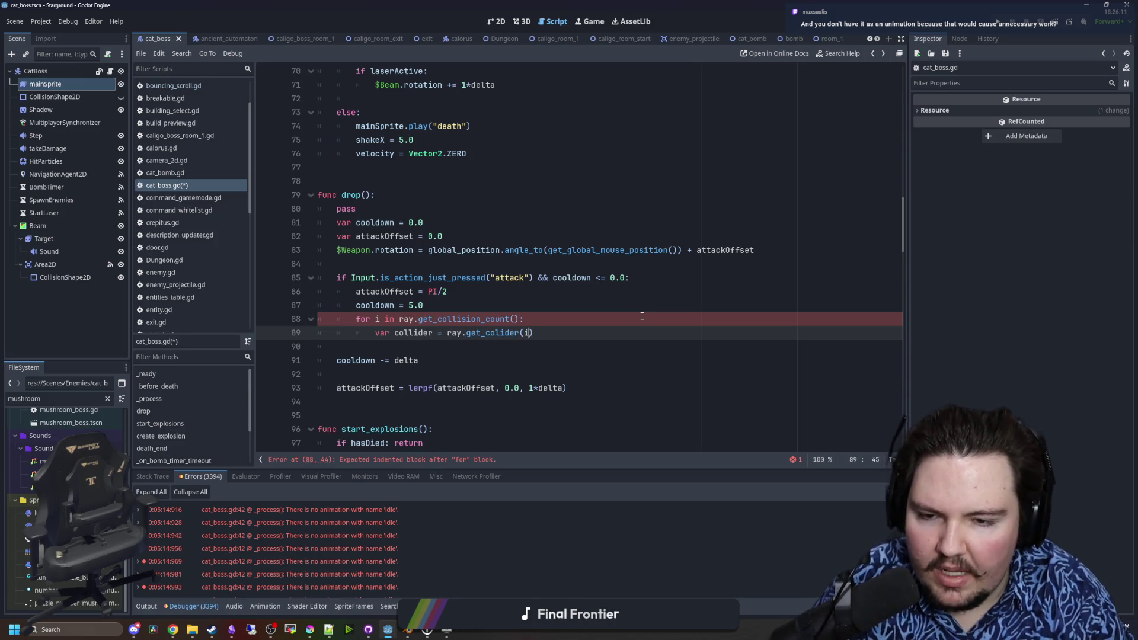
pyautogui.click(503, 335)
pyautogui.write('l')
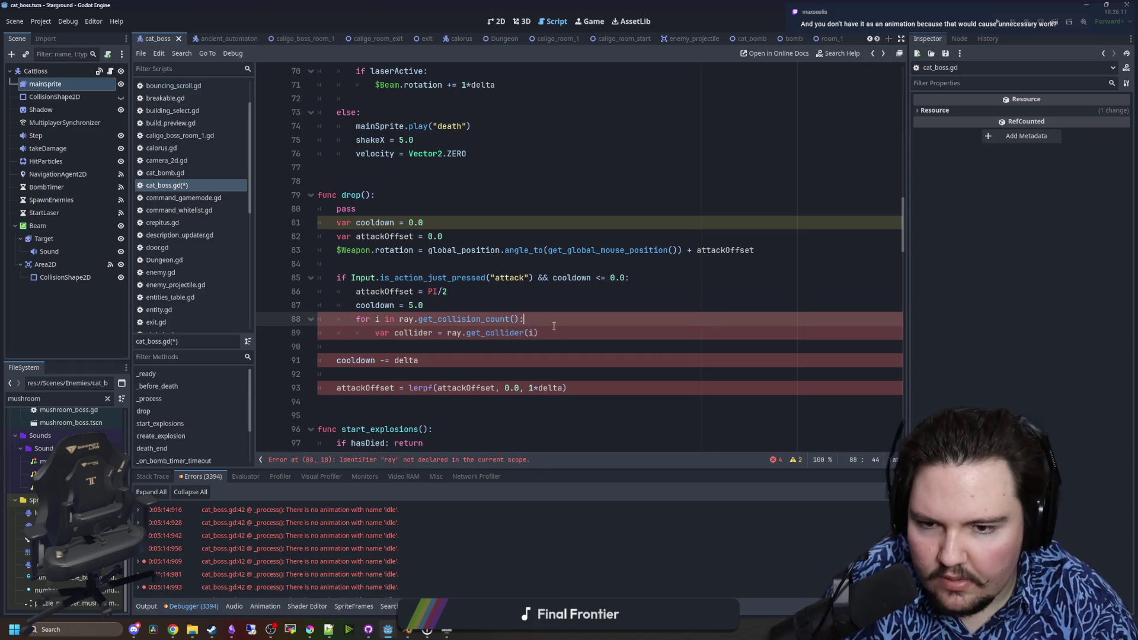
pyautogui.click(558, 329)
pyautogui.press('Return')
pyautogui.write('col')
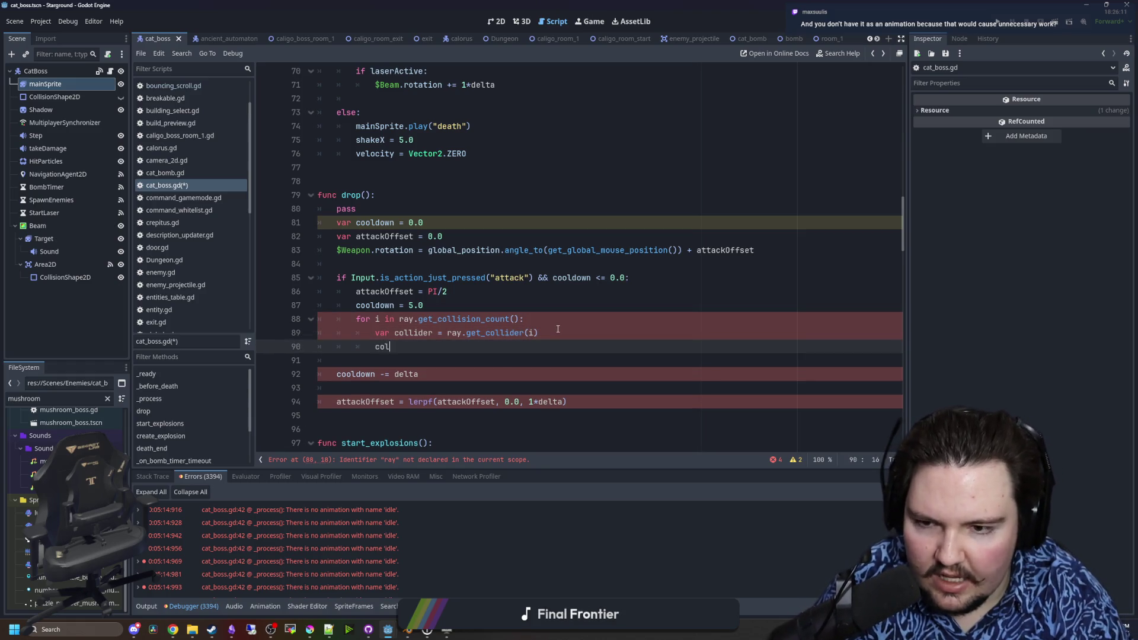
pyautogui.write('lider.take_damage(1')
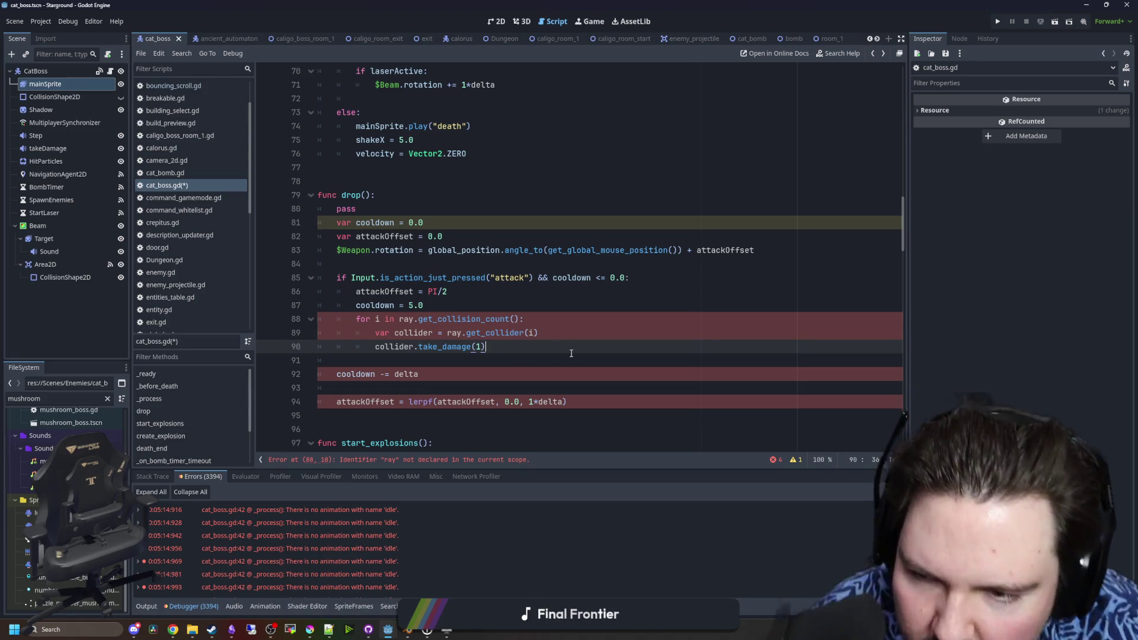
pyautogui.click(466, 319)
pyautogui.click(481, 295)
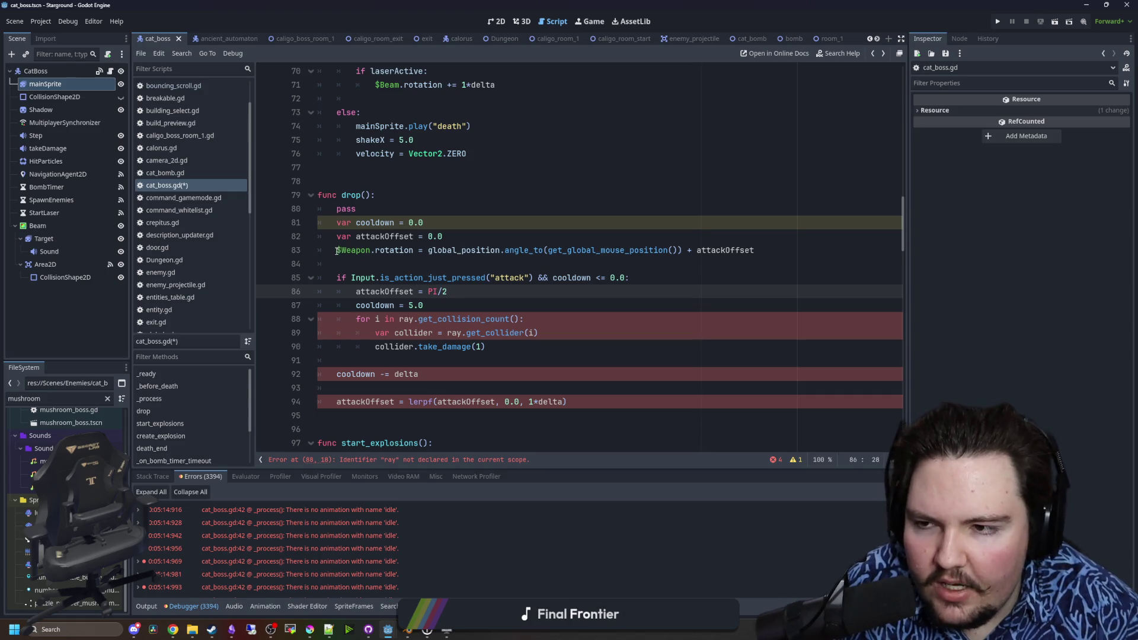
# - Inspect the $Weapon.rotation line and delete the placeholder pass line from drop()
pyautogui.moveTo(336, 250); pyautogui.dragTo(415, 250)
pyautogui.click(414, 251)
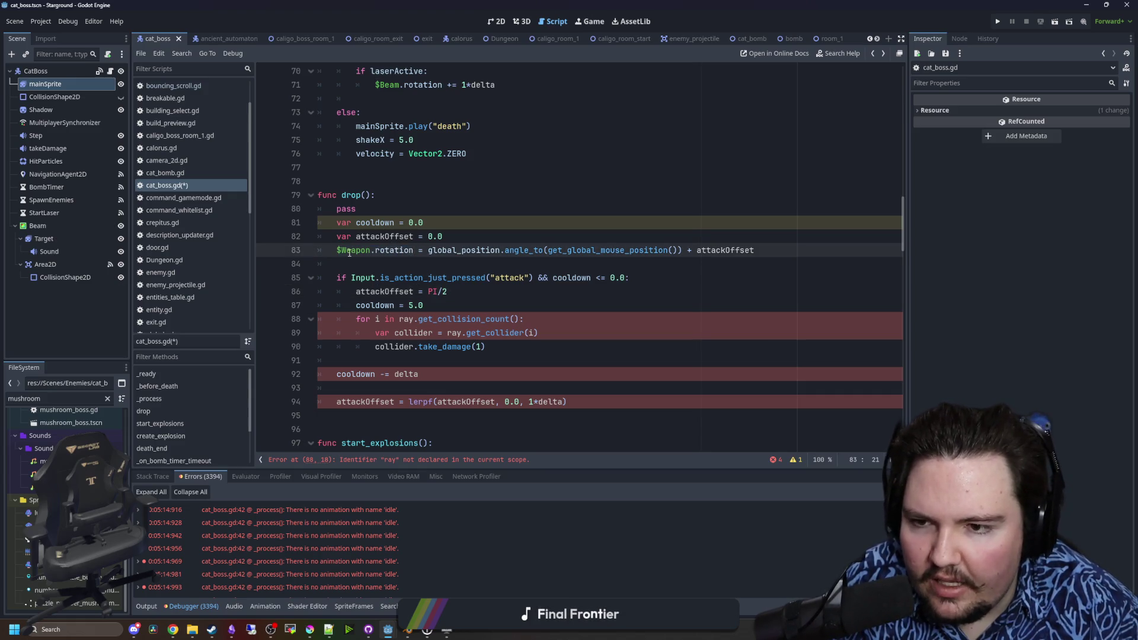
pyautogui.moveTo(338, 250)
pyautogui.mouseDown()
pyautogui.moveTo(723, 250)
pyautogui.moveTo(419, 250)
pyautogui.mouseUp()
pyautogui.click(712, 250)
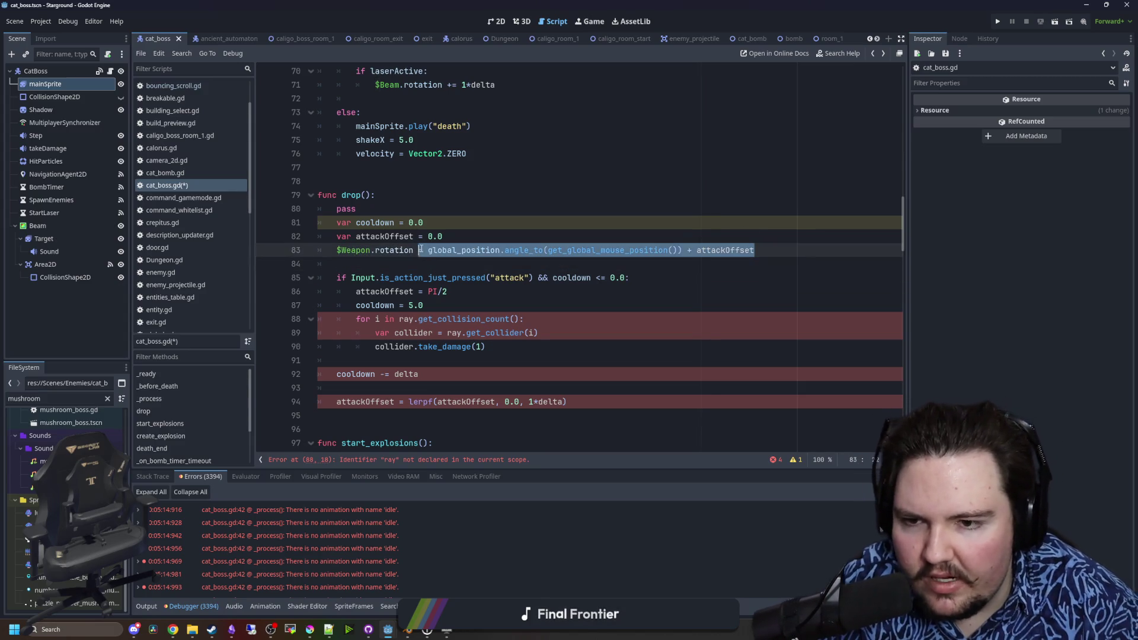
pyautogui.click(463, 210)
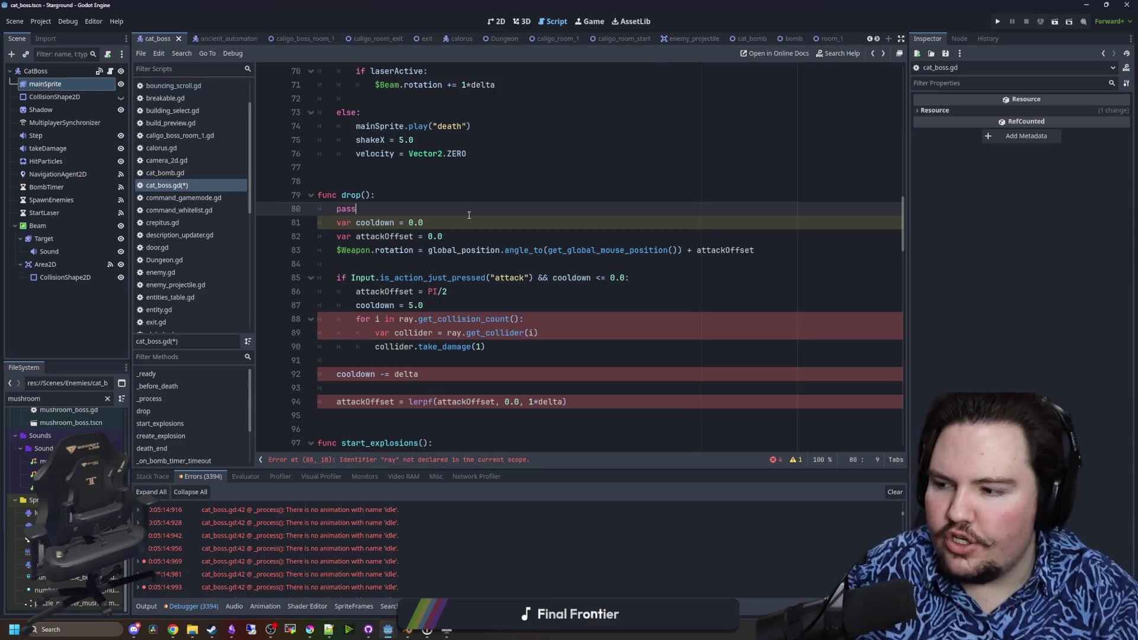
pyautogui.doubleClick(762, 251)
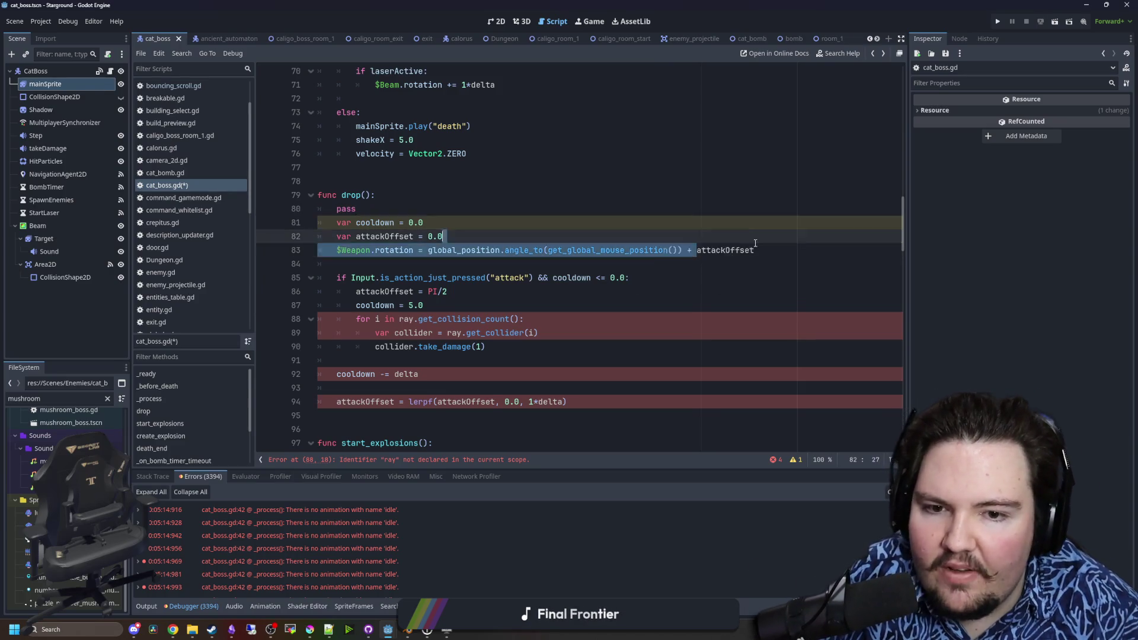
pyautogui.click(763, 251)
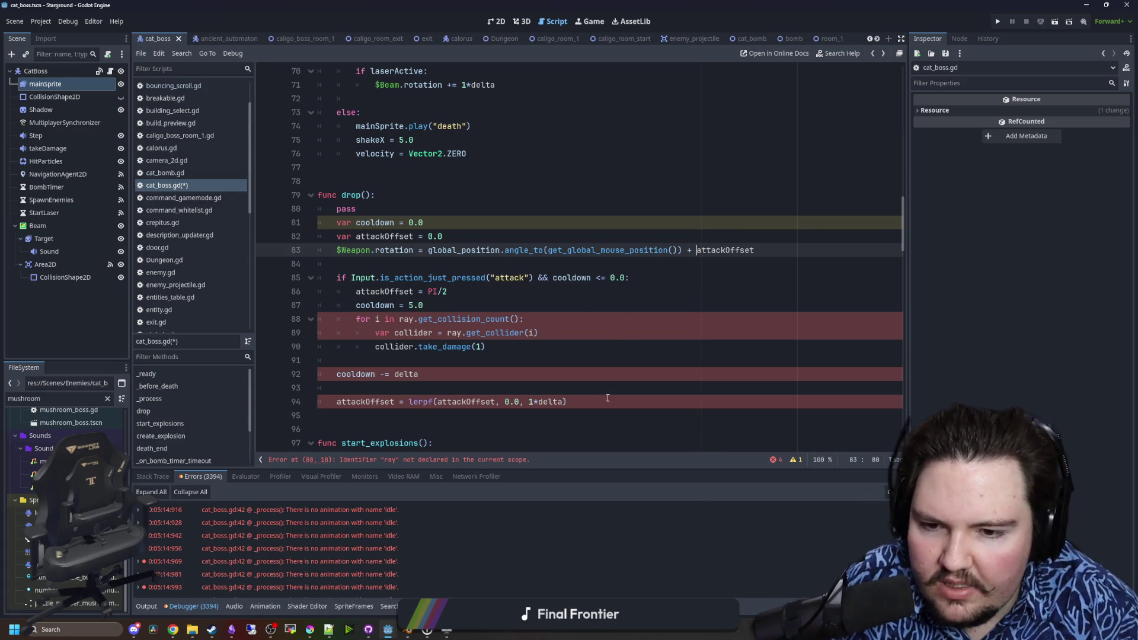
pyautogui.moveTo(608, 397); pyautogui.dragTo(383, 215)
pyautogui.click(380, 223)
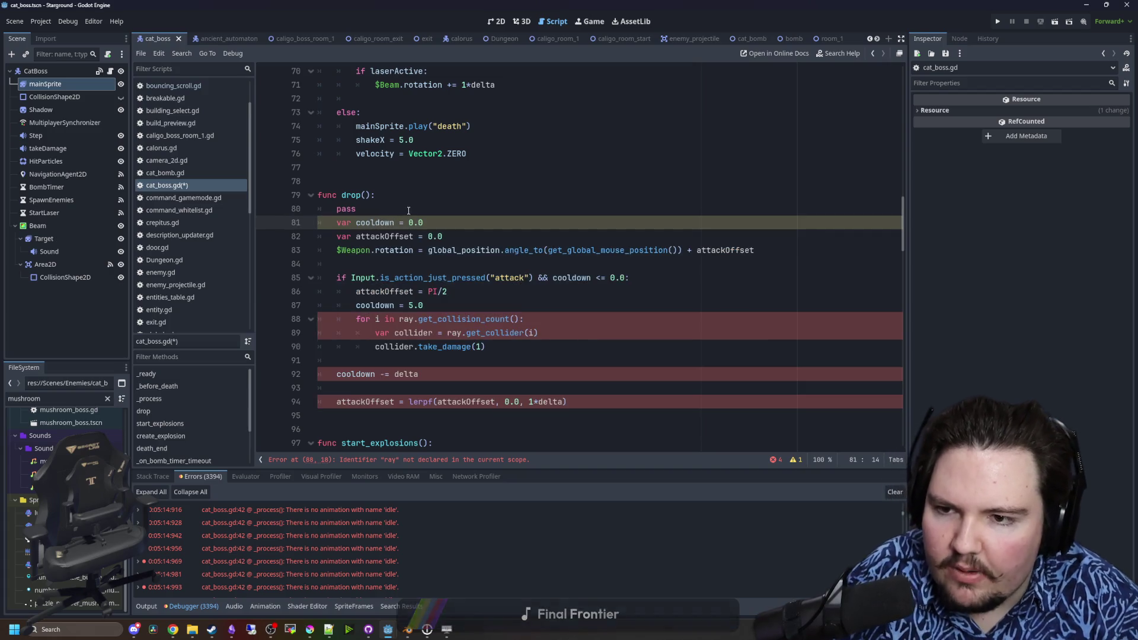
pyautogui.click(408, 211)
pyautogui.hotkey('ctrl', 'shift', 'k')
# - Review drop()'s remaining body and for-loop, then bring up the Krita planning board maximized
pyautogui.moveTo(578, 388); pyautogui.dragTo(260, 211)
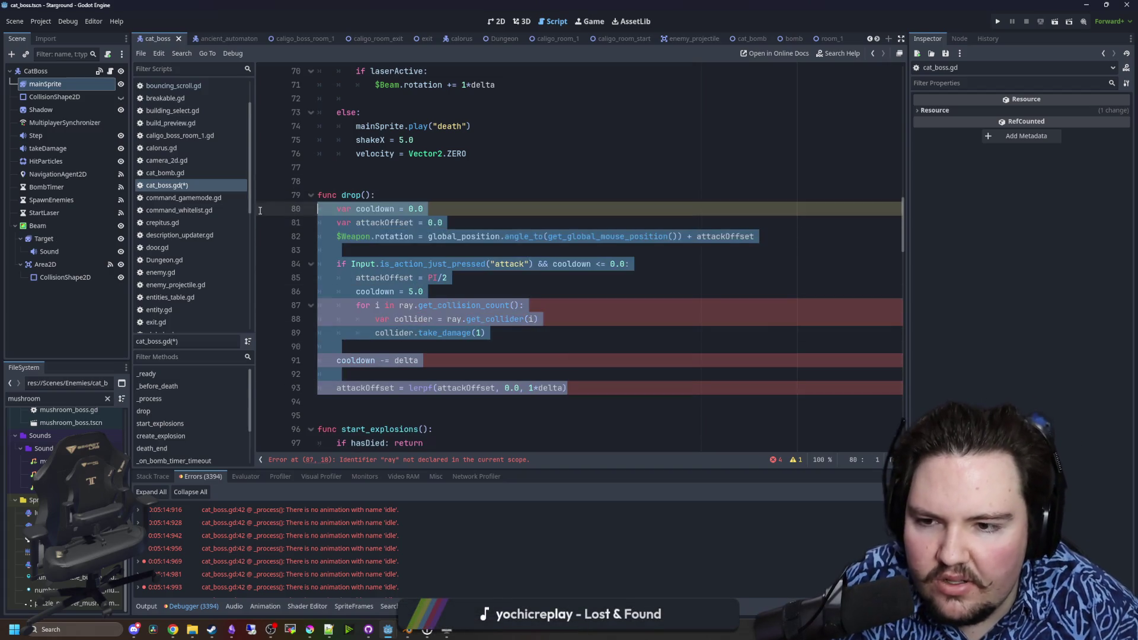
pyautogui.click(446, 223)
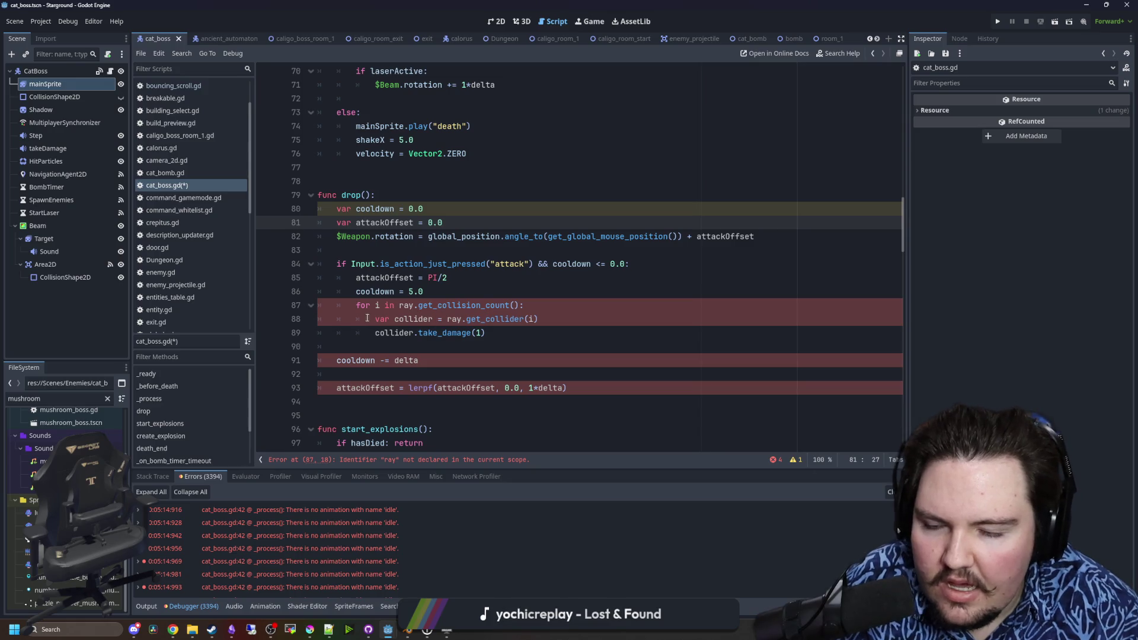
pyautogui.moveTo(485, 333); pyautogui.dragTo(318, 306)
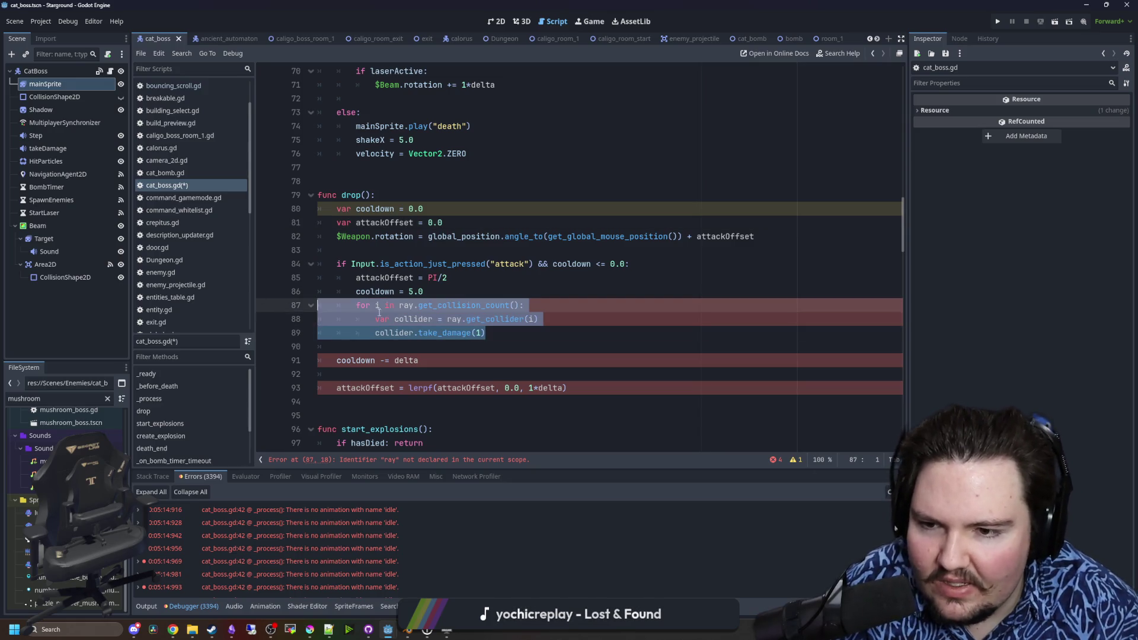
pyautogui.click(403, 308)
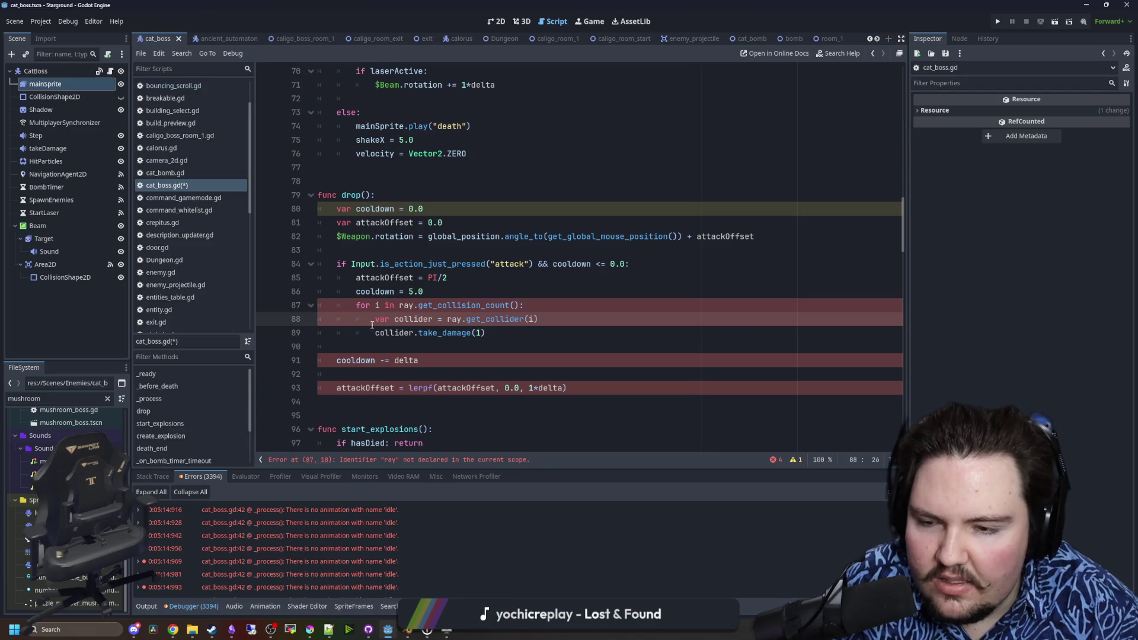
pyautogui.moveTo(632, 395); pyautogui.dragTo(414, 183)
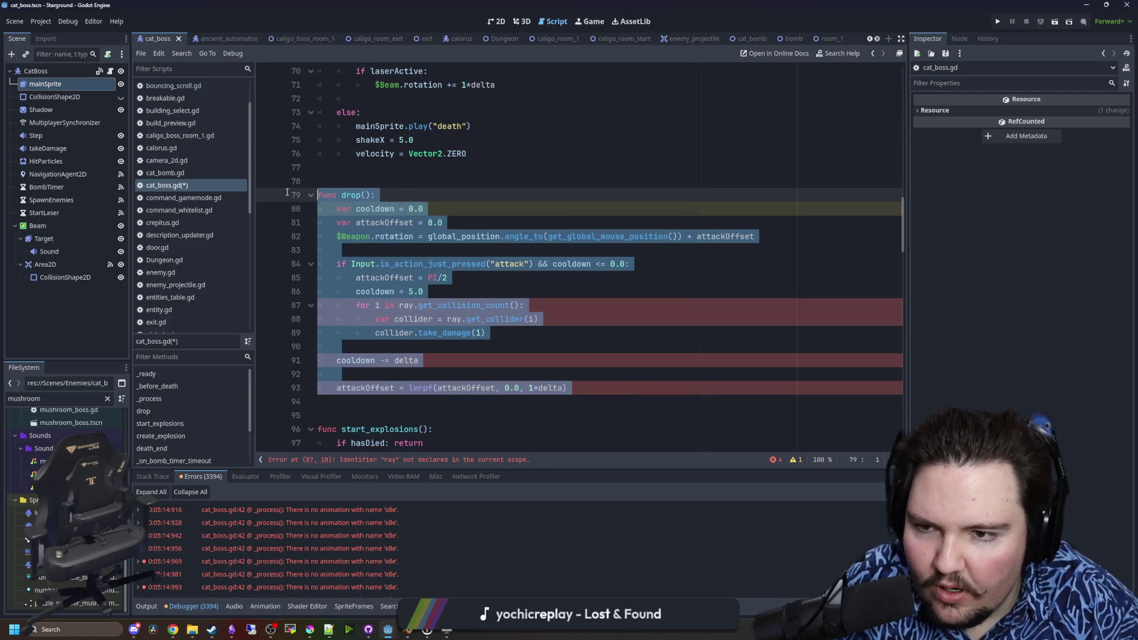
pyautogui.click(414, 184)
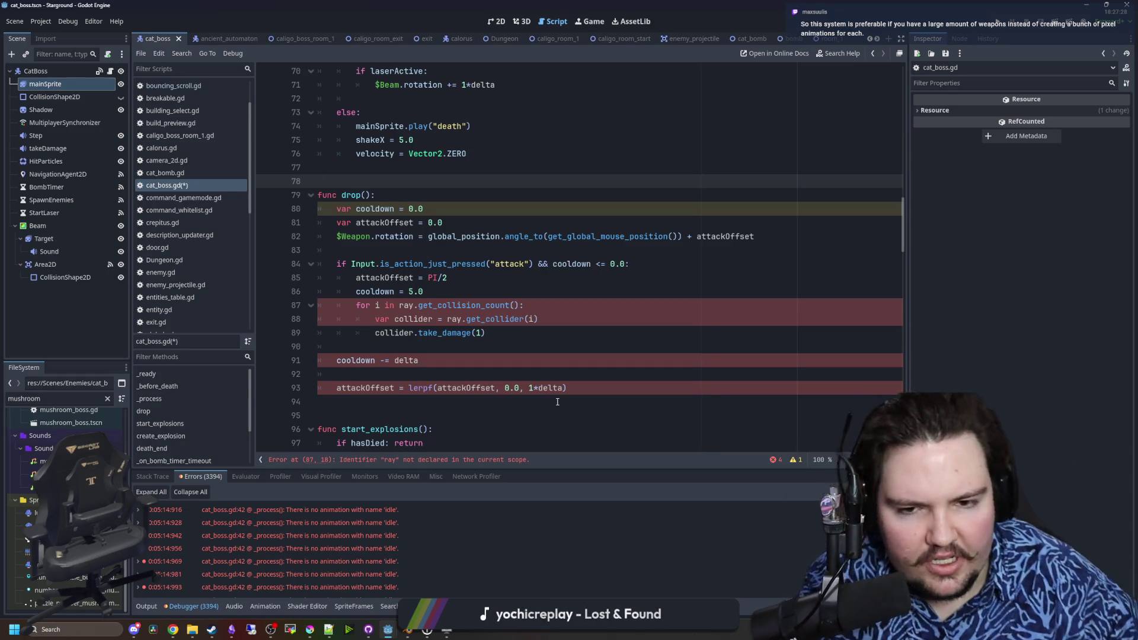
pyautogui.click(493, 352)
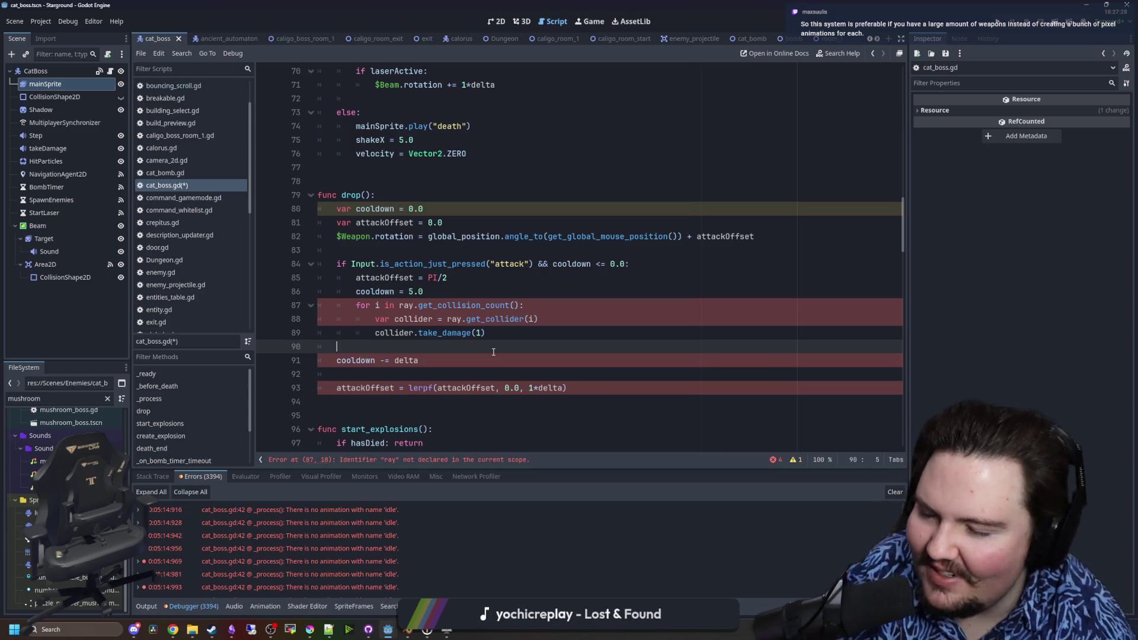
pyautogui.moveTo(590, 399); pyautogui.dragTo(332, 205)
pyautogui.click(367, 172)
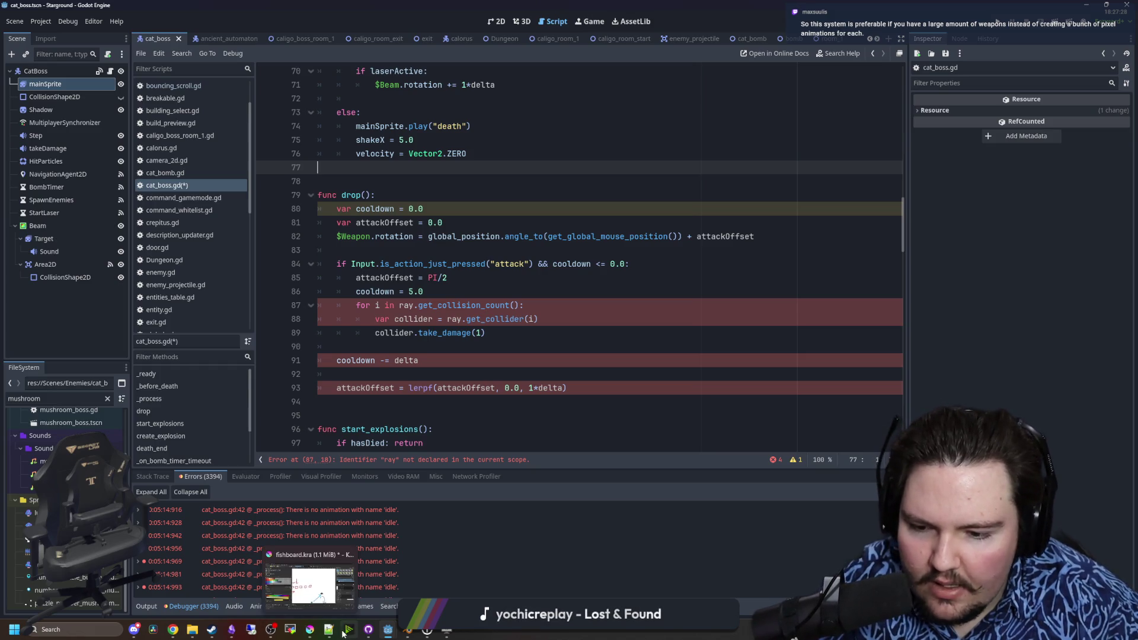
pyautogui.click(310, 622)
pyautogui.doubleClick(562, 472)
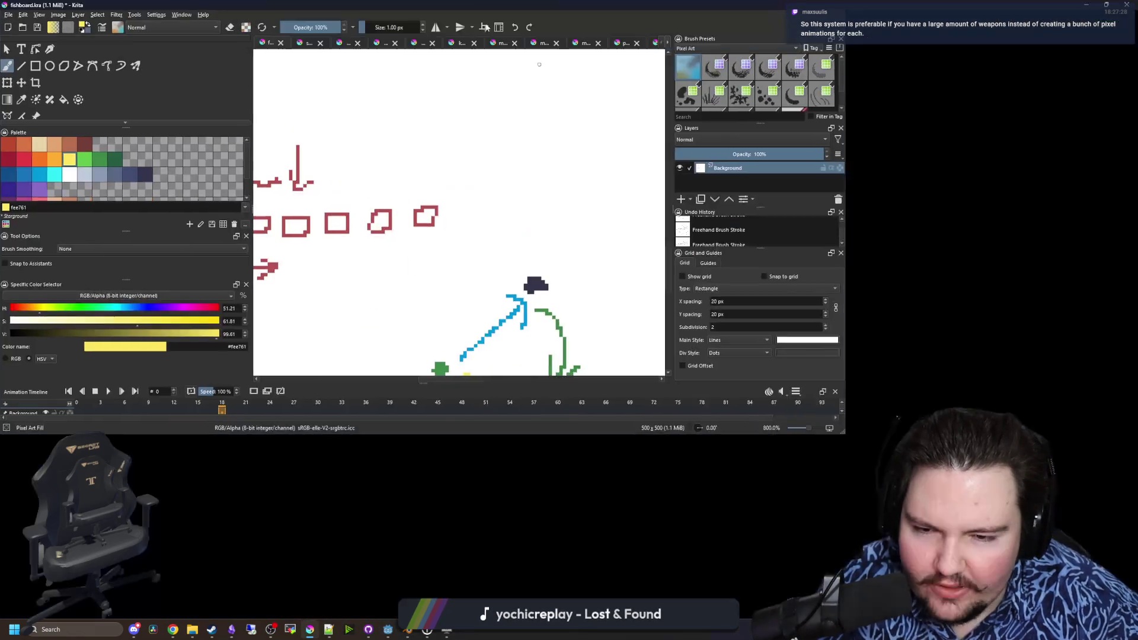
# - Sketch trial blue weapon strokes around the planning-board arrows and green blob
pyautogui.scroll(3, 592, 296)
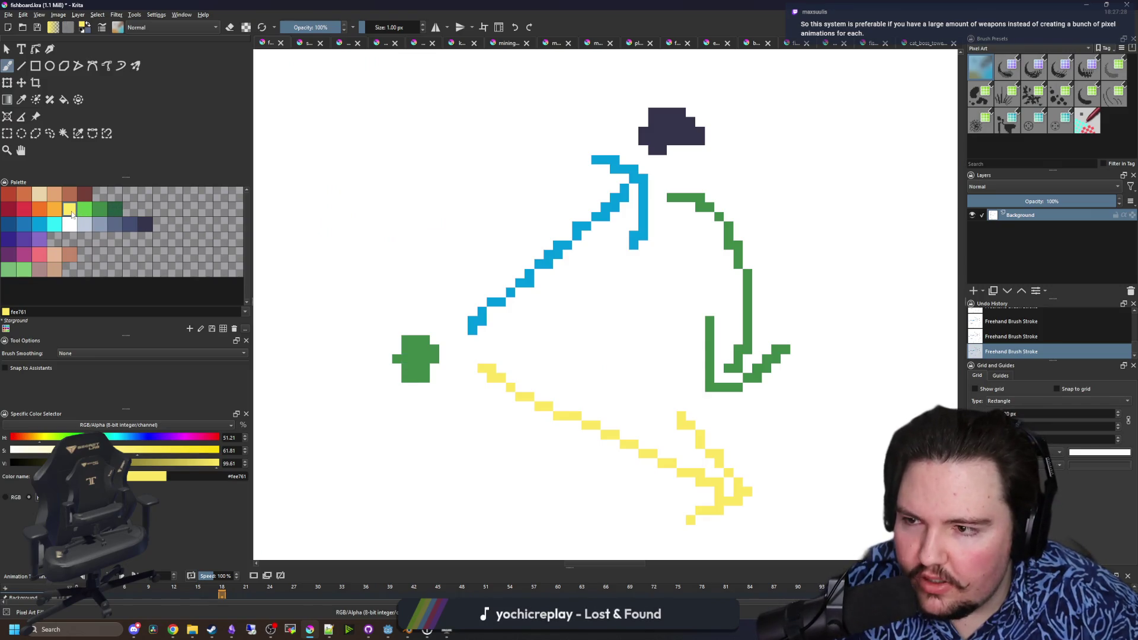
pyautogui.click(39, 224)
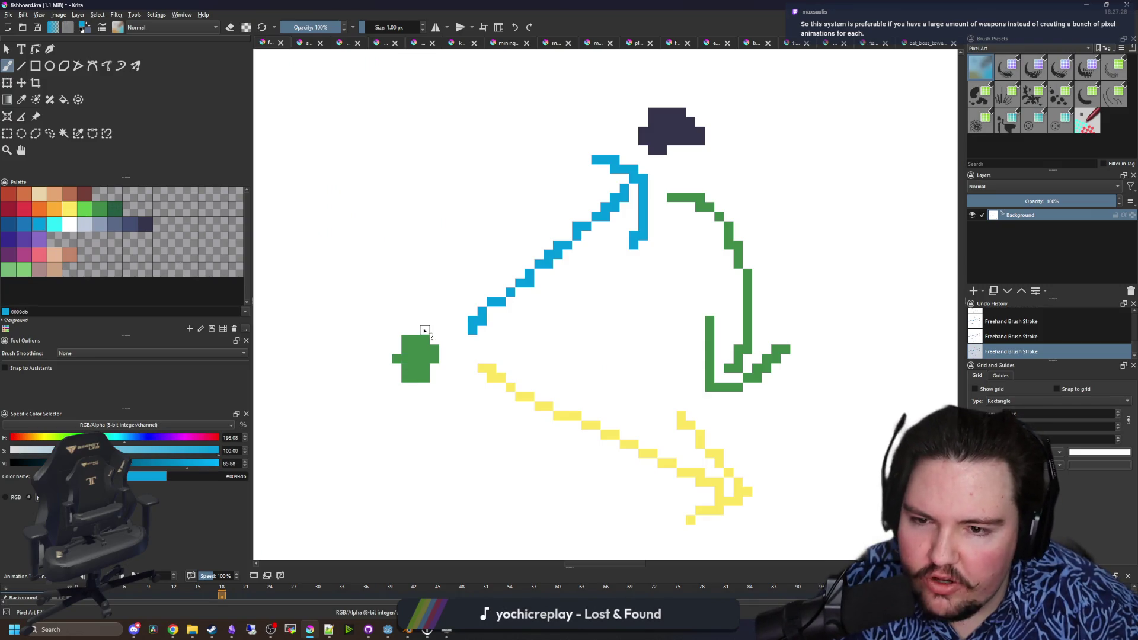
pyautogui.moveTo(426, 332)
pyautogui.mouseDown()
pyautogui.moveTo(533, 199)
pyautogui.moveTo(511, 327)
pyautogui.moveTo(414, 256)
pyautogui.mouseUp()
pyautogui.moveTo(522, 332); pyautogui.dragTo(476, 309)
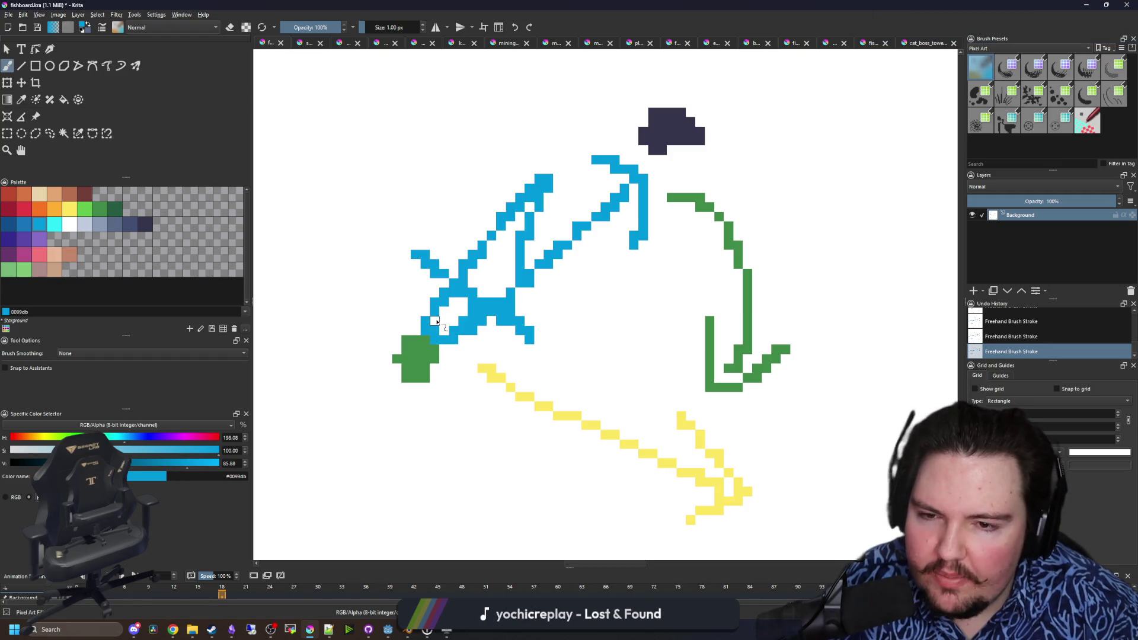
pyautogui.scroll(-3, 482, 273)
pyautogui.scroll(6, 354, 230)
pyautogui.scroll(-3, 354, 230)
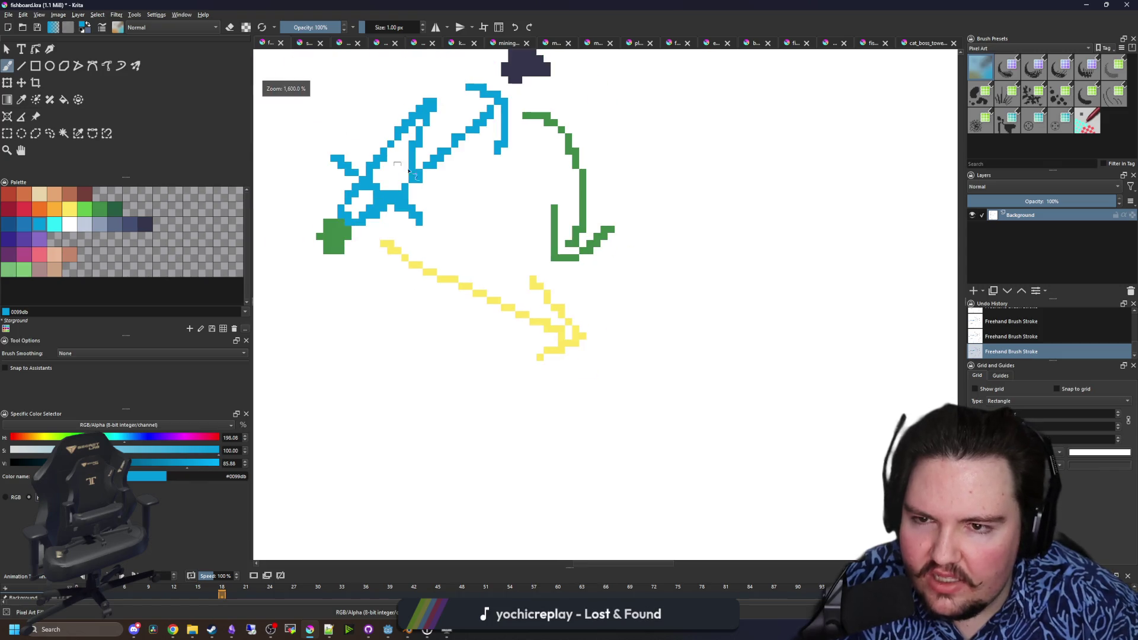
pyautogui.moveTo(456, 194)
pyautogui.mouseDown()
pyautogui.moveTo(469, 225)
pyautogui.moveTo(442, 273)
pyautogui.mouseUp()
pyautogui.moveTo(404, 272); pyautogui.dragTo(449, 289)
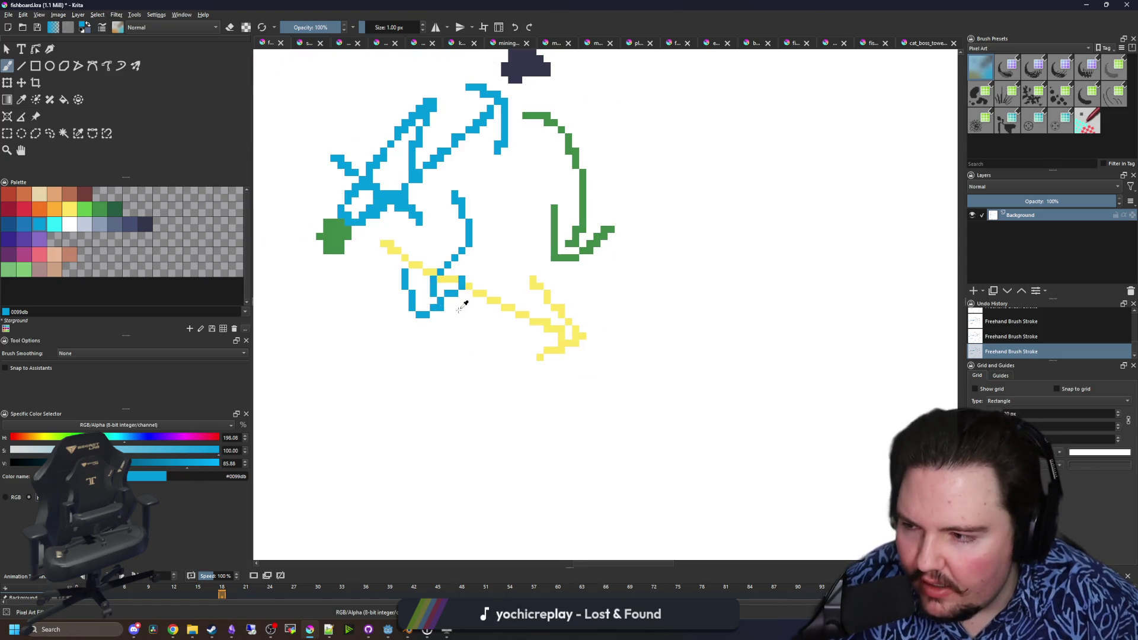
# - Undo the blue strokes with Ctrl+Z and return to Godot's script editor
pyautogui.hotkey('ctrl', 'z')
pyautogui.hotkey('ctrl', 'z')
pyautogui.scroll(-3, 469, 284)
pyautogui.scroll(4, 458, 260)
pyautogui.hotkey('ctrl', 'z')
pyautogui.scroll(-1, 457, 259)
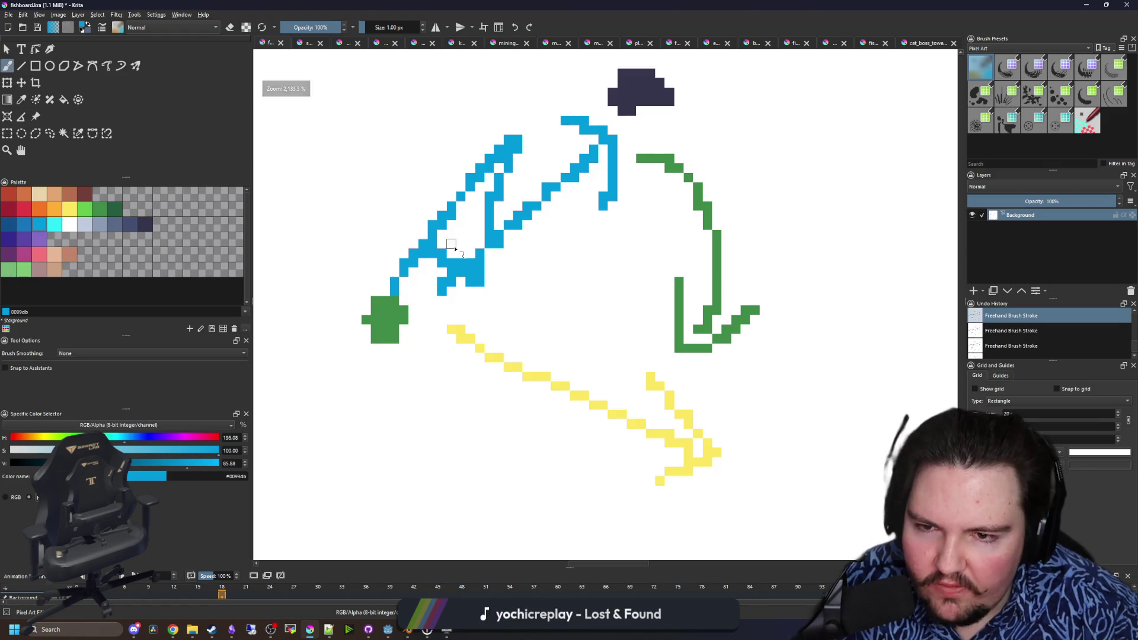
pyautogui.hotkey('ctrl', 'z')
pyautogui.scroll(-4, 440, 237)
pyautogui.scroll(3, 436, 368)
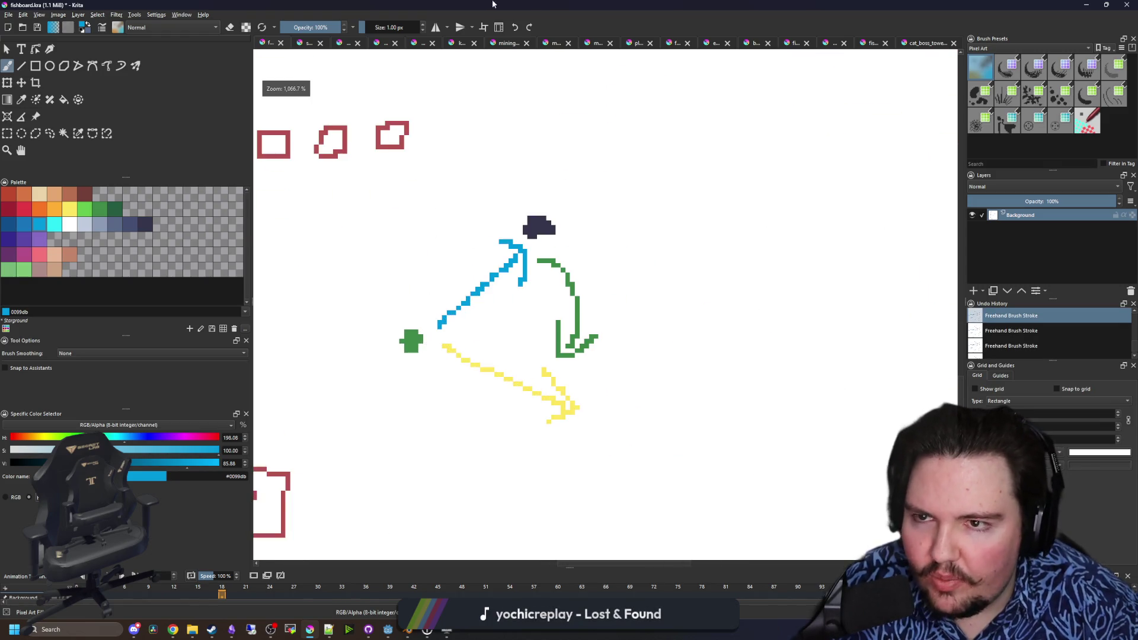
pyautogui.hotkey('alt', 'Tab')
pyautogui.click(363, 420)
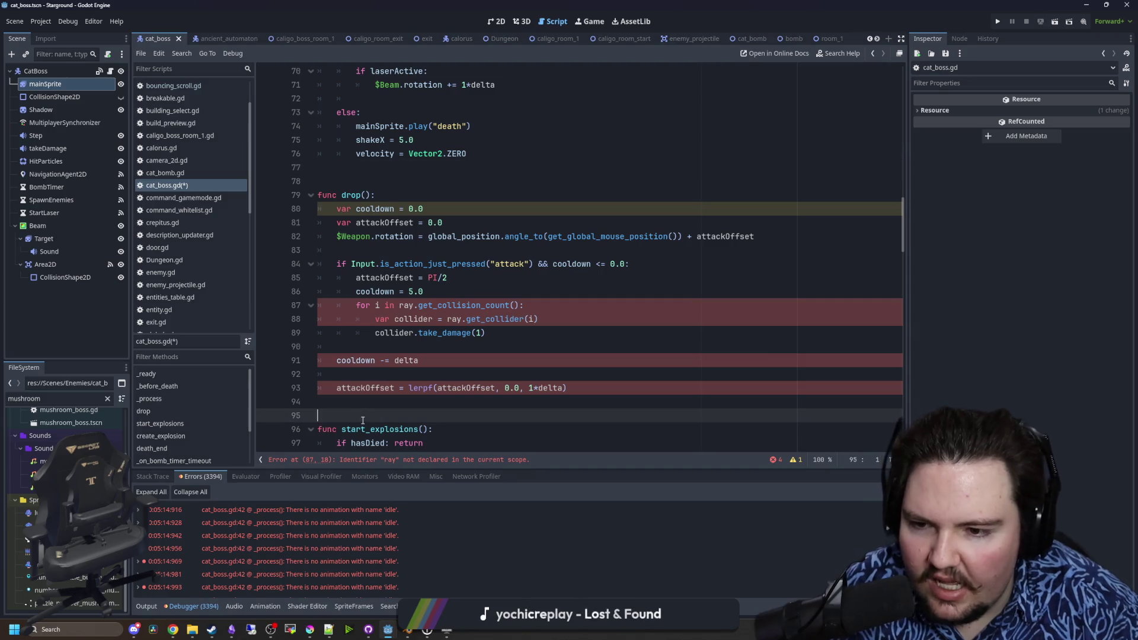
# - Replace drop()'s entire body with a single pass line
pyautogui.click(366, 403)
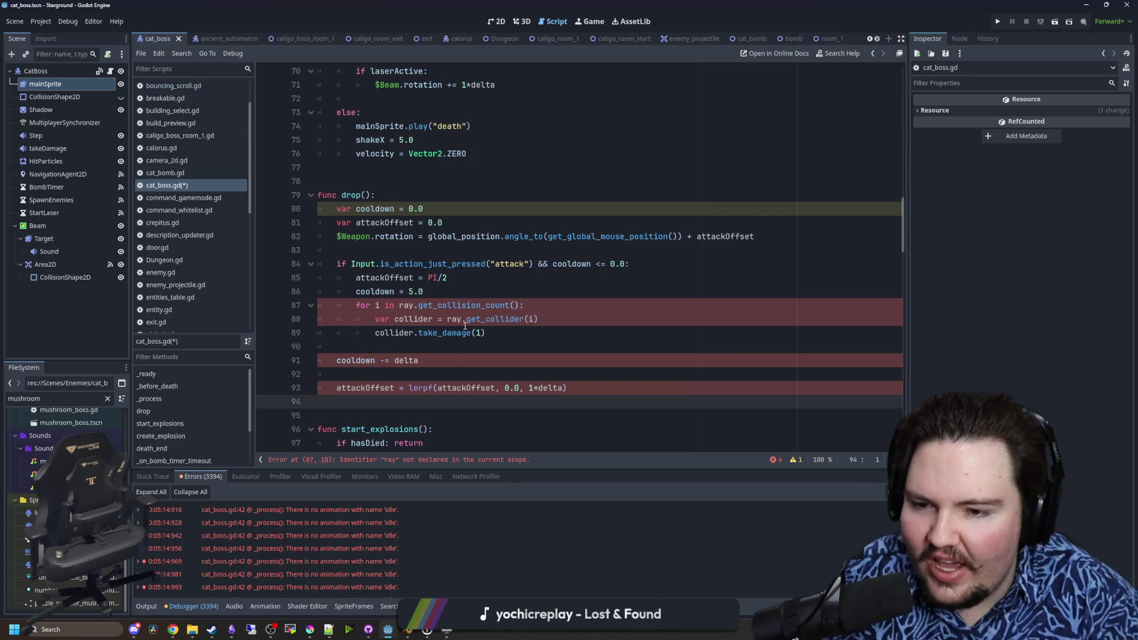
pyautogui.hotkey('shift', 'Up')
pyautogui.hotkey('shift', 'Up')
pyautogui.hotkey('shift', 'Up')
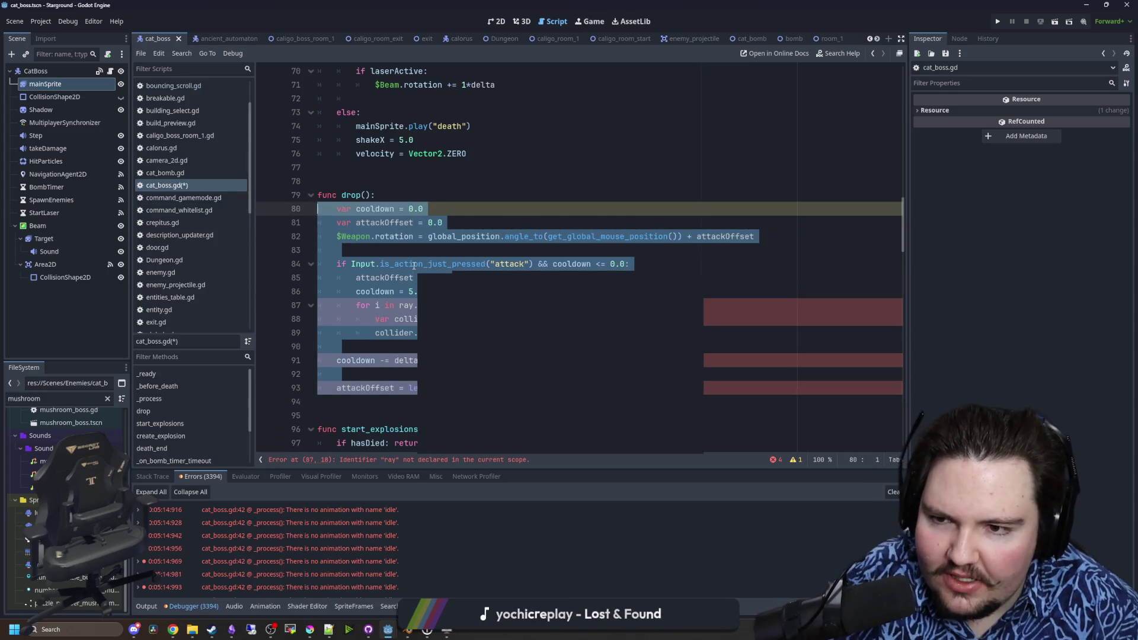
pyautogui.press('BackSpace')
pyautogui.write('pass')
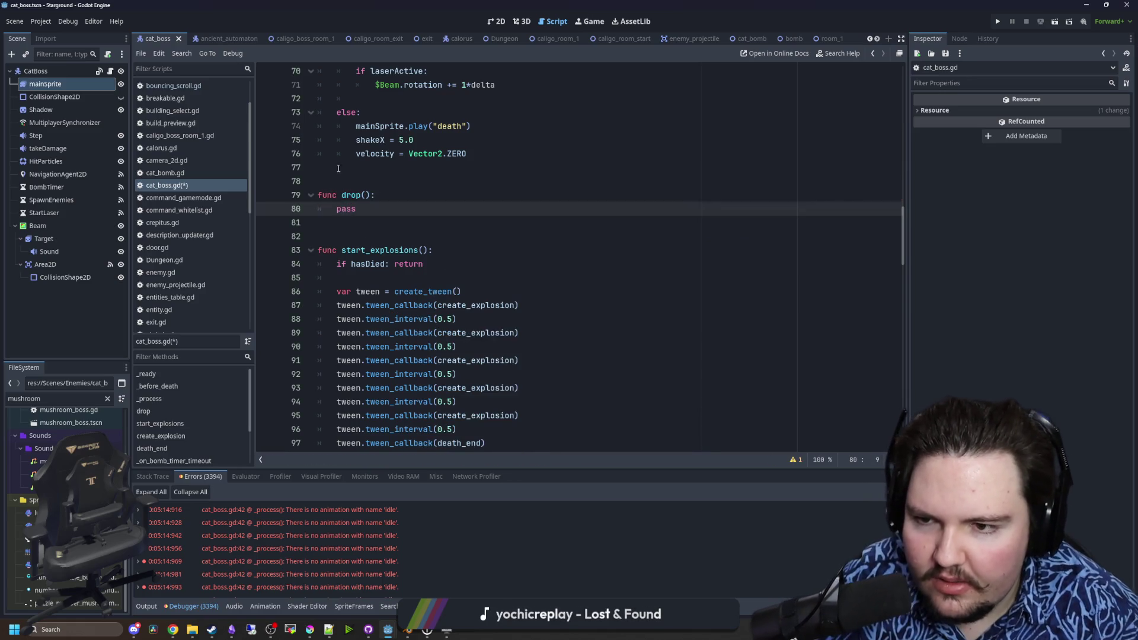
pyautogui.press('Up')
pyautogui.press('Up')
pyautogui.press('Up')
# - Save the script with Ctrl+S and minimize the Godot editor
pyautogui.click(356, 215)
pyautogui.click(358, 225)
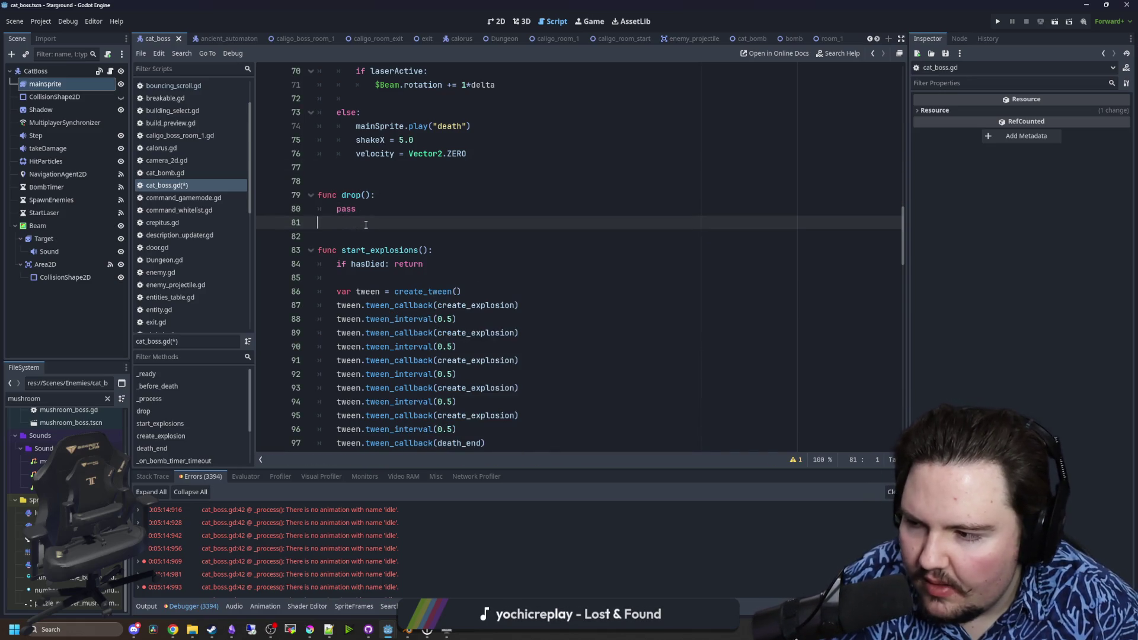
pyautogui.hotkey('ctrl', 's')
pyautogui.click(1086, 5)
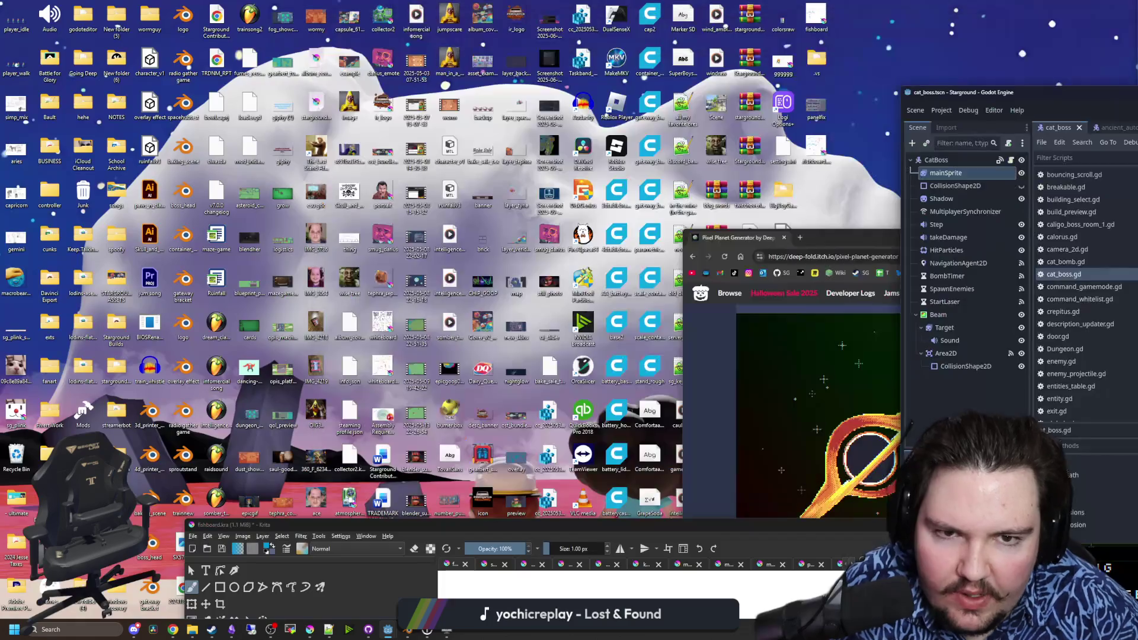
# - Minimize the Pixel Planet browser, Krita and commit diff windows to reveal the desktop
pyautogui.press('super+Down')
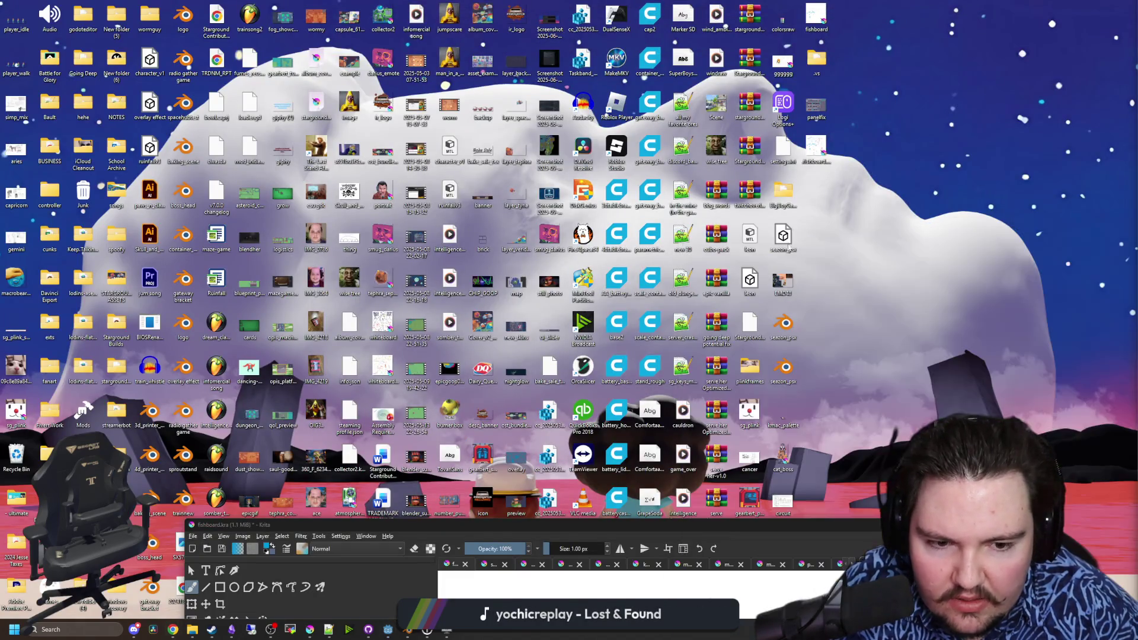
pyautogui.press('super+Down')
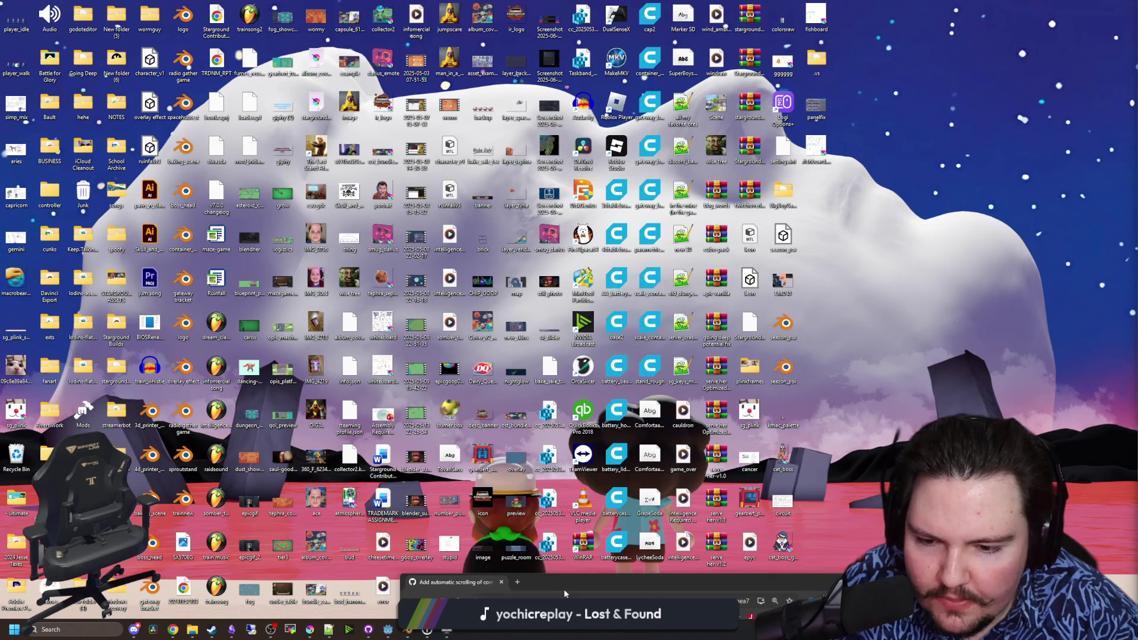
pyautogui.moveTo(589, 584); pyautogui.dragTo(560, 145)
pyautogui.press('super+Down')
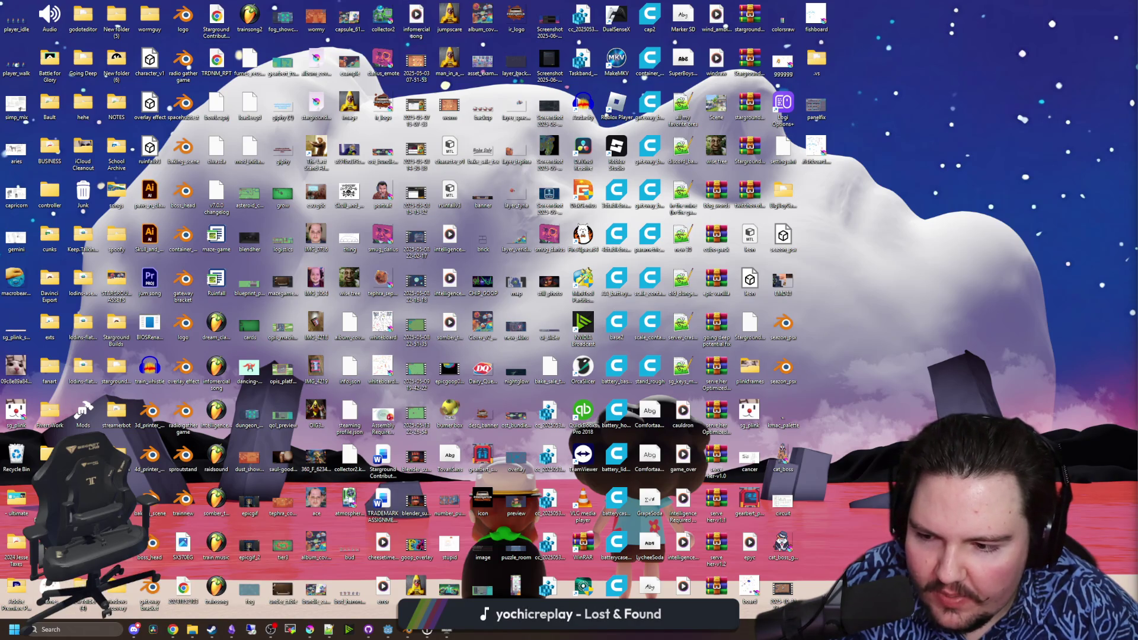
# - Open the votv folder and the Twitch dashboard's Edit Stream Info panel
pyautogui.click(192, 630)
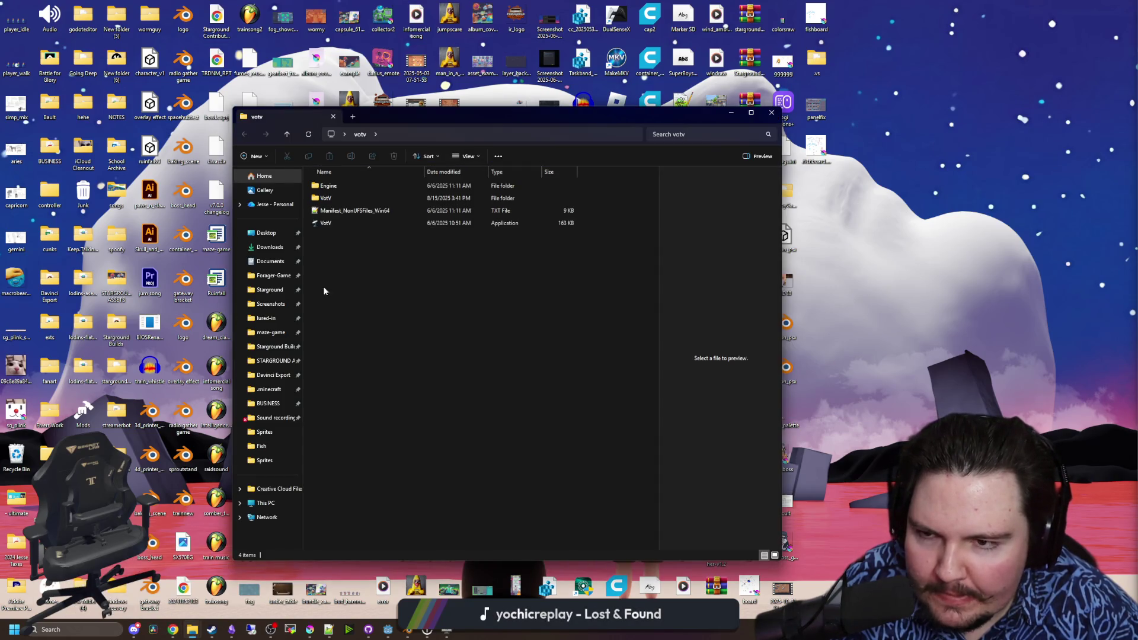
pyautogui.moveTo(171, 622)
pyautogui.click(254, 578)
pyautogui.click(633, 226)
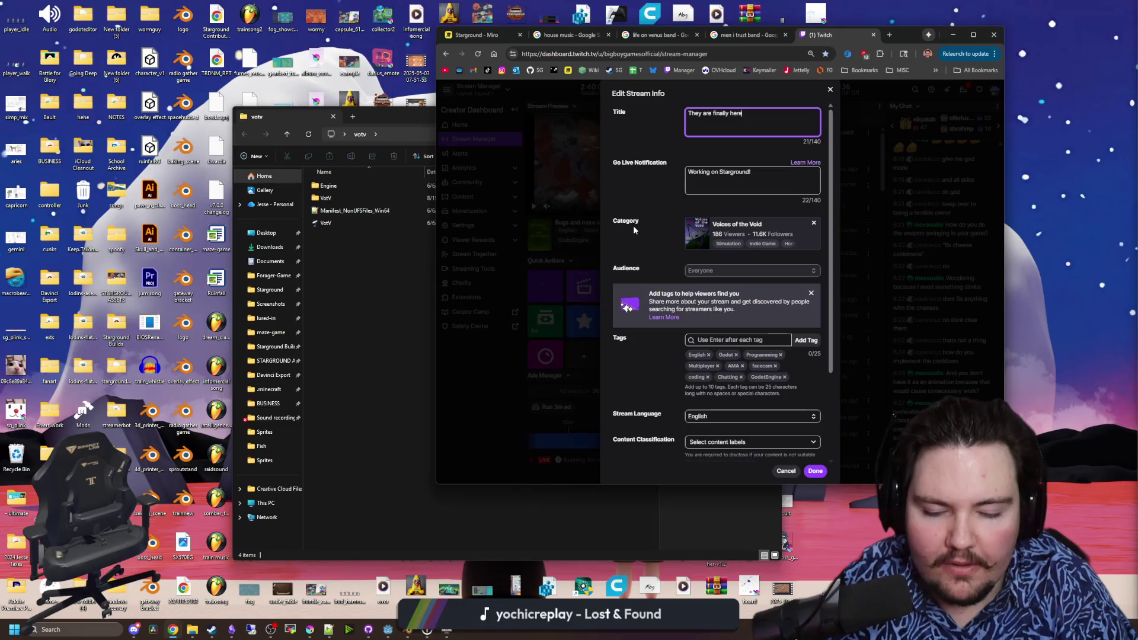
# - Append 'Voices of the Void | !discord' to the stream title, save it, and minimize the windows
pyautogui.write(' | Voices of the Void | ')
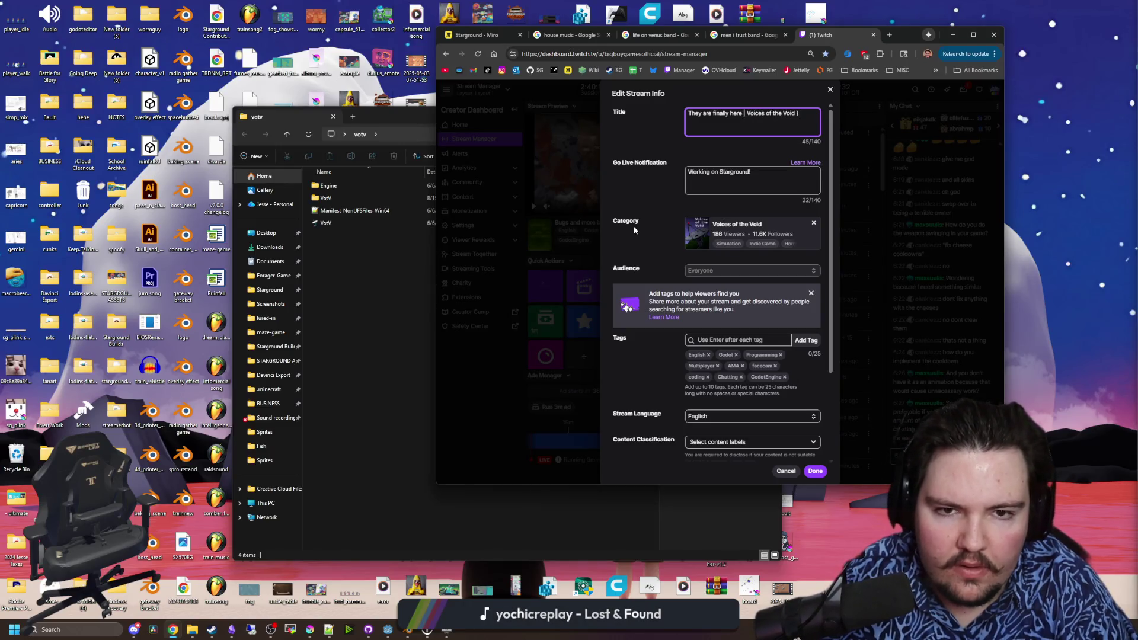
pyautogui.write('!discord')
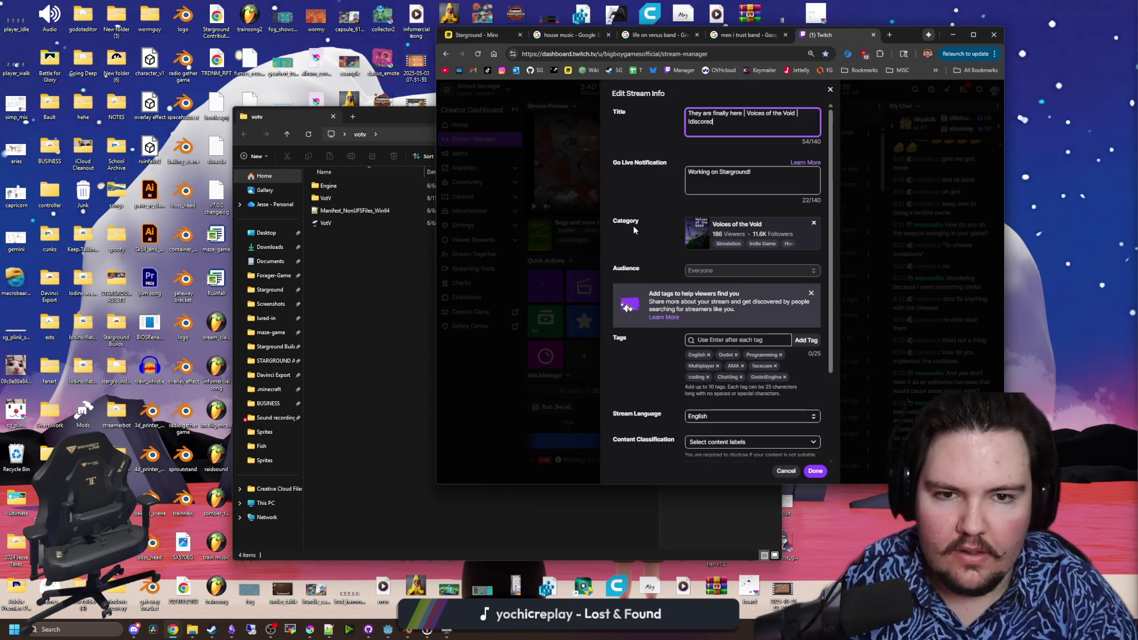
pyautogui.click(815, 471)
pyautogui.click(232, 629)
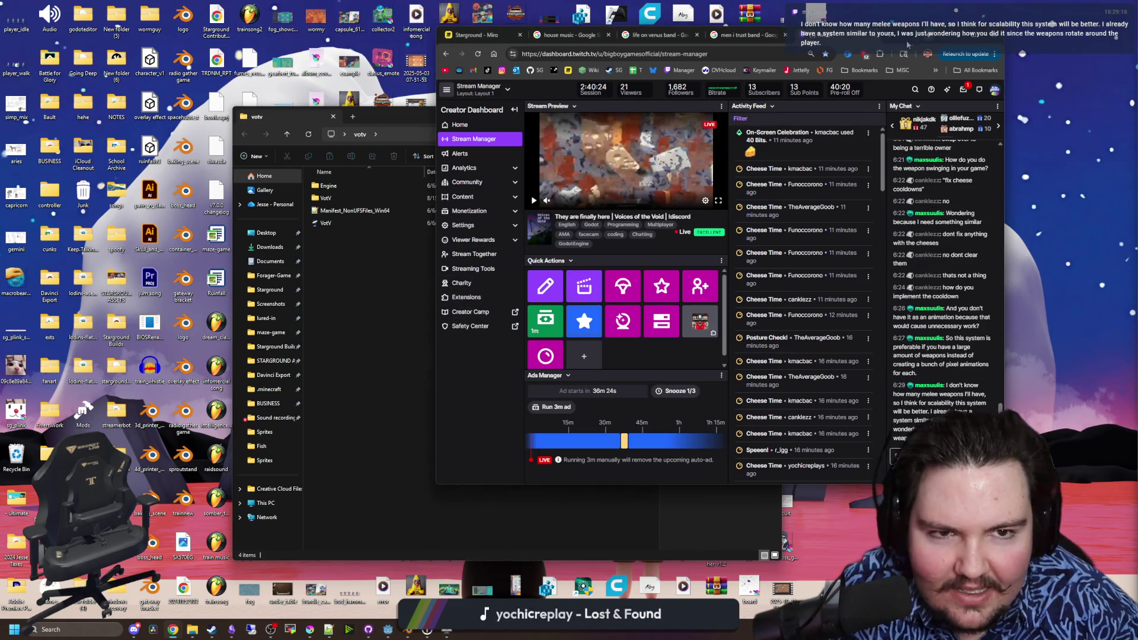
pyautogui.click(173, 629)
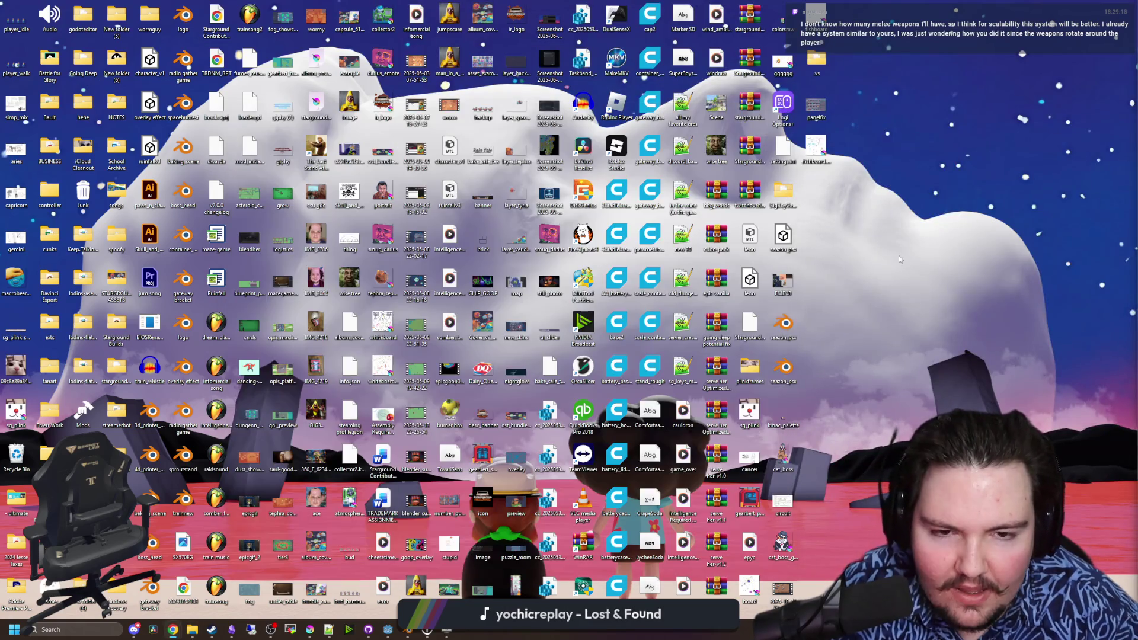
# - Restore the votv folder and launch the Voices of the Void game
pyautogui.click(192, 629)
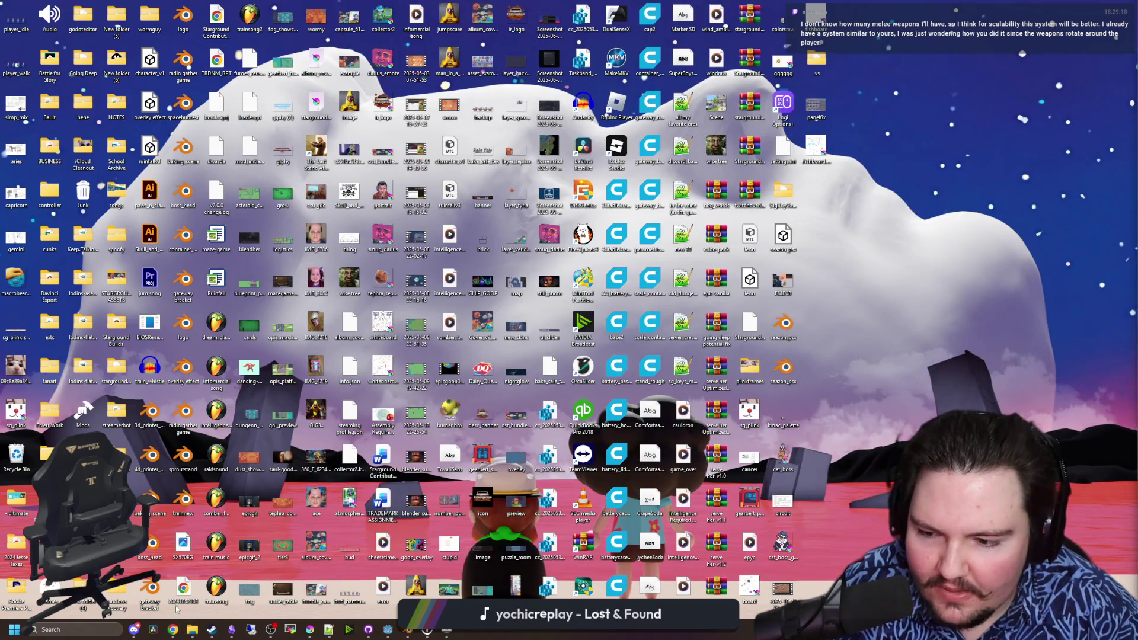
pyautogui.click(317, 578)
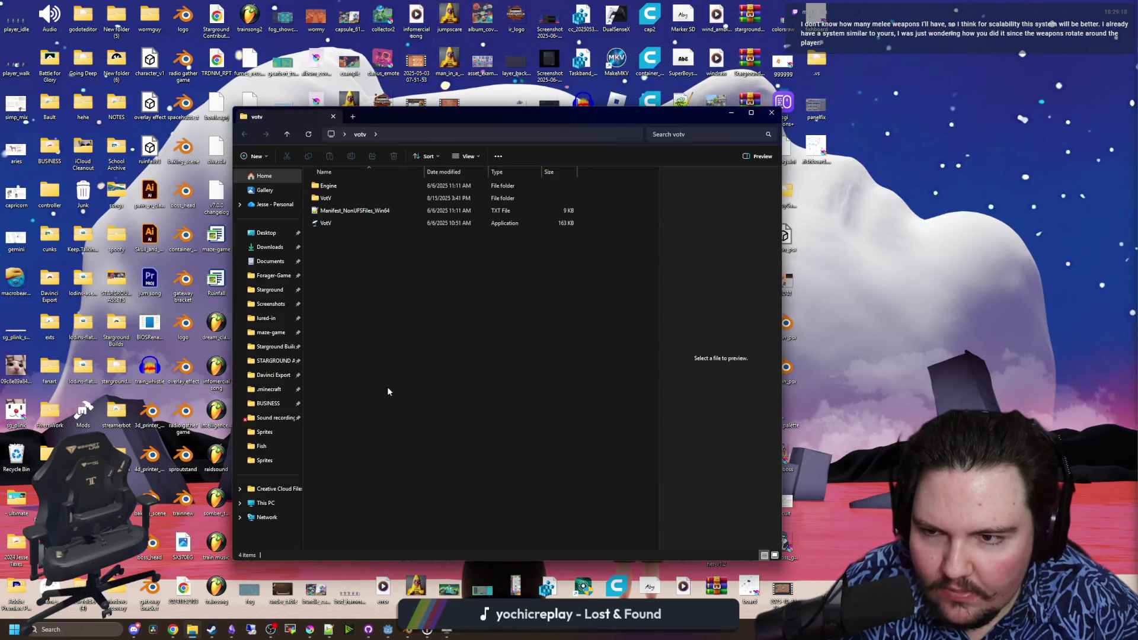
pyautogui.doubleClick(336, 224)
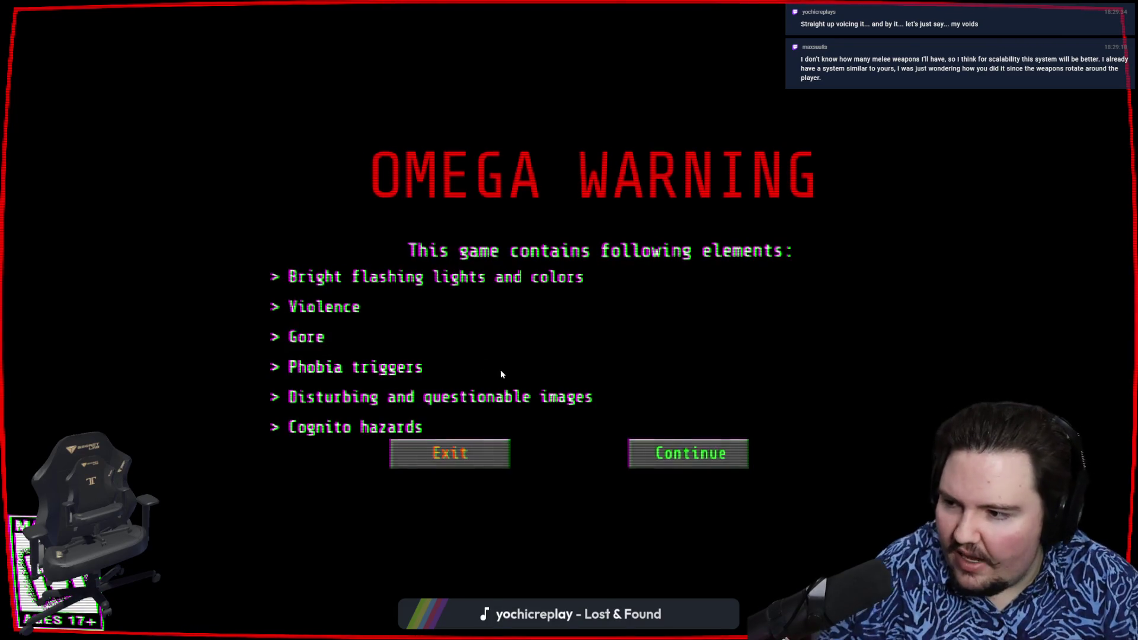
# - Switch to the Krita fishboard planning board from the taskbar
pyautogui.press('super')
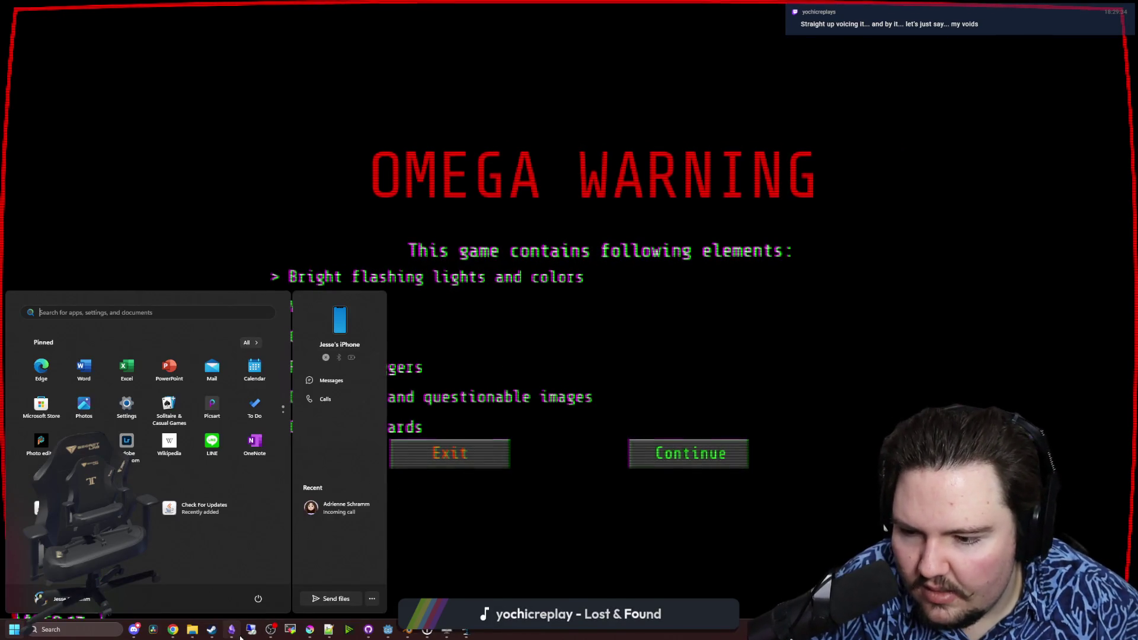
pyautogui.moveTo(233, 637)
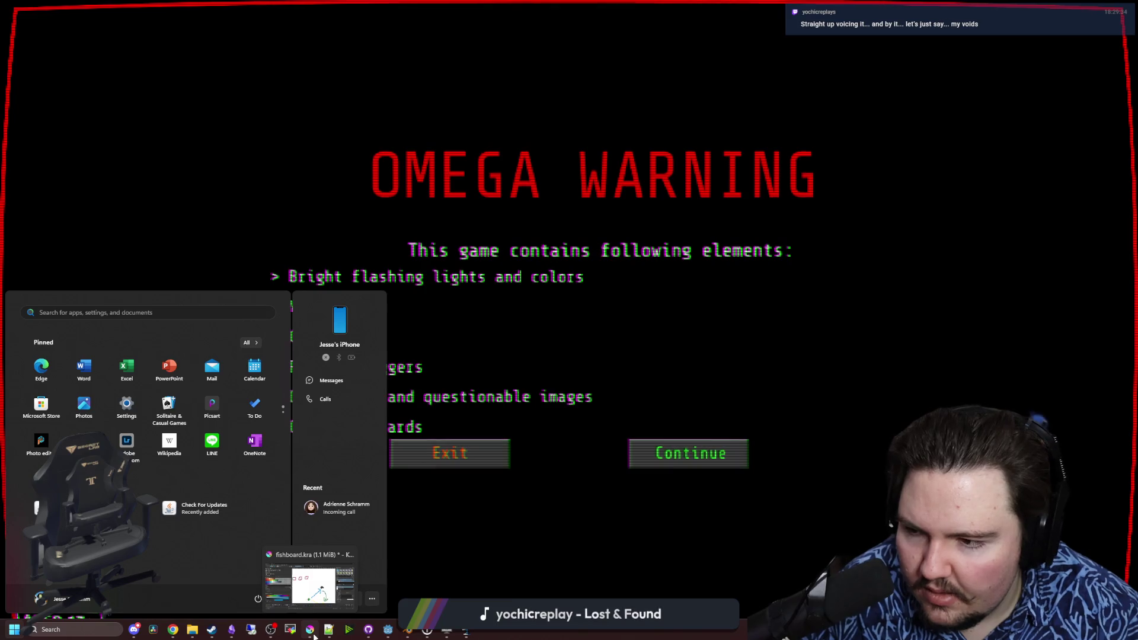
pyautogui.click(311, 604)
# - Paint a blue square for the player with a yellow blade to its right
pyautogui.scroll(5, 443, 209)
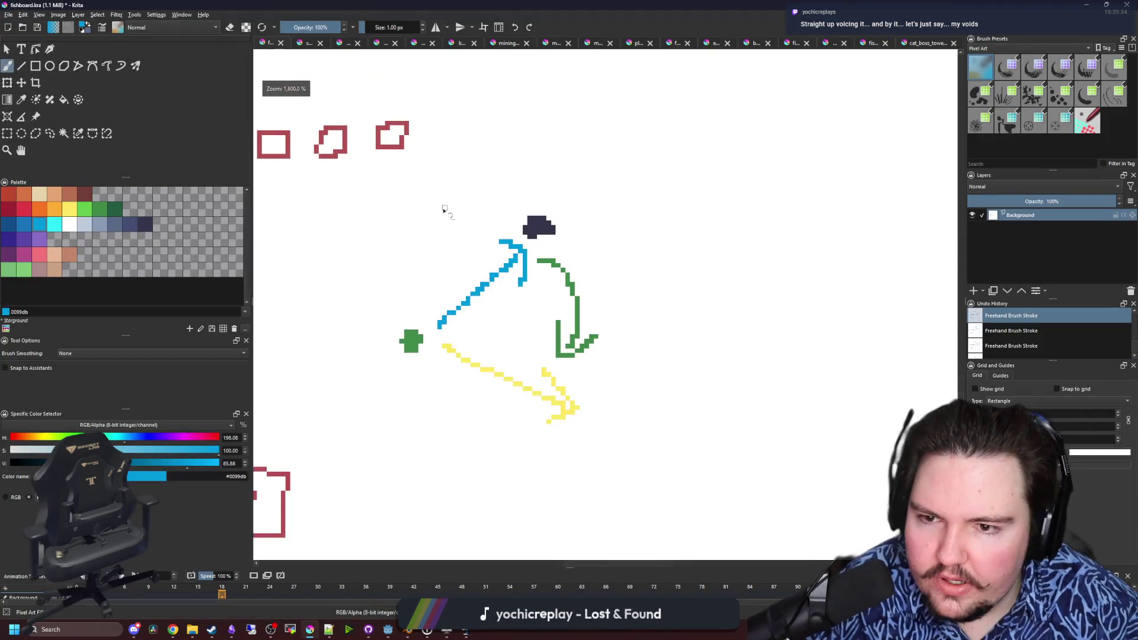
pyautogui.click(23, 224)
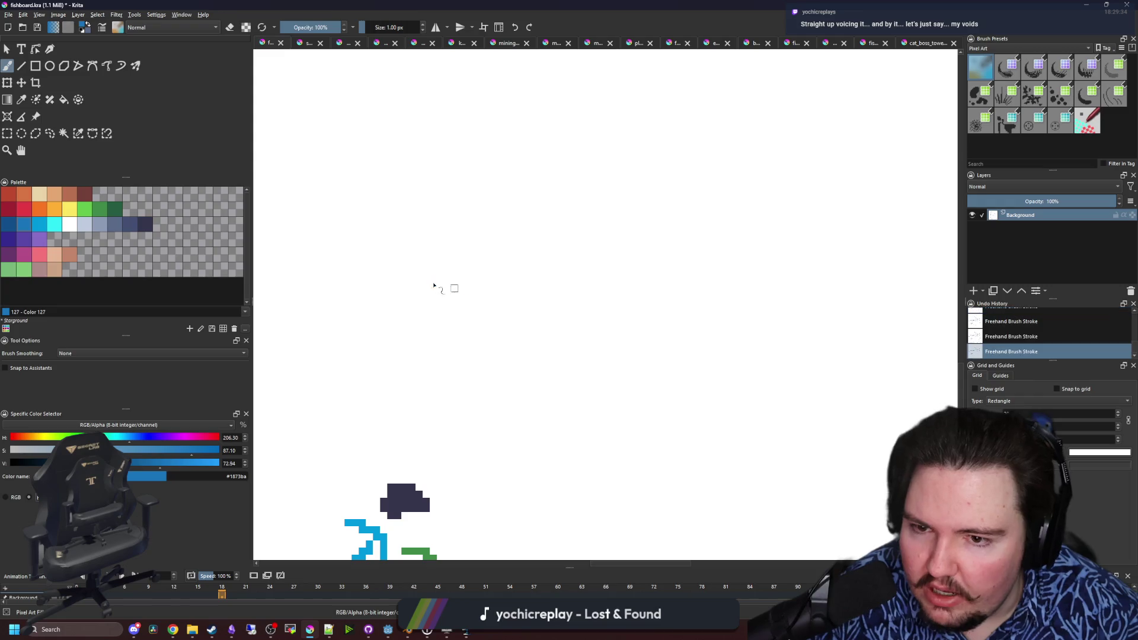
pyautogui.moveTo(433, 267); pyautogui.dragTo(456, 284)
pyautogui.scroll(3, 465, 277)
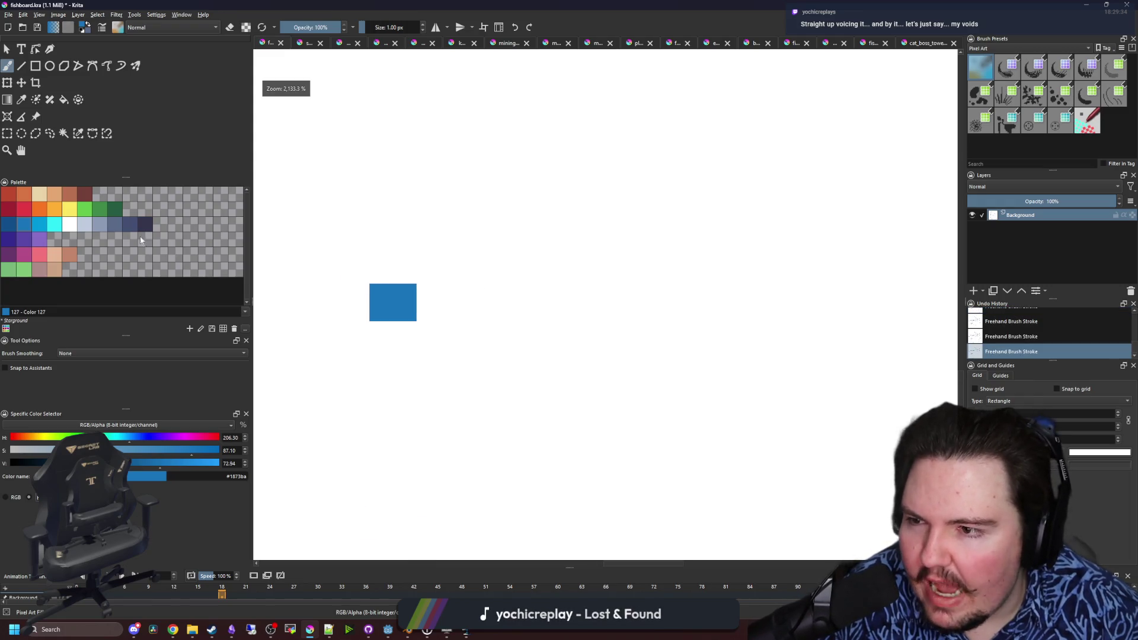
pyautogui.scroll(-2, 465, 277)
pyautogui.click(69, 208)
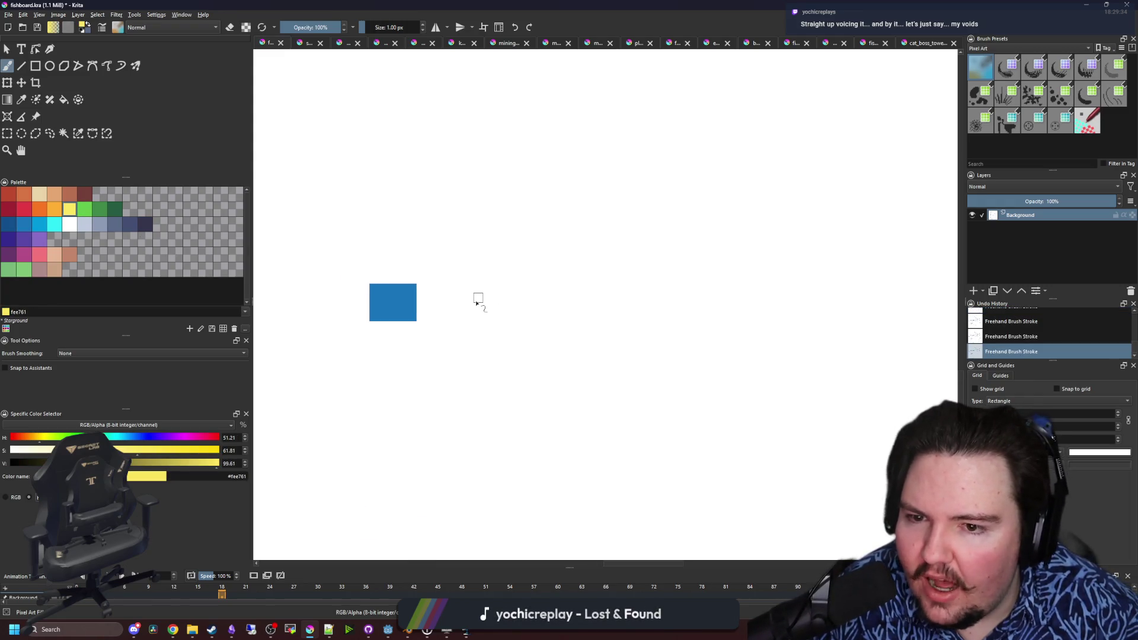
pyautogui.moveTo(478, 300)
pyautogui.mouseDown()
pyautogui.moveTo(515, 307)
pyautogui.moveTo(515, 272)
pyautogui.moveTo(658, 282)
pyautogui.moveTo(685, 304)
pyautogui.moveTo(628, 315)
pyautogui.moveTo(521, 307)
pyautogui.moveTo(597, 363)
pyautogui.mouseUp()
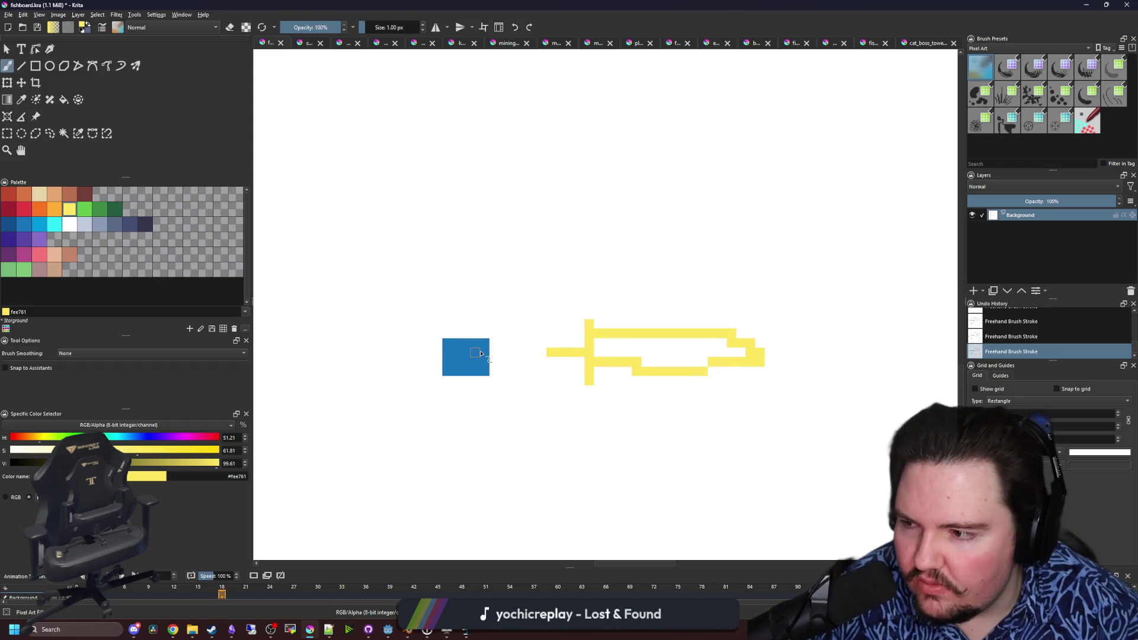
# - Freehand a large yellow circle enclosing the square and blade, redrawing after two misdrawn attempts
pyautogui.moveTo(481, 354)
pyautogui.mouseDown()
pyautogui.moveTo(466, 367)
pyautogui.moveTo(473, 308)
pyautogui.moveTo(438, 436)
pyautogui.moveTo(532, 345)
pyautogui.mouseUp()
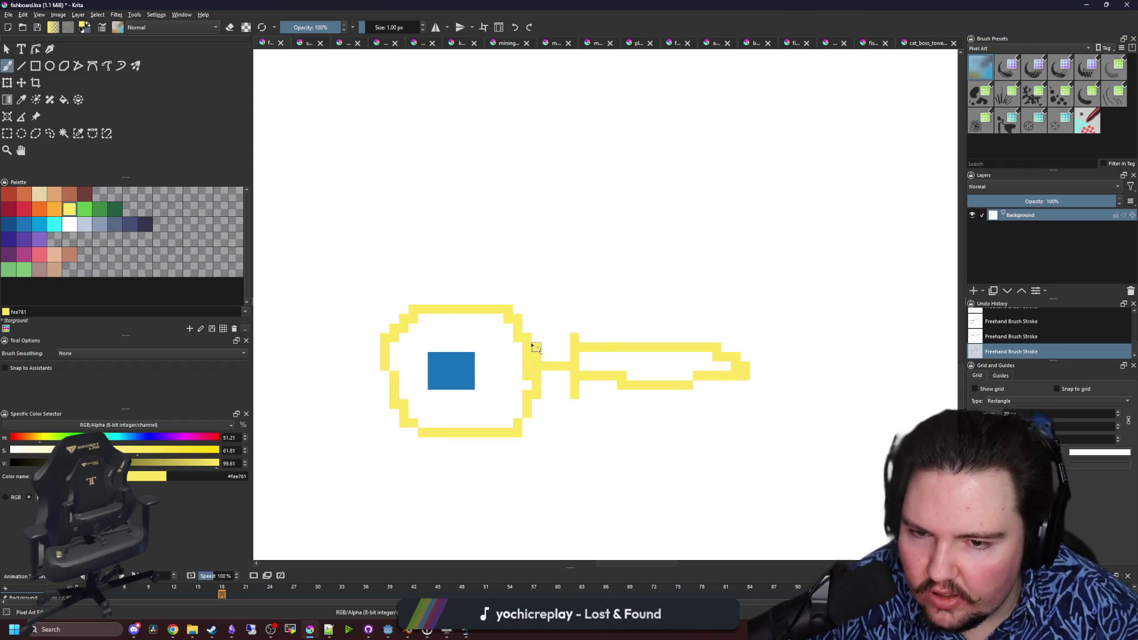
pyautogui.hotkey('ctrl', 'z')
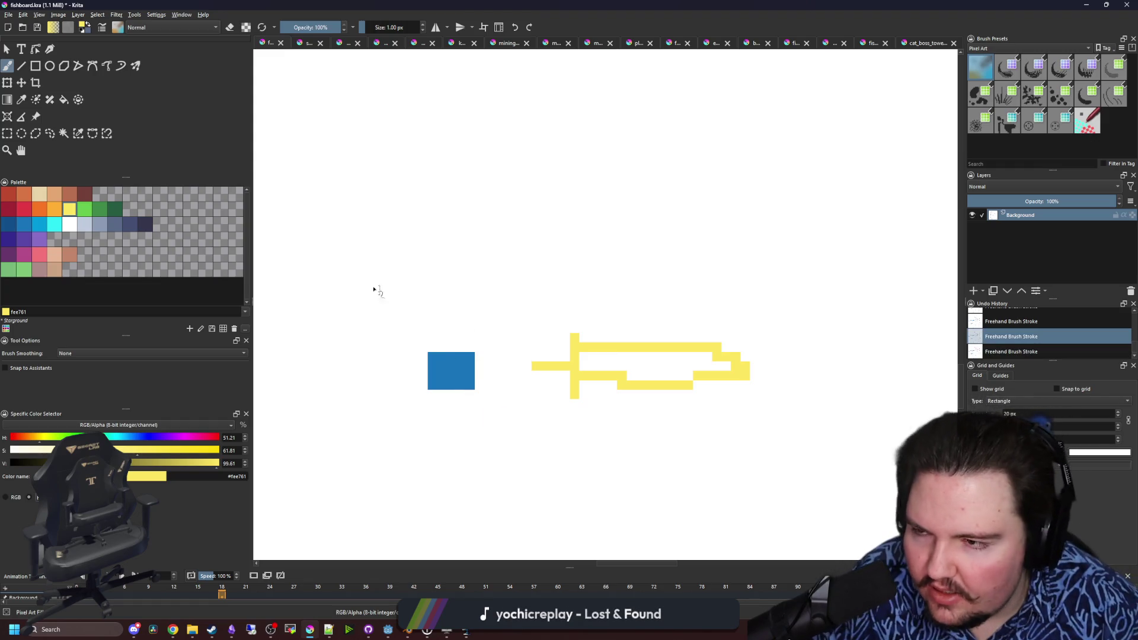
pyautogui.moveTo(667, 308)
pyautogui.mouseDown()
pyautogui.moveTo(648, 208)
pyautogui.moveTo(495, 101)
pyautogui.mouseUp()
pyautogui.hotkey('ctrl', 'z')
pyautogui.scroll(-2, 614, 225)
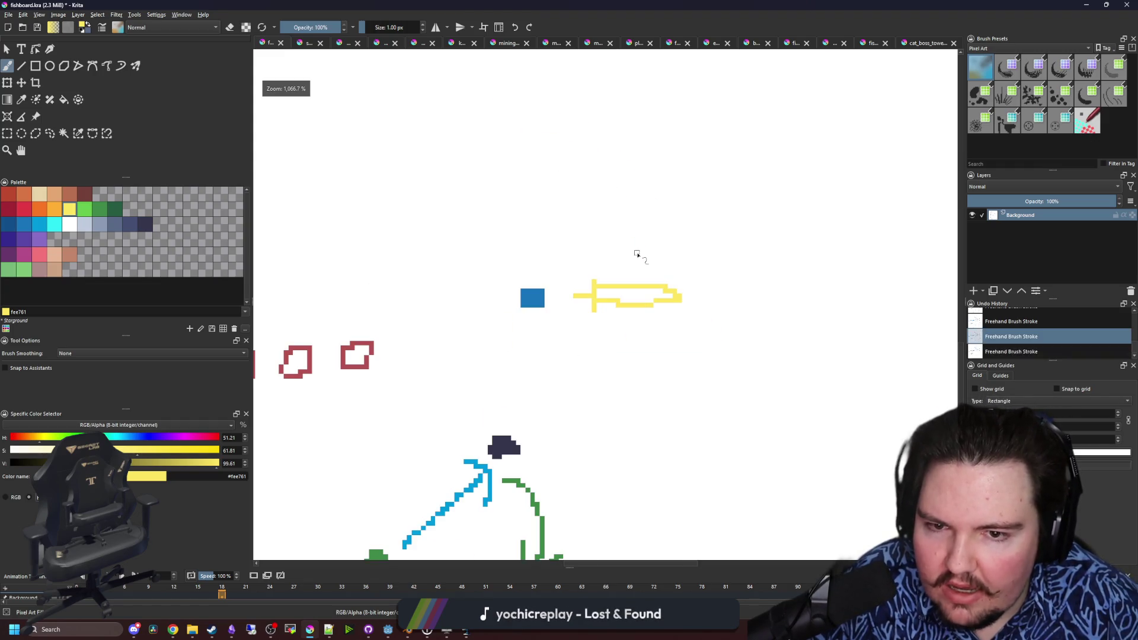
pyautogui.moveTo(637, 254)
pyautogui.mouseDown()
pyautogui.moveTo(427, 183)
pyautogui.moveTo(521, 407)
pyautogui.moveTo(656, 329)
pyautogui.mouseUp()
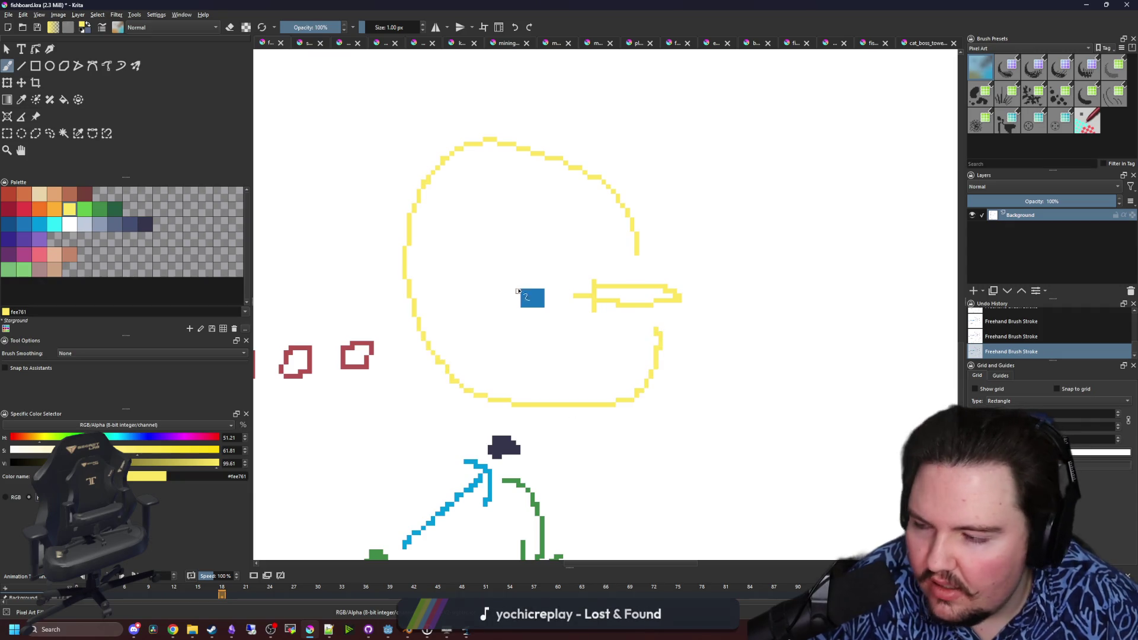
pyautogui.scroll(1, 517, 291)
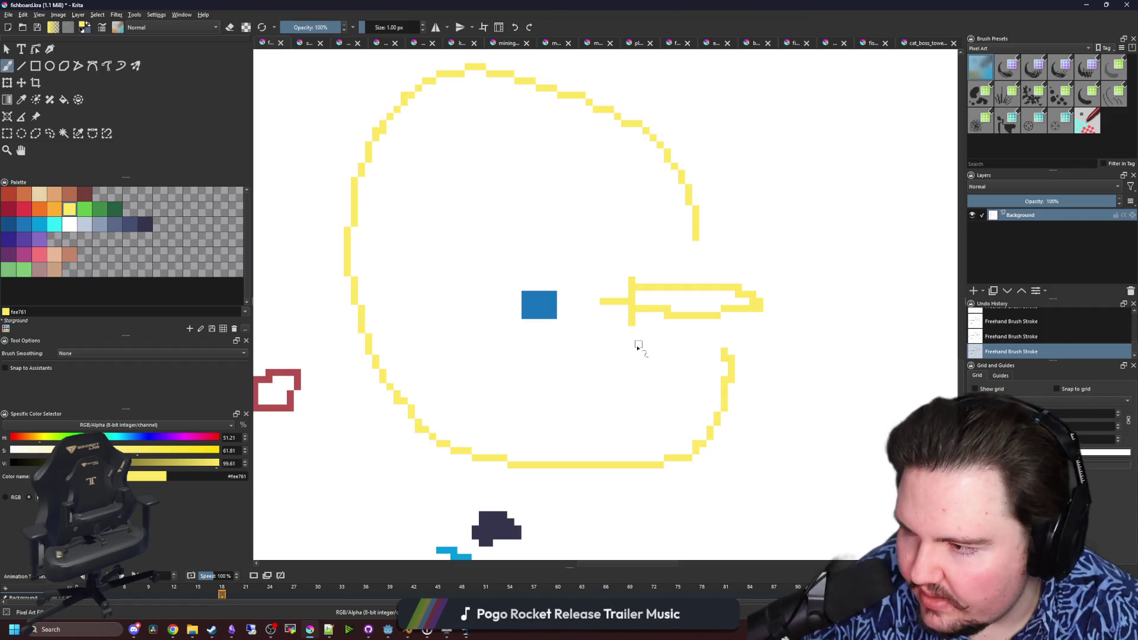
pyautogui.moveTo(647, 326); pyautogui.dragTo(629, 324)
pyautogui.scroll(-2, 629, 323)
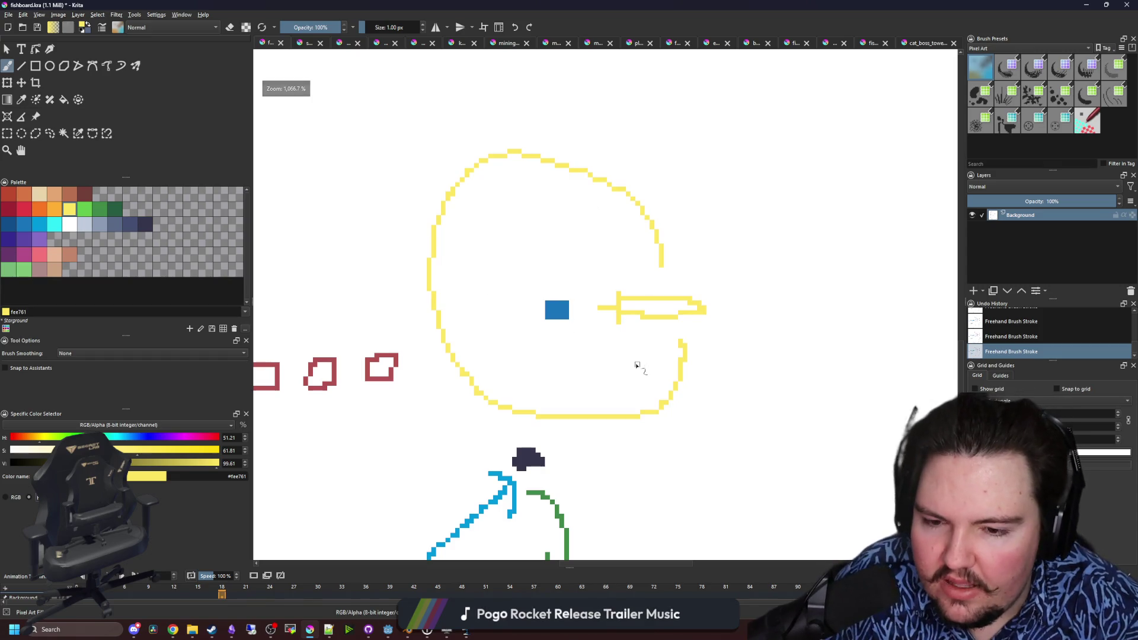
# - Paint a yellow marker dot and handwrite the label 'Weapon' beside it
pyautogui.scroll(2, 562, 305)
pyautogui.moveTo(562, 304)
pyautogui.mouseDown()
pyautogui.moveTo(465, 297)
pyautogui.moveTo(500, 215)
pyautogui.moveTo(487, 220)
pyautogui.moveTo(540, 284)
pyautogui.mouseUp()
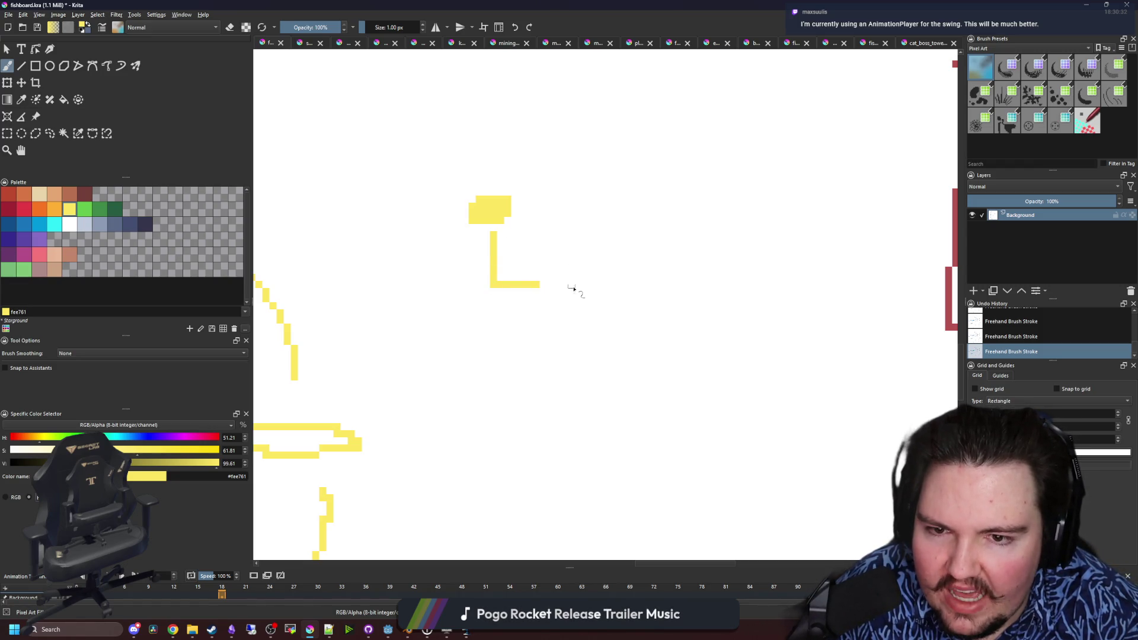
pyautogui.moveTo(556, 246)
pyautogui.mouseDown()
pyautogui.moveTo(571, 284)
pyautogui.moveTo(610, 274)
pyautogui.moveTo(652, 305)
pyautogui.moveTo(700, 299)
pyautogui.mouseUp()
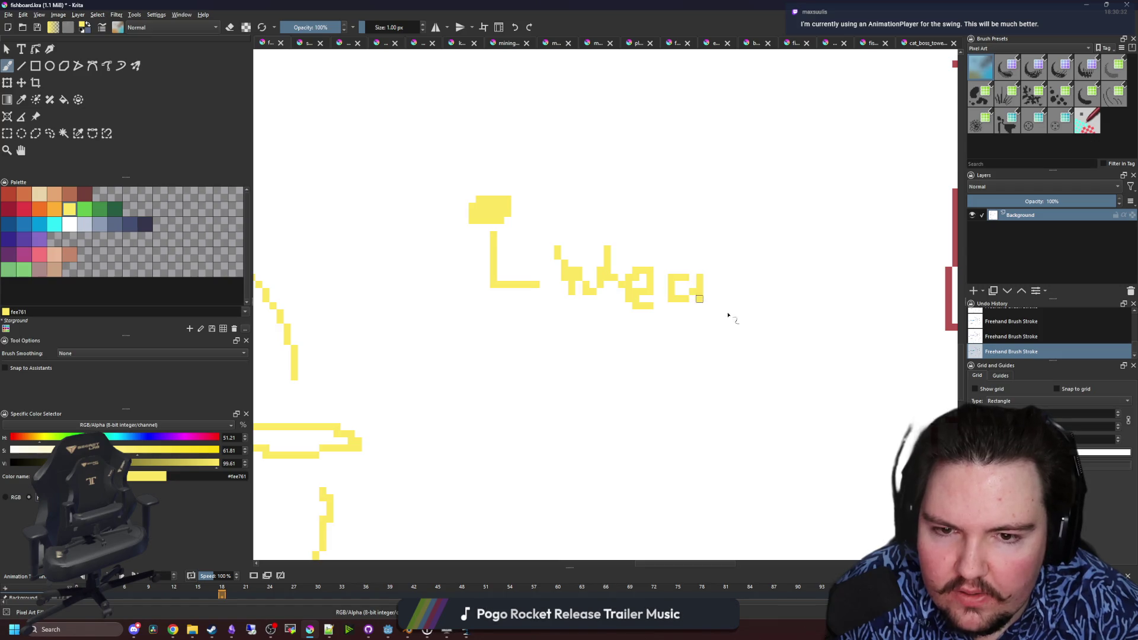
pyautogui.moveTo(728, 264)
pyautogui.mouseDown()
pyautogui.moveTo(752, 295)
pyautogui.moveTo(788, 310)
pyautogui.moveTo(879, 322)
pyautogui.mouseUp()
# - Zoom out and draw a vertical yellow arrow above the marker dot
pyautogui.press('-')
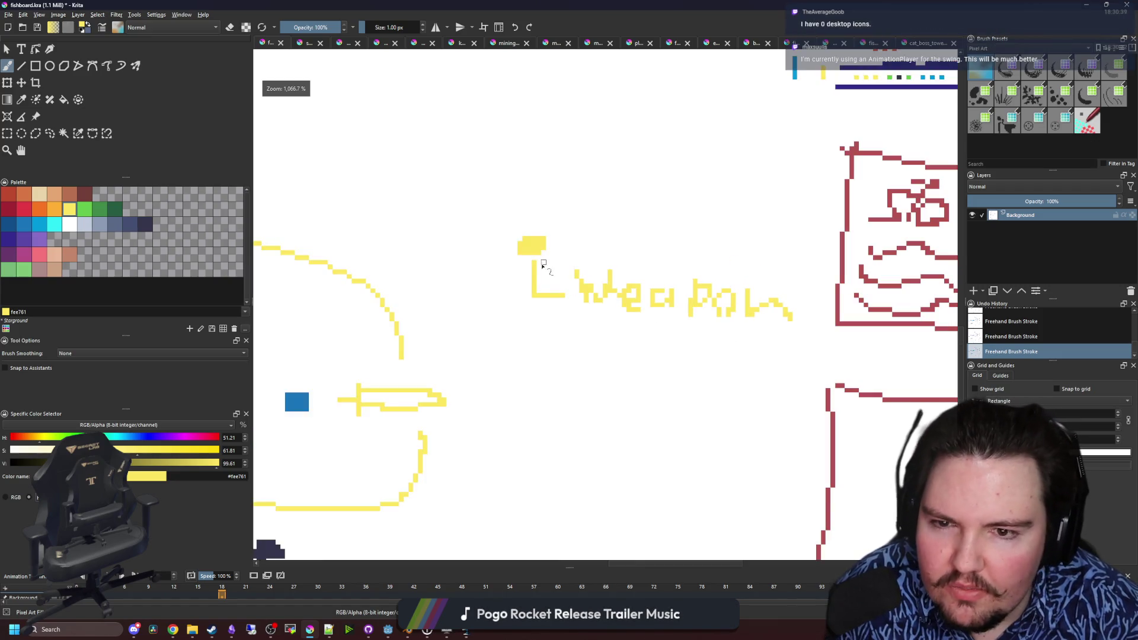
pyautogui.scroll(1, 526, 246)
pyautogui.moveTo(517, 125)
pyautogui.mouseDown()
pyautogui.moveTo(520, 241)
pyautogui.moveTo(554, 212)
pyautogui.mouseUp()
pyautogui.scroll(-1, 527, 301)
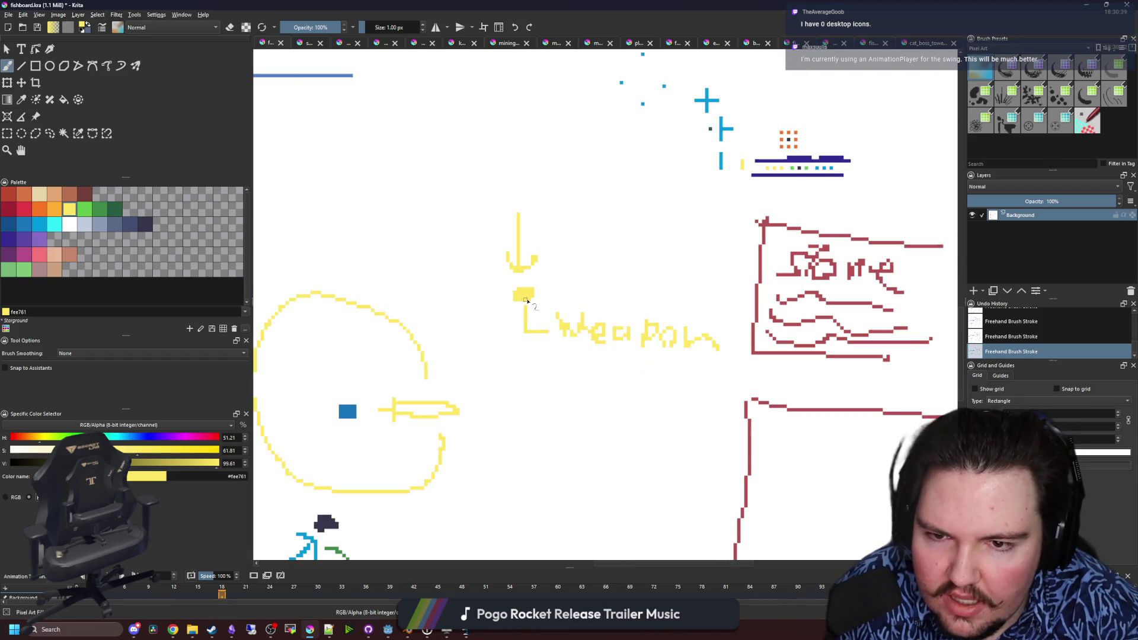
pyautogui.scroll(2, 706, 343)
pyautogui.scroll(-5, 648, 337)
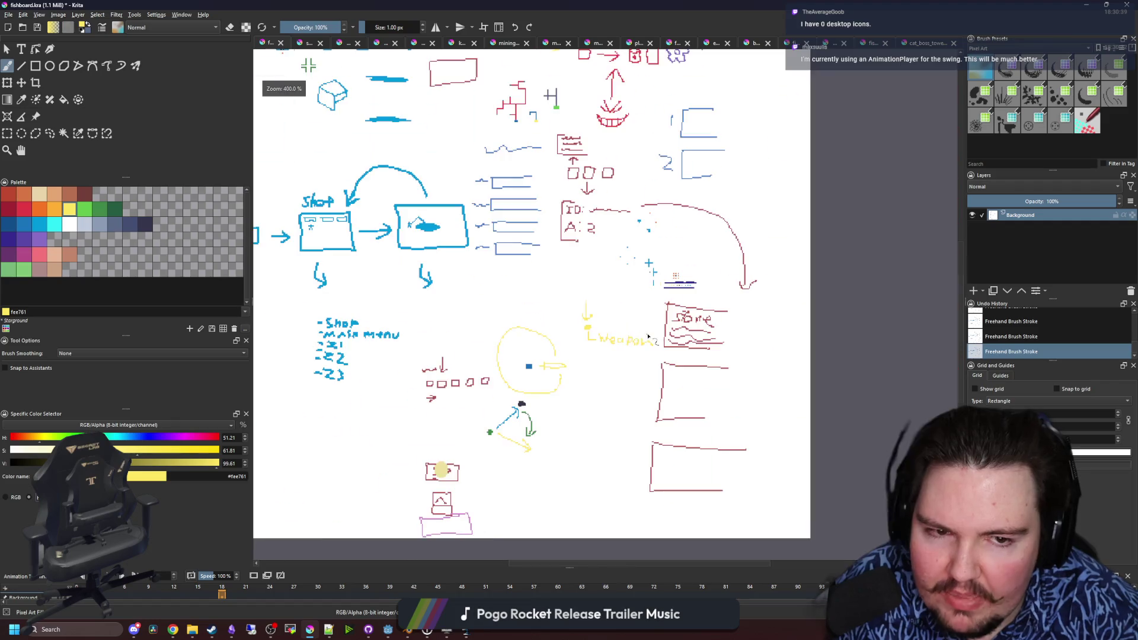
pyautogui.scroll(2, 548, 341)
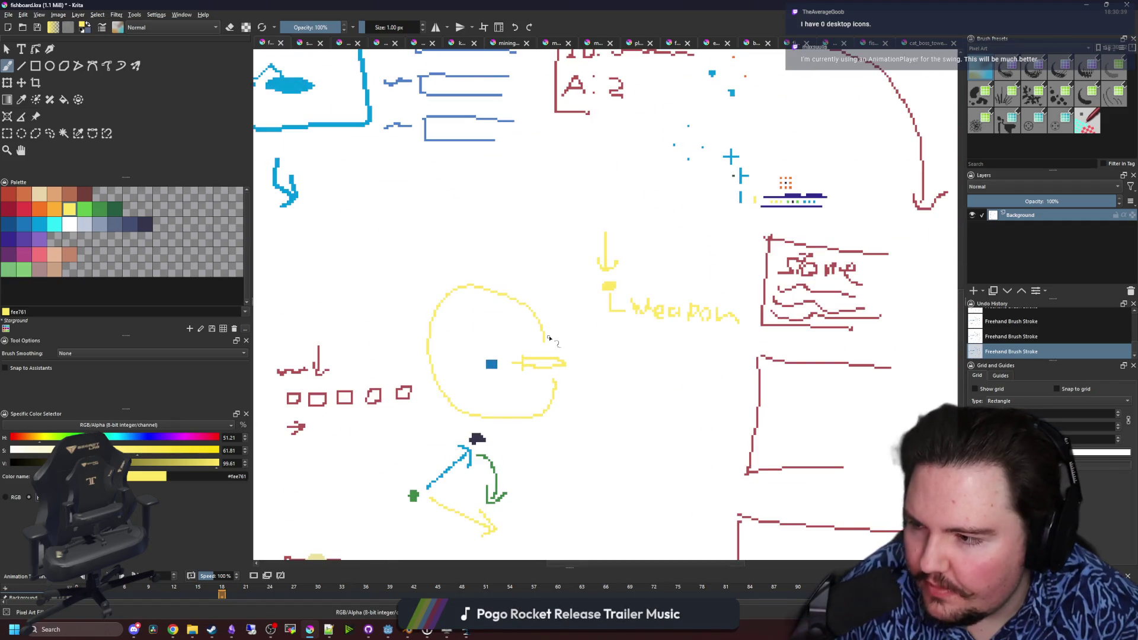
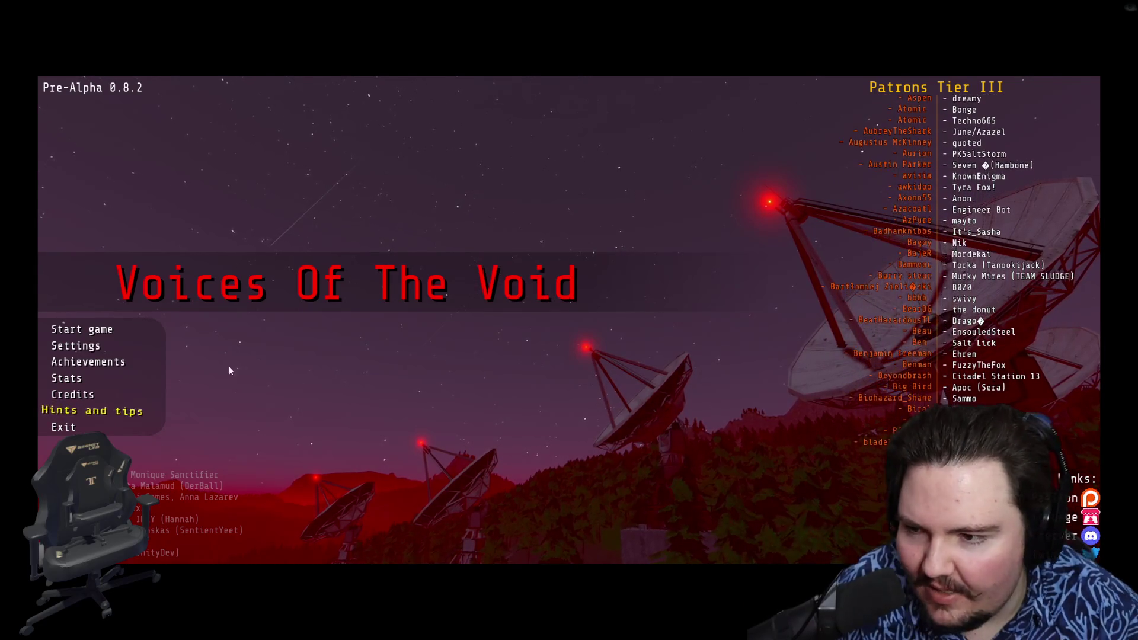
# - Look through the game settings, including effects and video, then return to the main menu
pyautogui.click(76, 347)
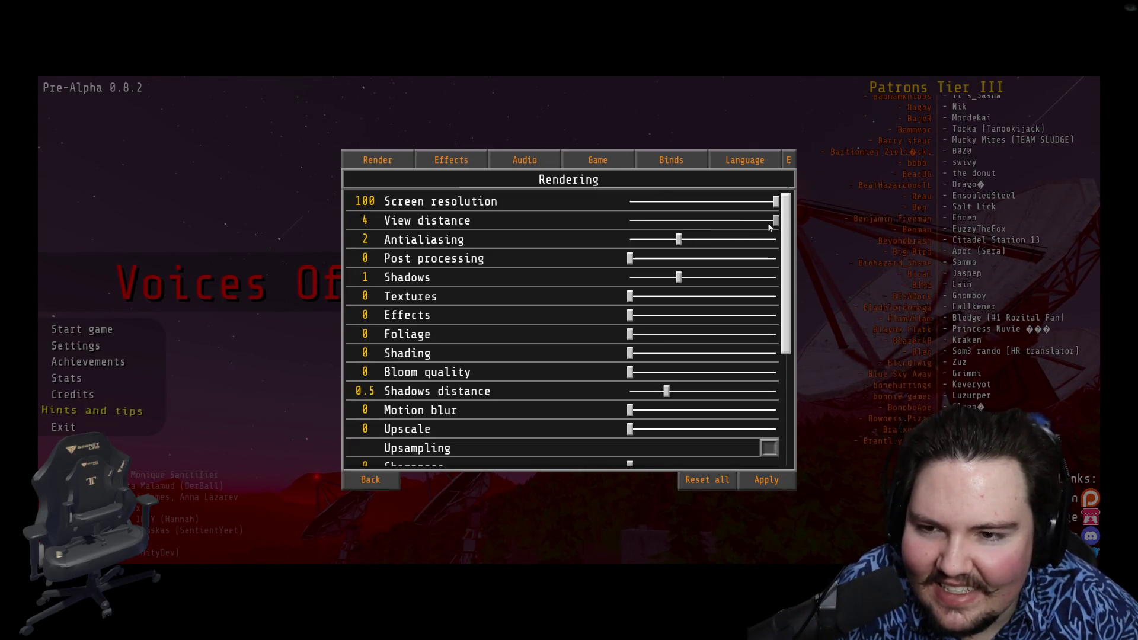
pyautogui.scroll(-5, 559, 274)
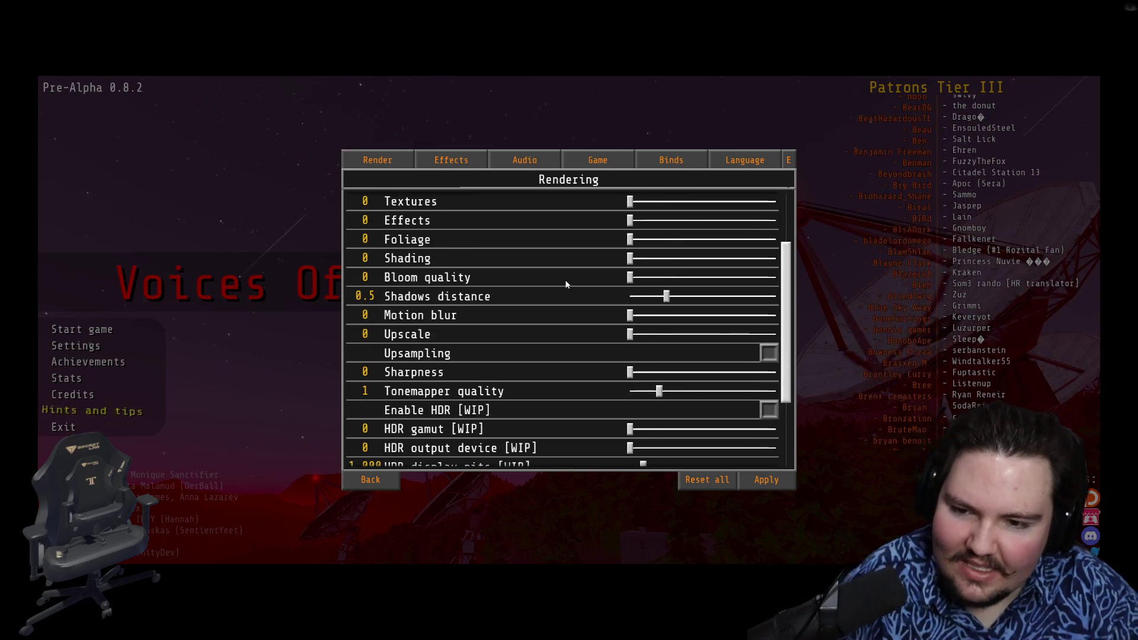
pyautogui.scroll(-2, 547, 284)
pyautogui.scroll(6, 541, 279)
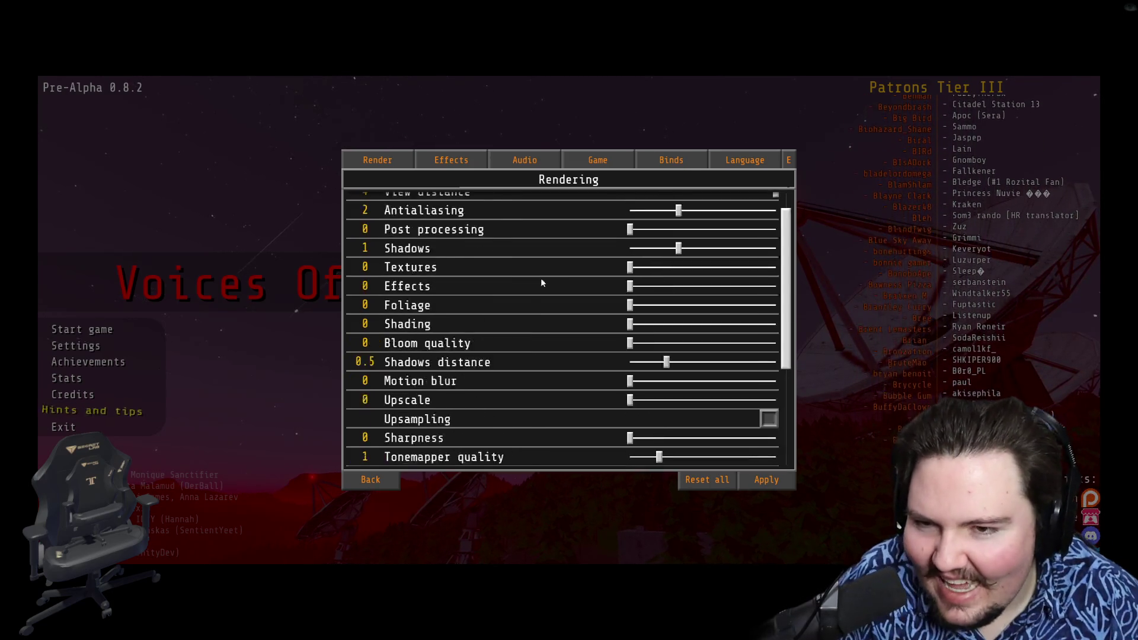
pyautogui.click(453, 163)
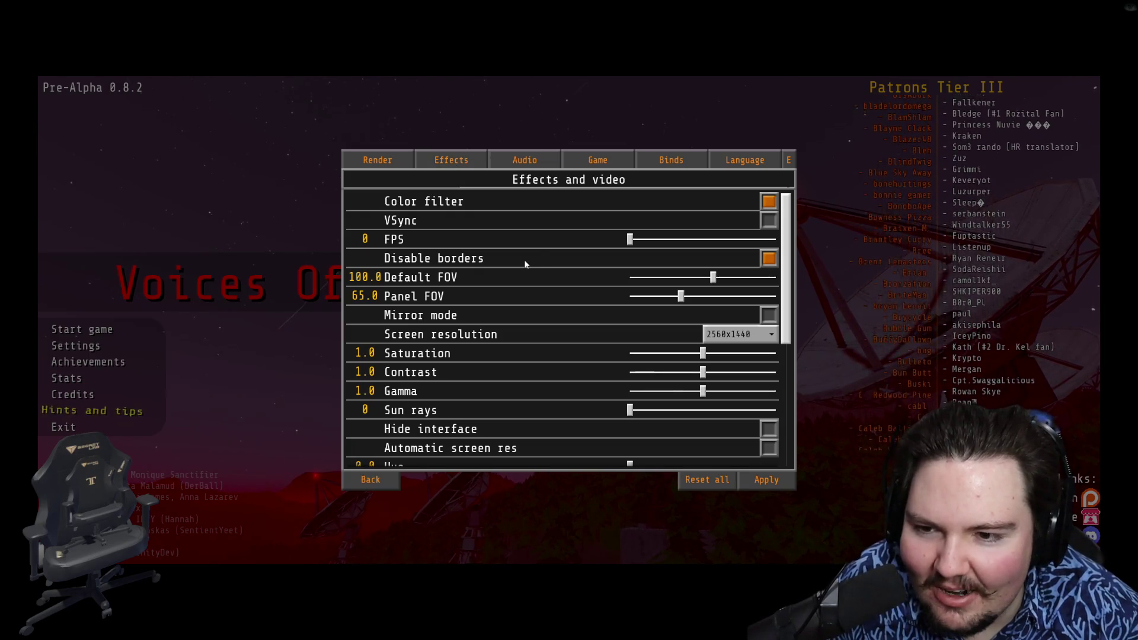
pyautogui.scroll(-3, 543, 243)
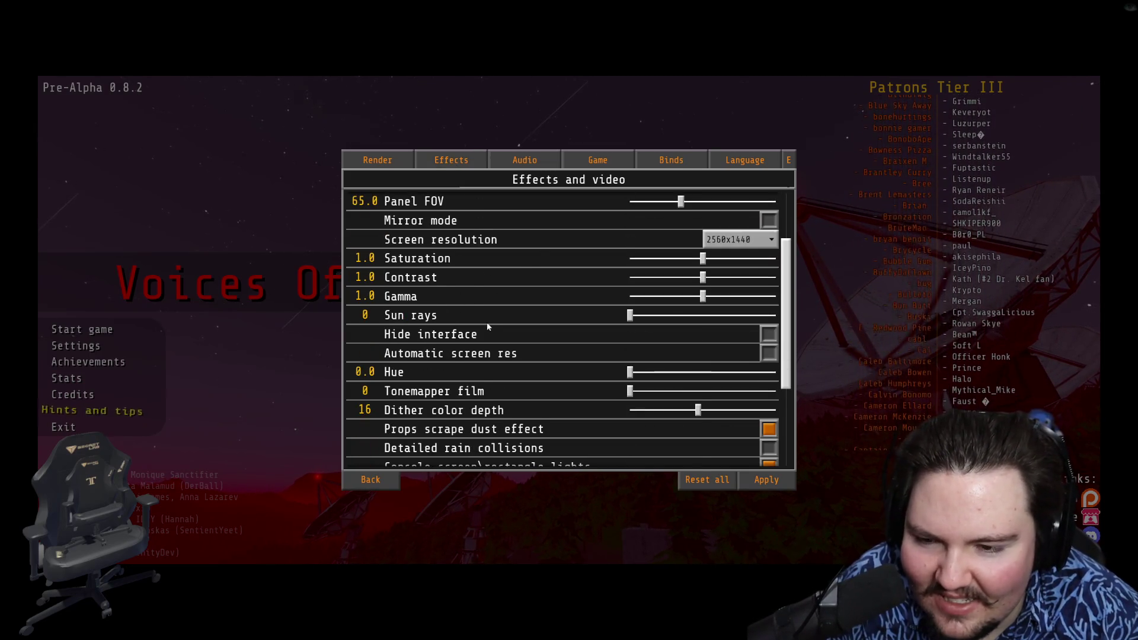
pyautogui.scroll(-5, 543, 325)
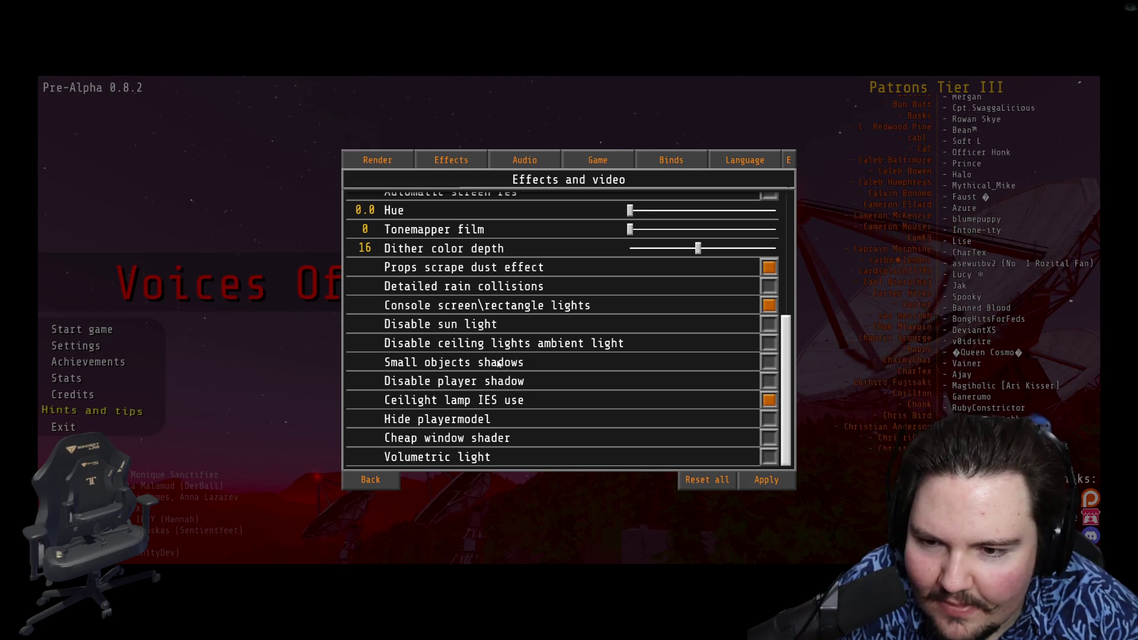
pyautogui.scroll(8, 607, 390)
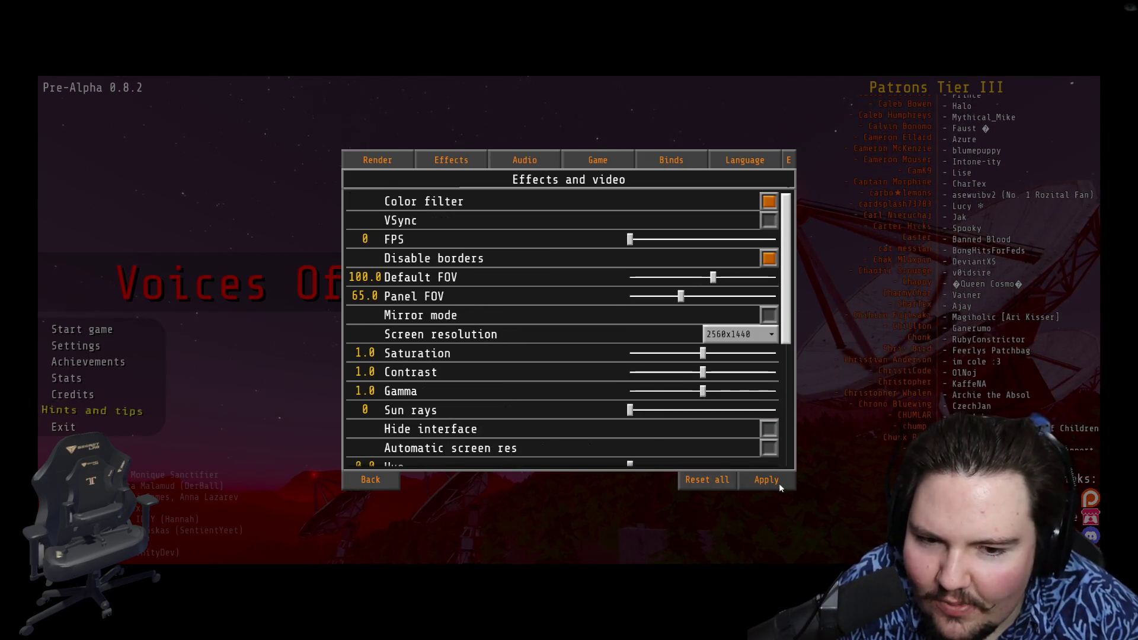
pyautogui.click(379, 480)
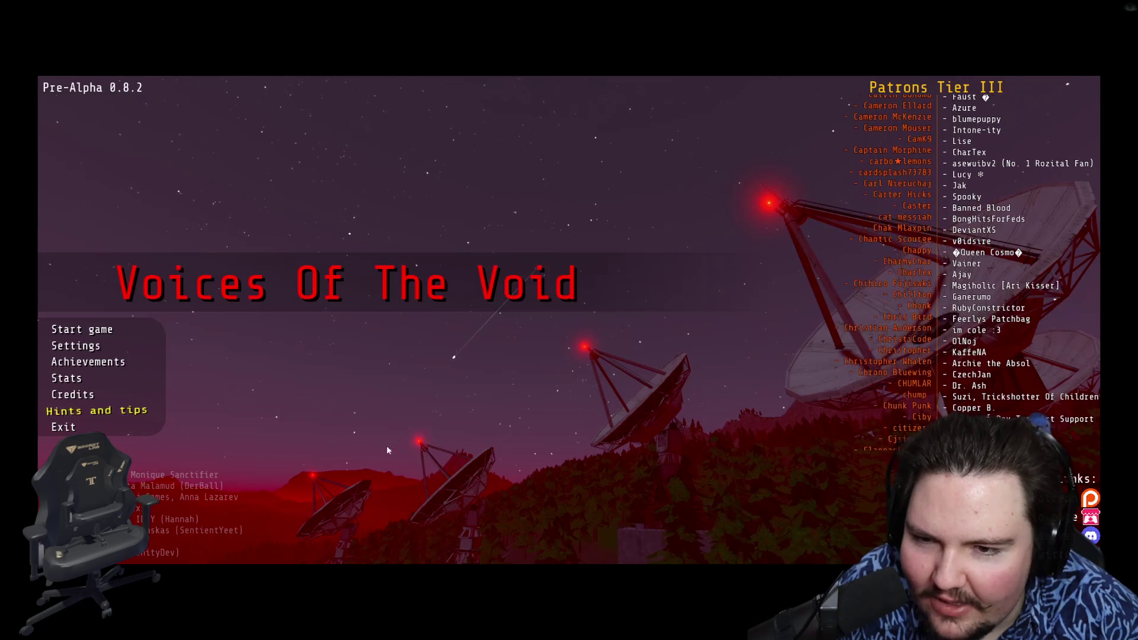
# - Load the day-18 gabagool [MAIN] save in Story mode
pyautogui.click(97, 331)
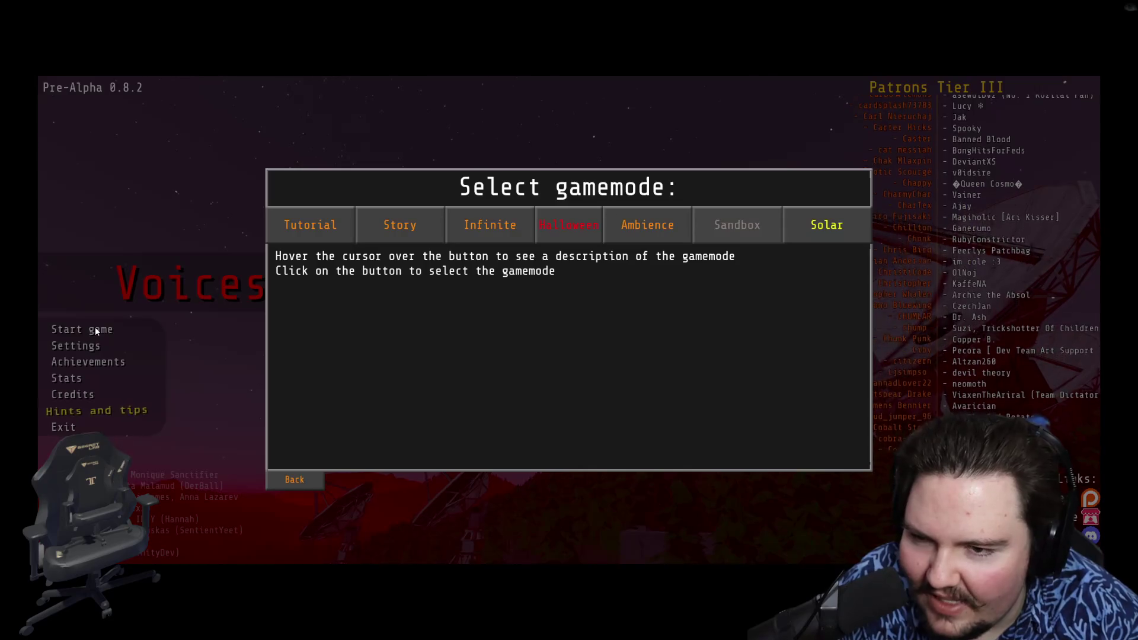
pyautogui.click(415, 217)
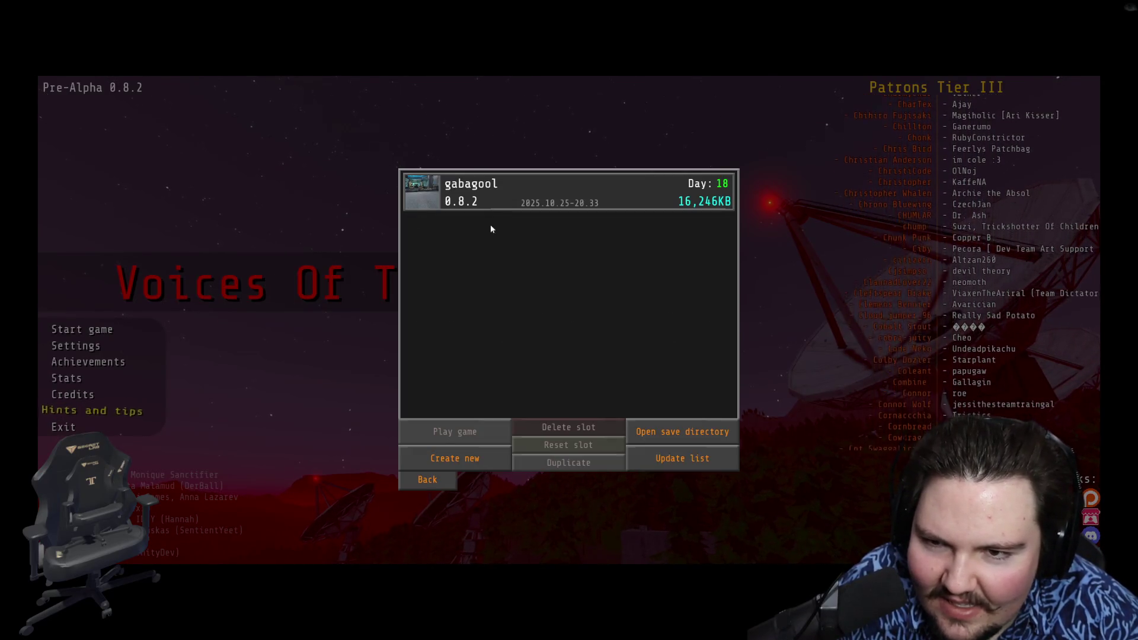
pyautogui.click(523, 243)
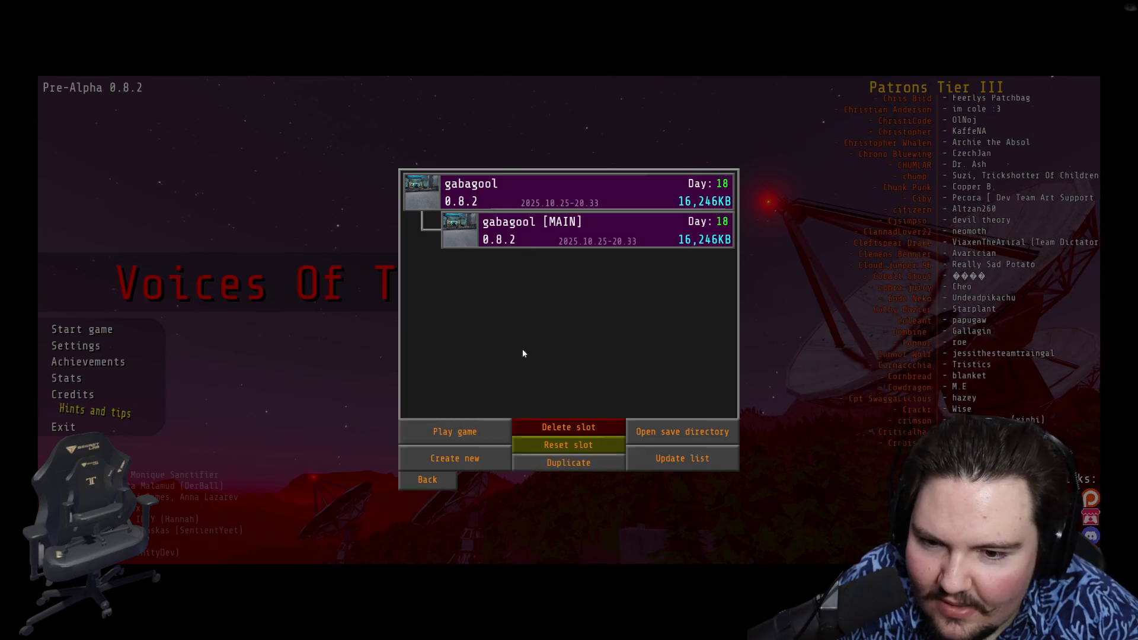
pyautogui.click(454, 433)
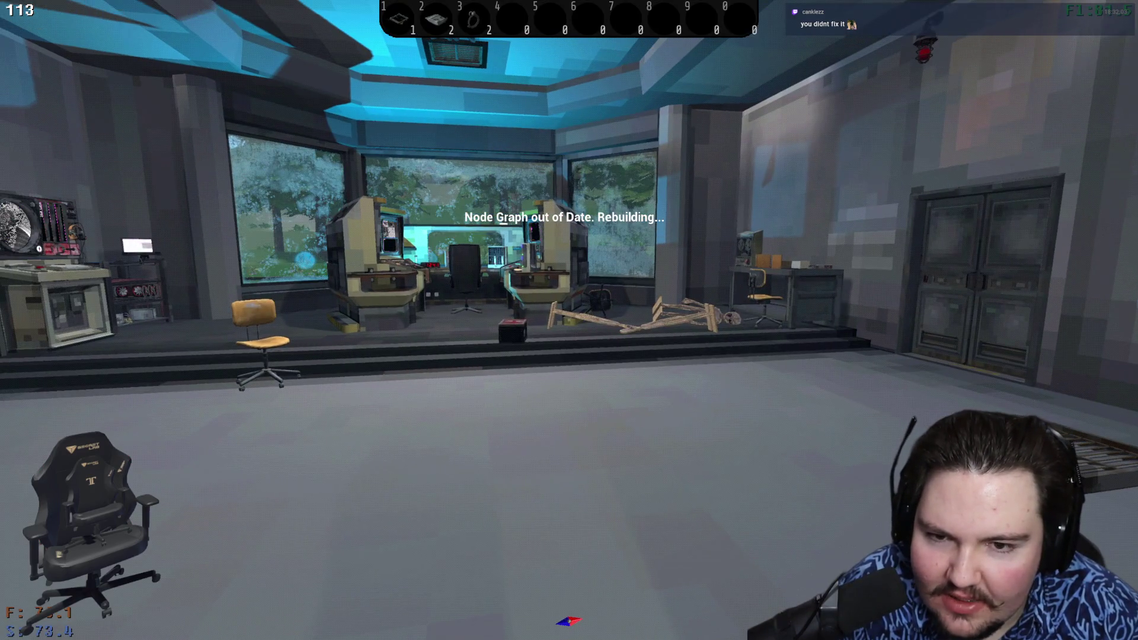
# - Walk from the control platform through the hallway and garage to the corridor doors
pyautogui.press('w')
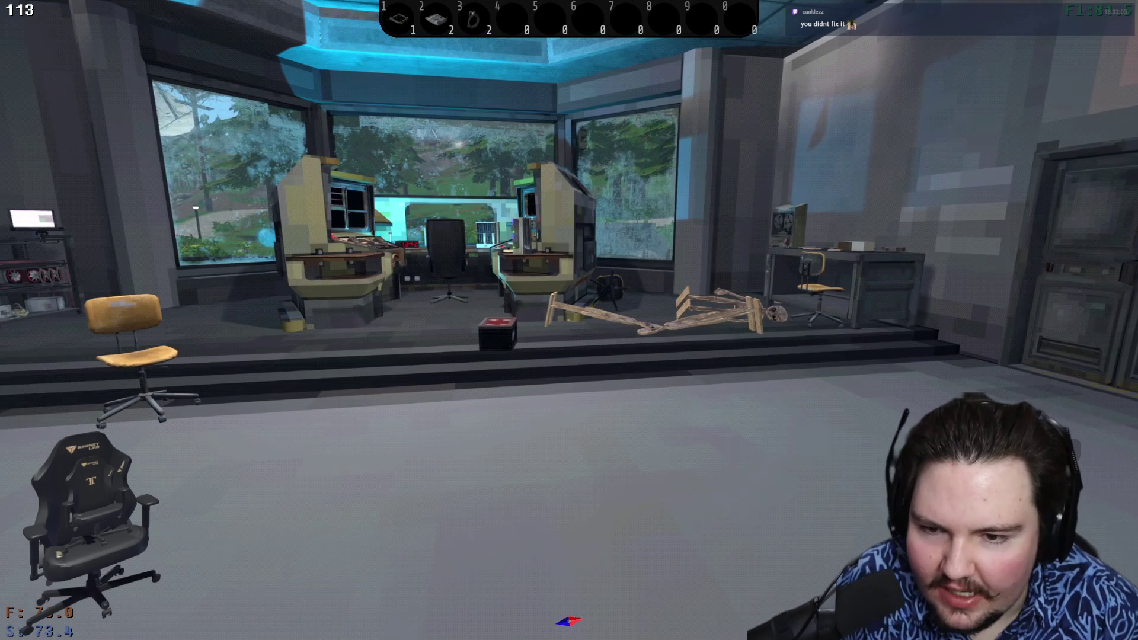
pyautogui.press('w')
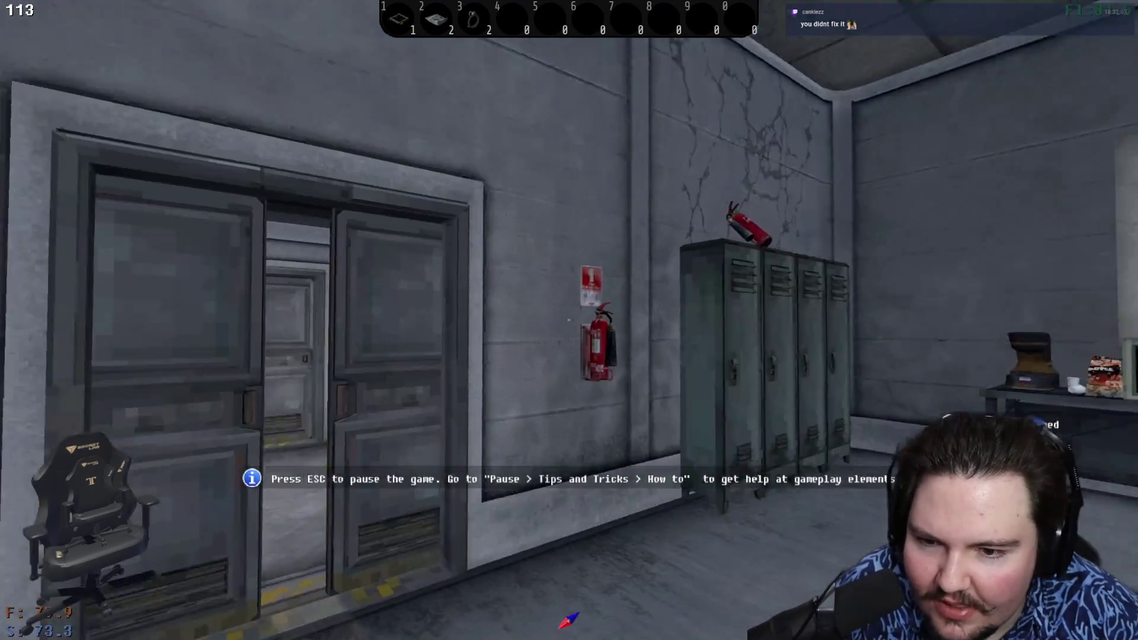
pyautogui.press('w')
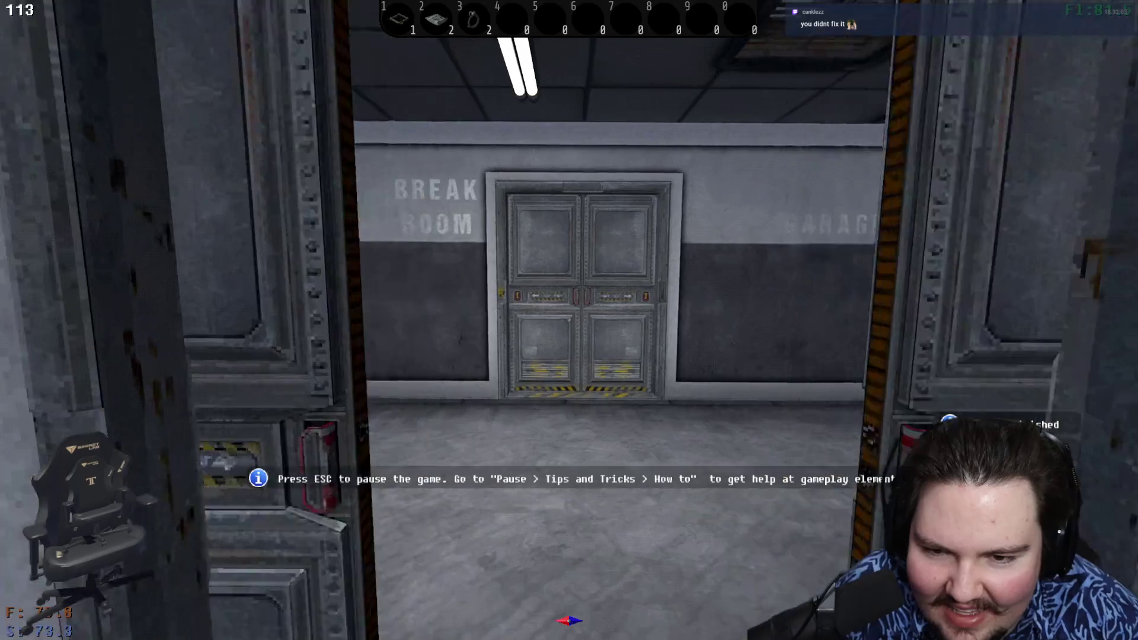
pyautogui.press('w')
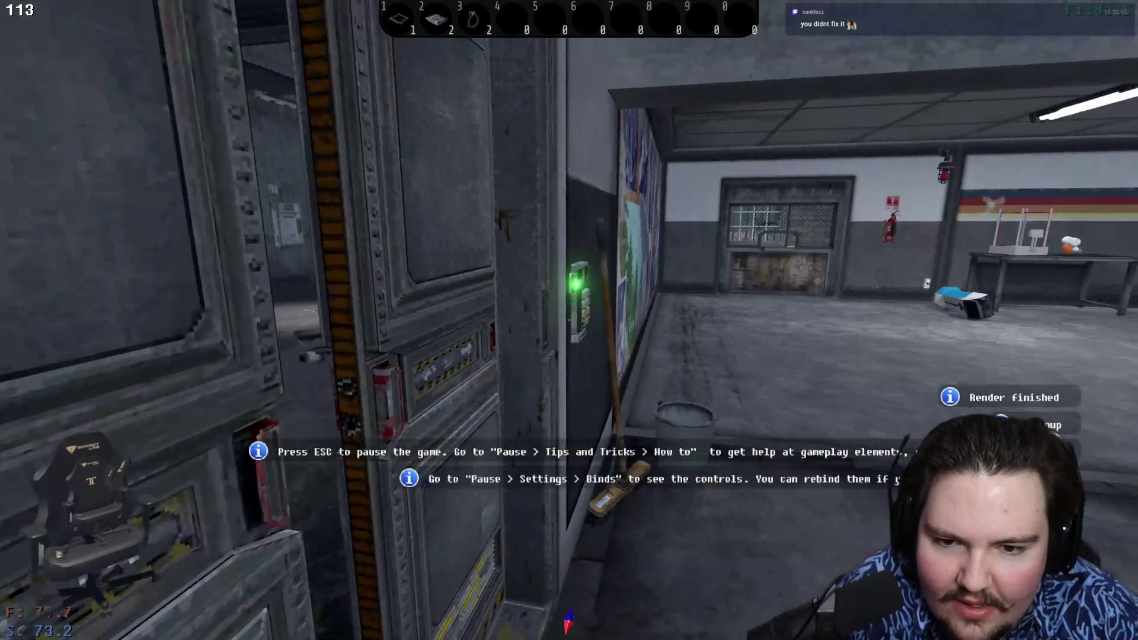
pyautogui.press('w')
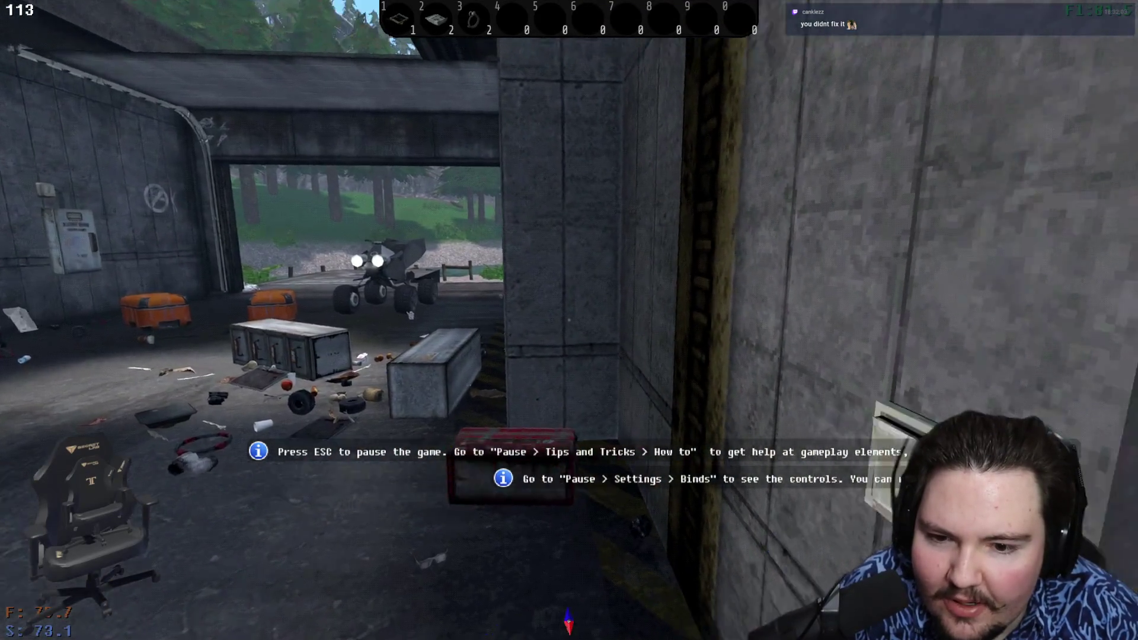
pyautogui.press('w')
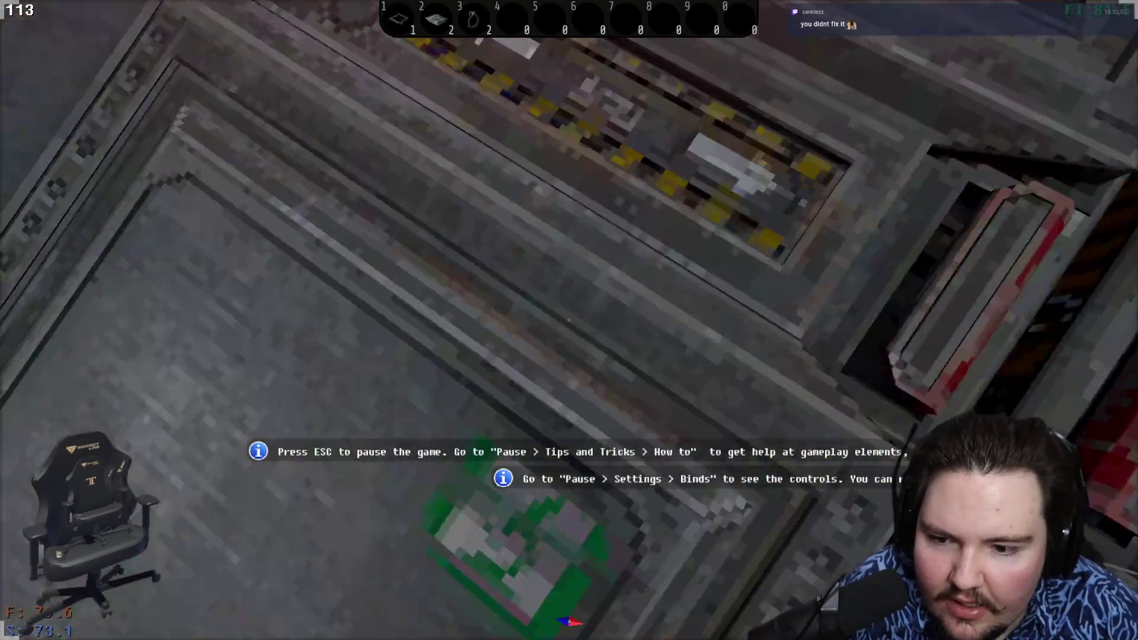
pyautogui.press('w')
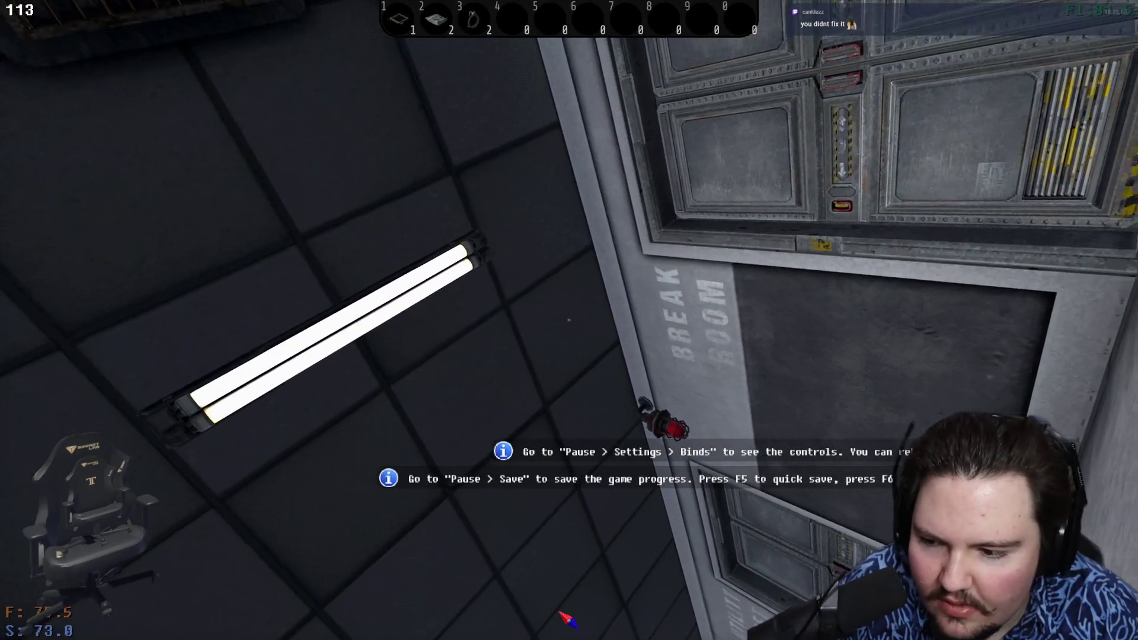
pyautogui.press('w')
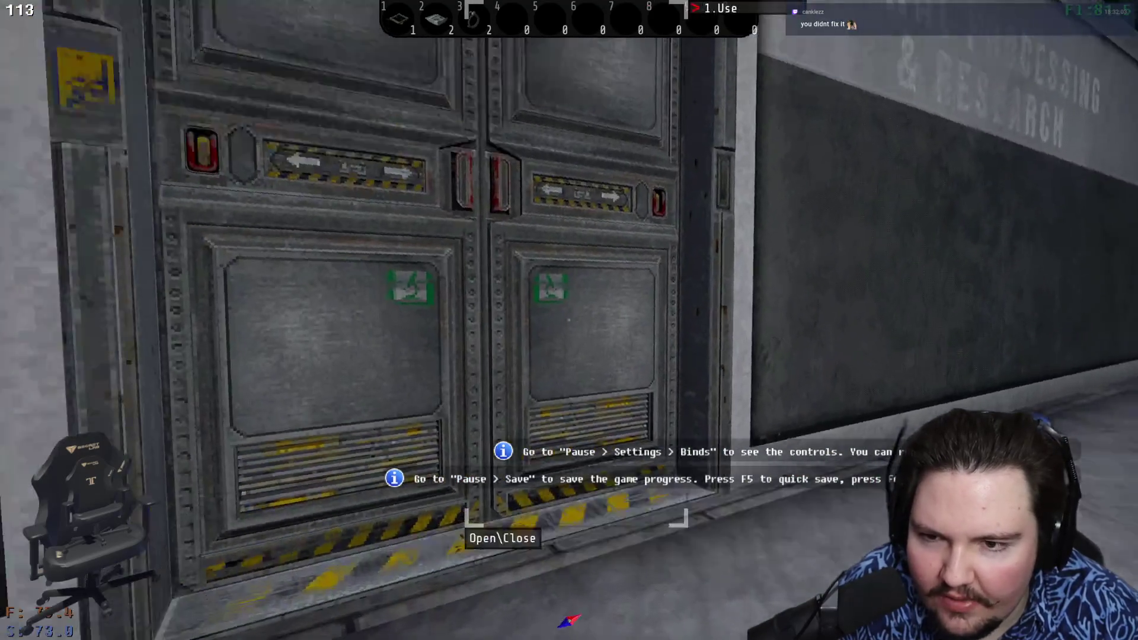
# - Enter the control room past the Stolas console and reach the drive rack
pyautogui.press('e')
pyautogui.press('w')
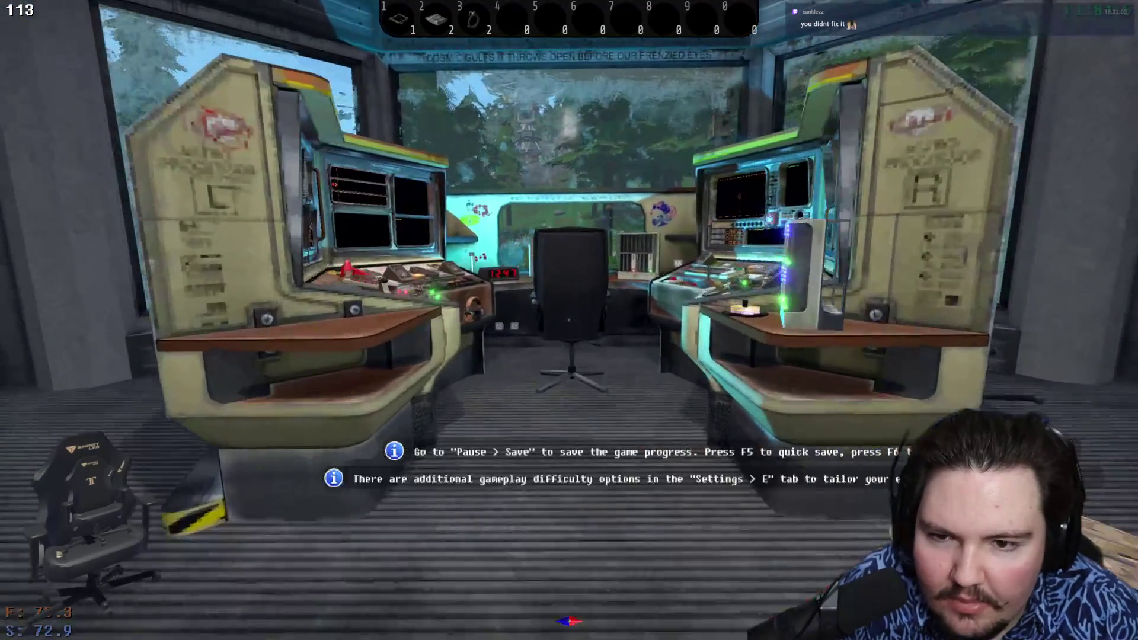
pyautogui.press('w')
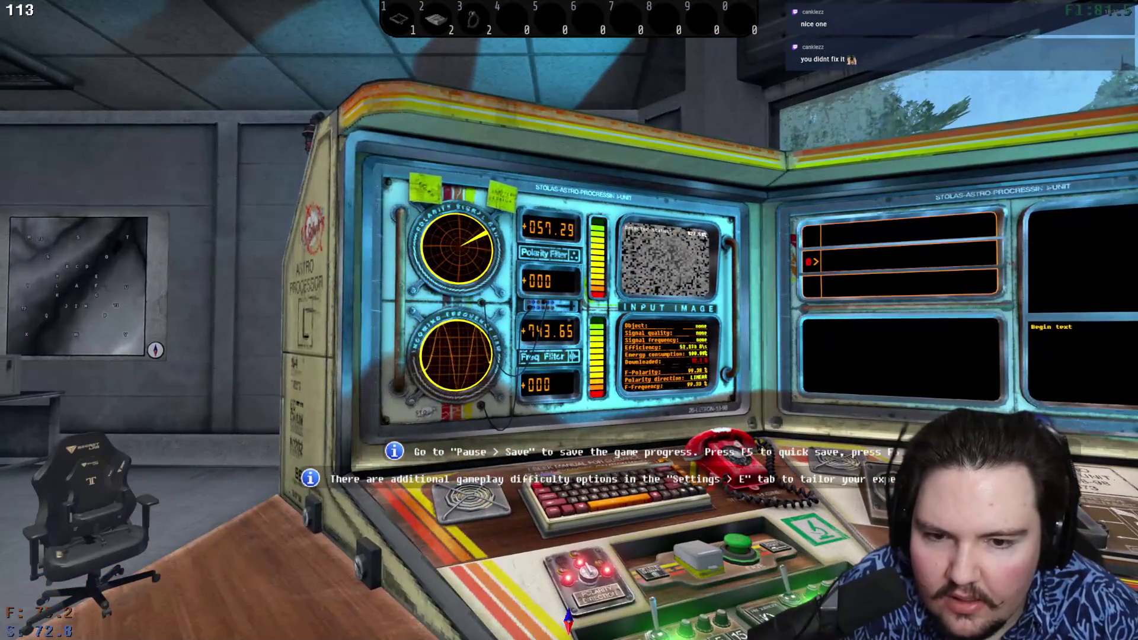
pyautogui.press('w')
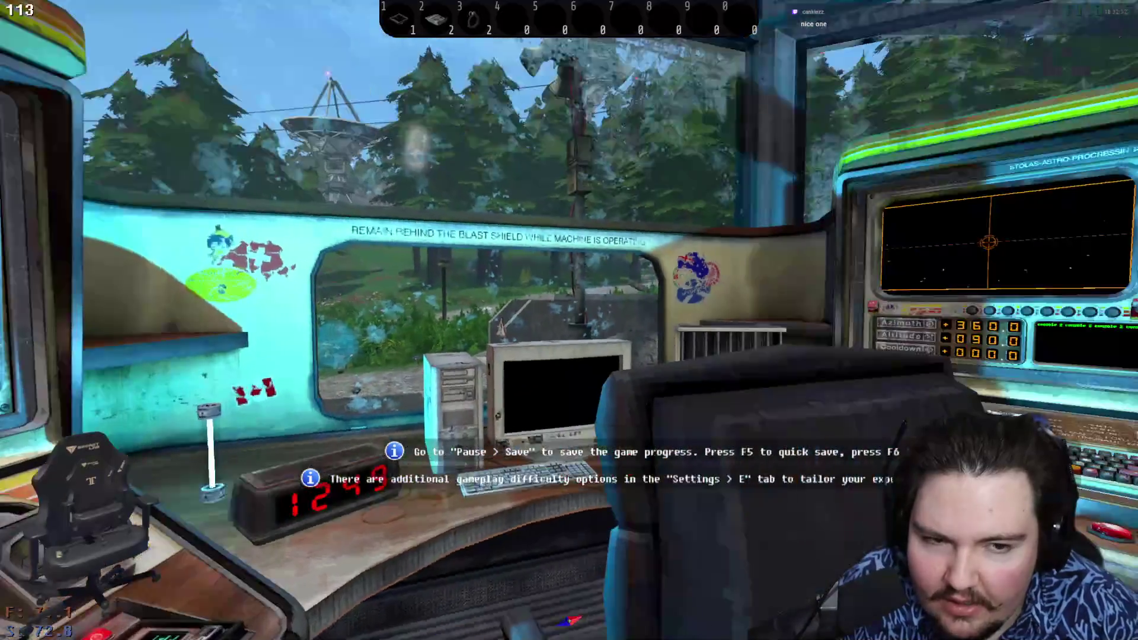
pyautogui.press('w')
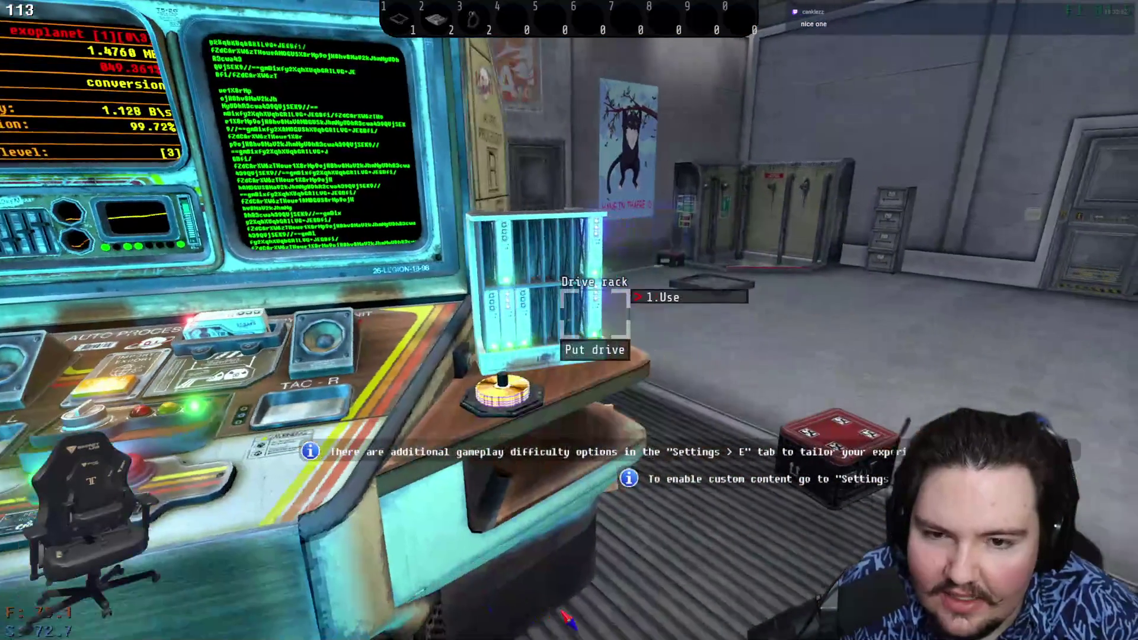
# - Turn on the desk computer and start using it
pyautogui.press('w')
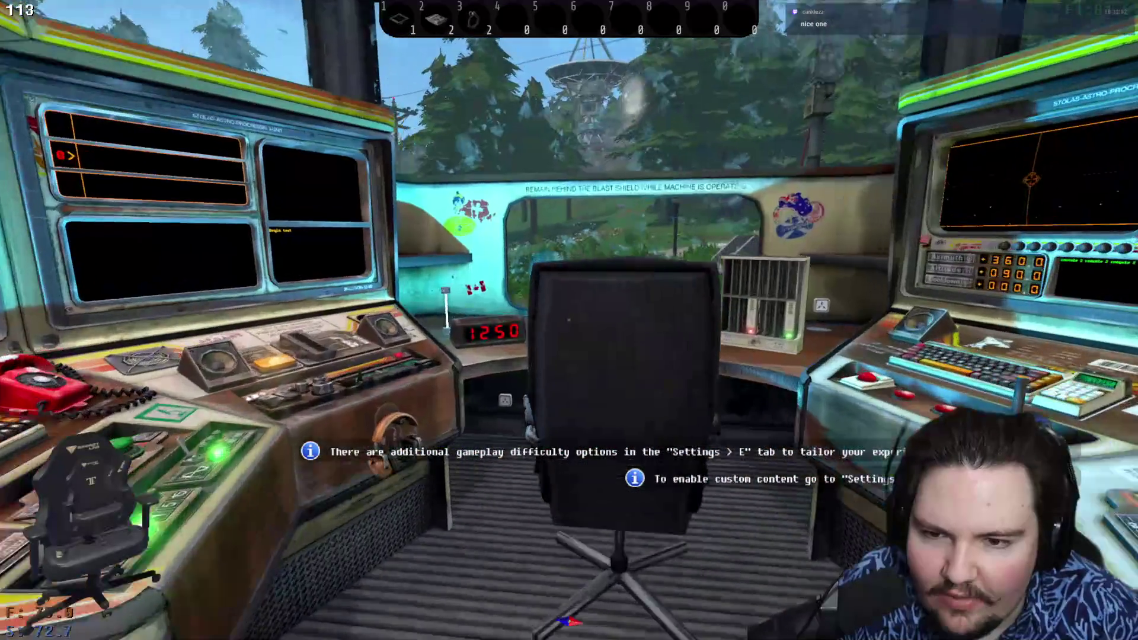
pyautogui.press('w')
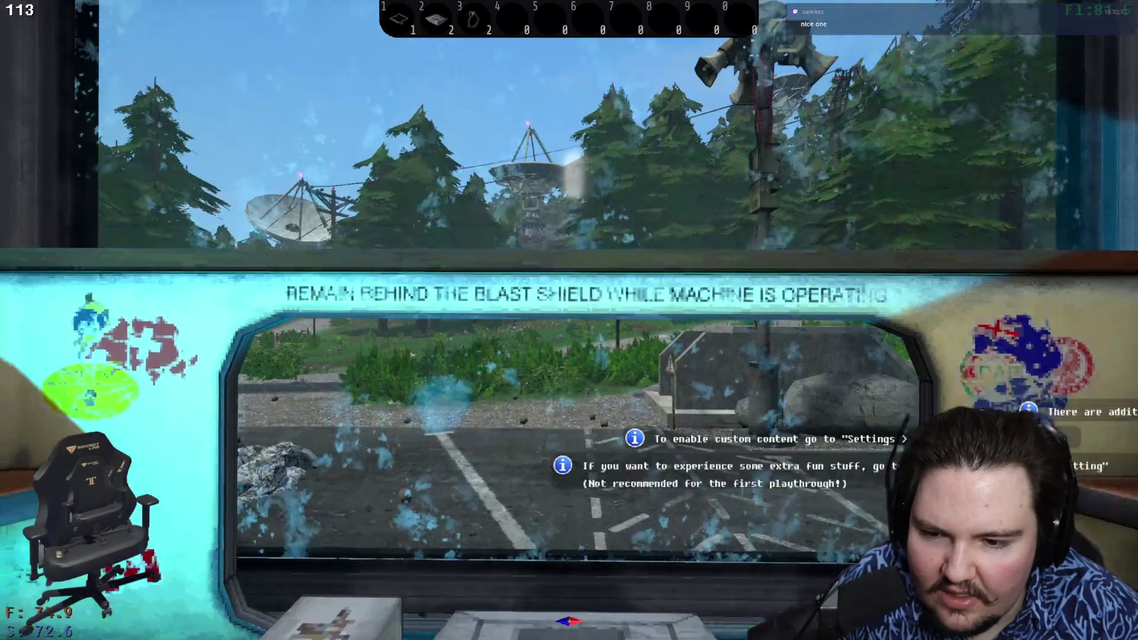
pyautogui.press('s')
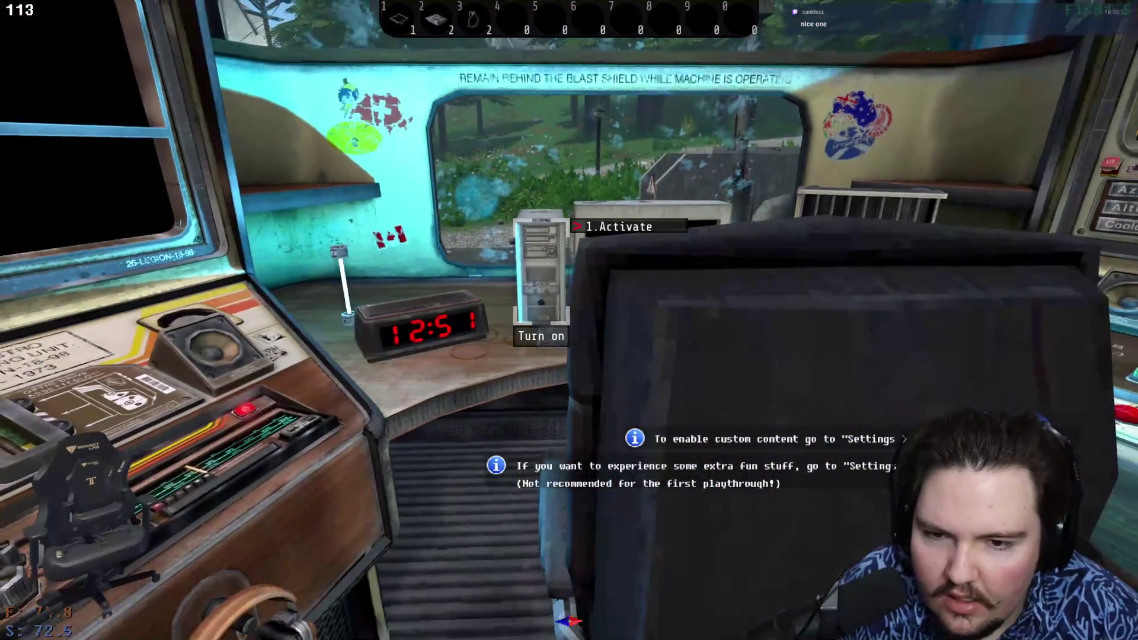
pyautogui.press('e')
pyautogui.press('w')
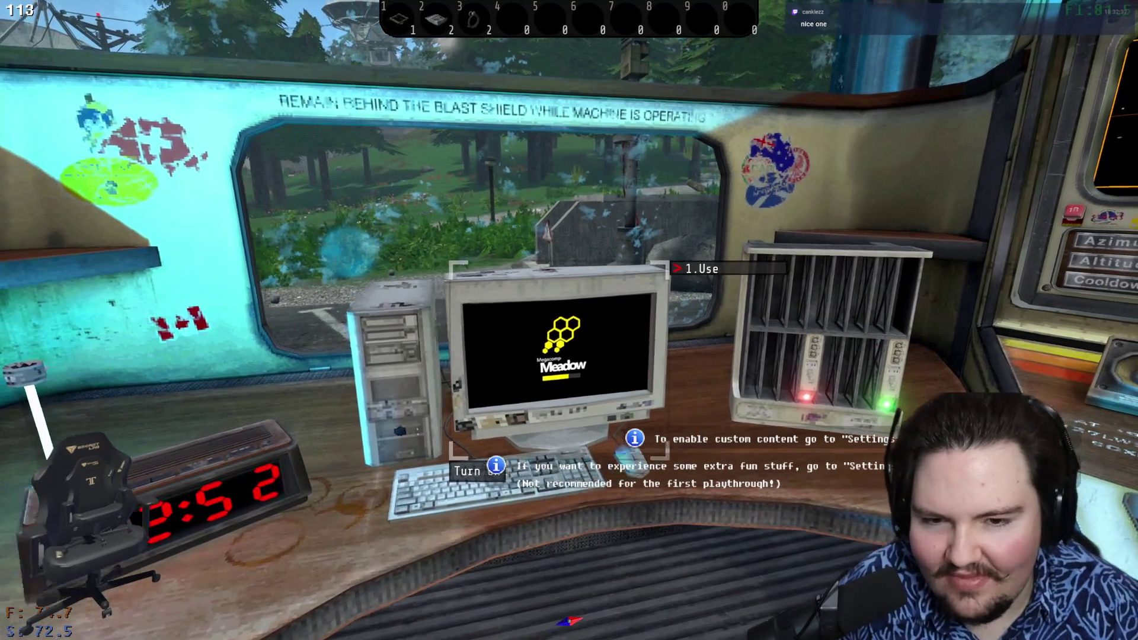
pyautogui.press('s')
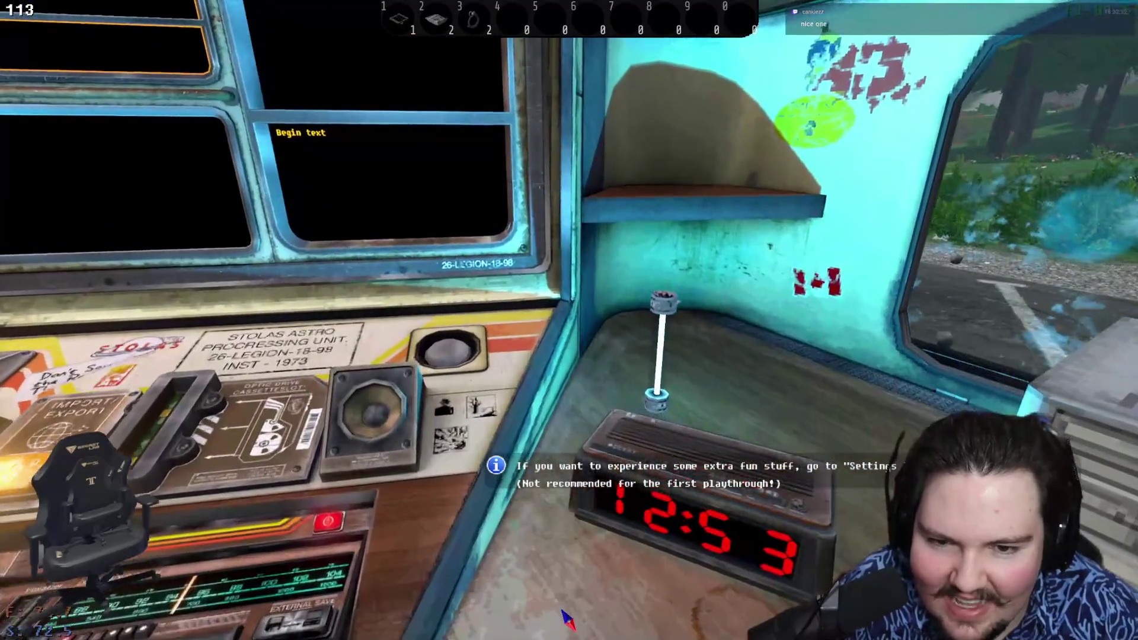
pyautogui.press('a')
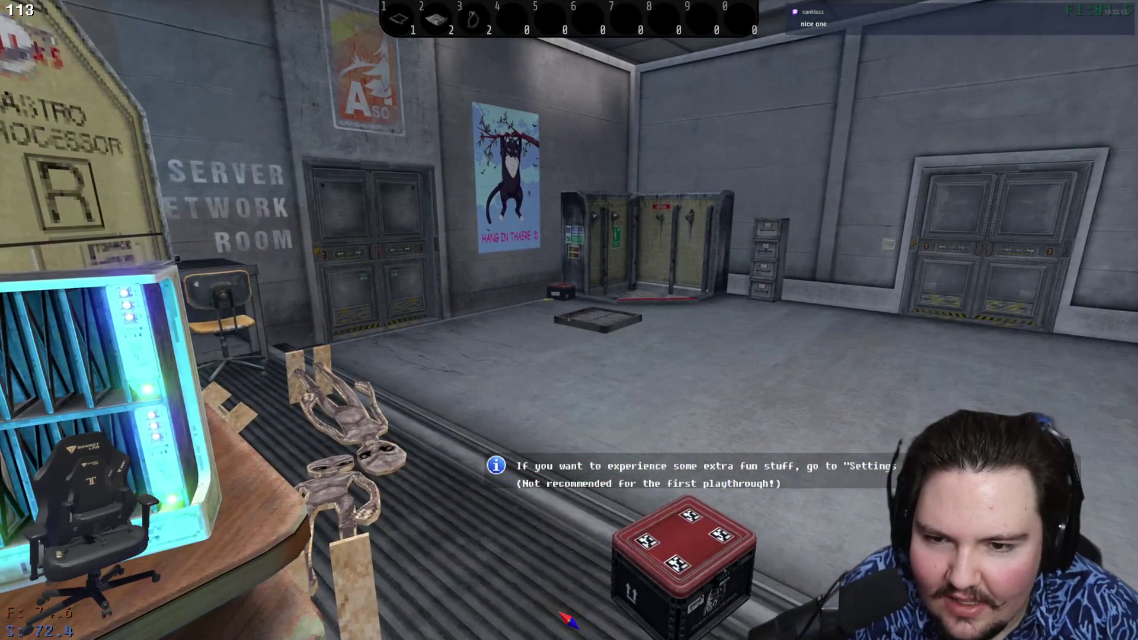
pyautogui.press('w')
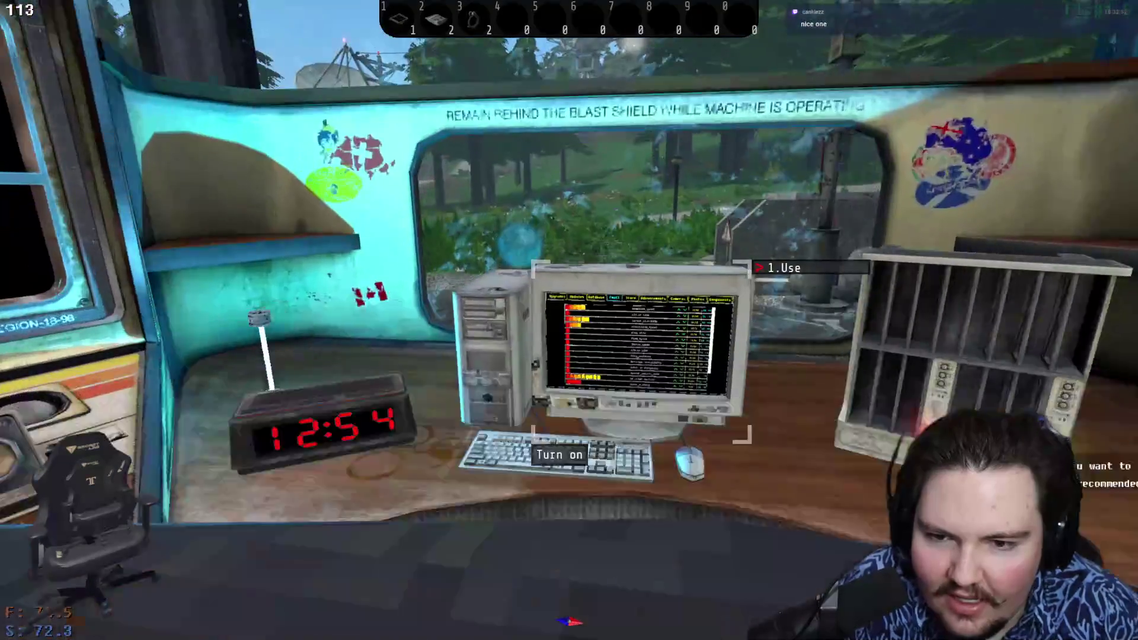
pyautogui.press('e')
# - Order eight Drives, costing 16, from the computer Store
pyautogui.click(531, 64)
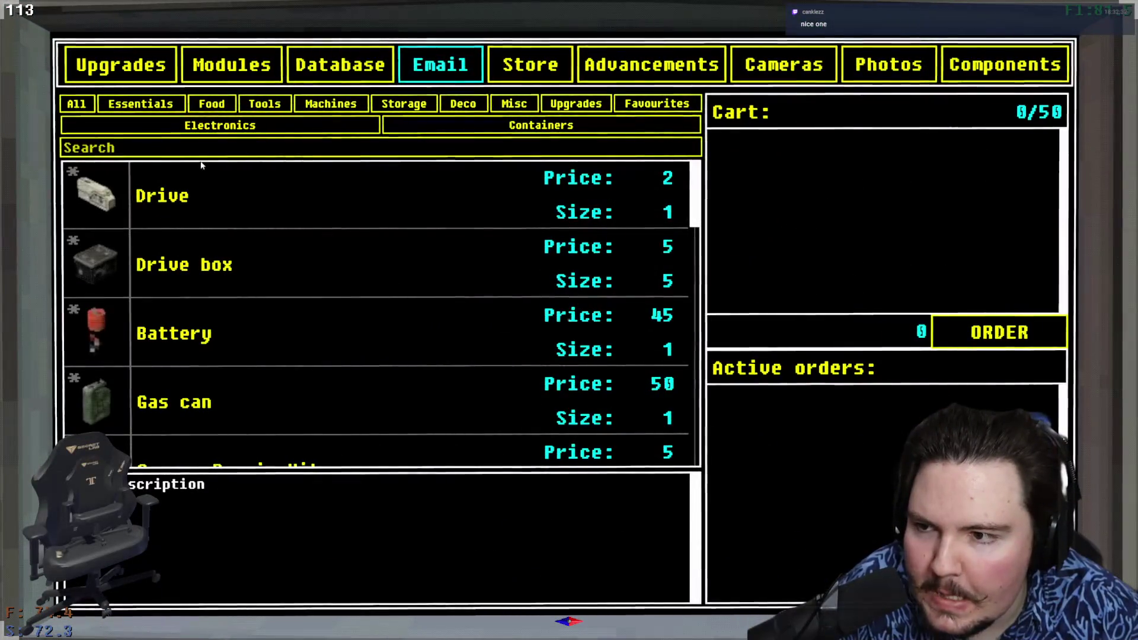
pyautogui.click(228, 190)
pyautogui.click(229, 191)
pyautogui.doubleClick(229, 191)
pyautogui.click(229, 191)
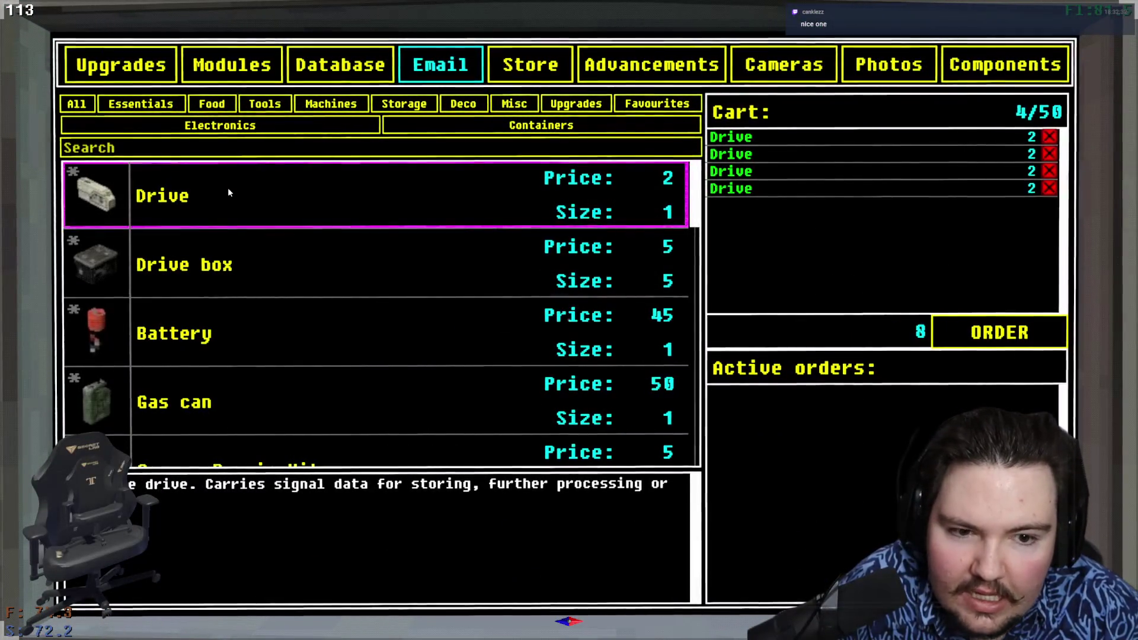
pyautogui.click(229, 190)
pyautogui.doubleClick(229, 191)
pyautogui.click(228, 191)
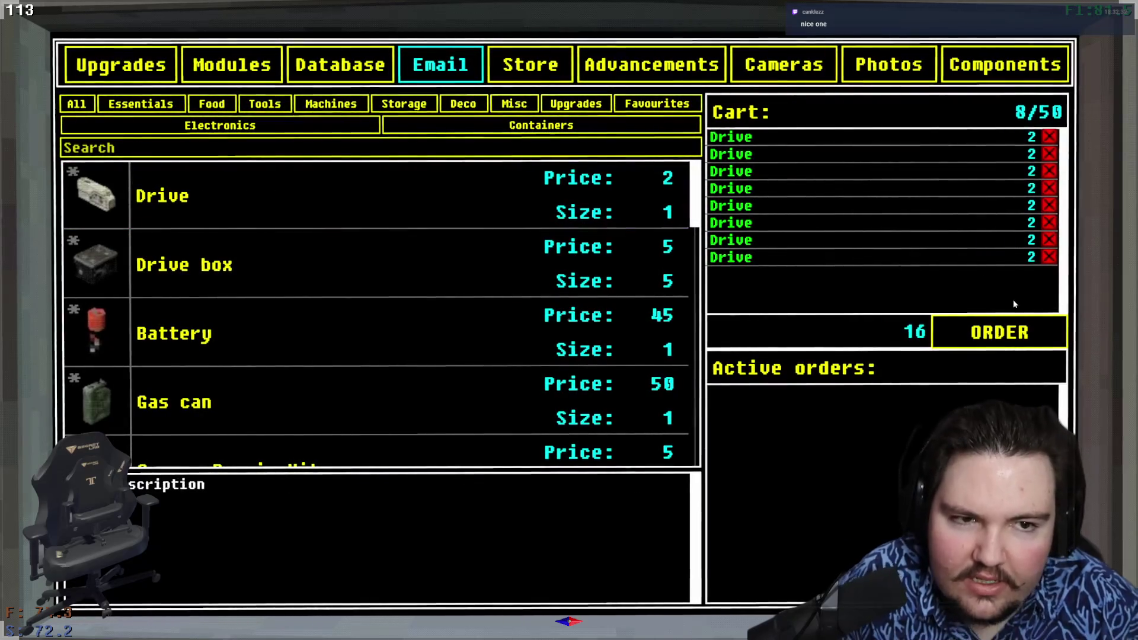
pyautogui.click(1002, 332)
# - Read Dr_Bao's Daily task email listing Oscar, Charlie and Echo reports
pyautogui.press('e')
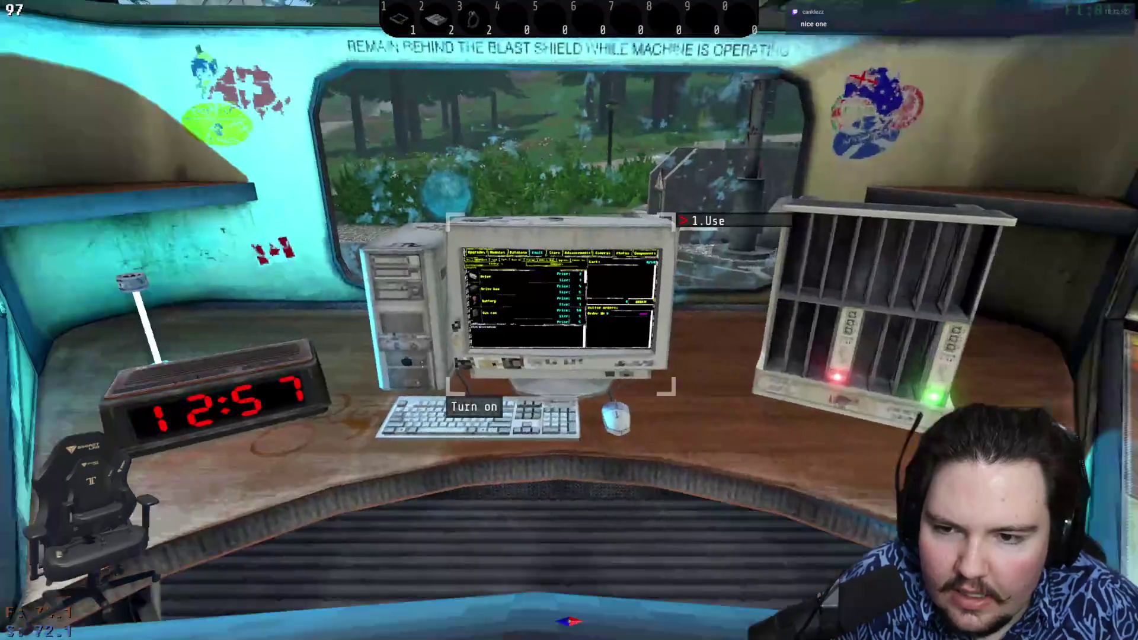
pyautogui.press('e')
pyautogui.click(446, 70)
pyautogui.click(267, 131)
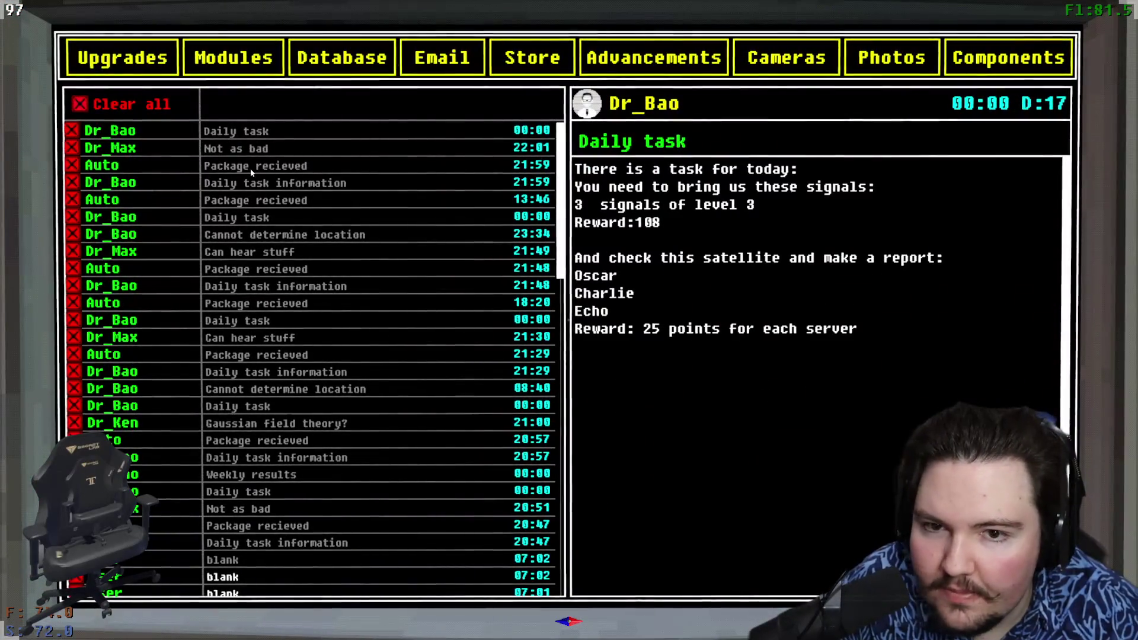
# - Leave the computer and open the drive box on the floor
pyautogui.press('Escape')
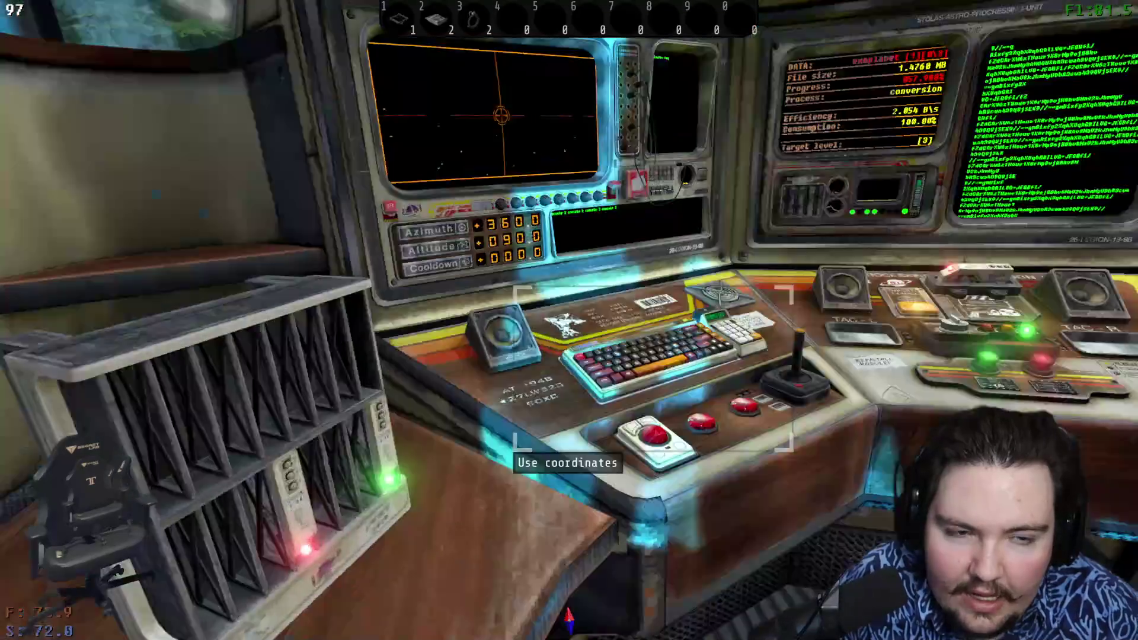
pyautogui.scroll(-3, 569, 320)
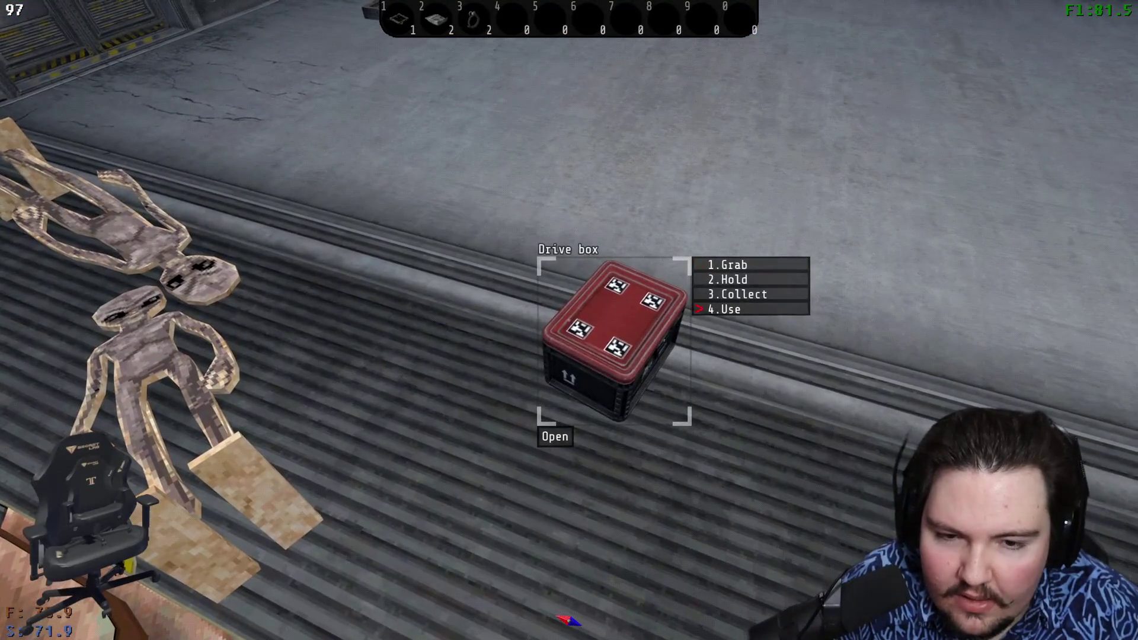
pyautogui.click(569, 320)
# - Read the report form in the notepad and pick up the paper sheet
pyautogui.press('w')
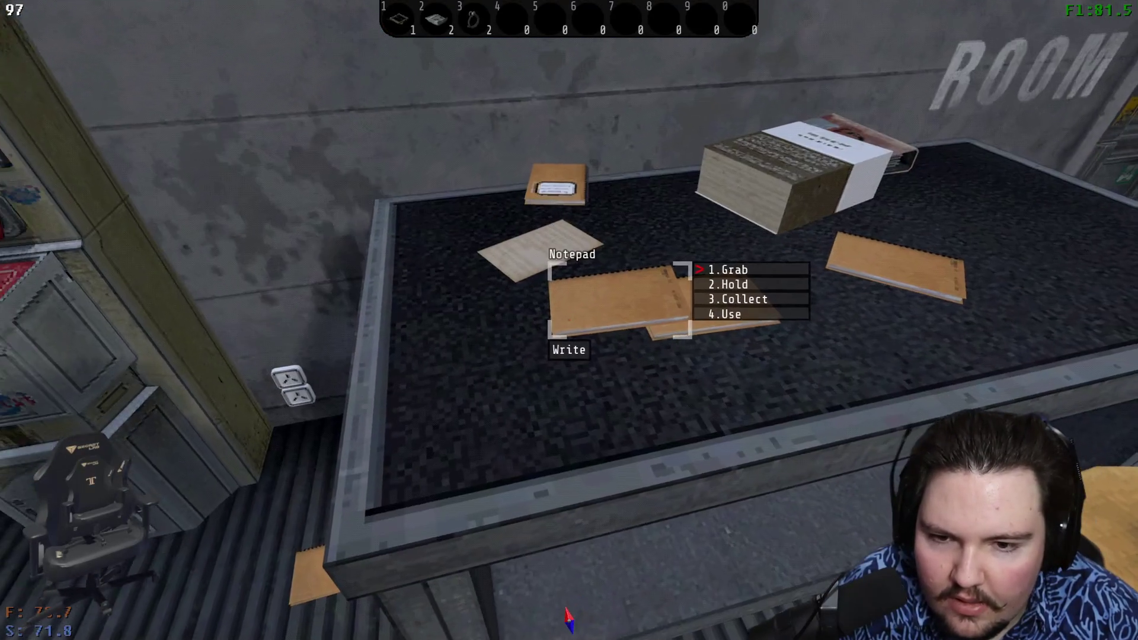
pyautogui.scroll(-3, 569, 320)
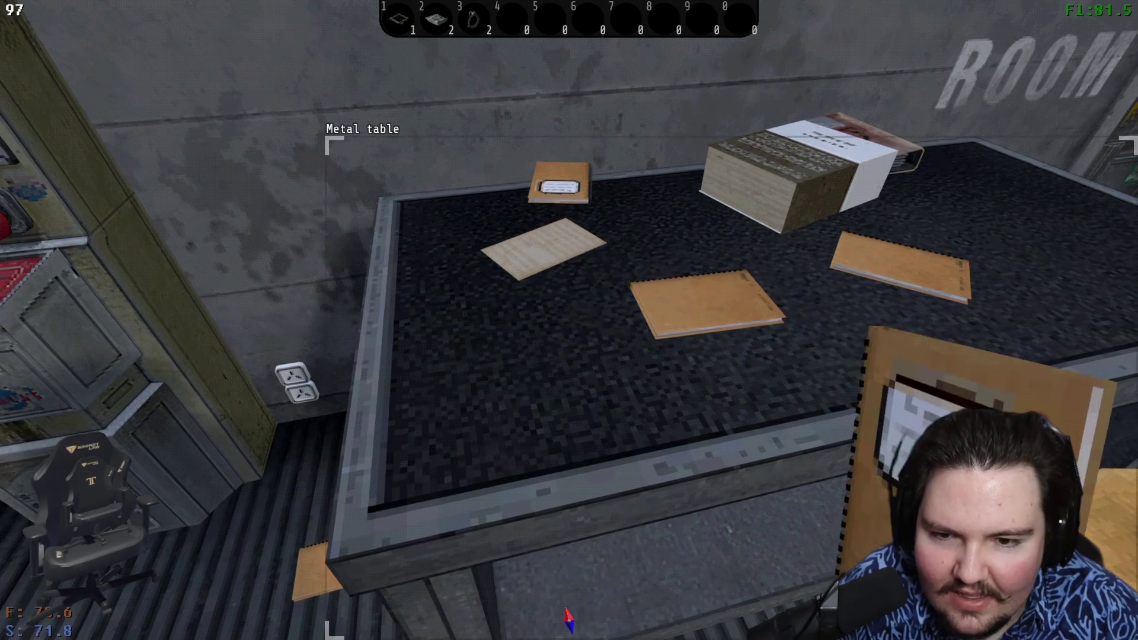
pyautogui.rightClick(569, 320)
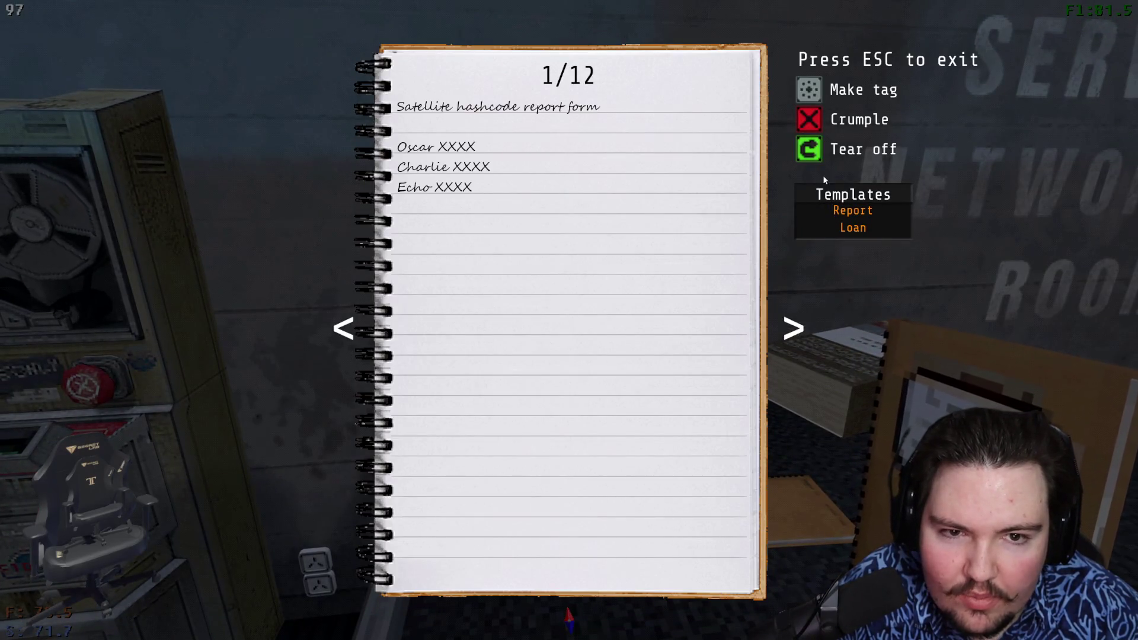
pyautogui.press('Escape')
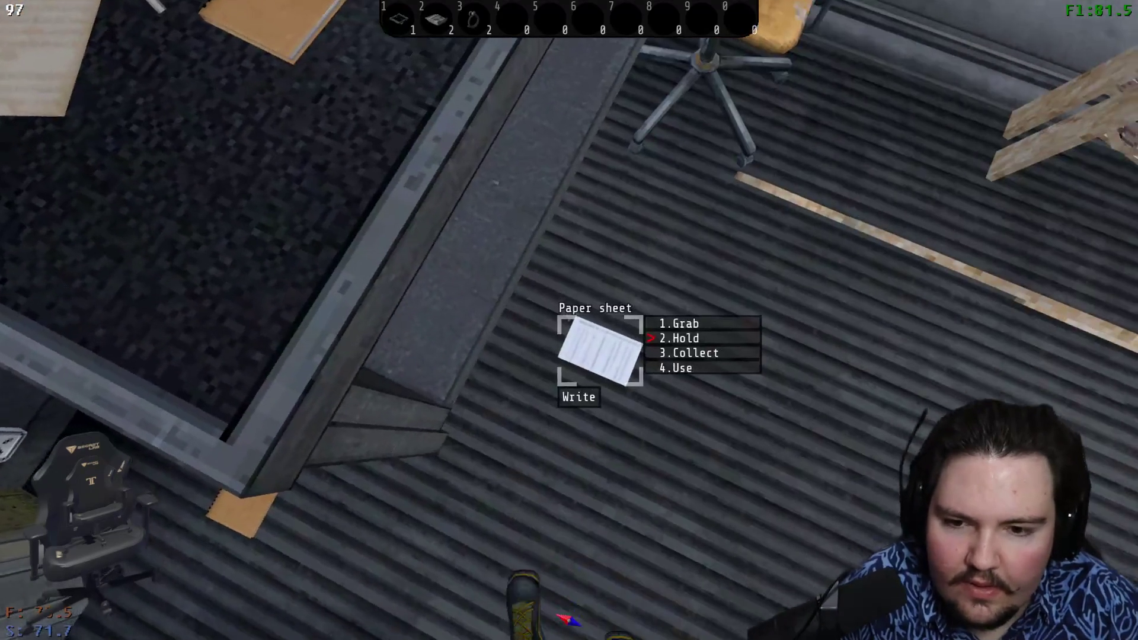
pyautogui.scroll(-1, 569, 320)
pyautogui.click(569, 320)
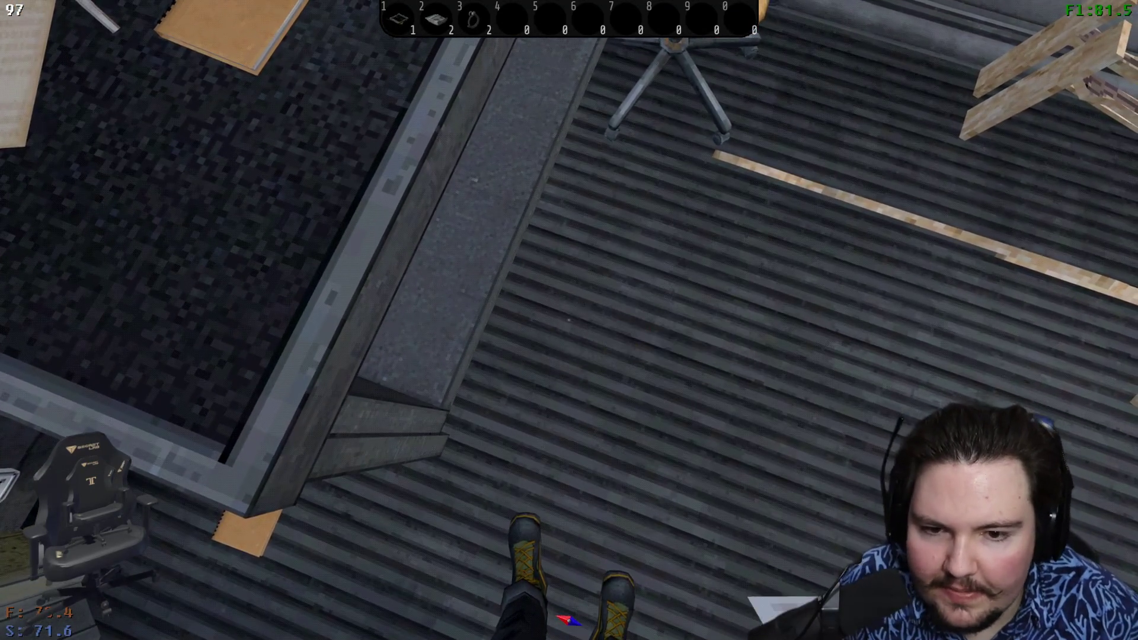
# - Review the satellite hashcode report form at the desk and take out the map
pyautogui.press('w')
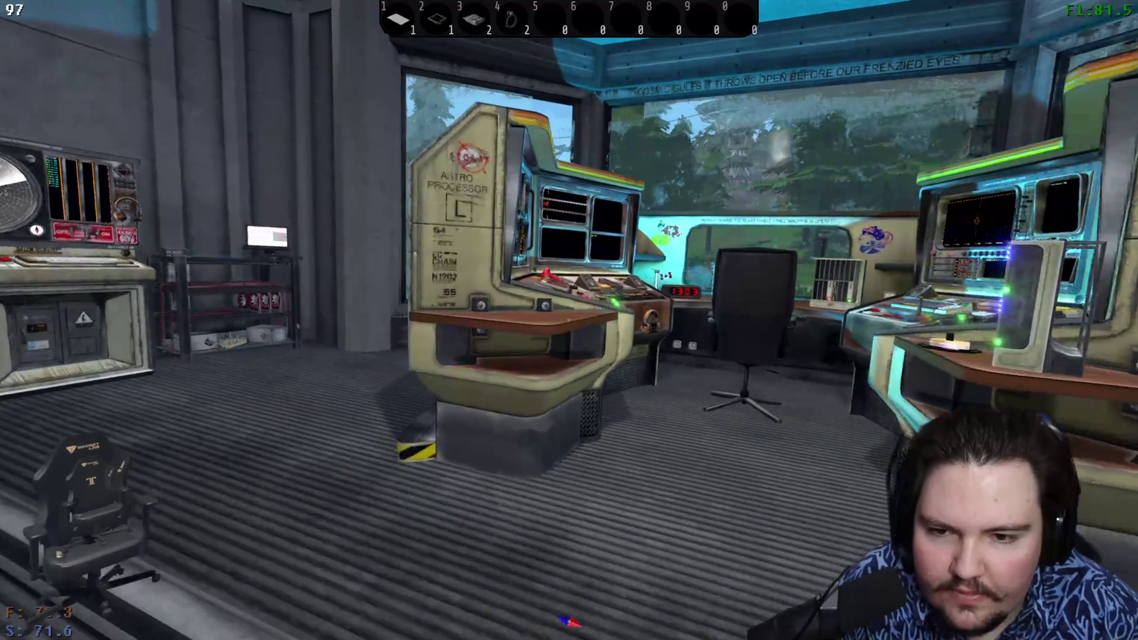
pyautogui.press('w')
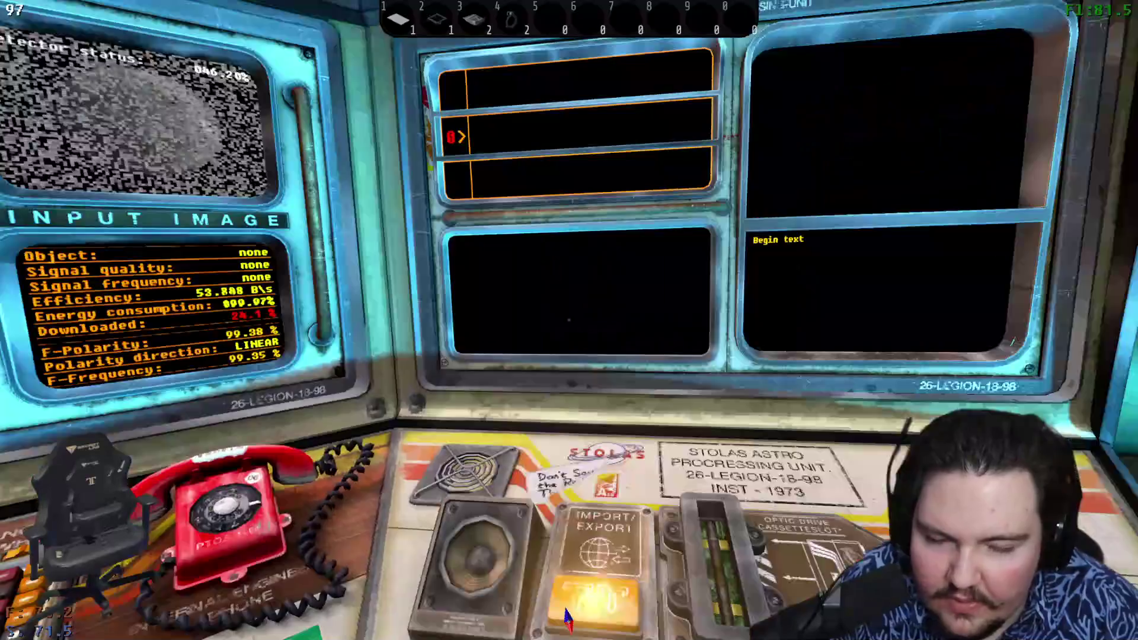
pyautogui.moveTo(569, 321)
pyautogui.press('w')
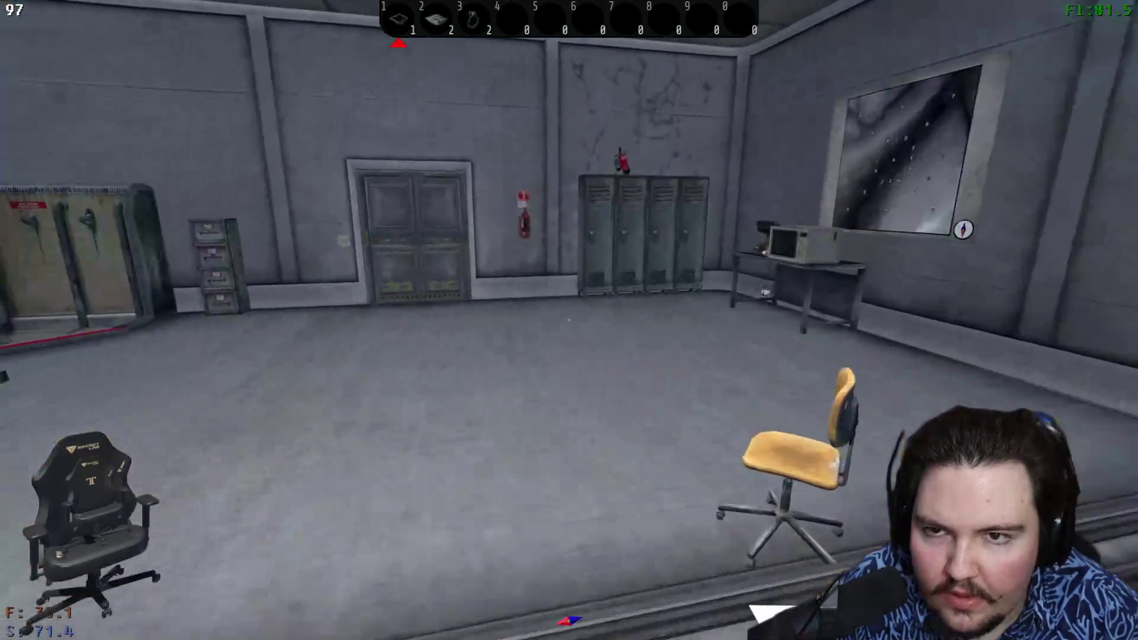
pyautogui.click(569, 320)
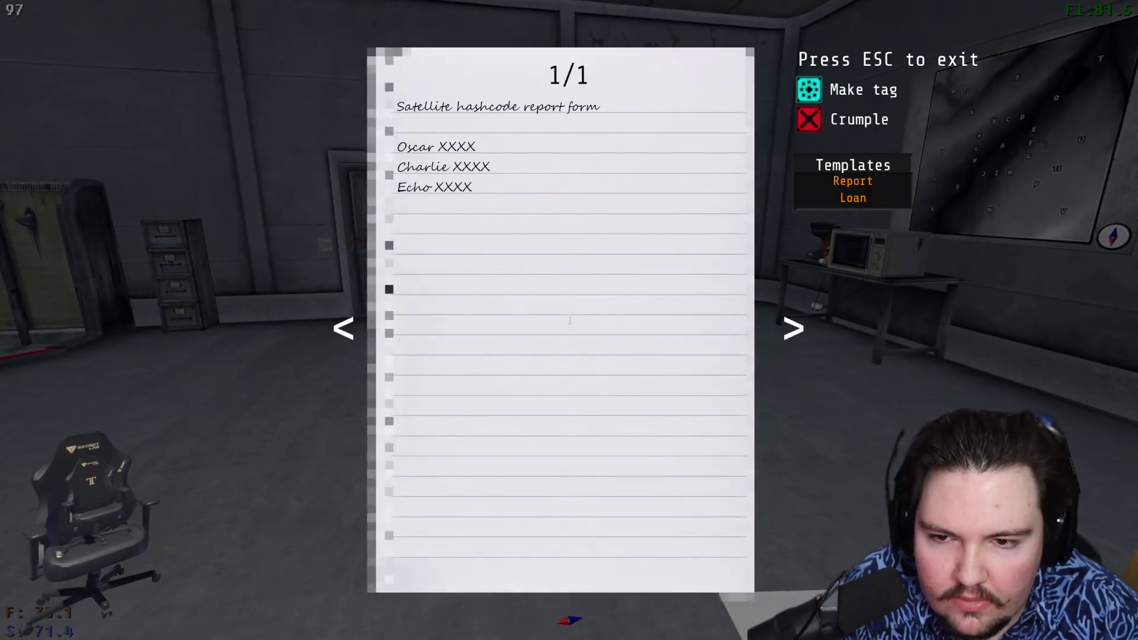
pyautogui.press('Escape')
pyautogui.press('w')
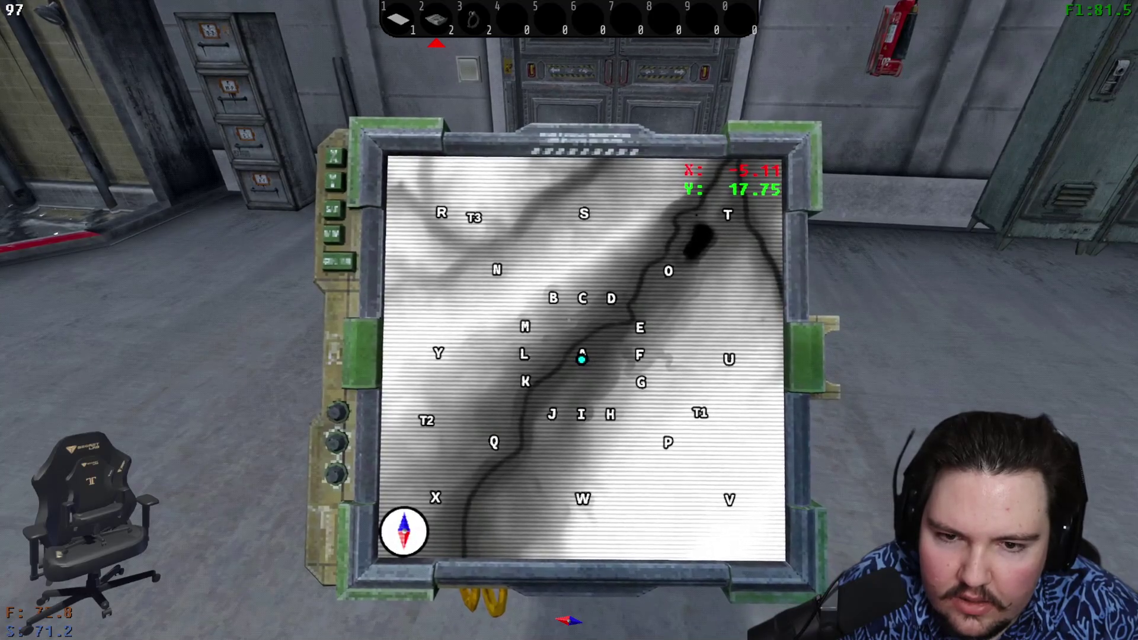
# - Ping Charlie, Echo and the other servers from the server-room console, all at 100% precision
pyautogui.press('w')
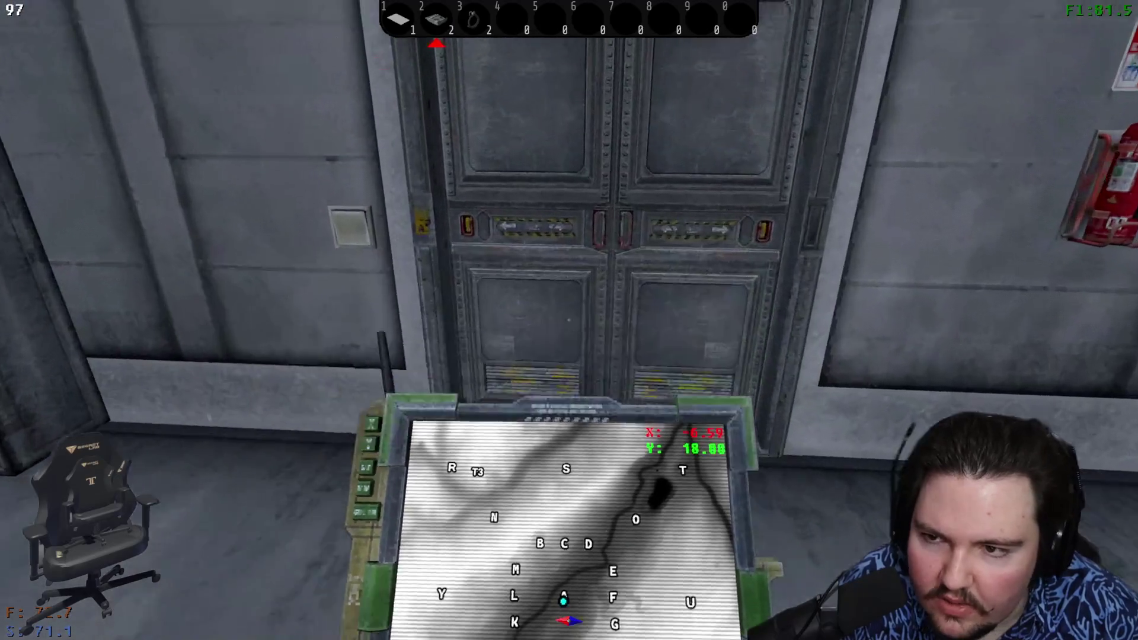
pyautogui.press('q')
pyautogui.press('w')
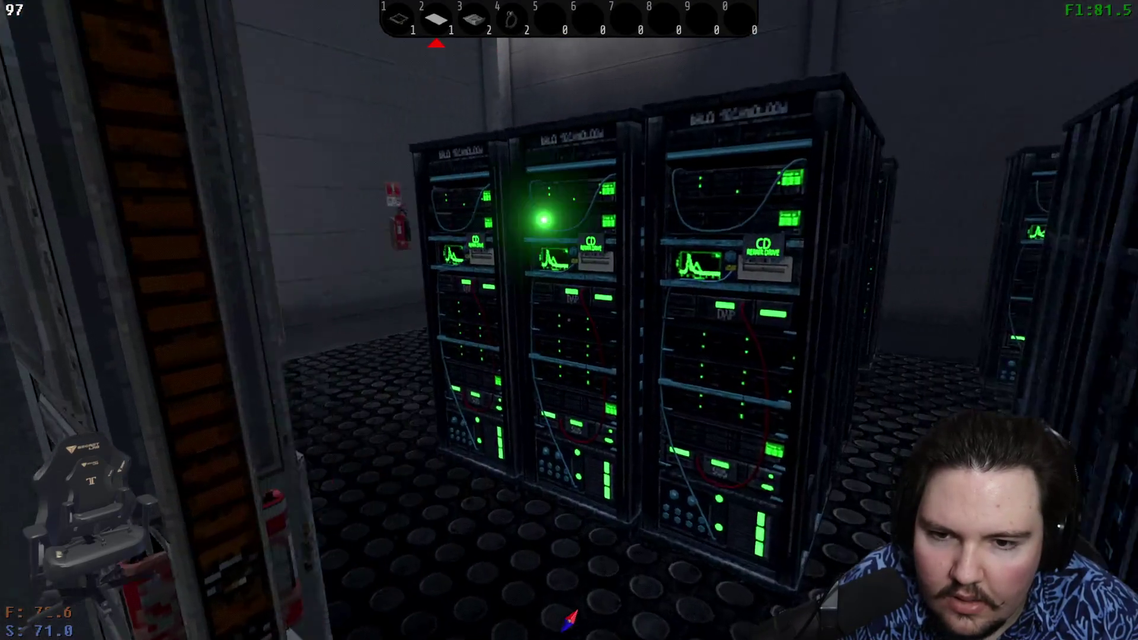
pyautogui.press('e')
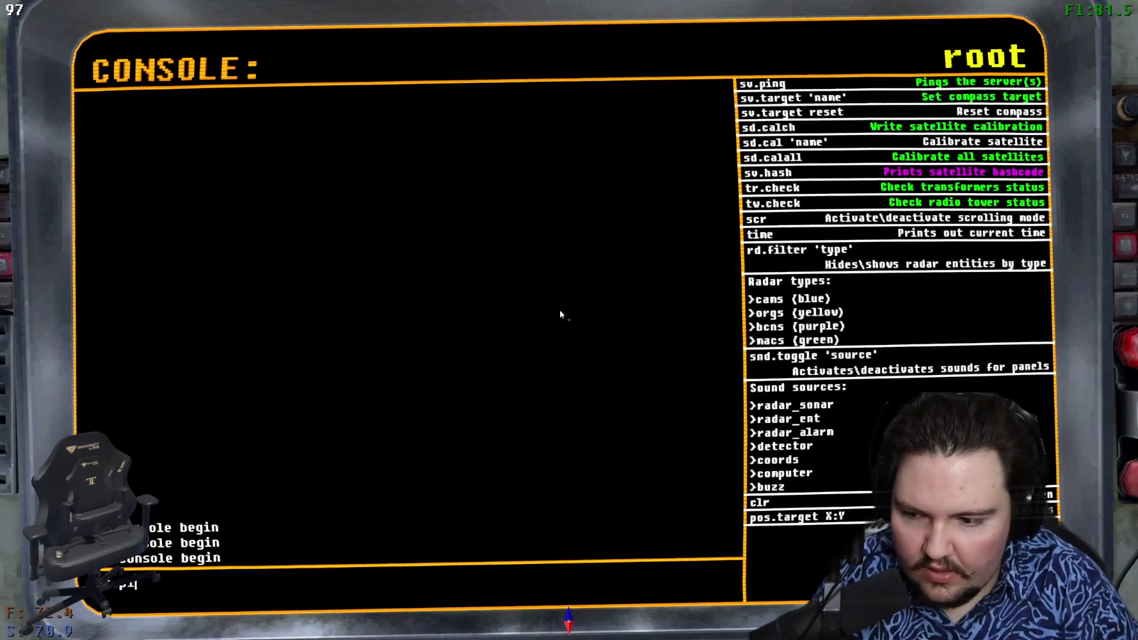
pyautogui.press('Escape')
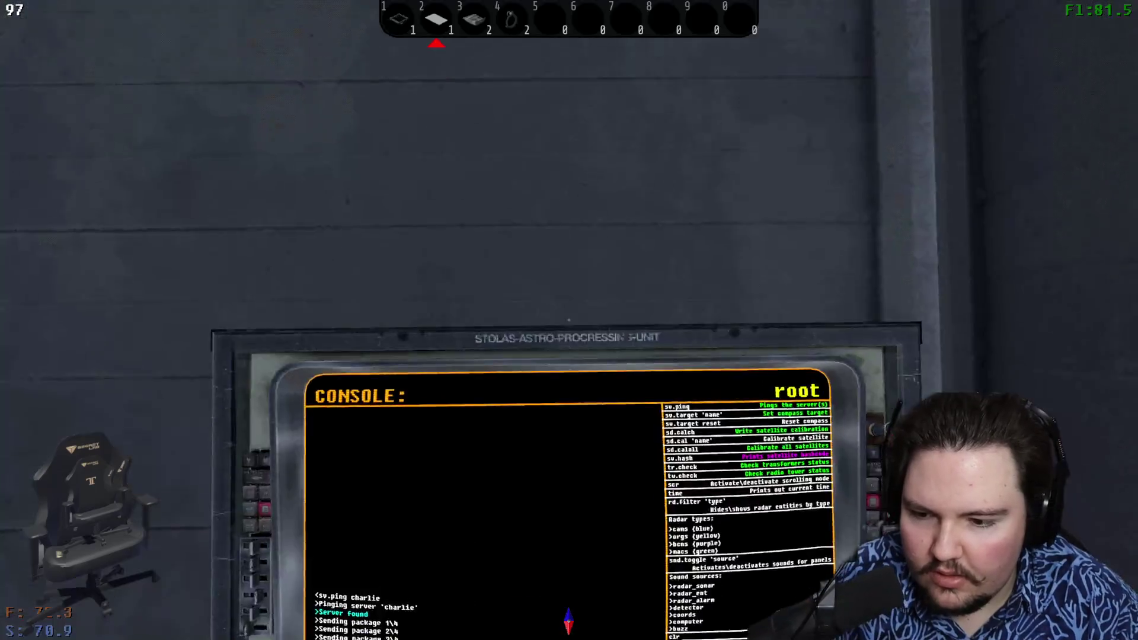
pyautogui.press('w')
pyautogui.press('w')
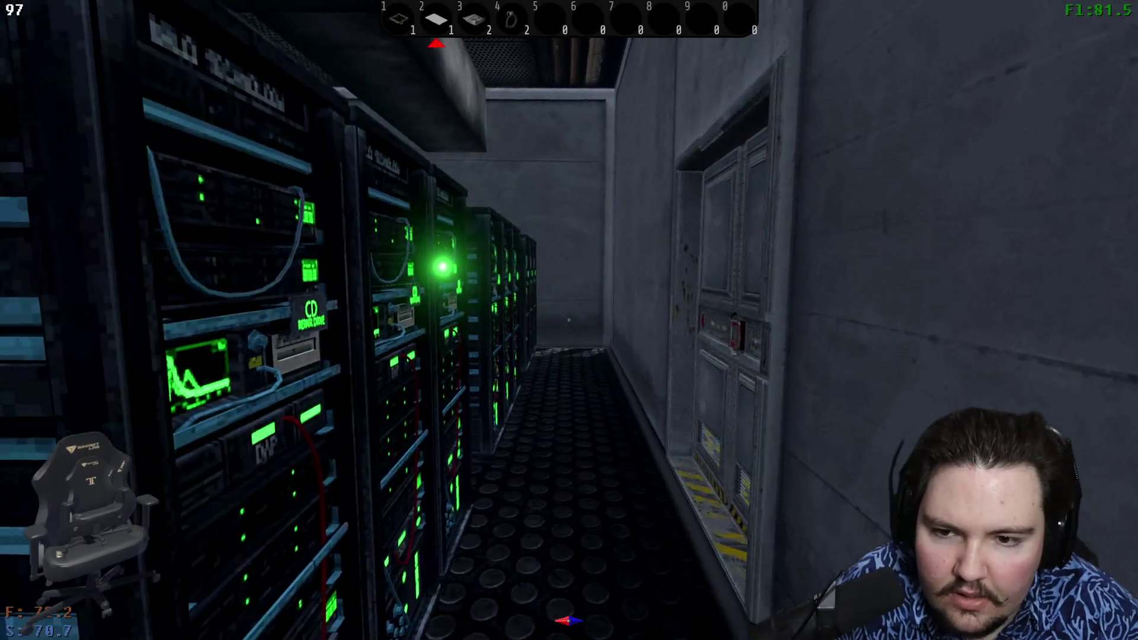
pyautogui.press('e')
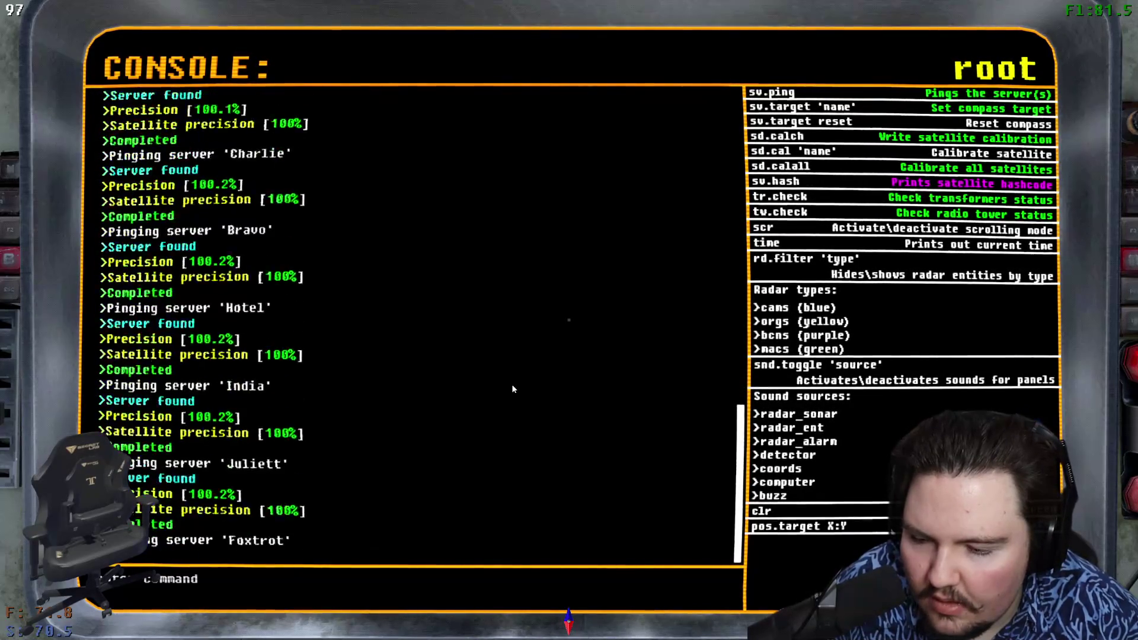
pyautogui.press('e')
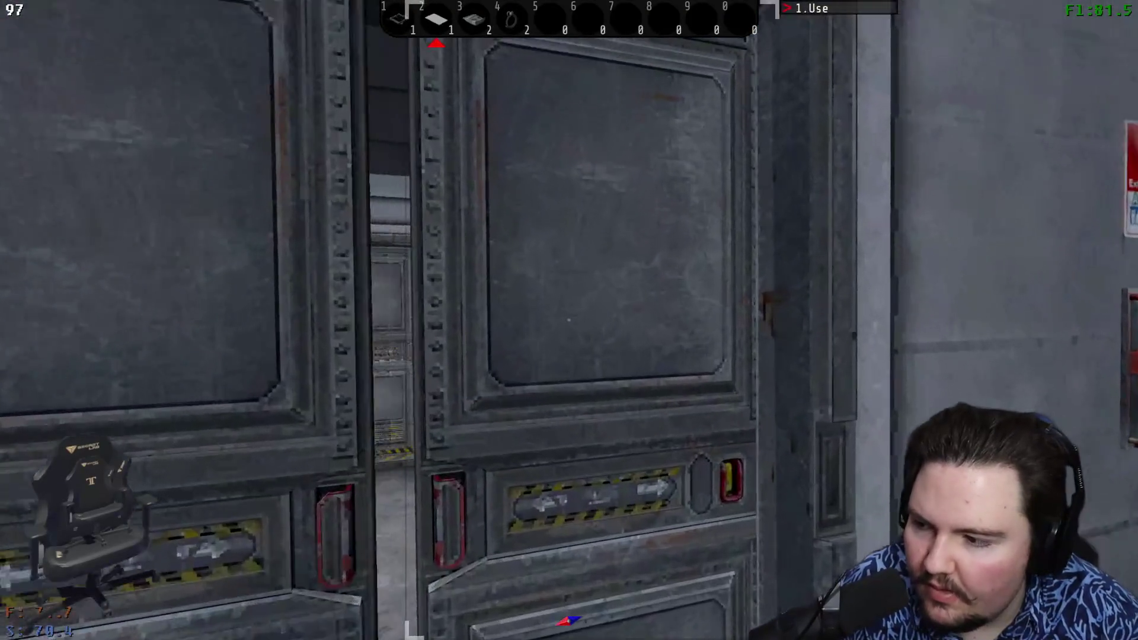
# - Pick up the orange-and-white toy robot and set it down at base
pyautogui.press('w')
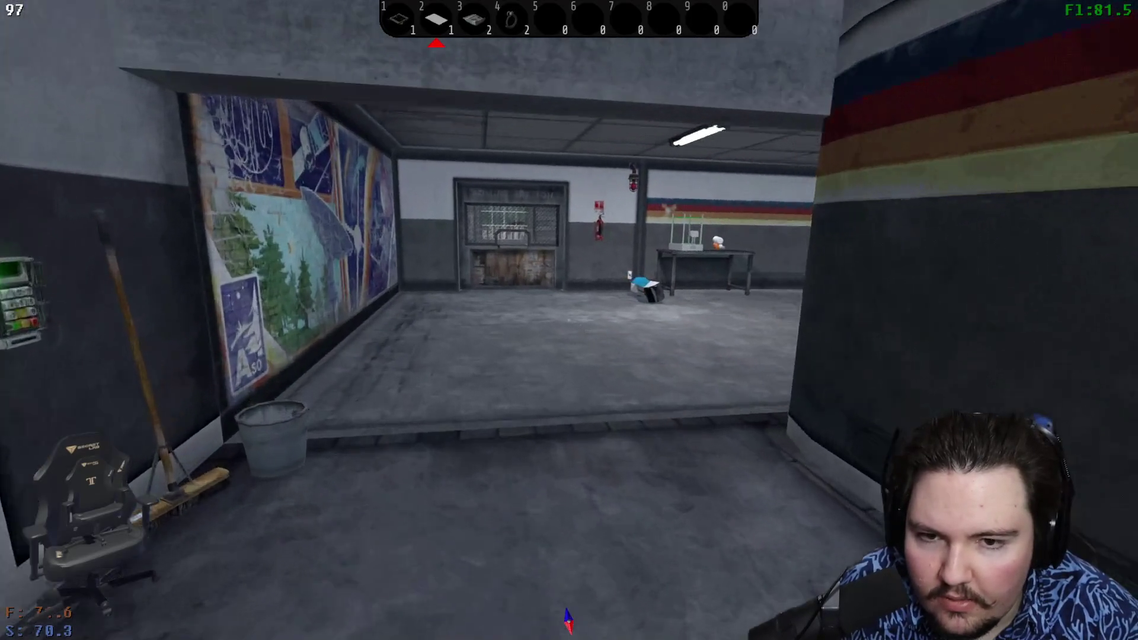
pyautogui.press('w')
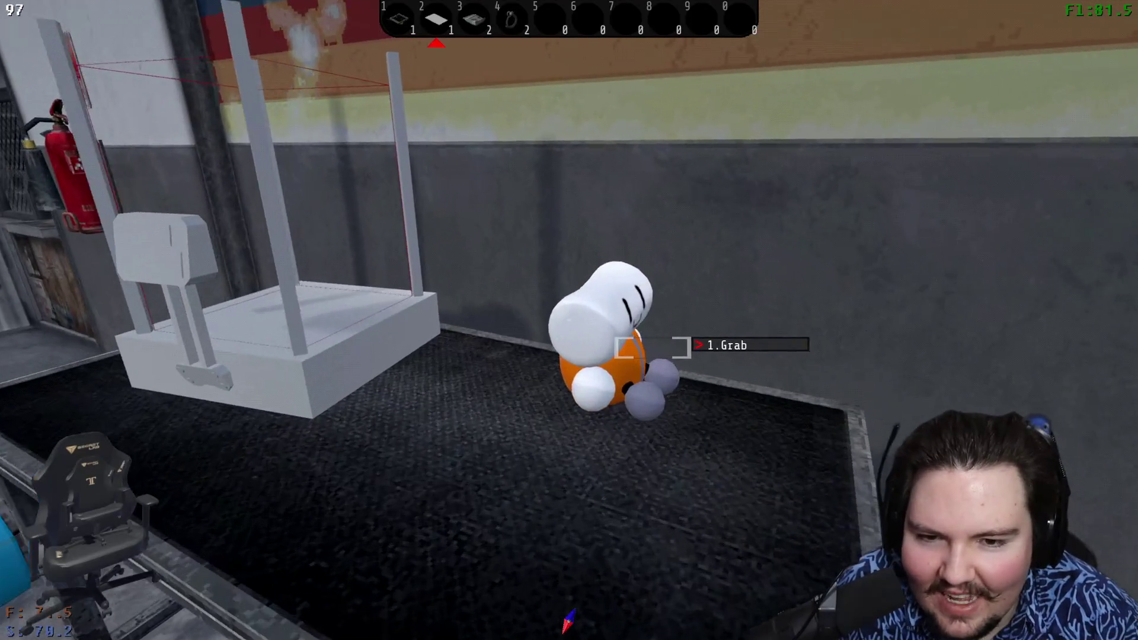
pyautogui.press('s')
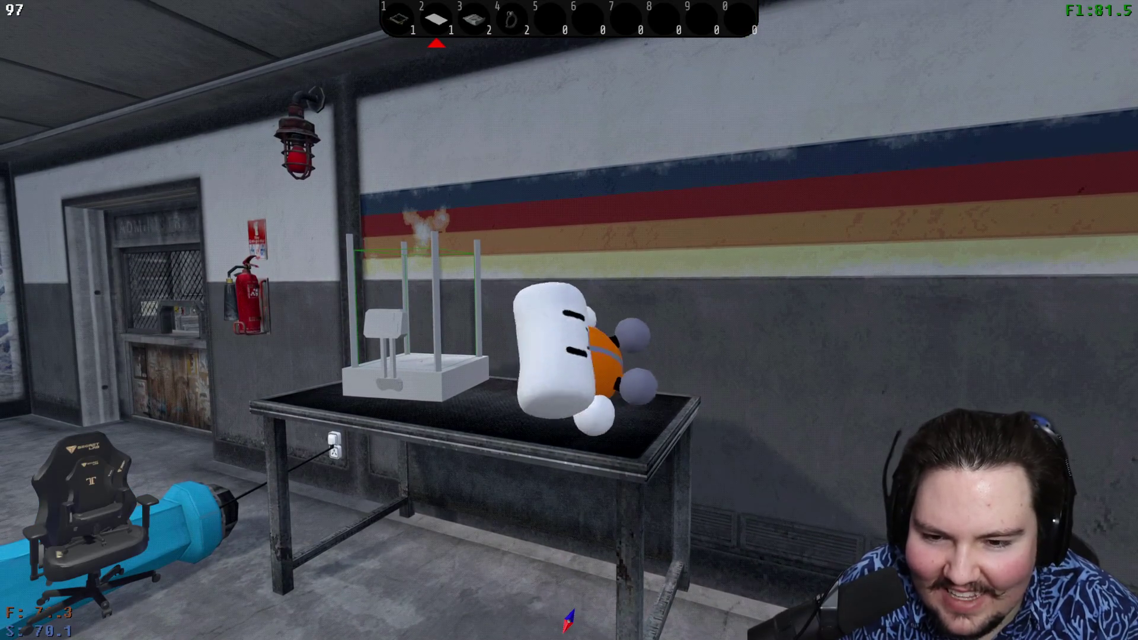
pyautogui.press('w')
pyautogui.click(569, 320)
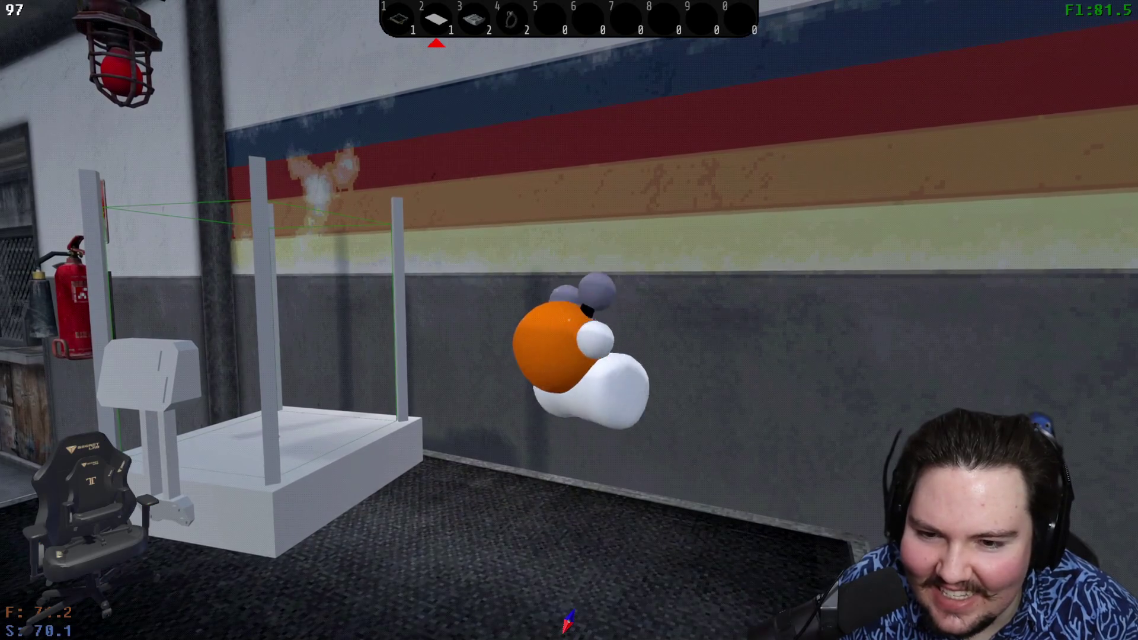
pyautogui.click(569, 320)
pyautogui.press('s')
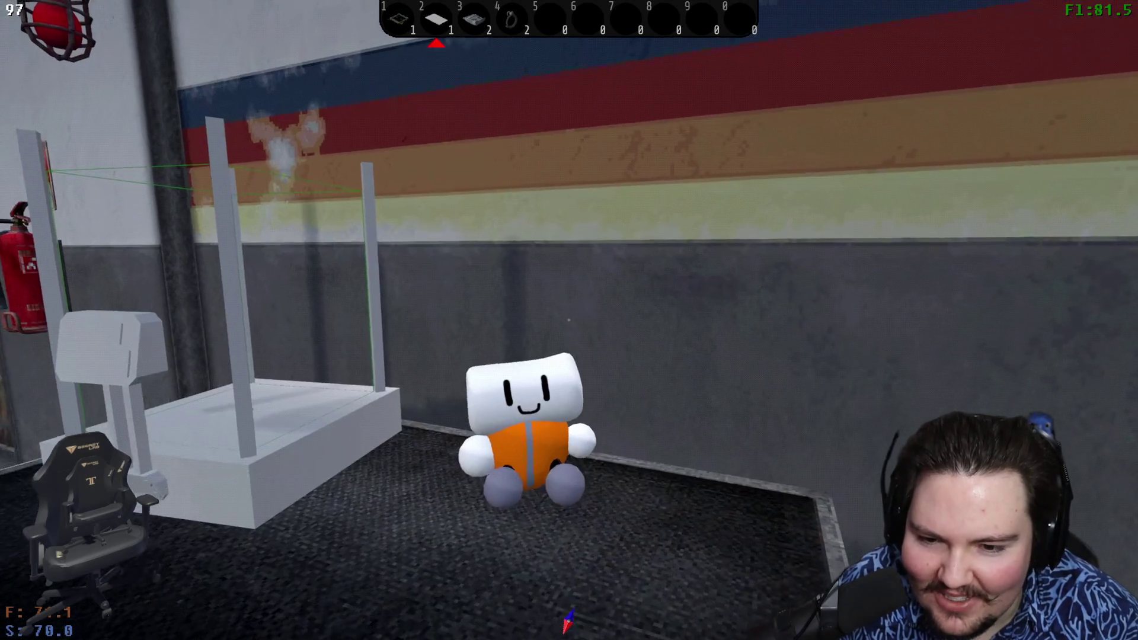
# - Go out the double door, along the outdoor platform, into the garage to the quad bike
pyautogui.press('w')
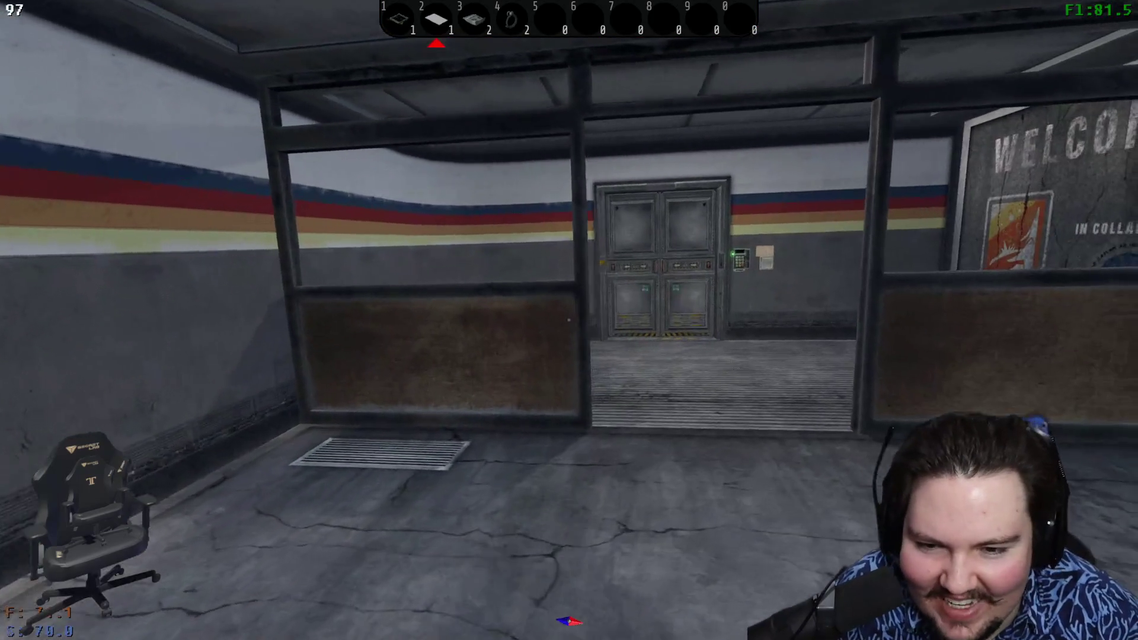
pyautogui.press('e')
pyautogui.press('w')
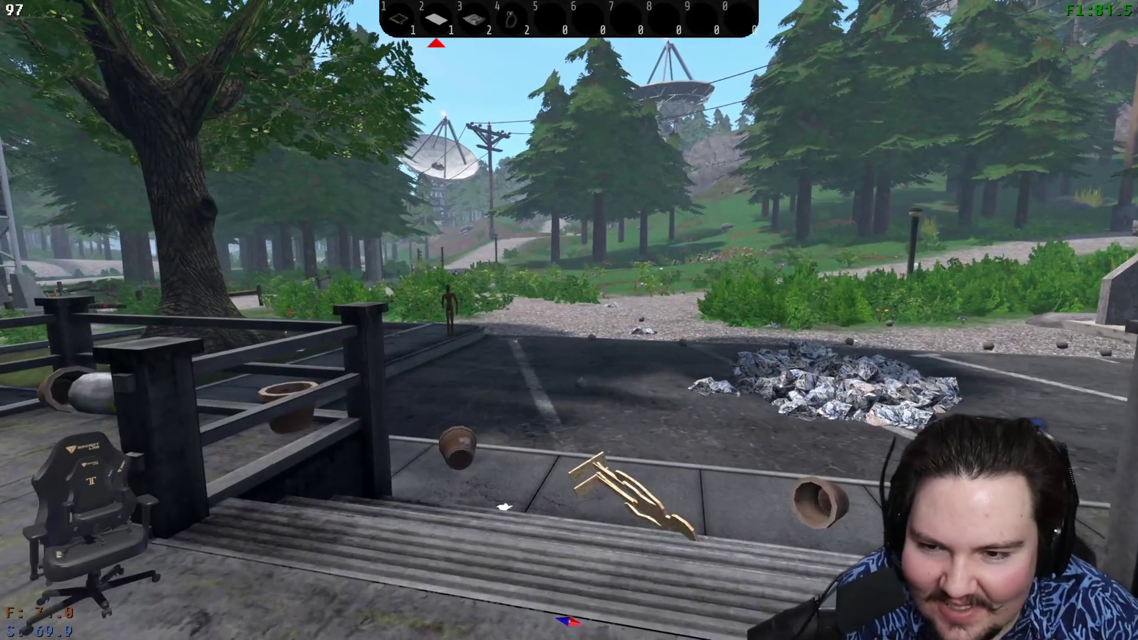
pyautogui.press('w')
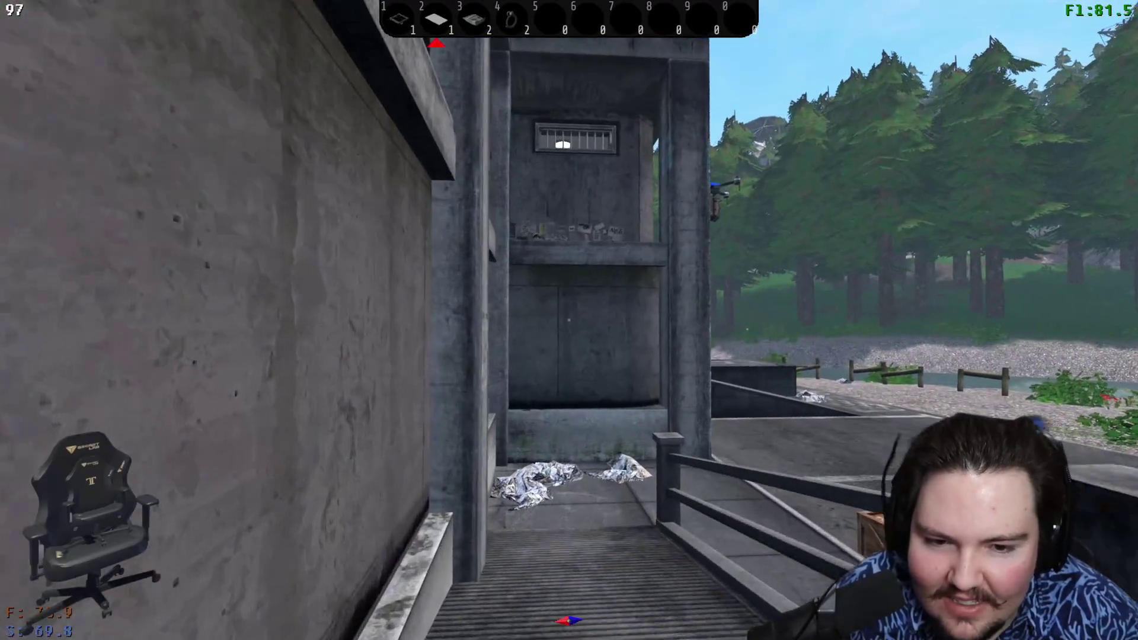
pyautogui.press('w')
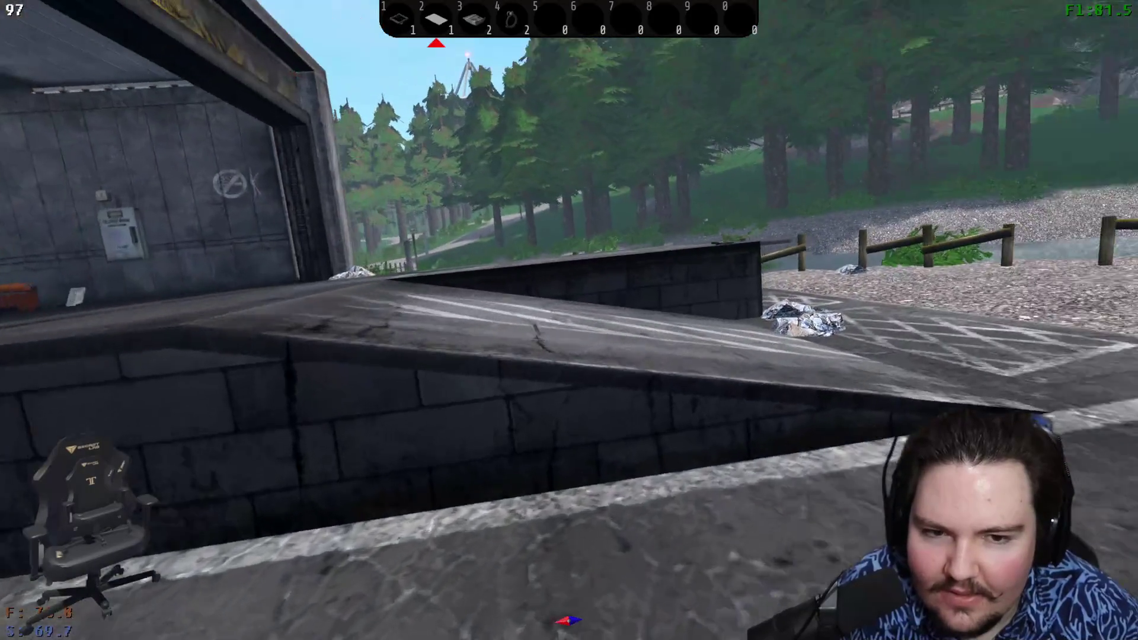
pyautogui.press('w')
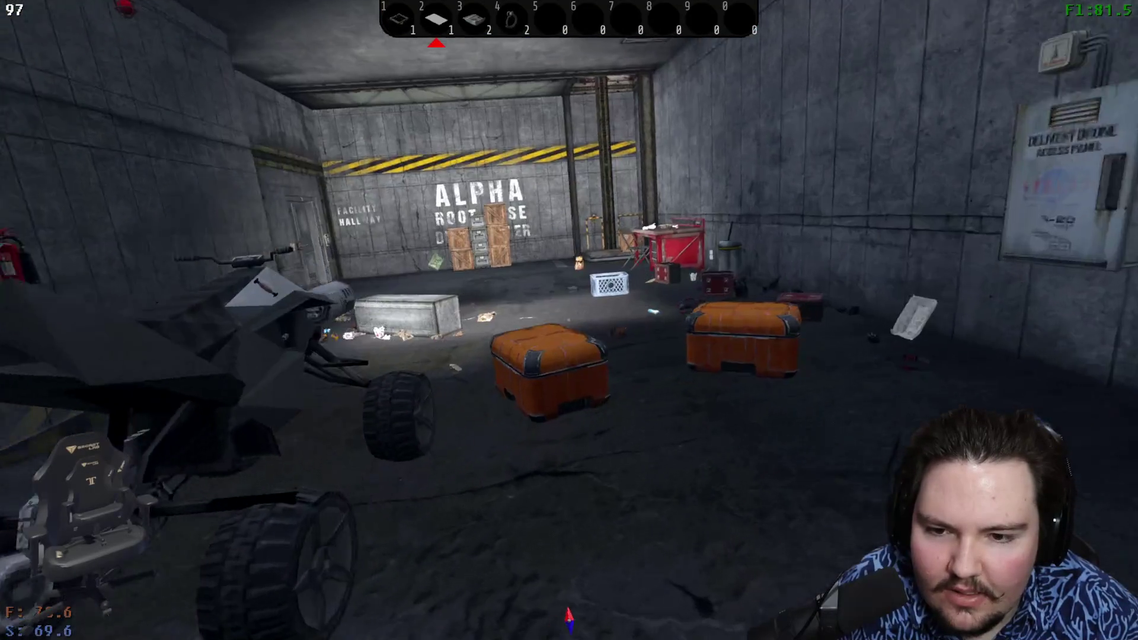
pyautogui.press('w')
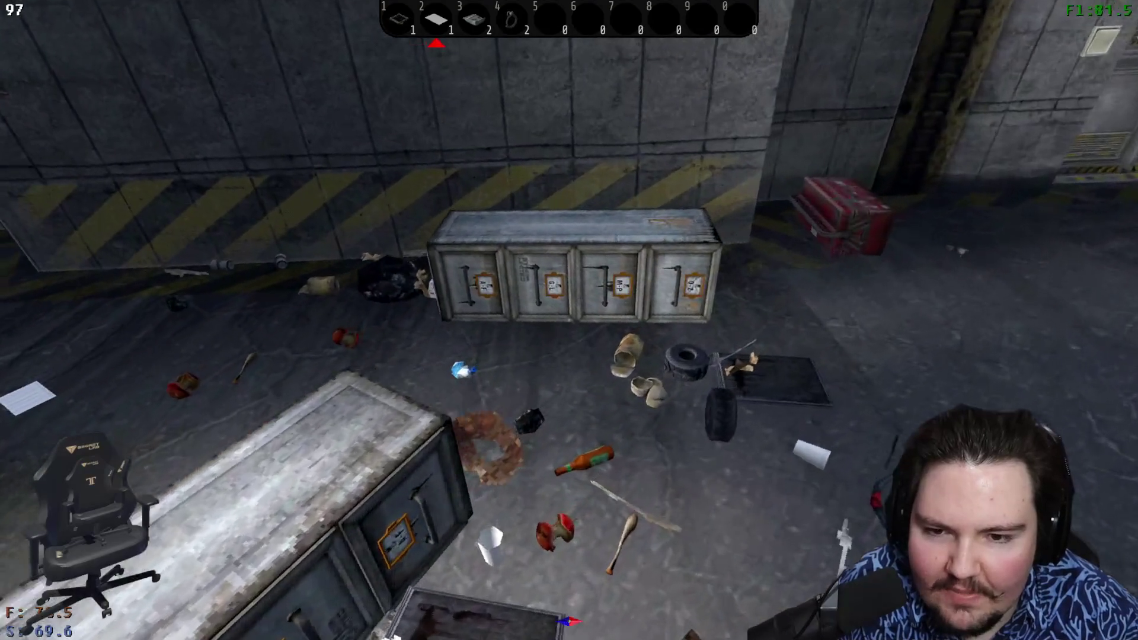
pyautogui.press('w')
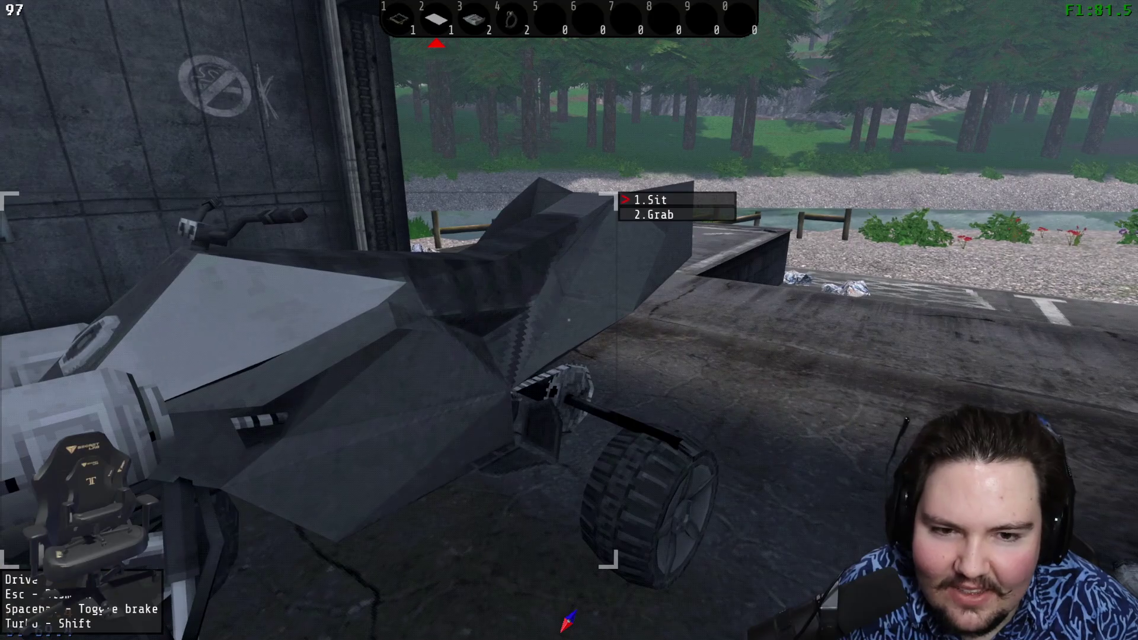
# - Store a Drive in the wooden crate, take all eight back, and head for the Facility Hallway door
pyautogui.press('w')
pyautogui.click(569, 320)
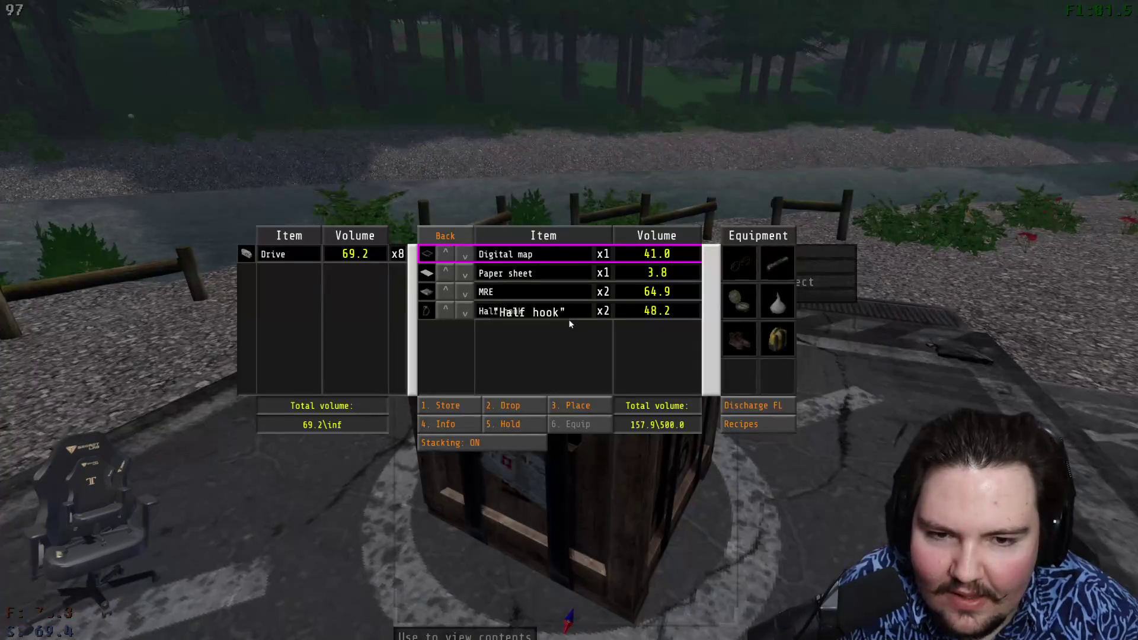
pyautogui.click(316, 258)
pyautogui.click(315, 258)
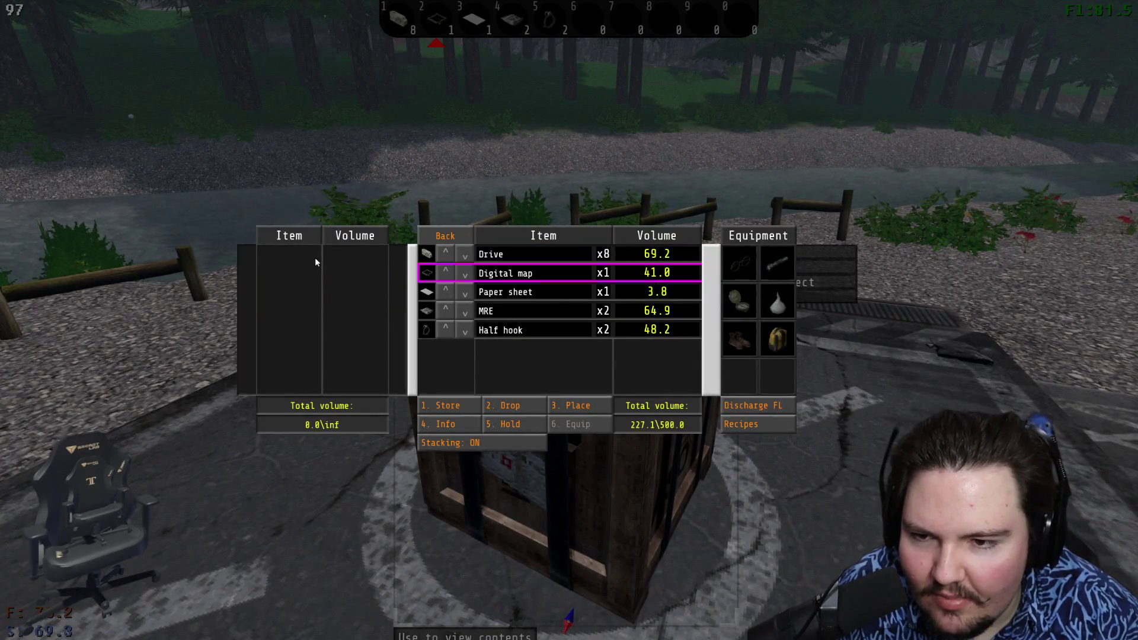
pyautogui.press('Escape')
pyautogui.press('w')
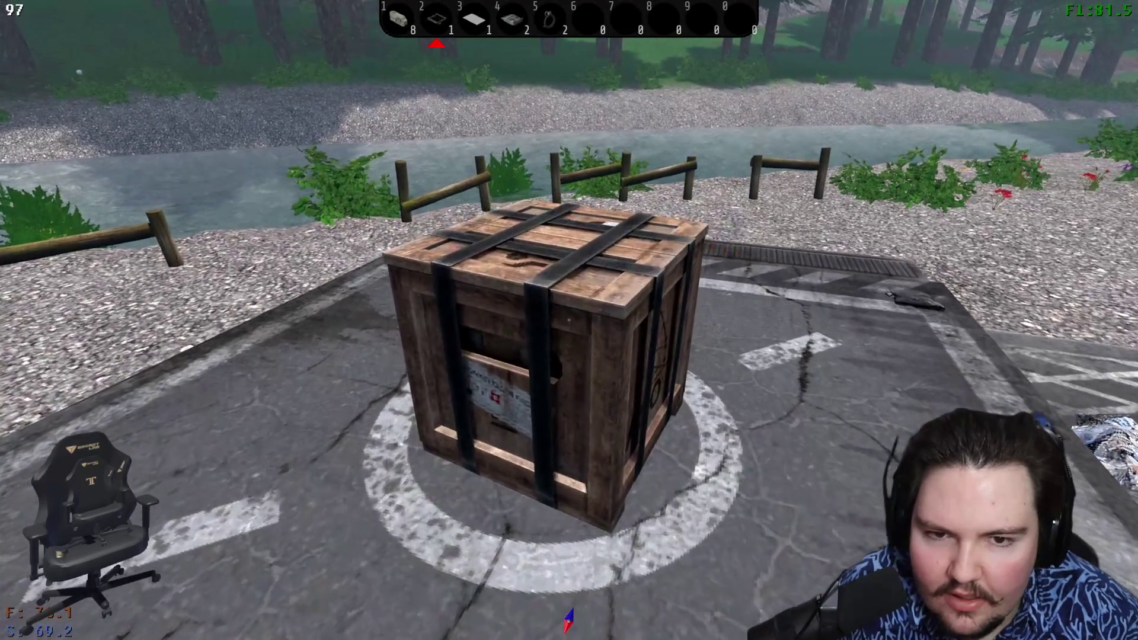
pyautogui.press('w')
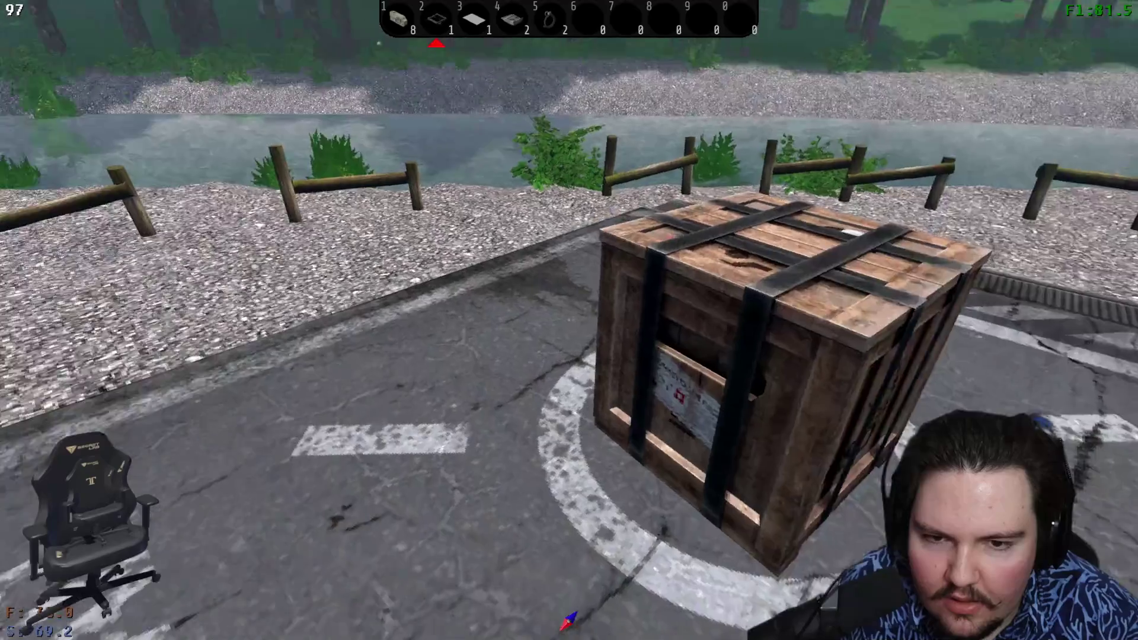
pyautogui.press('w')
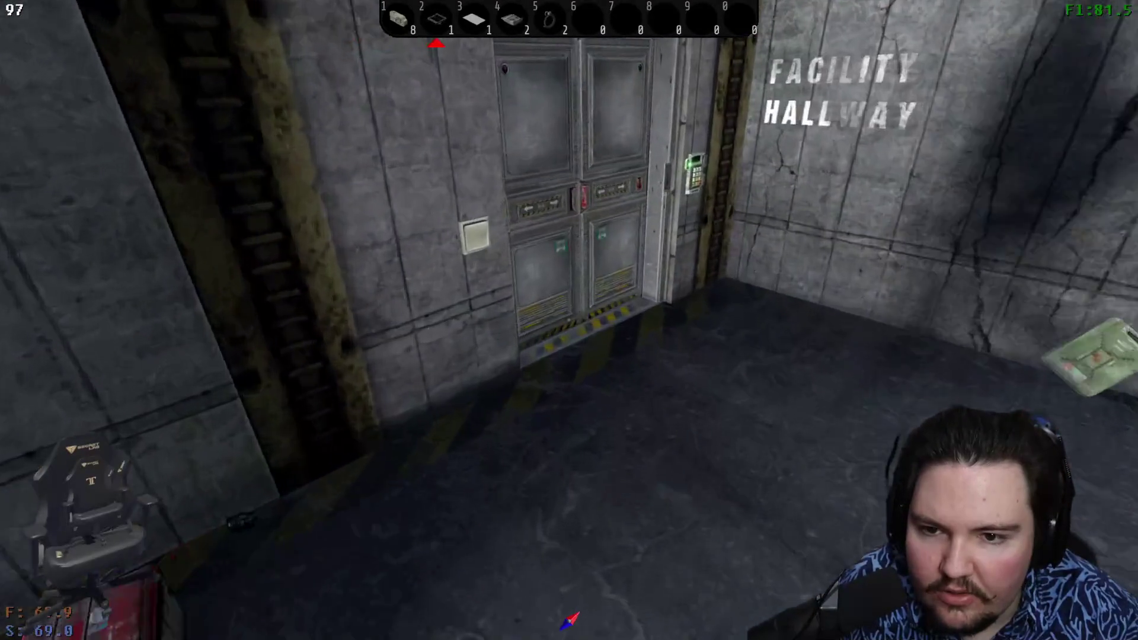
# - Load seven Drives into the processor-room rack and return to the garage quad bike
pyautogui.press('w')
pyautogui.press('w')
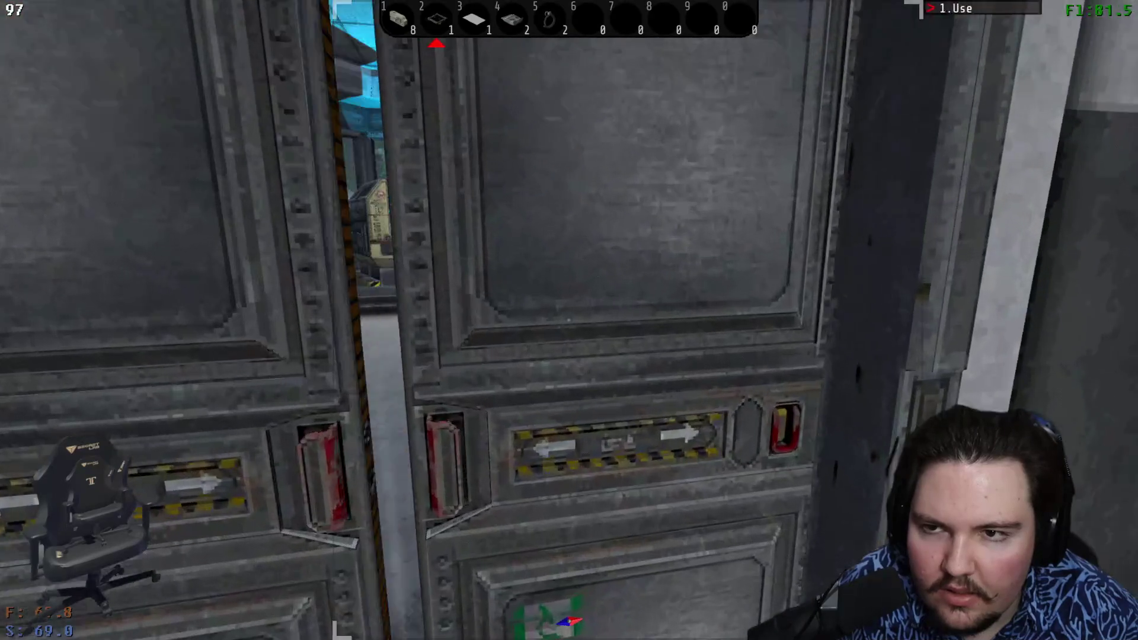
pyautogui.press('w')
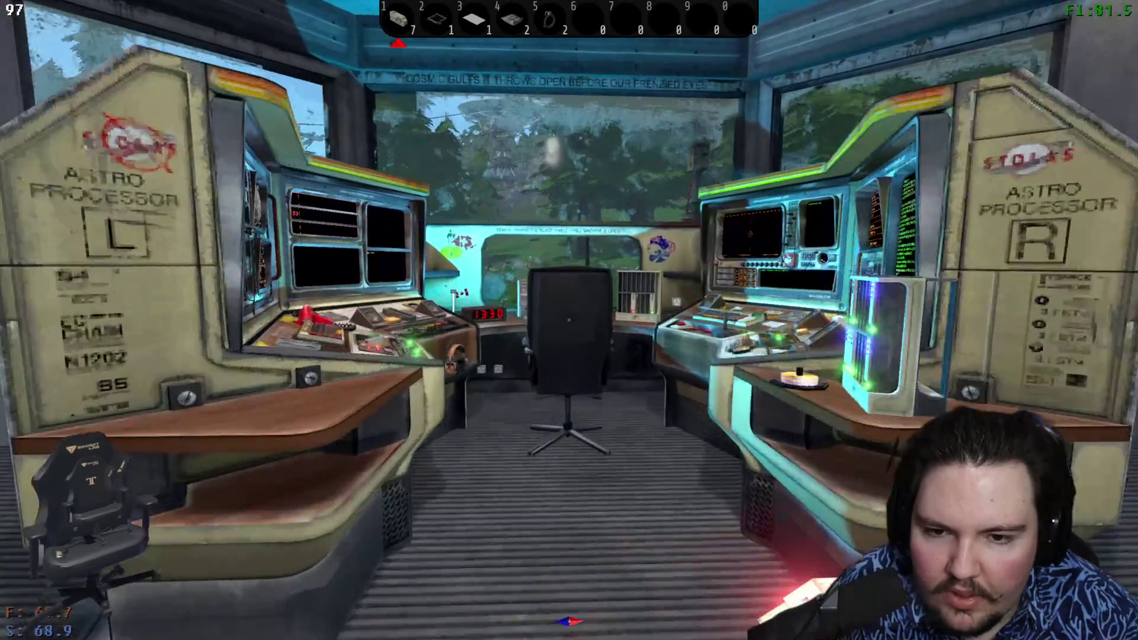
pyautogui.press('s')
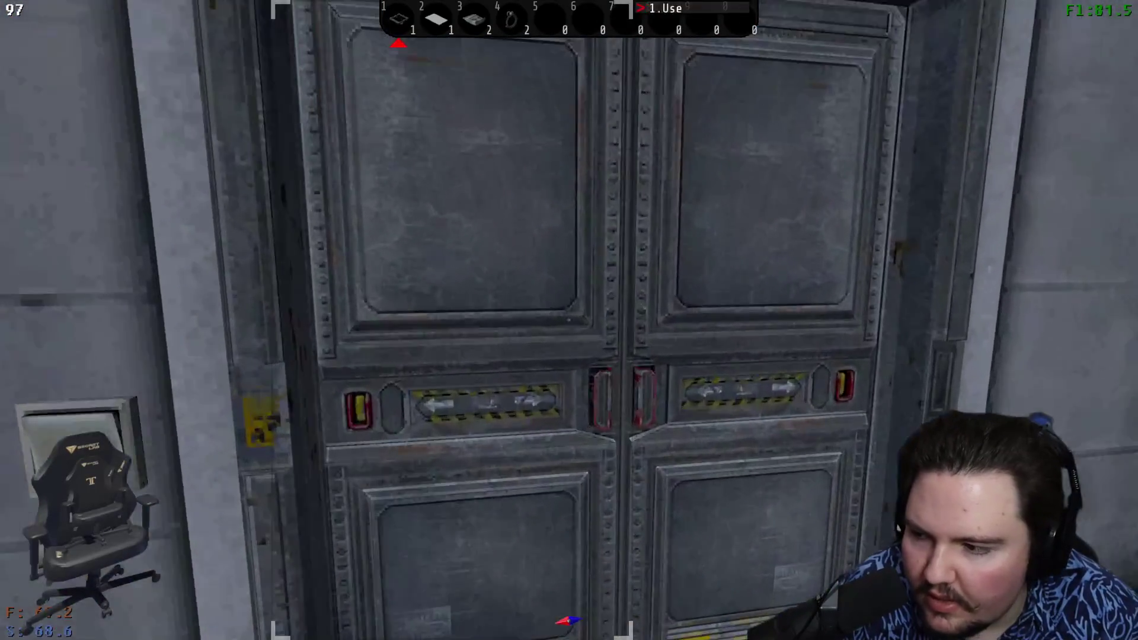
pyautogui.press('e')
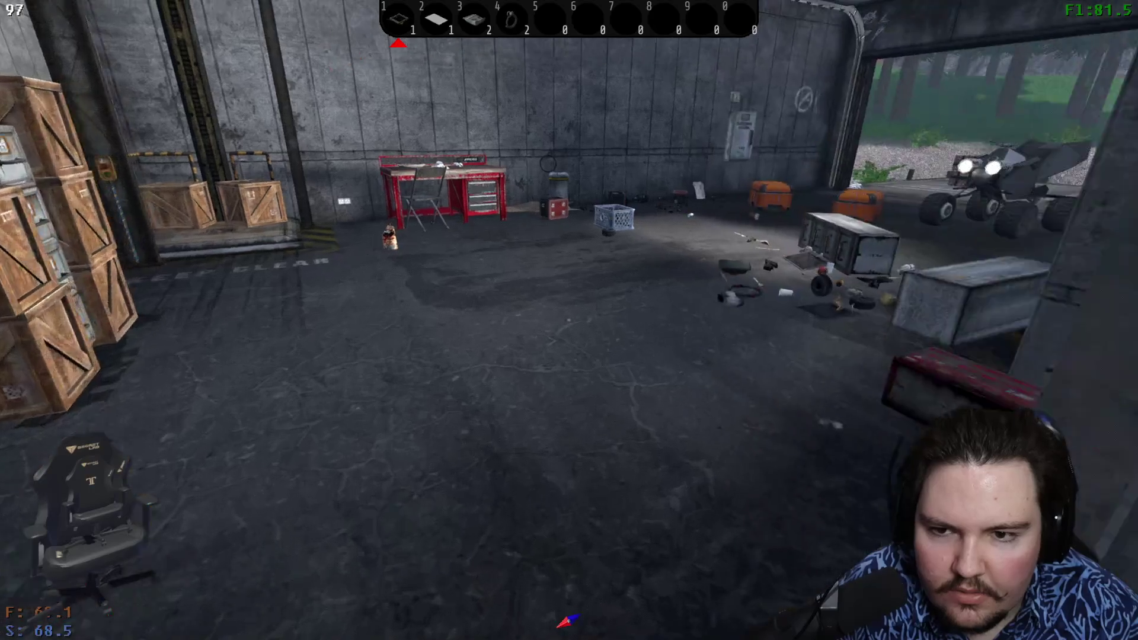
pyautogui.press('w')
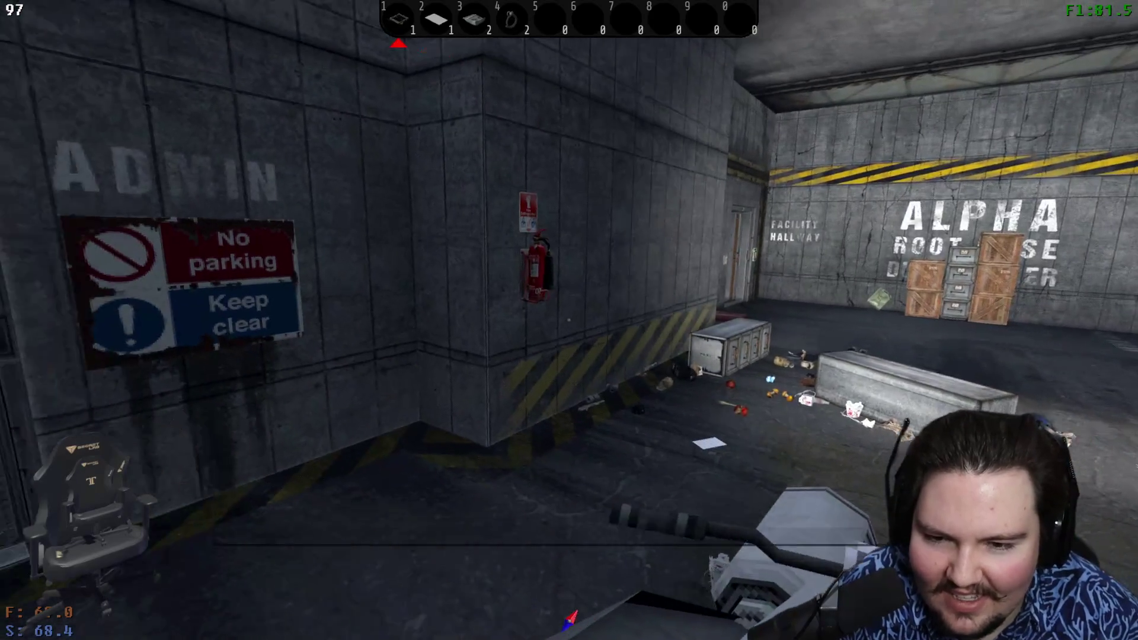
# - Ride the quad bike along the gravel path, past the tower and over the bridge
pyautogui.press('e')
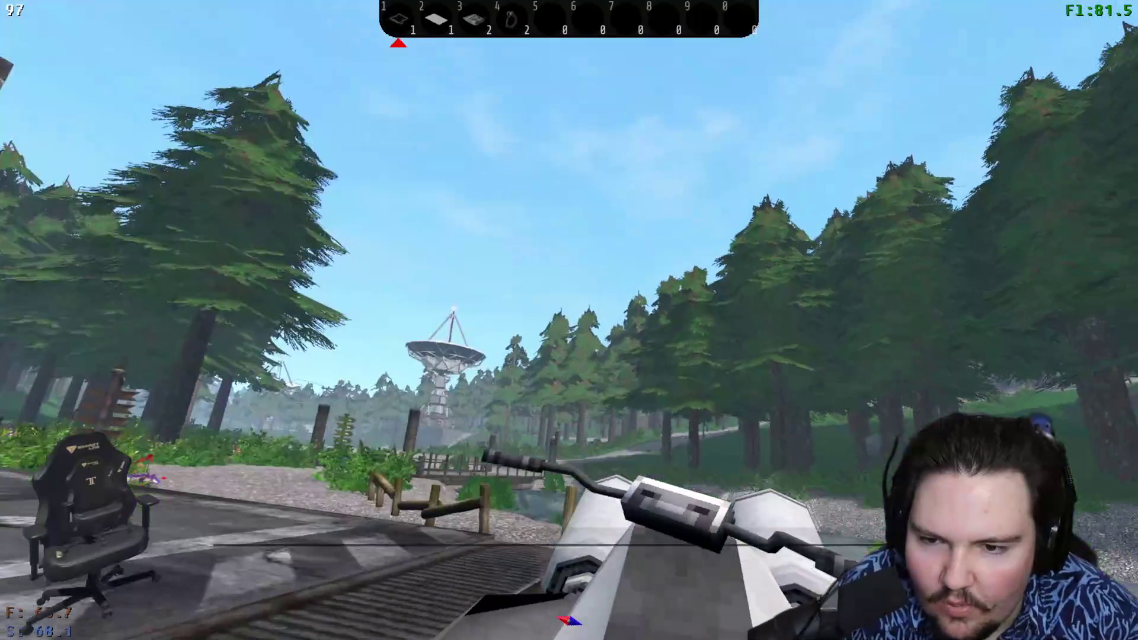
pyautogui.press('e')
pyautogui.press('w')
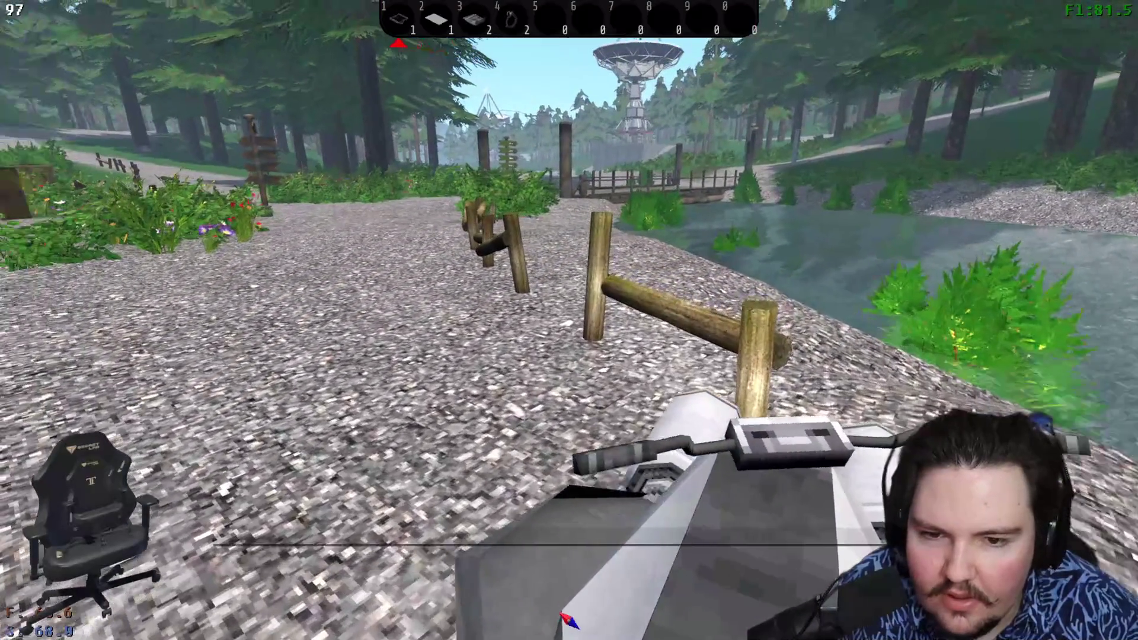
pyautogui.press('s')
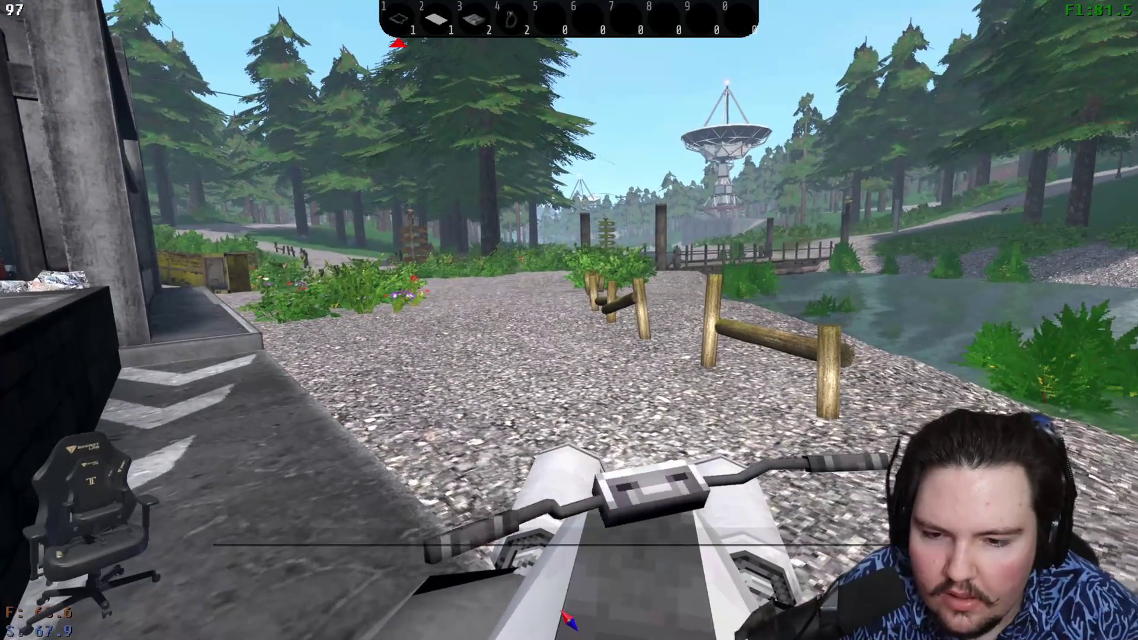
pyautogui.press('w')
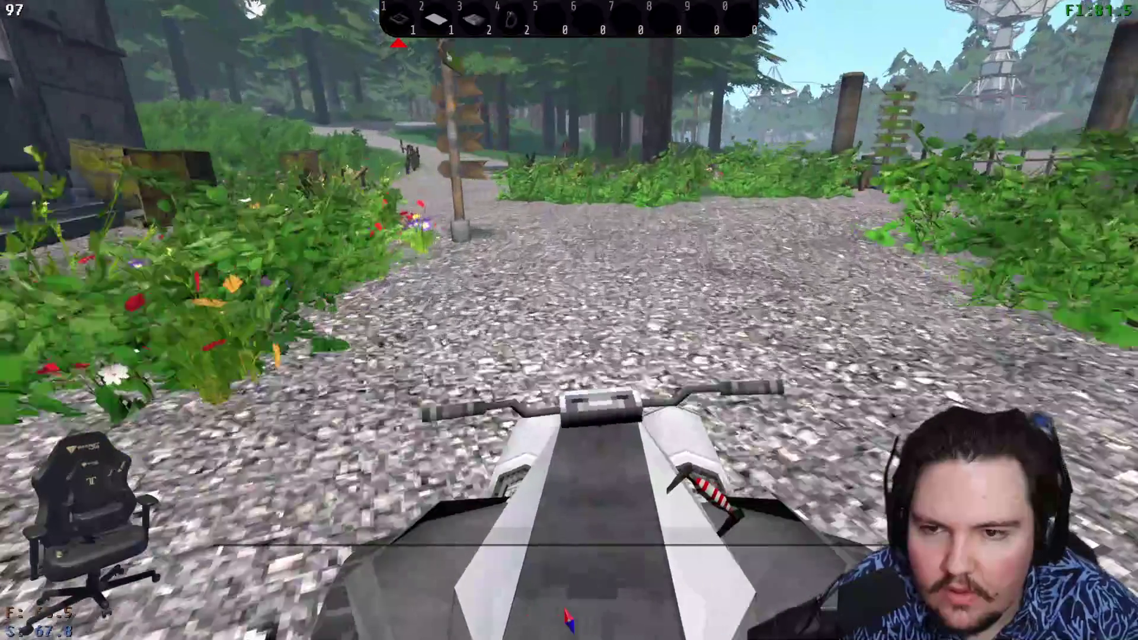
pyautogui.press('d')
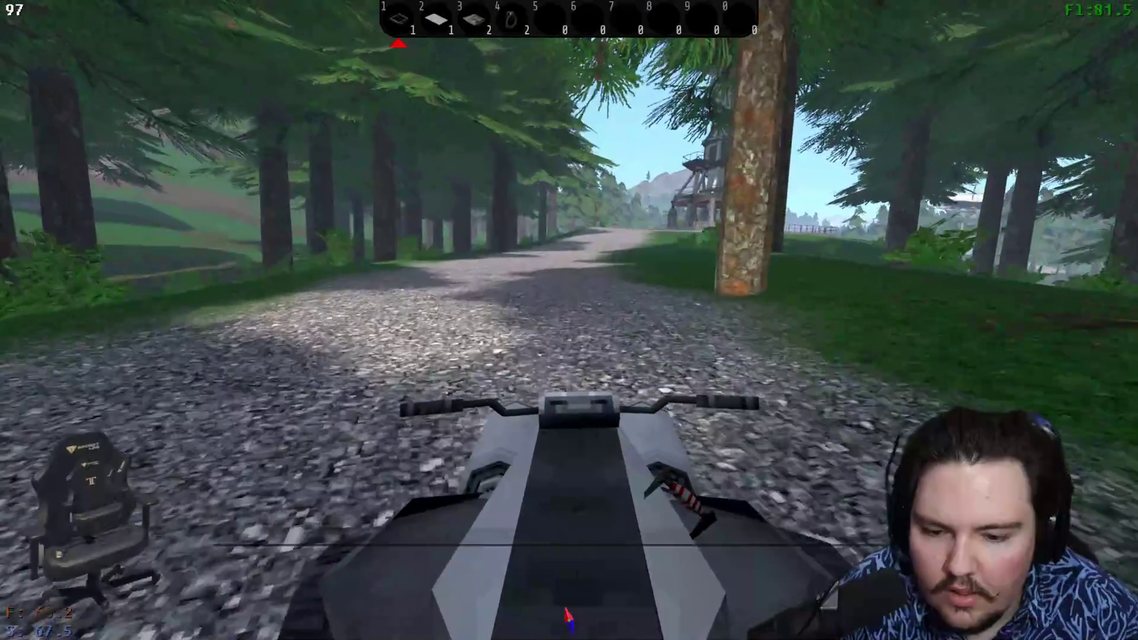
pyautogui.press('w')
pyautogui.press('w')
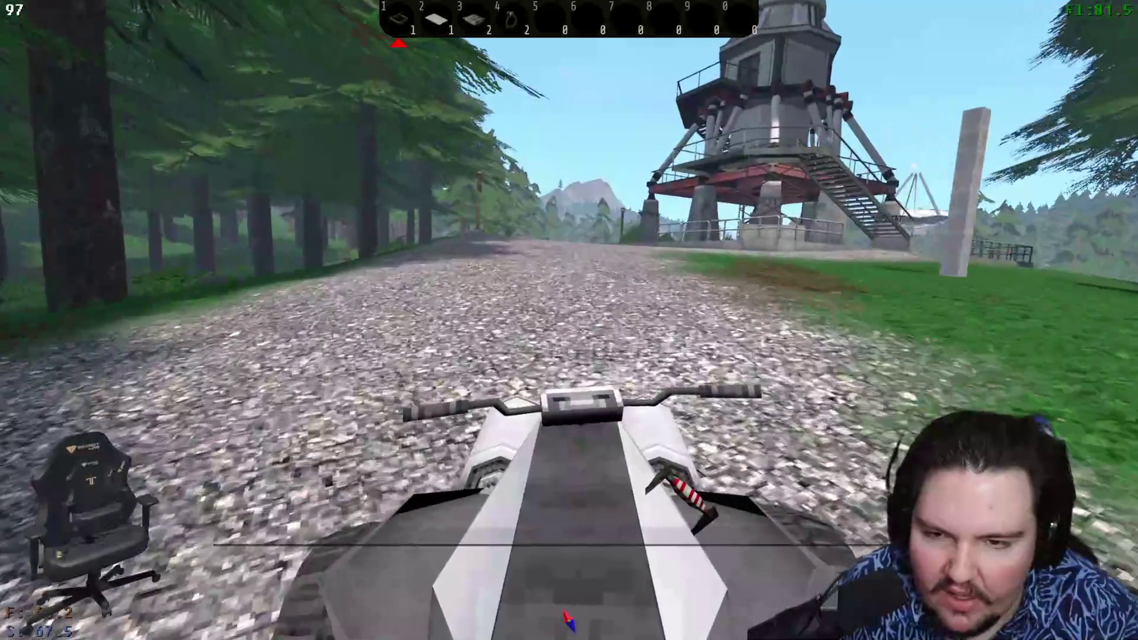
pyautogui.press('w')
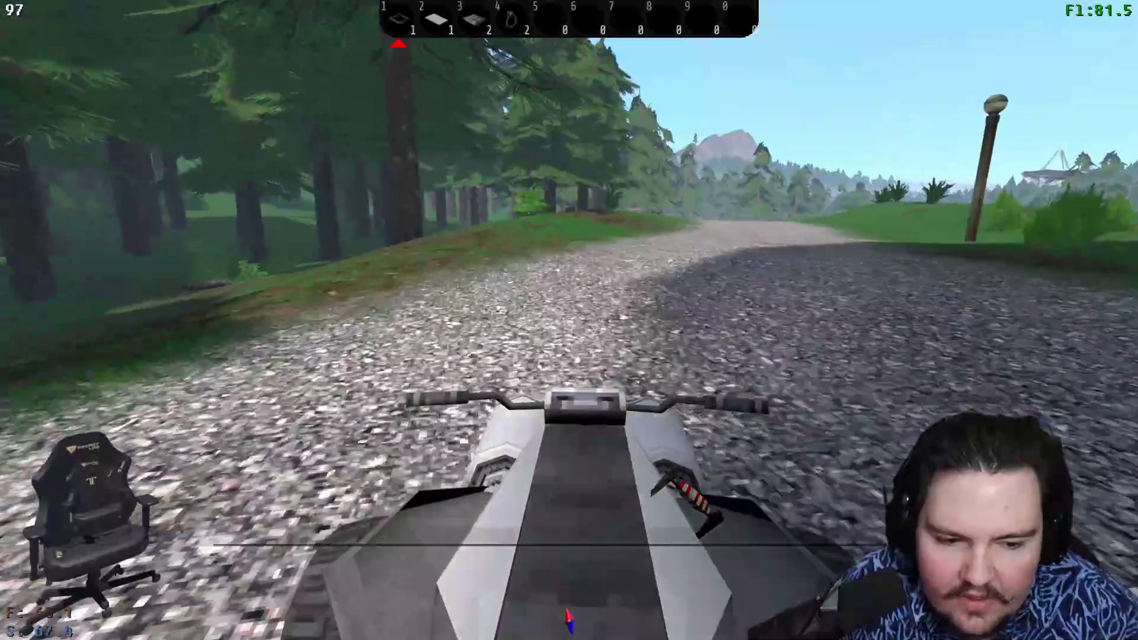
pyautogui.press('w')
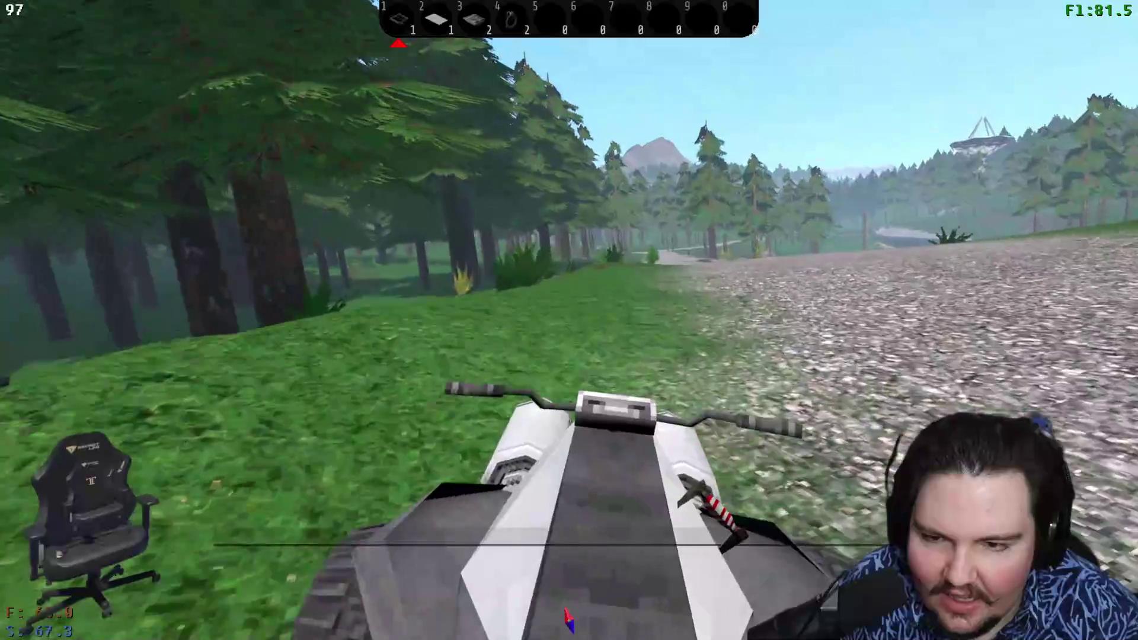
# - Steer left off the gravel road and drive deep into the forest
pyautogui.press('w')
pyautogui.press('a')
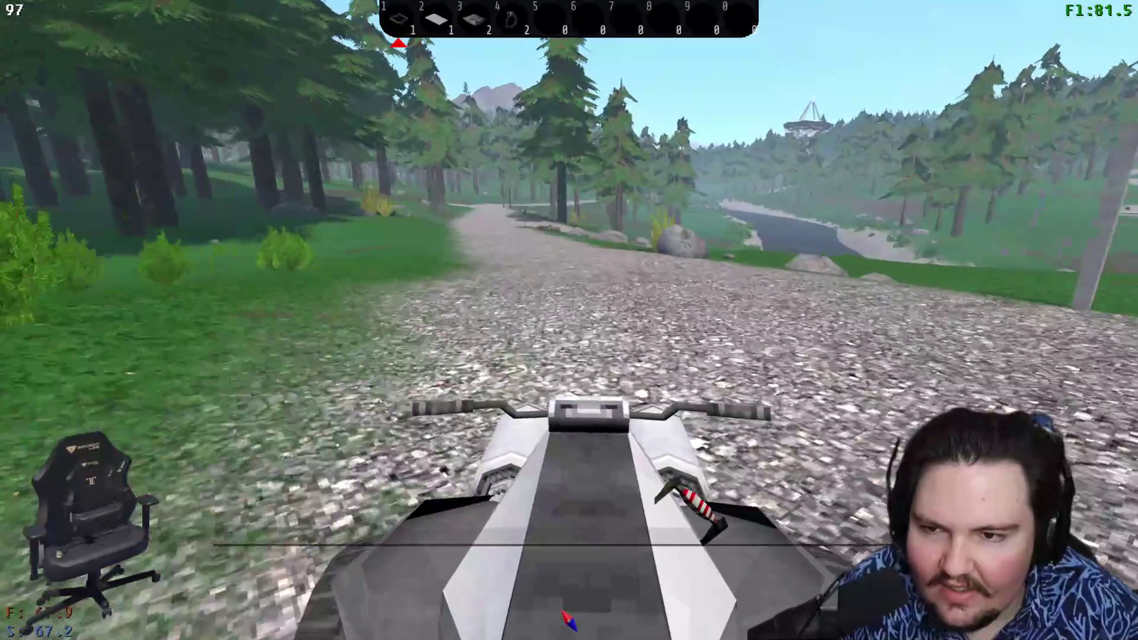
pyautogui.press('w')
pyautogui.press('a')
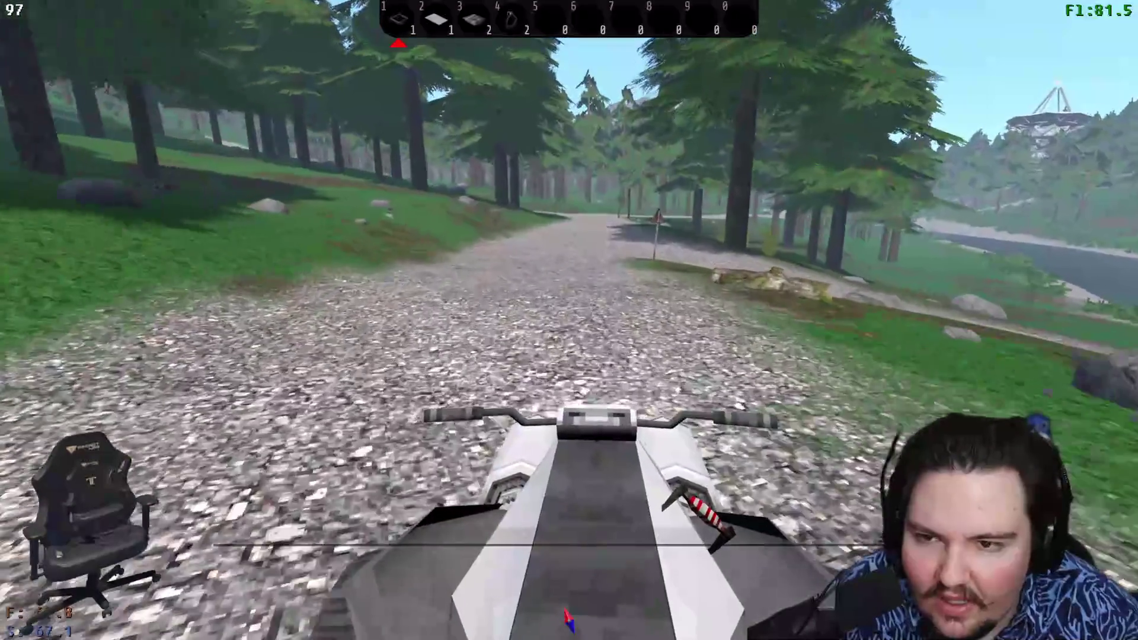
pyautogui.press('w')
pyautogui.press('a')
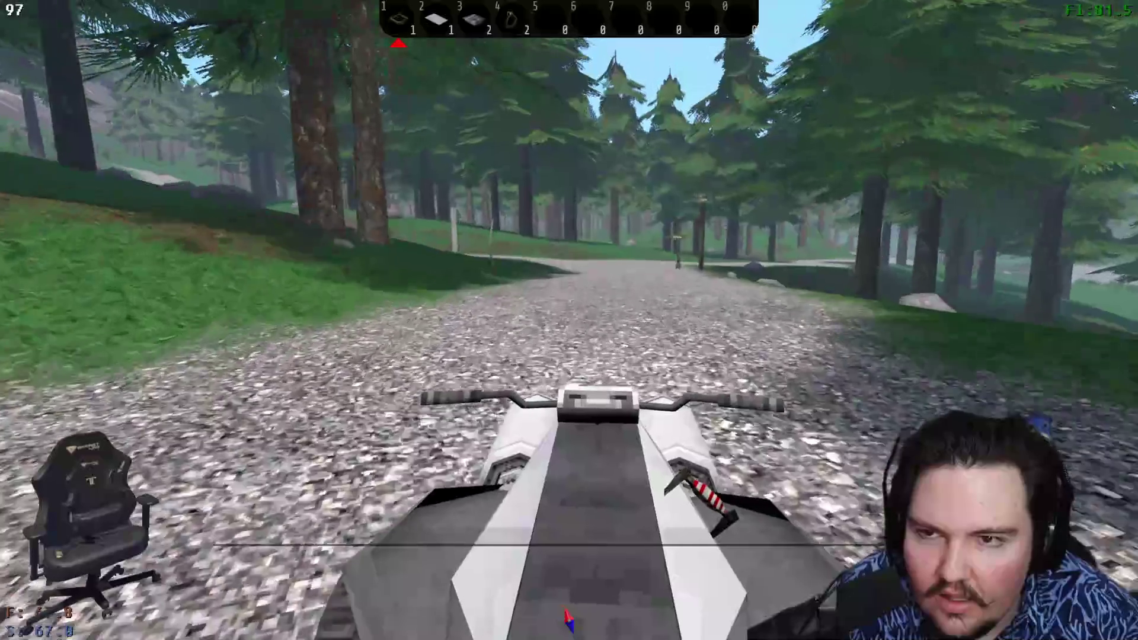
pyautogui.press('w')
pyautogui.press('a')
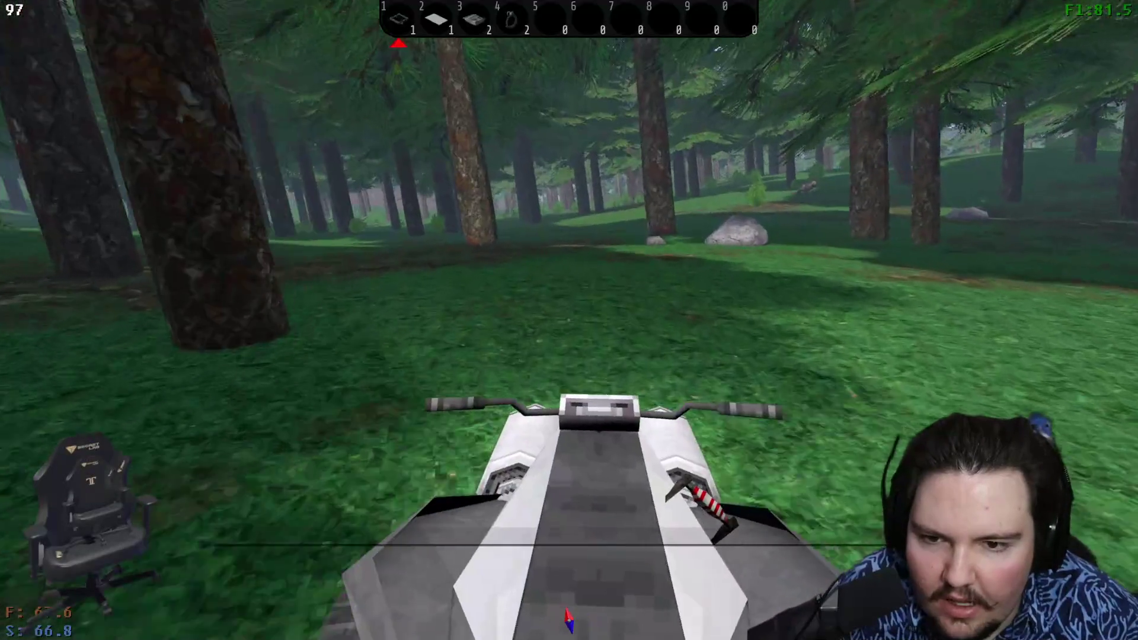
pyautogui.press('w')
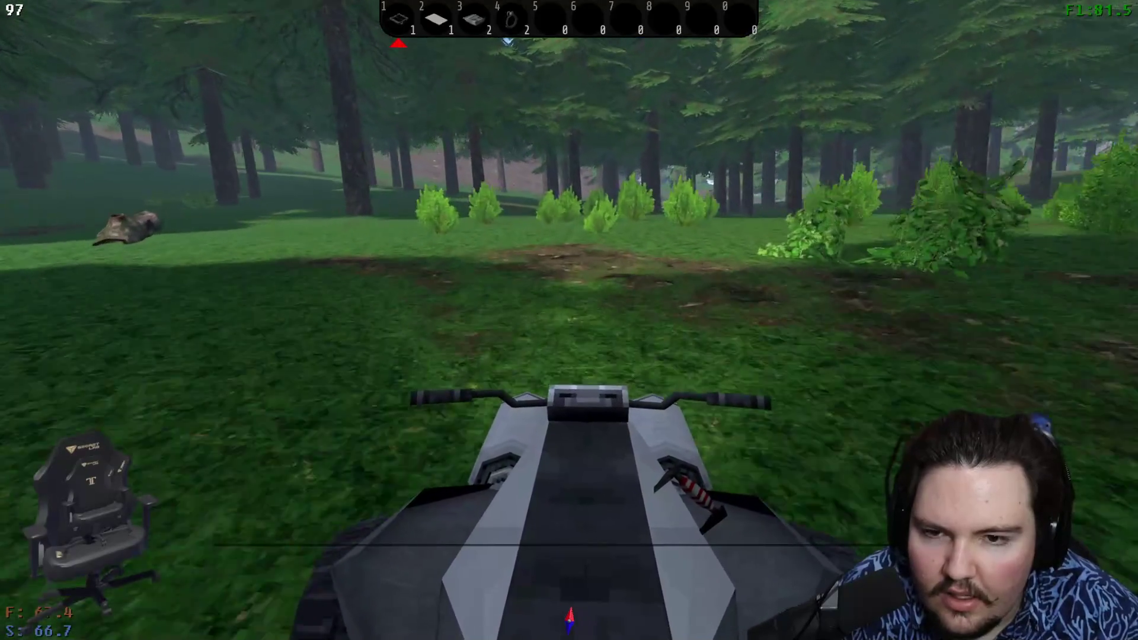
pyautogui.press('w')
pyautogui.press('w')
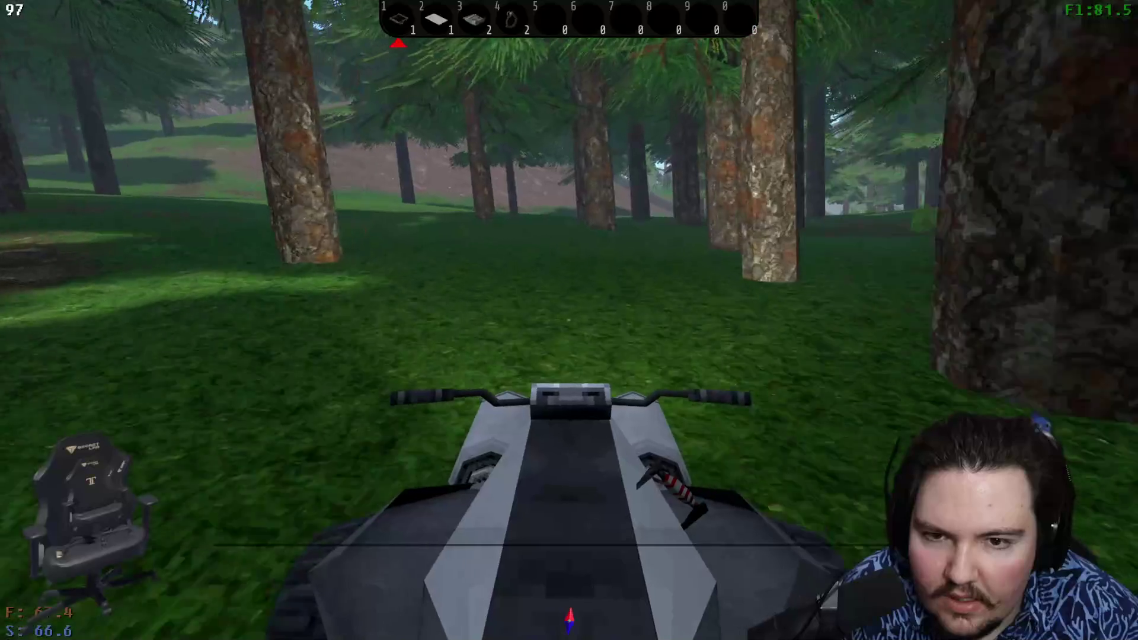
pyautogui.press('a')
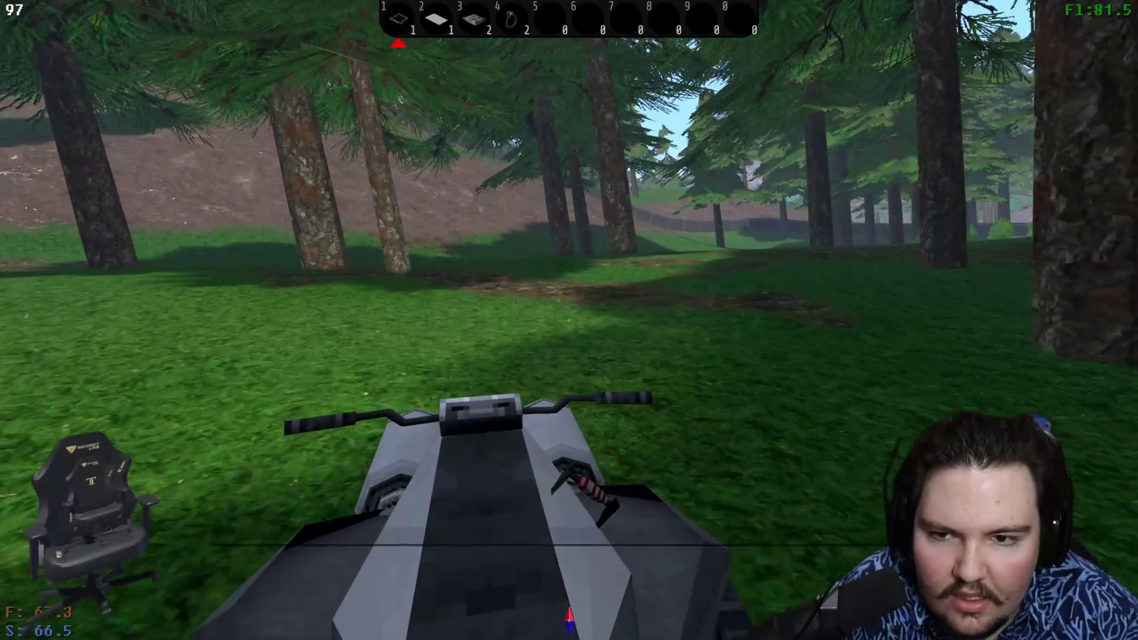
# - Drive past the fallen log and up the gravel road, dismounting at the Juliett radar dish
pyautogui.press('e')
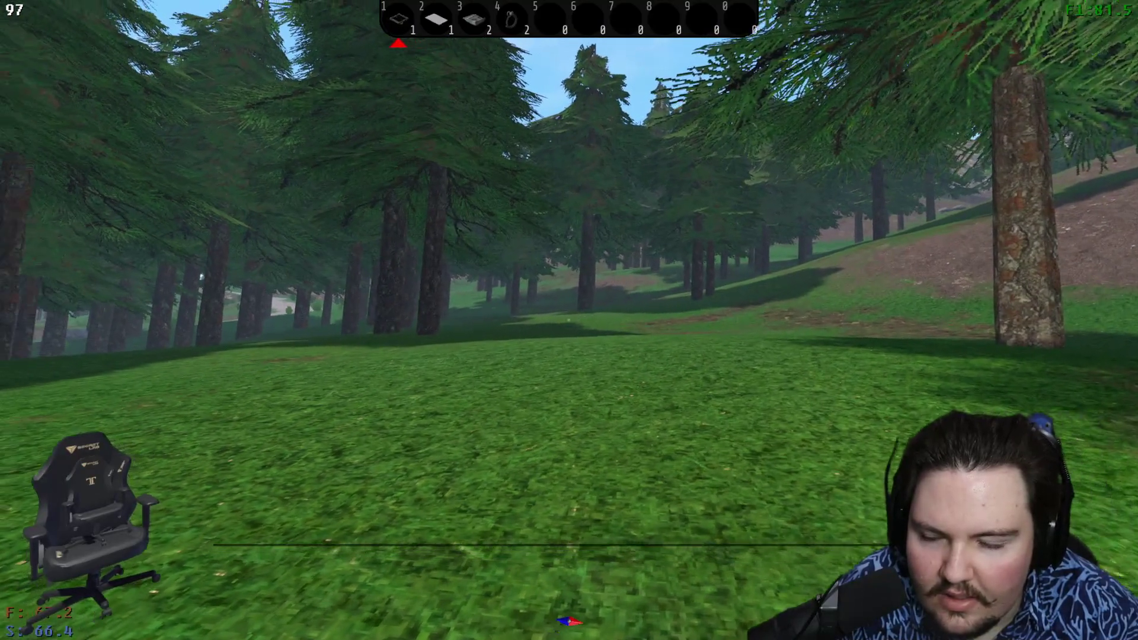
pyautogui.press('e')
pyautogui.press('d')
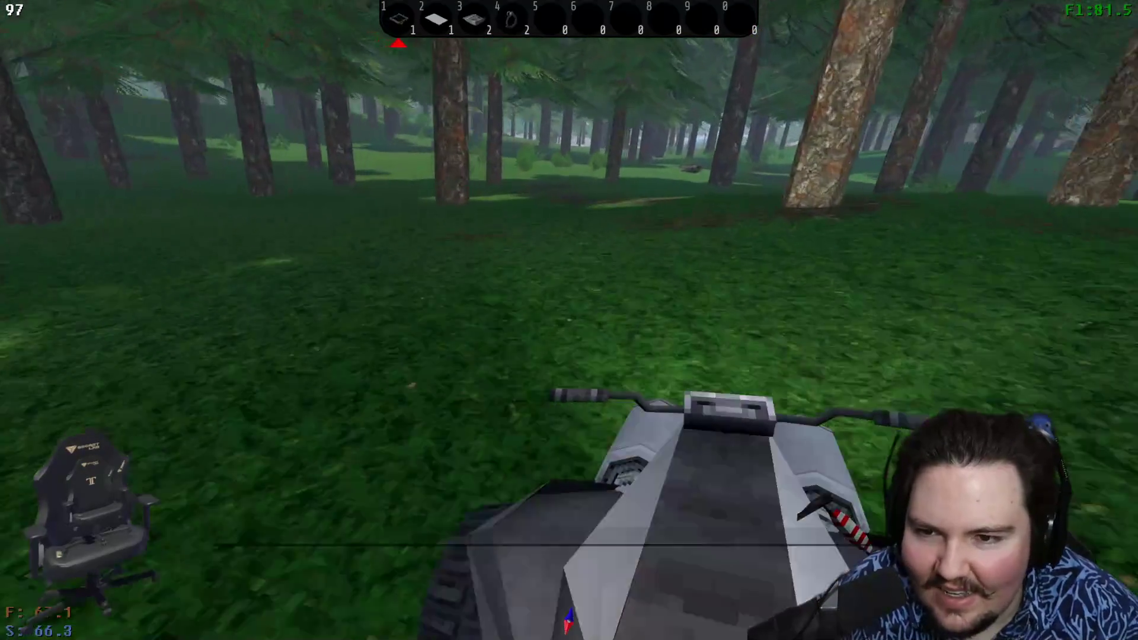
pyautogui.press('w')
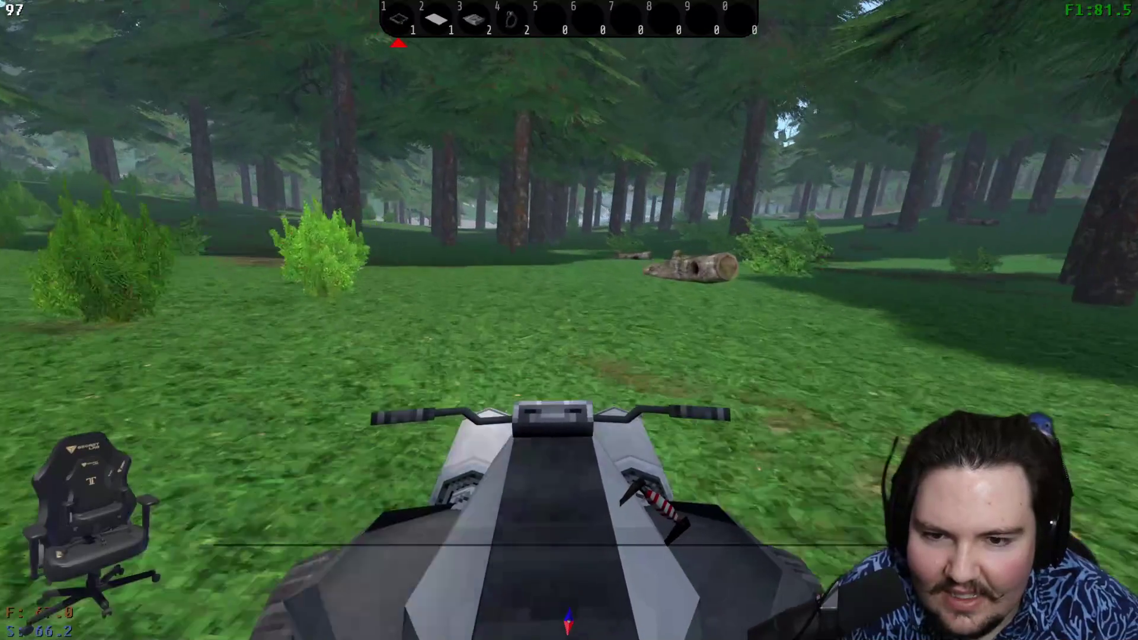
pyautogui.press('a')
pyautogui.press('w')
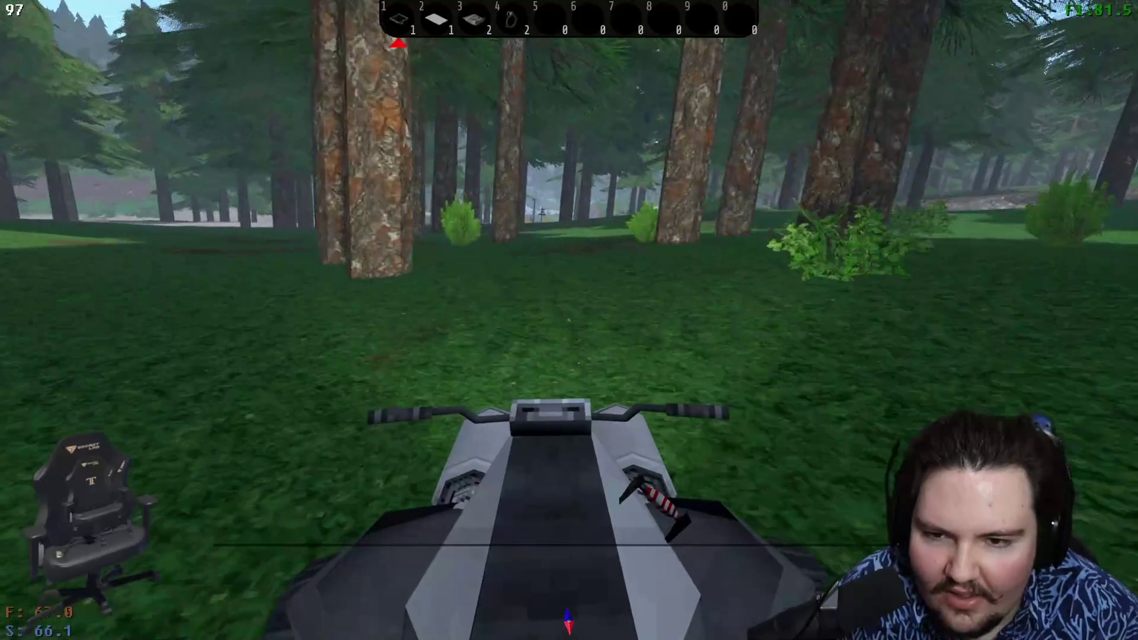
pyautogui.press('w')
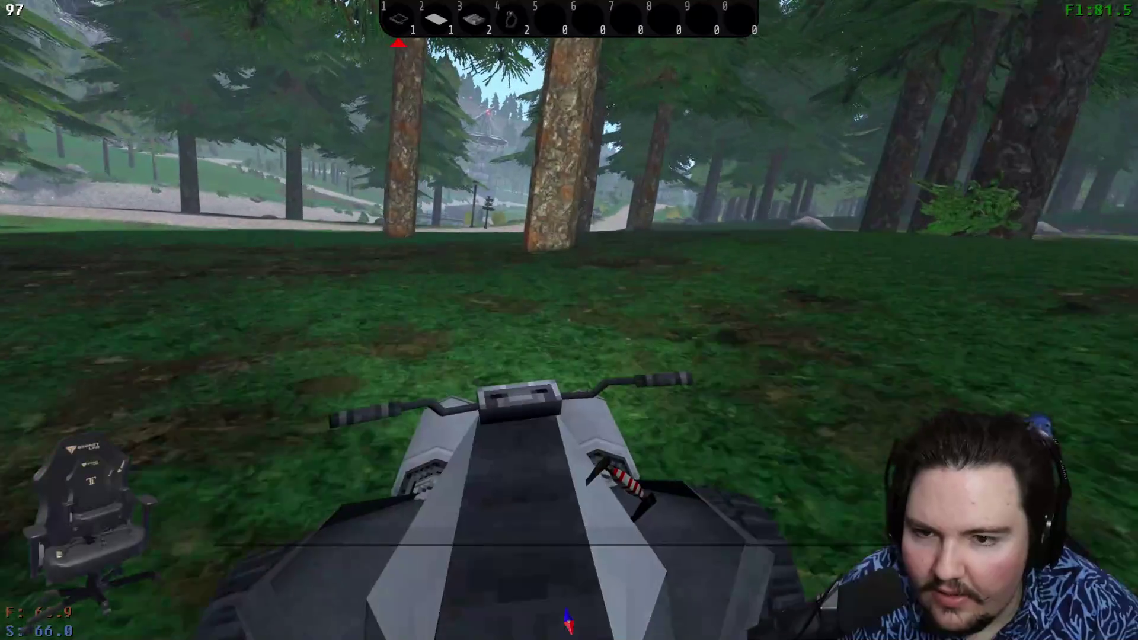
pyautogui.press('w')
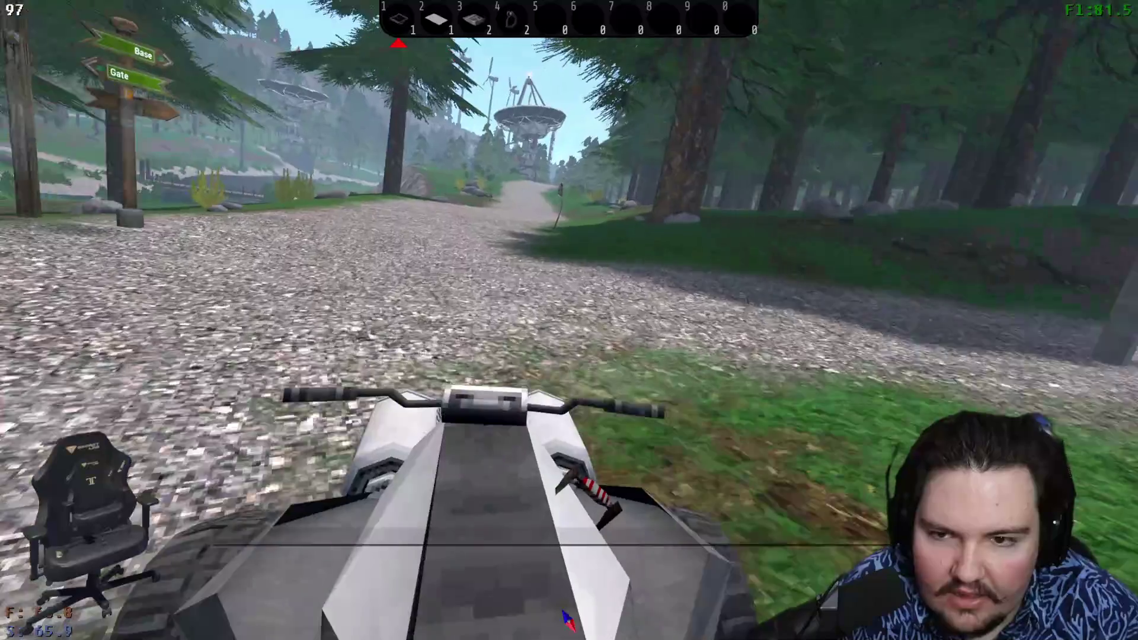
pyautogui.press('w')
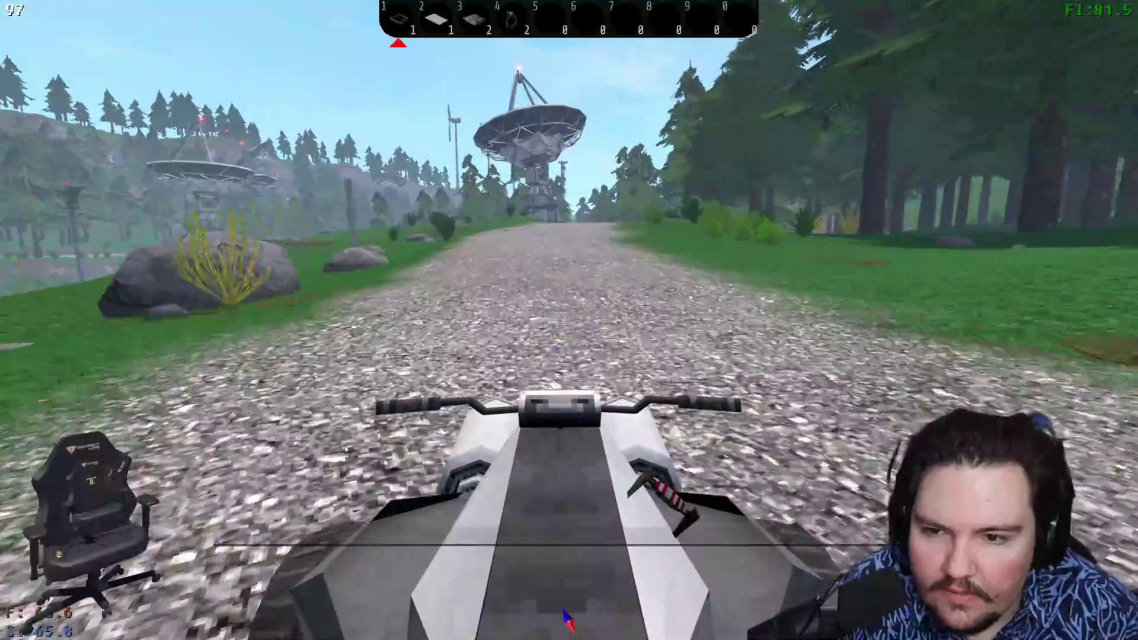
pyautogui.press('d')
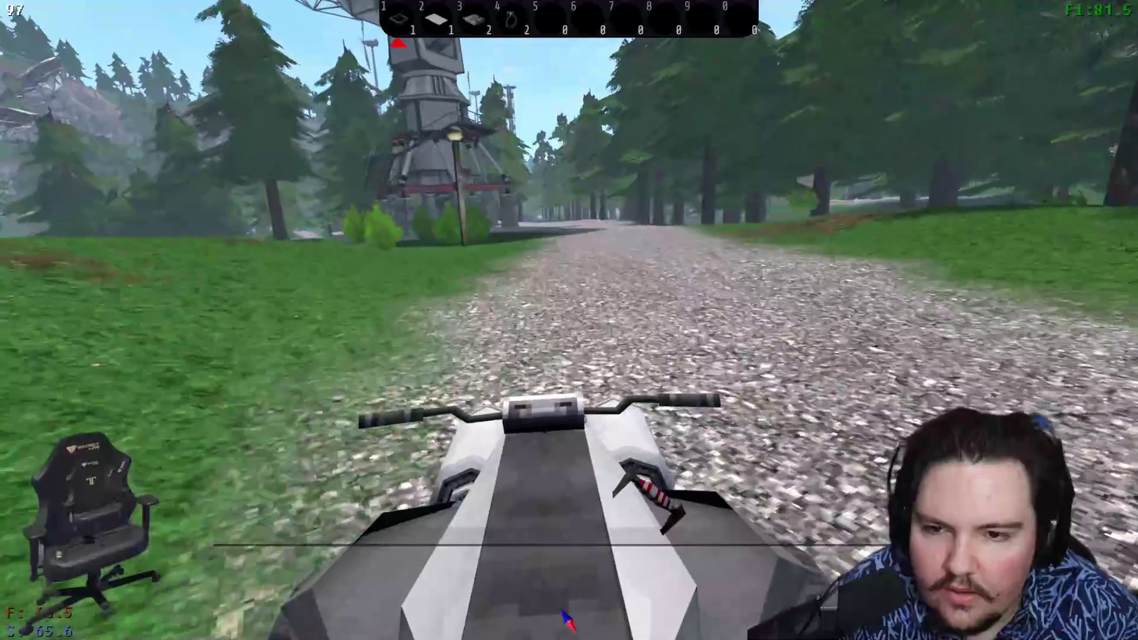
pyautogui.press('e')
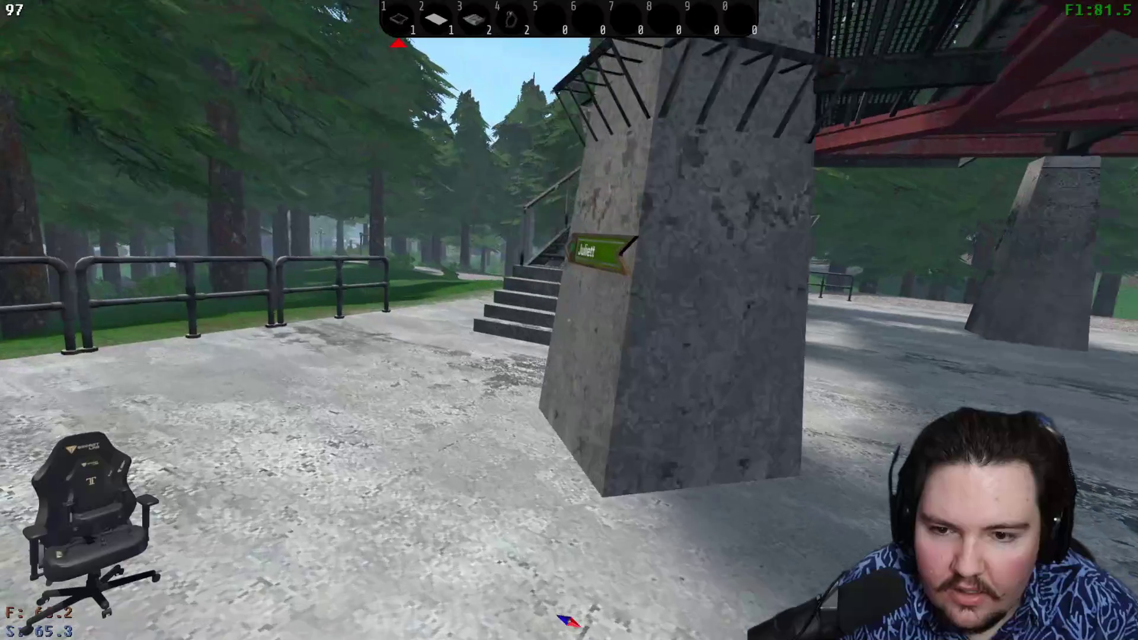
# - Climb the Juliett tower stairs and walk along the walkway to the console building
pyautogui.press('w')
pyautogui.press('2')
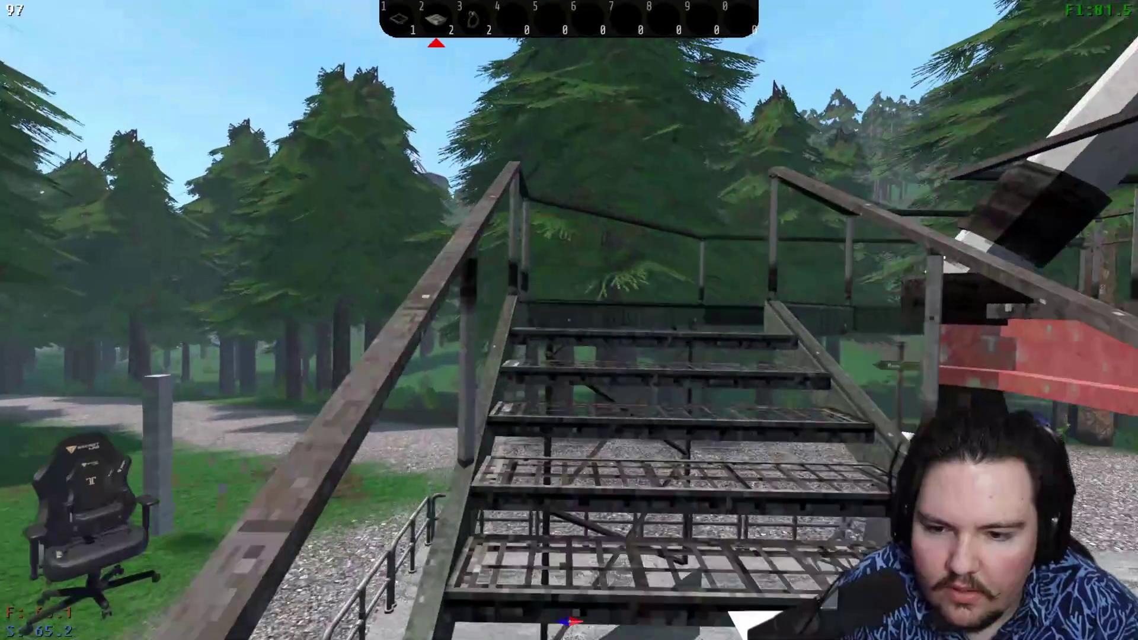
pyautogui.press('w')
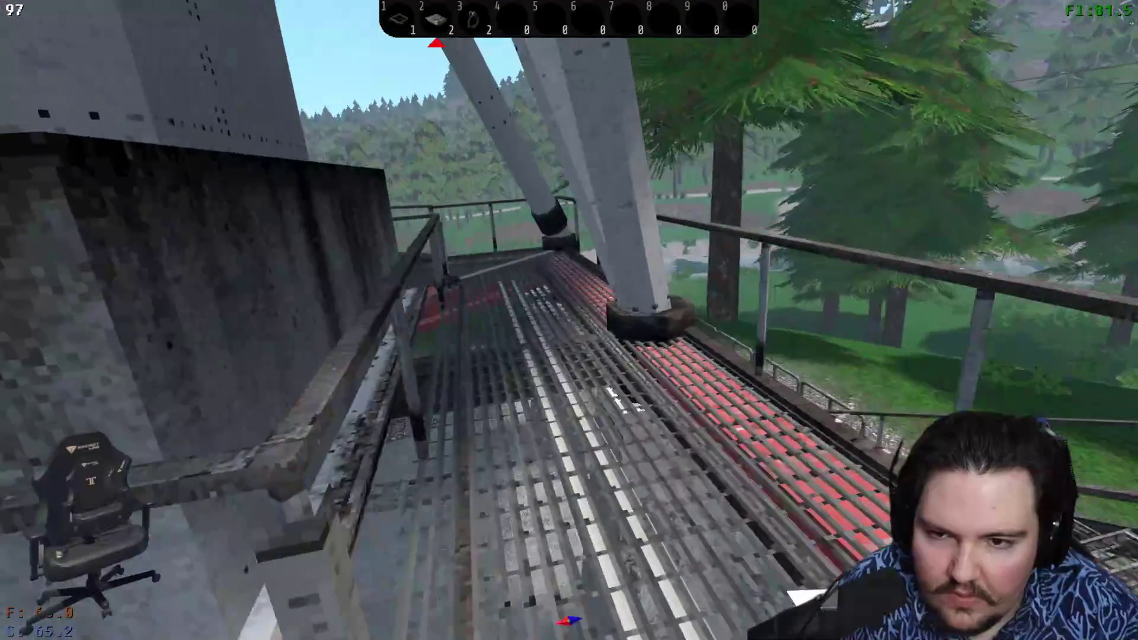
pyautogui.press('w')
pyautogui.press('w')
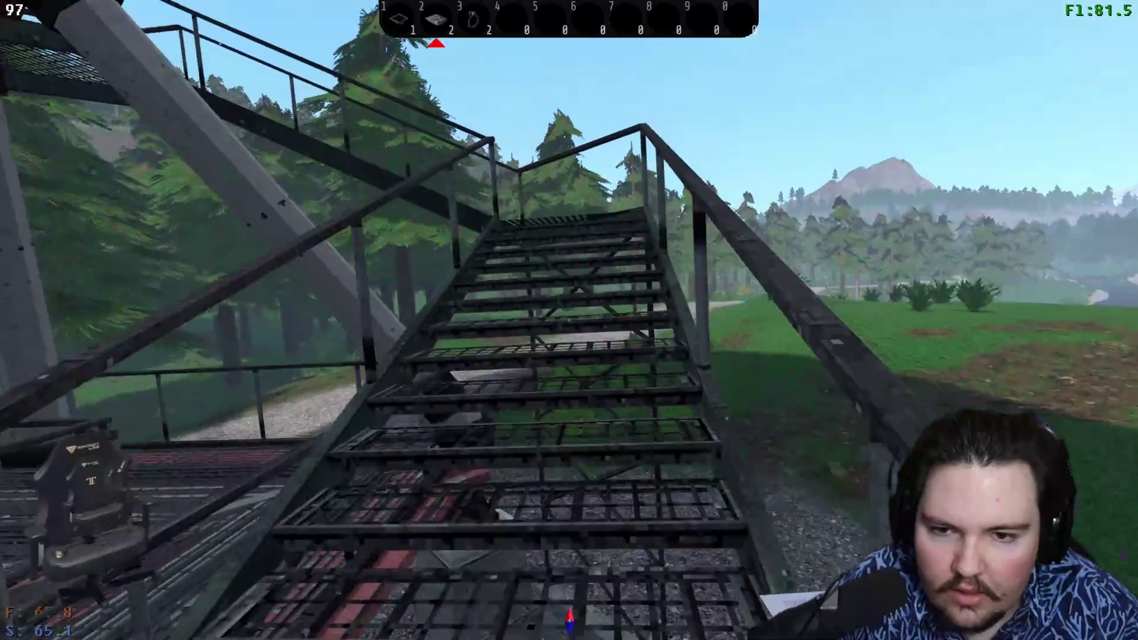
pyautogui.press('w')
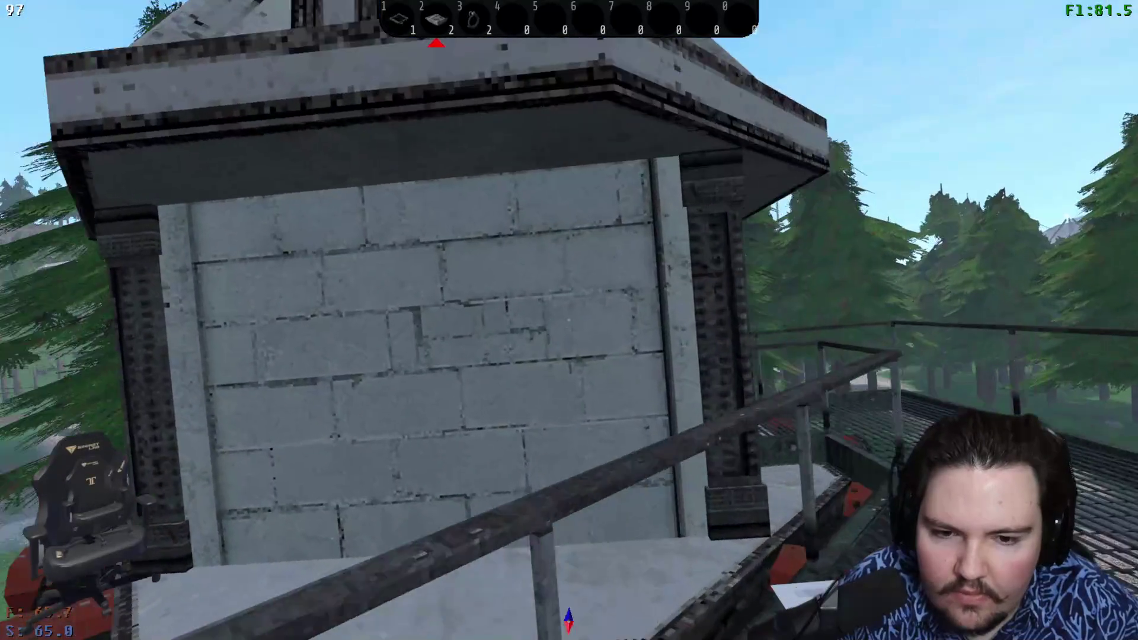
# - Finish the Juliett console download, check the report form, then head back down the stairs
pyautogui.press('e')
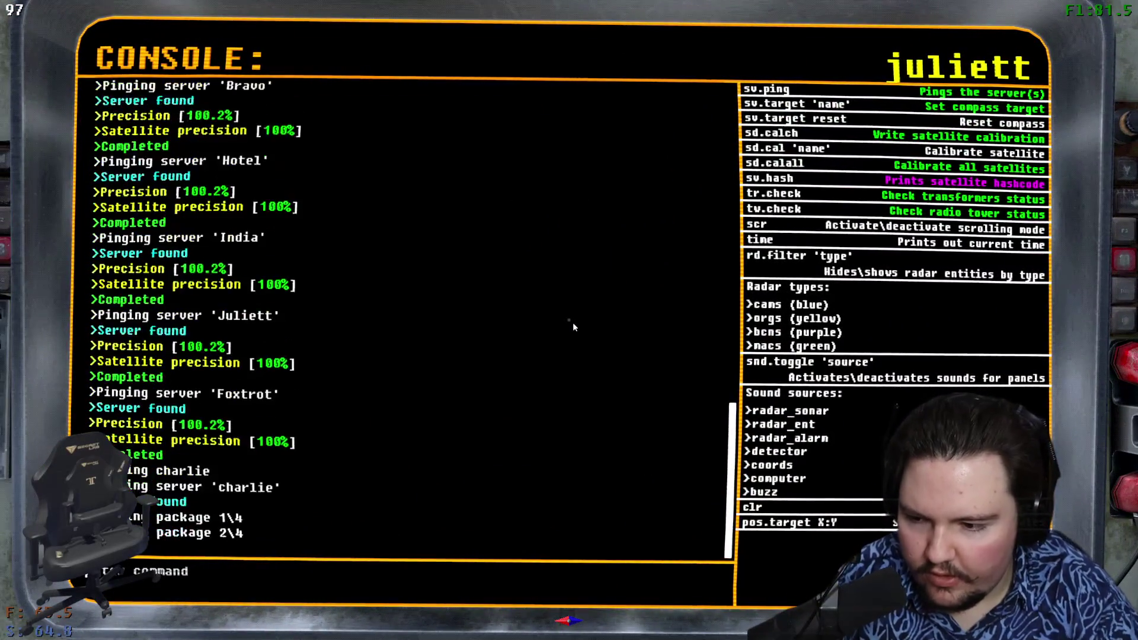
pyautogui.press('e')
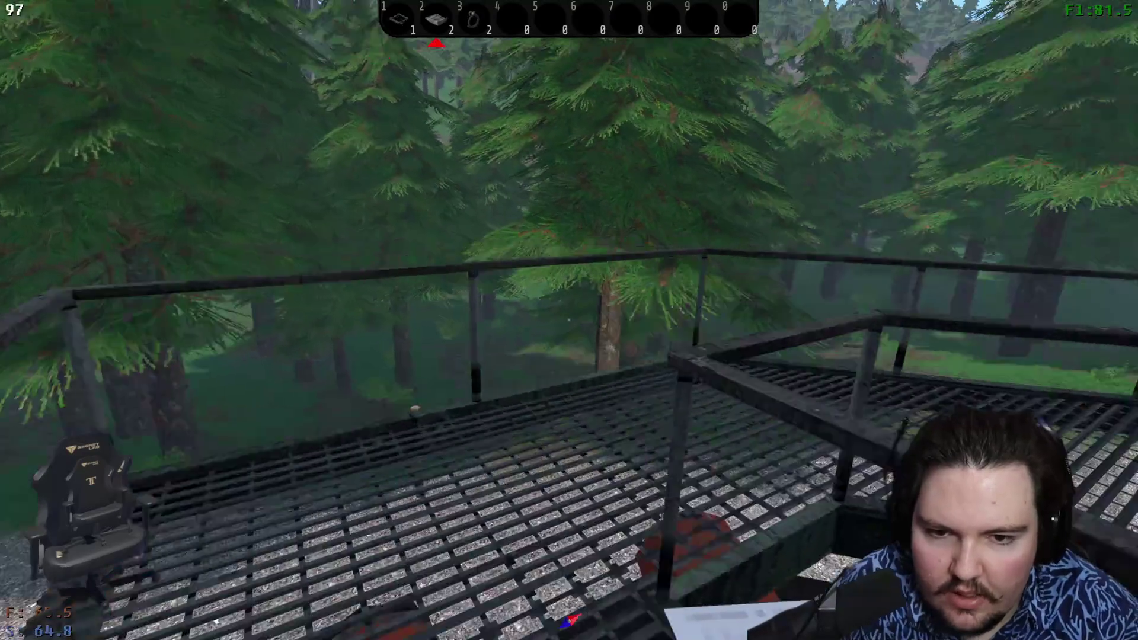
pyautogui.press('e')
pyautogui.press('Escape')
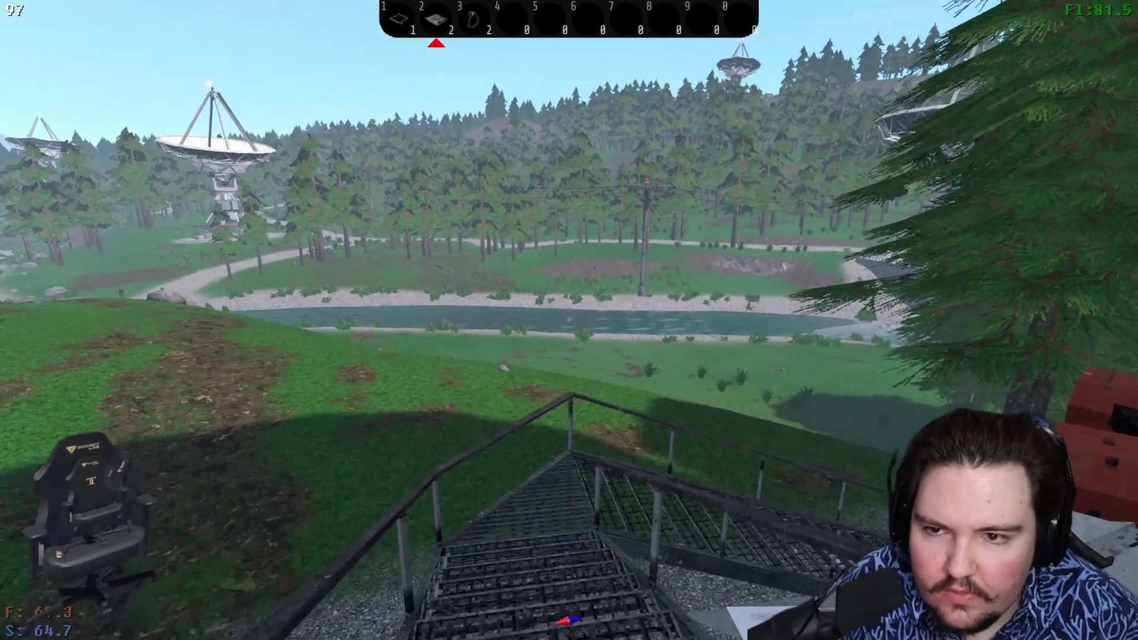
pyautogui.press('w')
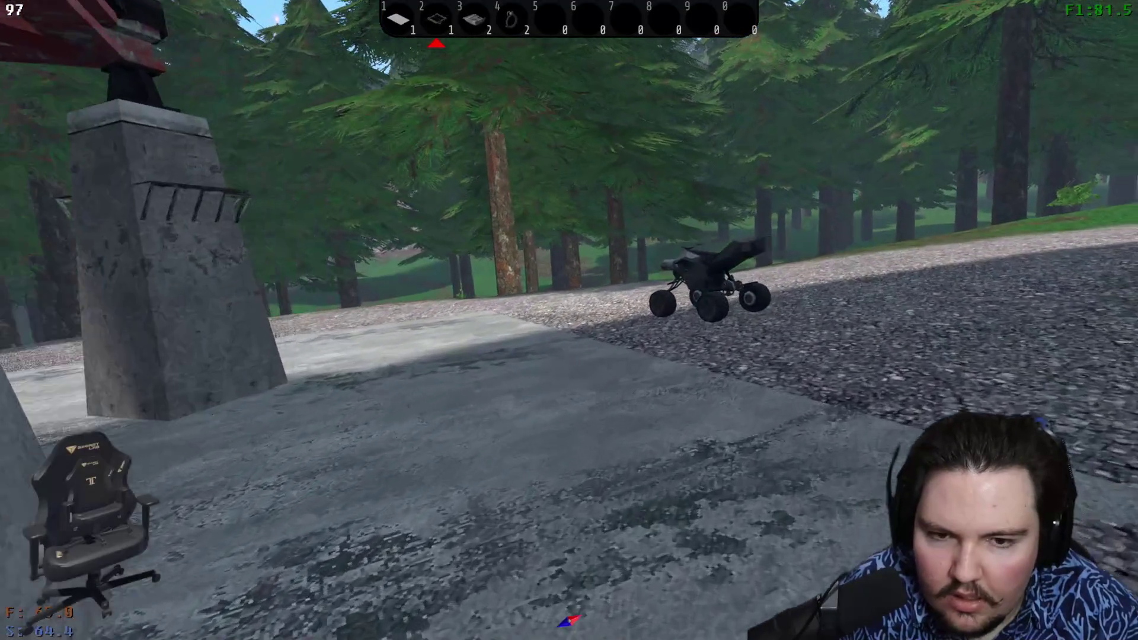
# - Walk under the bridge among the pillars and climb back up to the console room door
pyautogui.press('w')
pyautogui.press('w')
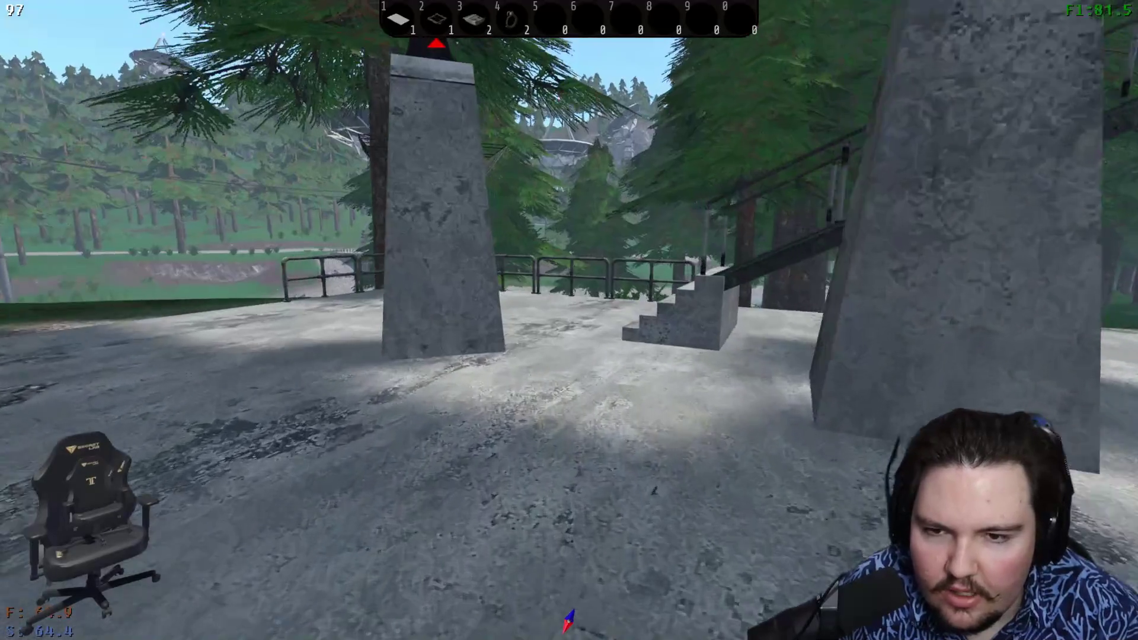
pyautogui.press('w')
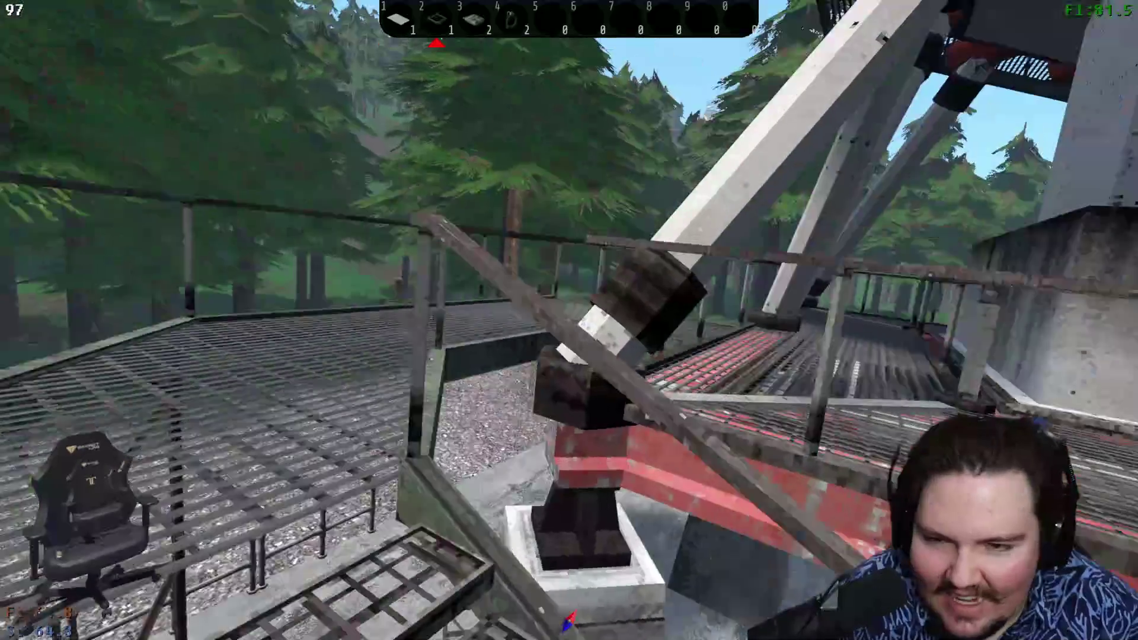
pyautogui.press('w')
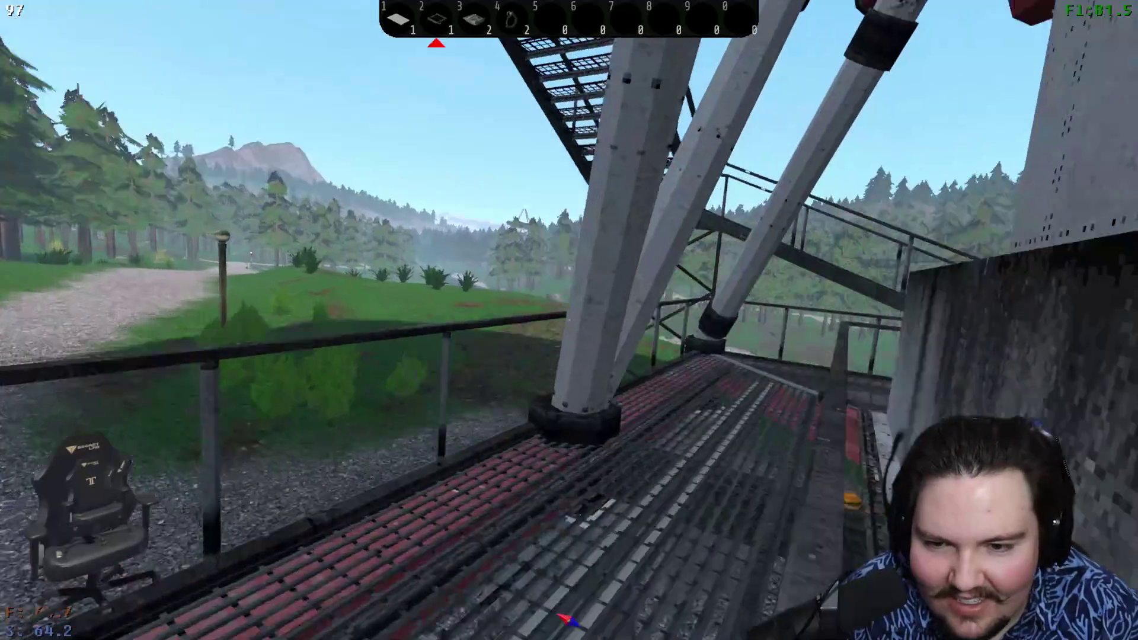
pyautogui.press('w')
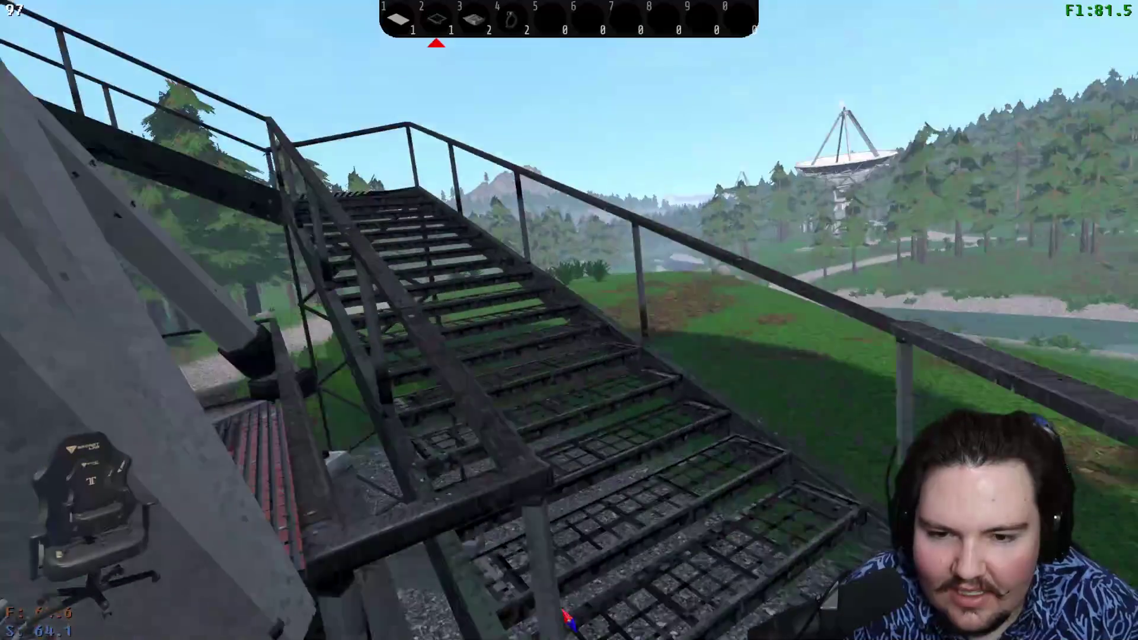
pyautogui.press('w')
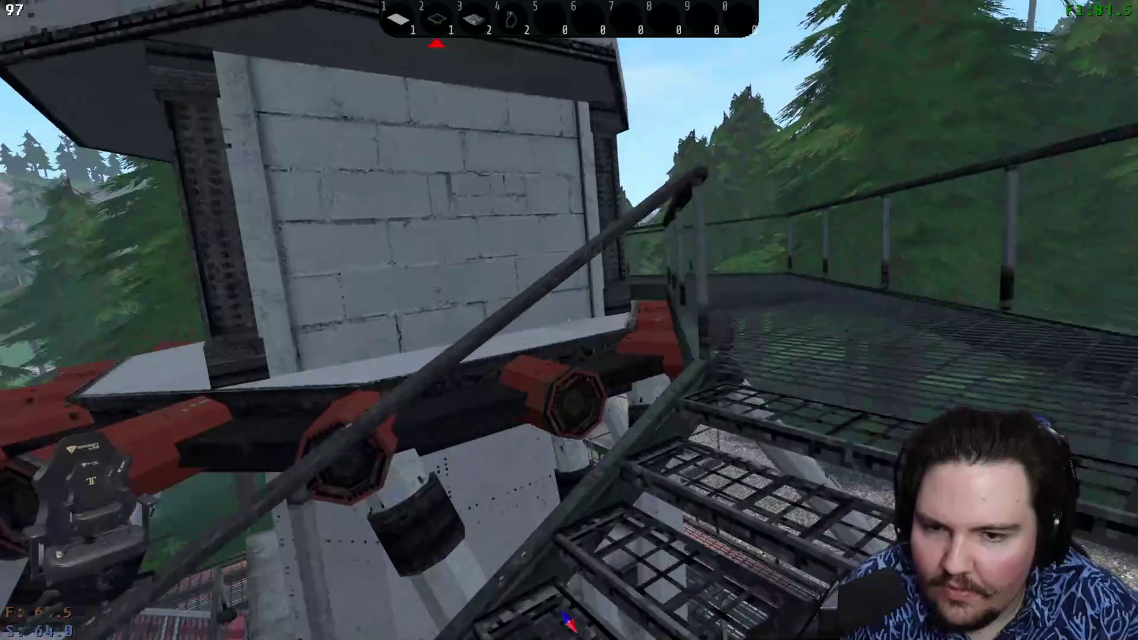
pyautogui.press('w')
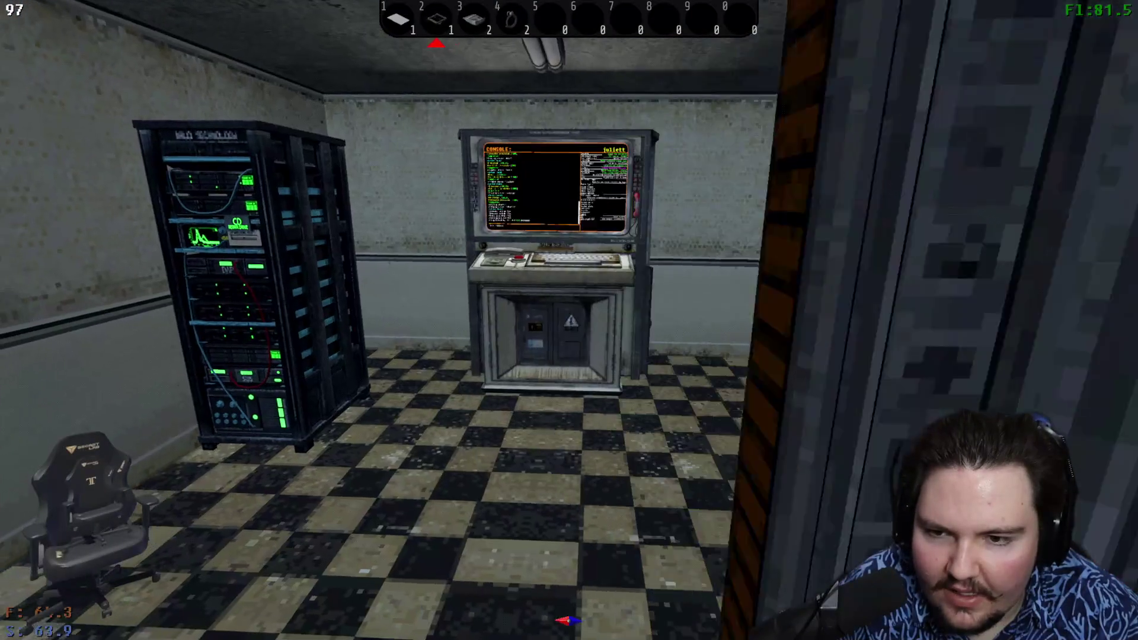
# - Confirm all 4/4 Charlie packages were received on the Juliett console, then walk back down
pyautogui.press('e')
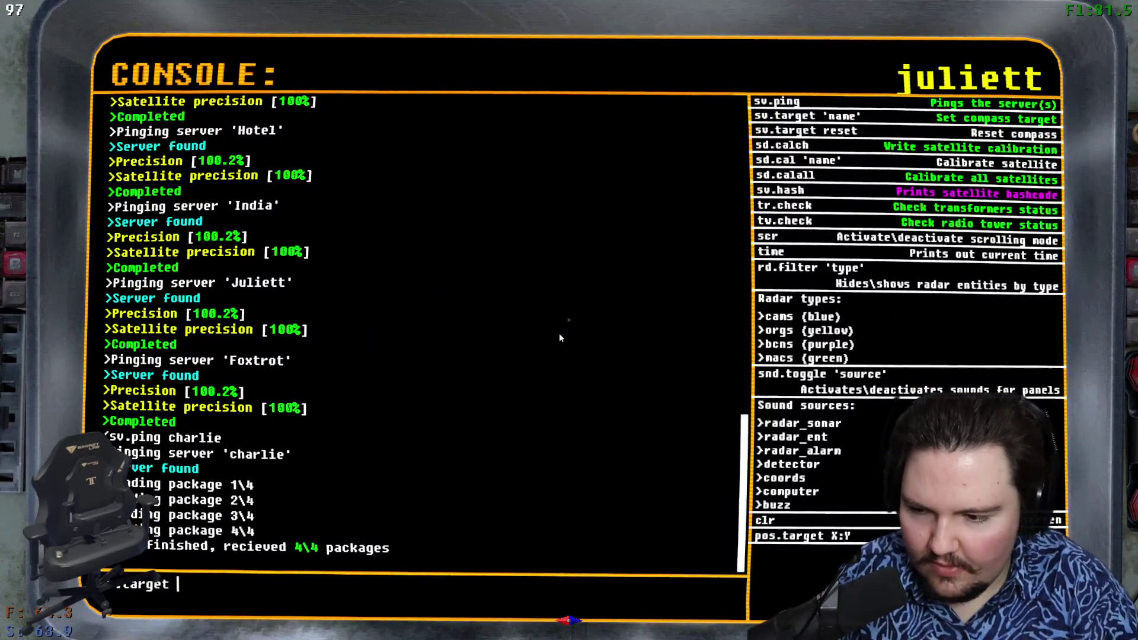
pyautogui.press('Escape')
pyautogui.press('w')
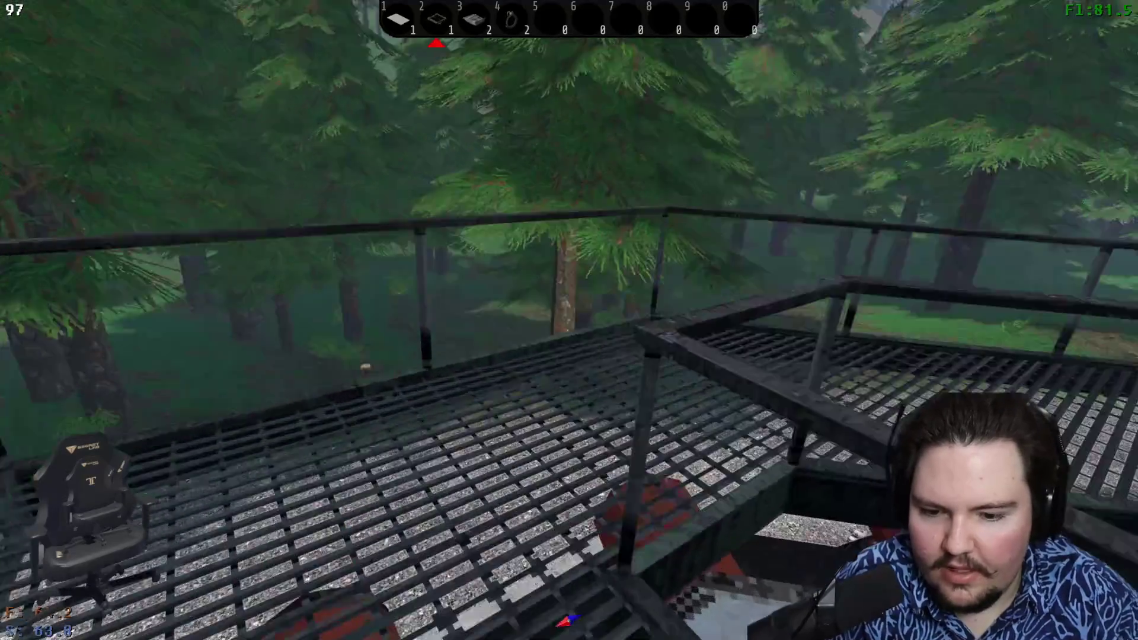
pyautogui.press('w')
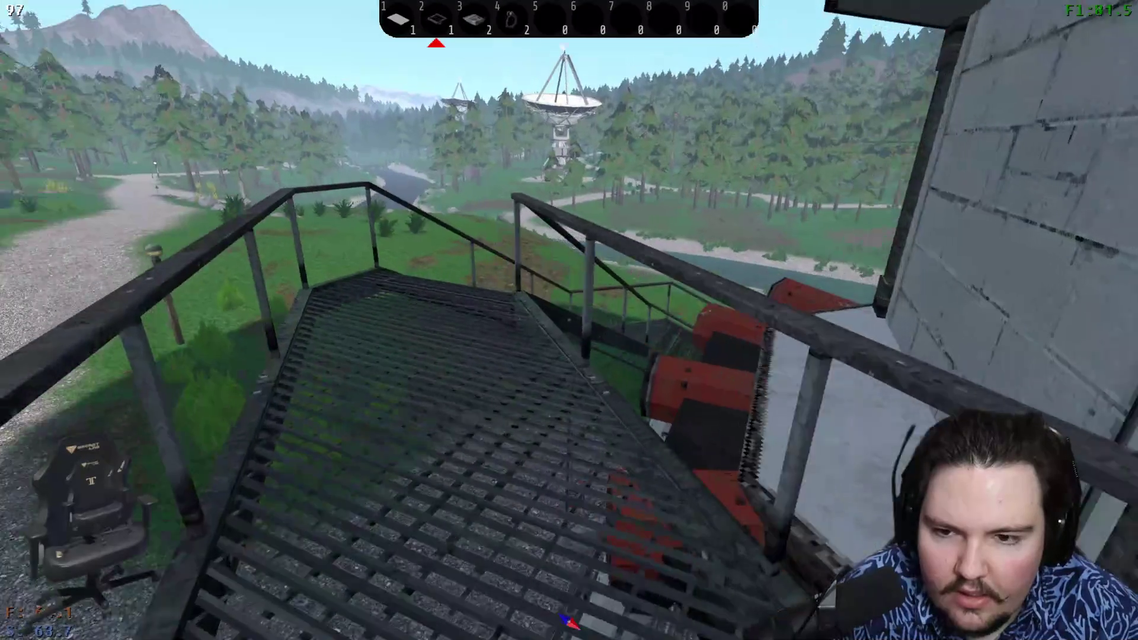
pyautogui.press('w')
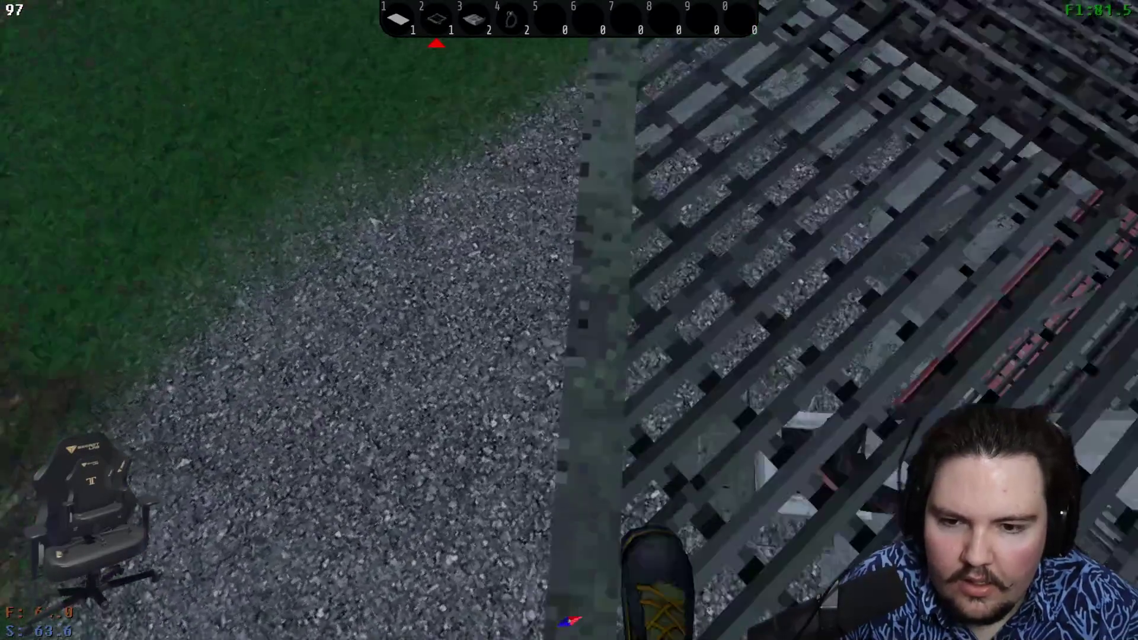
# - Mount the black ATV and drive down the gravel forest road, veering left onto the grass
pyautogui.press('w')
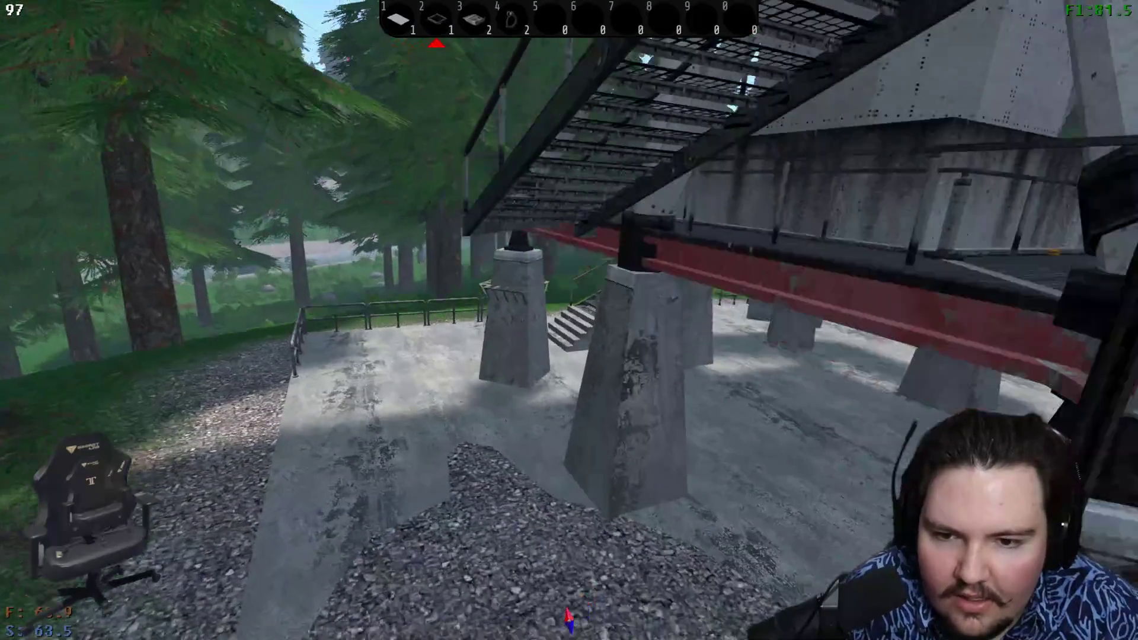
pyautogui.press('w')
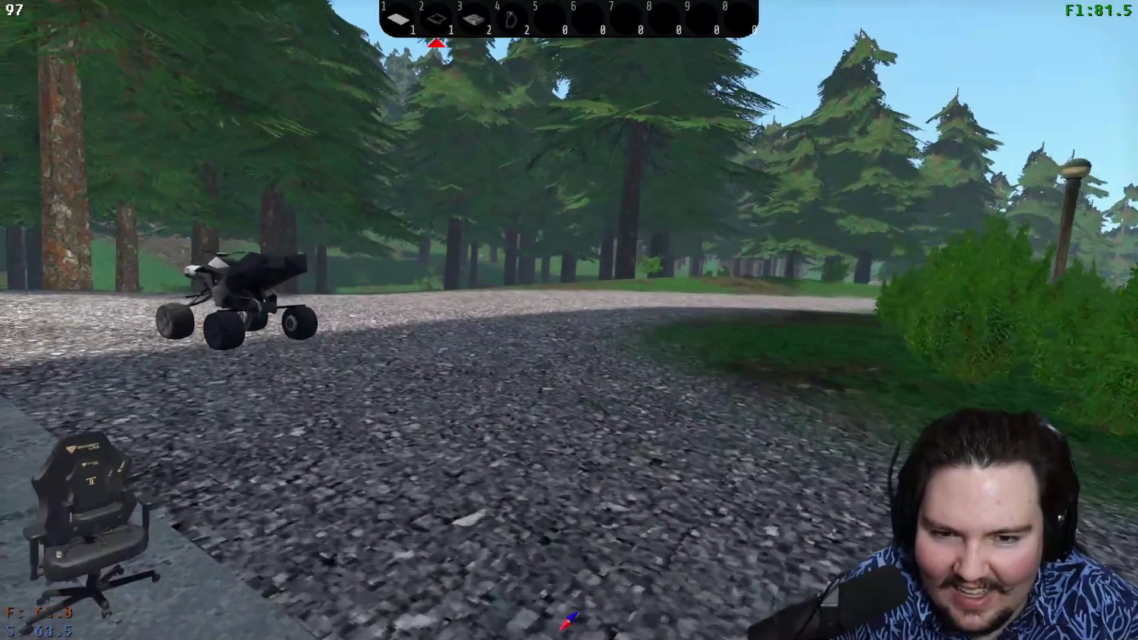
pyautogui.press('e')
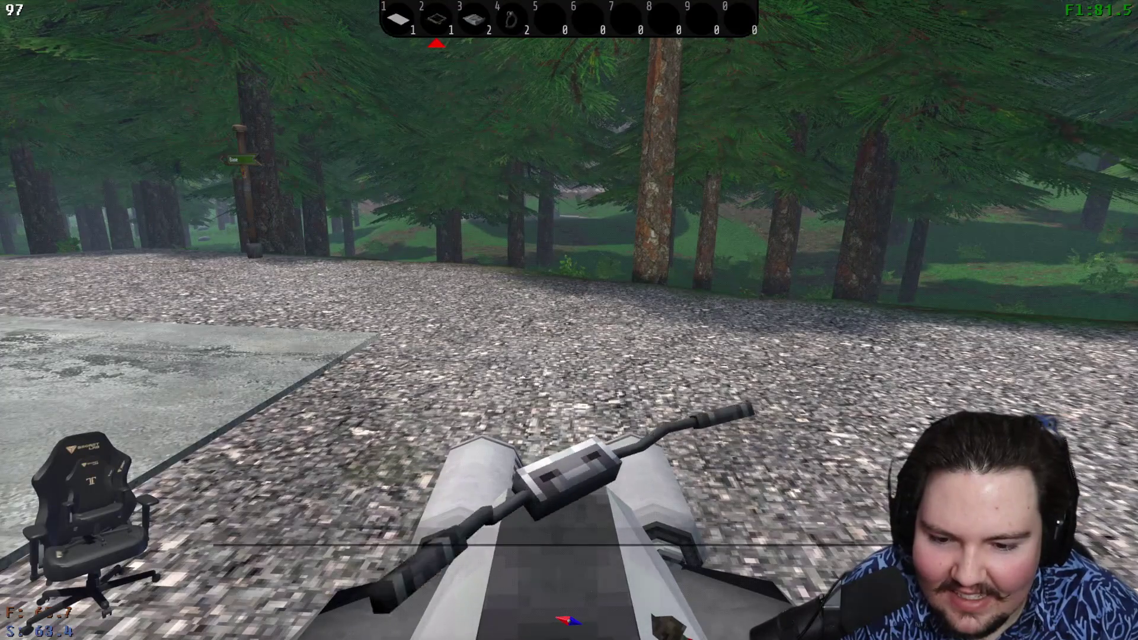
pyautogui.press('w')
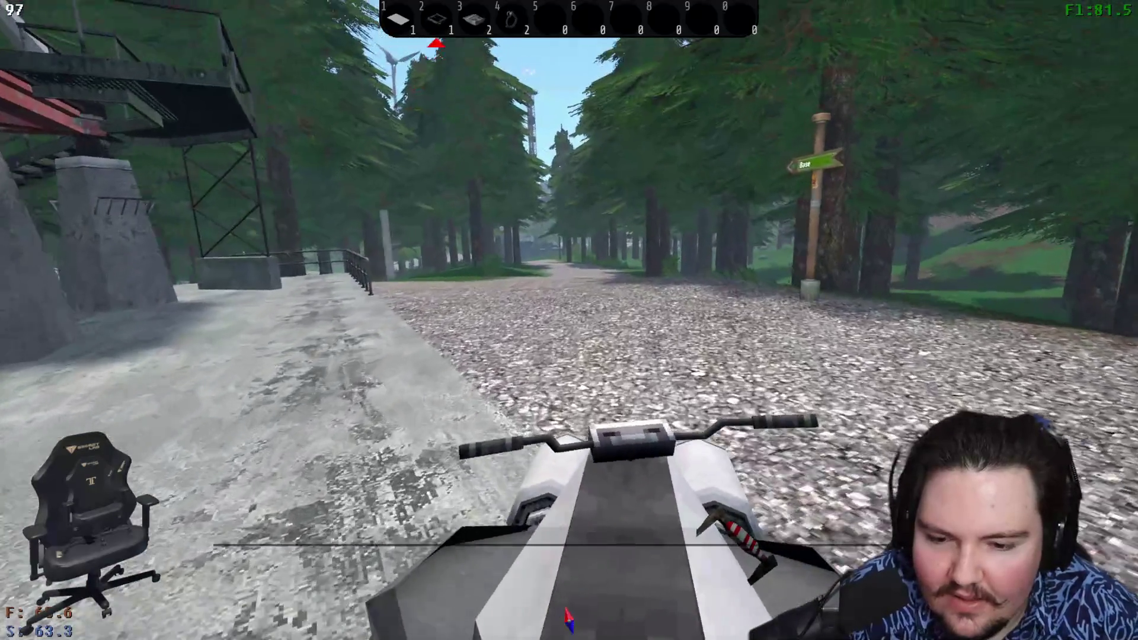
pyautogui.press('w')
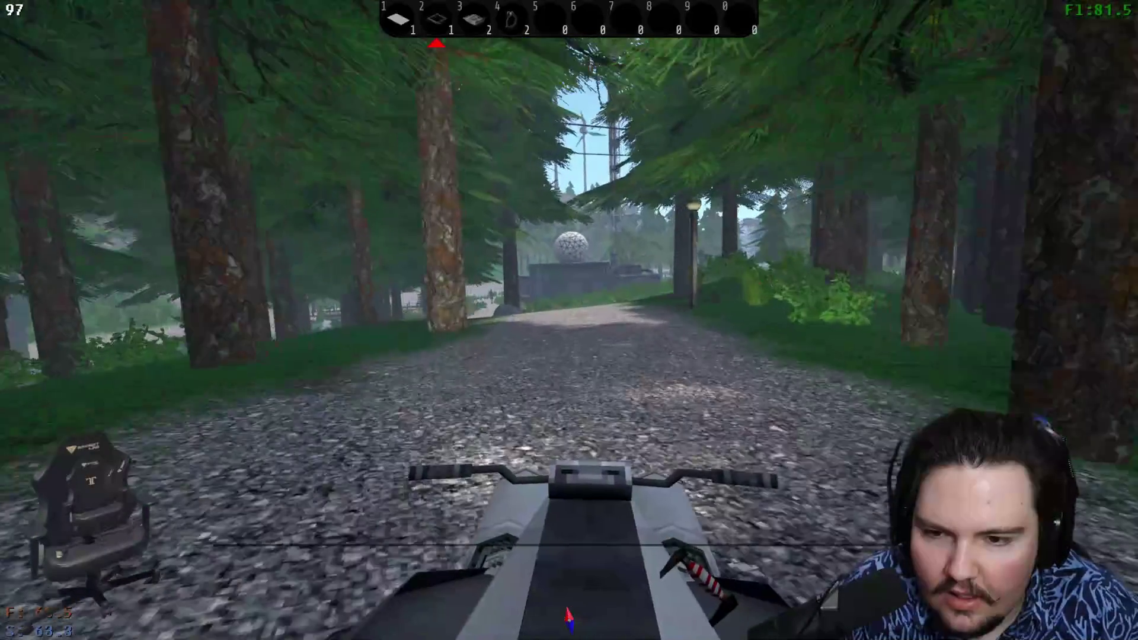
pyautogui.press('w')
pyautogui.press('a')
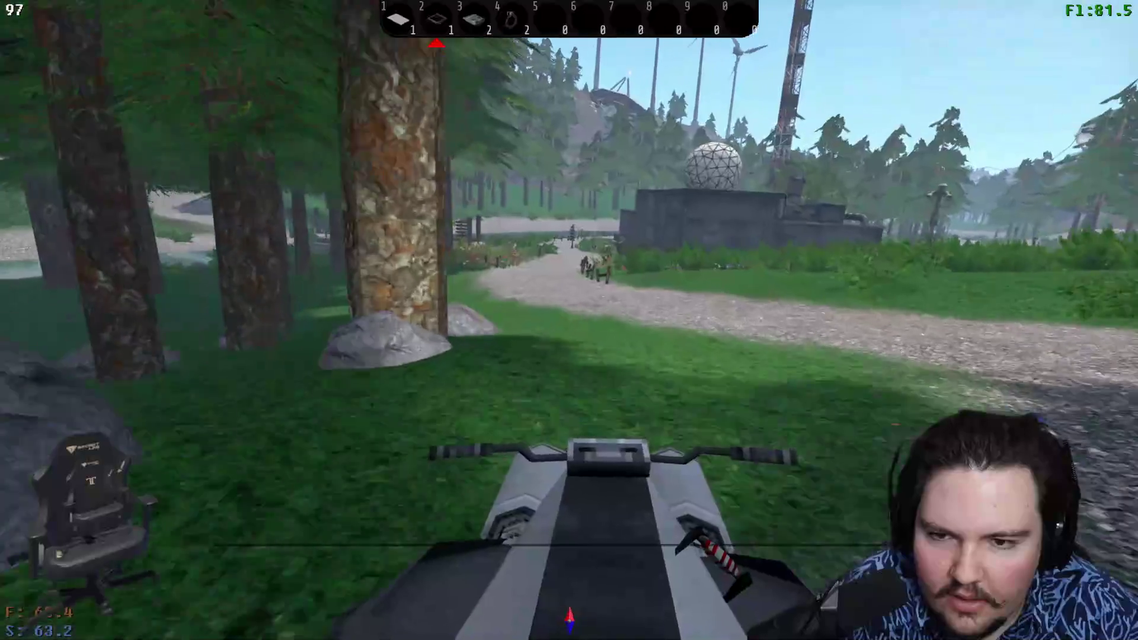
# - Steer back onto the gravel, swing left through the bushes and cross the wooden bridge
pyautogui.press('w')
pyautogui.press('d')
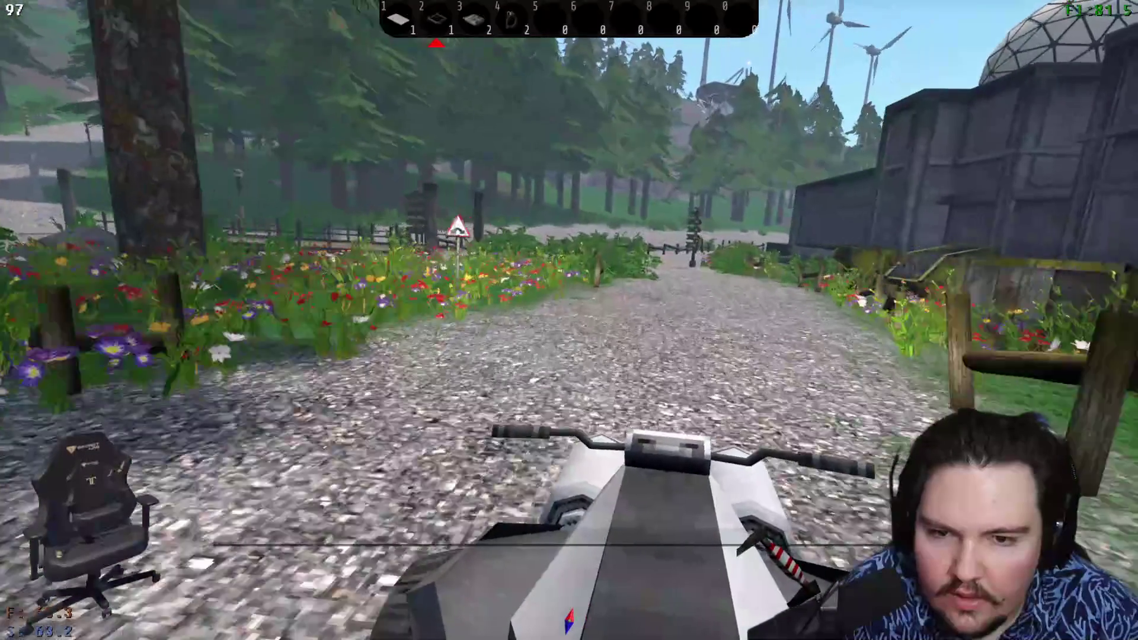
pyautogui.press('w')
pyautogui.press('a')
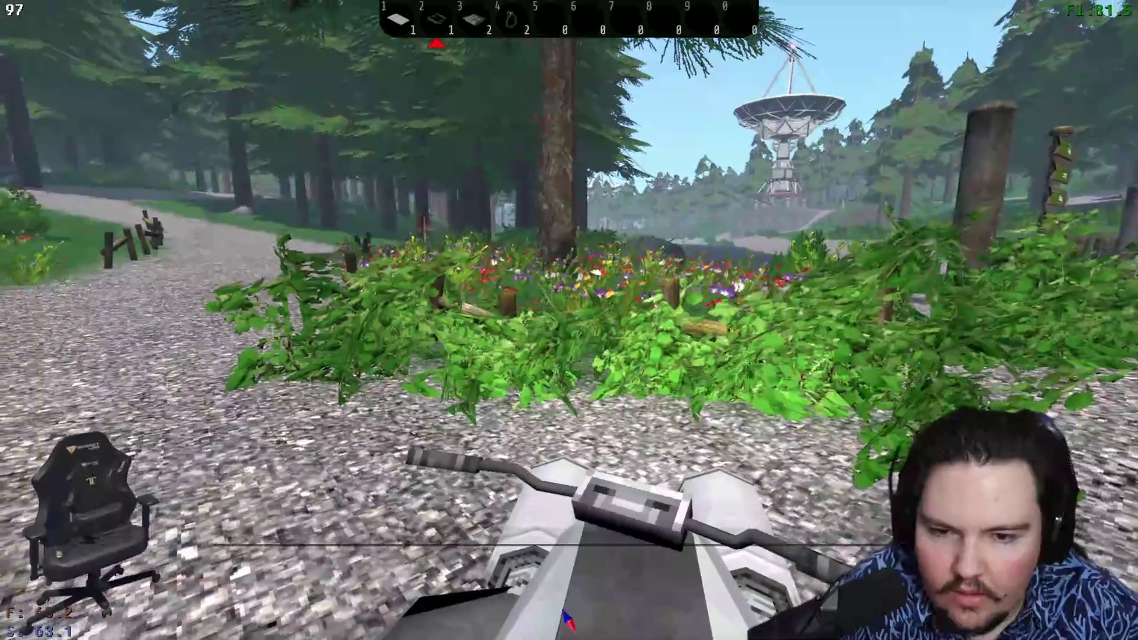
pyautogui.press('w')
pyautogui.press('d')
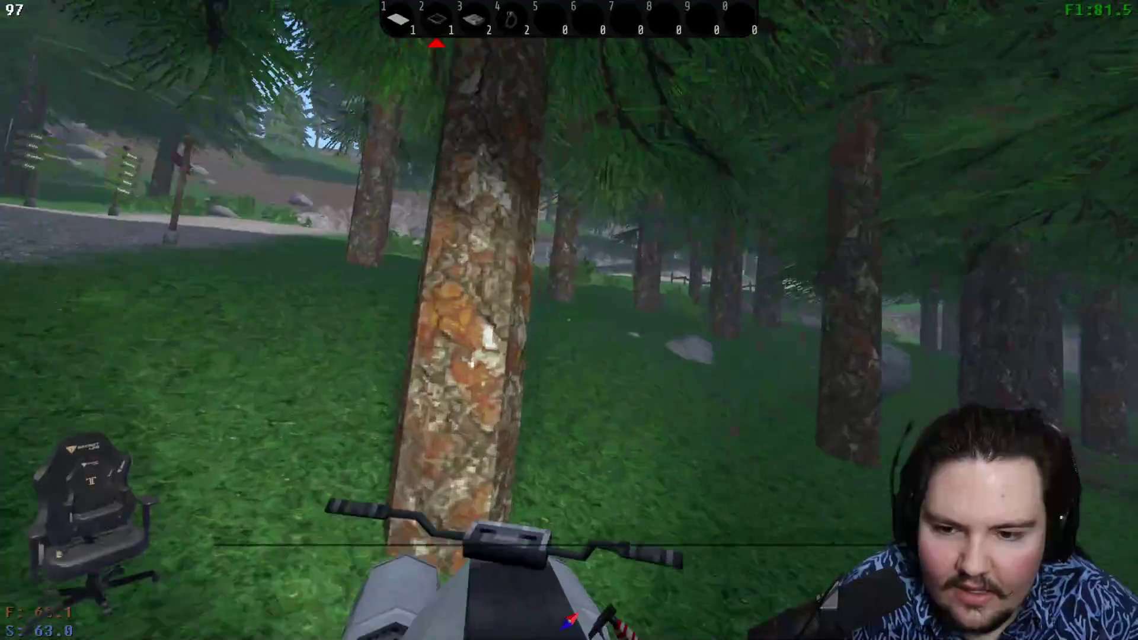
# - Drive through the trees back onto the gravel road past the signpost, recovering after flipping
pyautogui.press('w')
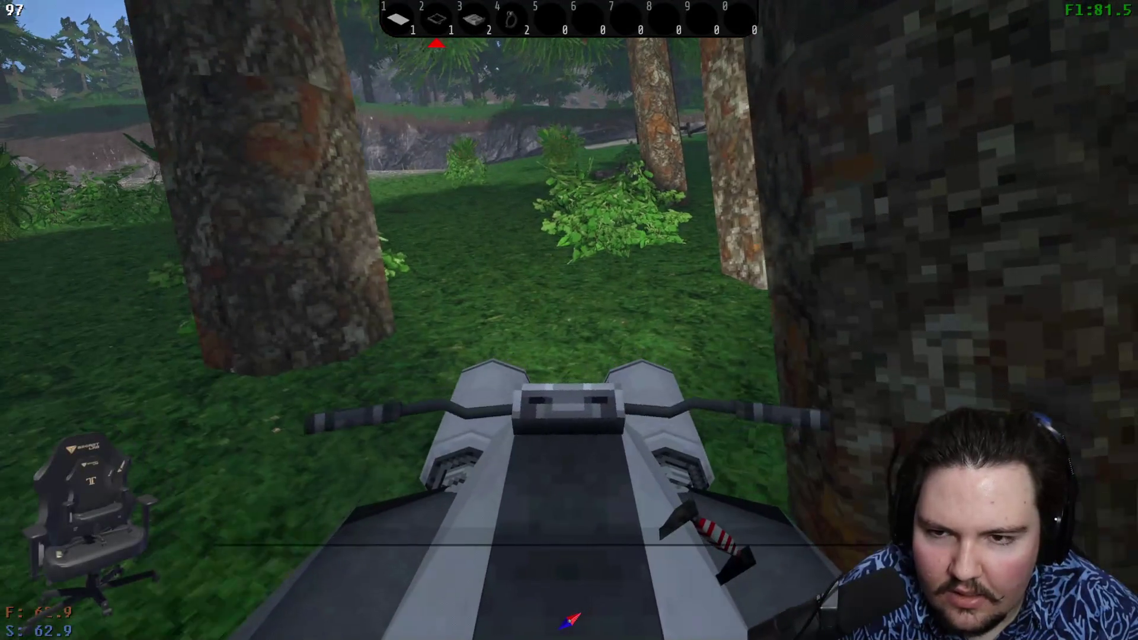
pyautogui.press('a')
pyautogui.press('a')
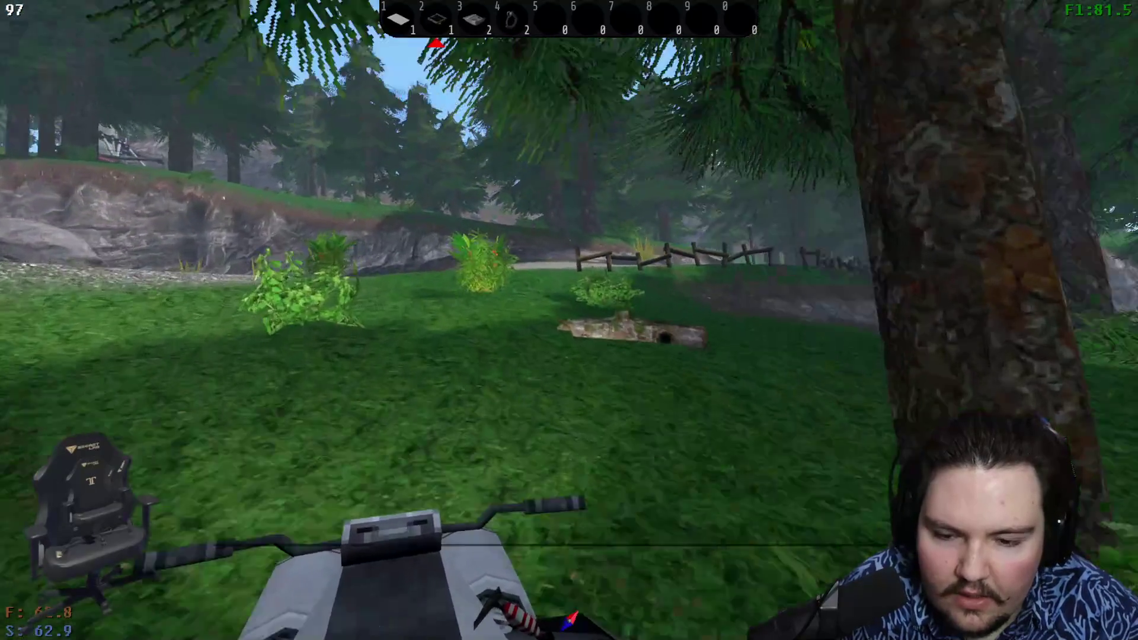
pyautogui.press('w')
pyautogui.press('d')
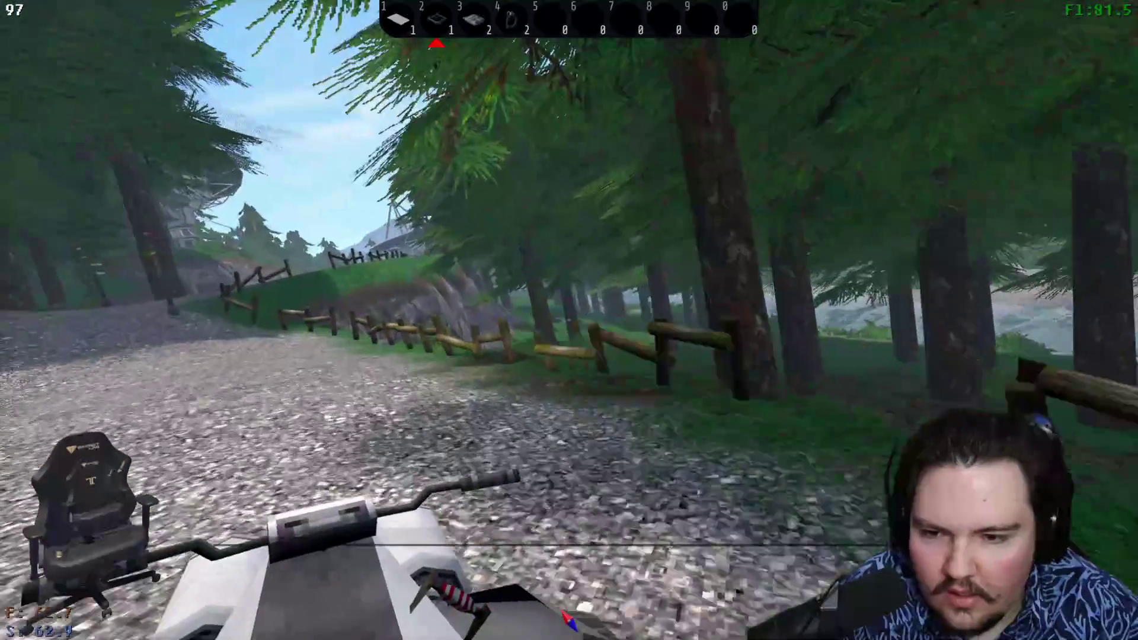
pyautogui.press('a')
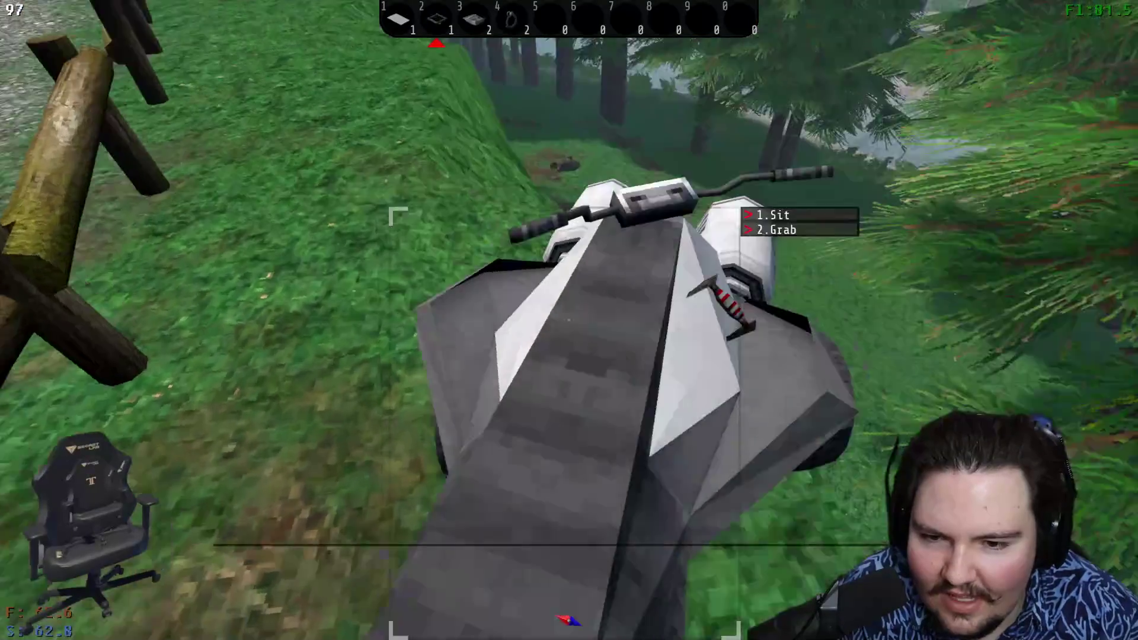
pyautogui.press('1')
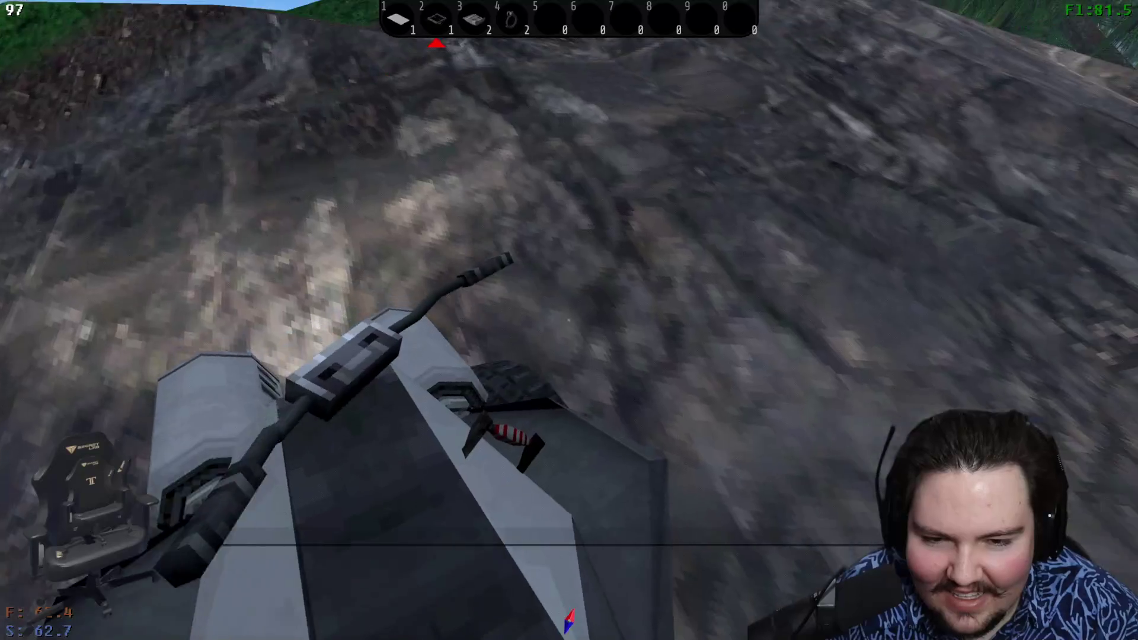
# - Drive past the rock slope onto the grass, dismount, and remount the ATV
pyautogui.press('w')
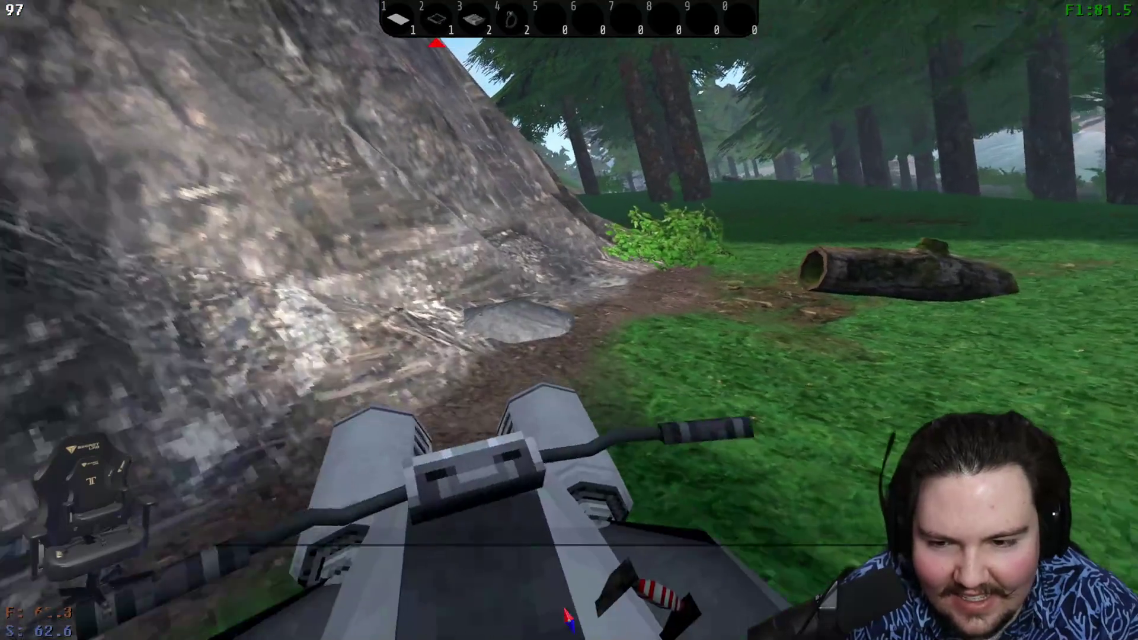
pyautogui.press('e')
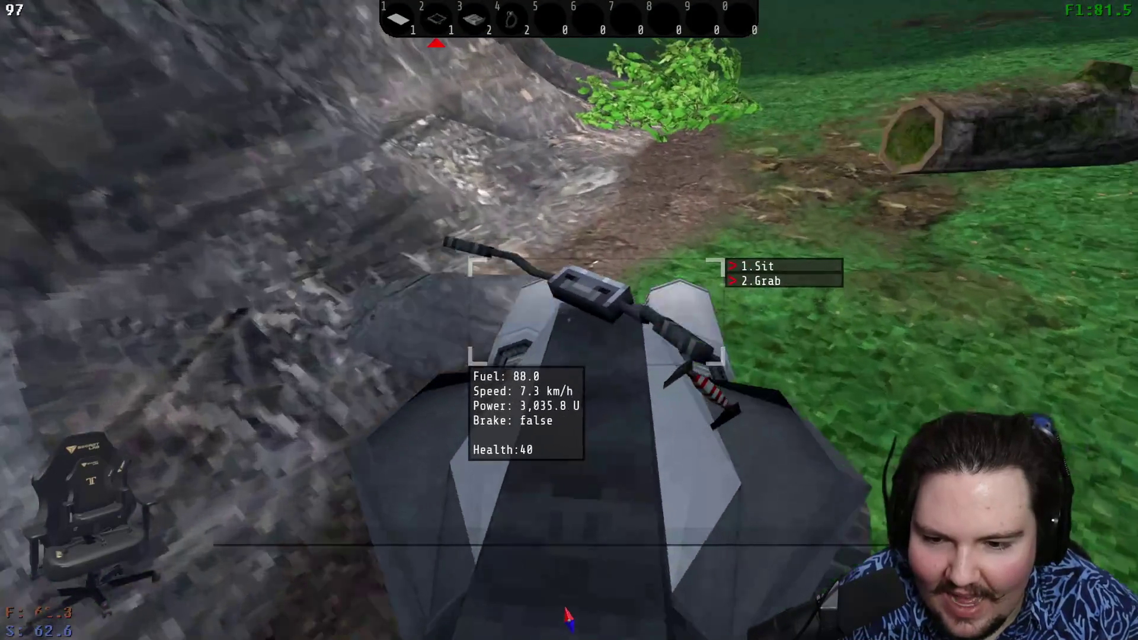
pyautogui.press('e')
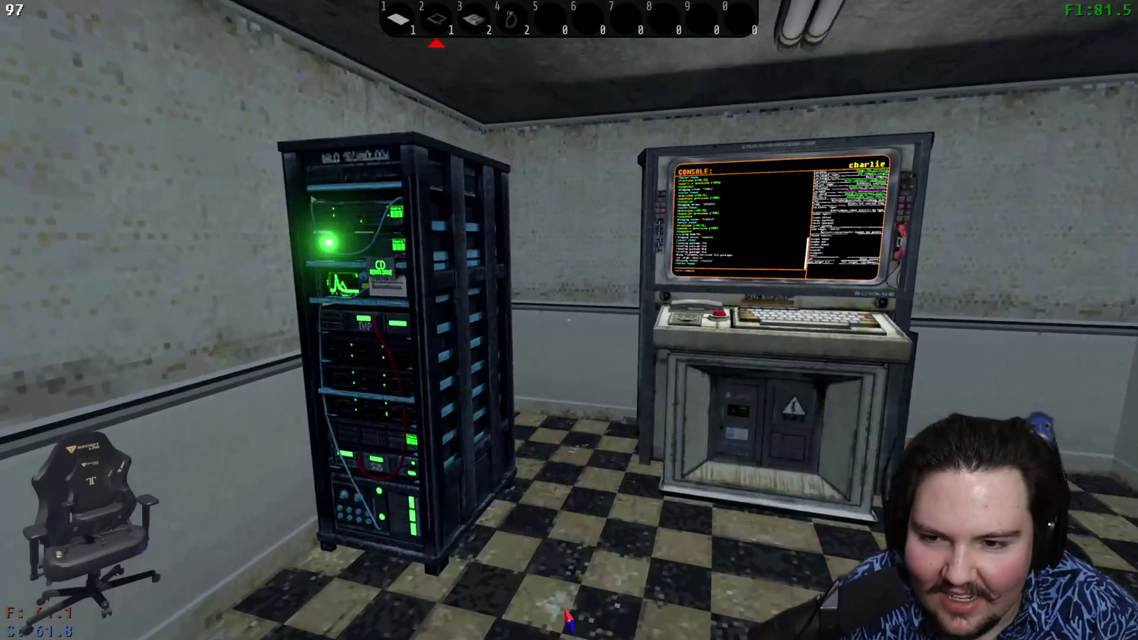
# - Run sv.hash on the Charlie console and record hashcode 02c242fb17 on the report form
pyautogui.press('e')
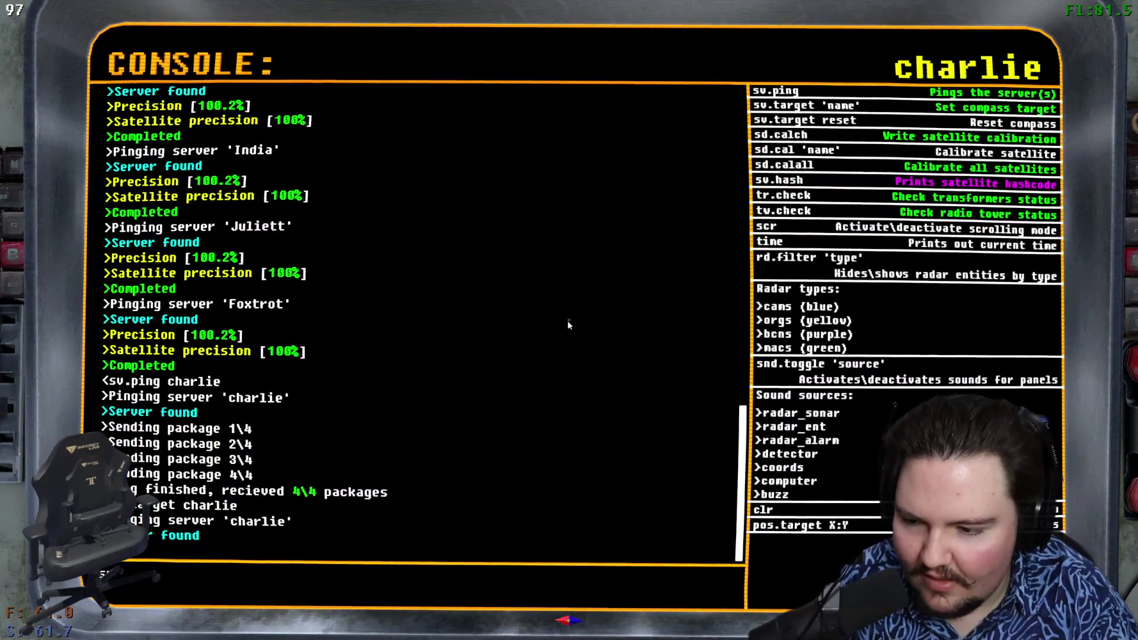
pyautogui.write('ash')
pyautogui.press('Return')
pyautogui.press('Escape')
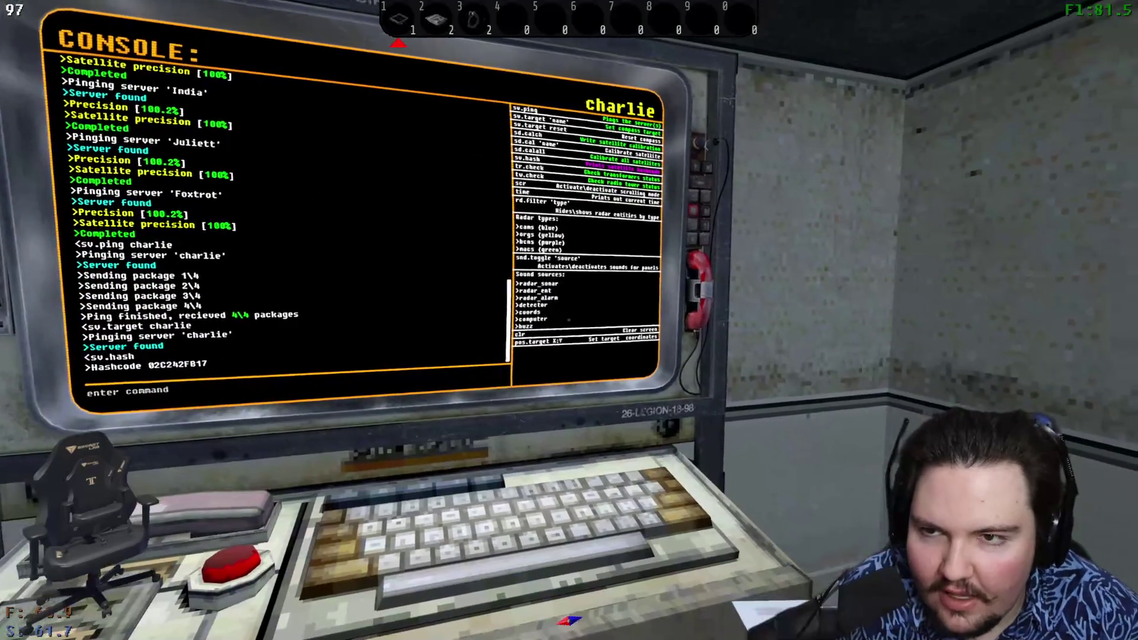
pyautogui.press('e')
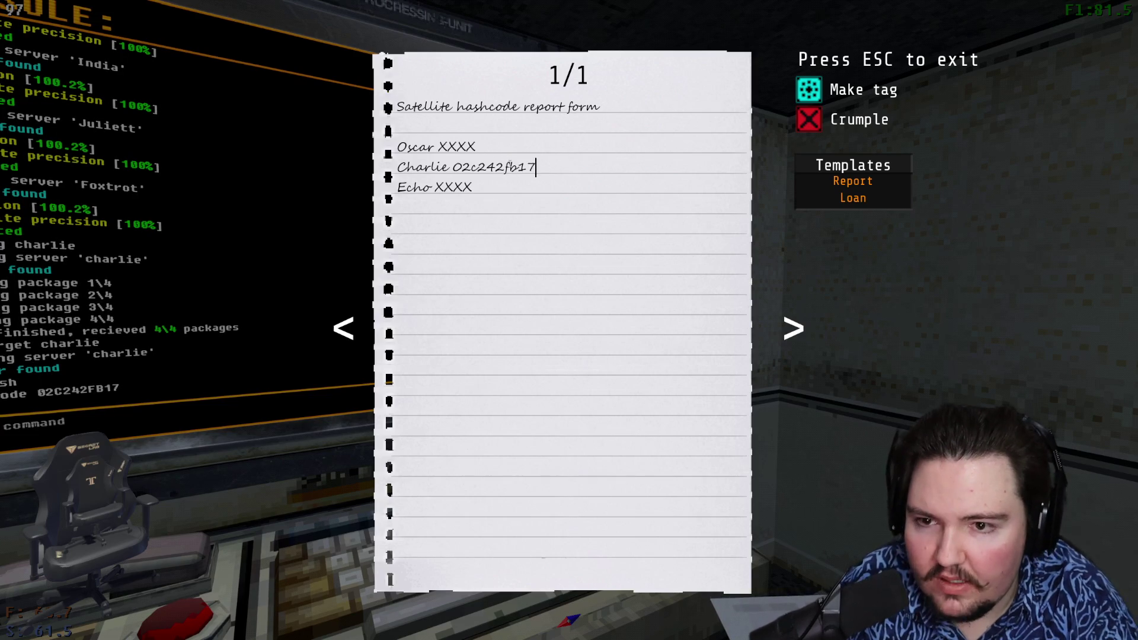
pyautogui.press('Escape')
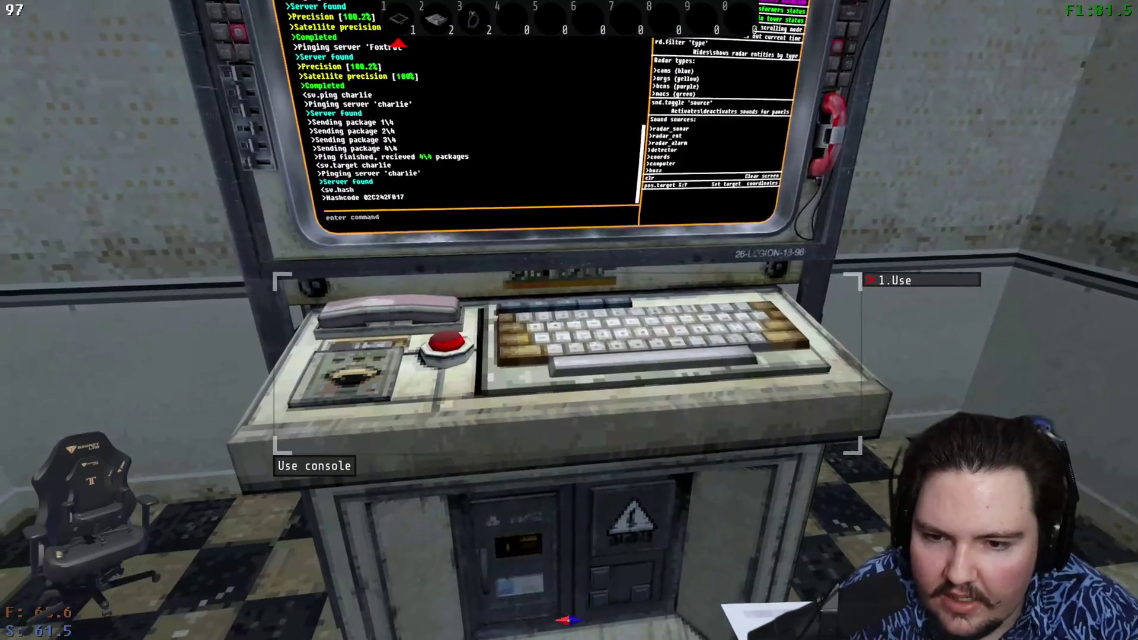
# - Recheck the report form and map tablet, then target the Echo server with sv.target echo
pyautogui.press('e')
pyautogui.press('Tab')
pyautogui.press('Escape')
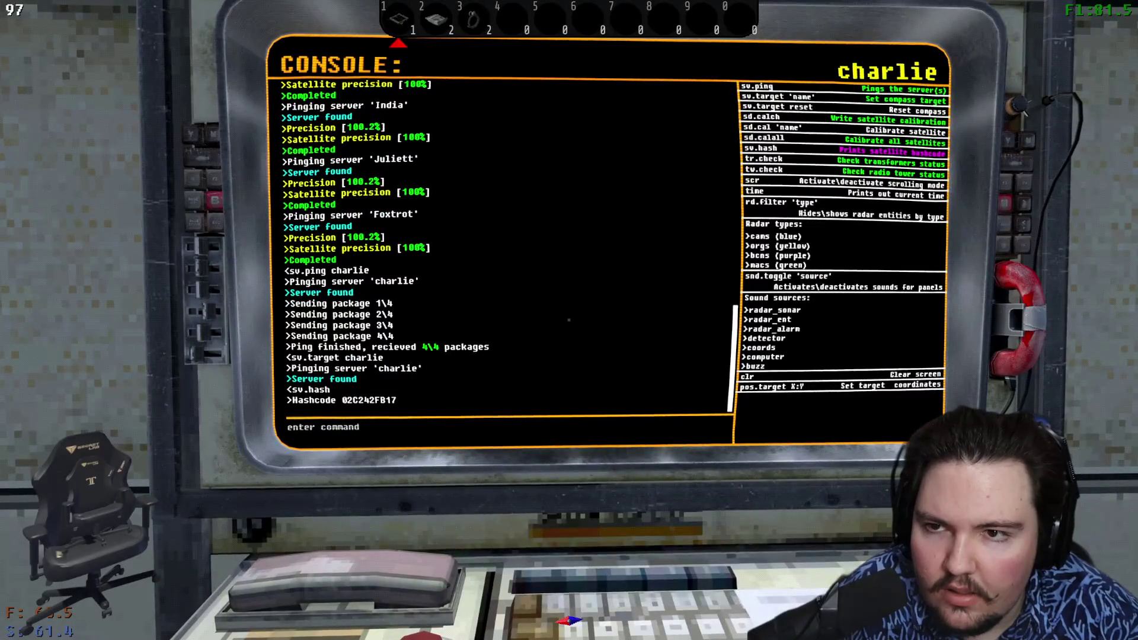
pyautogui.press('1')
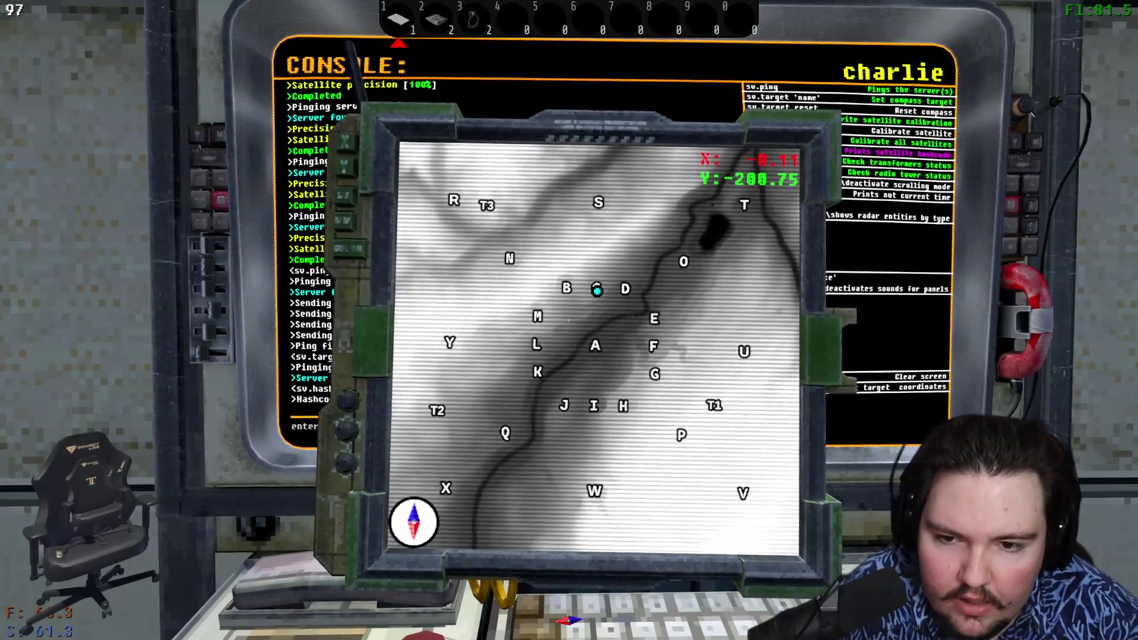
pyautogui.press('d')
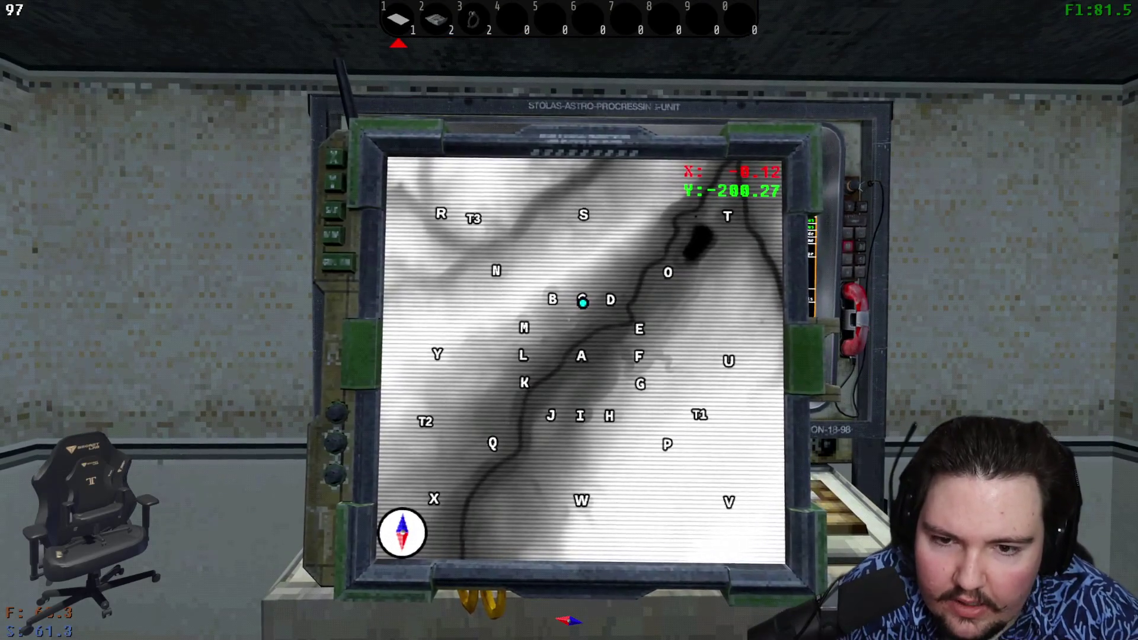
pyautogui.press('a')
pyautogui.write('e')
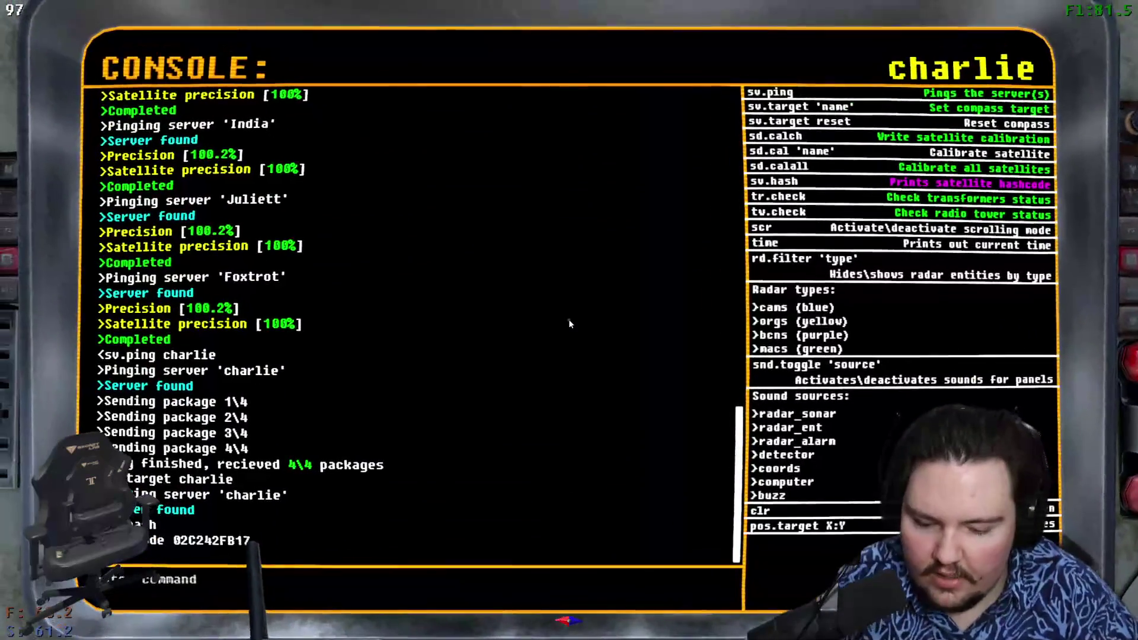
pyautogui.write('clear')
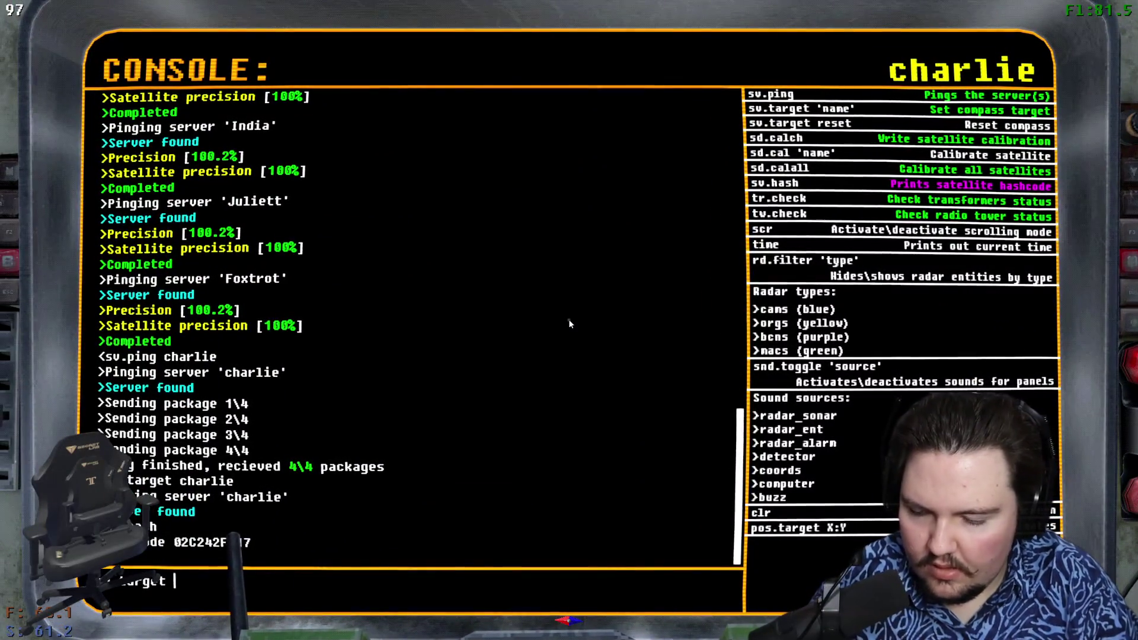
pyautogui.write('echo')
pyautogui.press('Return')
pyautogui.press('Escape')
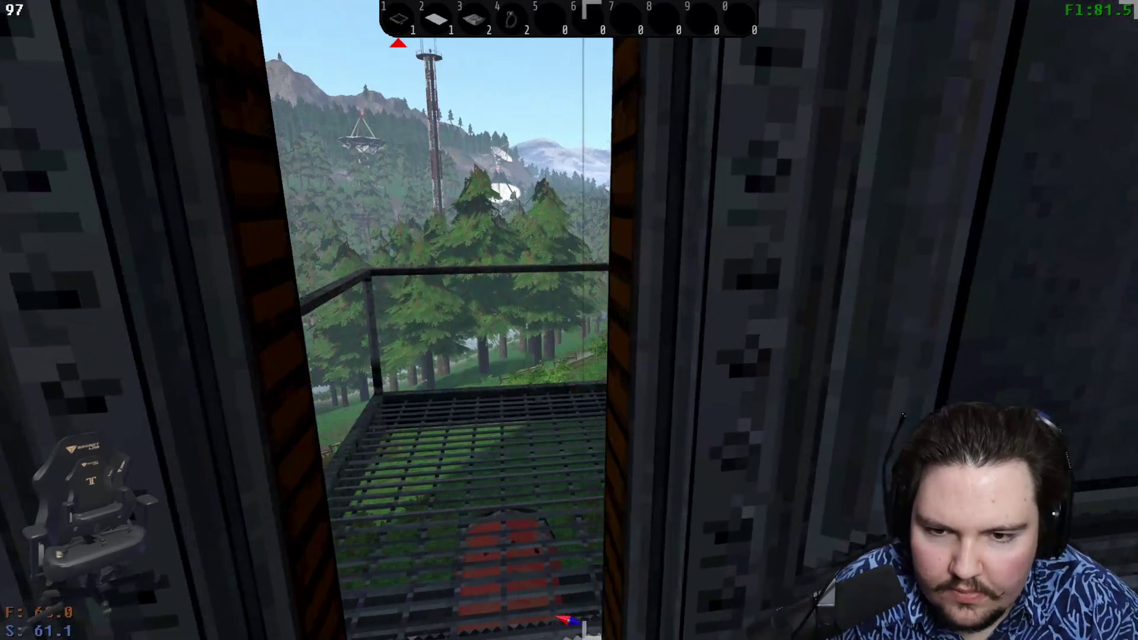
# - Walk out under the red bridge to the quad bike and mount it
pyautogui.press('w')
pyautogui.press('w')
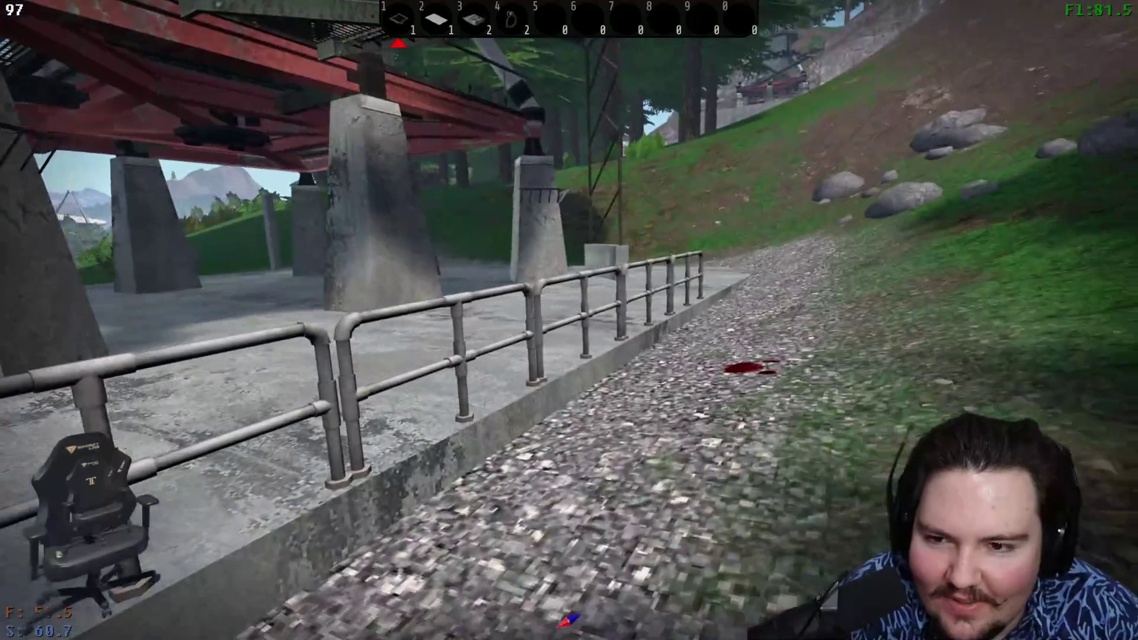
pyautogui.press('w')
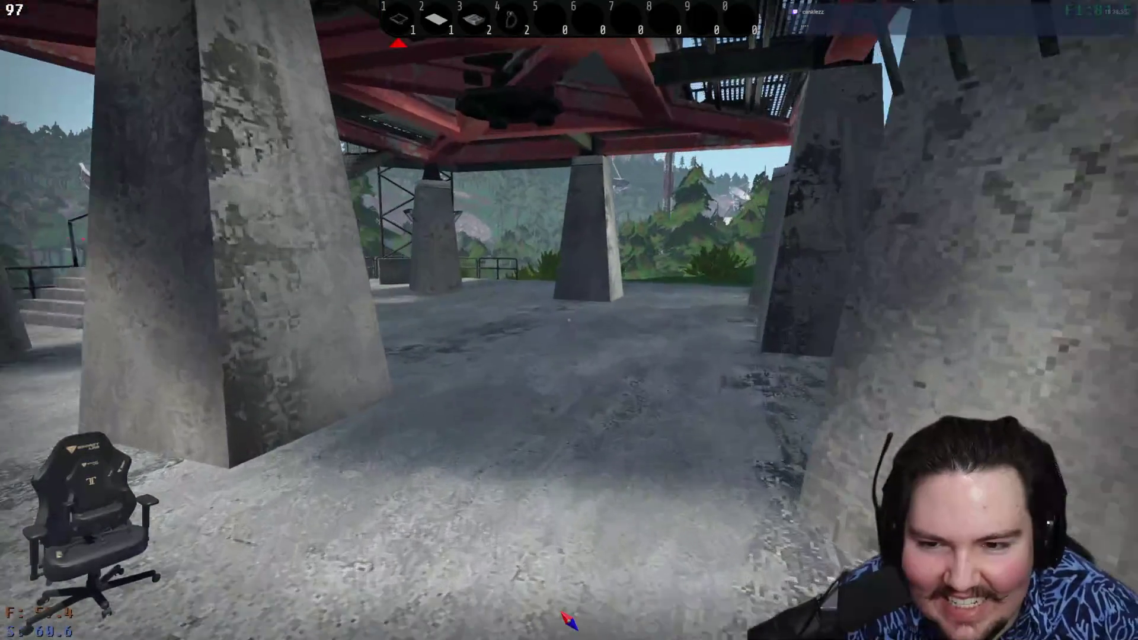
pyautogui.press('w')
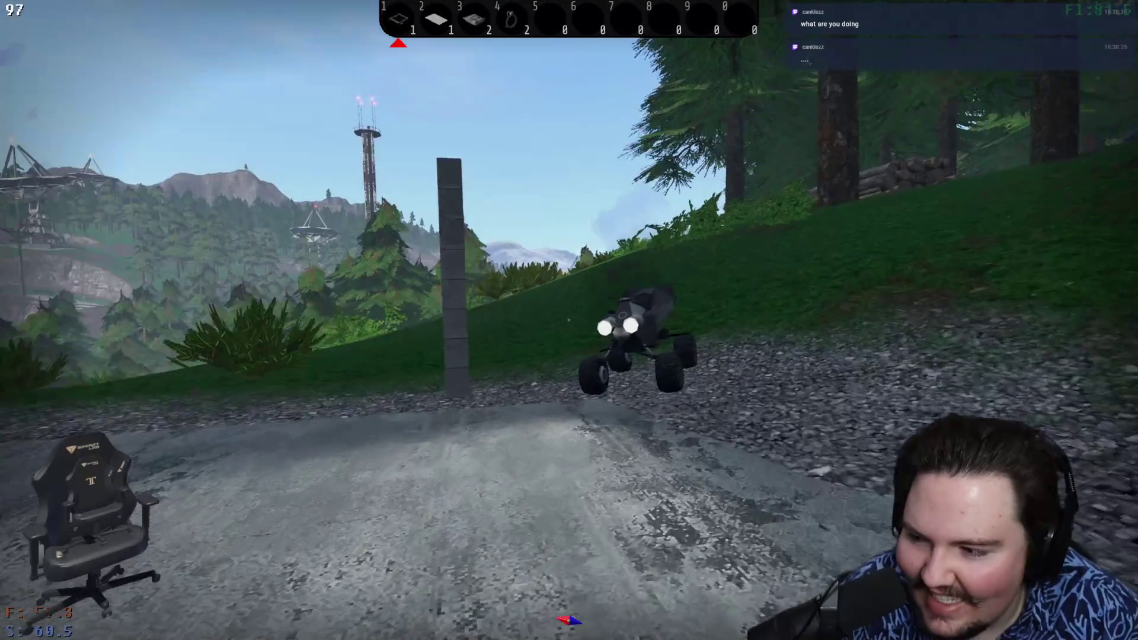
pyautogui.press('e')
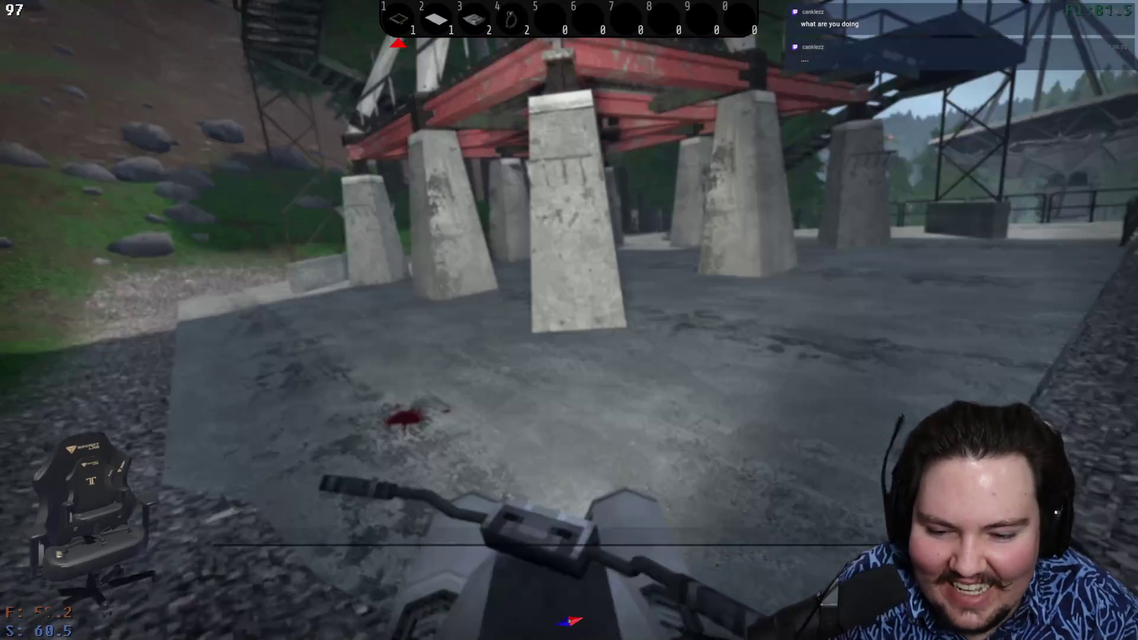
# - Drive across the gravel track and grassy hills to the next radar tower and dismount
pyautogui.press('w')
pyautogui.press('d')
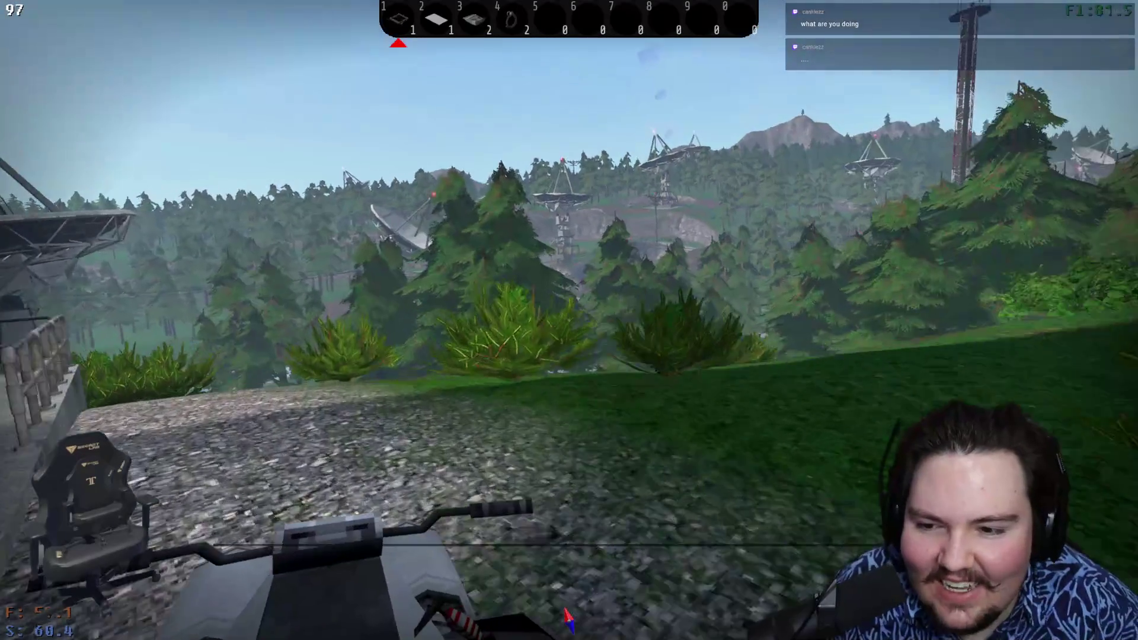
pyautogui.press('w')
pyautogui.press('w')
pyautogui.press('d')
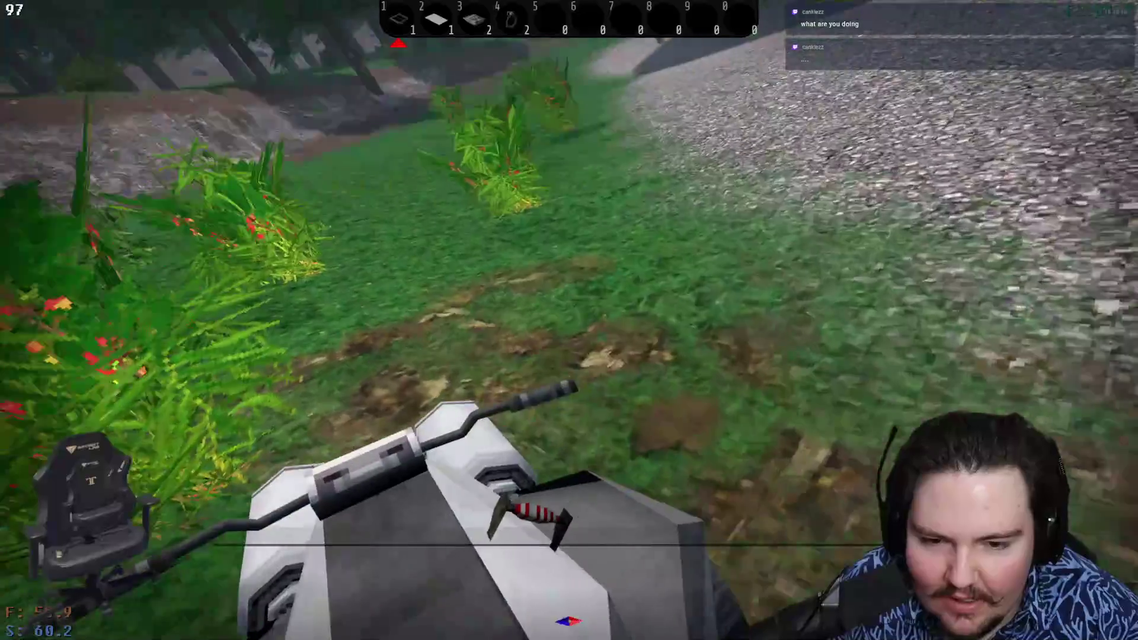
pyautogui.press('d')
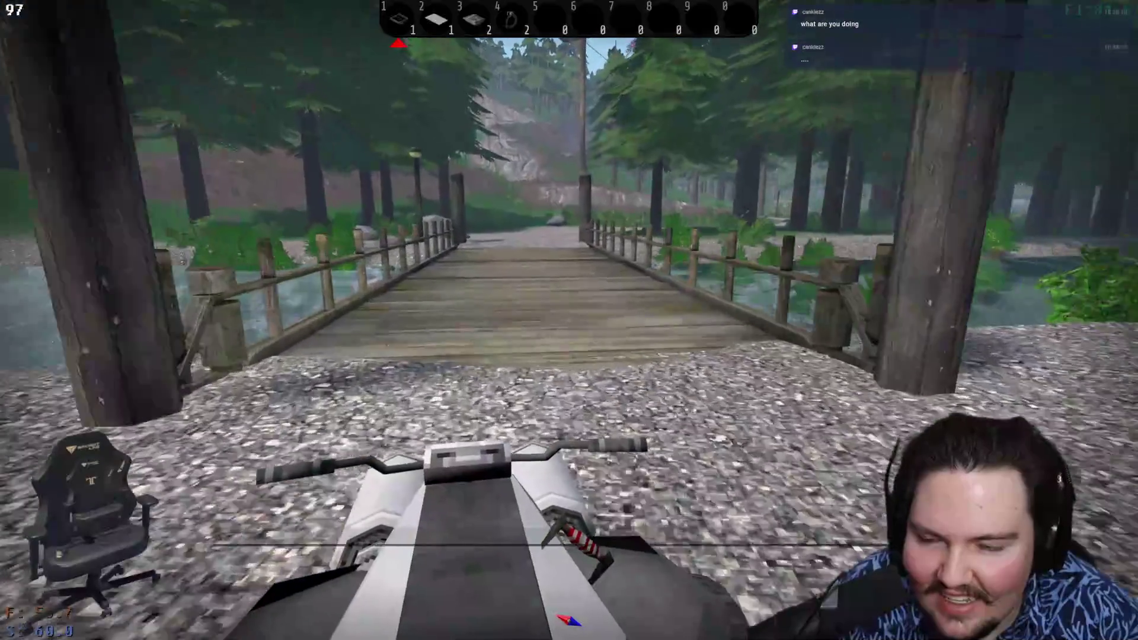
pyautogui.press('a')
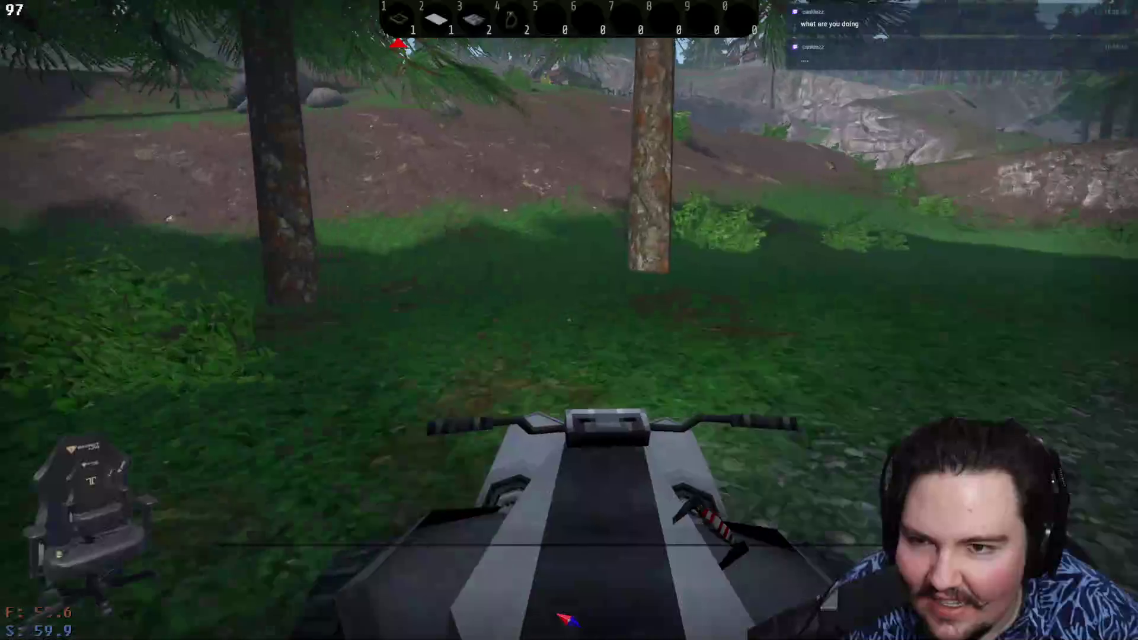
pyautogui.press('a')
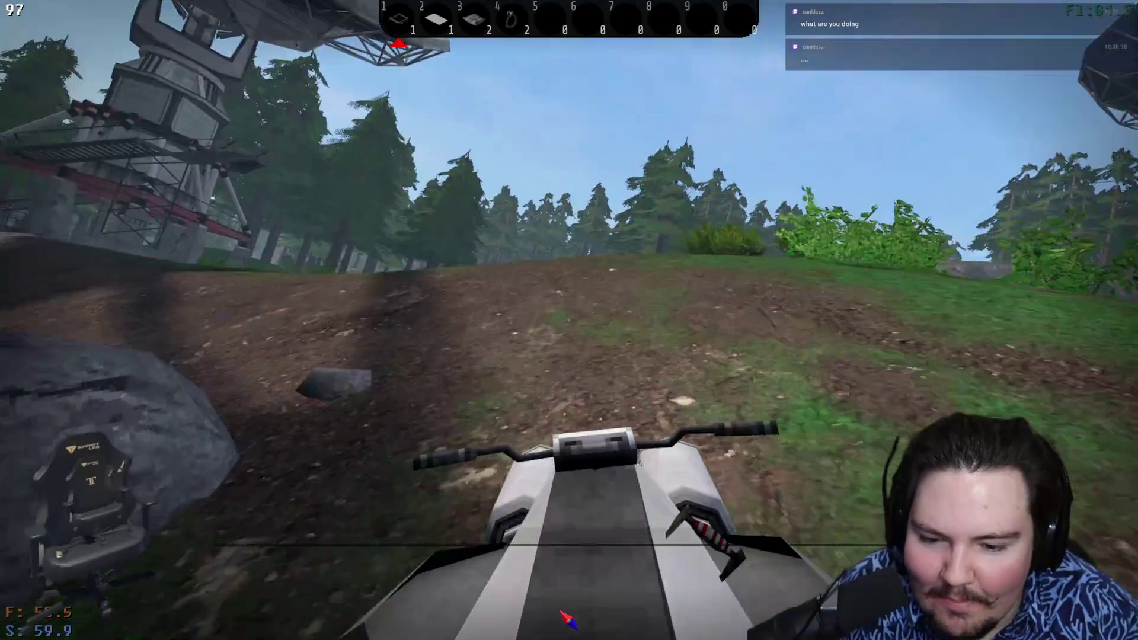
pyautogui.press('a')
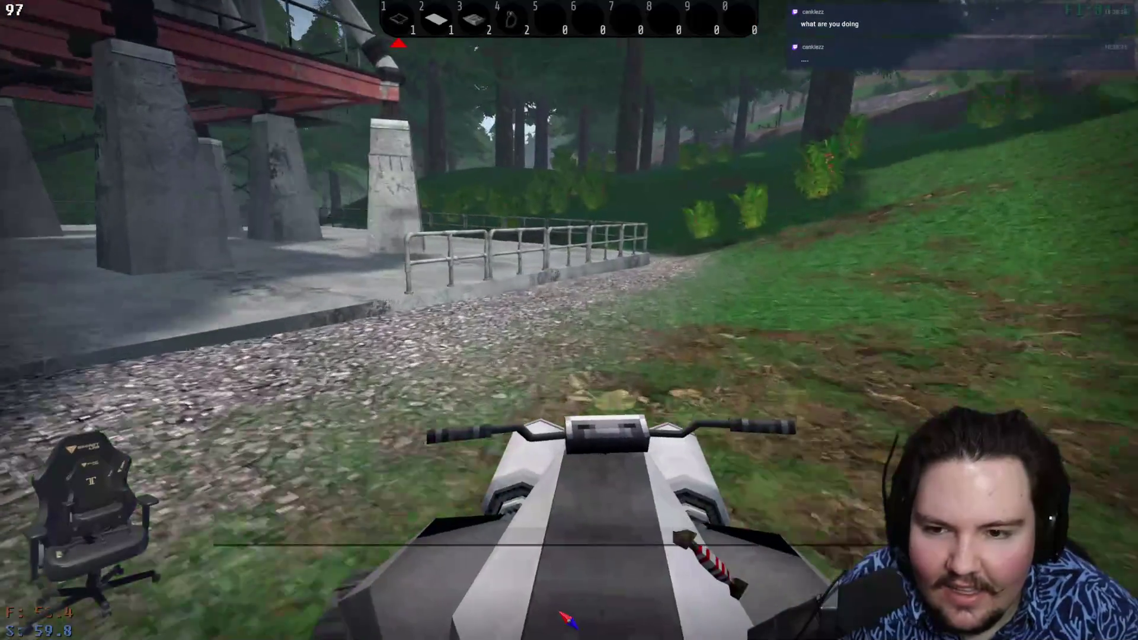
pyautogui.press('e')
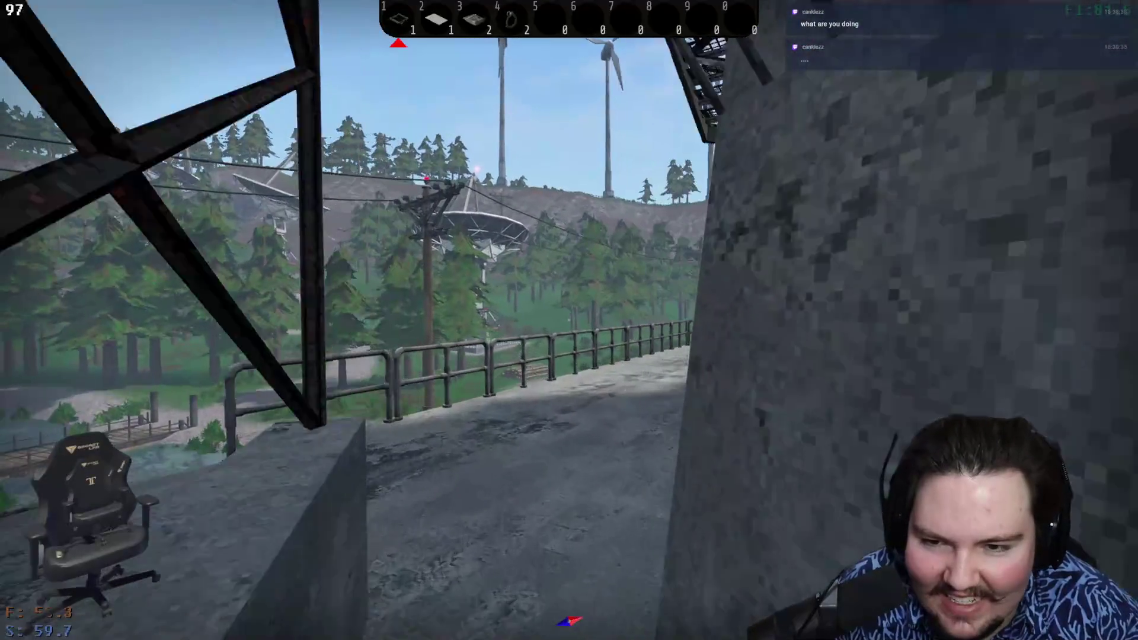
# - Walk past the Echo sign pillar and climb the stairs onto the upper platform
pyautogui.press('w')
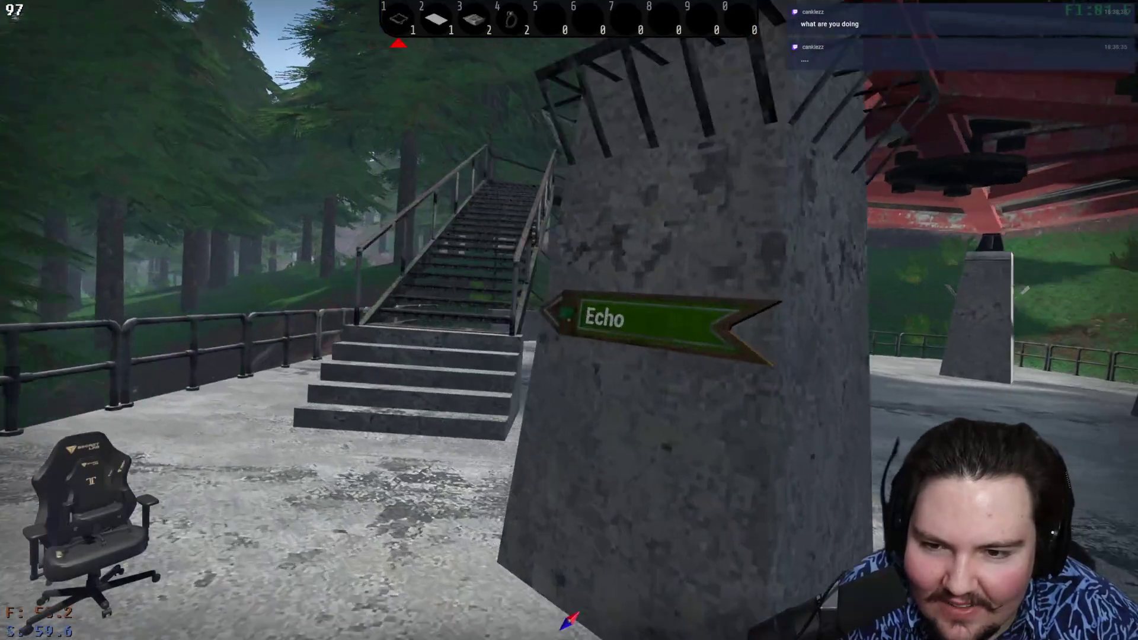
pyautogui.press('w')
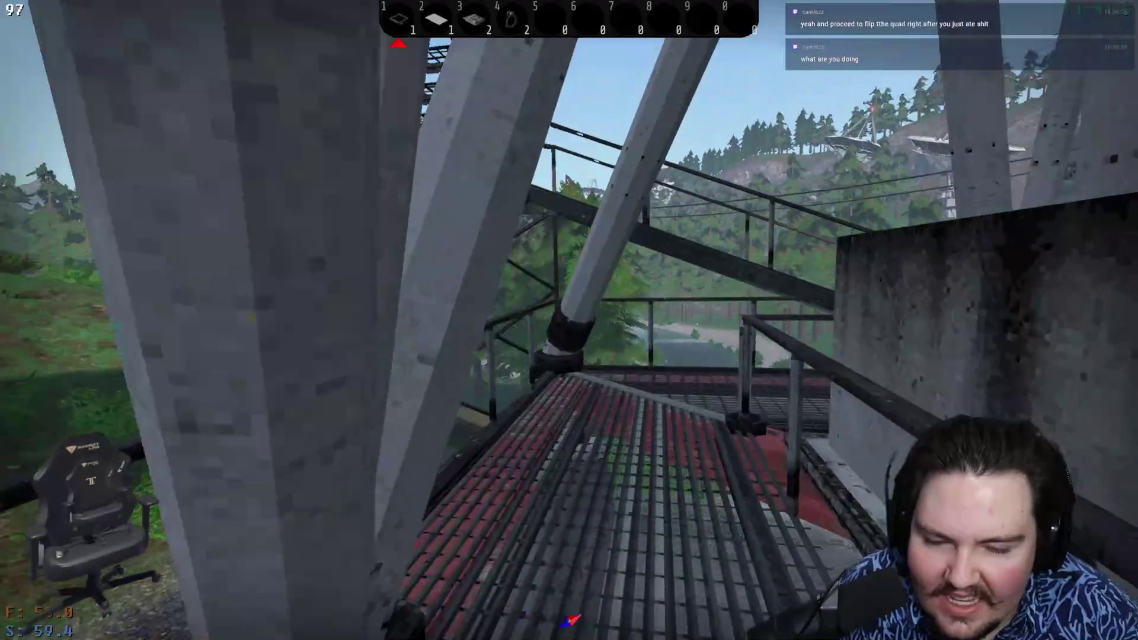
# - Climb to the Echo terminal room and run sv.hash, getting hashcode 044912D90E
pyautogui.press('w')
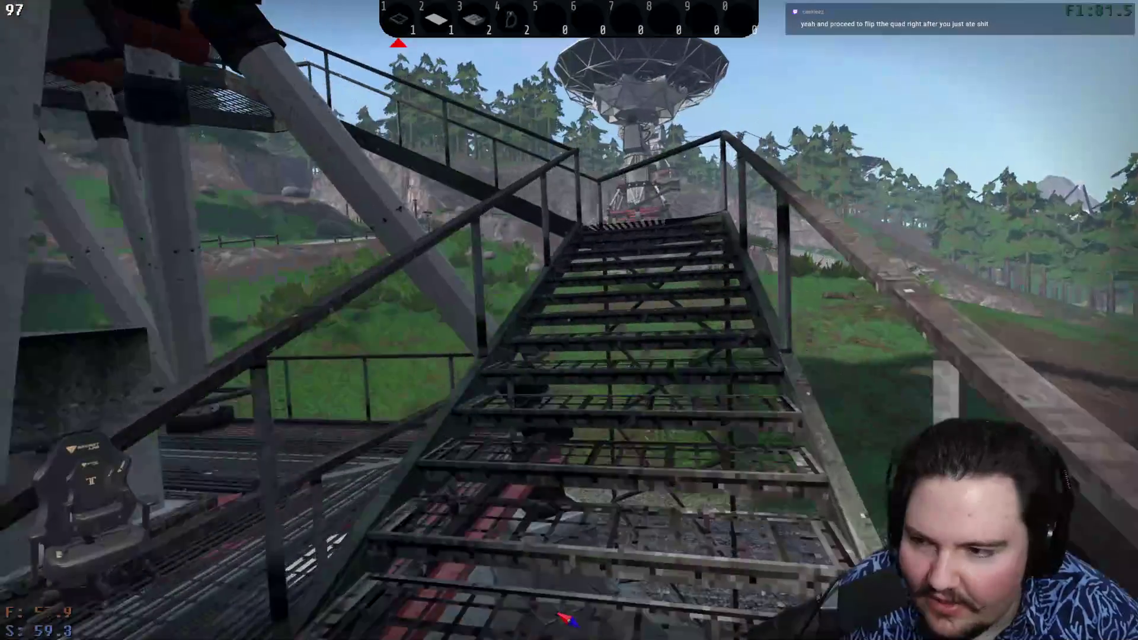
pyautogui.press('w')
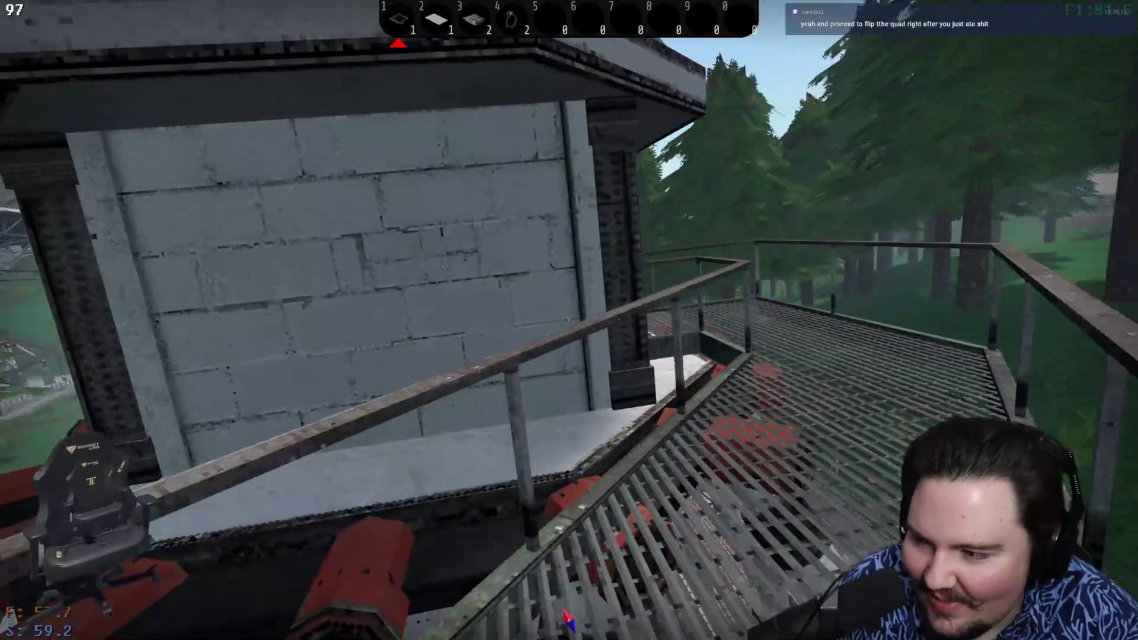
pyautogui.press('w')
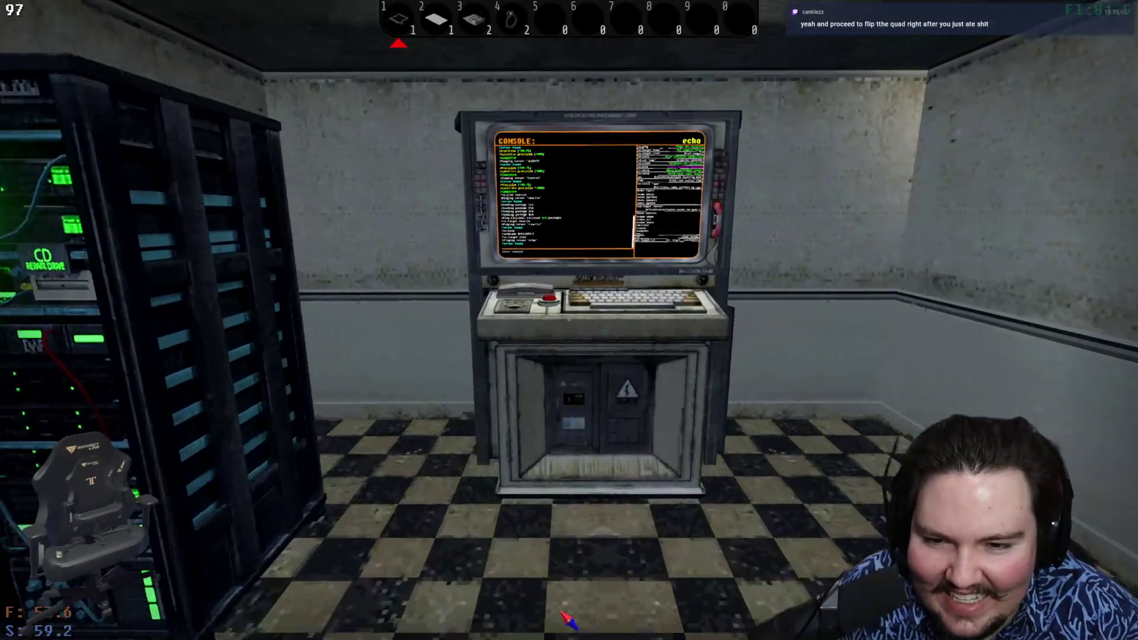
pyautogui.write('e')
pyautogui.write('sv.hash')
pyautogui.press('Return')
pyautogui.press('Escape')
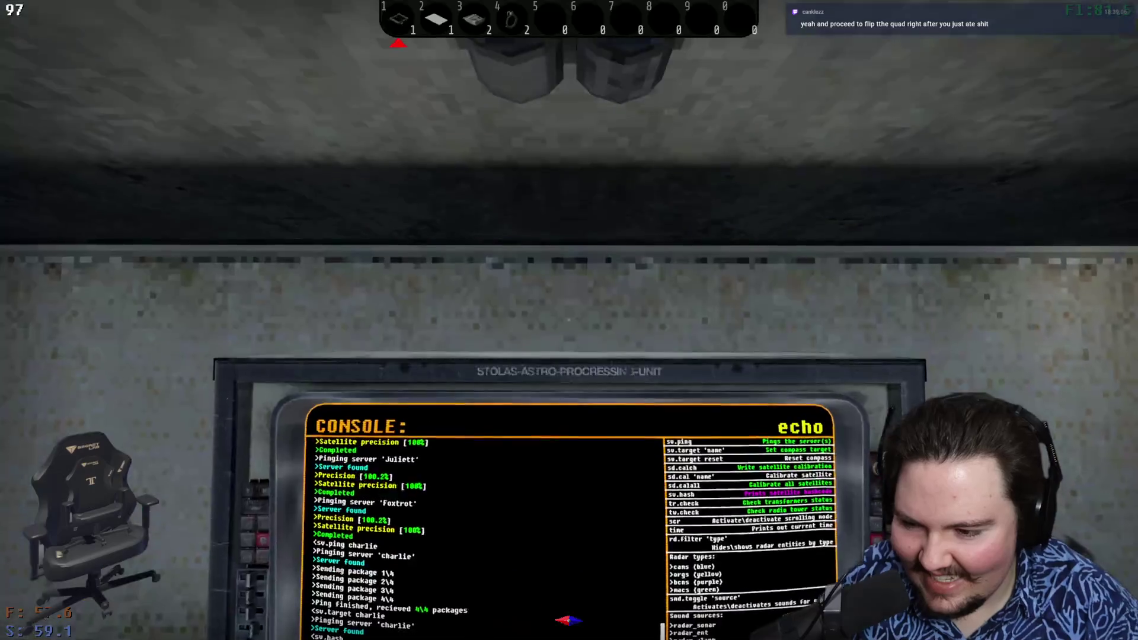
# - Replace Echo's XXXX with 044912D90E on the report form, then target the Oscar server
pyautogui.rightClick(569, 320)
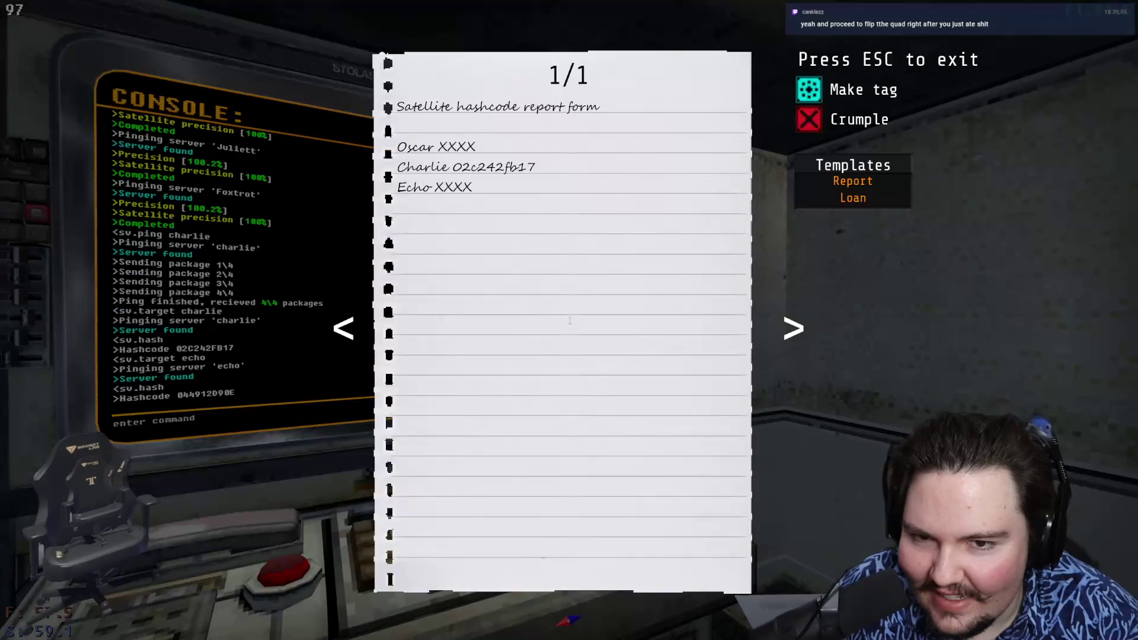
pyautogui.press('BackSpace')
pyautogui.press('BackSpace')
pyautogui.write('044912d90e')
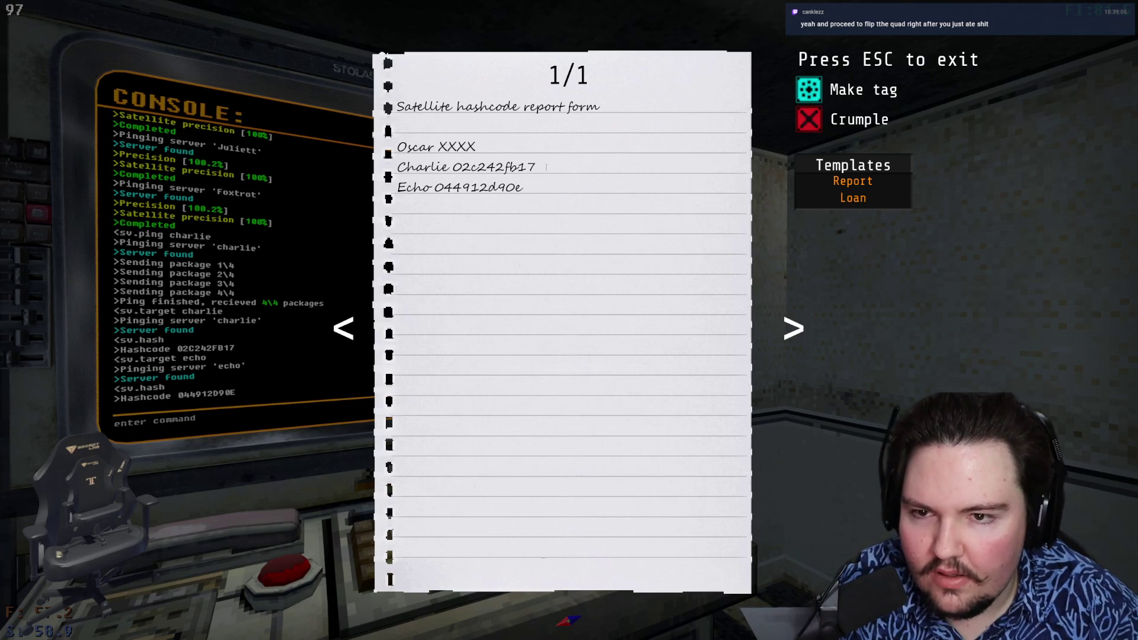
pyautogui.press('Escape')
pyautogui.click(569, 321)
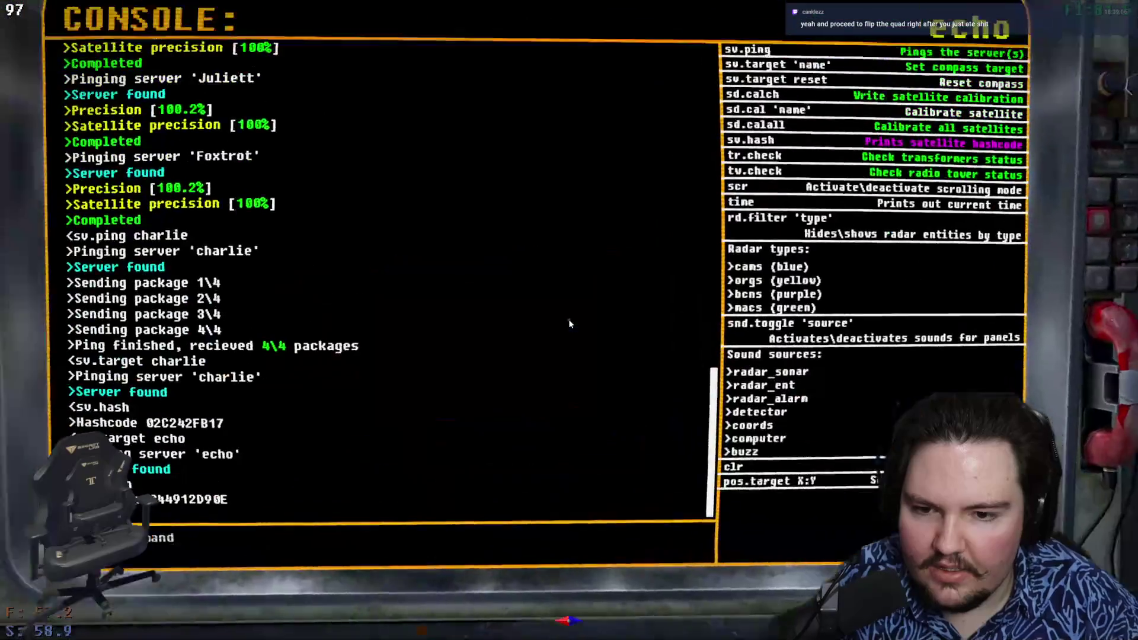
pyautogui.write('oscar')
pyautogui.press('Return')
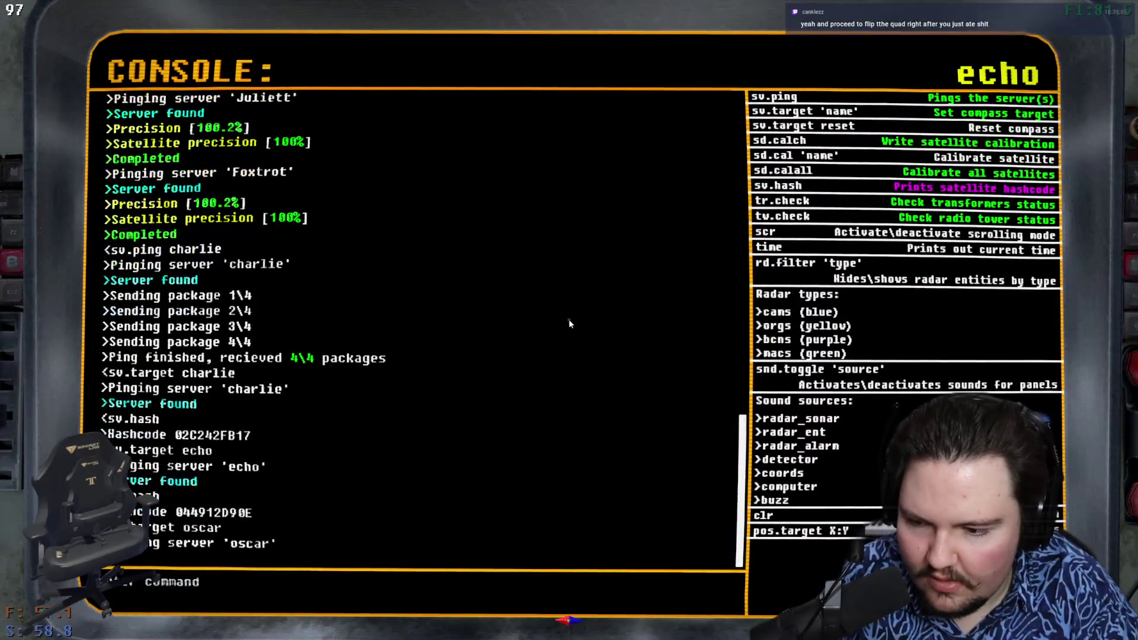
pyautogui.press('Escape')
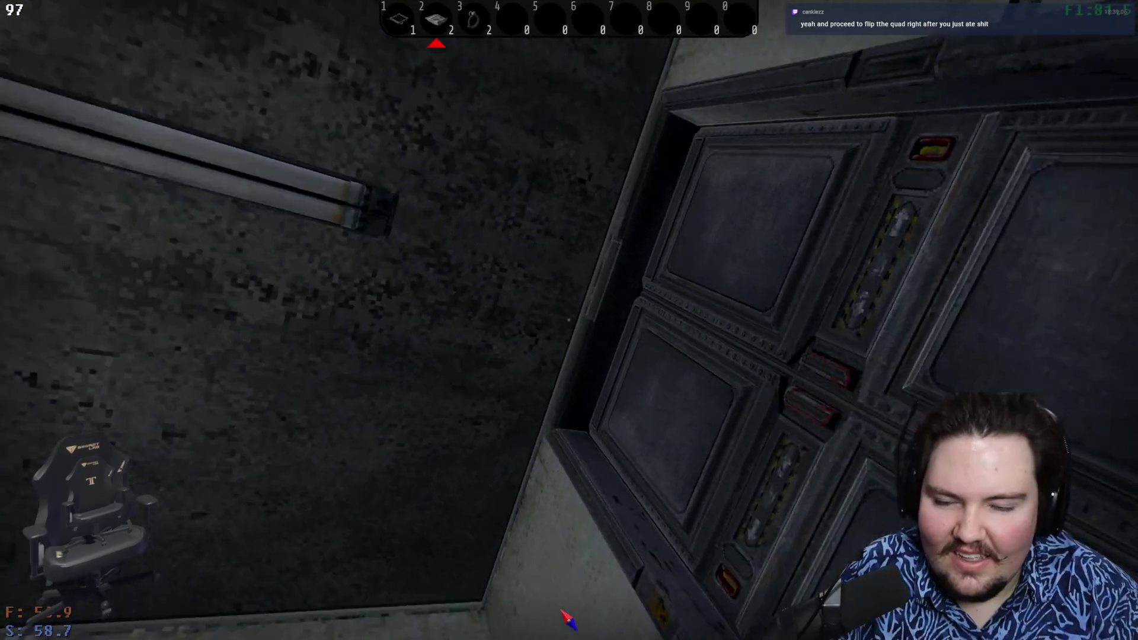
# - Pick up the report paper from the floor and walk down to the parked quad bike
pyautogui.press('w')
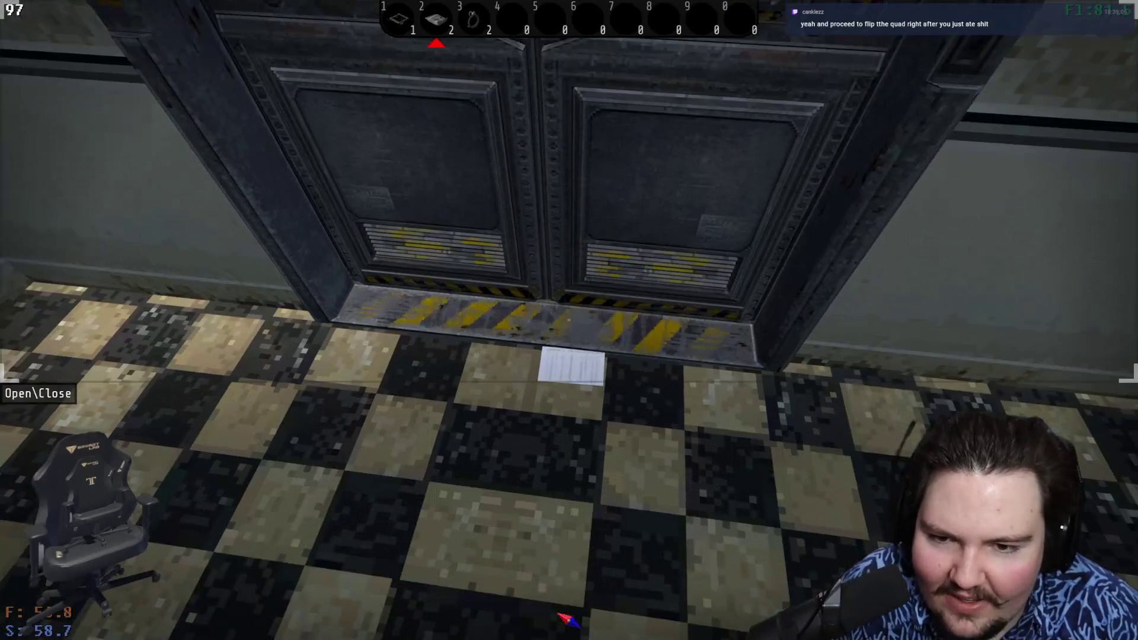
pyautogui.press('w')
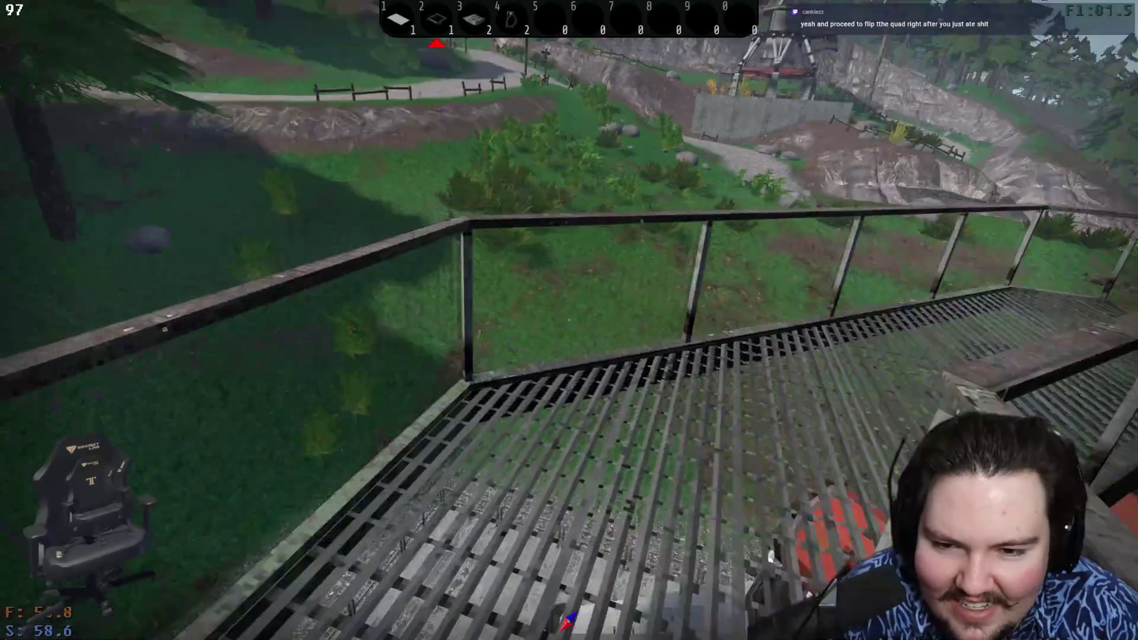
pyautogui.press('w')
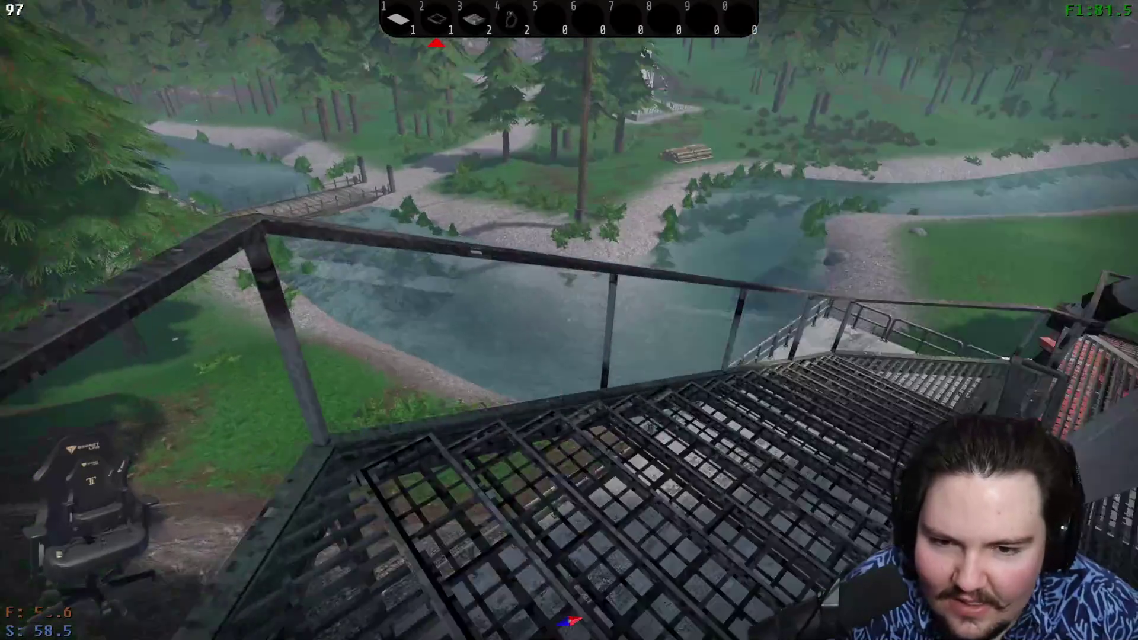
pyautogui.press('w')
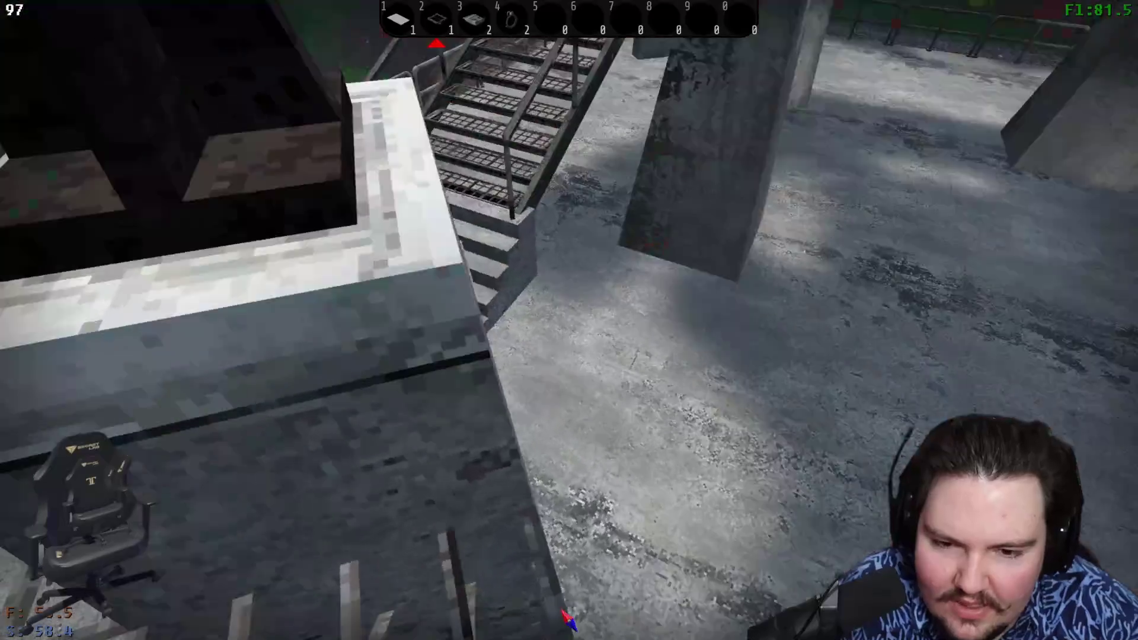
pyautogui.press('w')
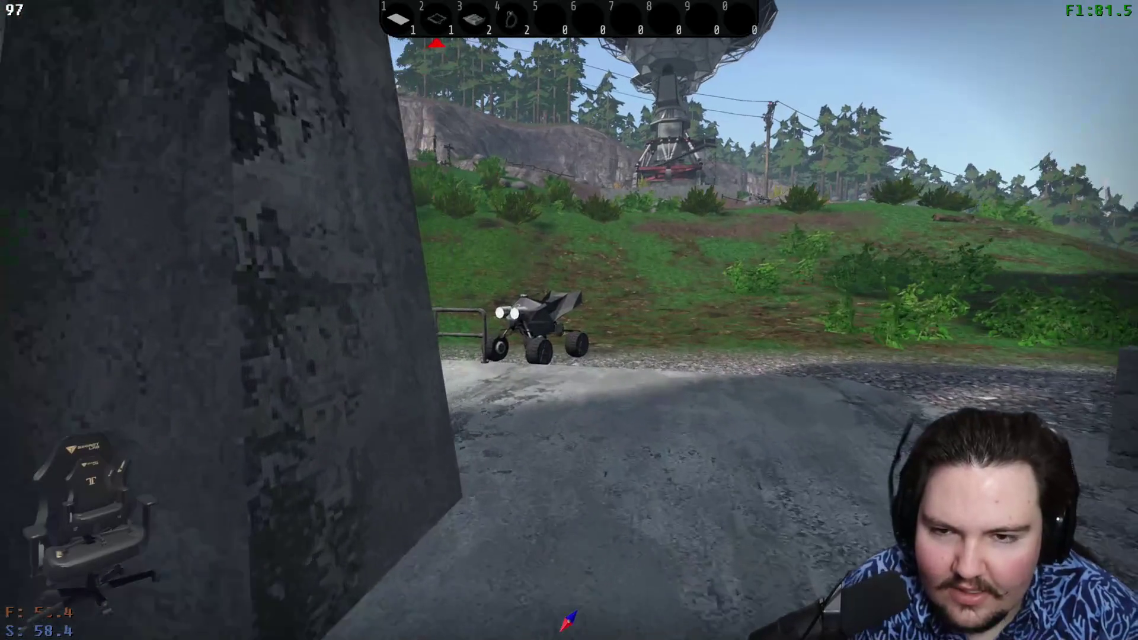
# - Mount the quad, reverse to turn around, and drive up the wooded slope toward the next tower
pyautogui.press('e')
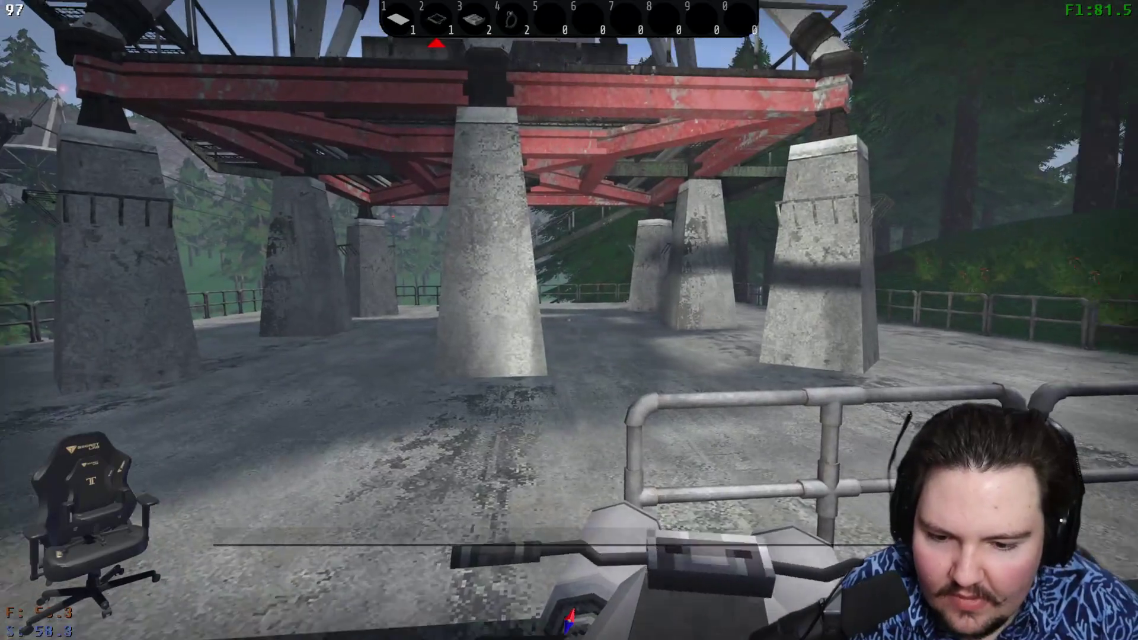
pyautogui.press('s')
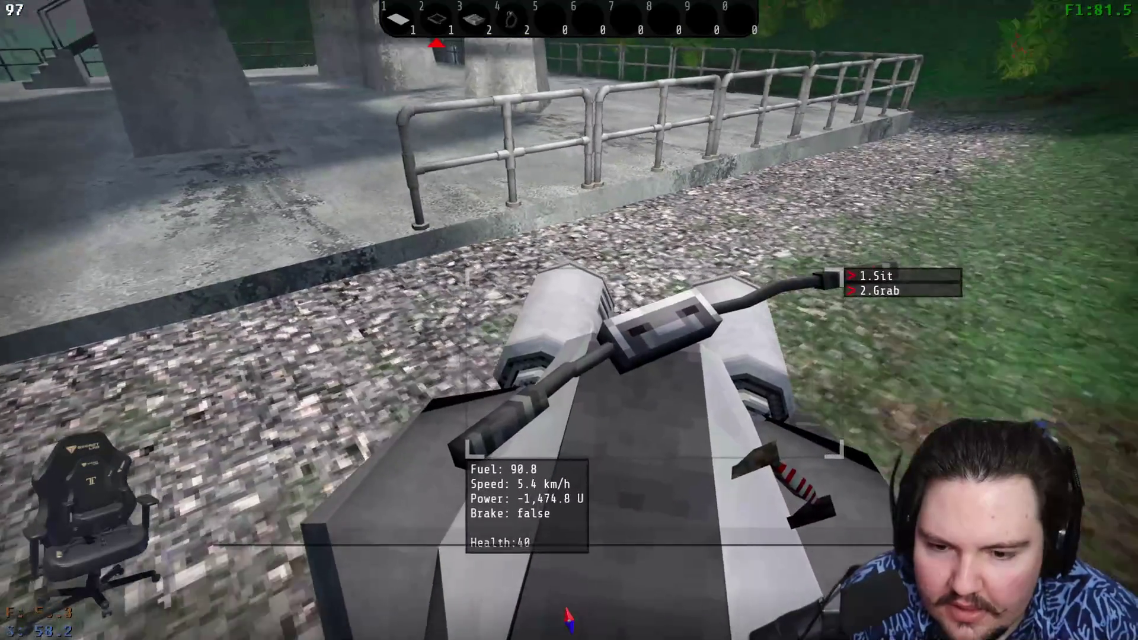
pyautogui.press('s')
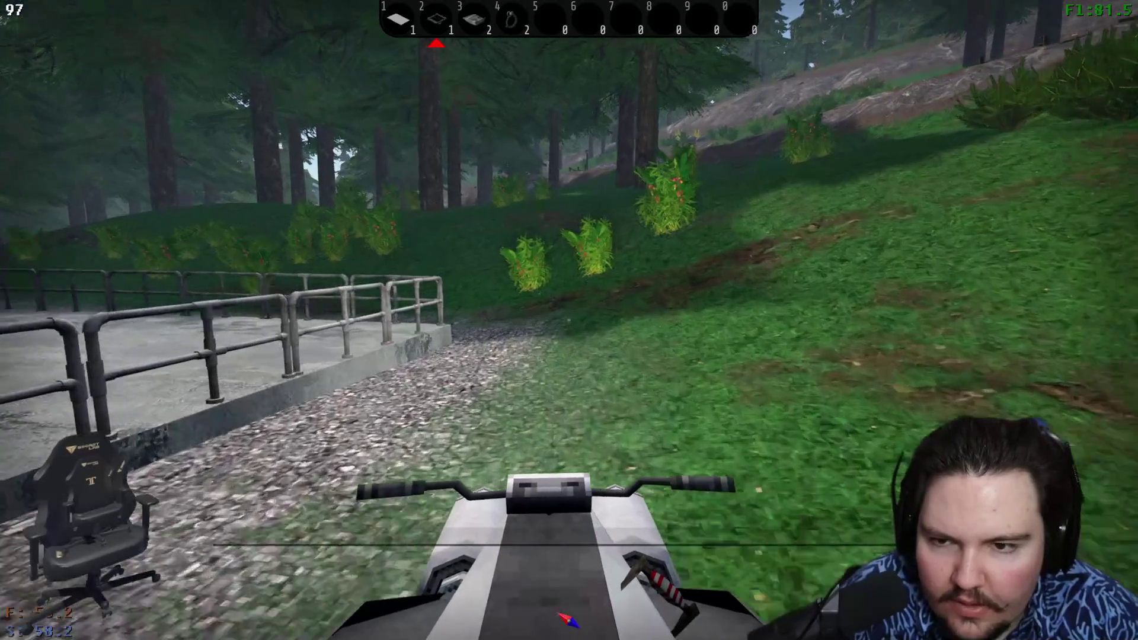
pyautogui.press('w')
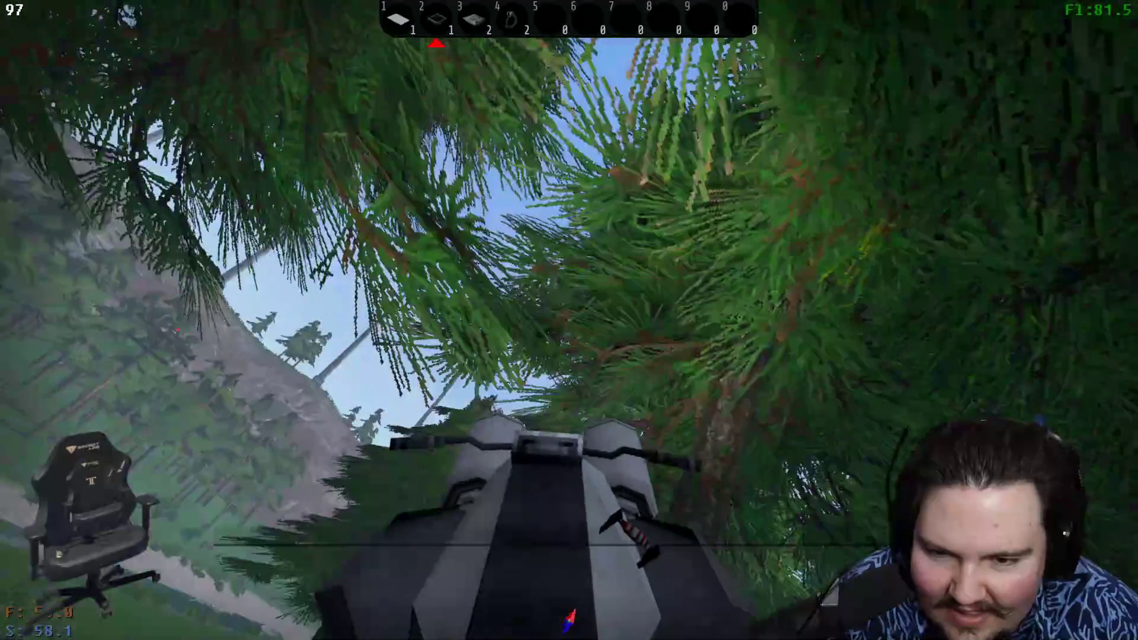
pyautogui.press('e')
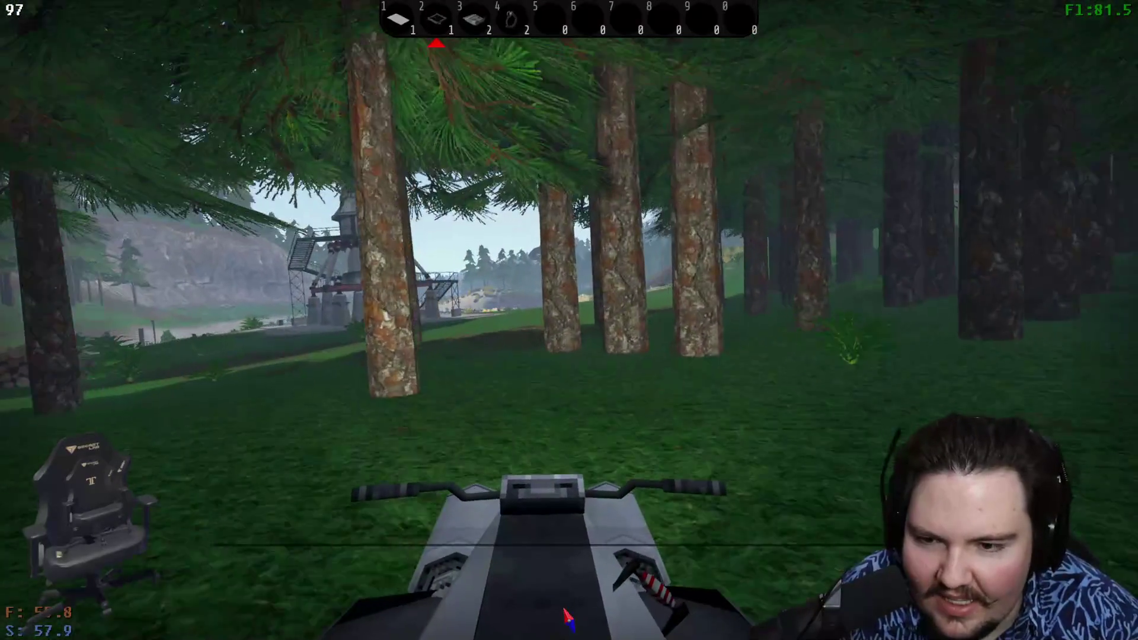
# - Drive to the Oscar radar tower and climb its stairs to the console room door
pyautogui.press('w')
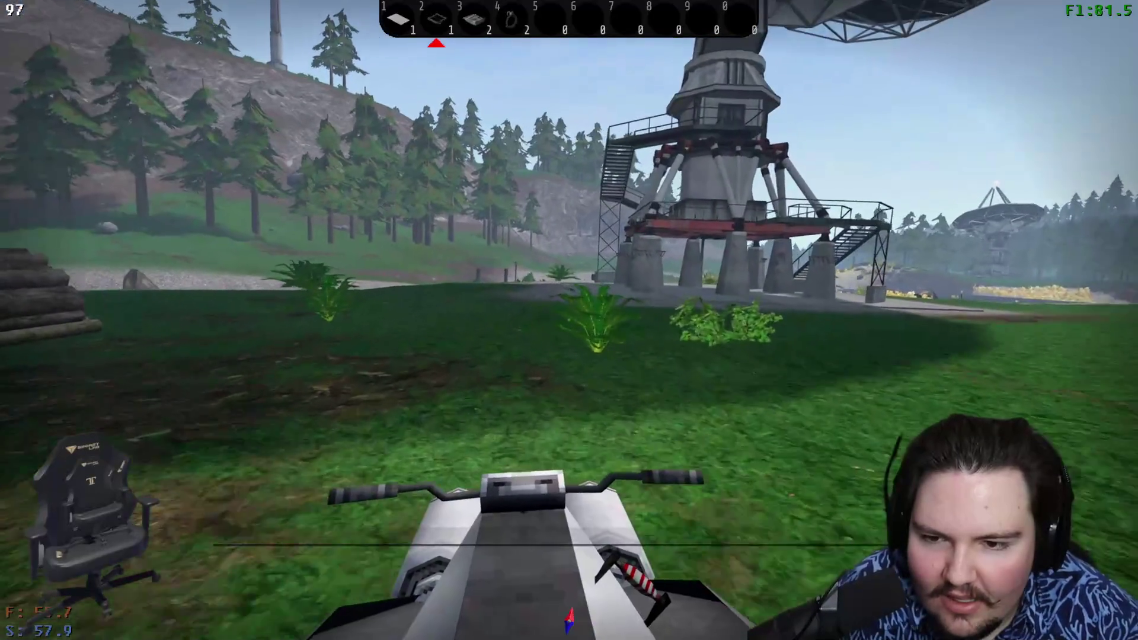
pyautogui.press('w')
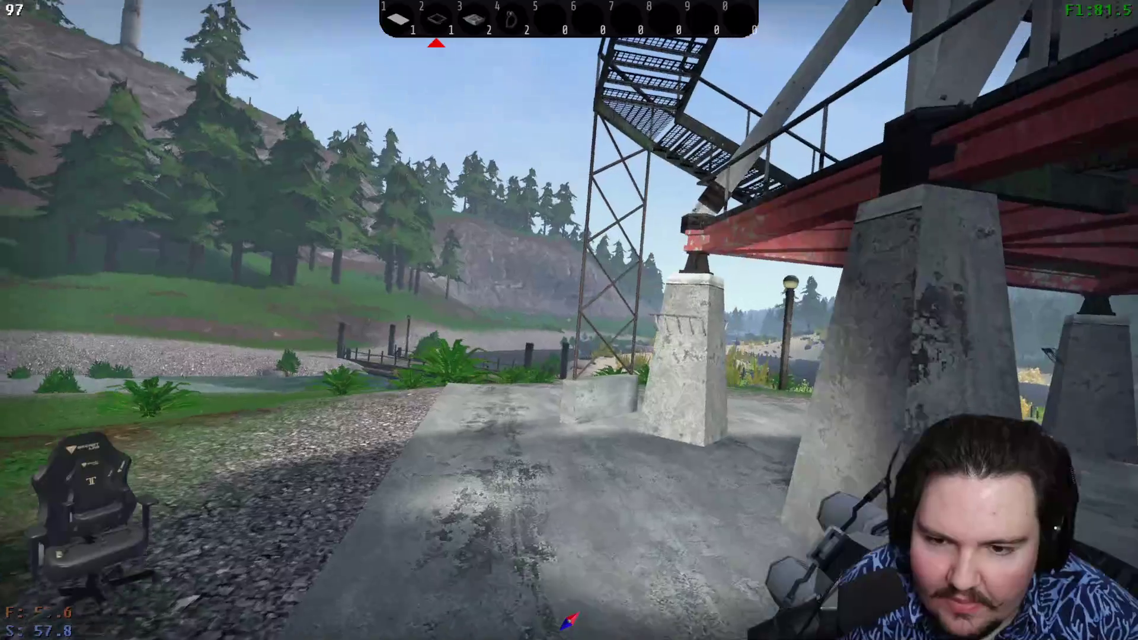
pyautogui.press('w')
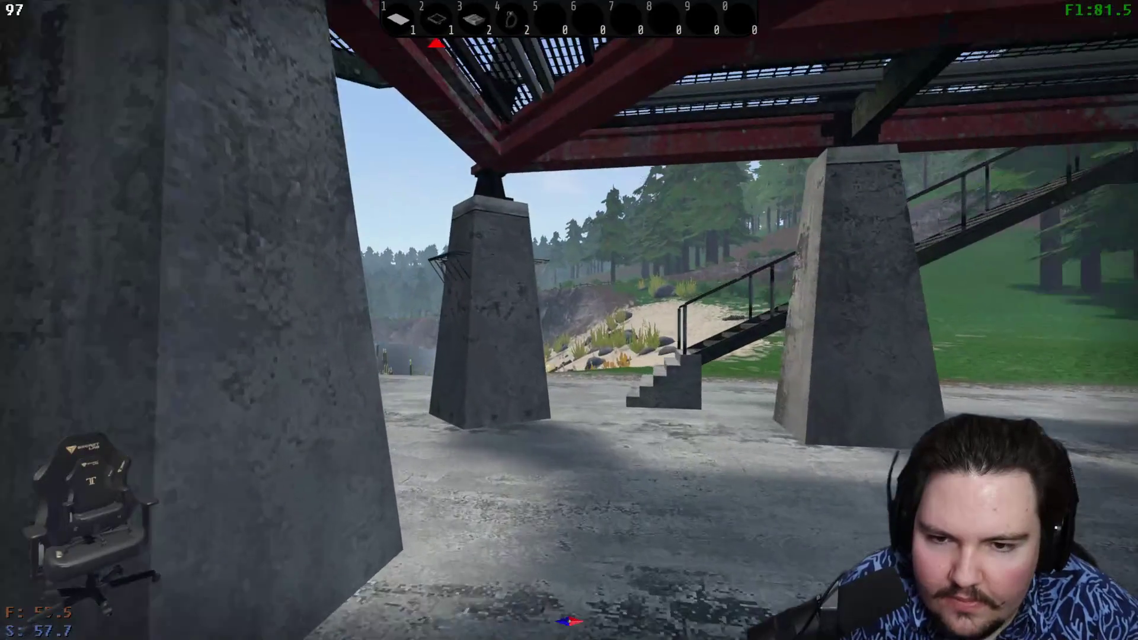
pyautogui.press('w')
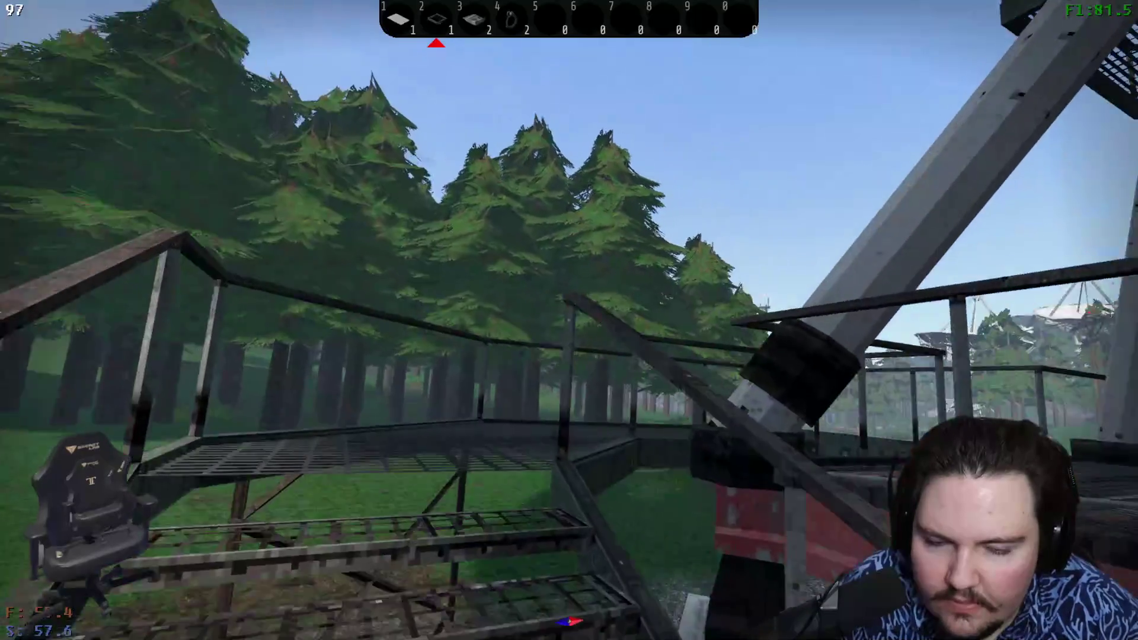
pyautogui.press('w')
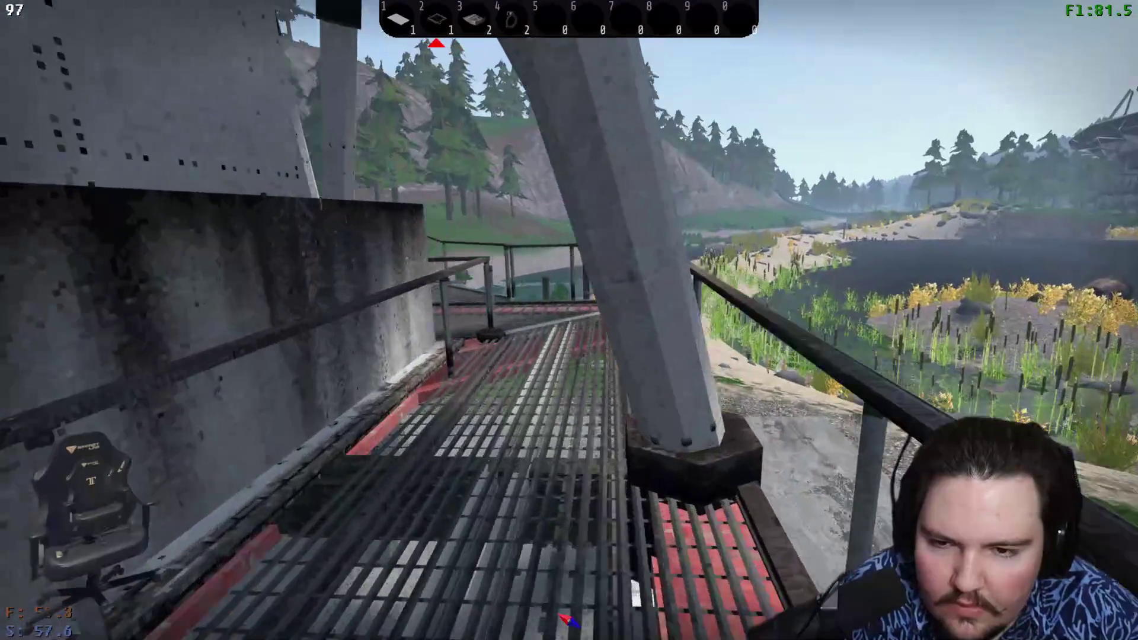
pyautogui.press('w')
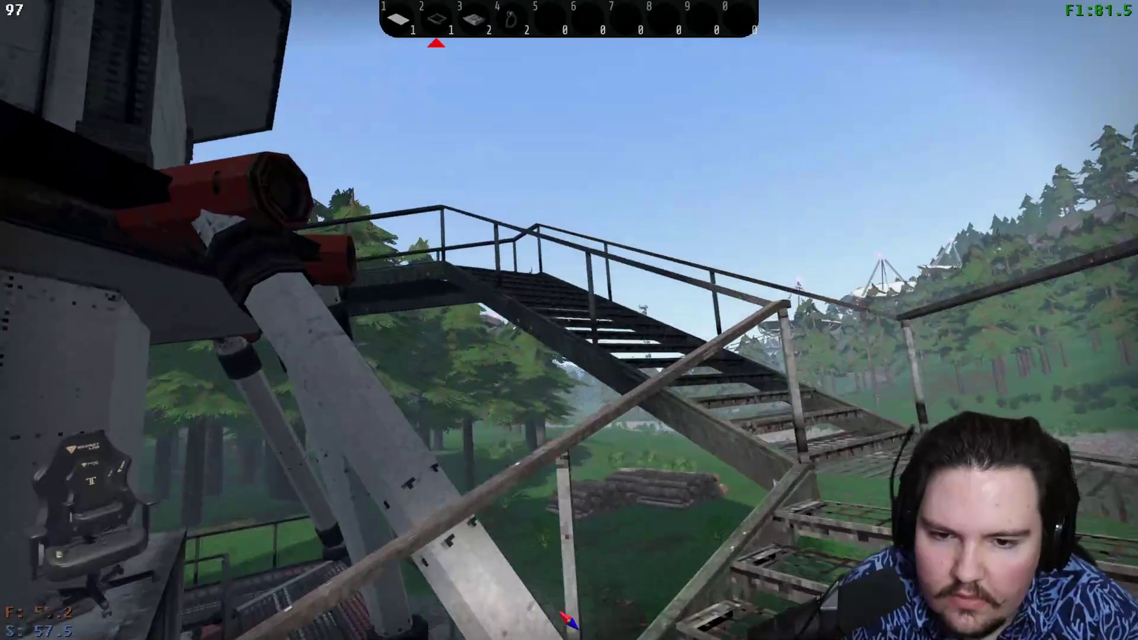
pyautogui.press('w')
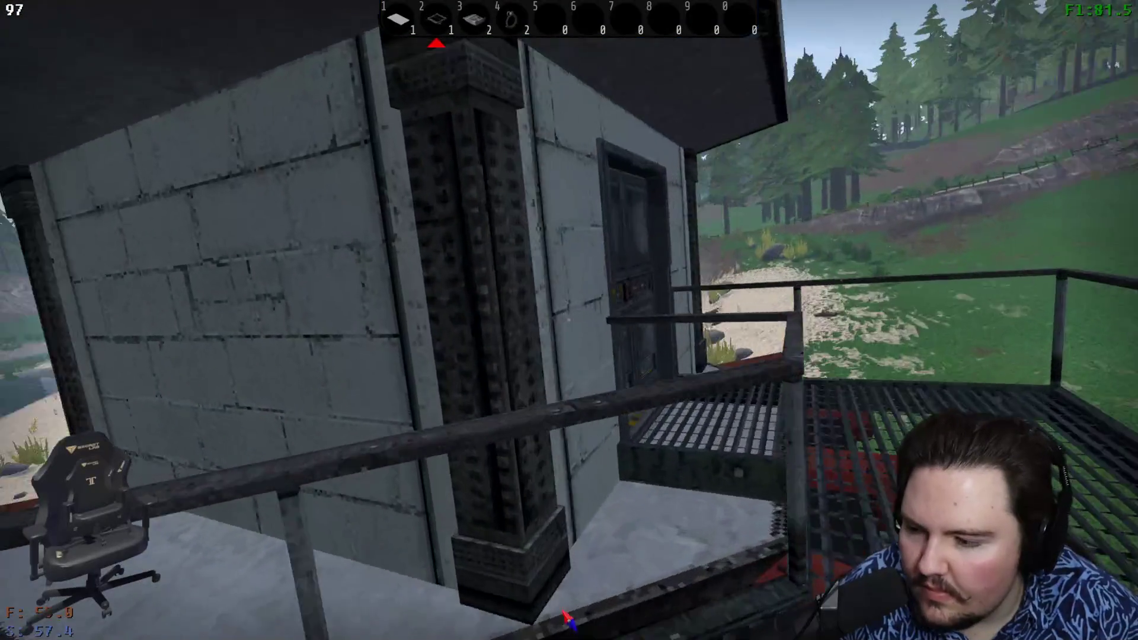
# - Read hashcode 148B651926 on the Oscar console and add the digit 9 to the report form's Oscar line
pyautogui.press('e')
pyautogui.press('e')
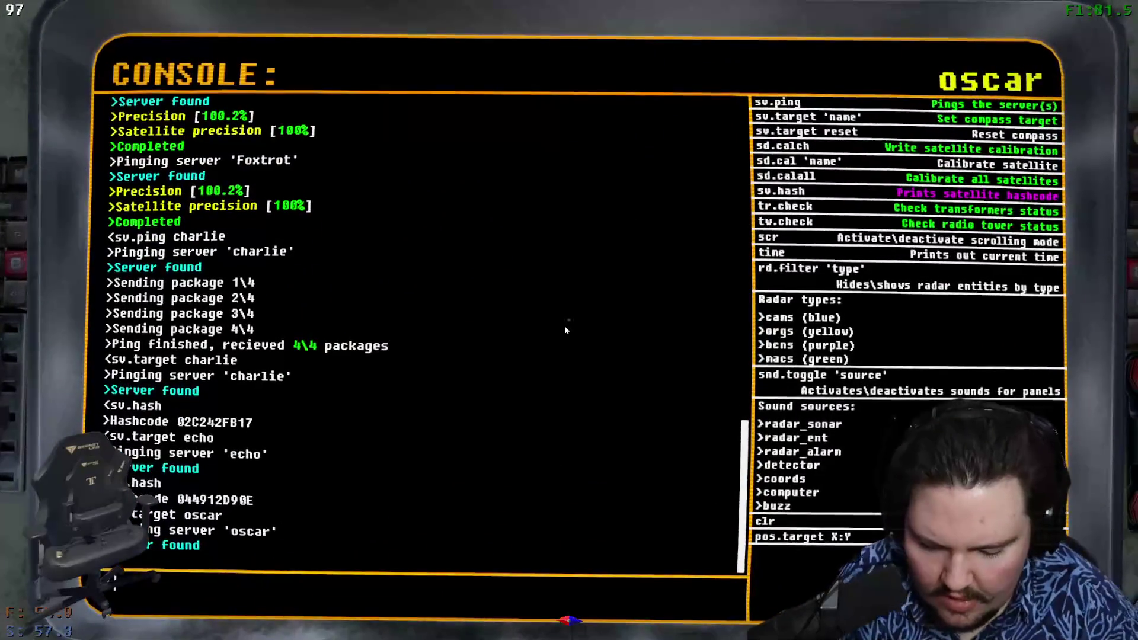
pyautogui.press('Escape')
pyautogui.press('n')
pyautogui.write('Oscar 148b651')
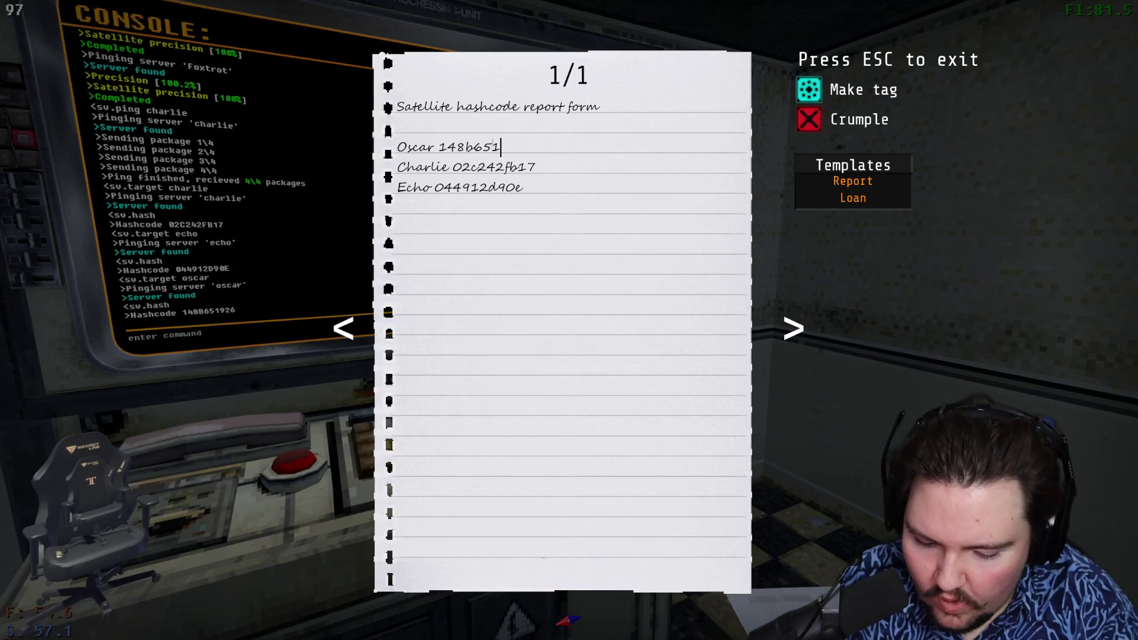
pyautogui.write('926')
pyautogui.press('Escape')
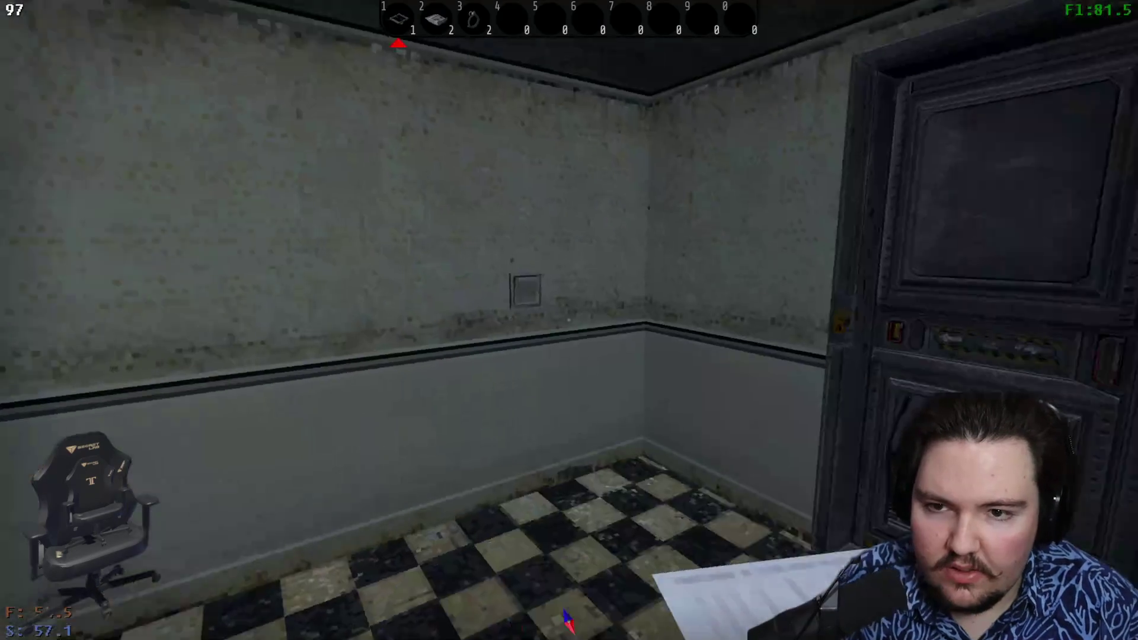
# - Walk down the tower stairs, under the red bridge, and remount the parked quad bike
pyautogui.press('w')
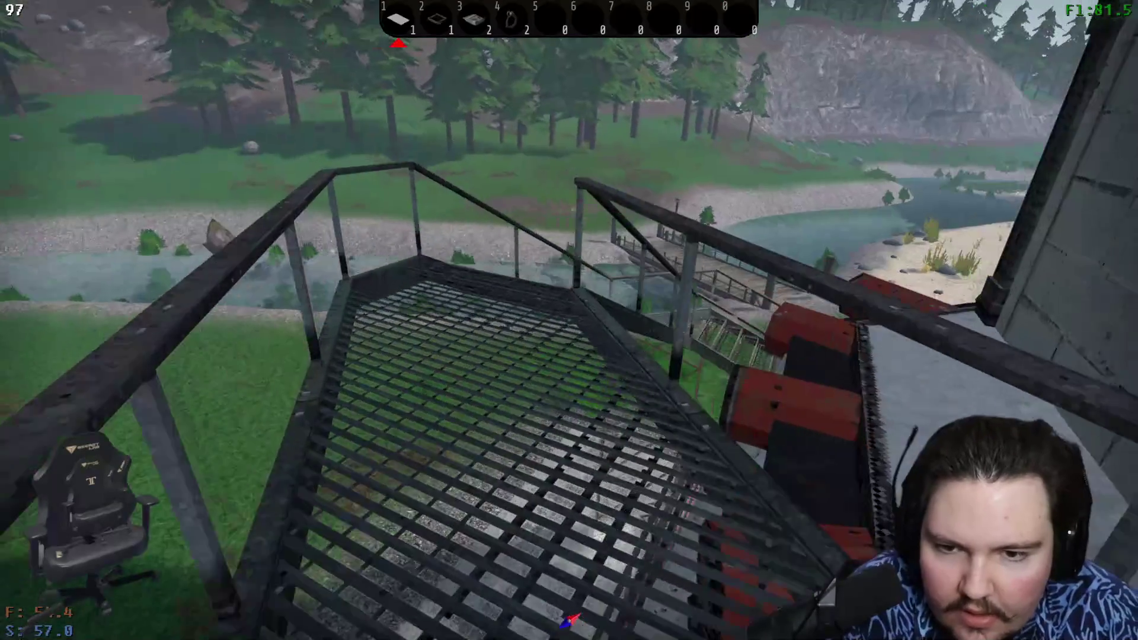
pyautogui.press('w')
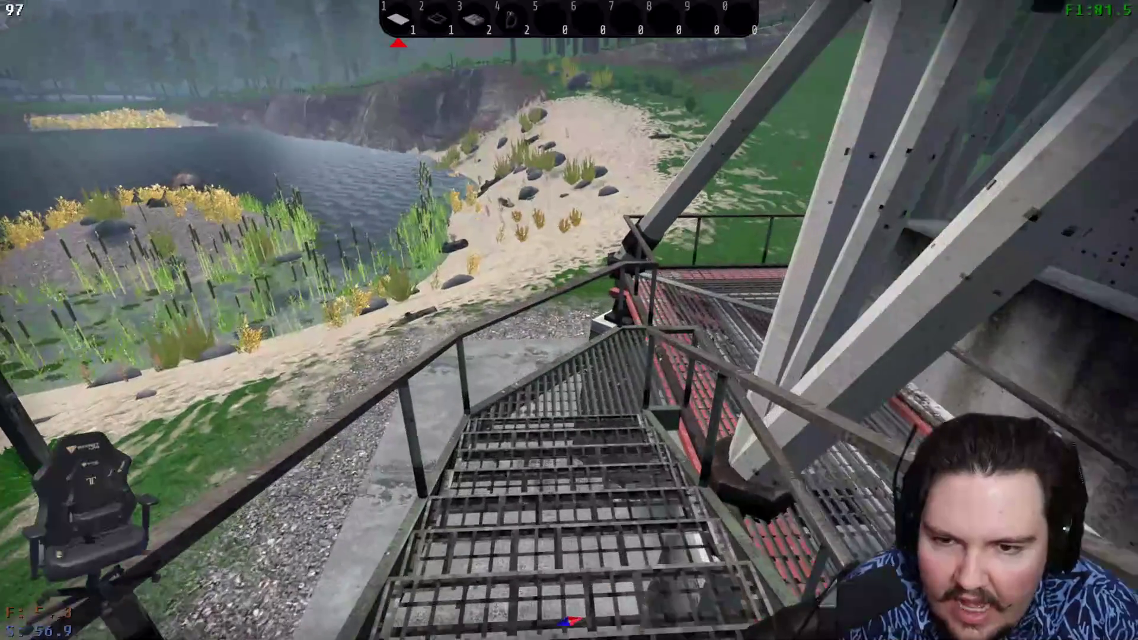
pyautogui.press('w')
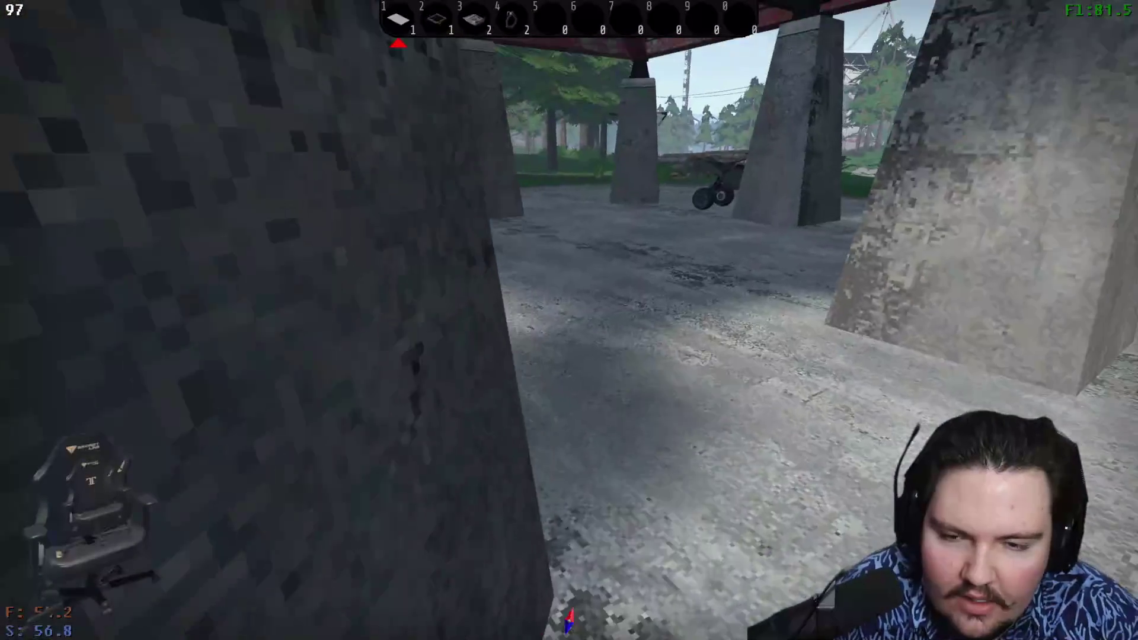
pyautogui.press('w')
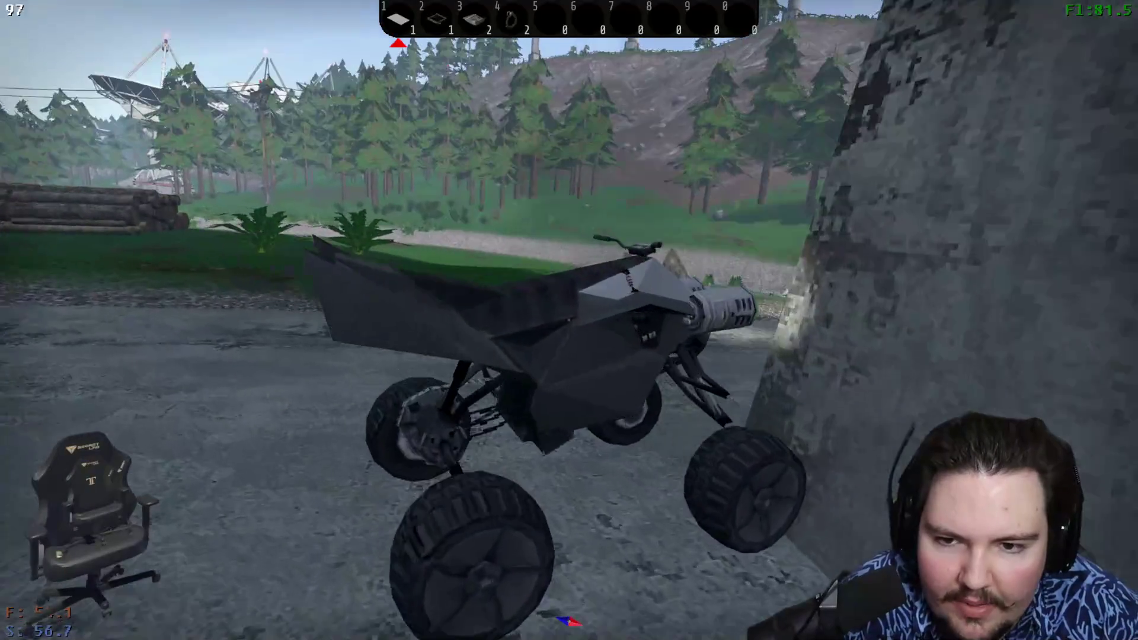
pyautogui.press('w')
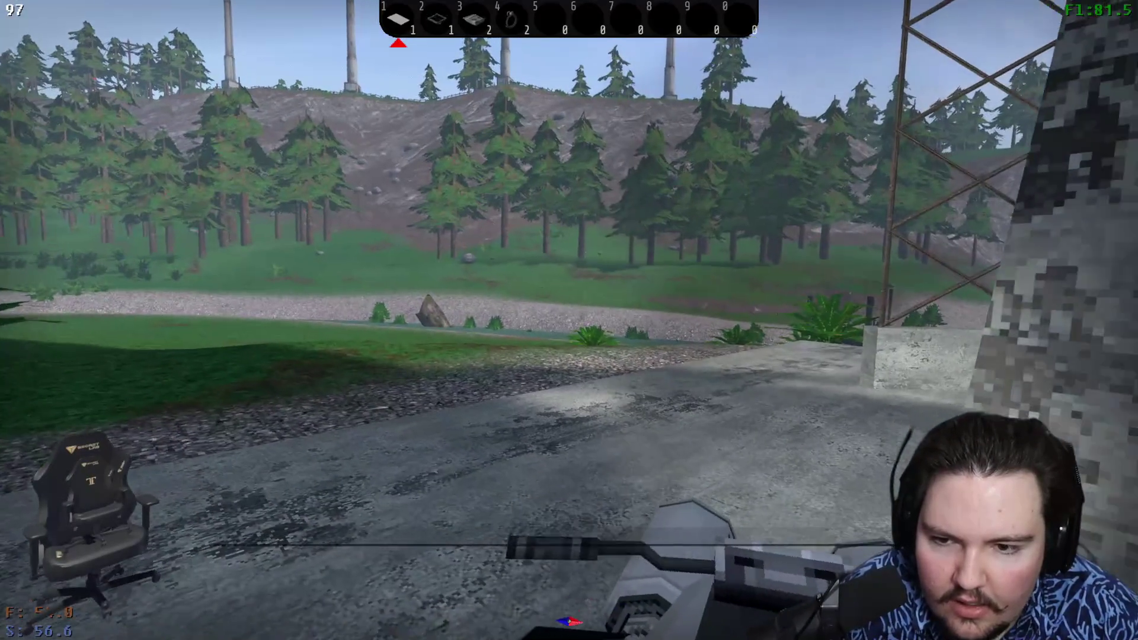
# - Drive the quad across the grass, through the forest and up the hillside to base
pyautogui.press('w')
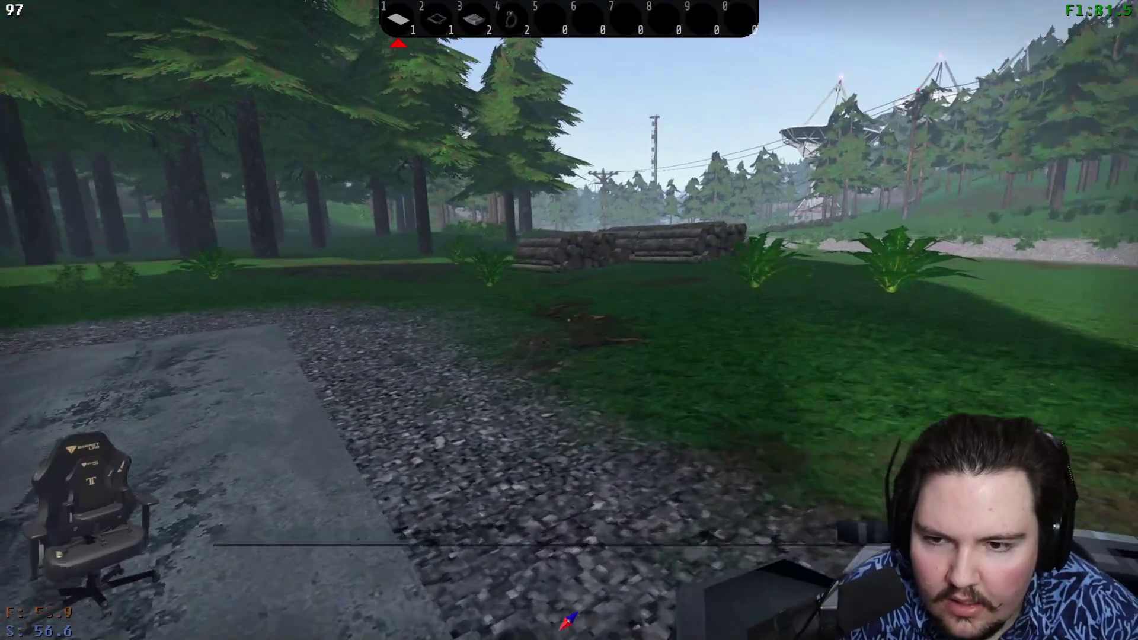
pyautogui.press('w')
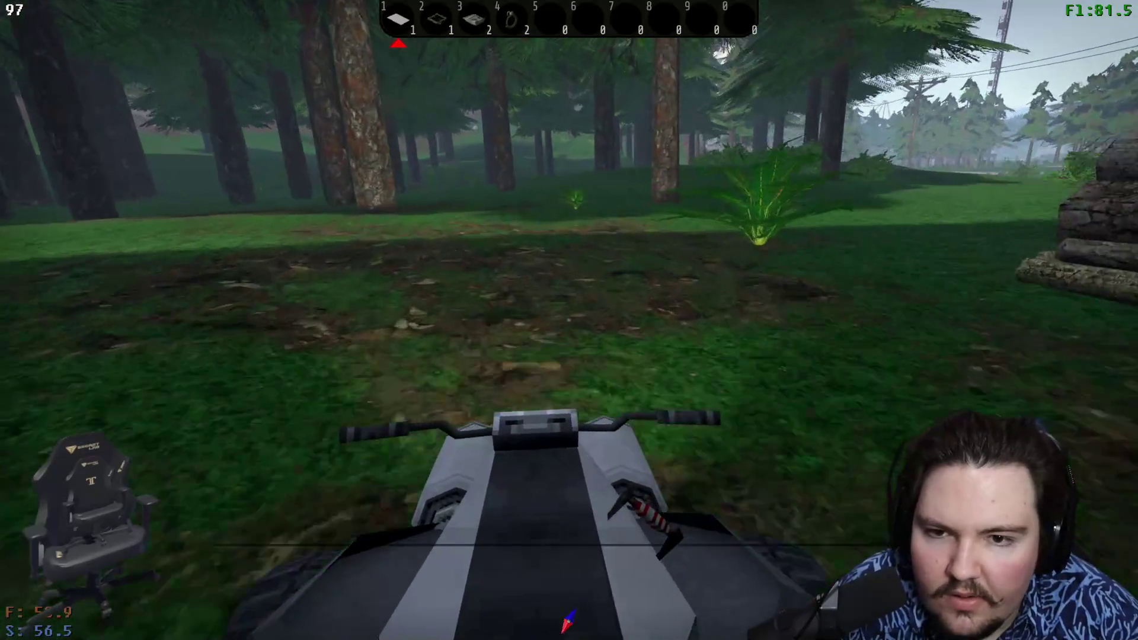
pyautogui.press('w')
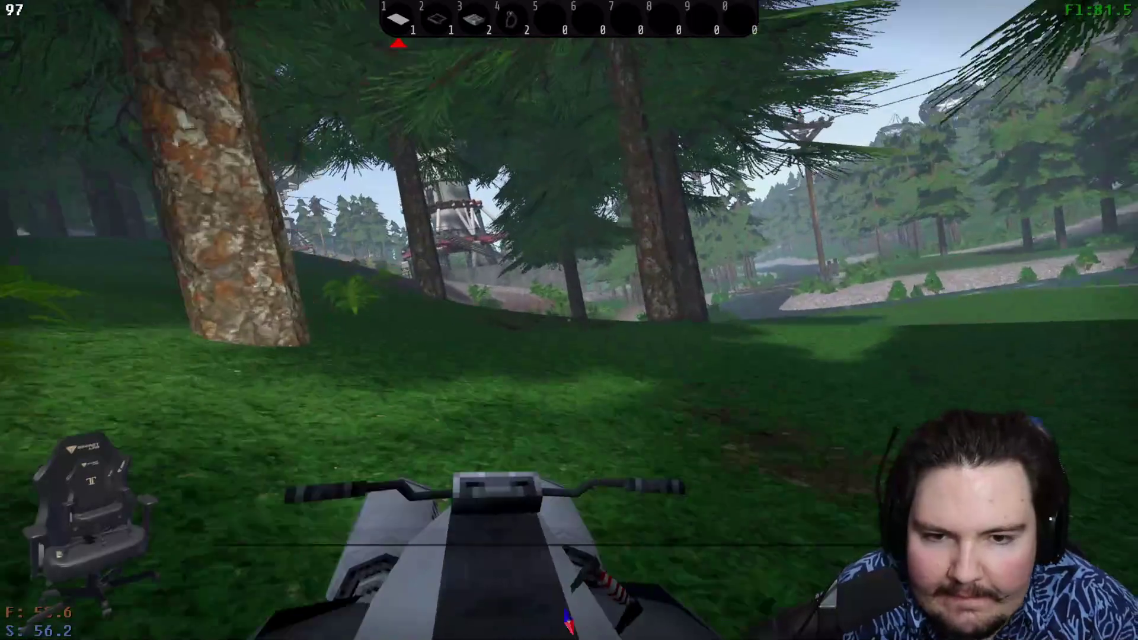
pyautogui.press('w')
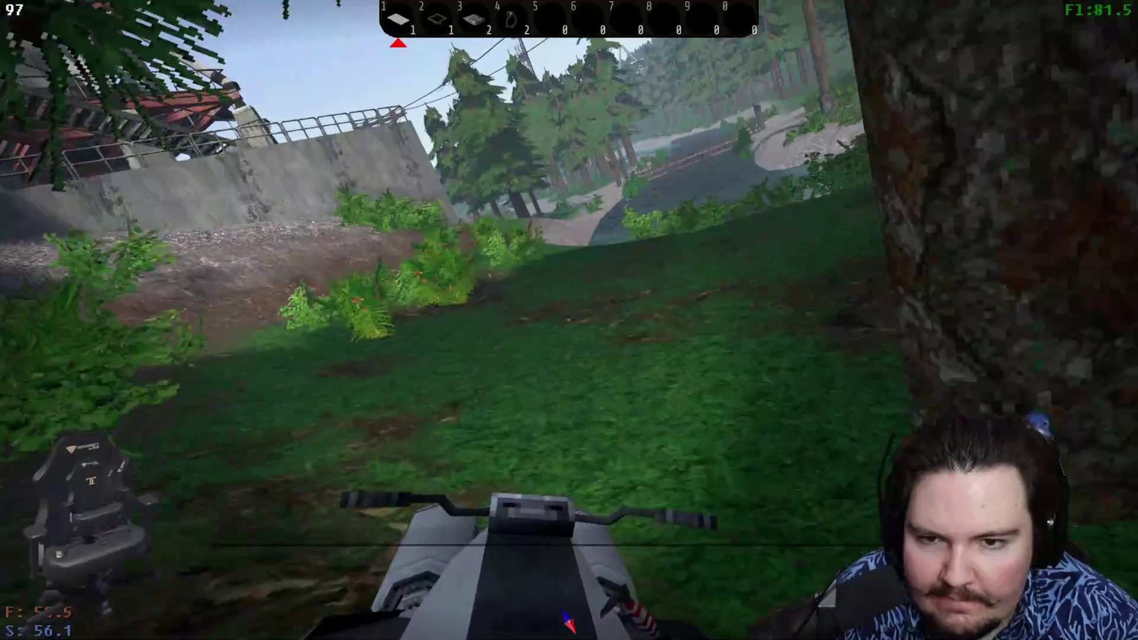
pyautogui.press('w')
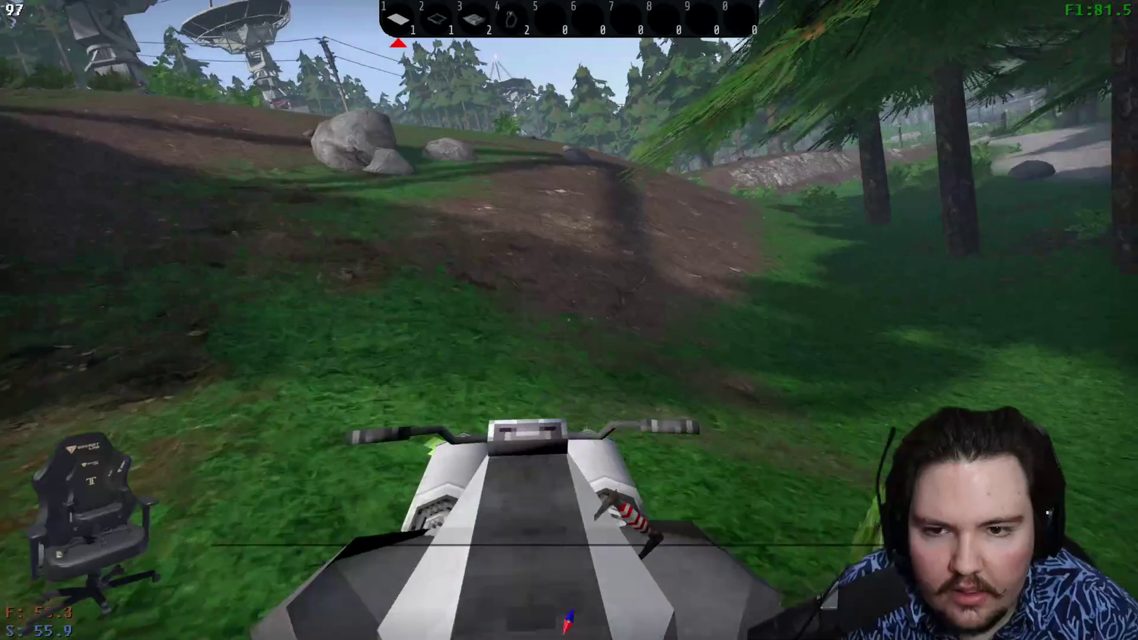
pyautogui.press('a')
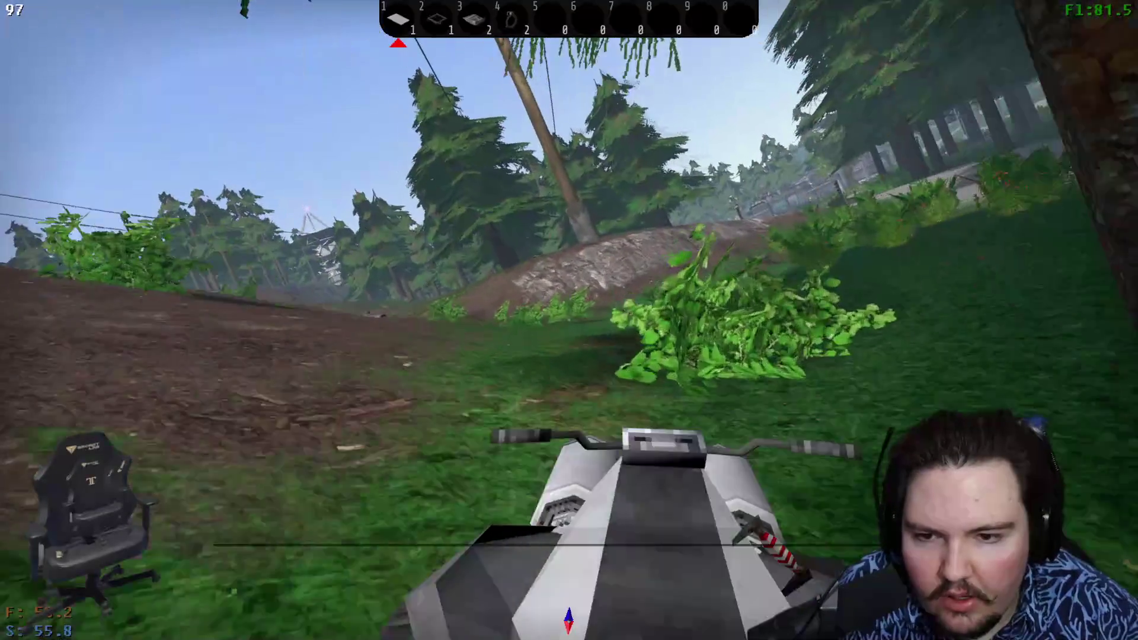
pyautogui.press('d')
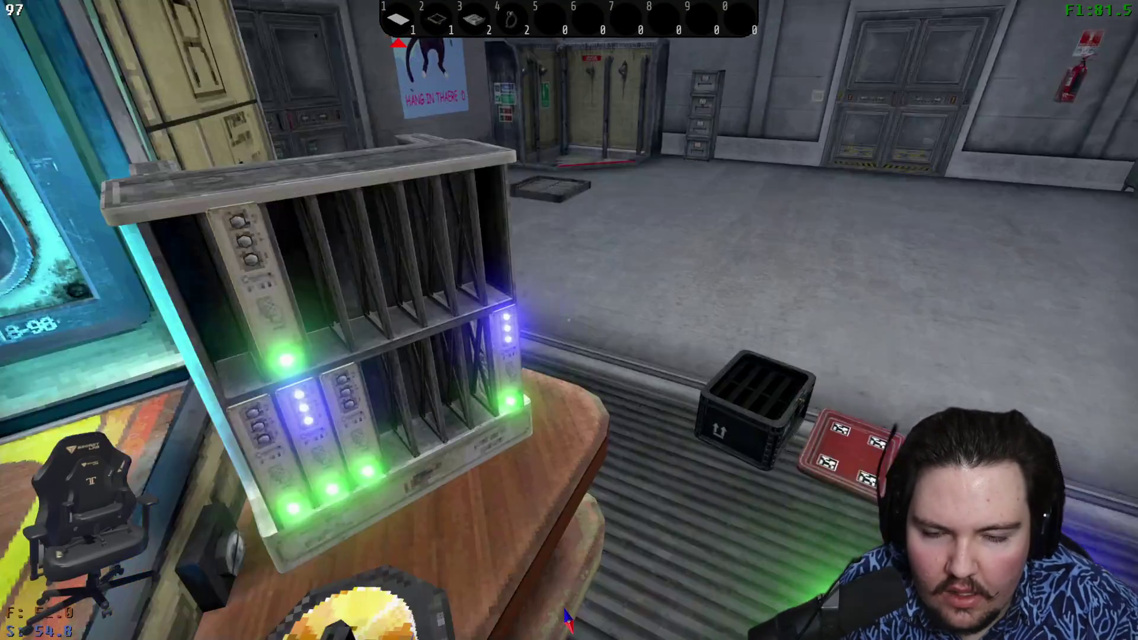
# - Run a rack drive through the processing unit, save the signal, remove the drive, and use the coordinates terminal
pyautogui.click(569, 320)
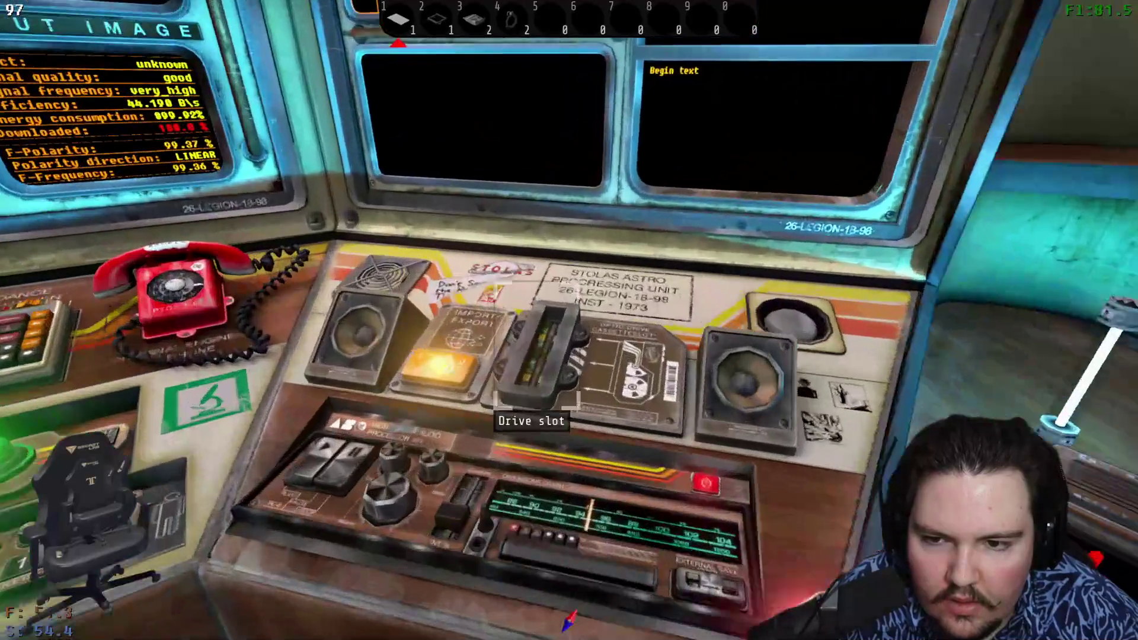
pyautogui.click(536, 356)
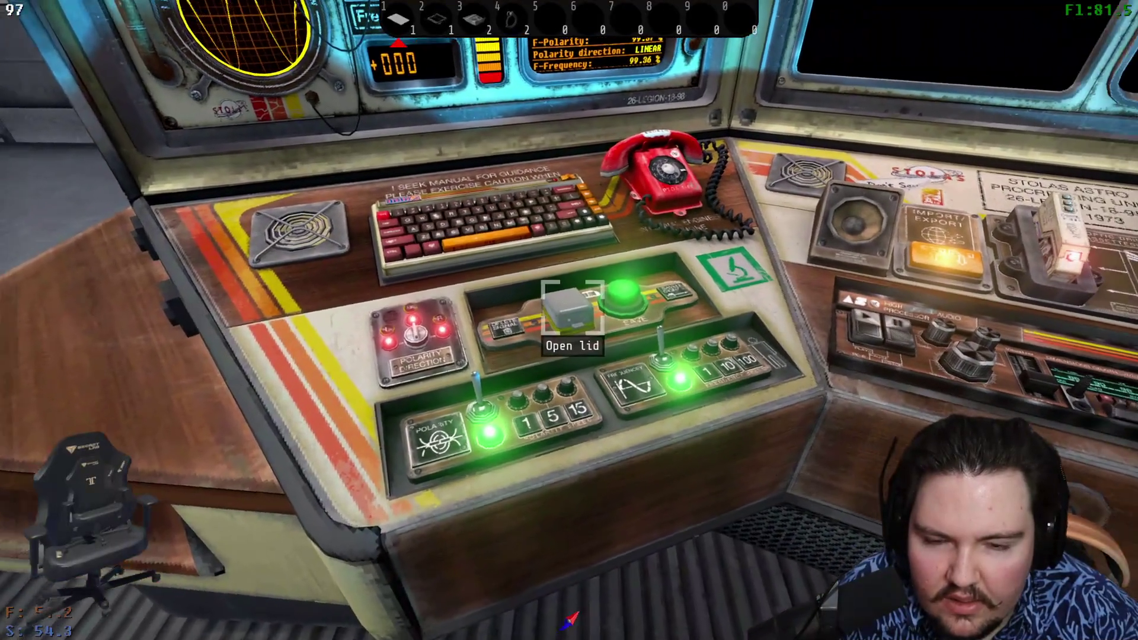
pyautogui.click(581, 314)
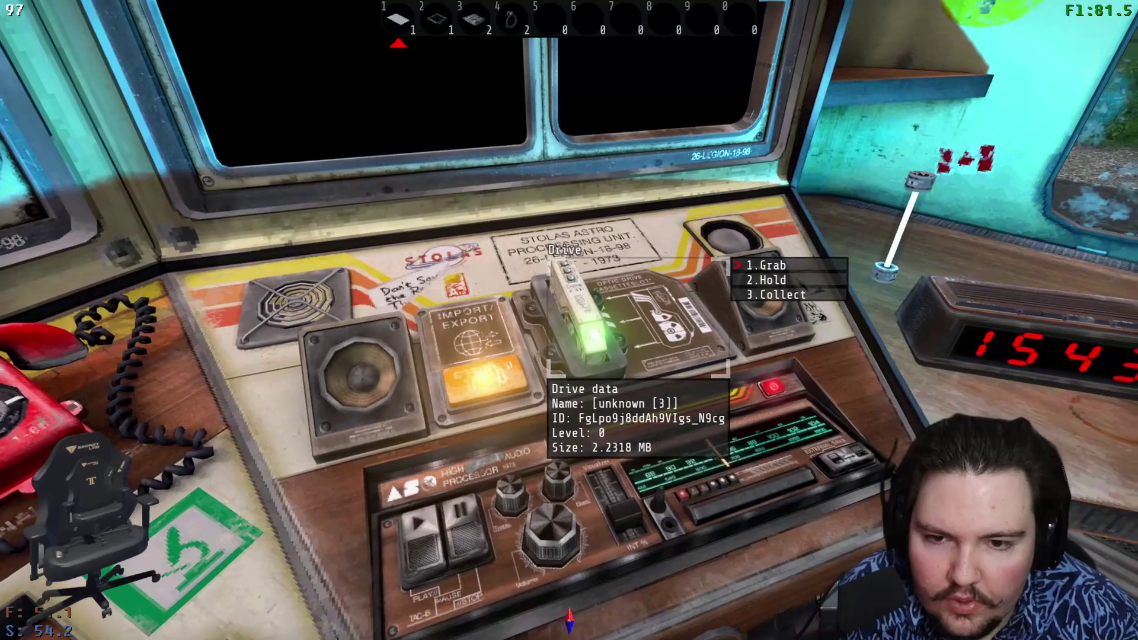
pyautogui.click(578, 323)
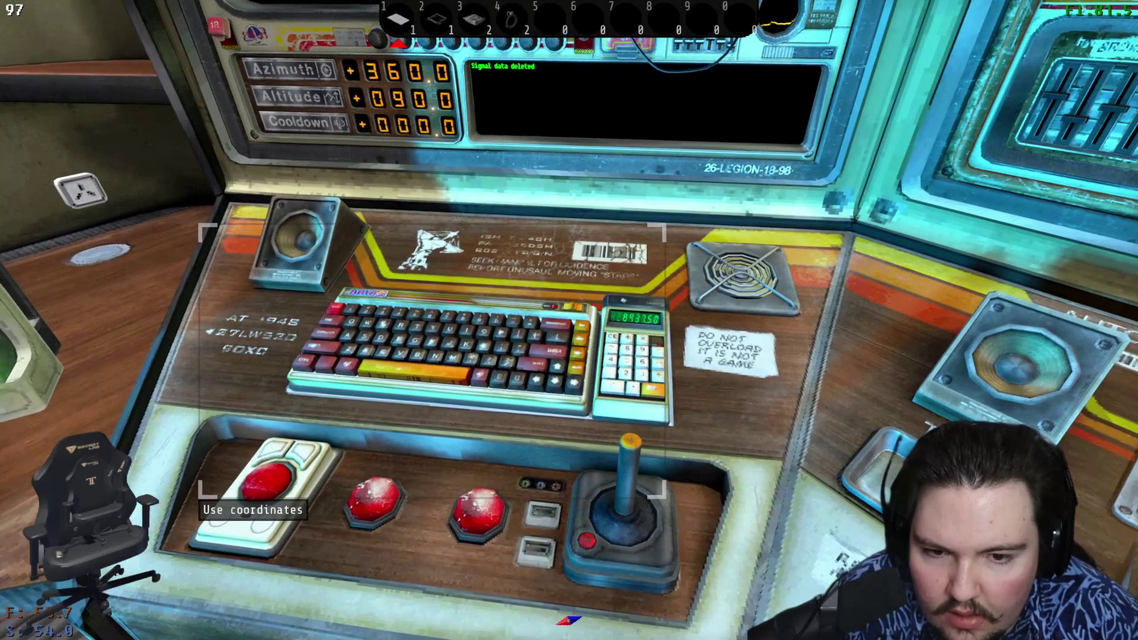
pyautogui.press('e')
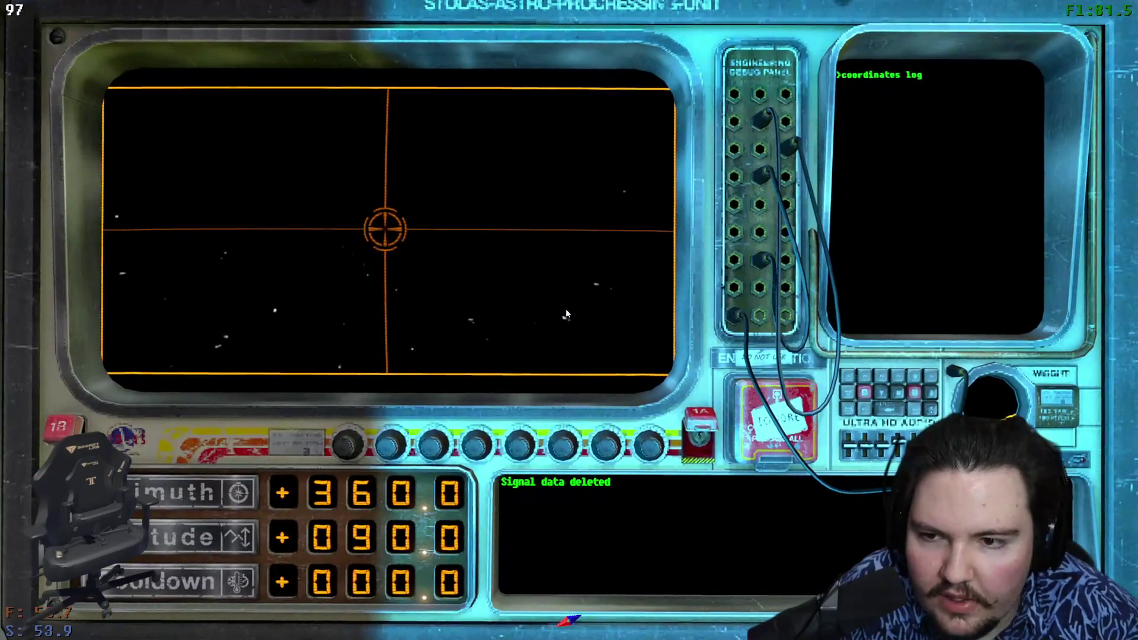